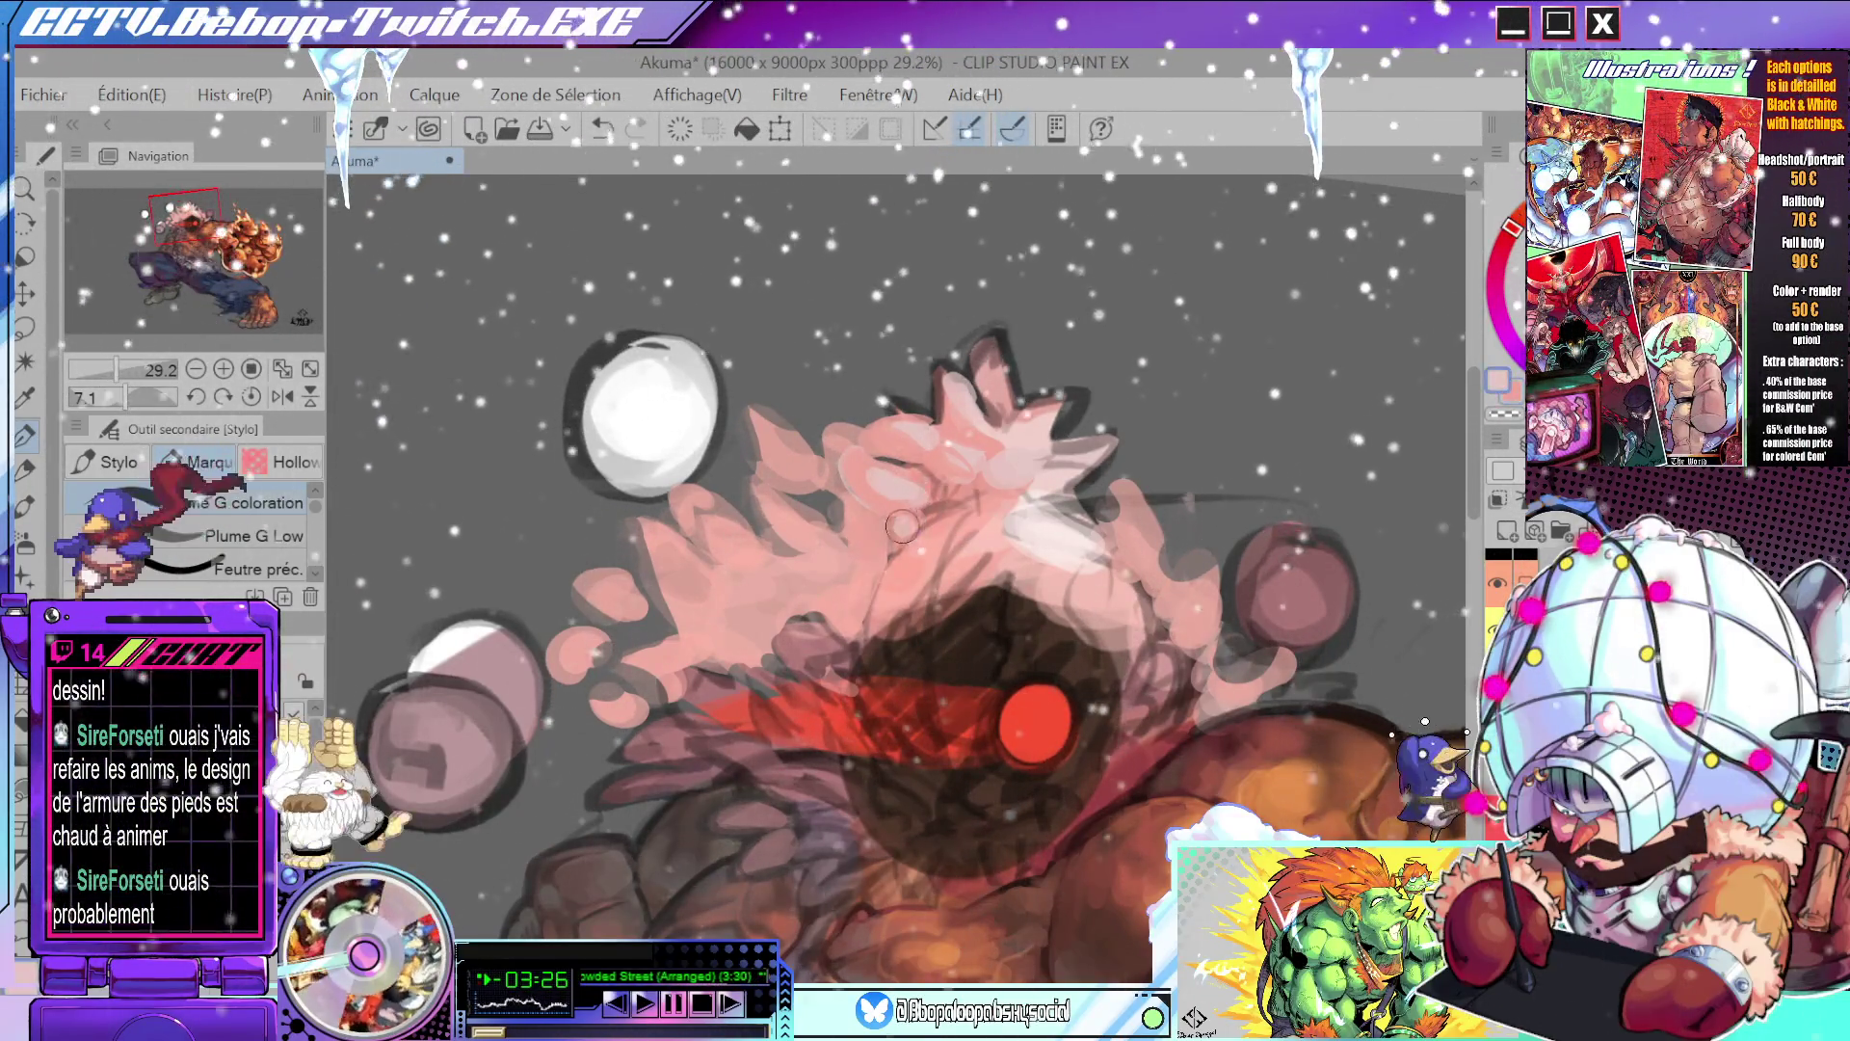
- Paint a short stroke on Akuma's pink hair spikes
scroll(902, 525, down, 5)
scroll(1018, 449, up, 3)
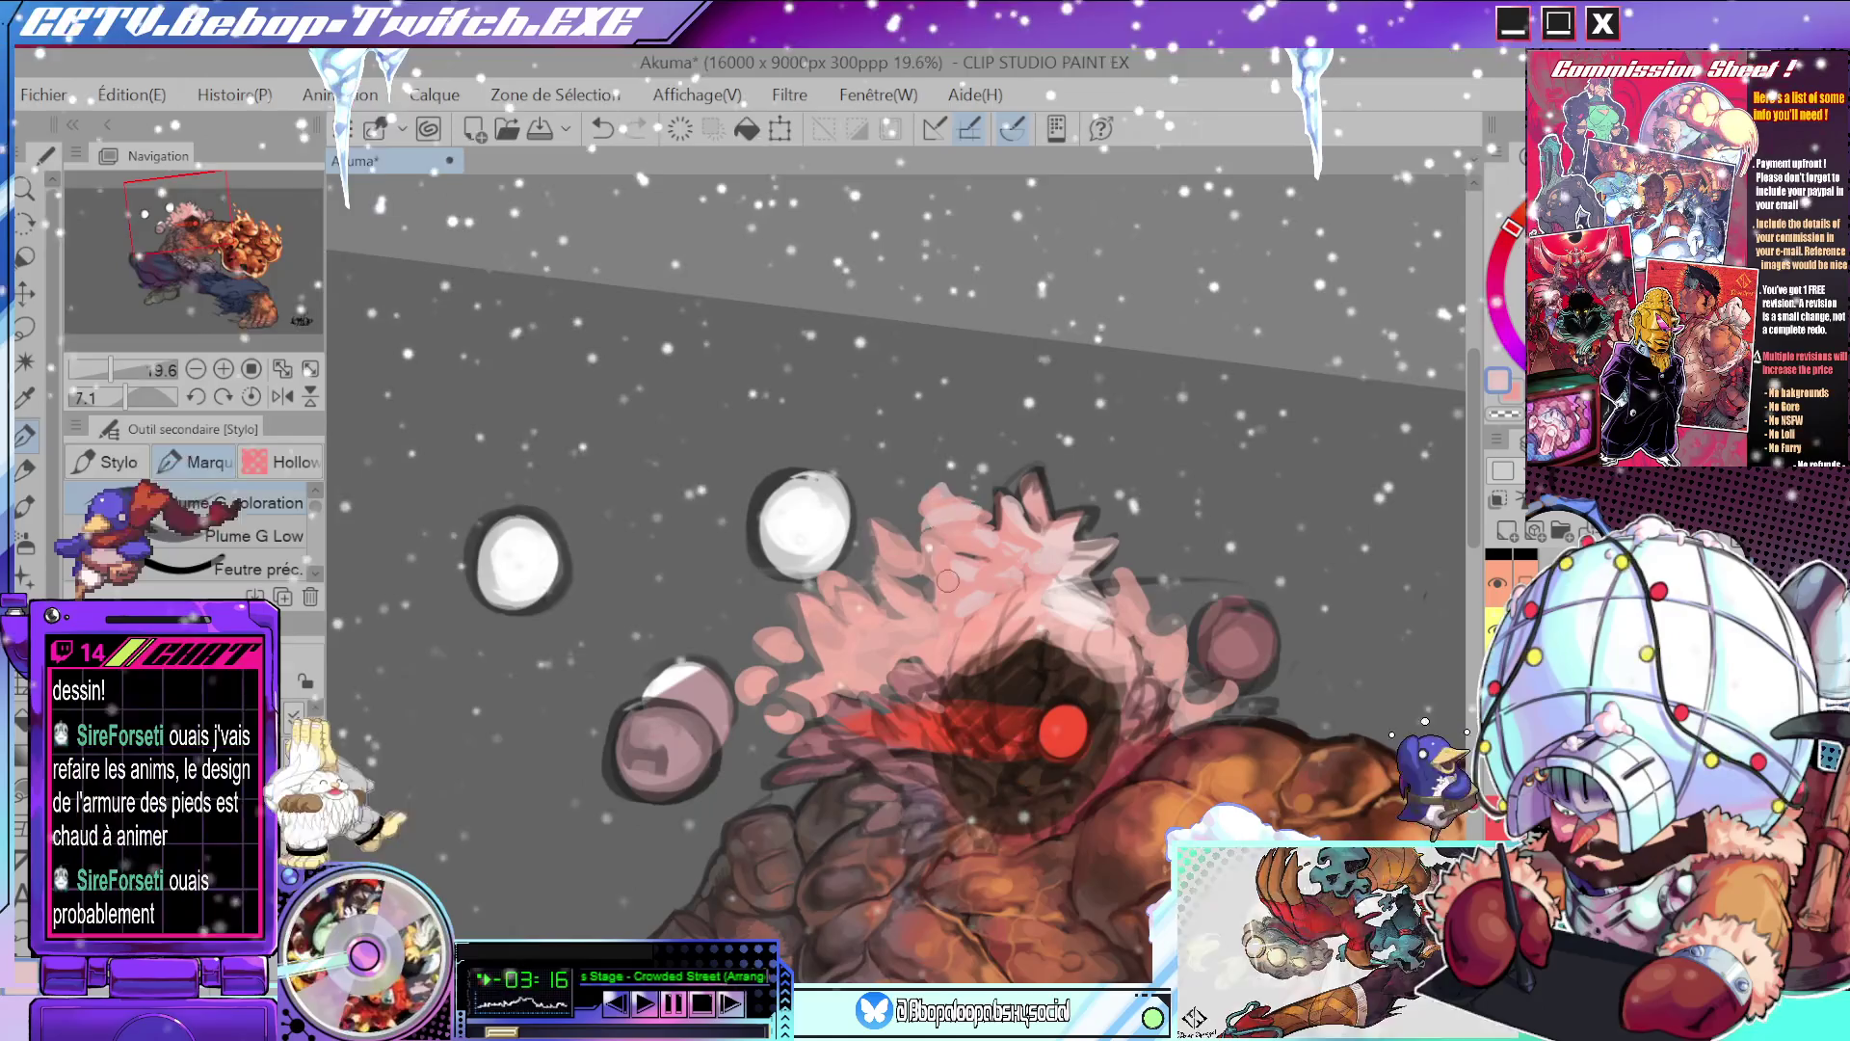
scroll(1099, 518, down, 4)
scroll(1098, 517, up, 2)
scroll(1118, 535, up, 1)
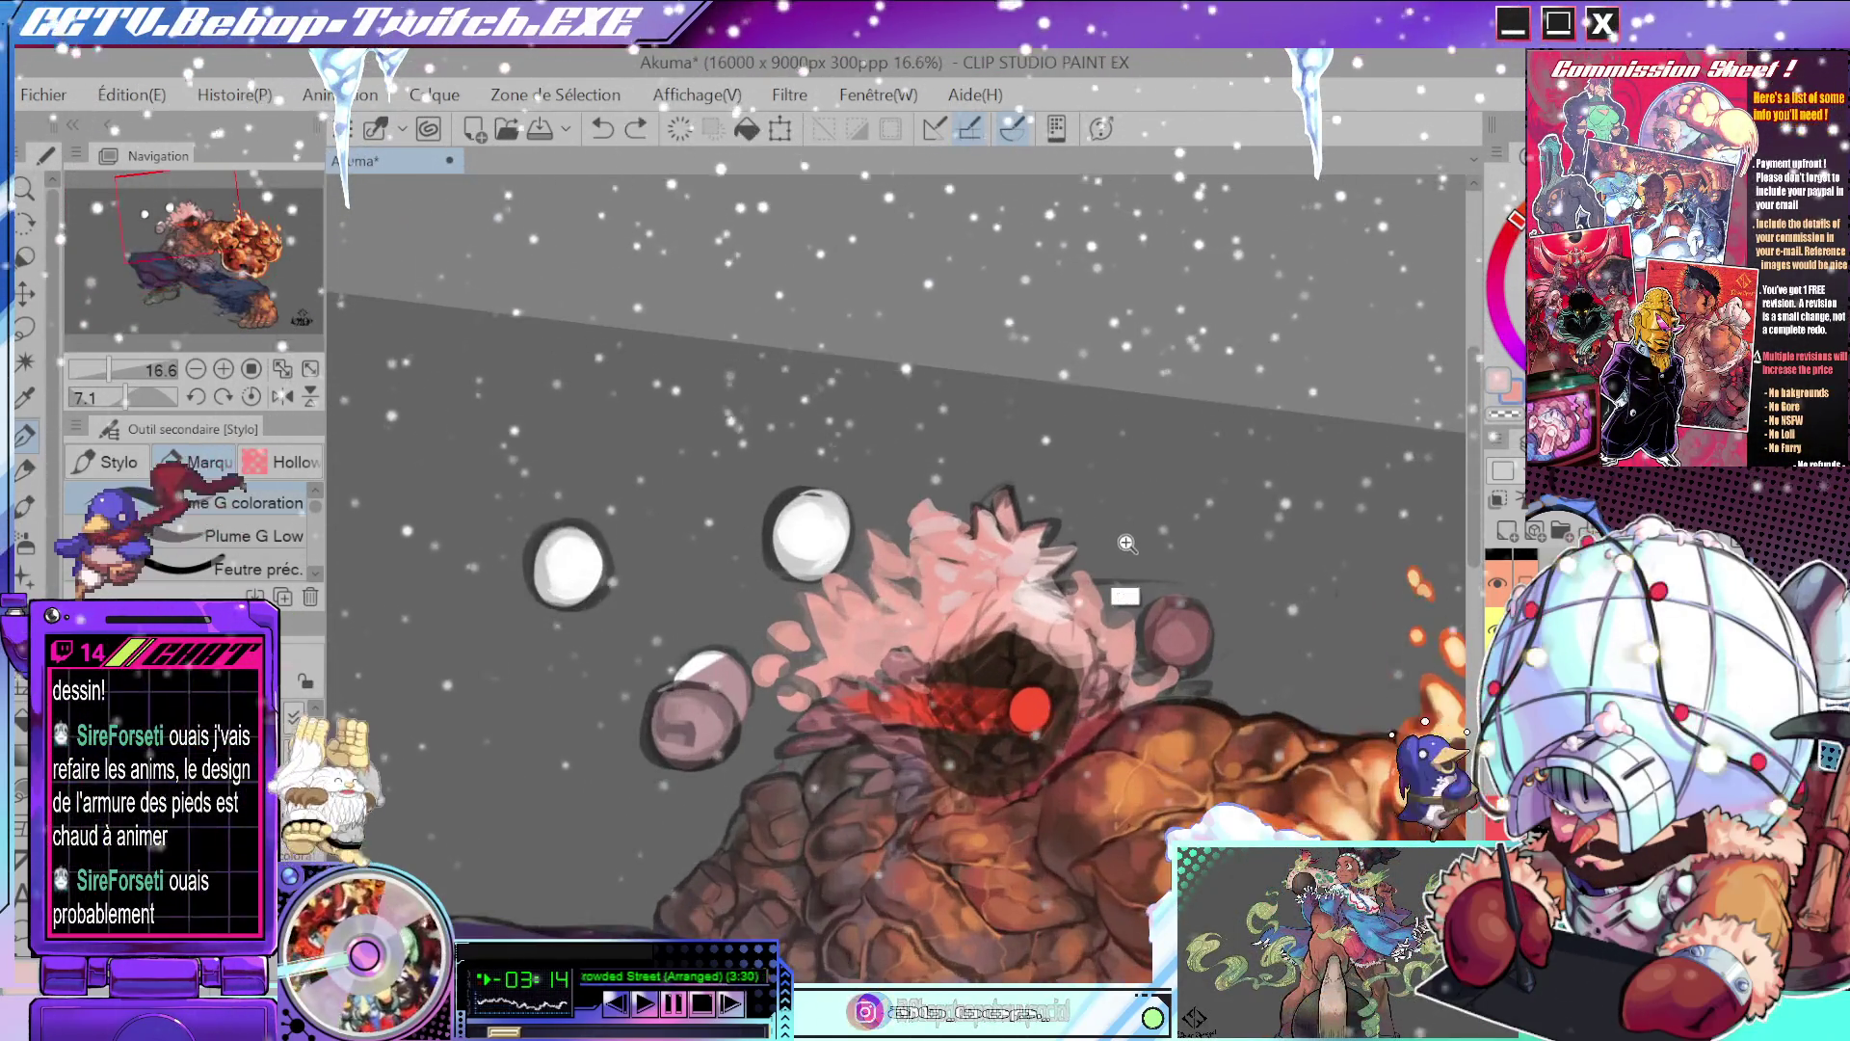
scroll(1131, 557, down, 1)
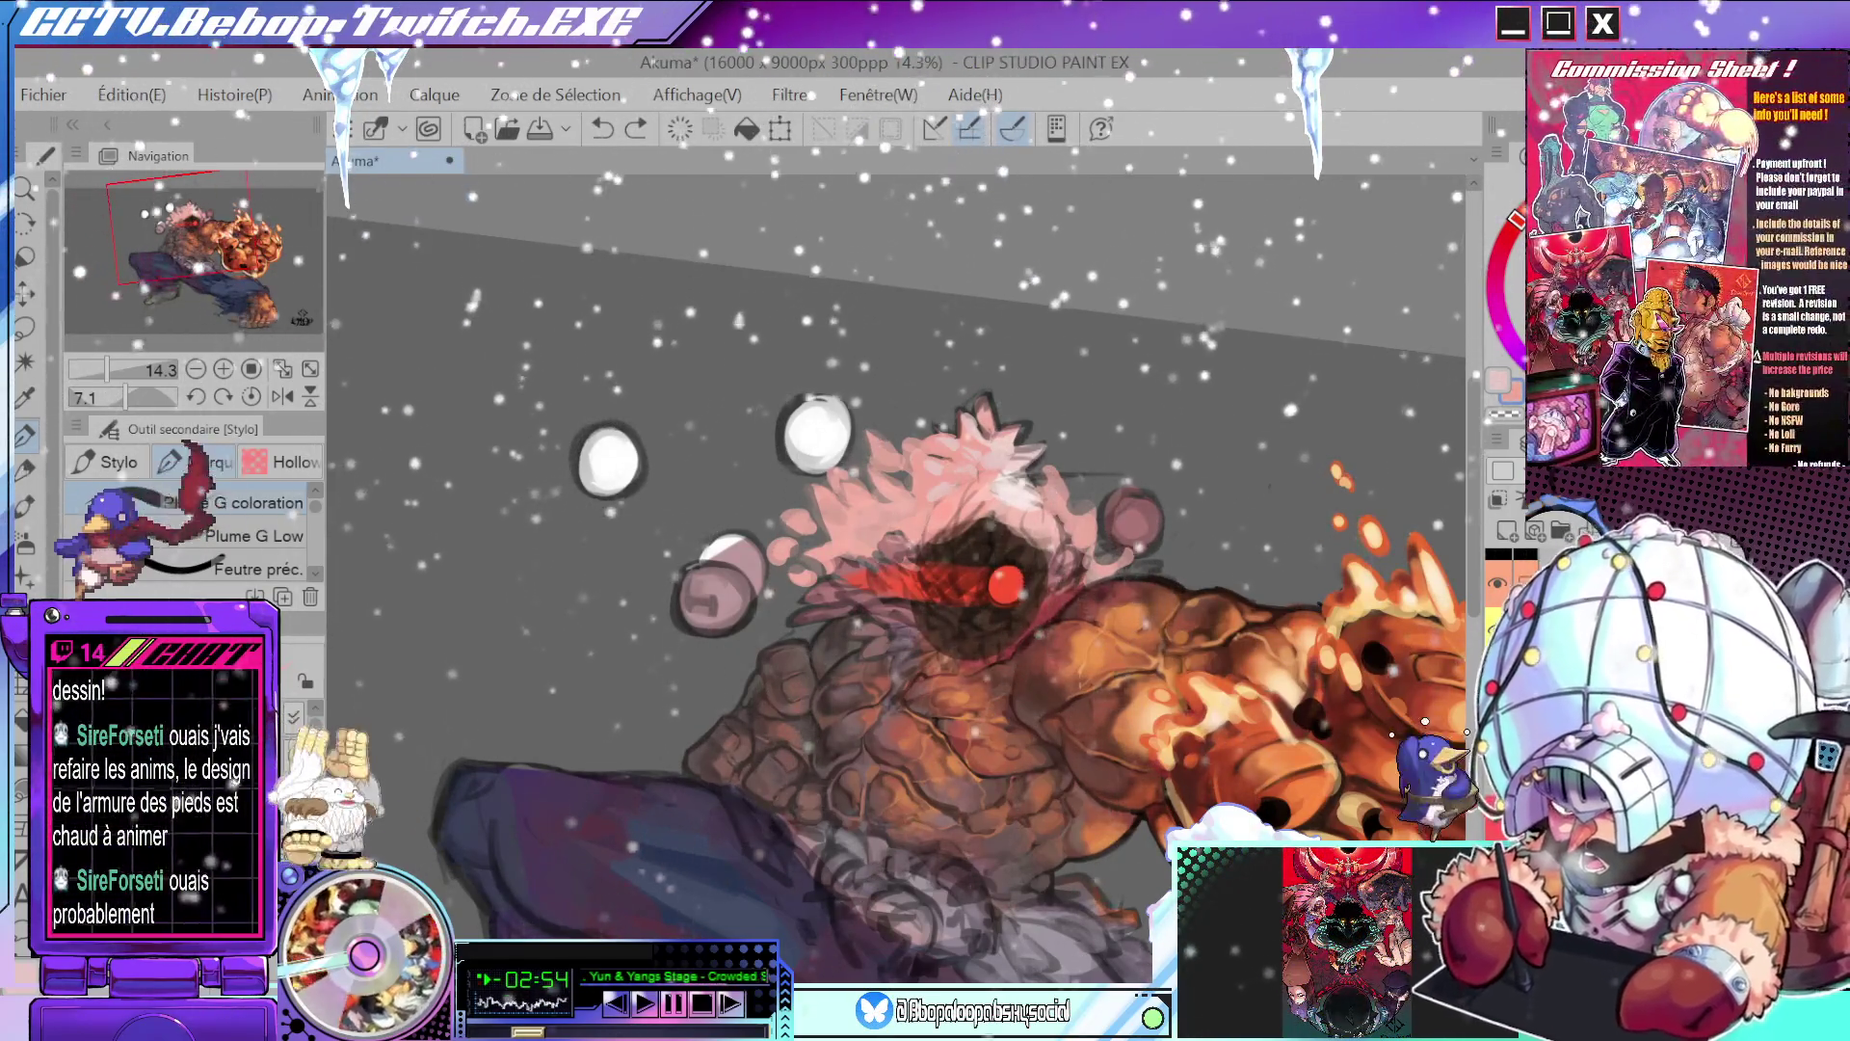
drag(1007, 416, 1034, 425)
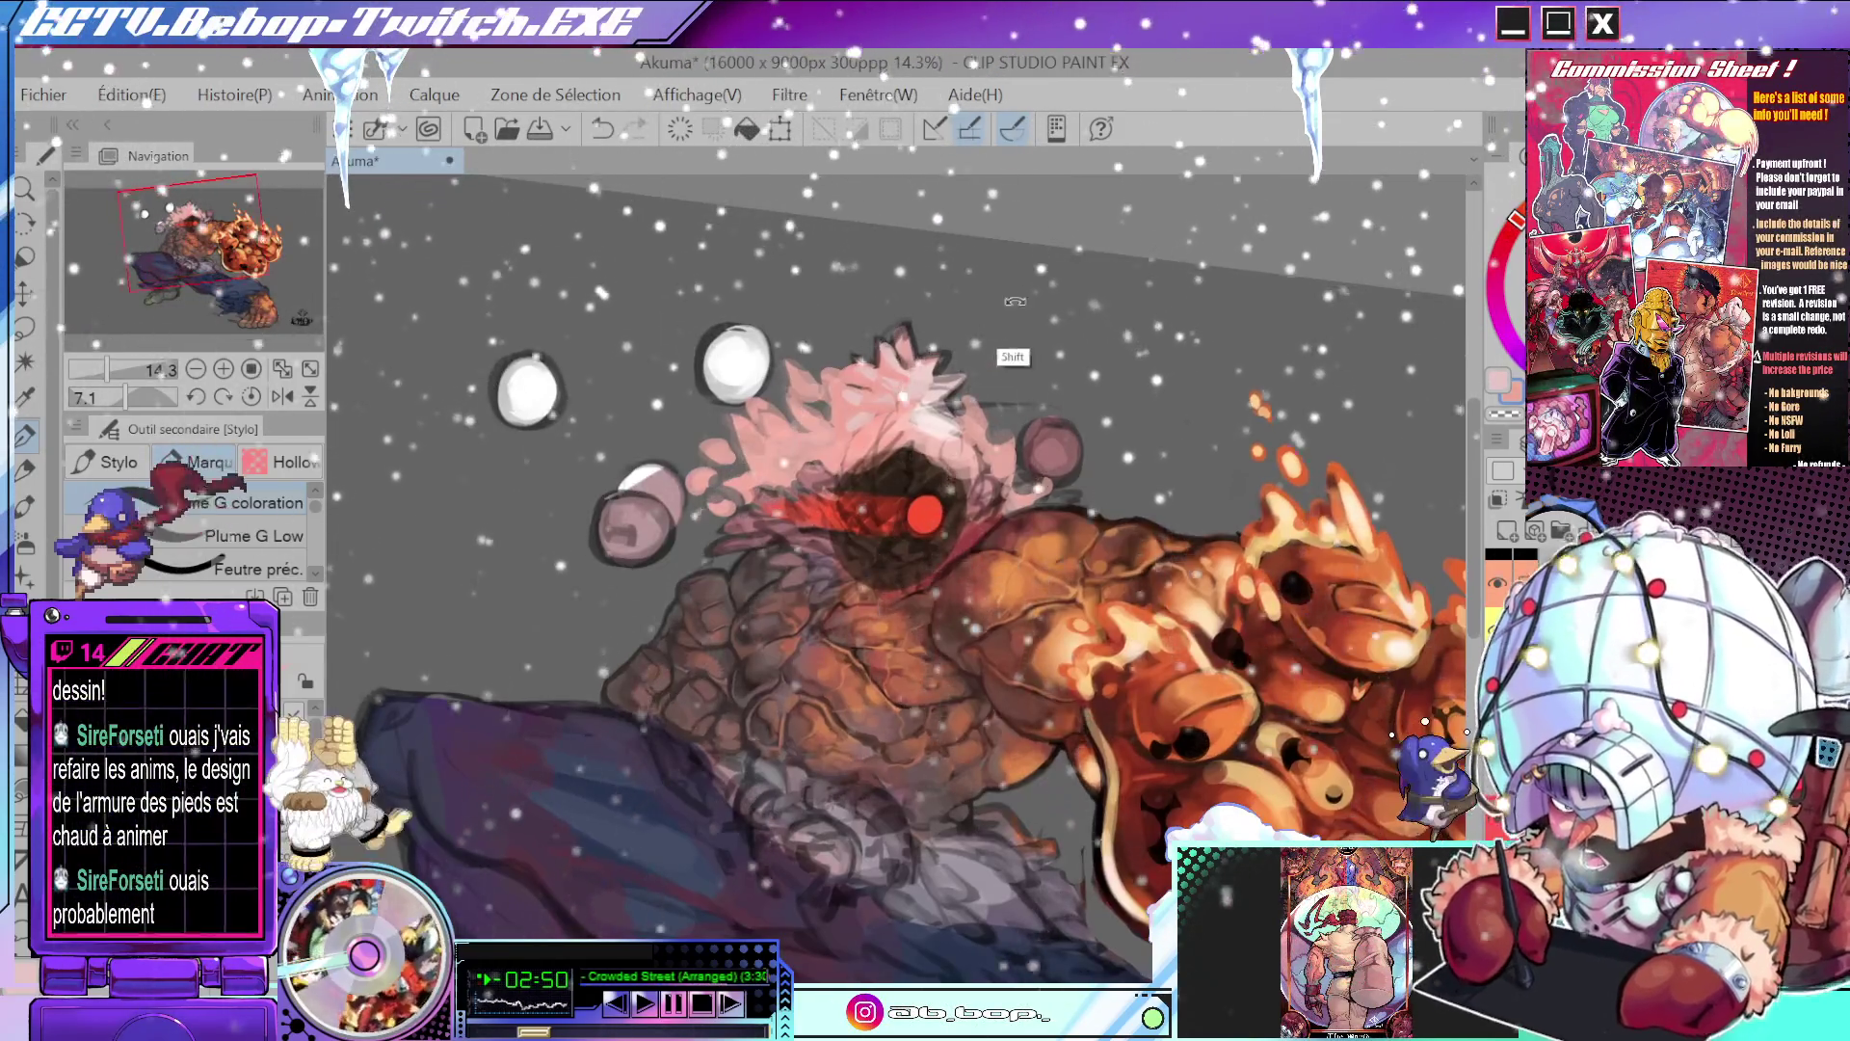
- Tilt the canvas about 31 degrees, level it again, and select the Aérographe airbrush
mouse_move(1017, 360)
mouse_down()
mouse_move(1009, 239)
mouse_move(1101, 435)
mouse_up()
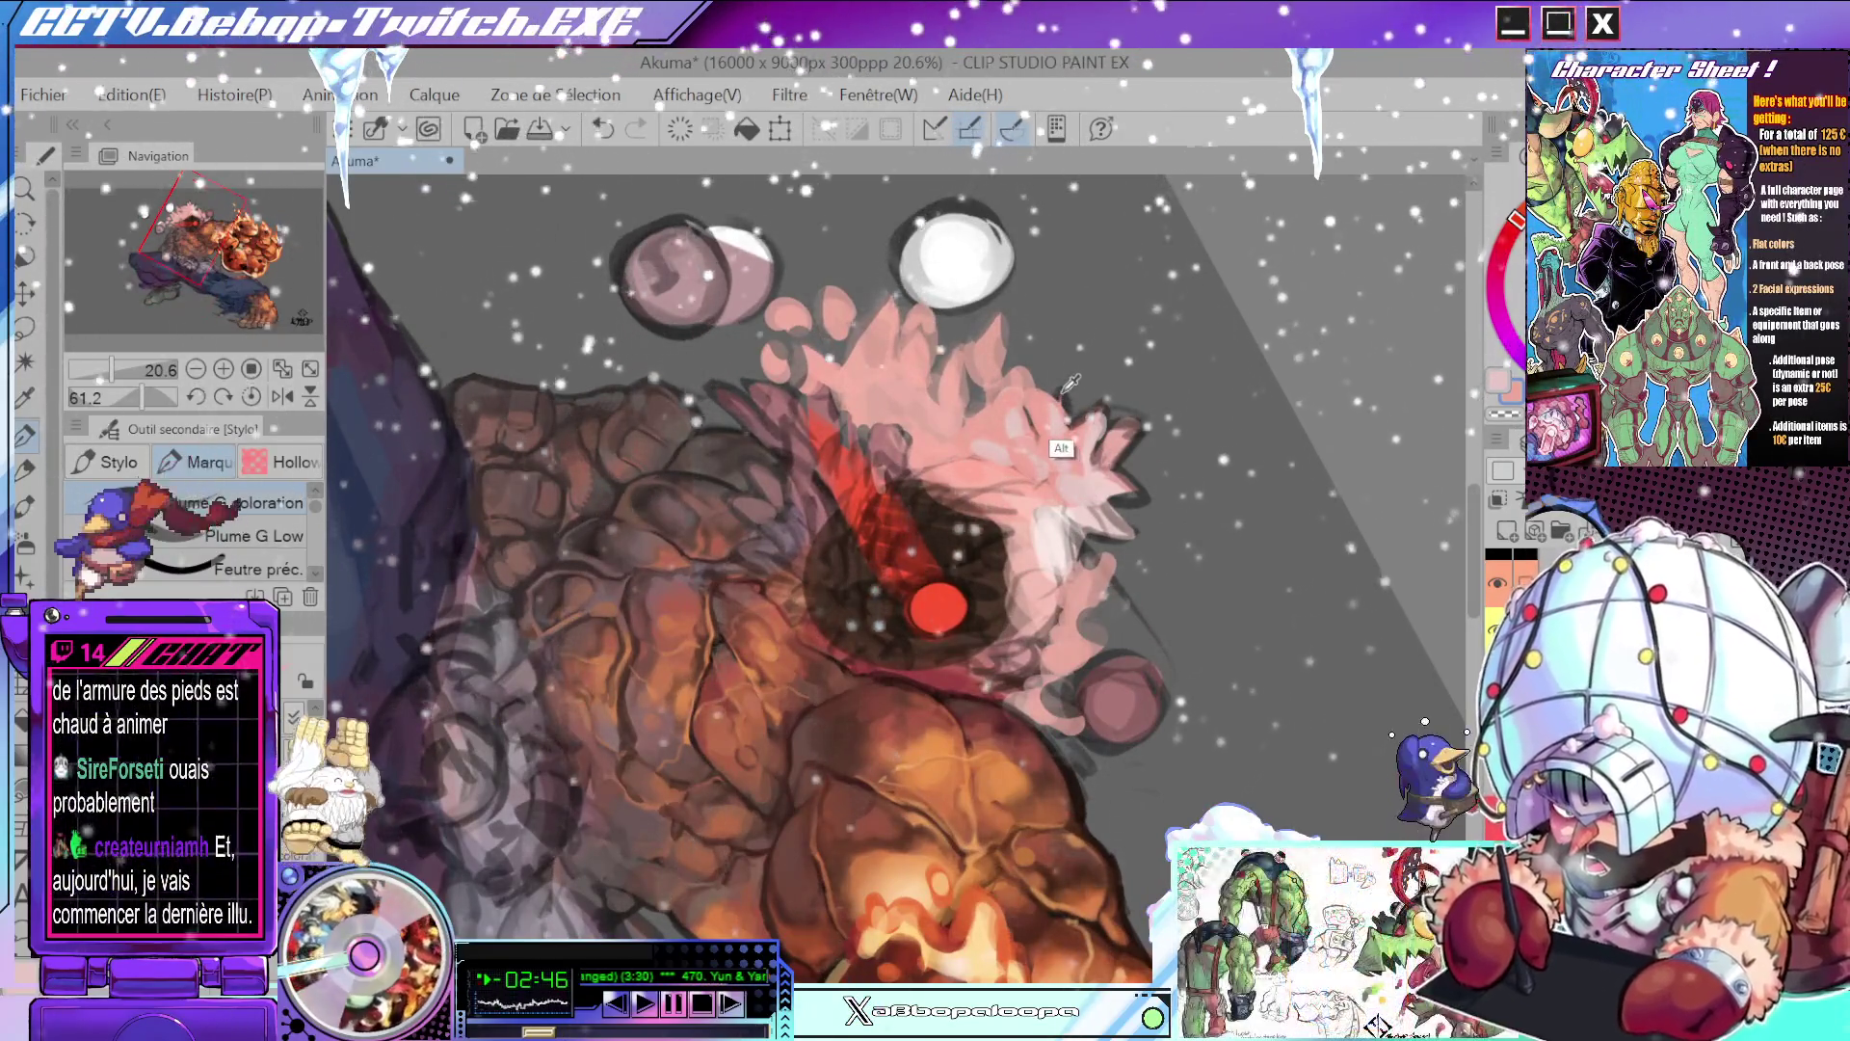
mouse_move(1086, 416)
mouse_down()
mouse_move(905, 359)
mouse_move(934, 393)
mouse_up()
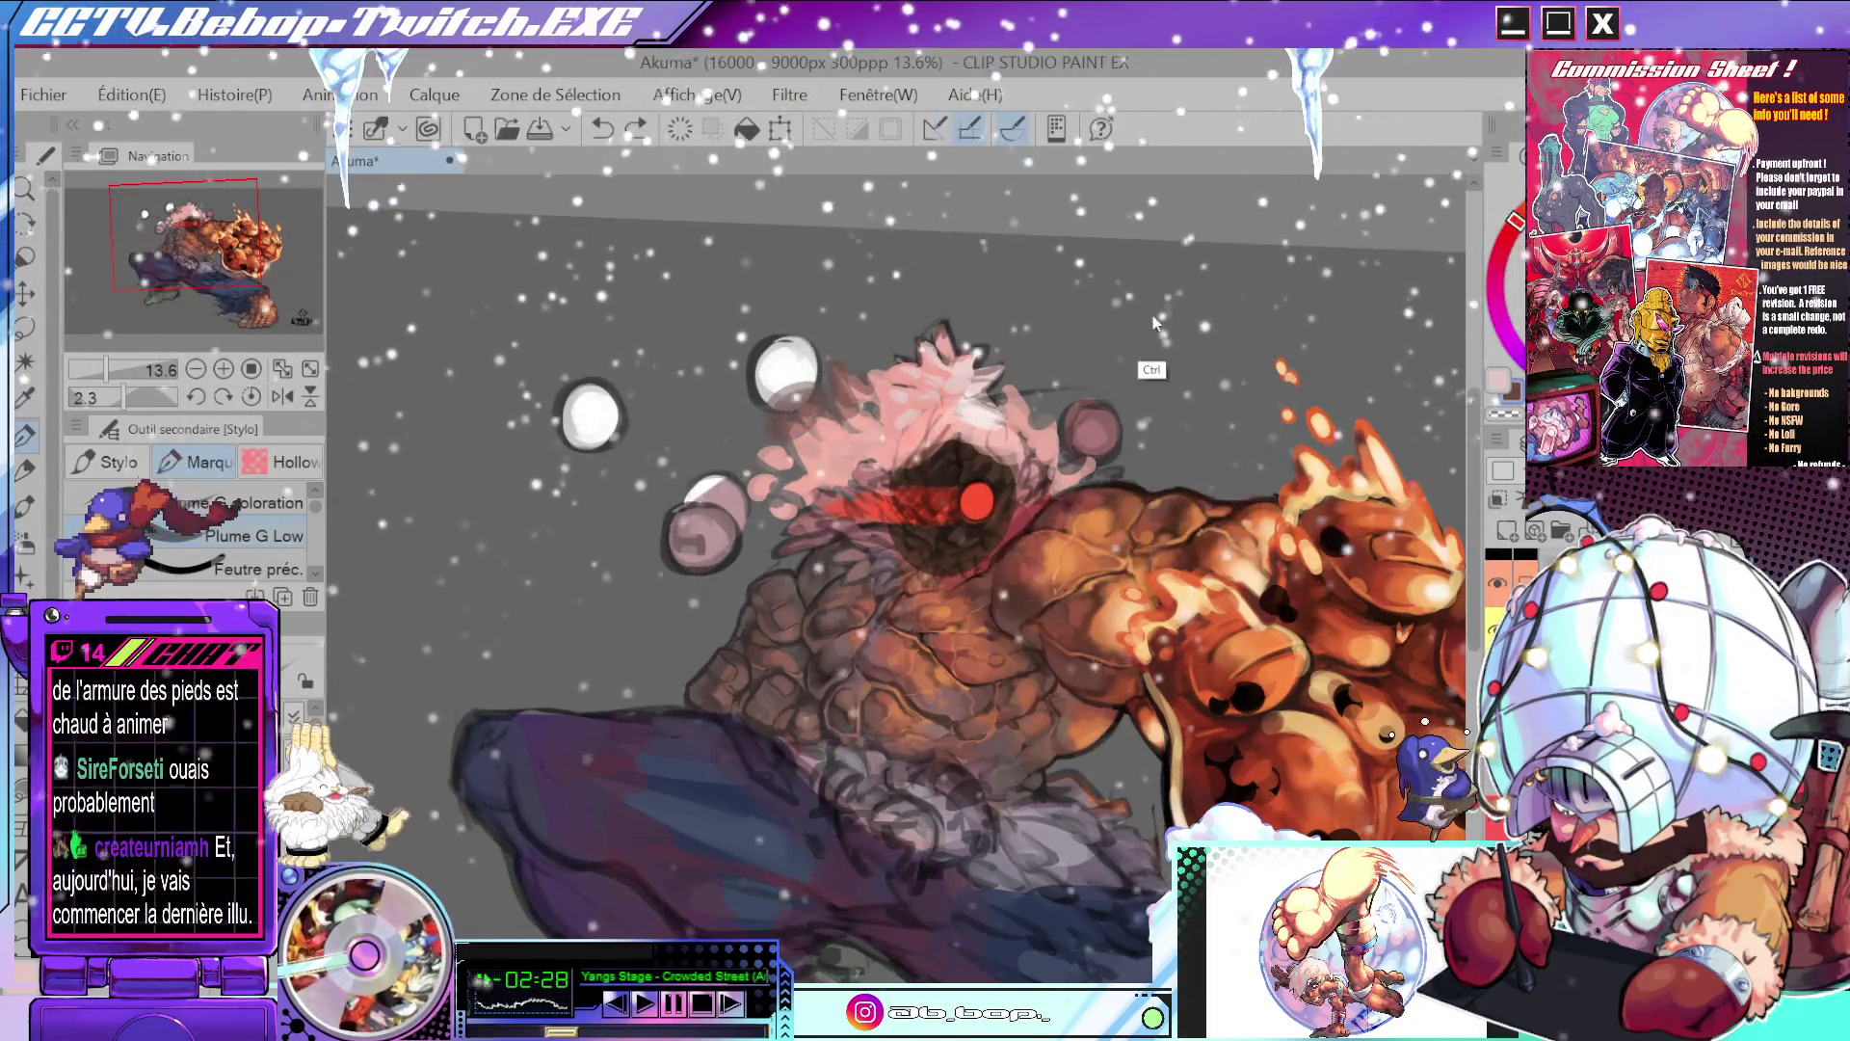
key(b)
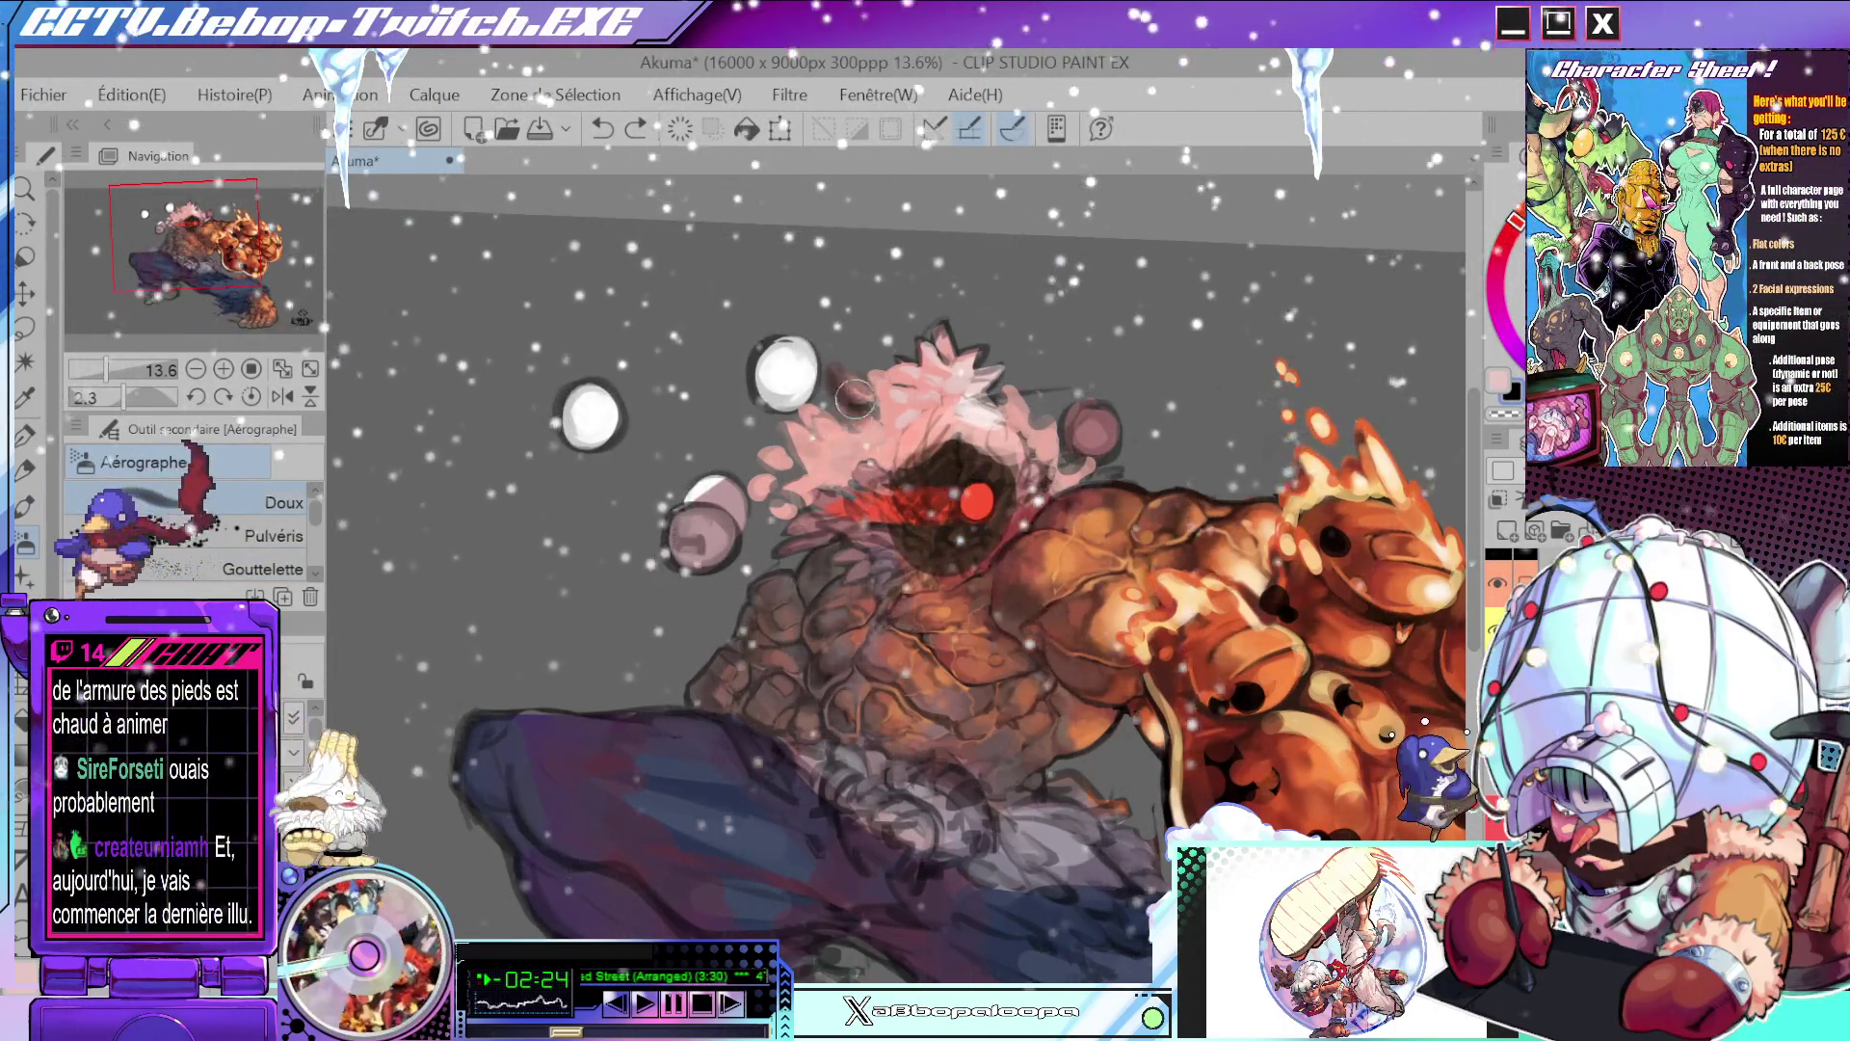
- Airbrush dark shading beside the pink hair with Aérographe (Doux), then check the zoom
drag(786, 371, 772, 452)
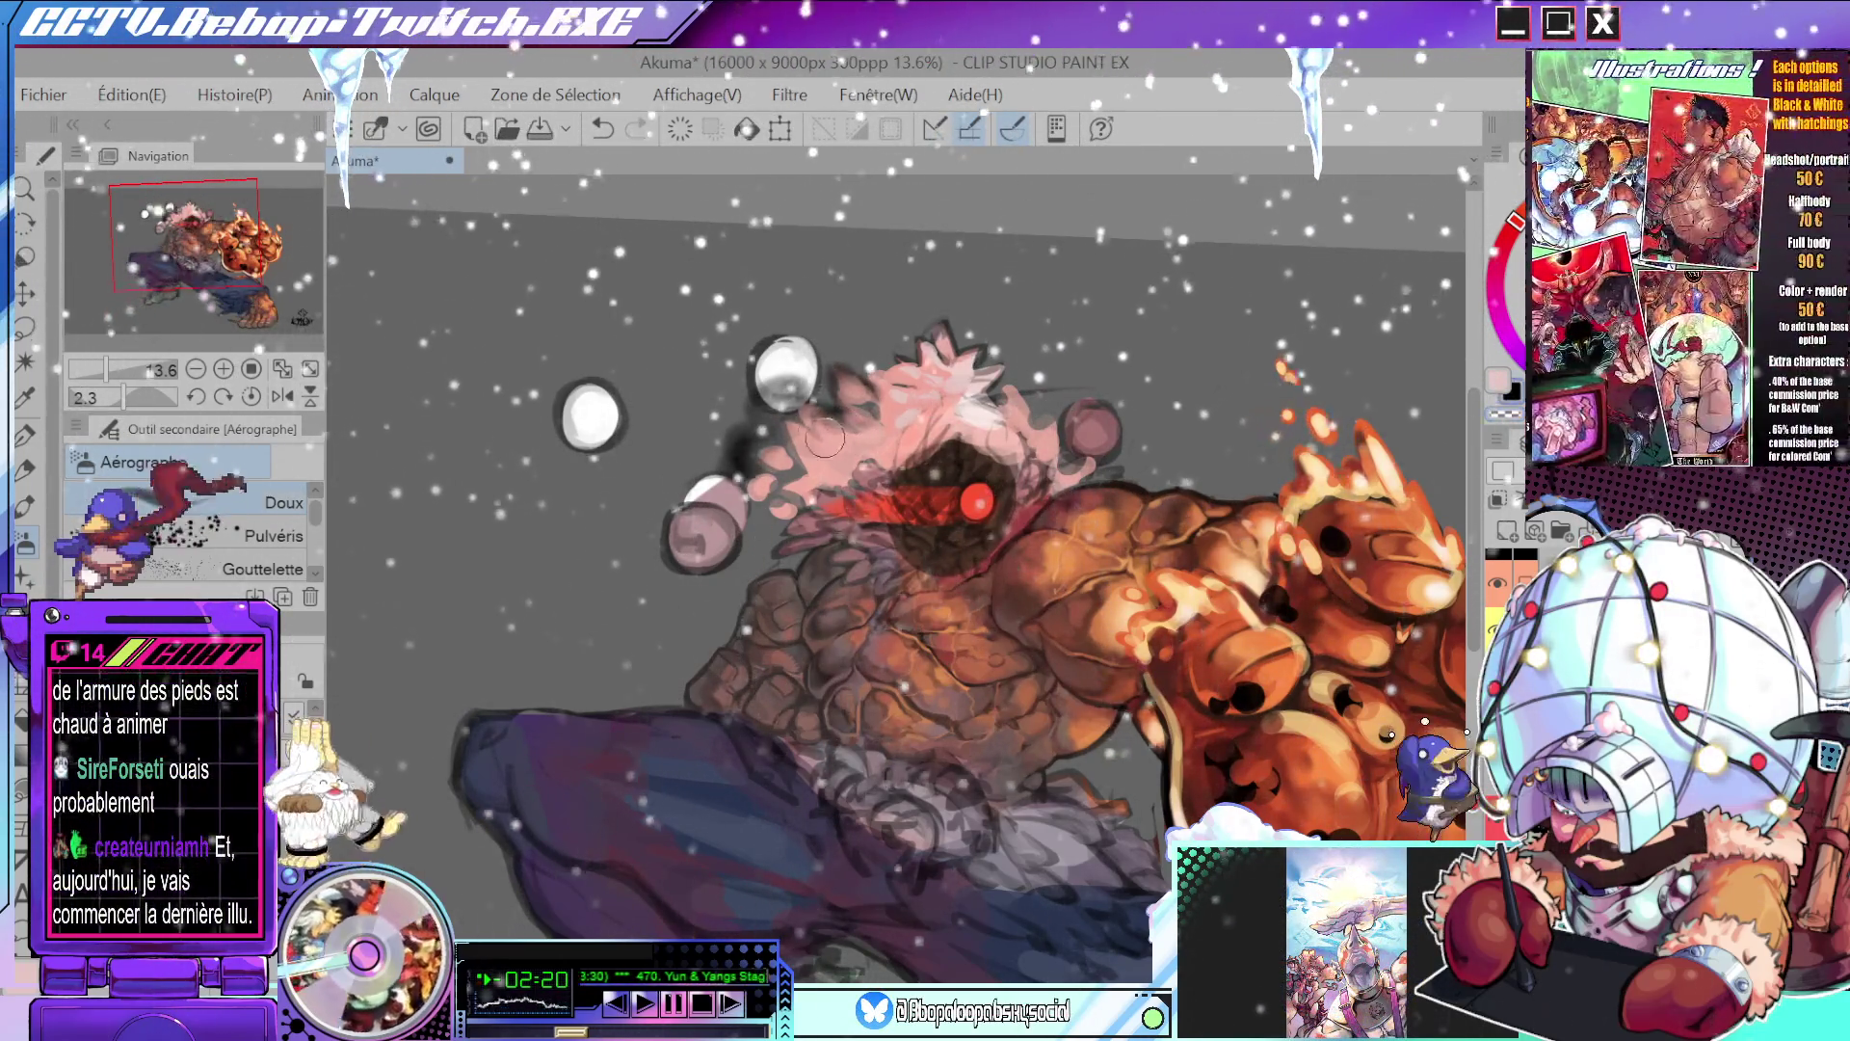
scroll(1045, 316, down, 5)
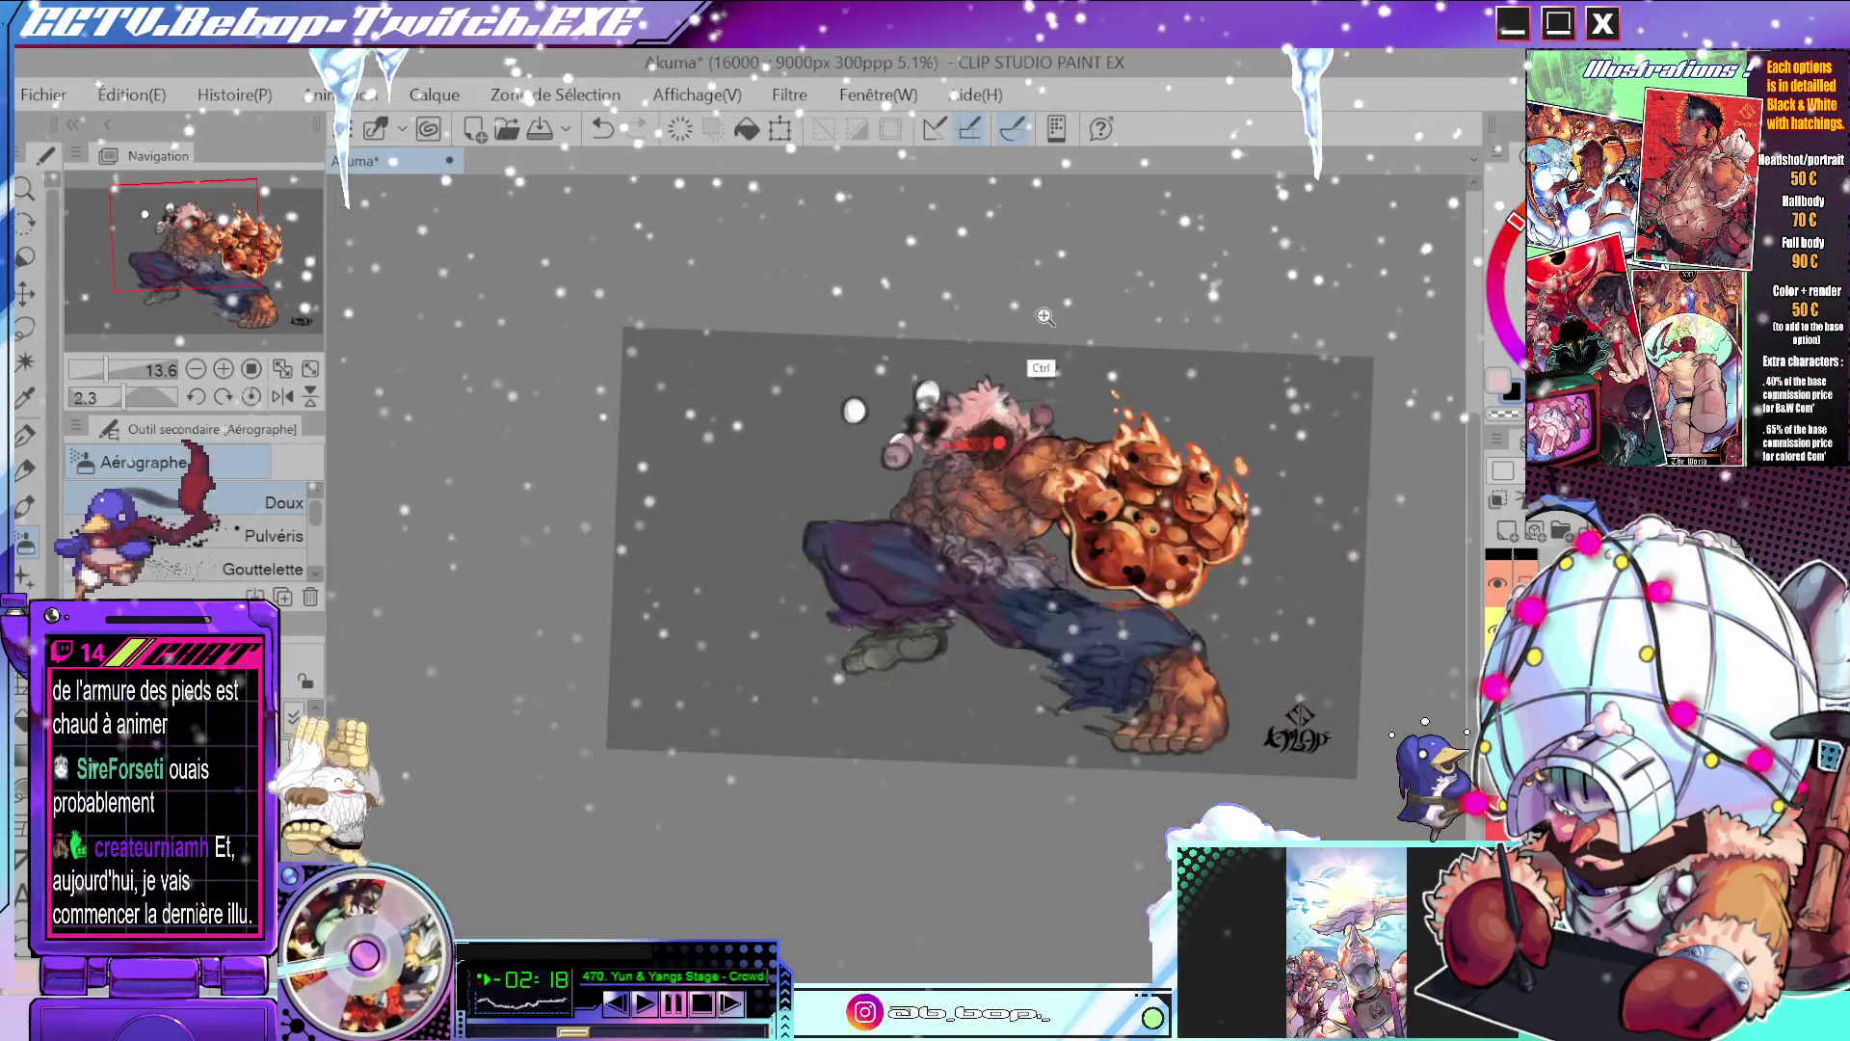
scroll(988, 374, up, 4)
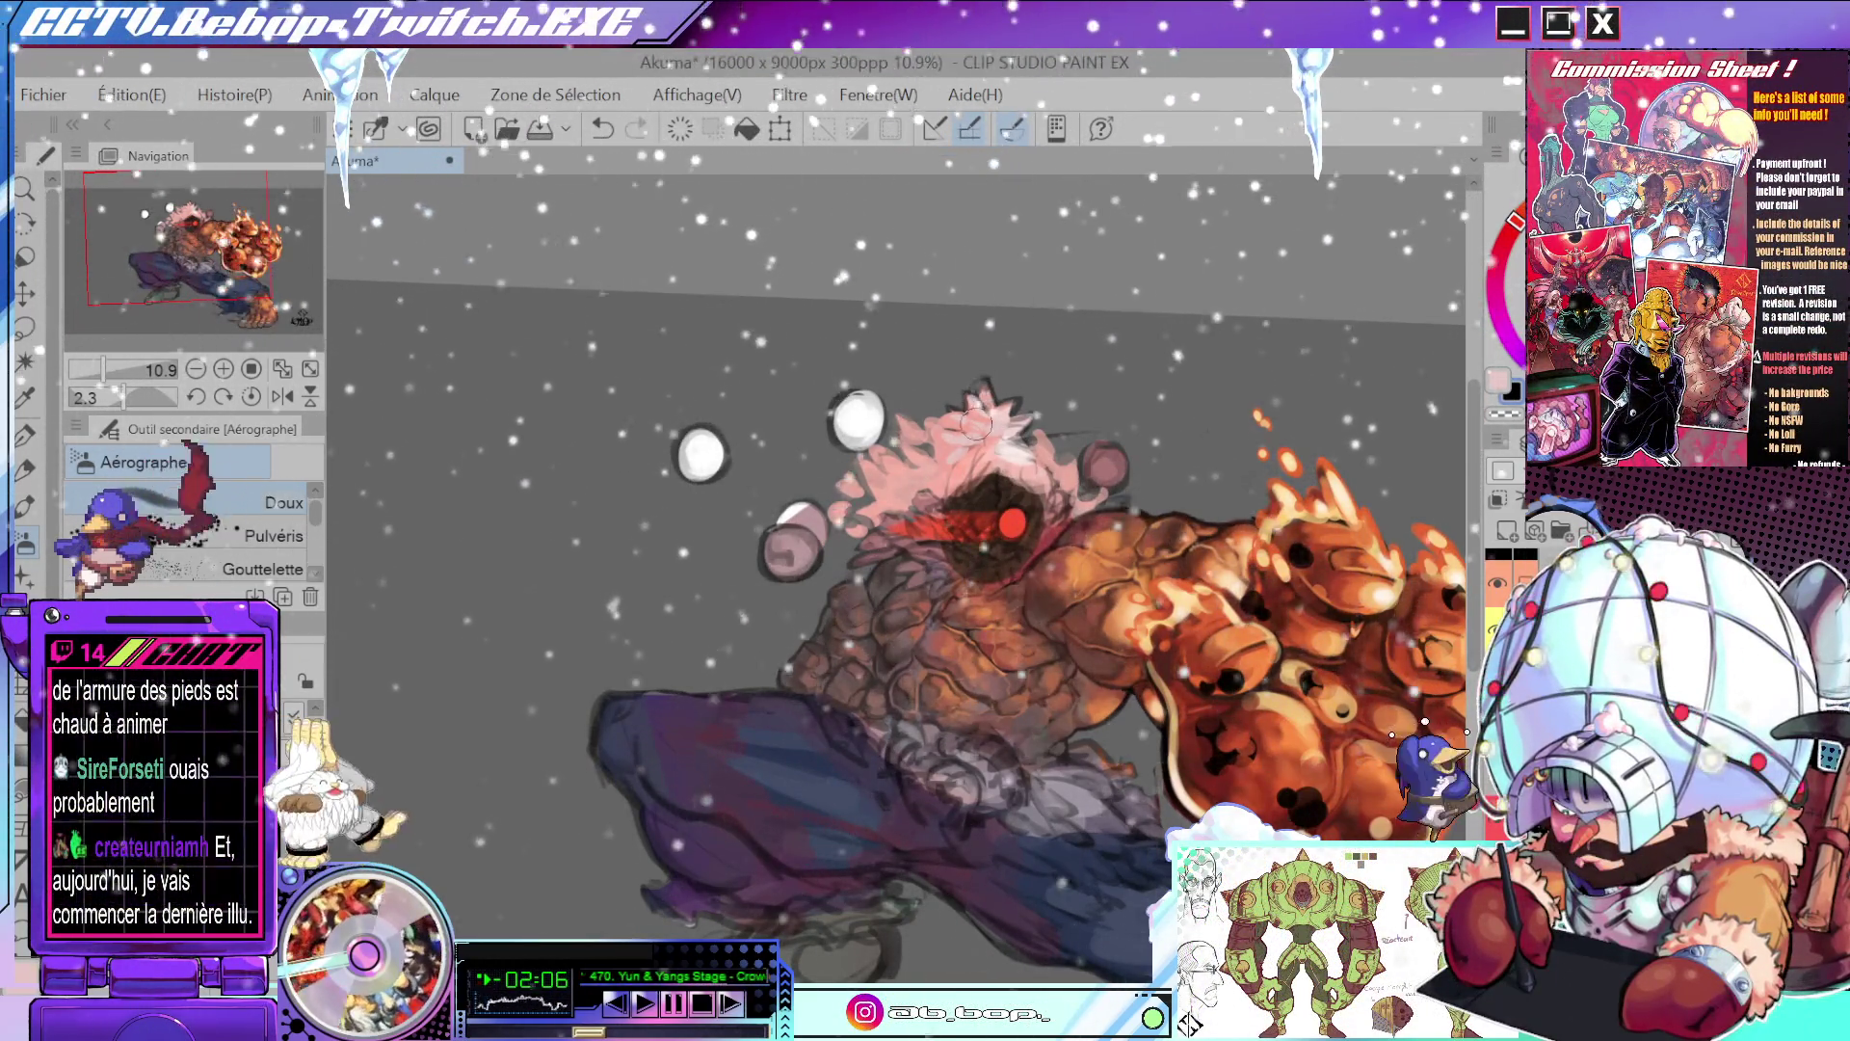
- Try light Stylo strokes on the mouth and the hair, undoing both
scroll(975, 422, up, 3)
key(p)
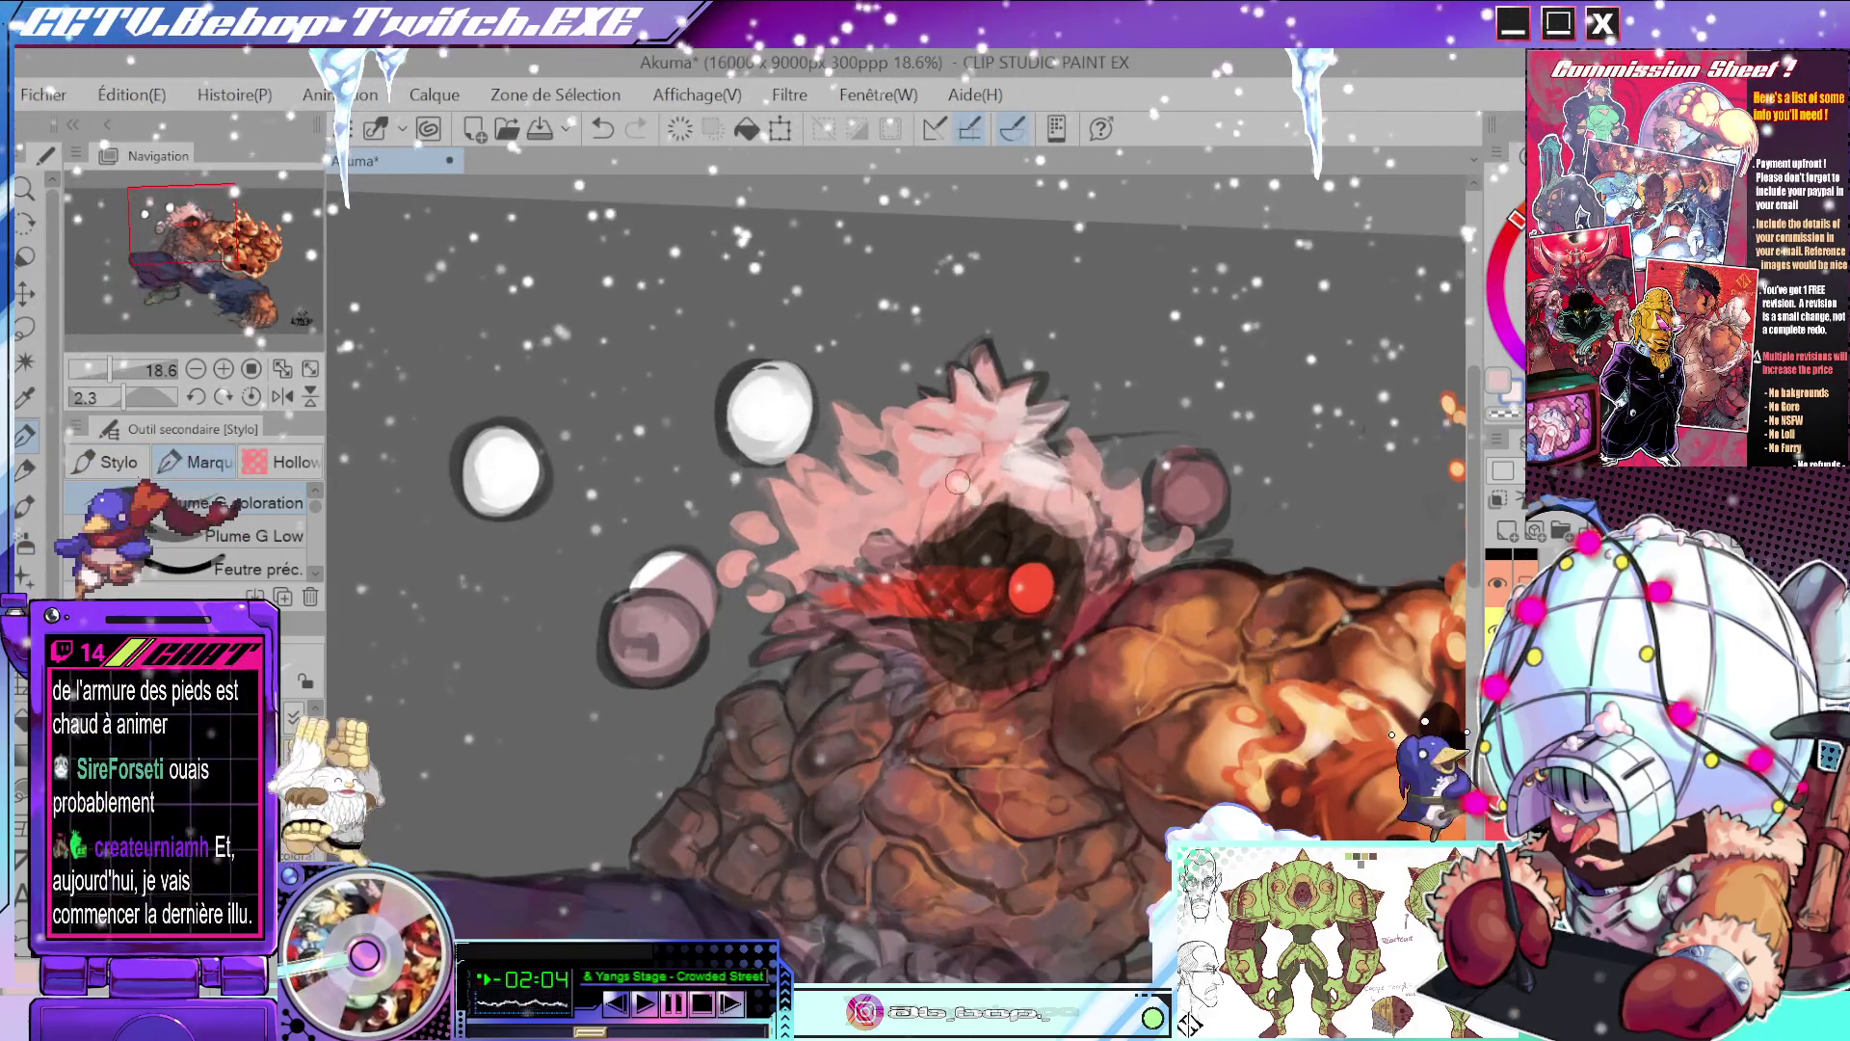
drag(957, 481, 957, 504)
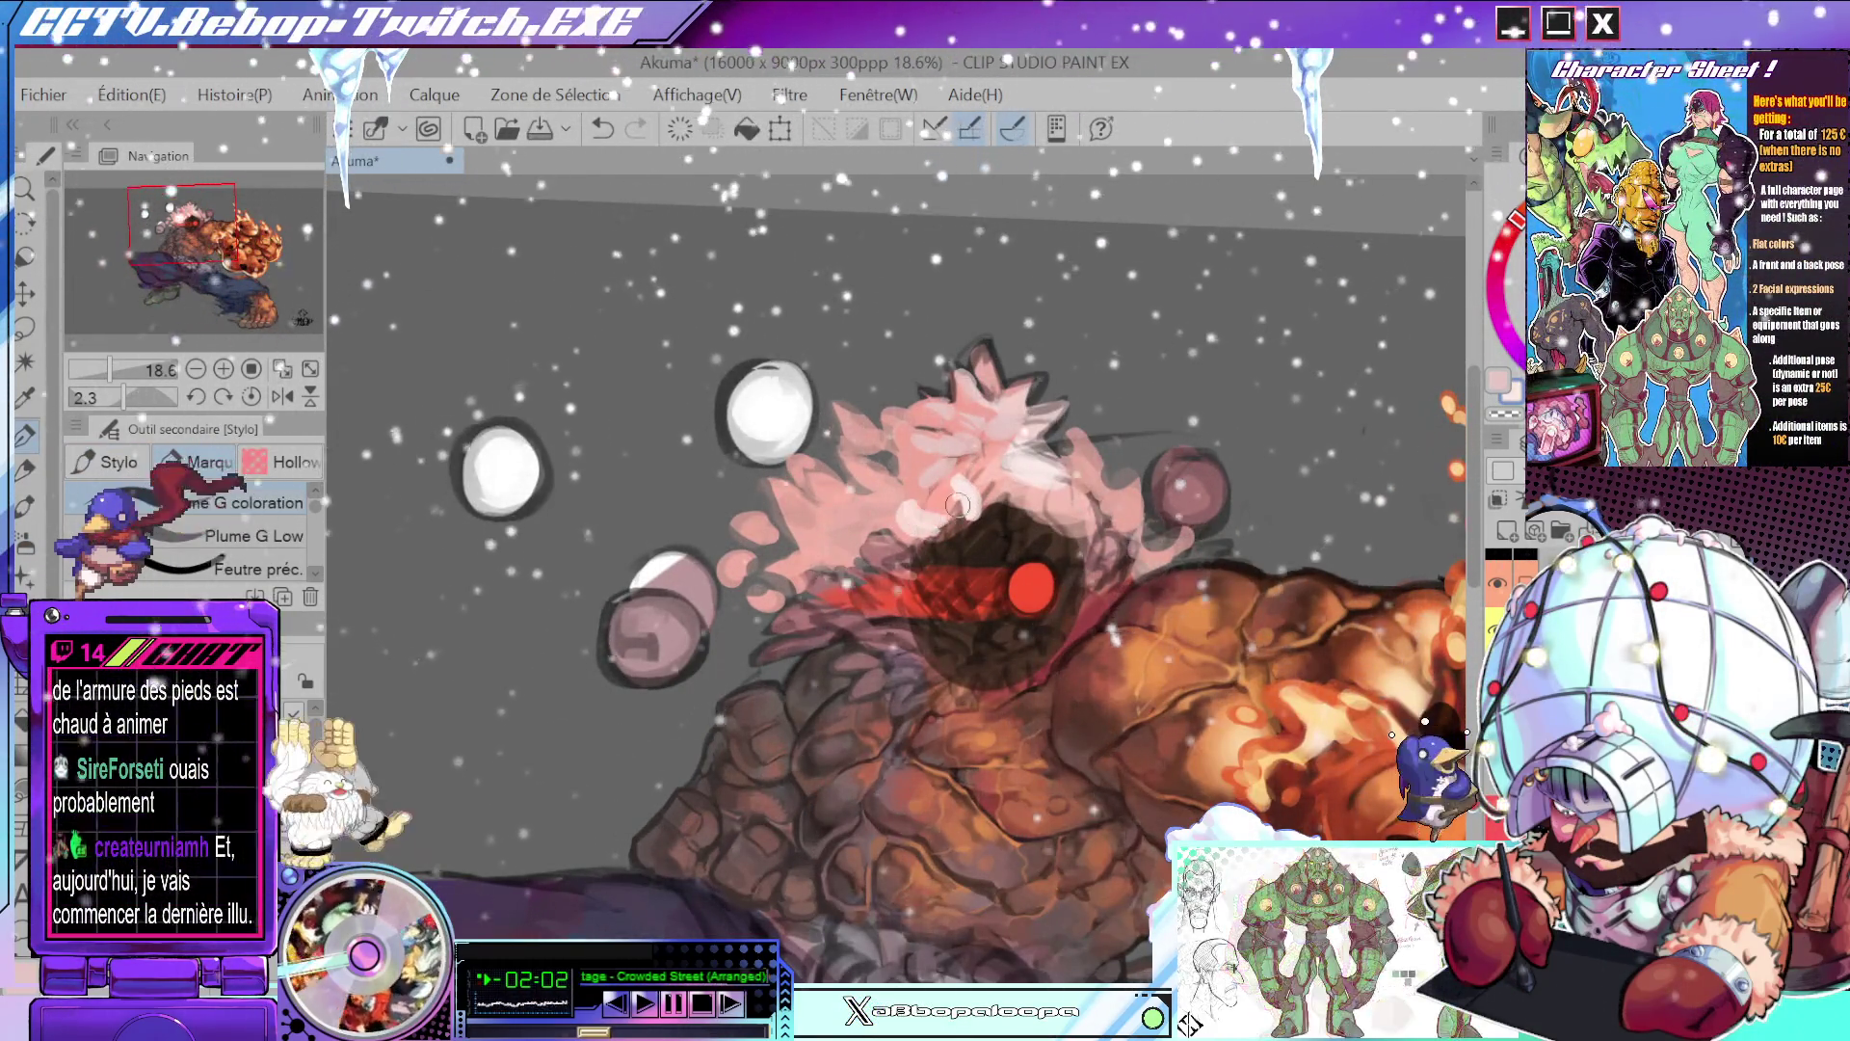
key(ctrl+z)
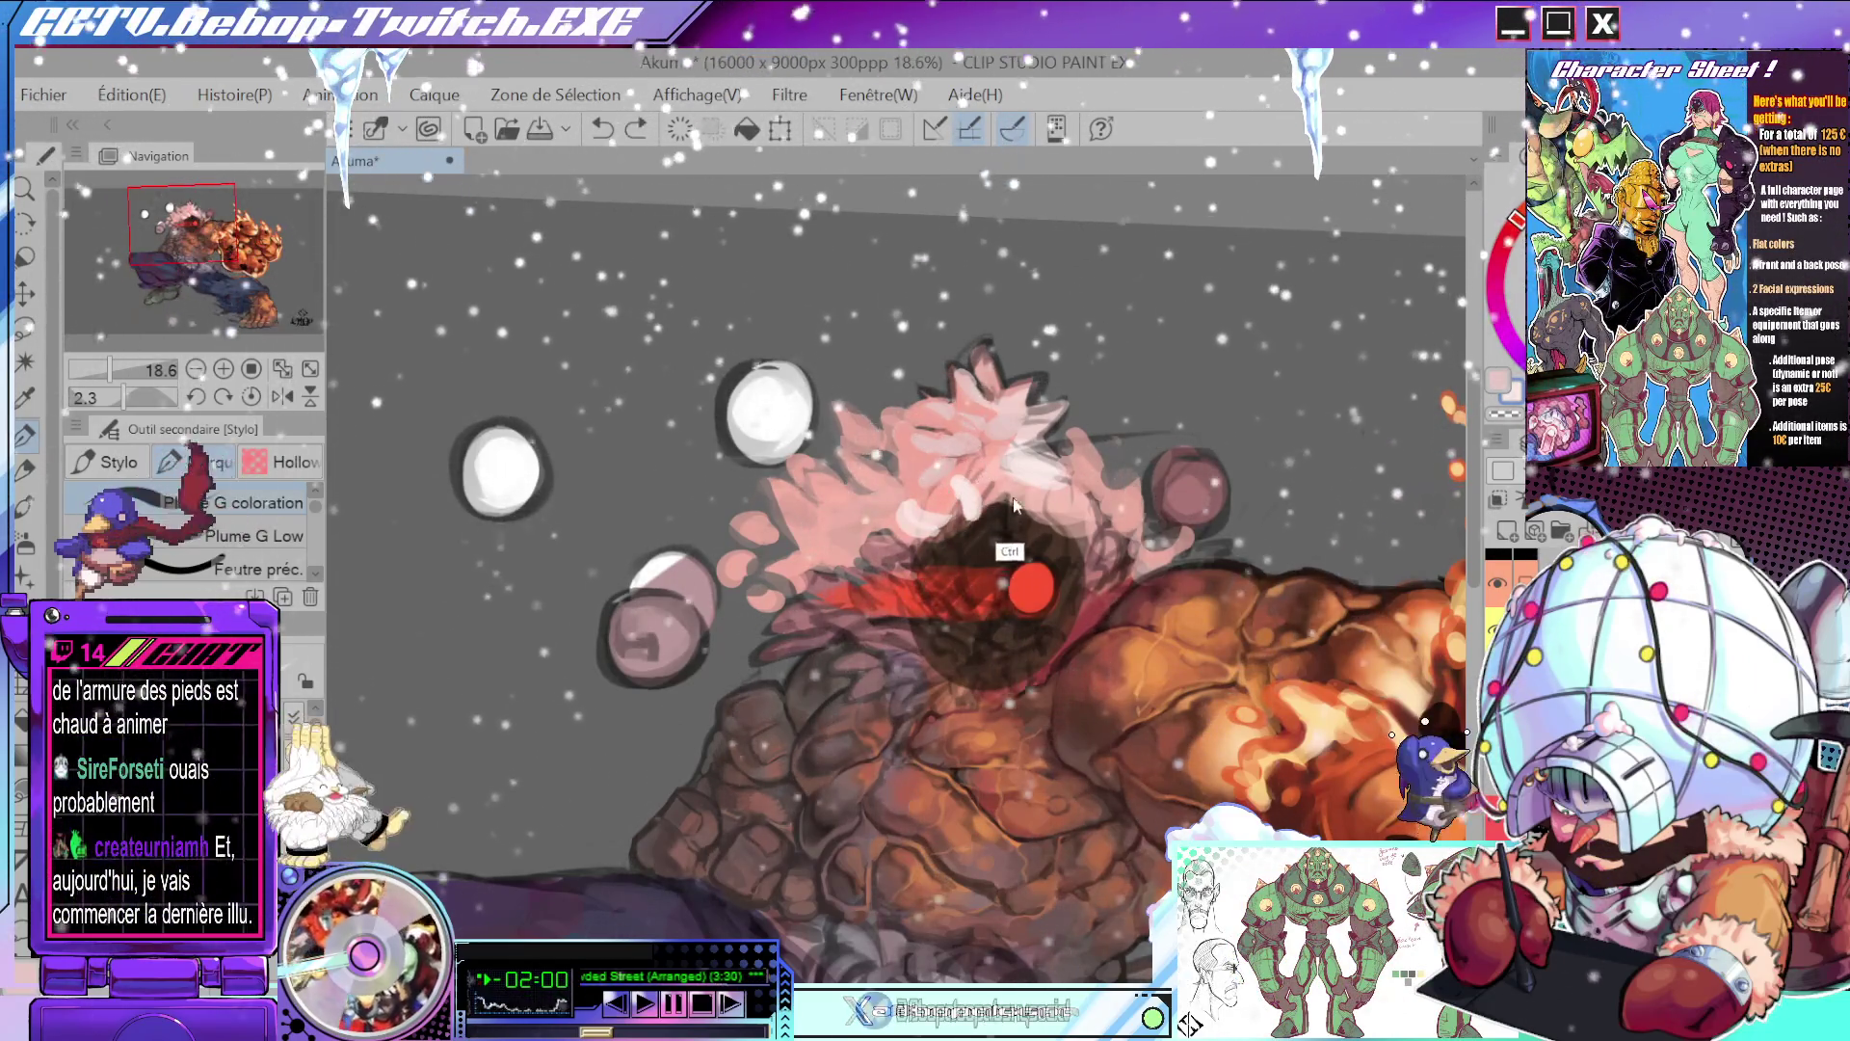
drag(1014, 503, 1060, 472)
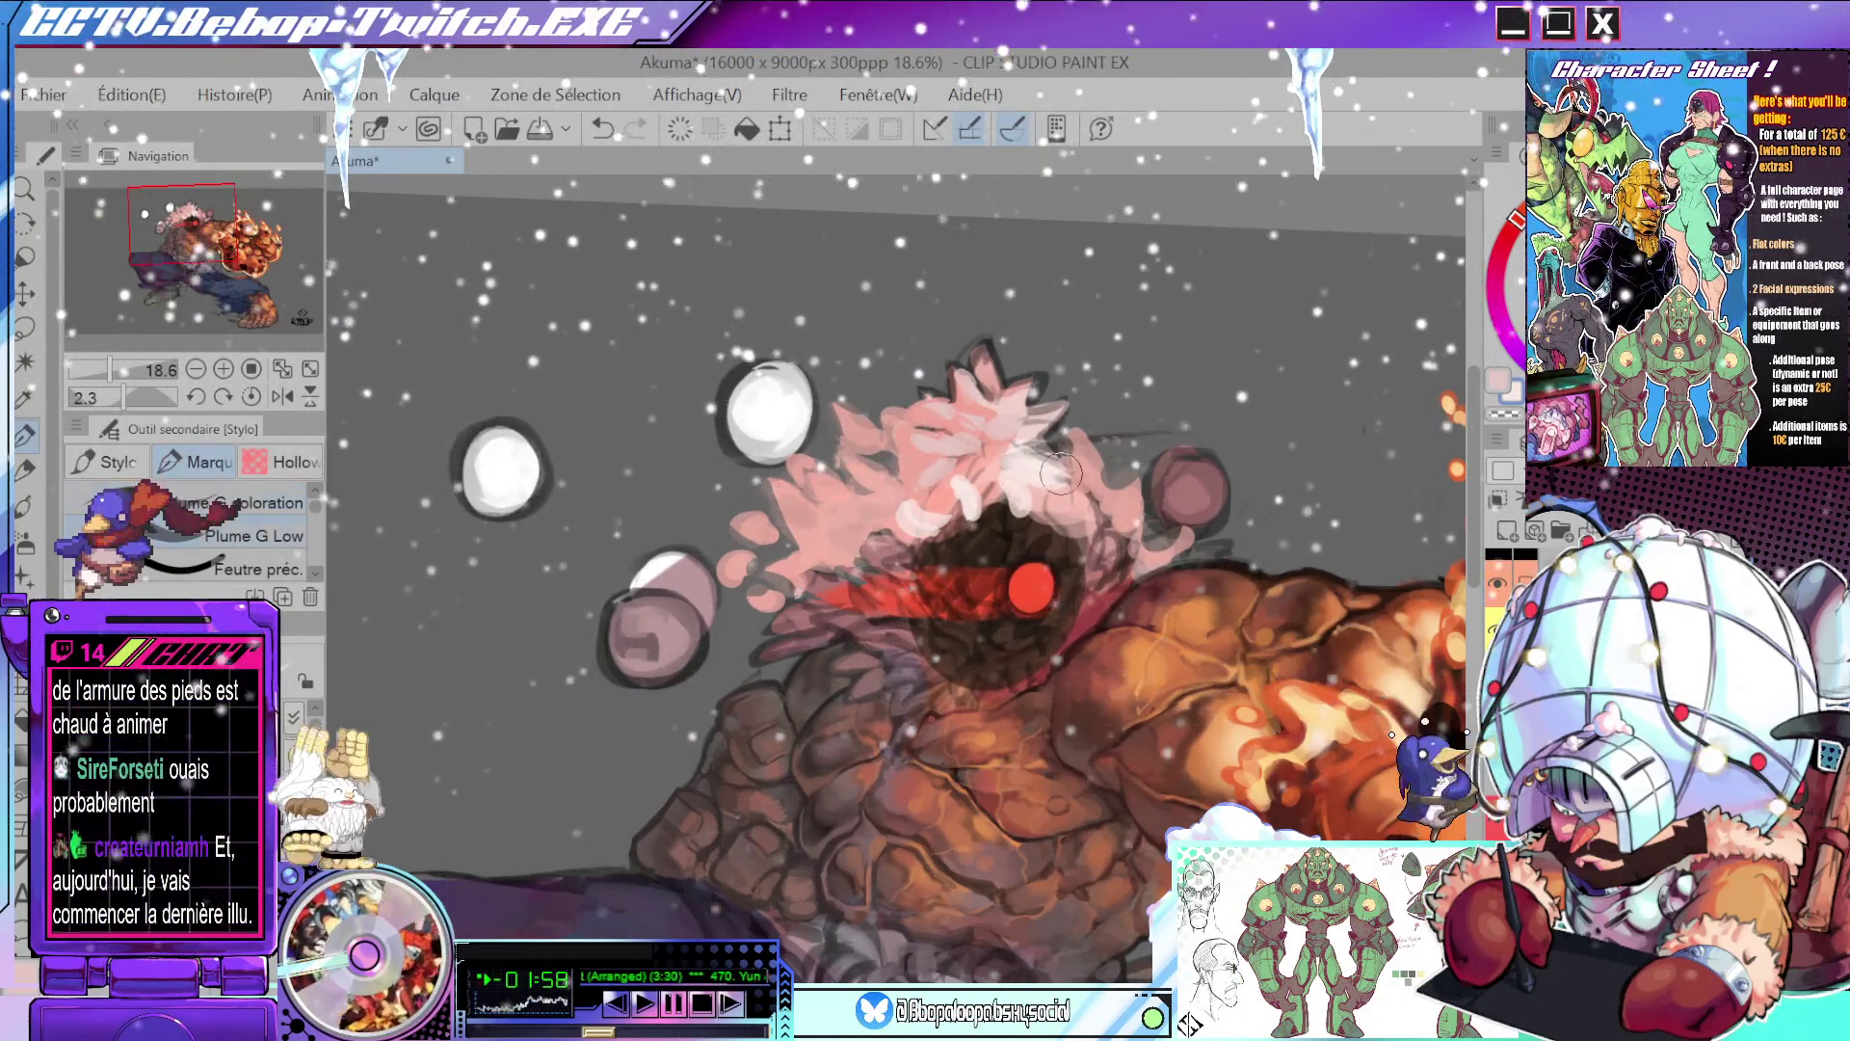
scroll(1060, 472, down, 4)
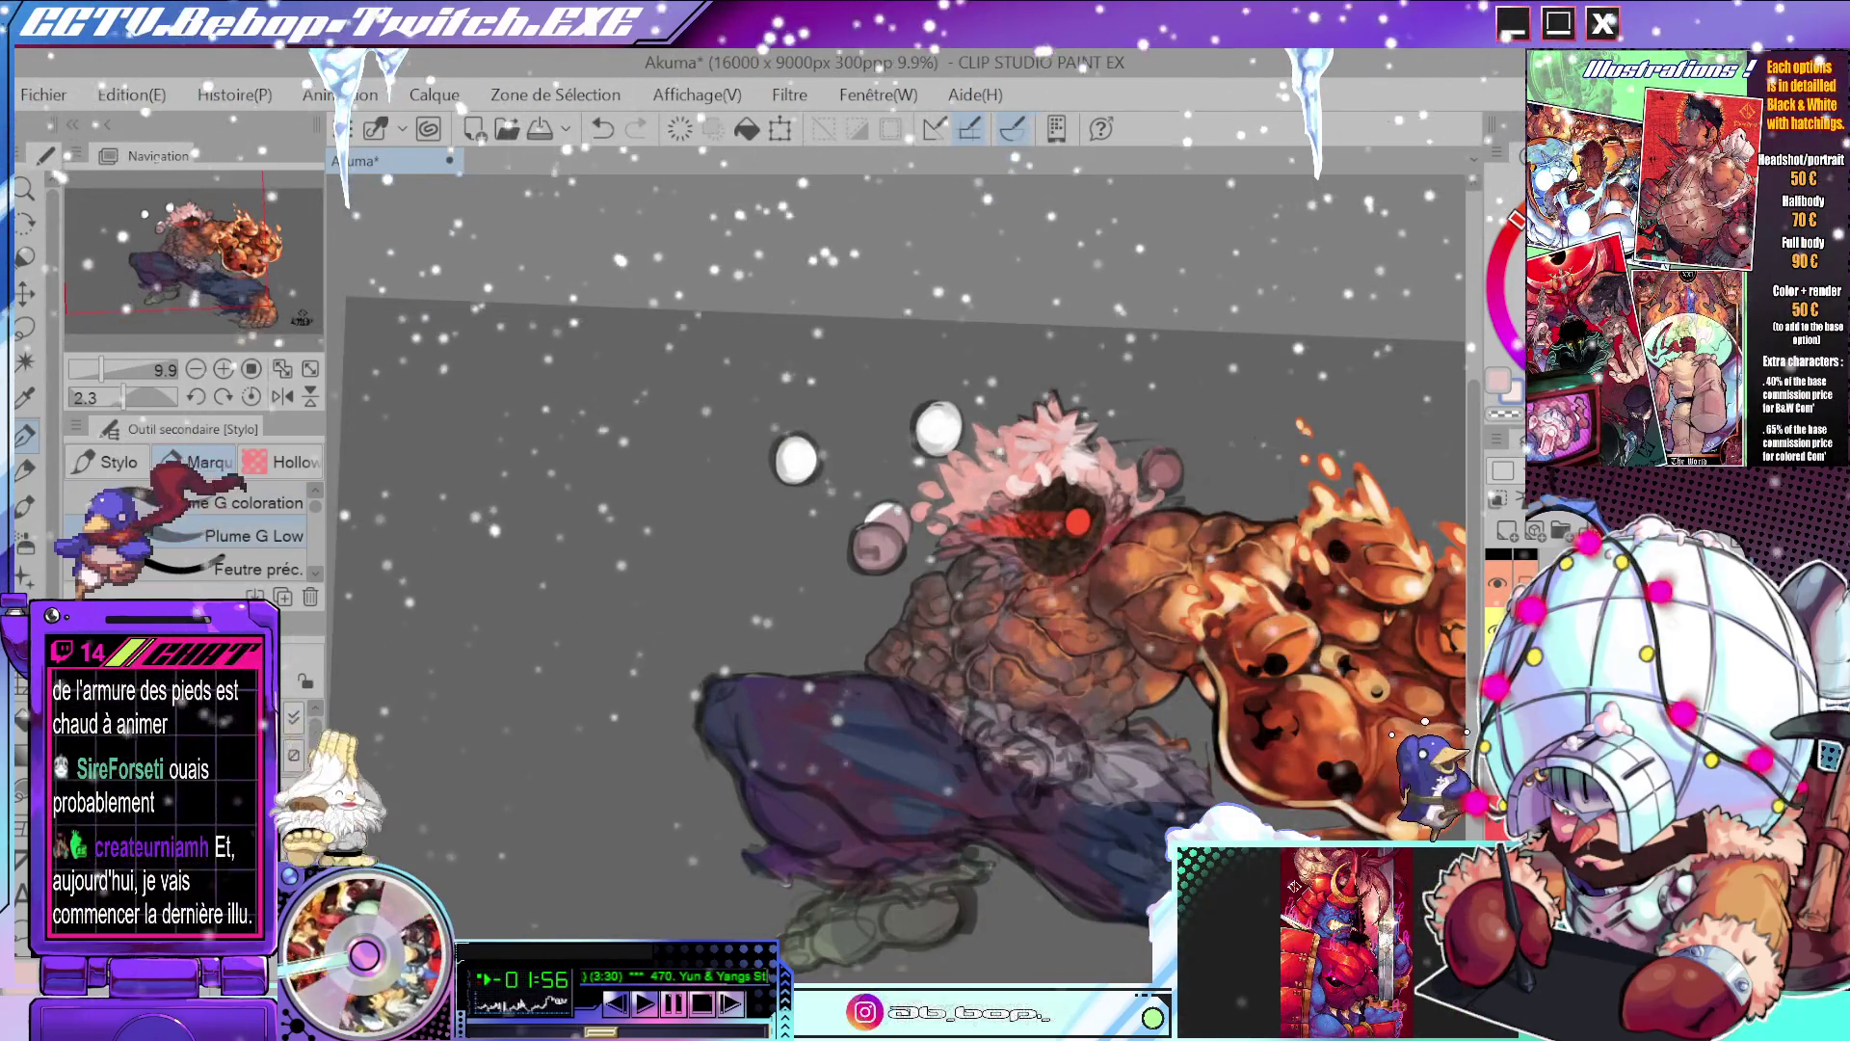
key(ctrl+z)
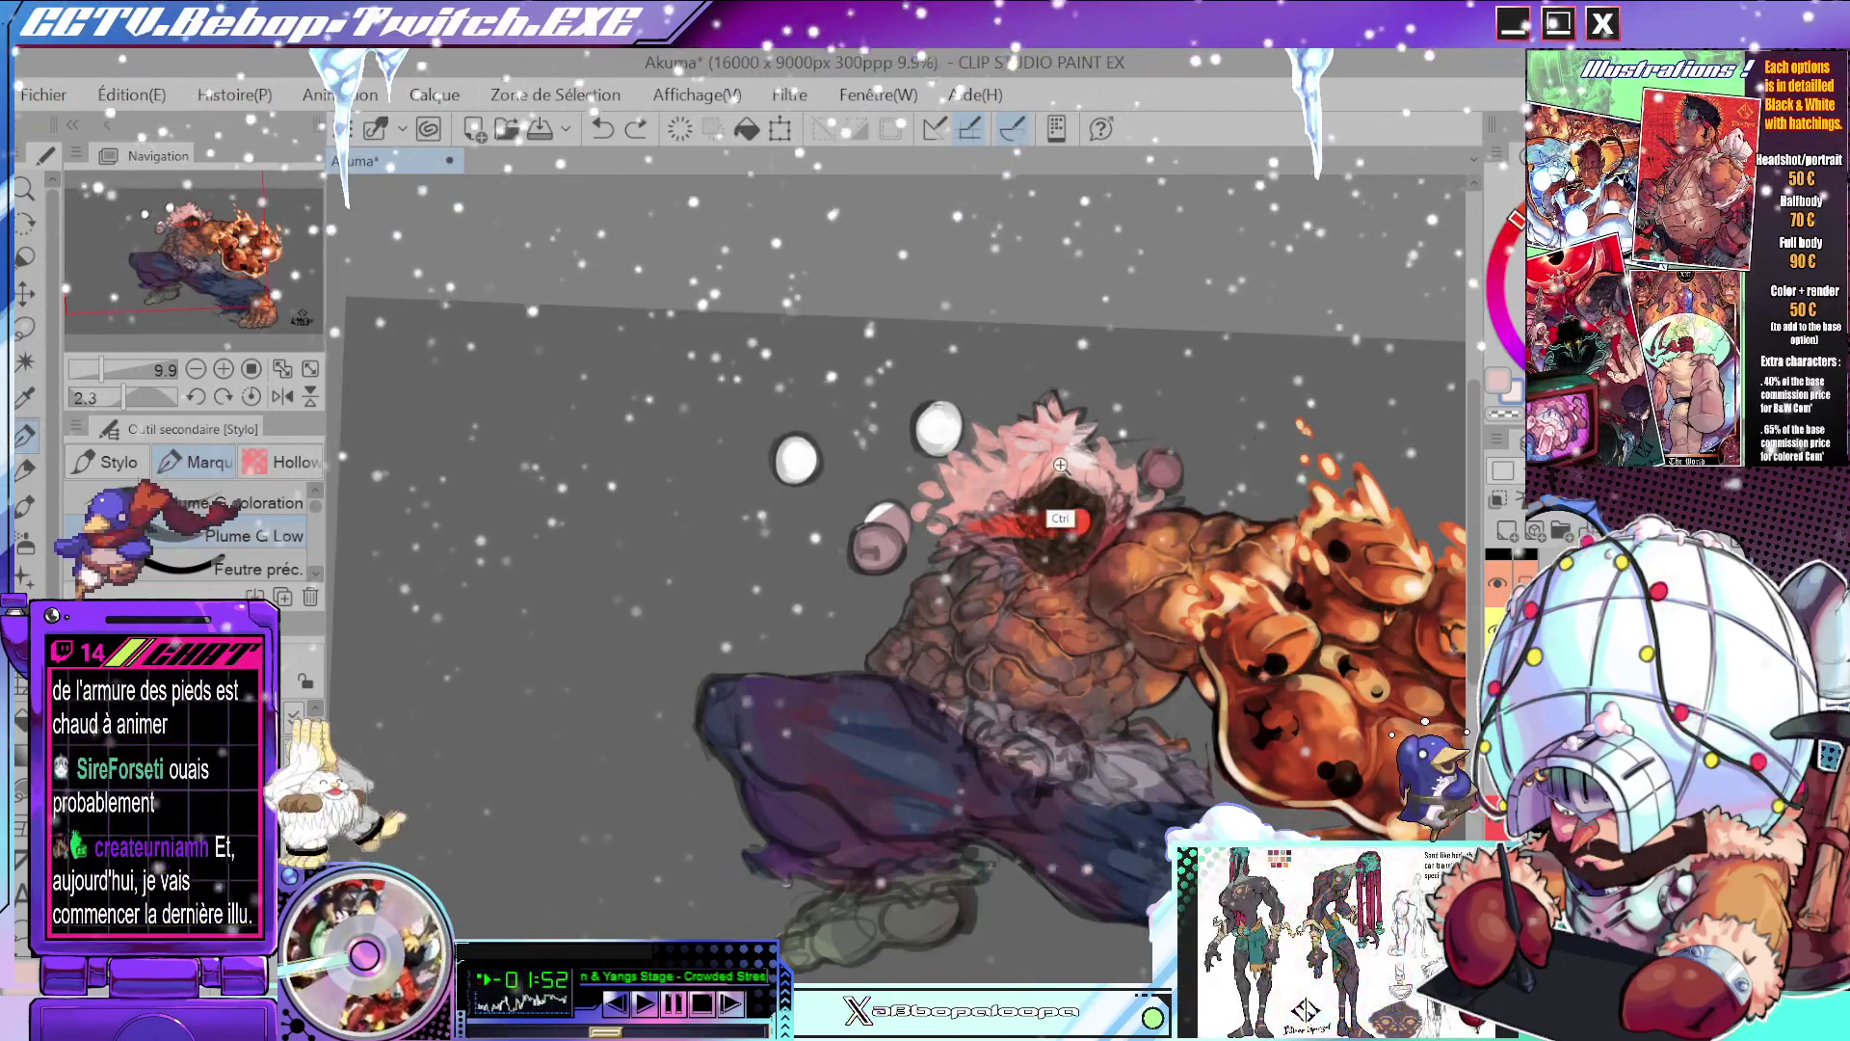
- Paint a pale pink highlight stroke across the top of Akuma's head
scroll(1060, 465, up, 3)
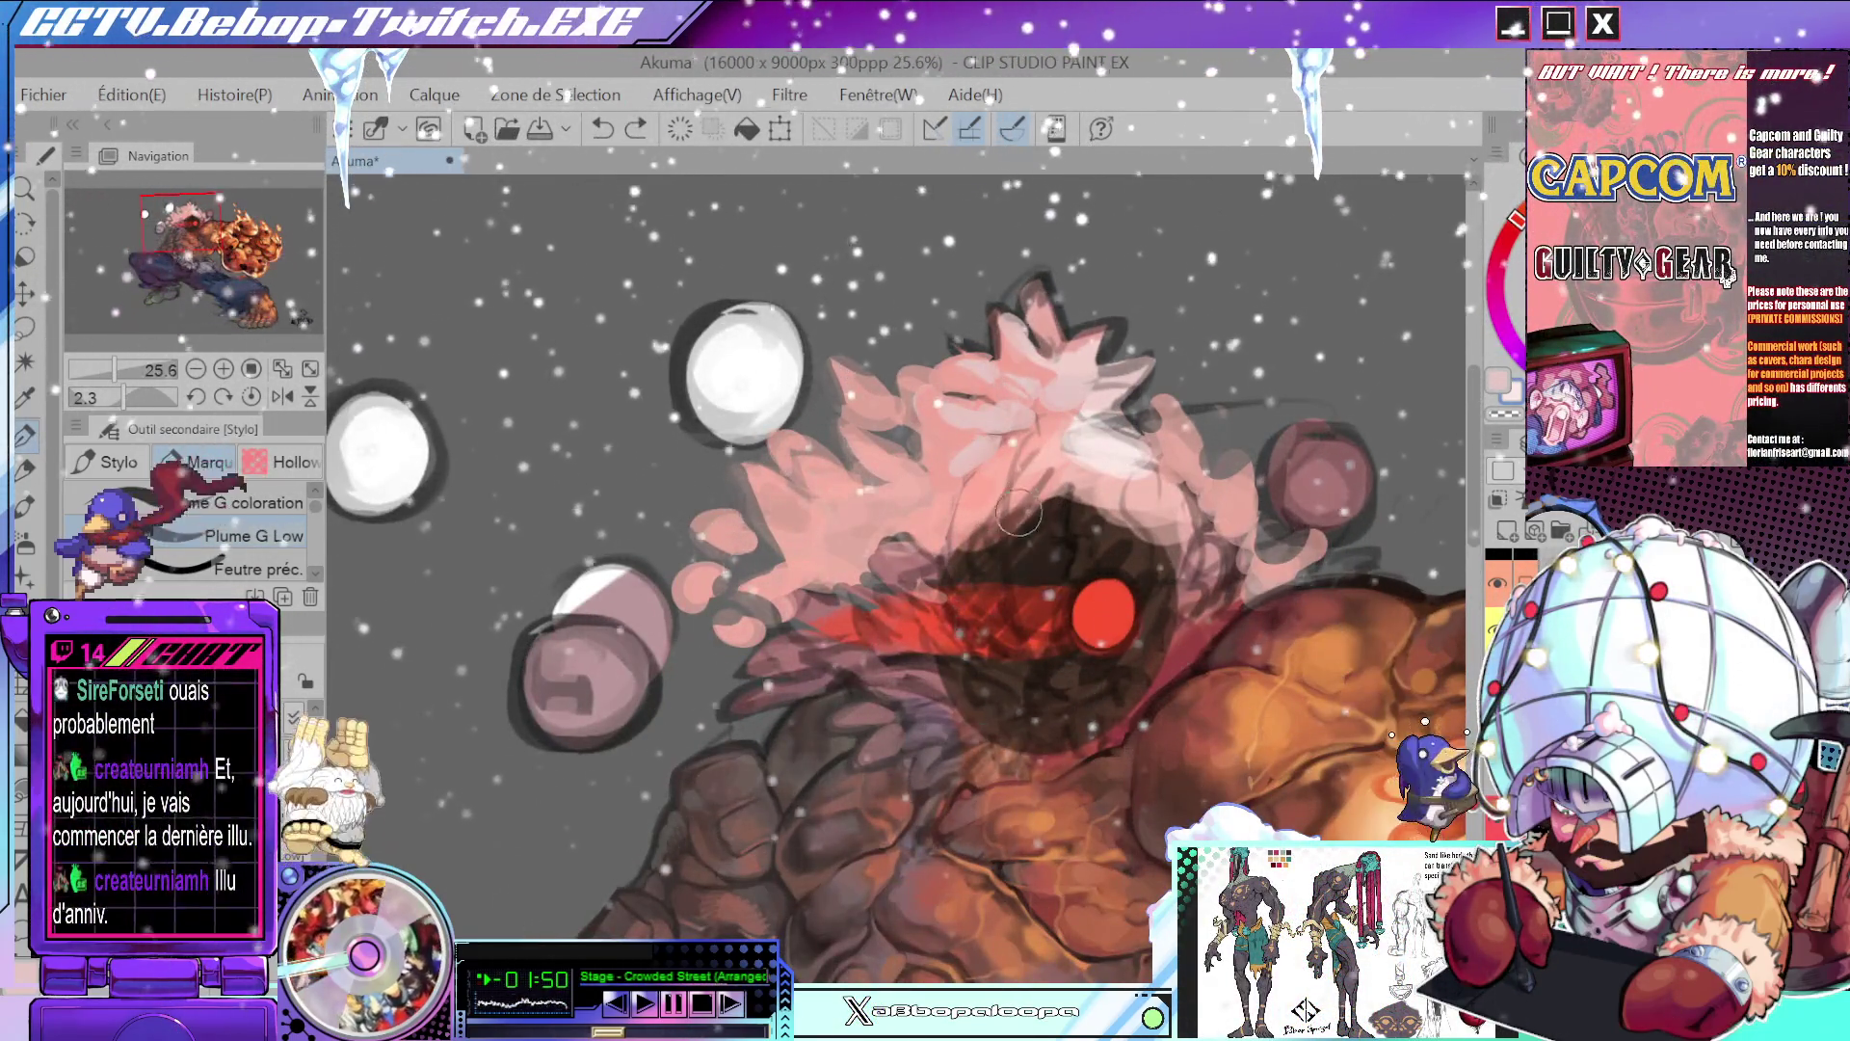
drag(974, 521, 1100, 496)
scroll(1100, 495, down, 3)
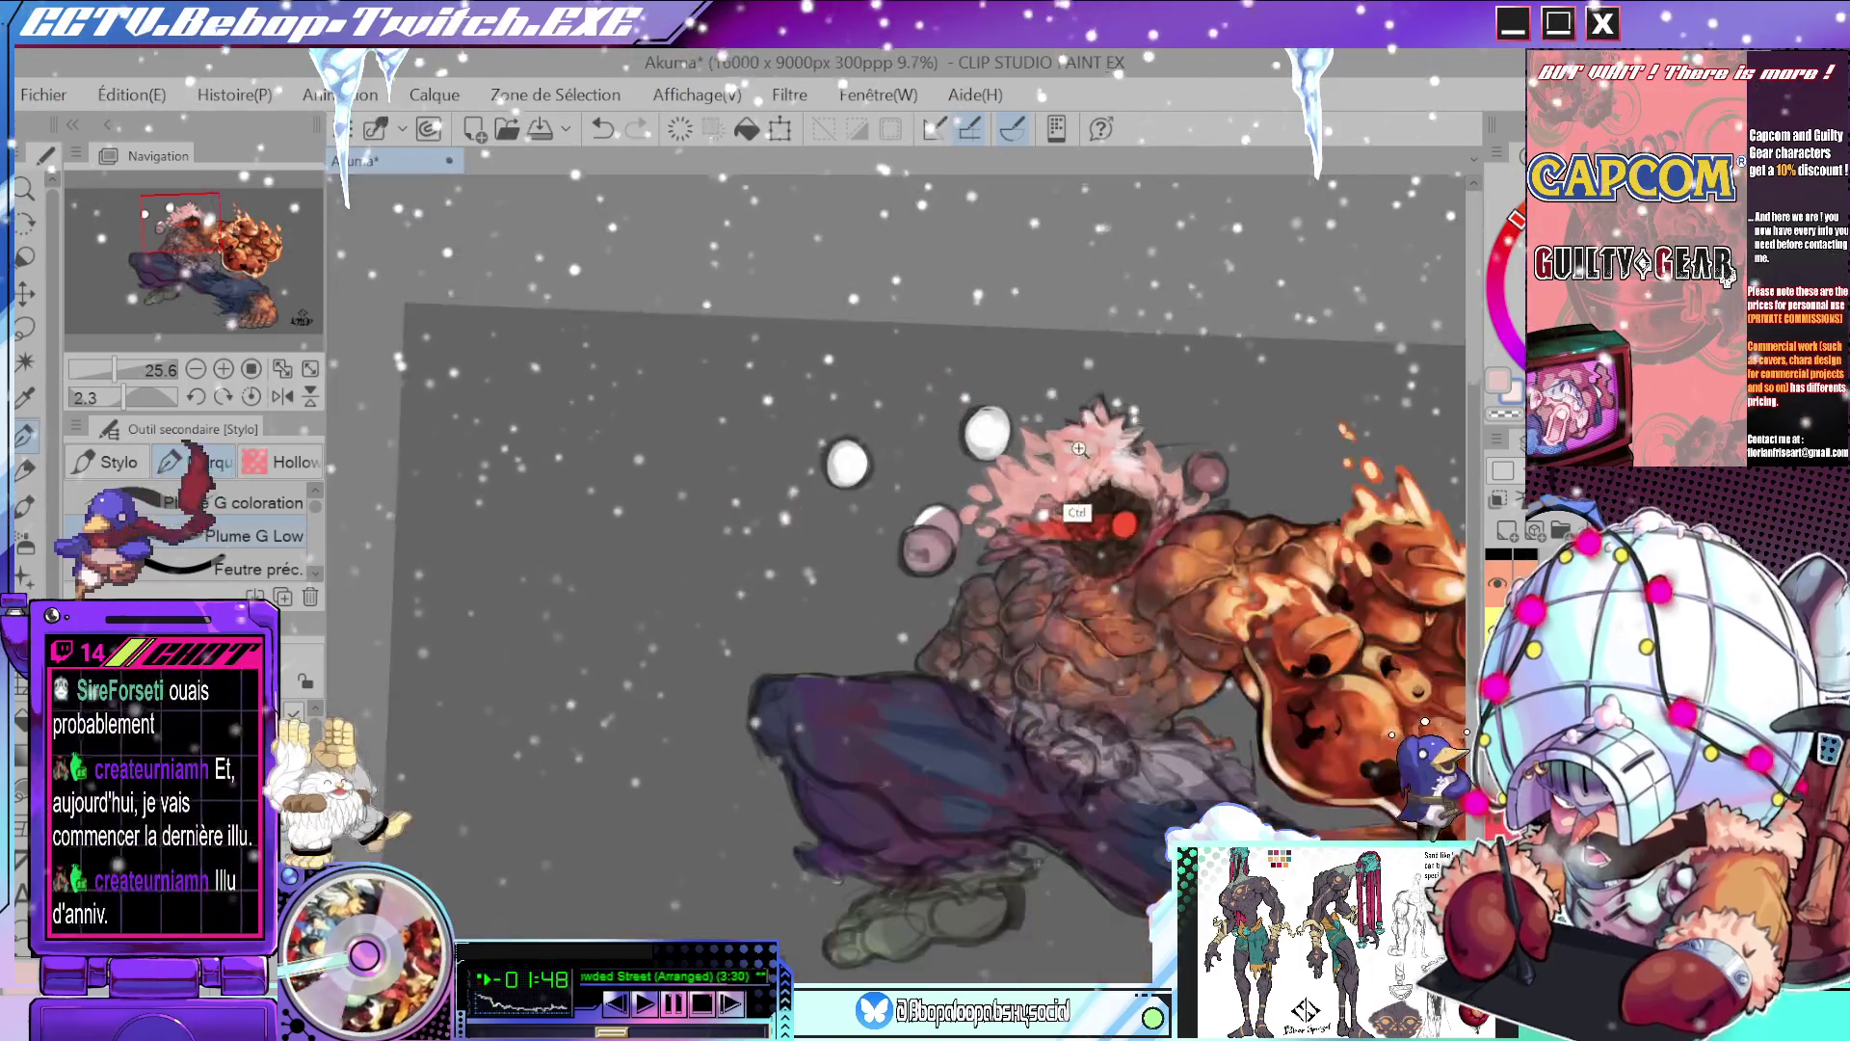
scroll(1074, 451, up, 1)
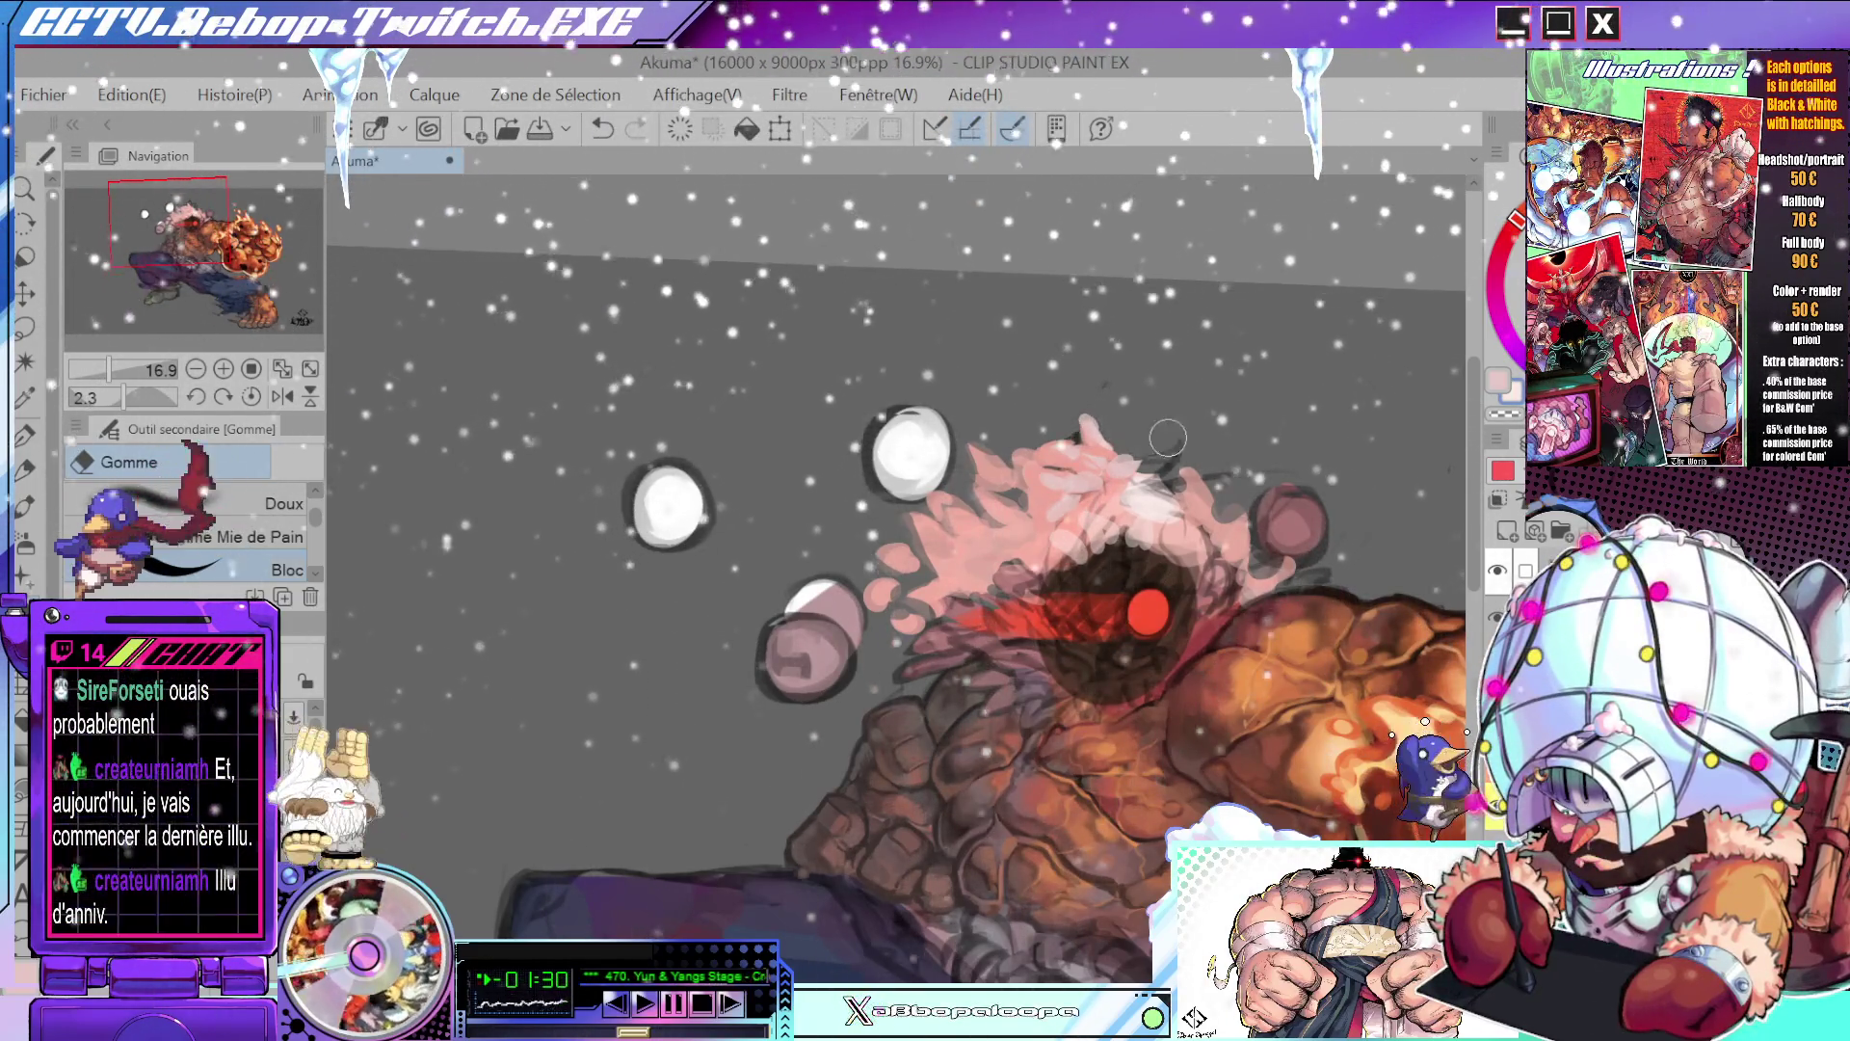
- Pan, zoom and rotate the view around the head, then return to the Stylo pen
drag(1146, 387, 964, 363)
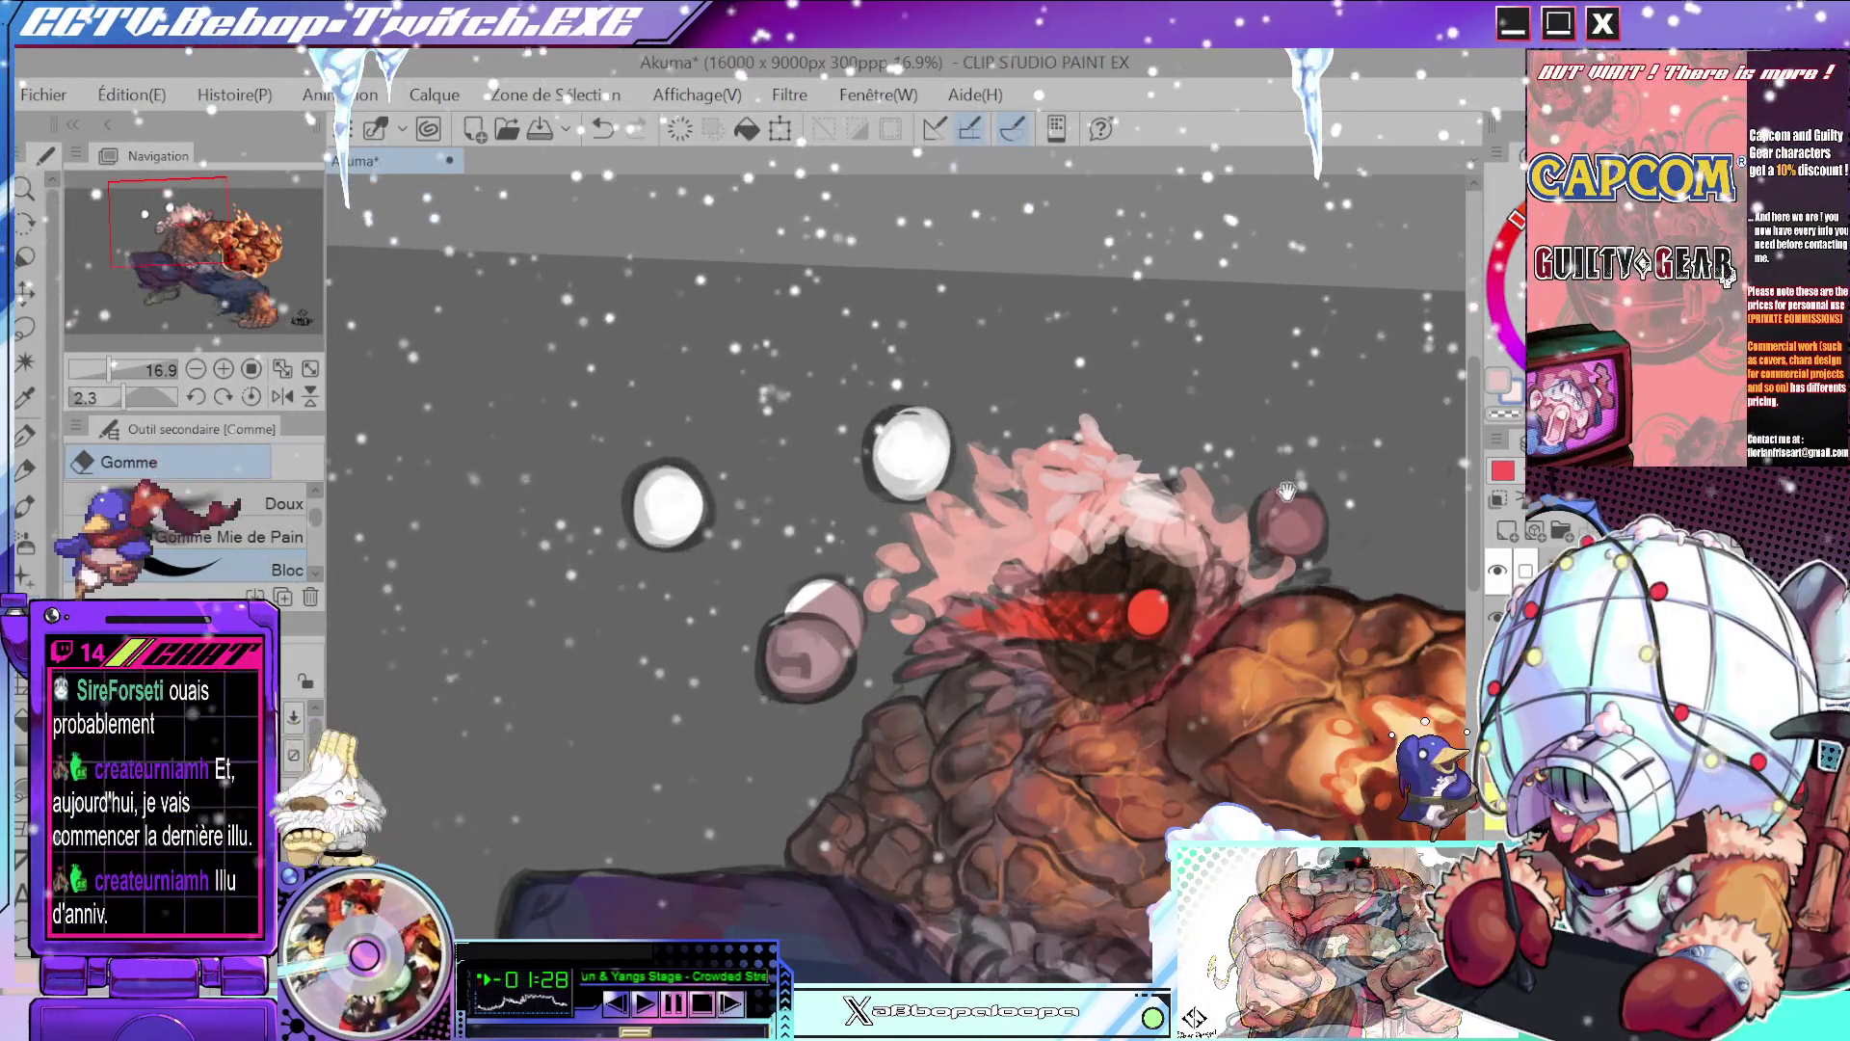
scroll(1223, 549, down, 2)
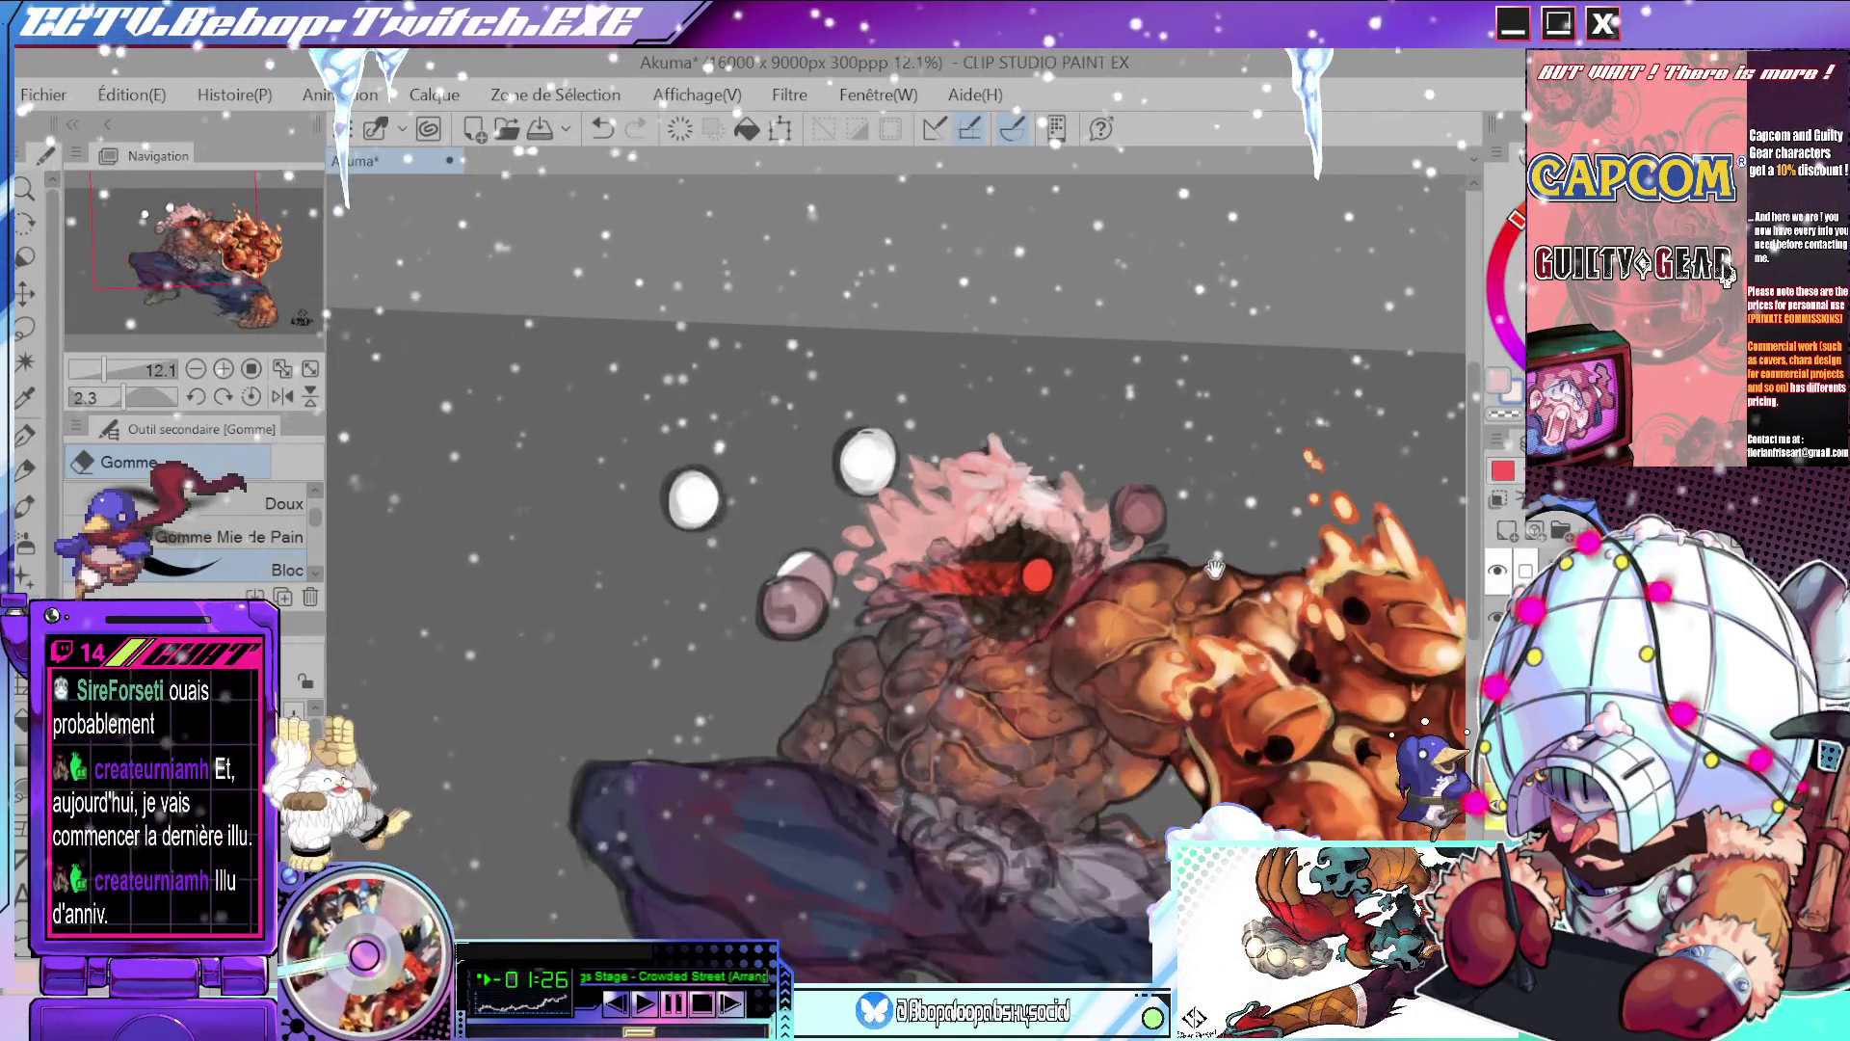
drag(1156, 877, 1207, 655)
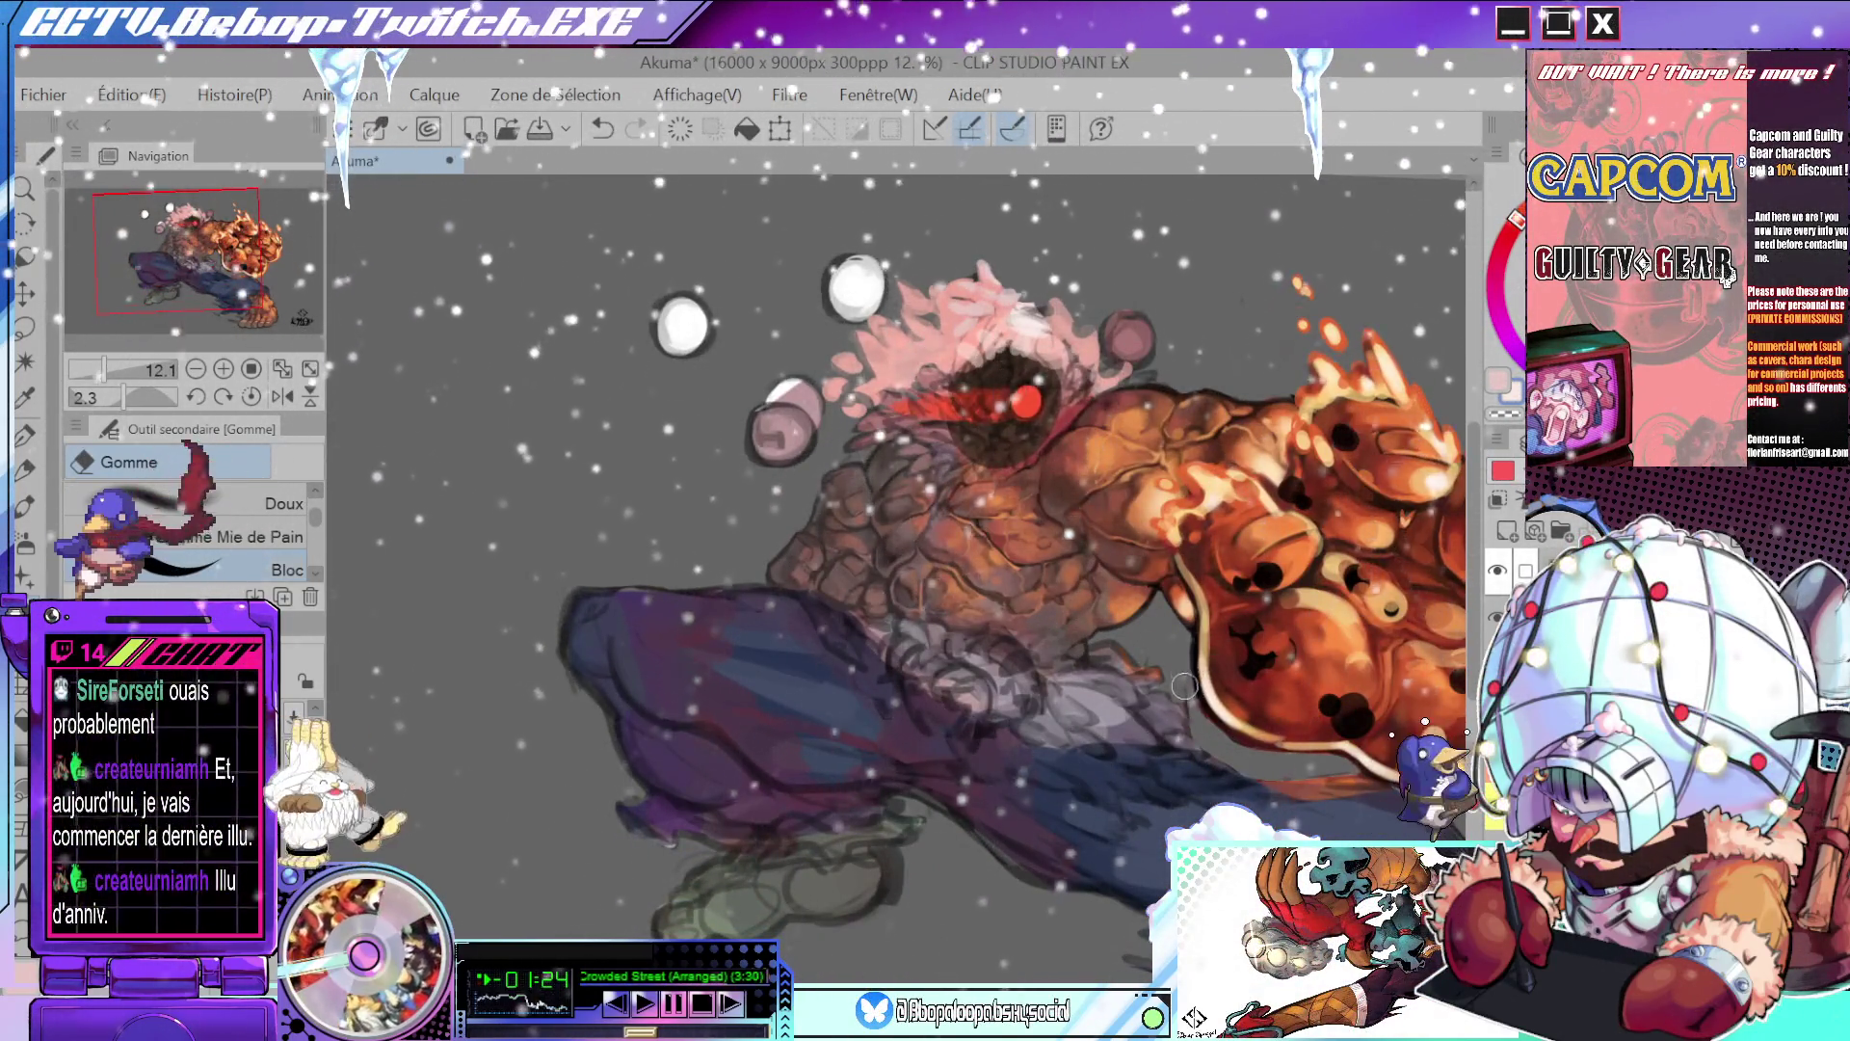
drag(1303, 691, 1248, 721)
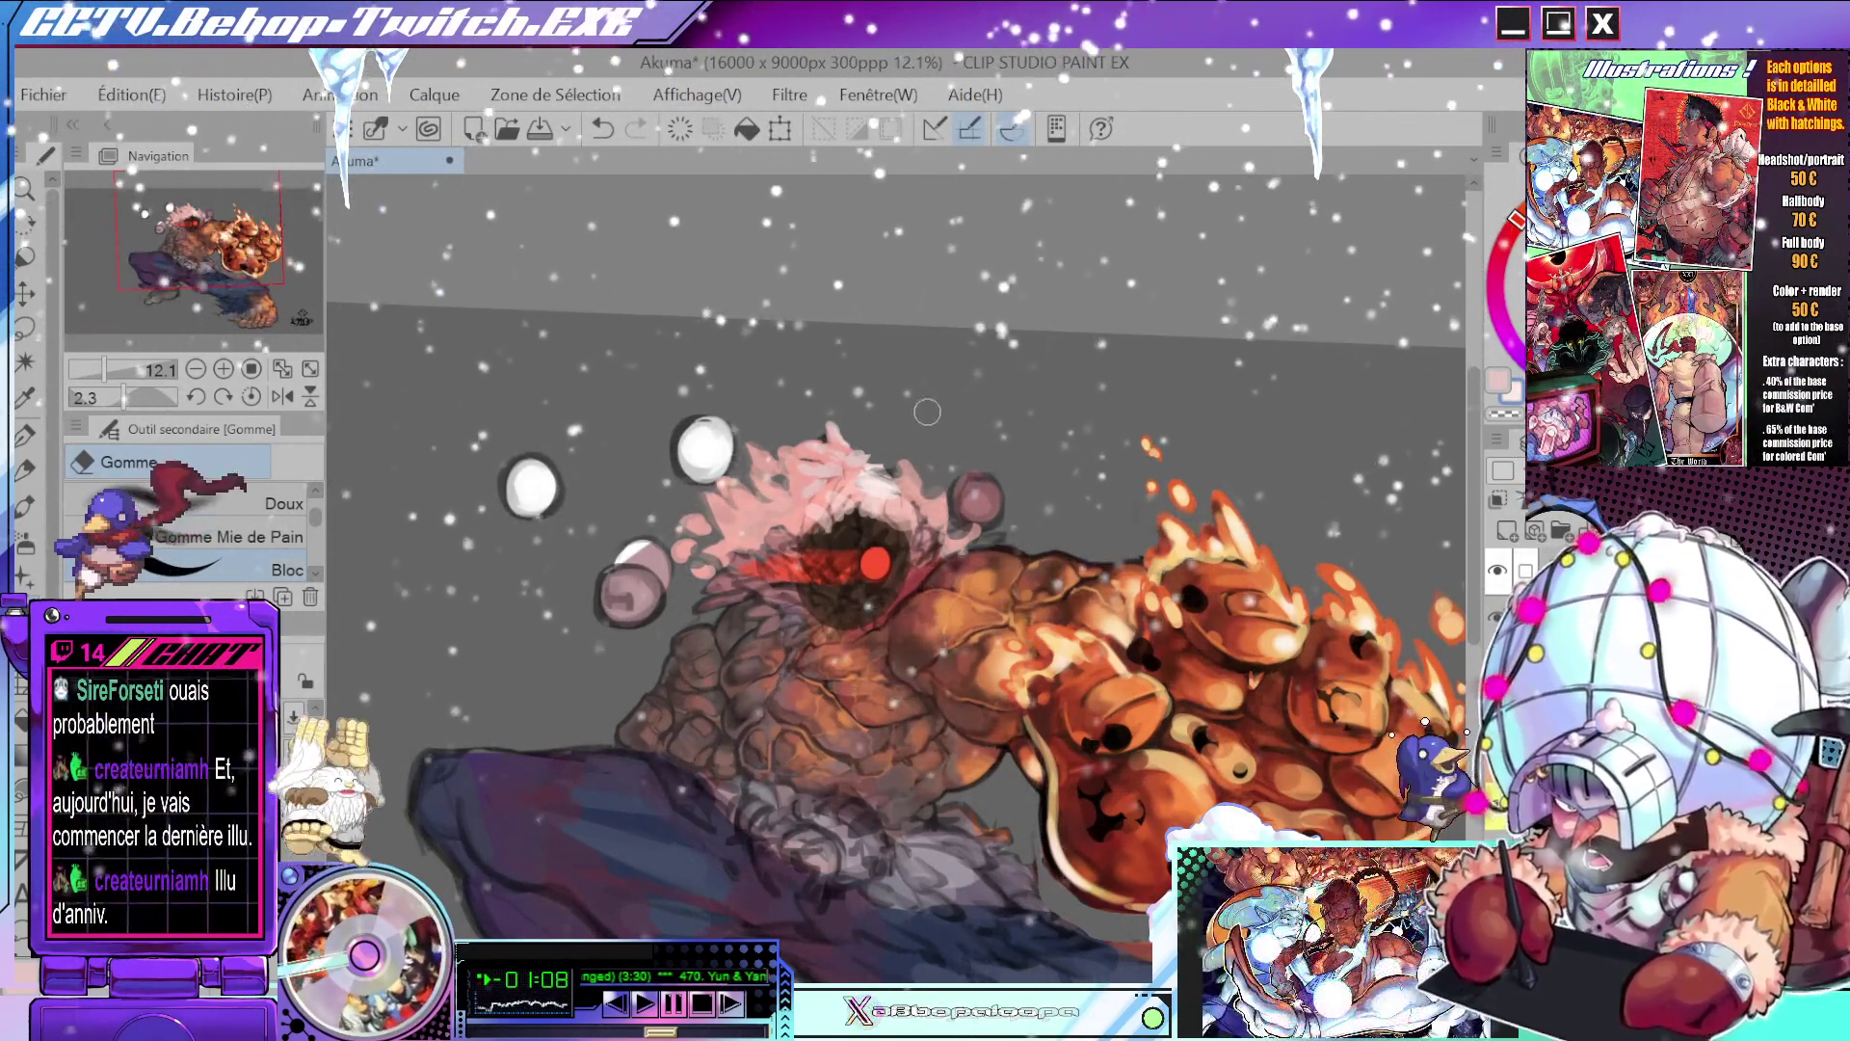
scroll(934, 559, up, 4)
drag(989, 560, 978, 525)
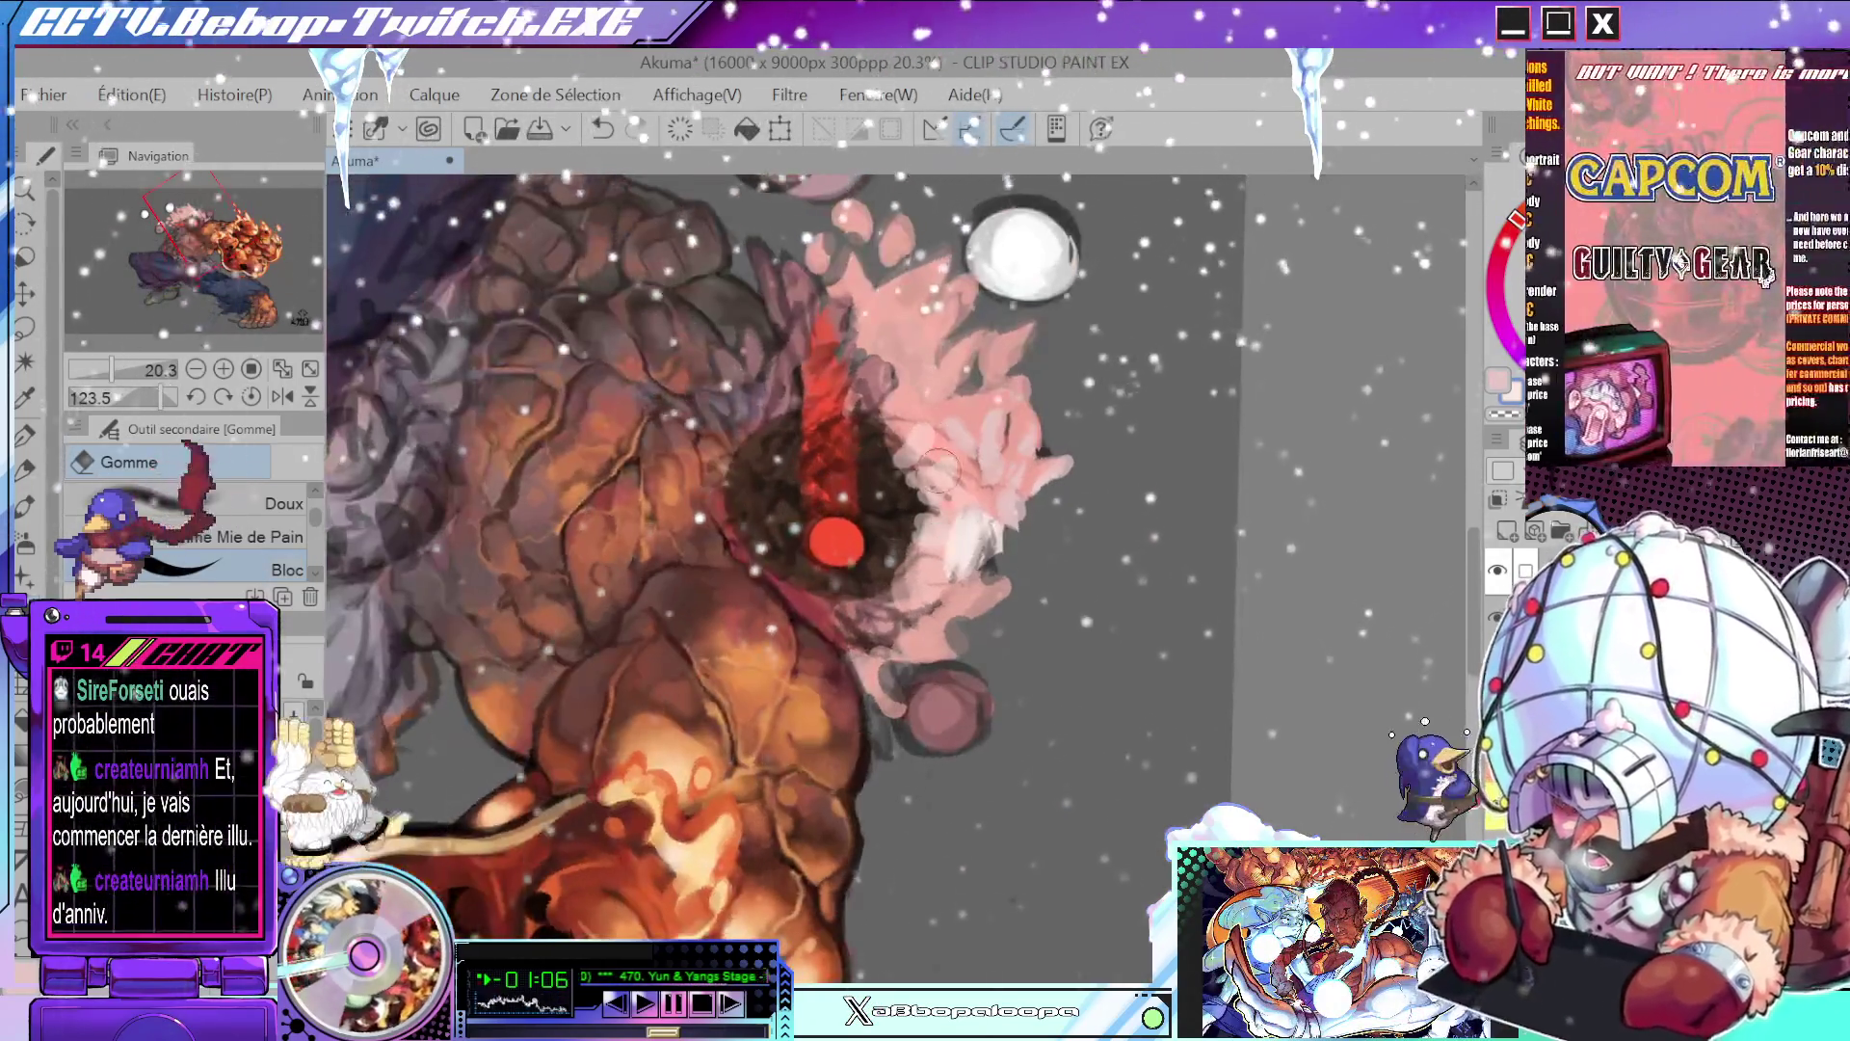
key(p)
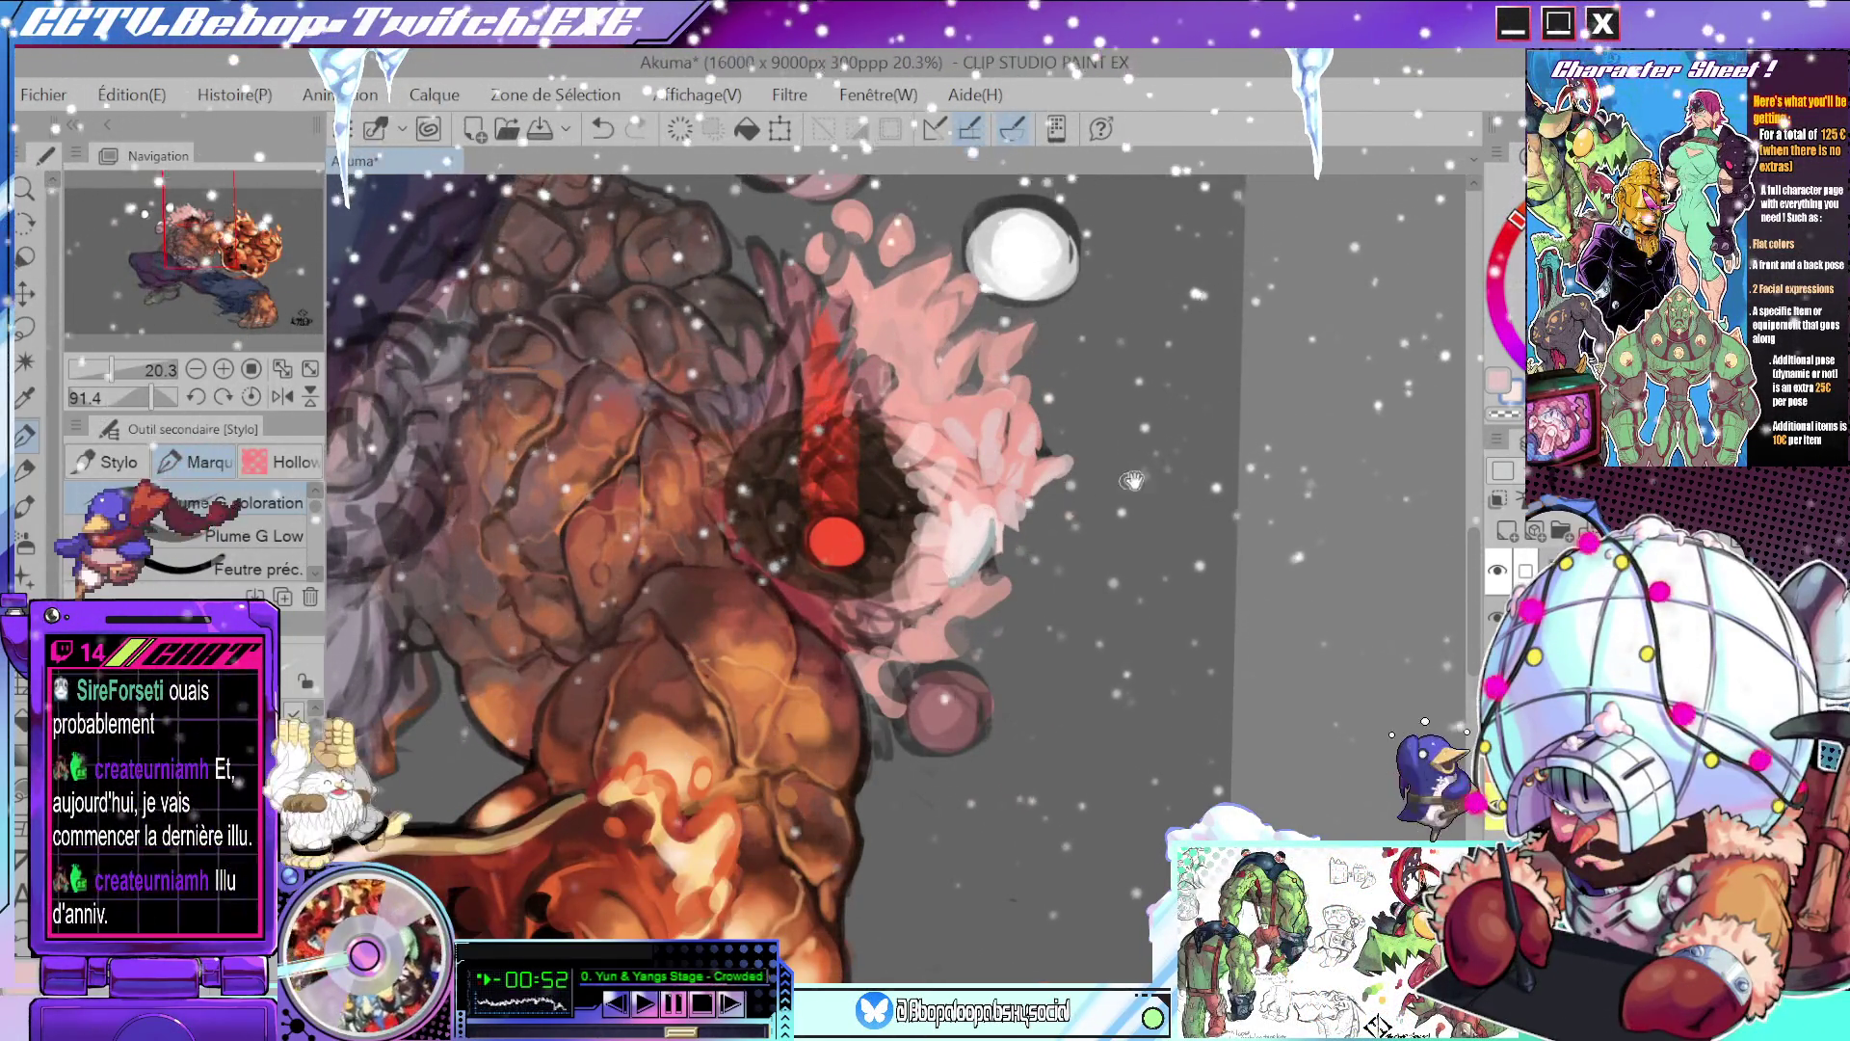
- Sample the hair colour and paint light-pink highlights along the hair edge
drag(1132, 480, 824, 586)
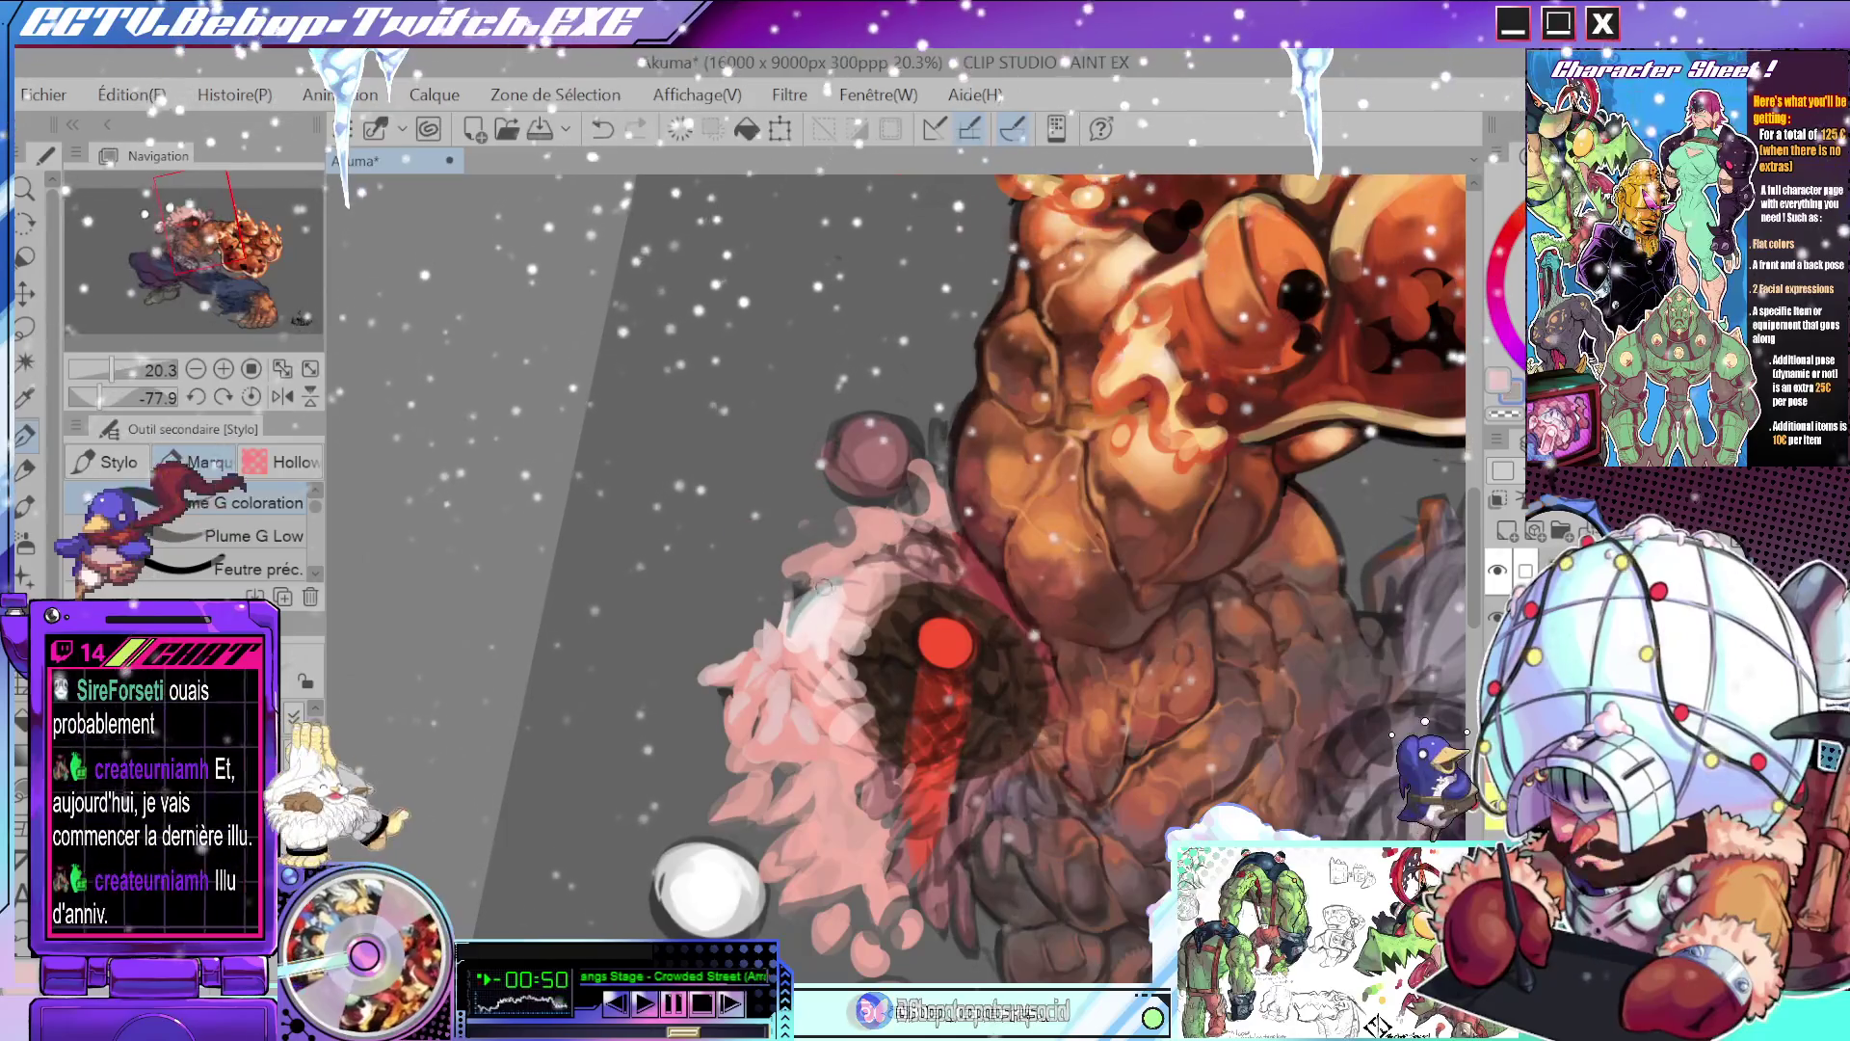
key(alt)
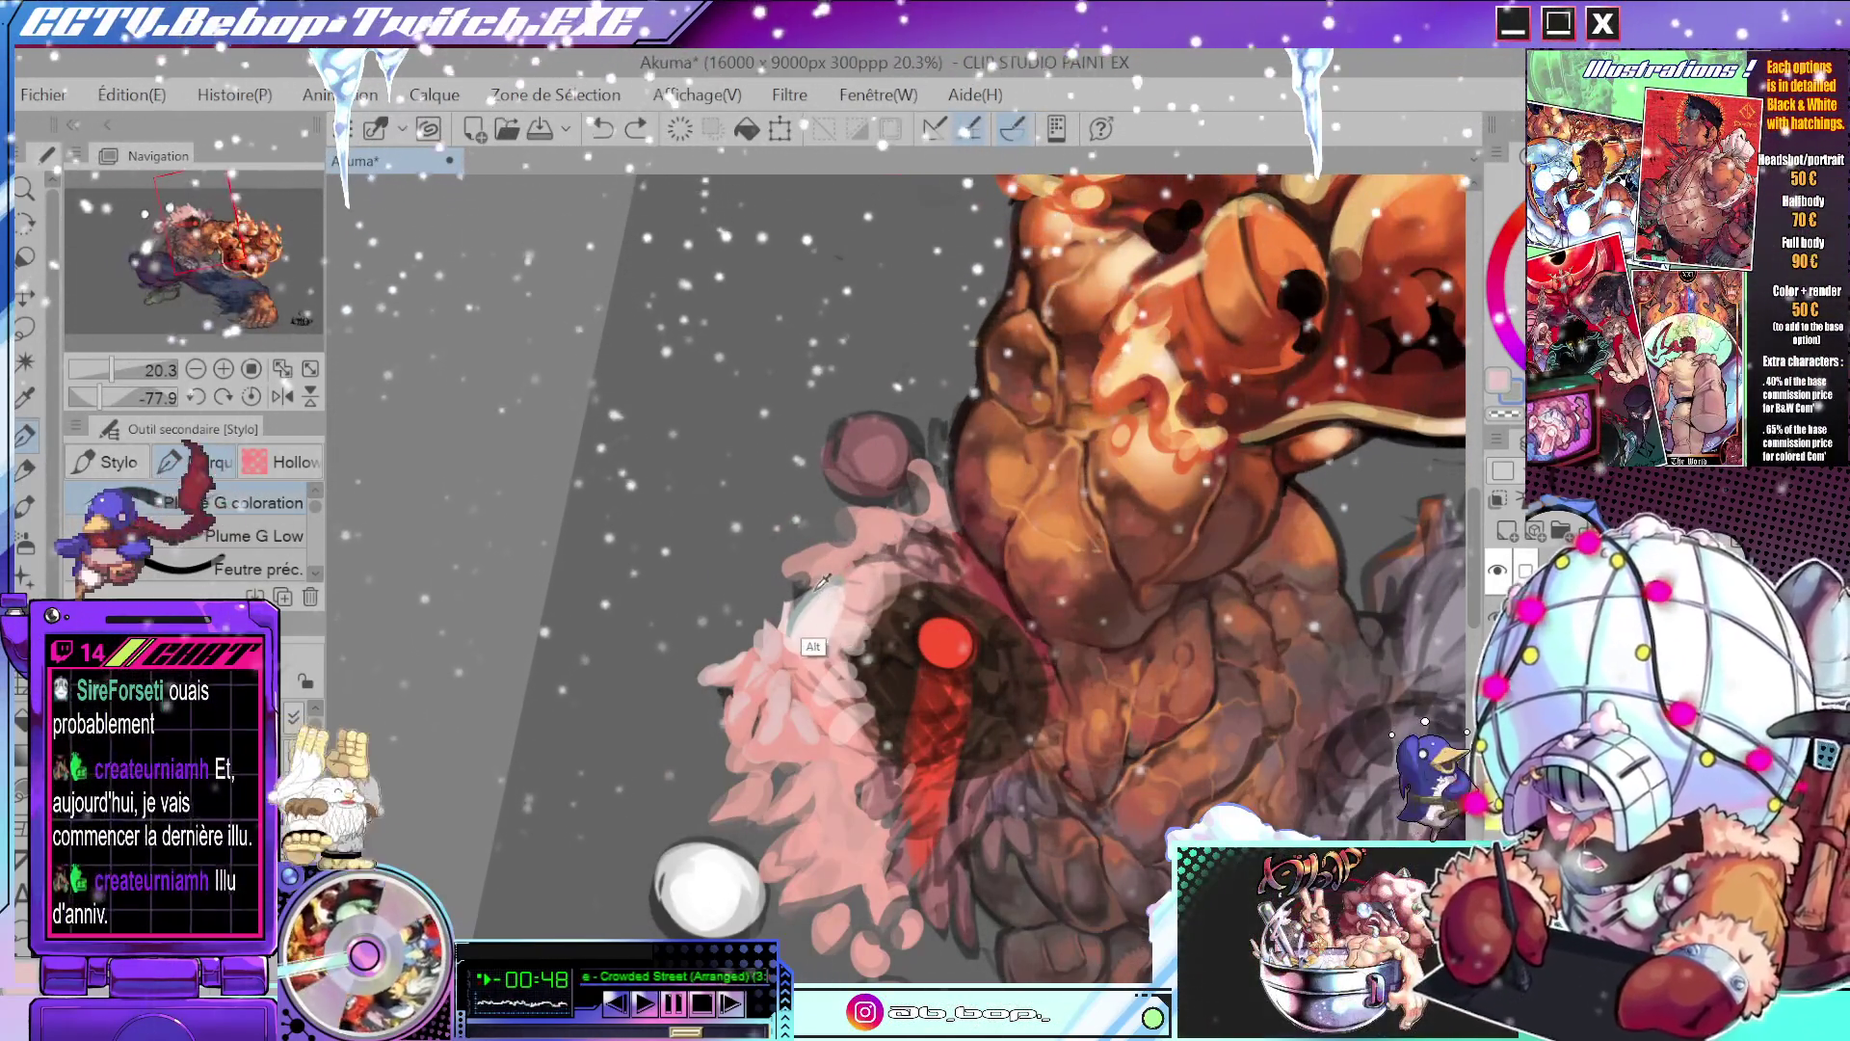
drag(824, 582, 908, 549)
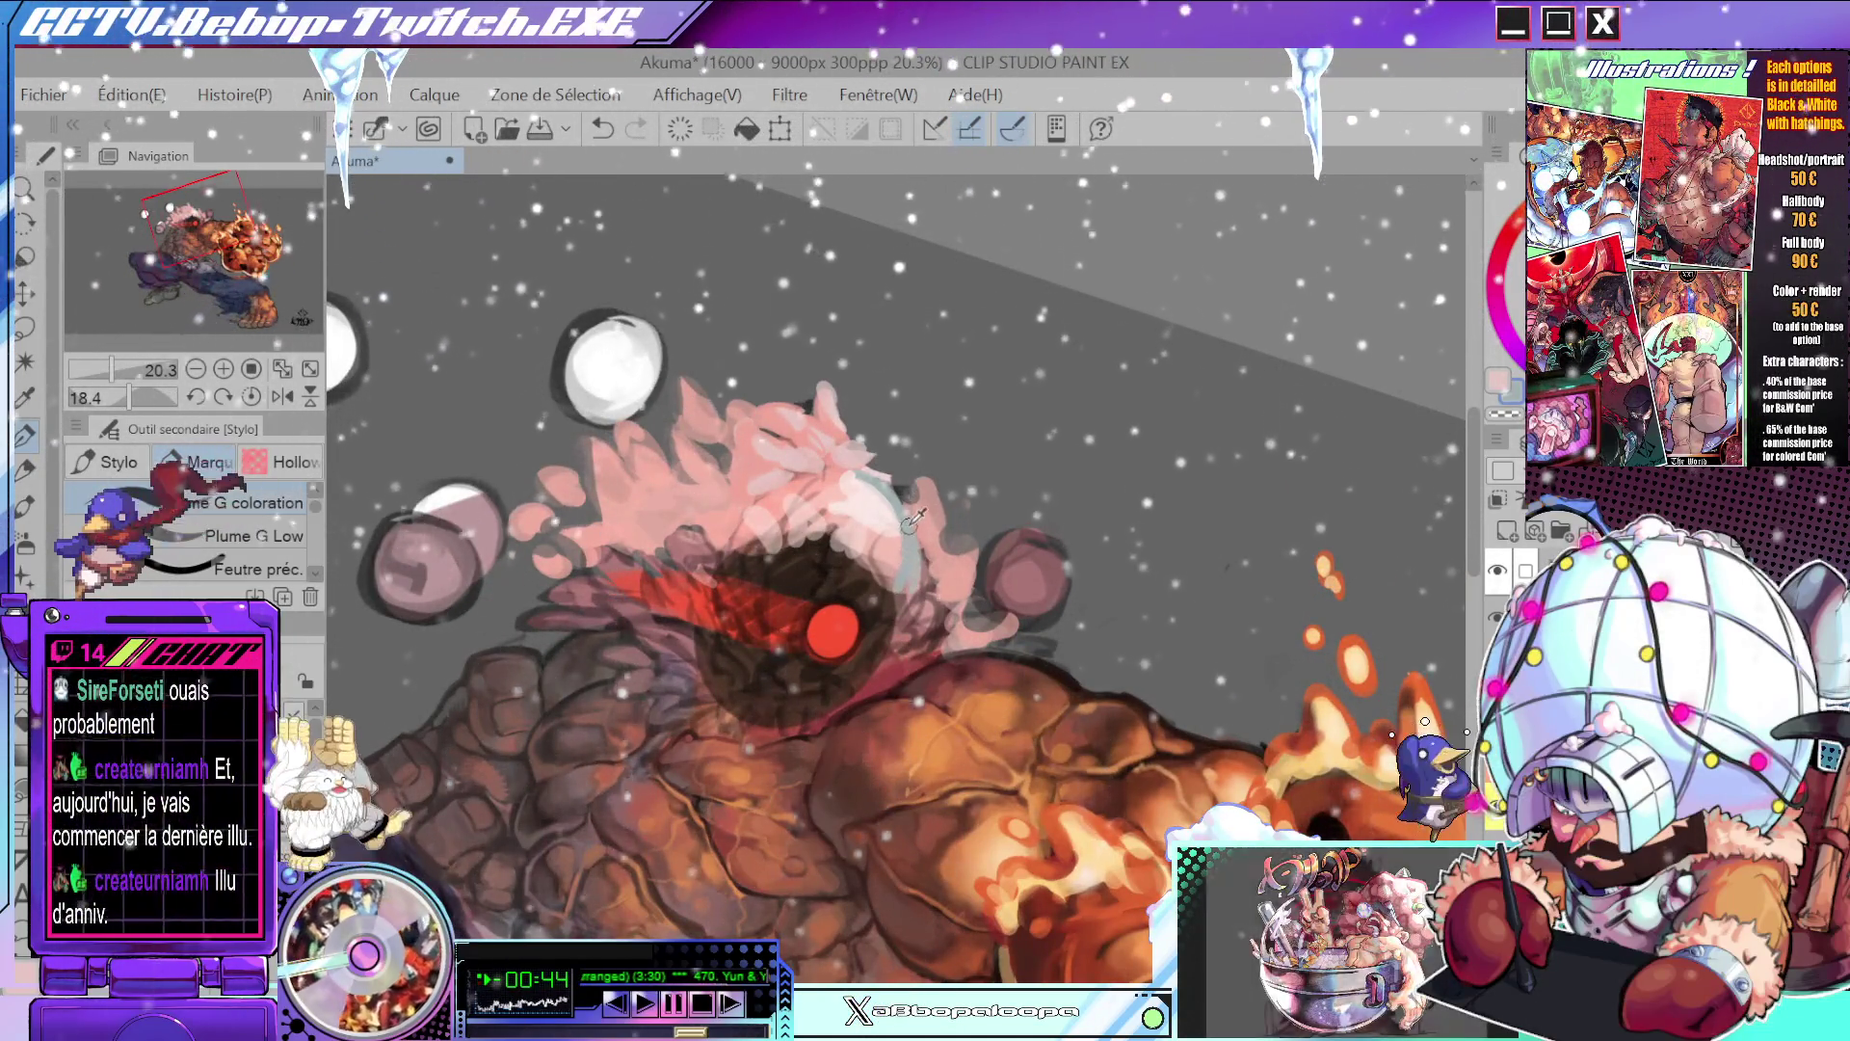
key(alt)
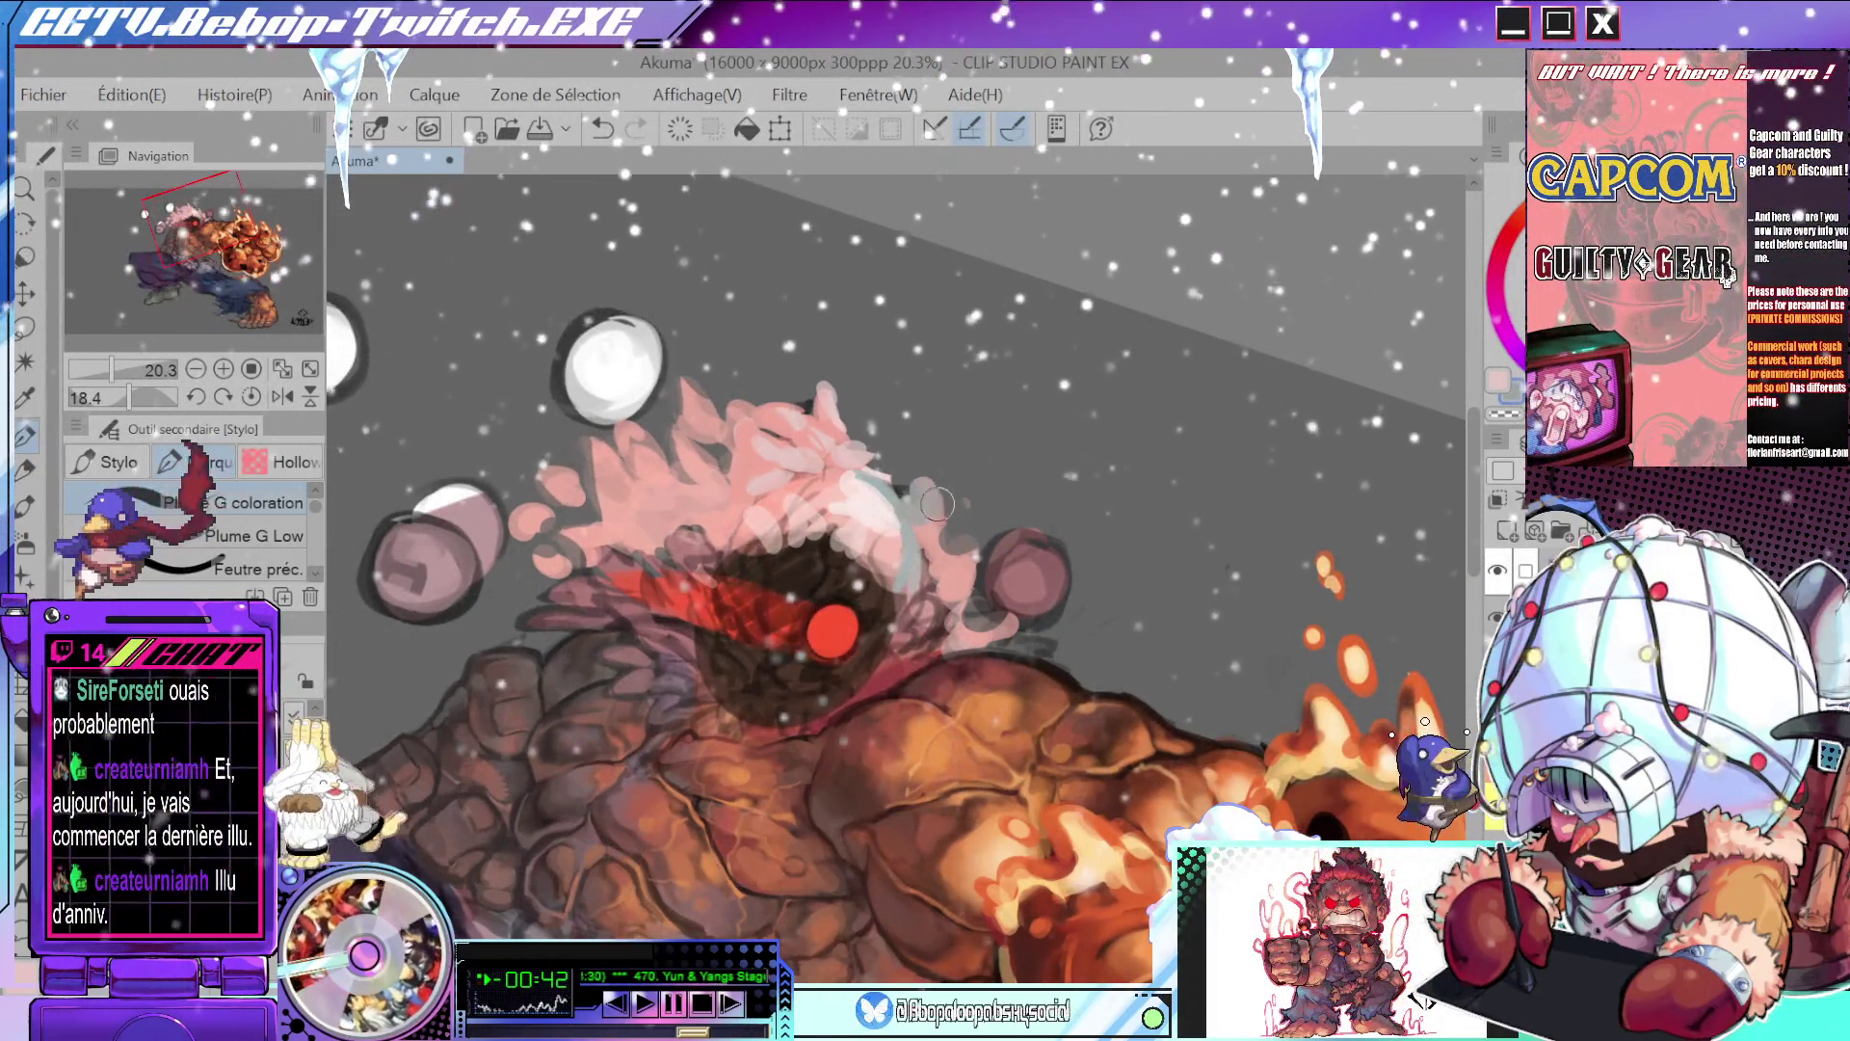
drag(937, 503, 964, 550)
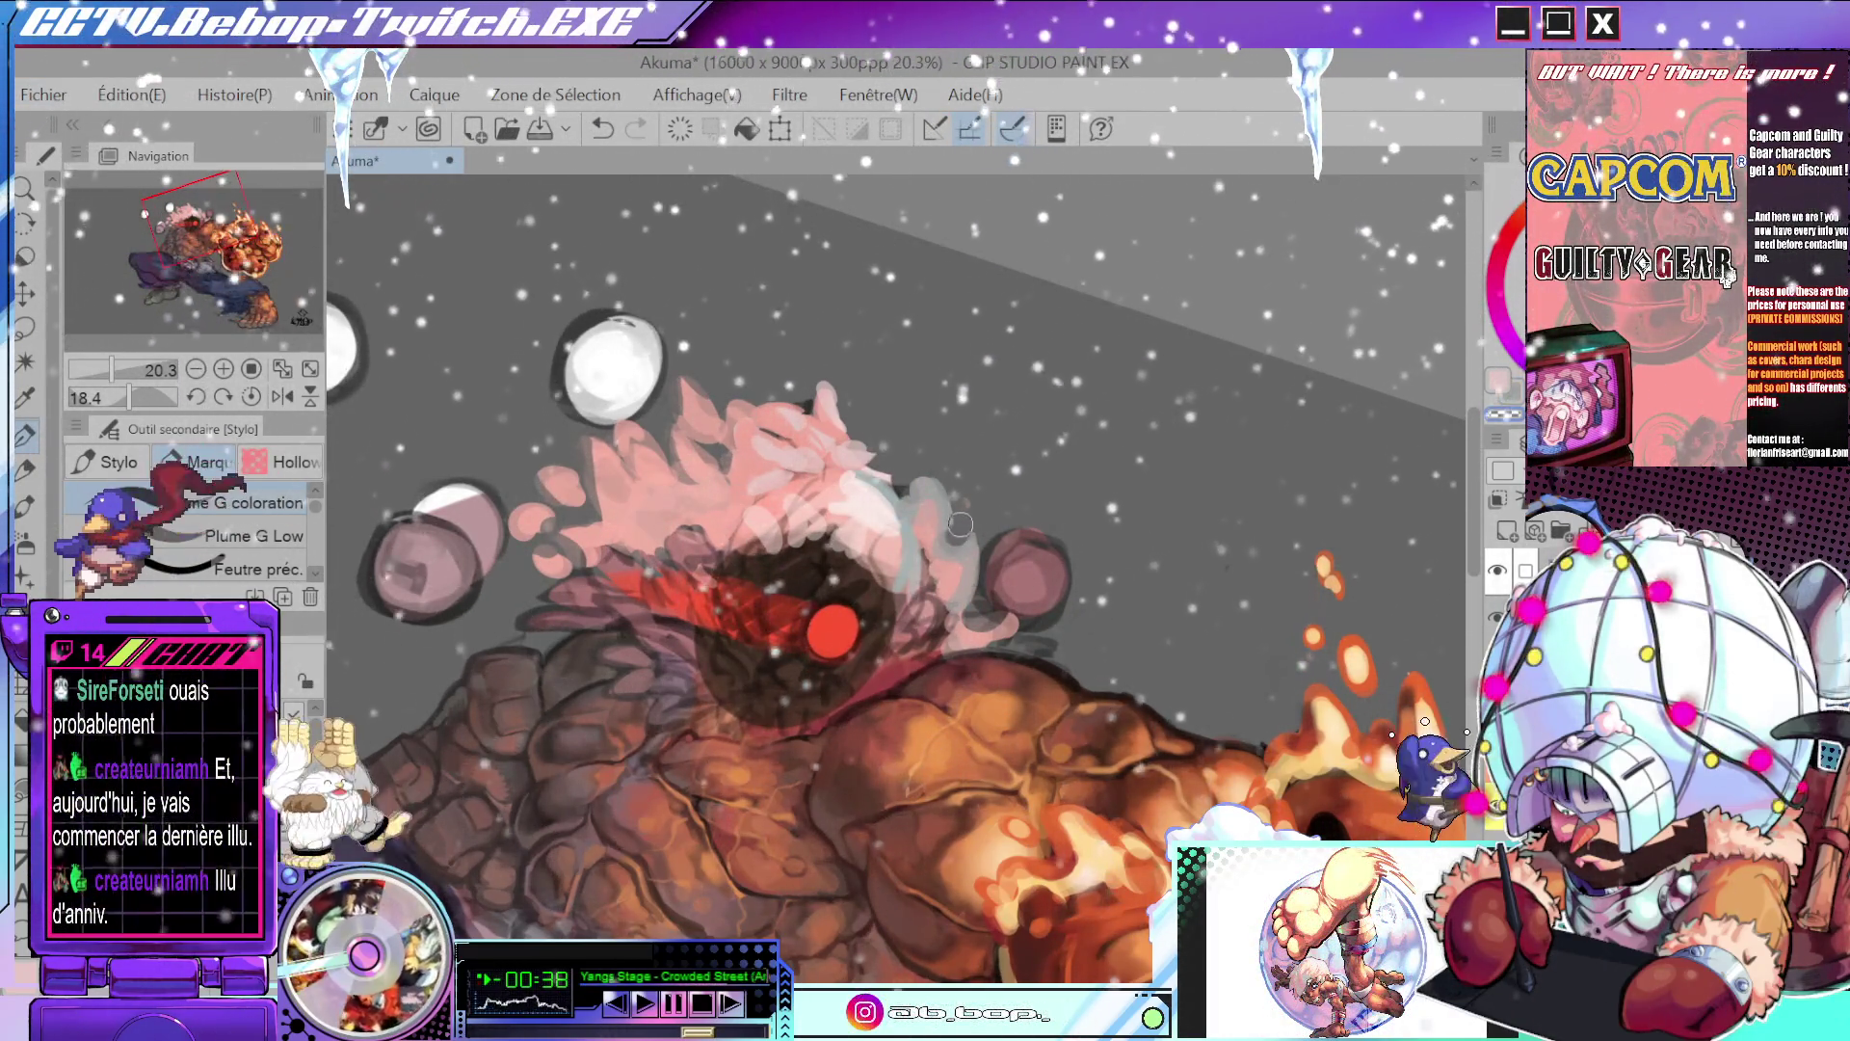
- Sample several more colours from the hair and face area
alt+click(915, 491)
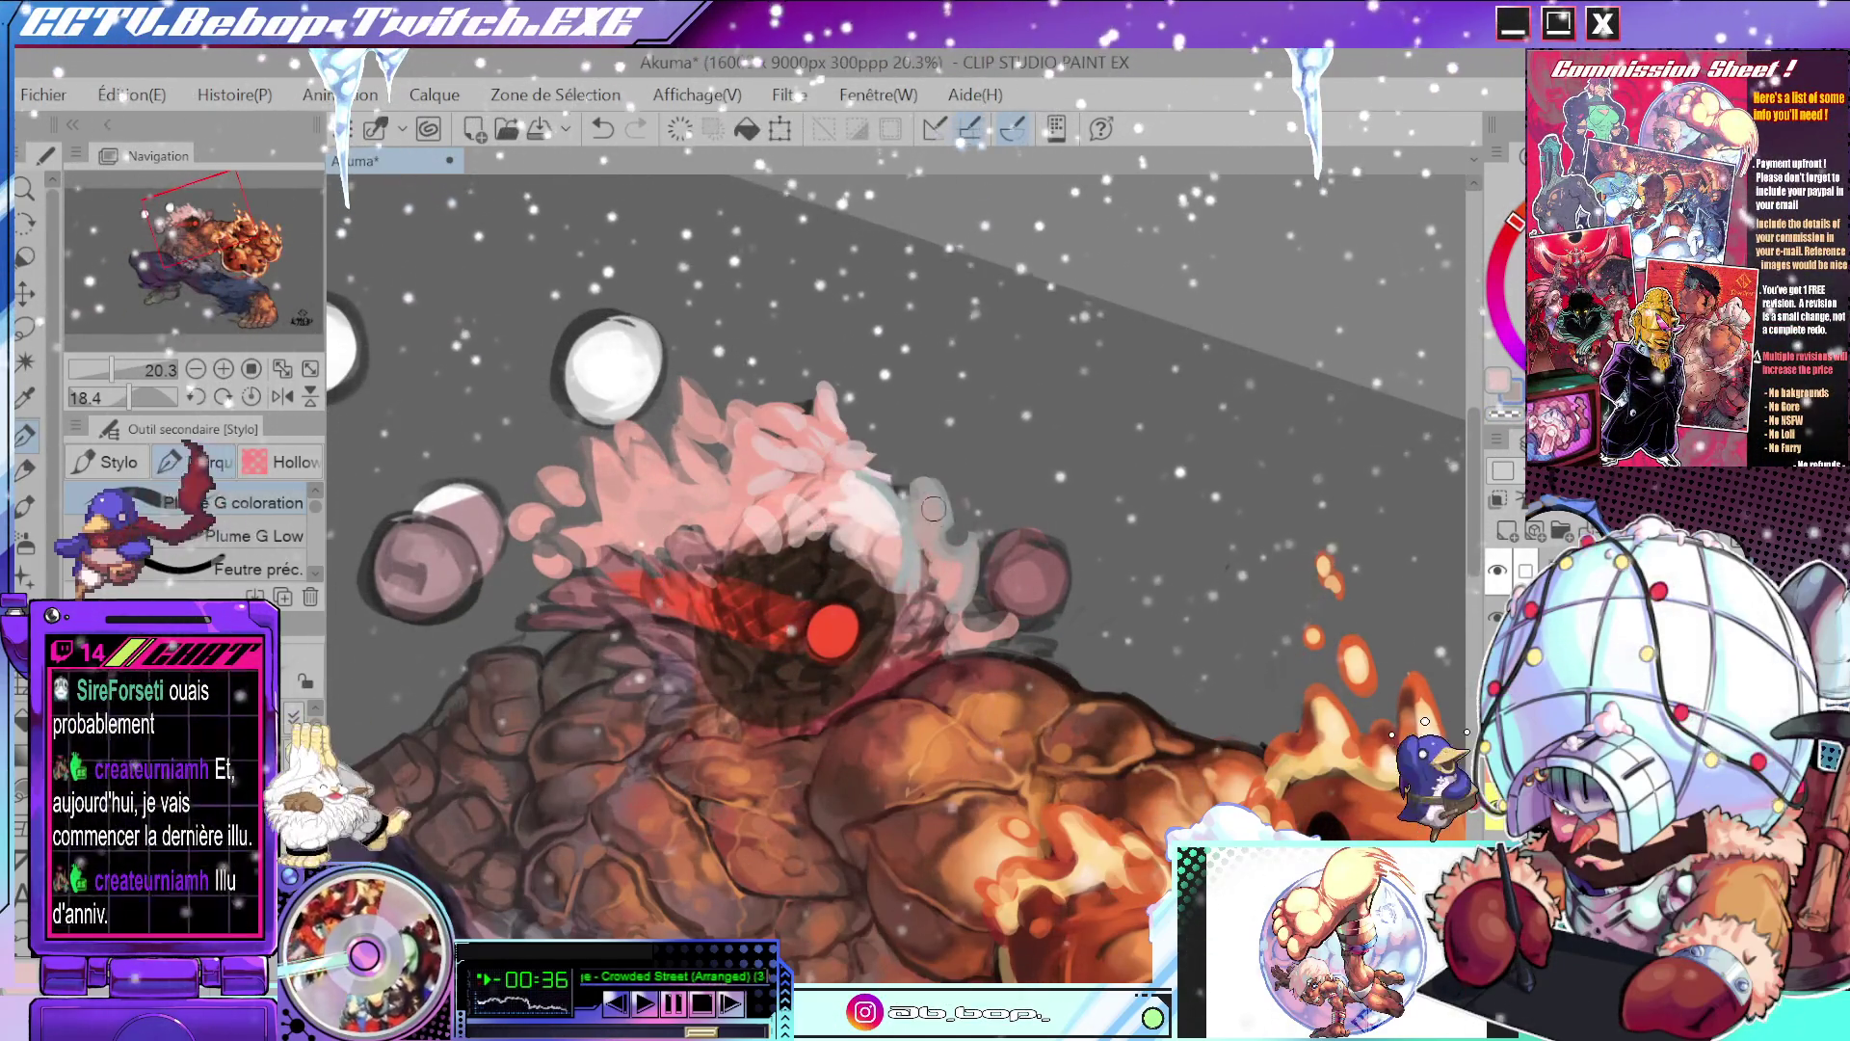
drag(966, 511, 949, 536)
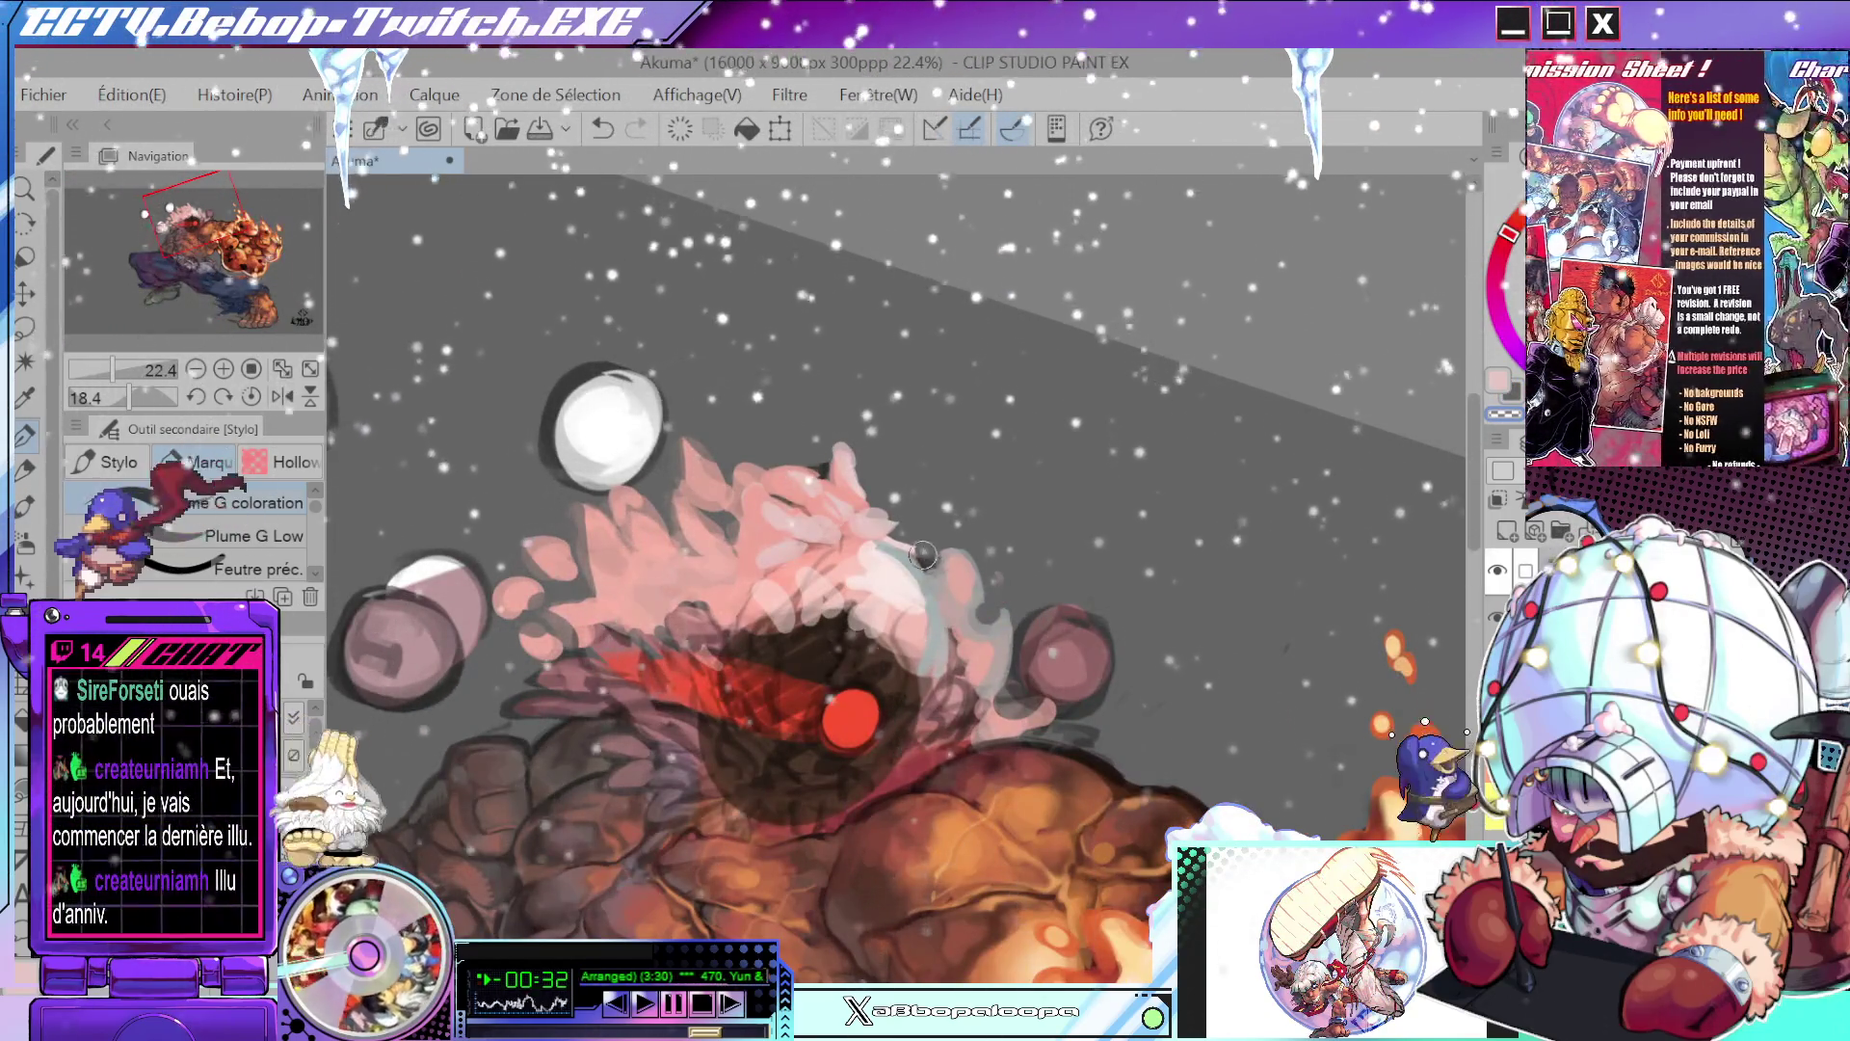
key(alt)
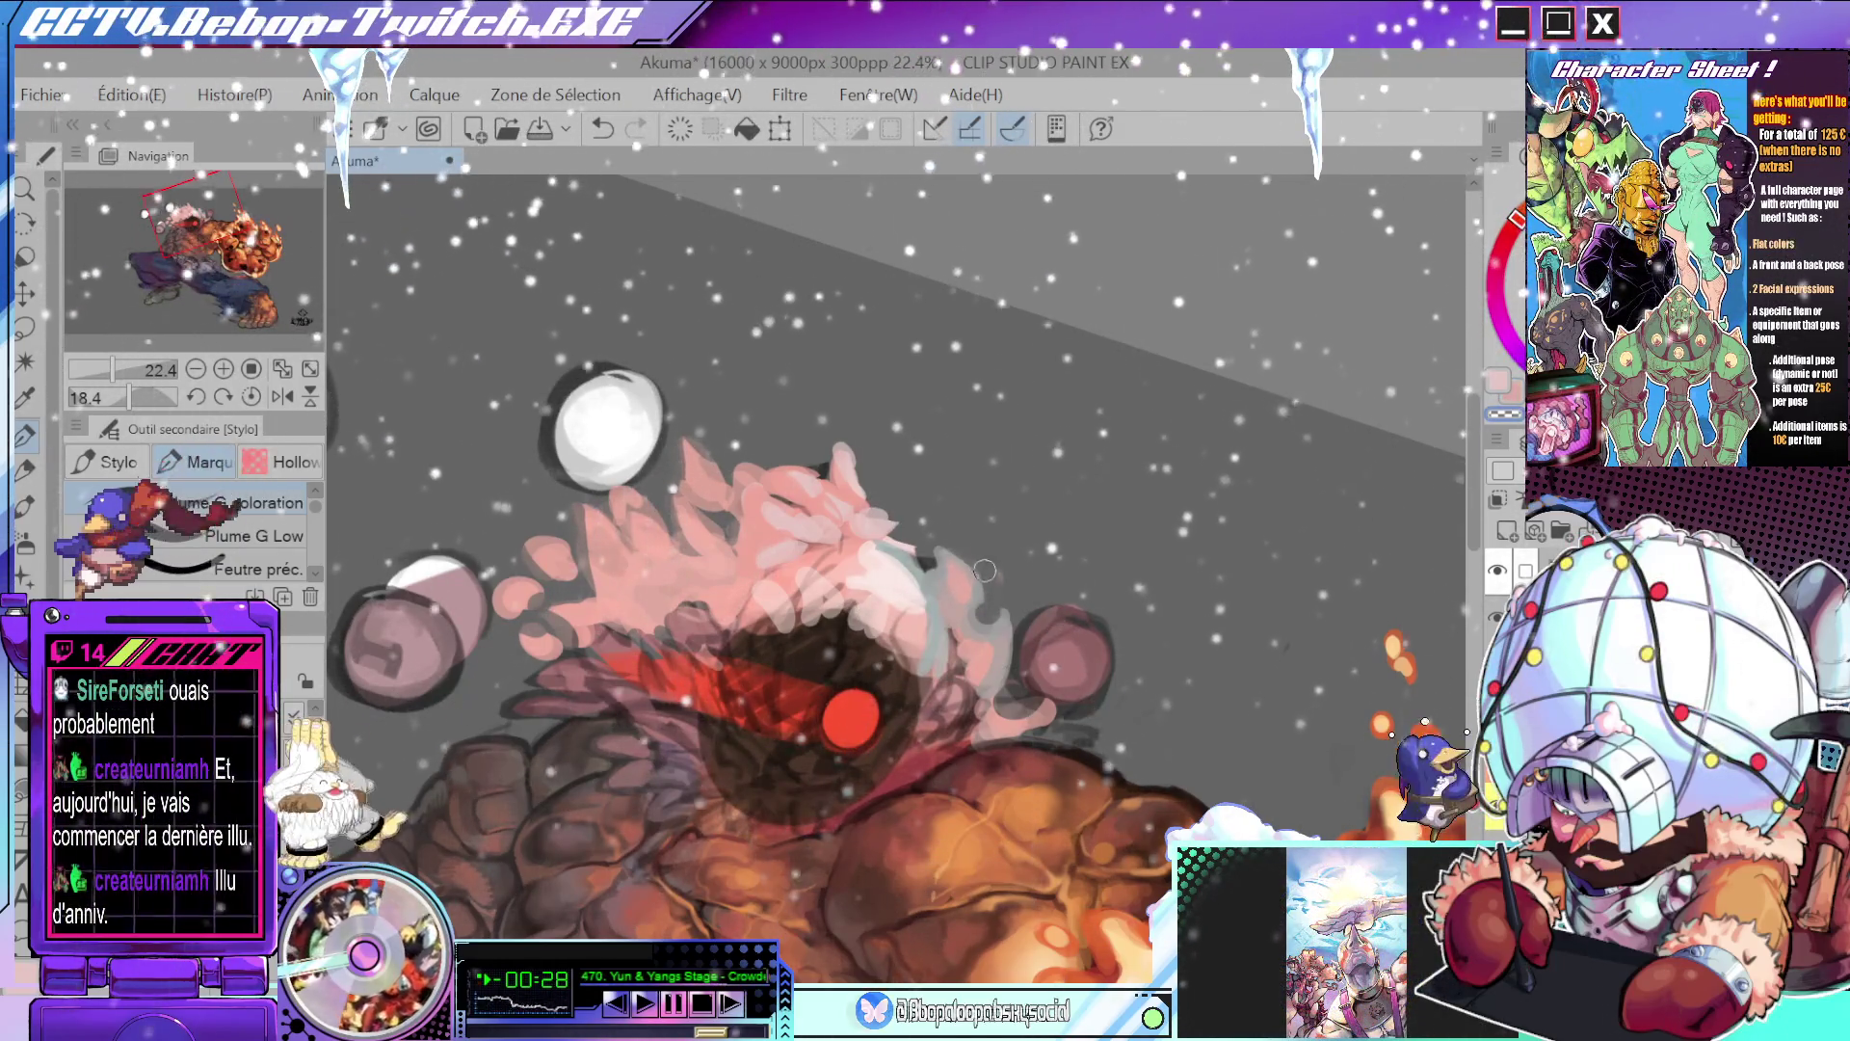
scroll(983, 570, down, 5)
mouse_move(945, 524)
mouse_down()
mouse_move(1013, 476)
mouse_move(896, 618)
mouse_up()
scroll(896, 618, up, 7)
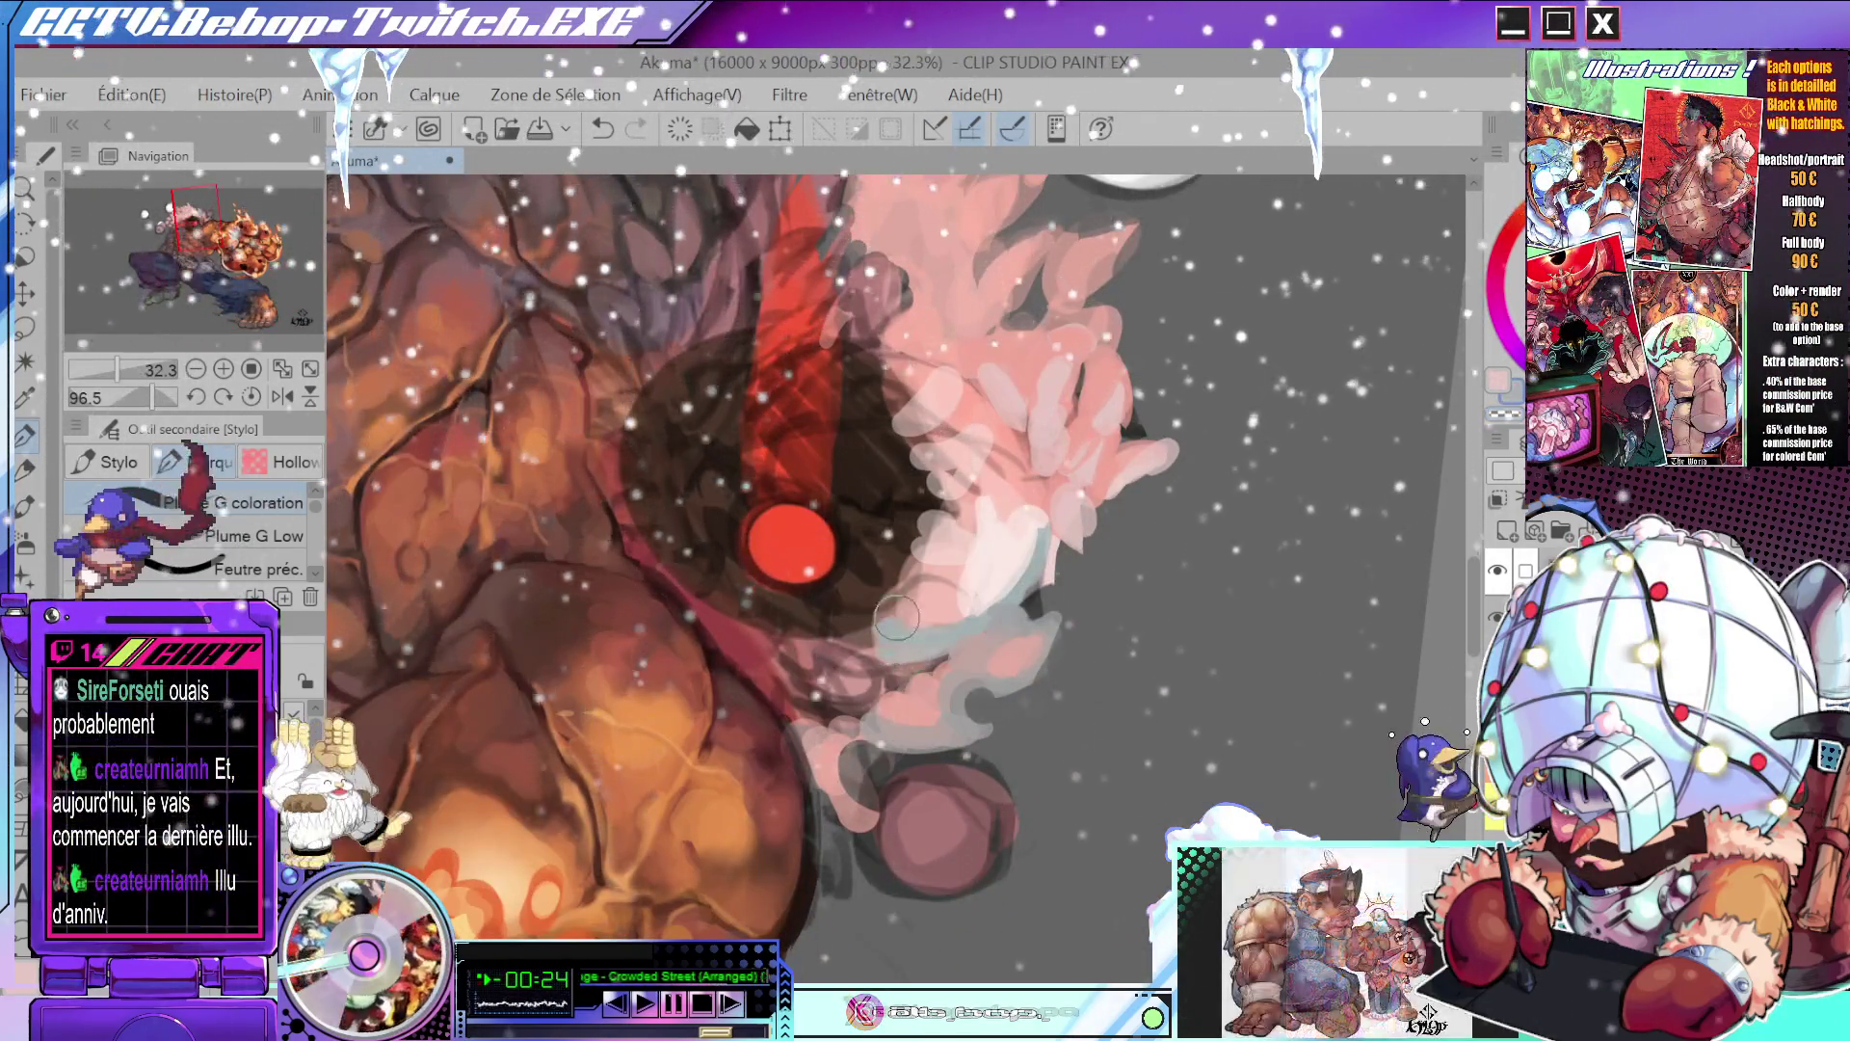
key(alt)
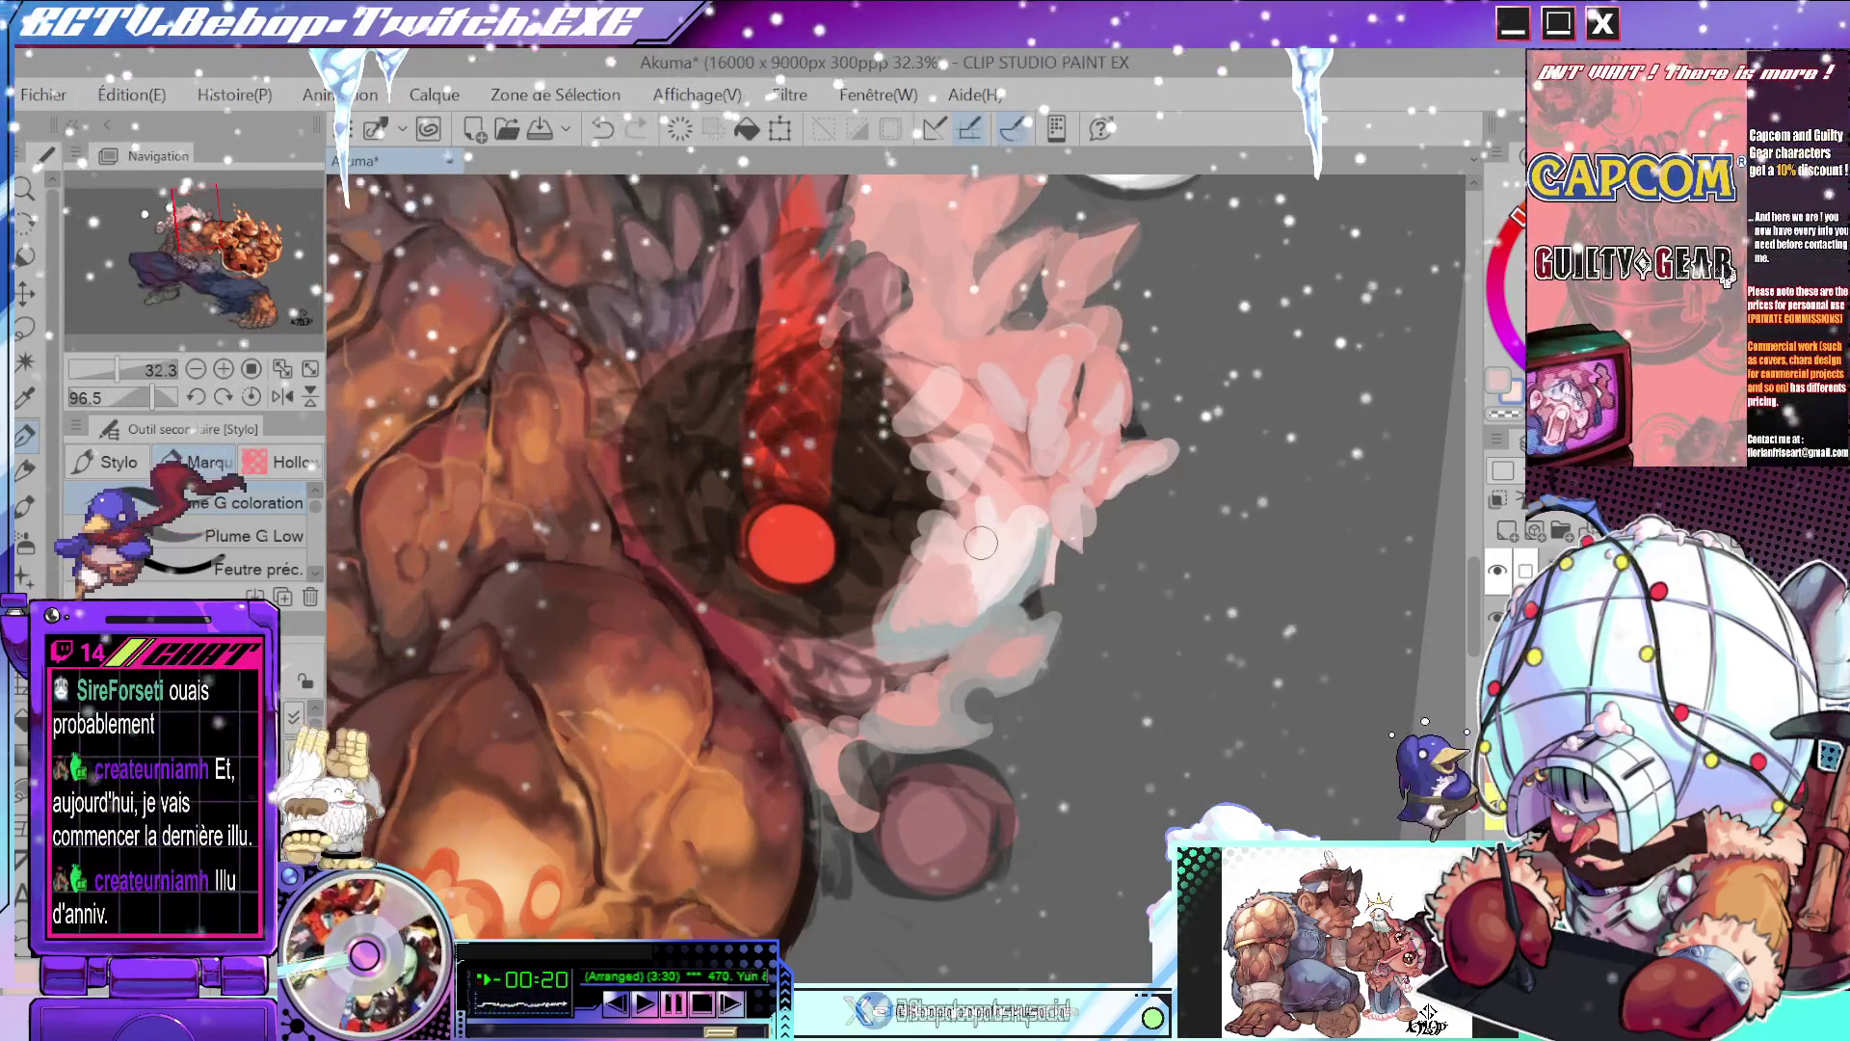
- Review the head and the whole figure from several angles, then undo the last stroke
drag(997, 535, 971, 528)
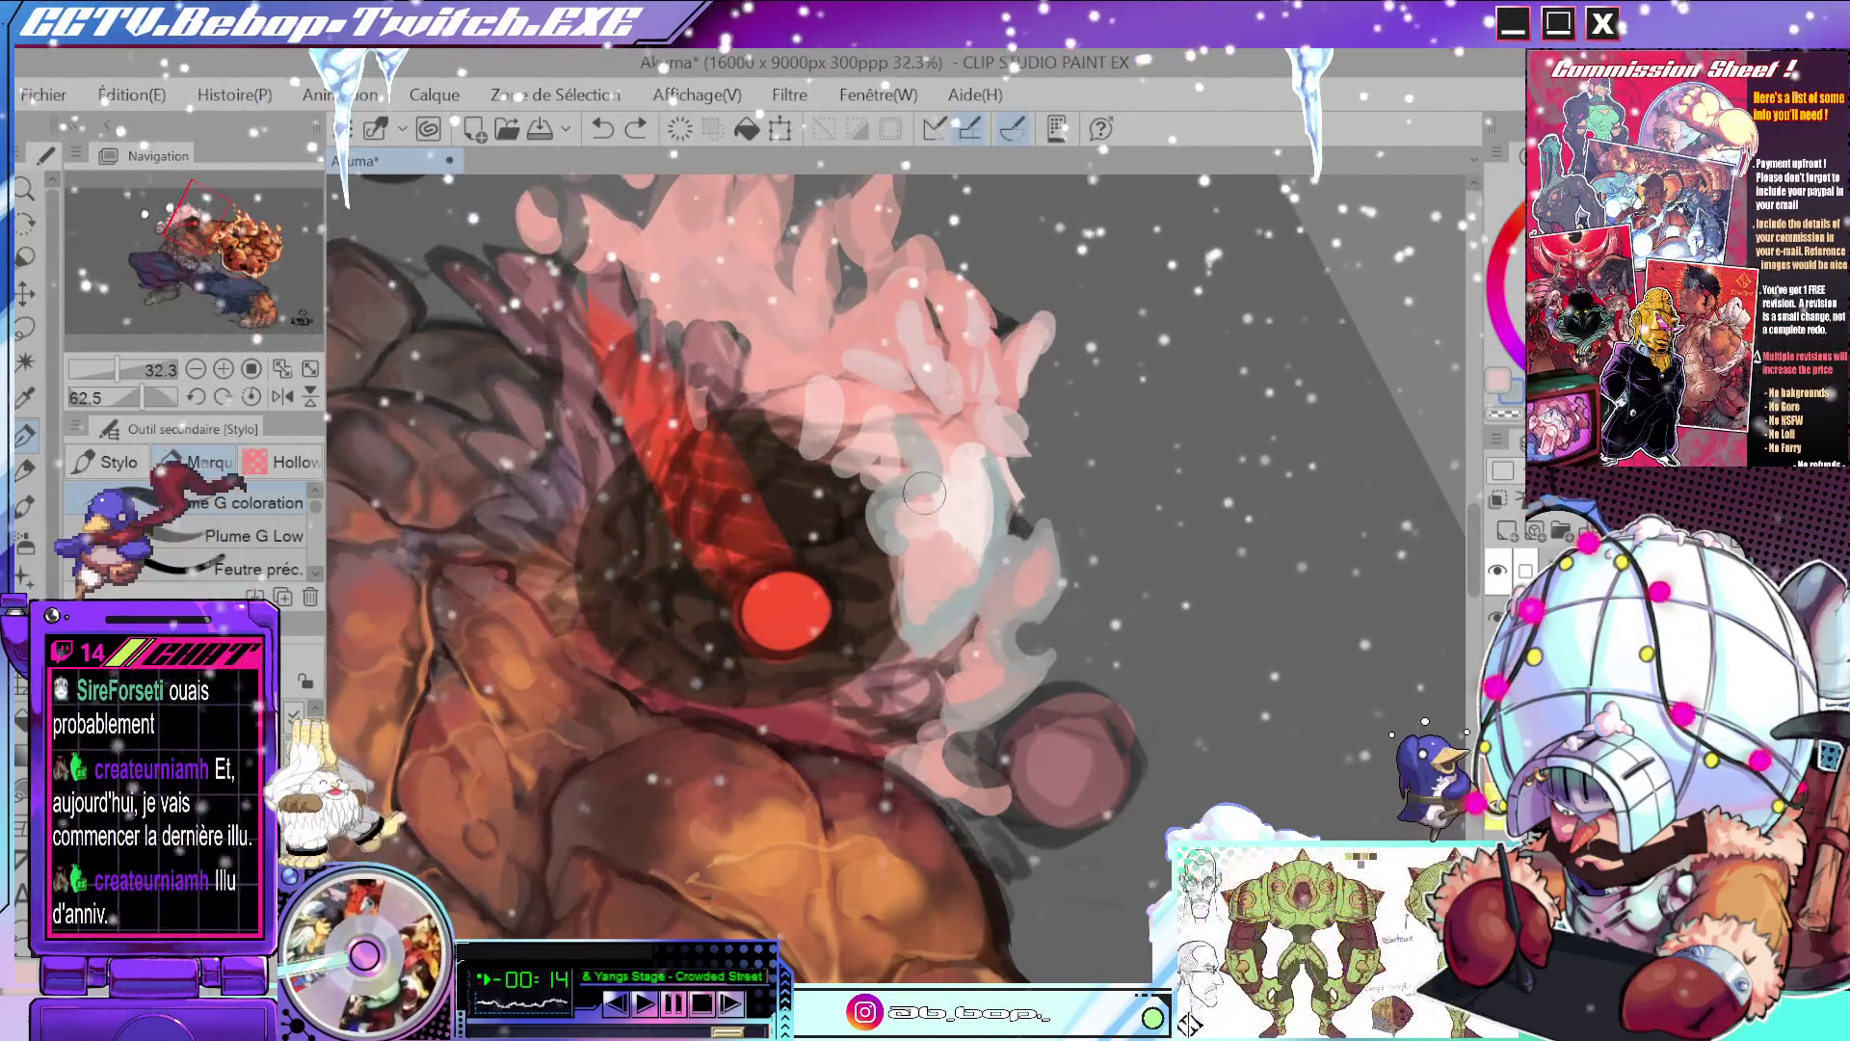
mouse_move(922, 459)
mouse_down()
mouse_move(907, 445)
mouse_move(863, 558)
mouse_up()
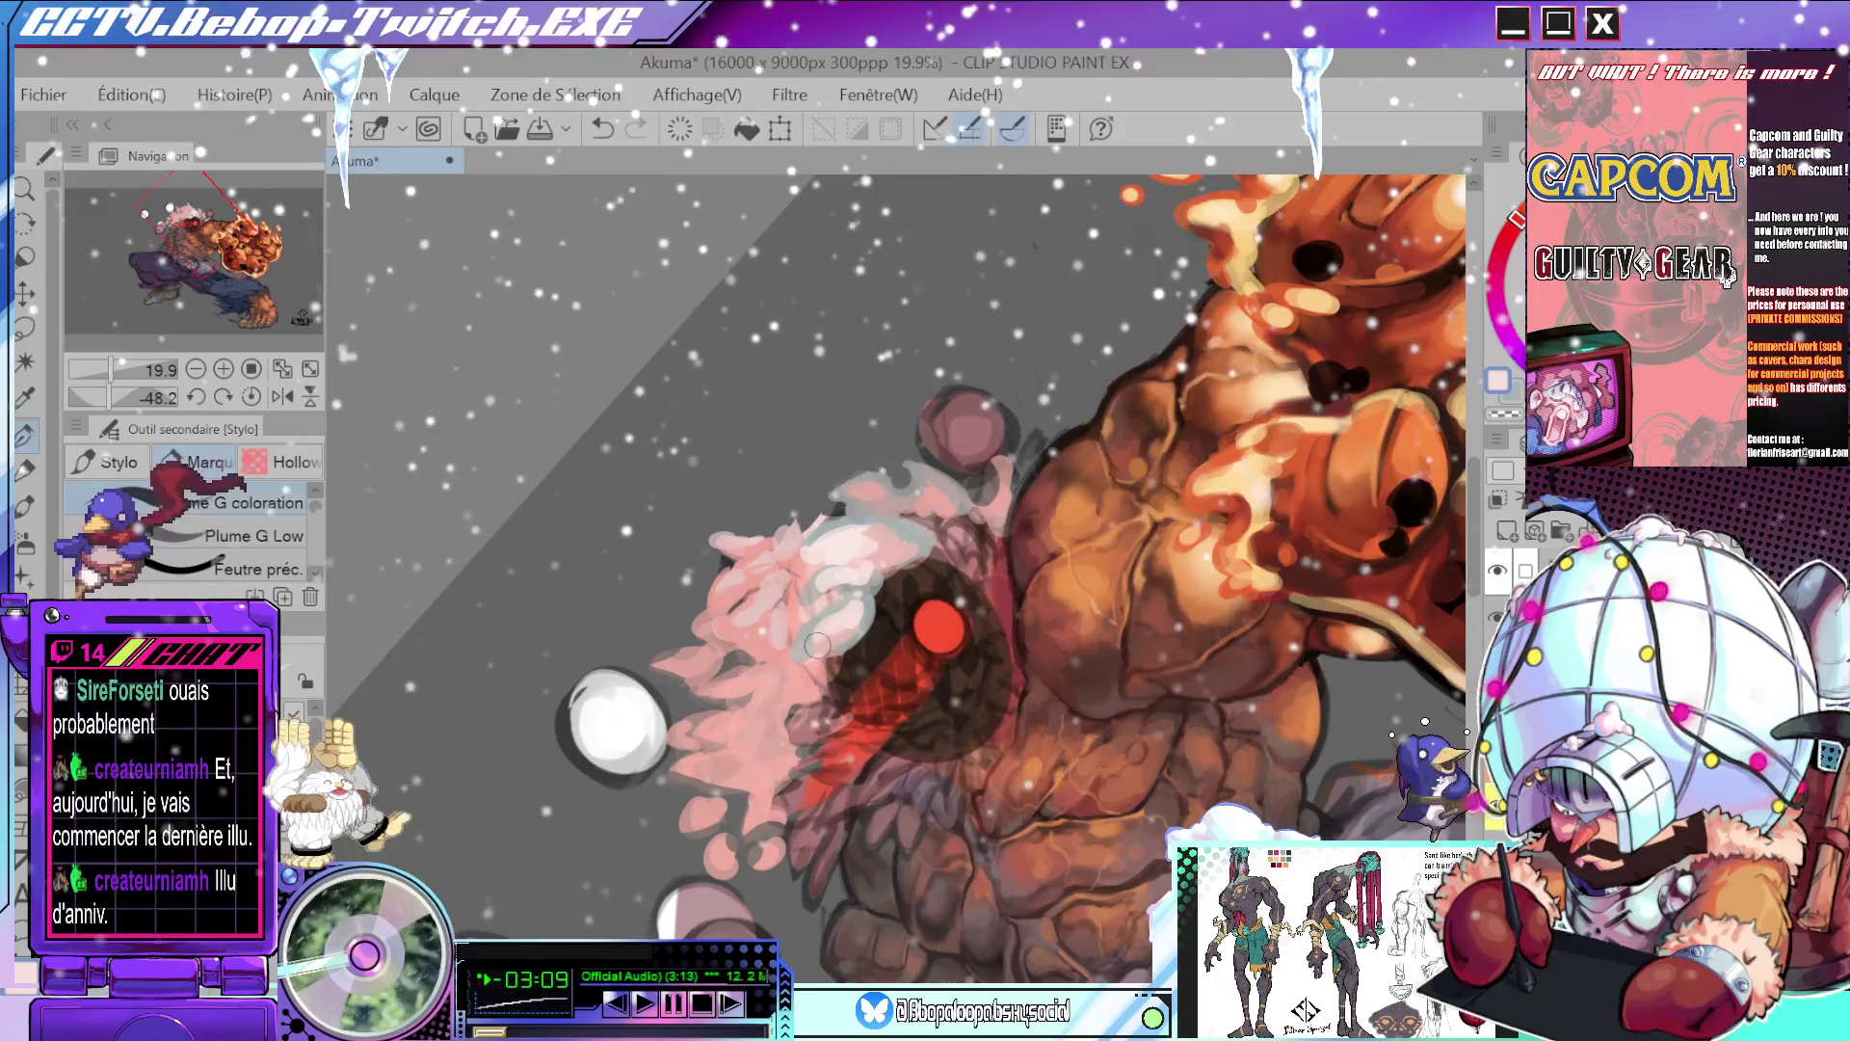
drag(837, 669, 849, 515)
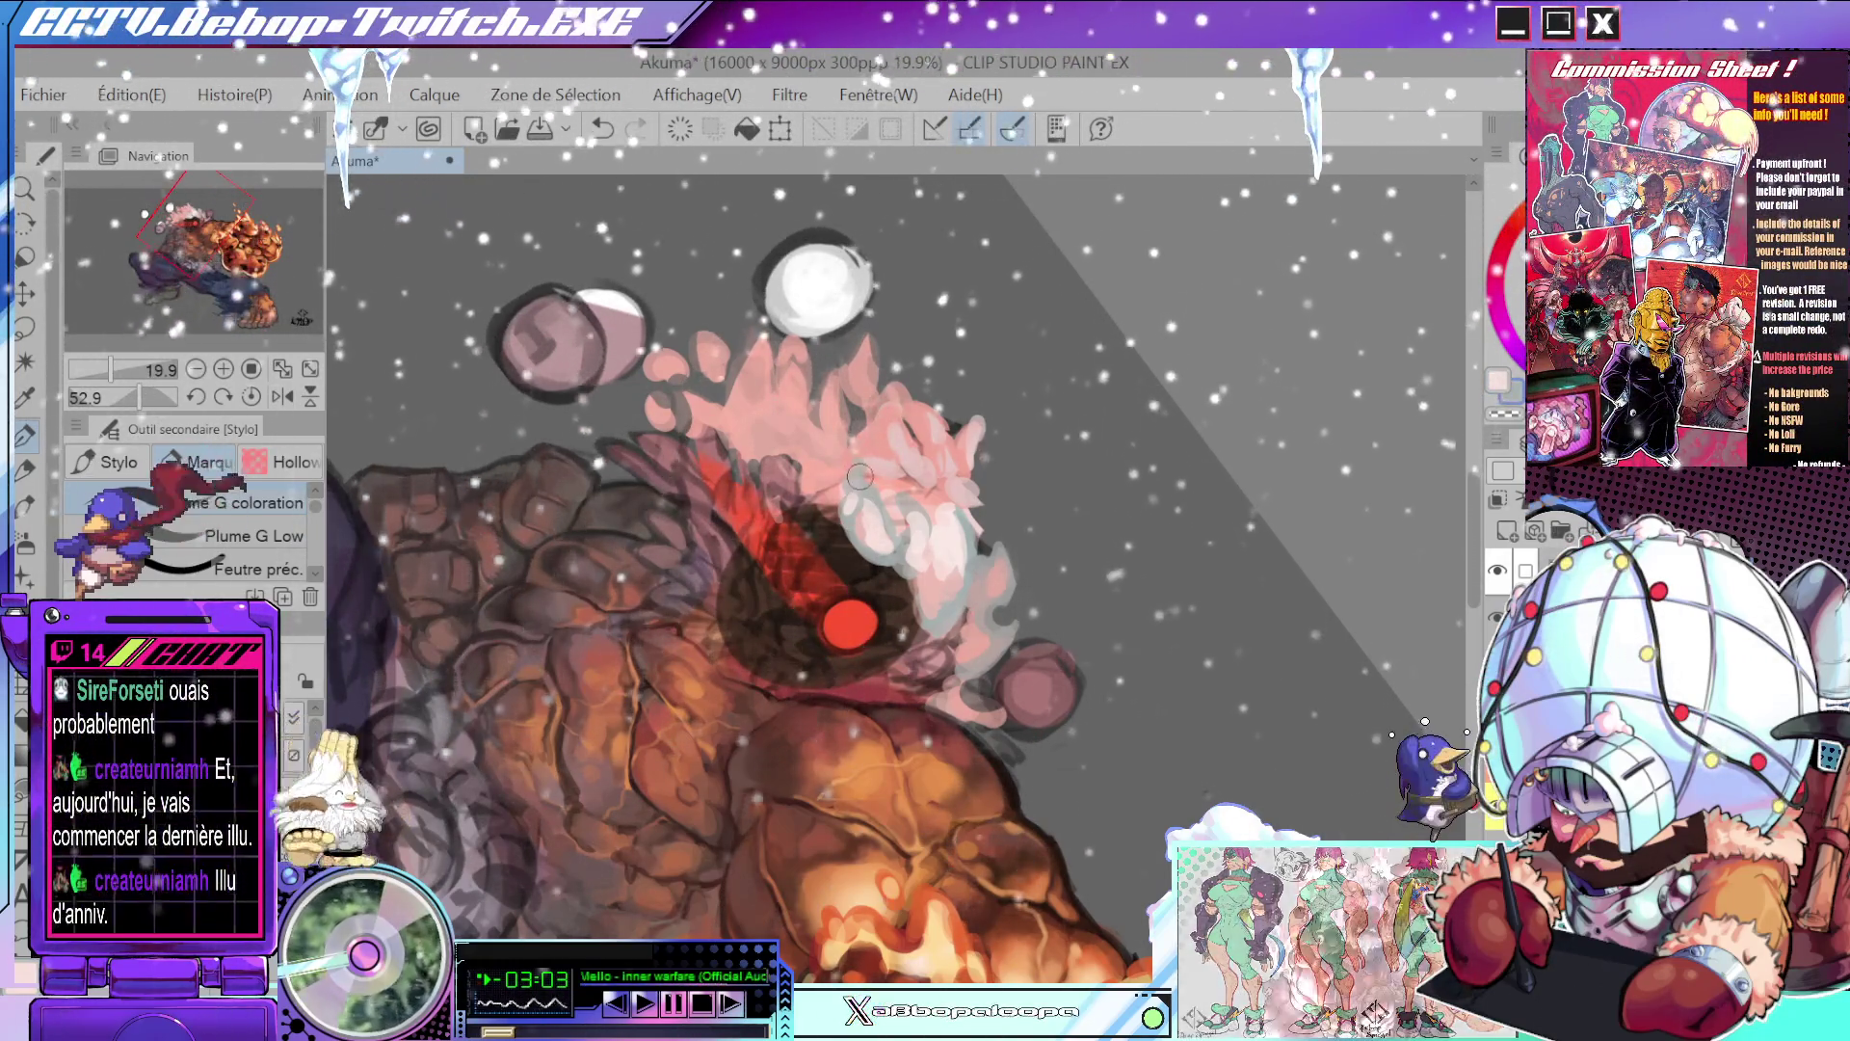
mouse_move(925, 468)
mouse_down()
mouse_move(897, 462)
mouse_move(993, 483)
mouse_up()
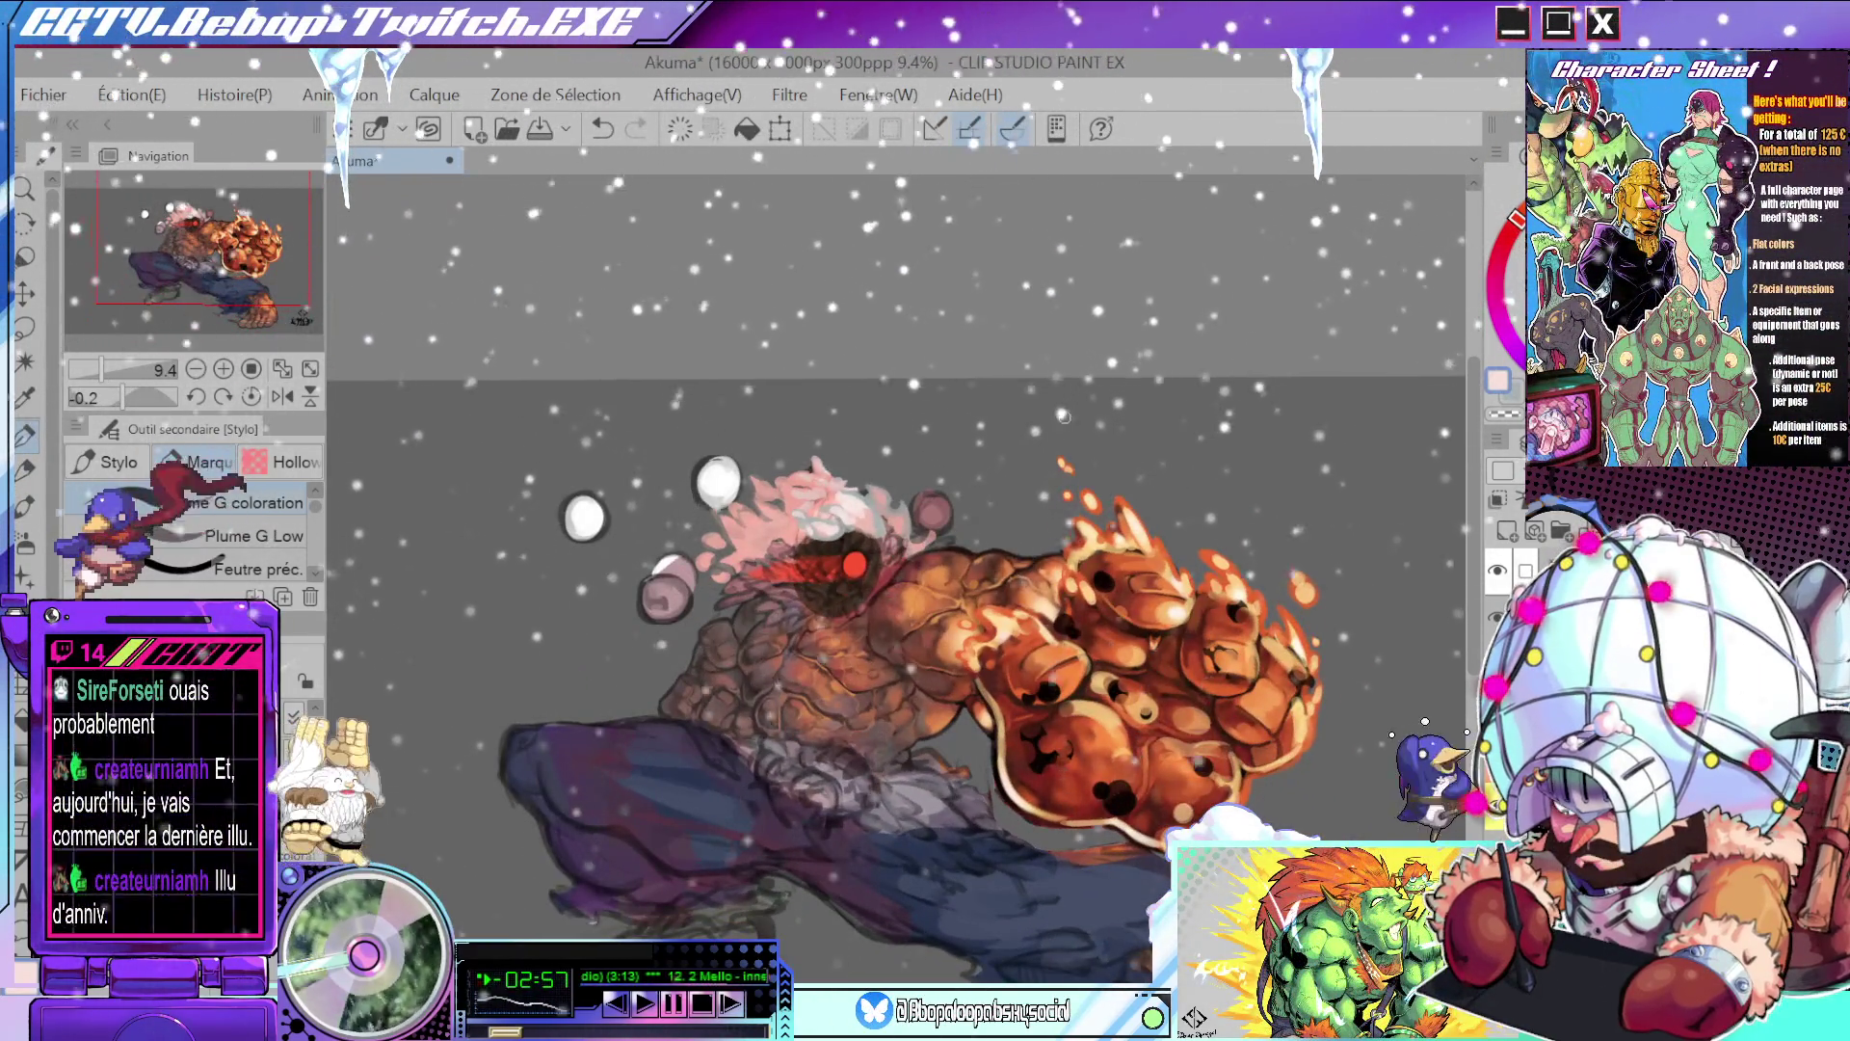
mouse_move(916, 655)
mouse_down()
mouse_move(871, 539)
mouse_move(968, 566)
mouse_up()
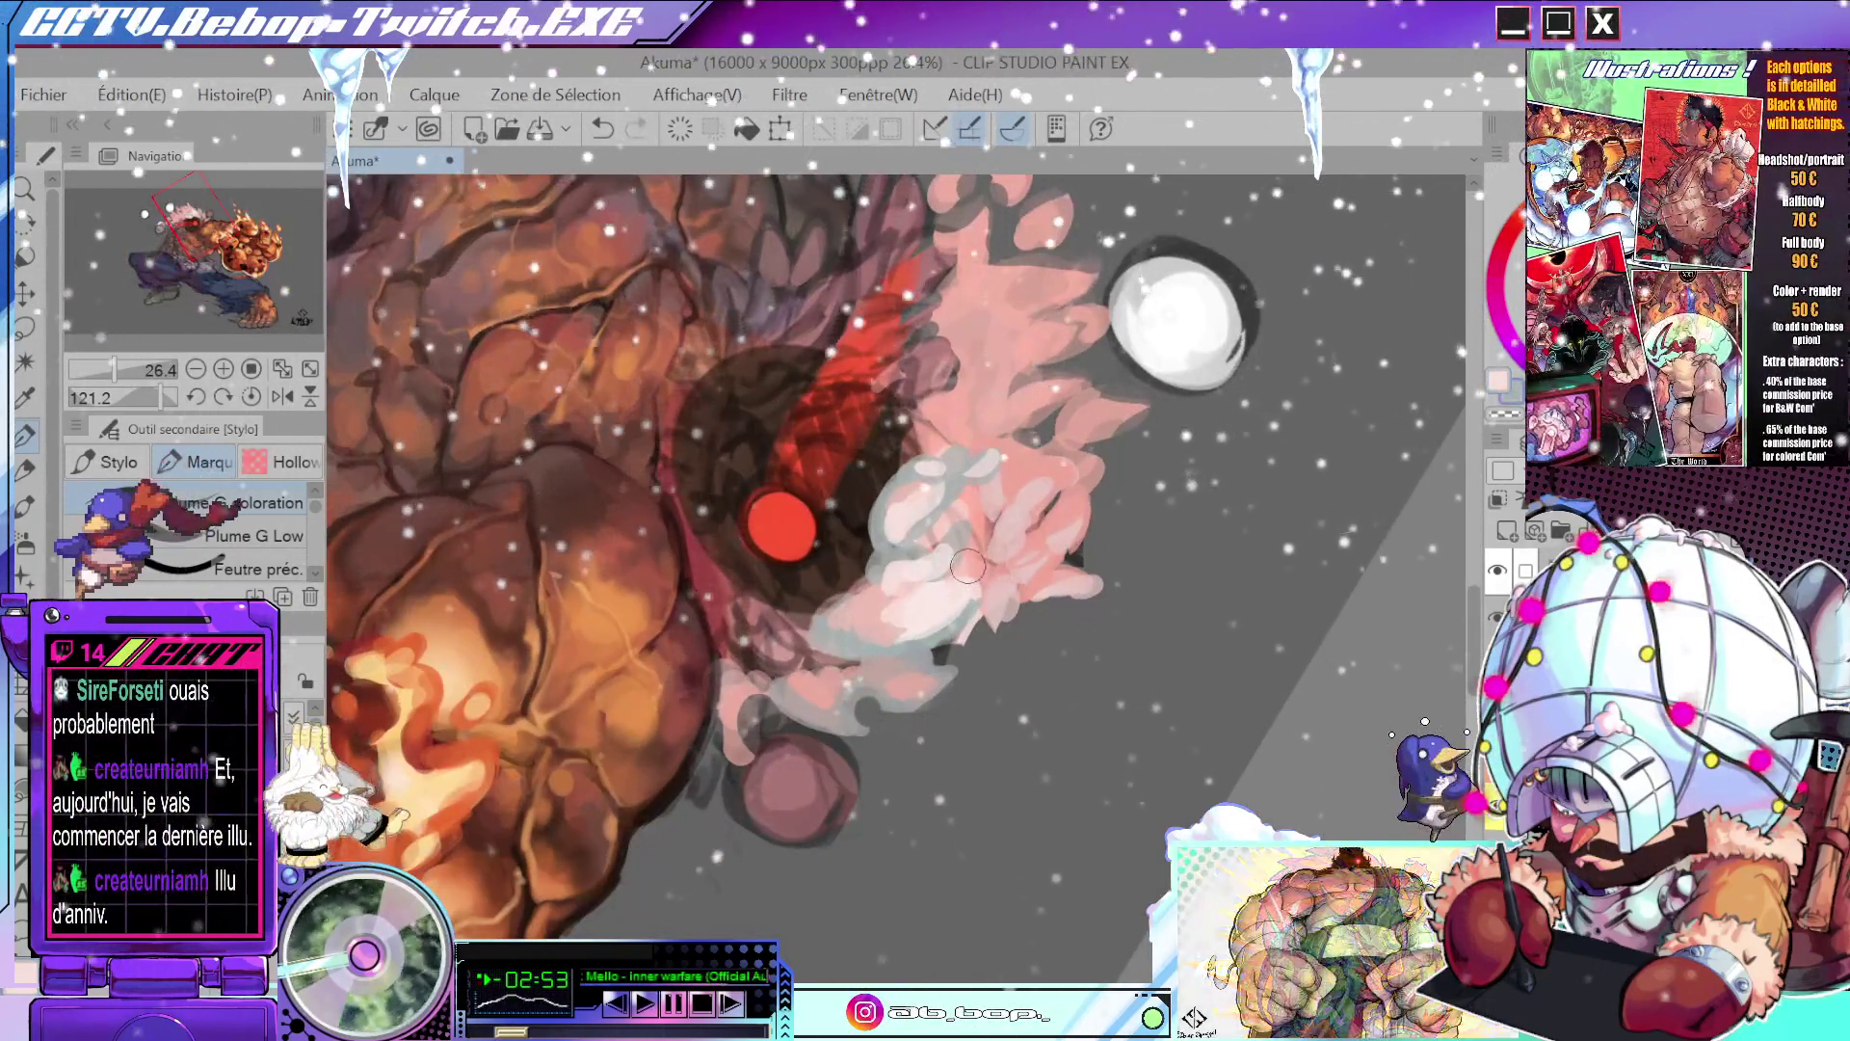
mouse_move(967, 566)
mouse_down()
mouse_move(1007, 511)
mouse_move(964, 517)
mouse_up()
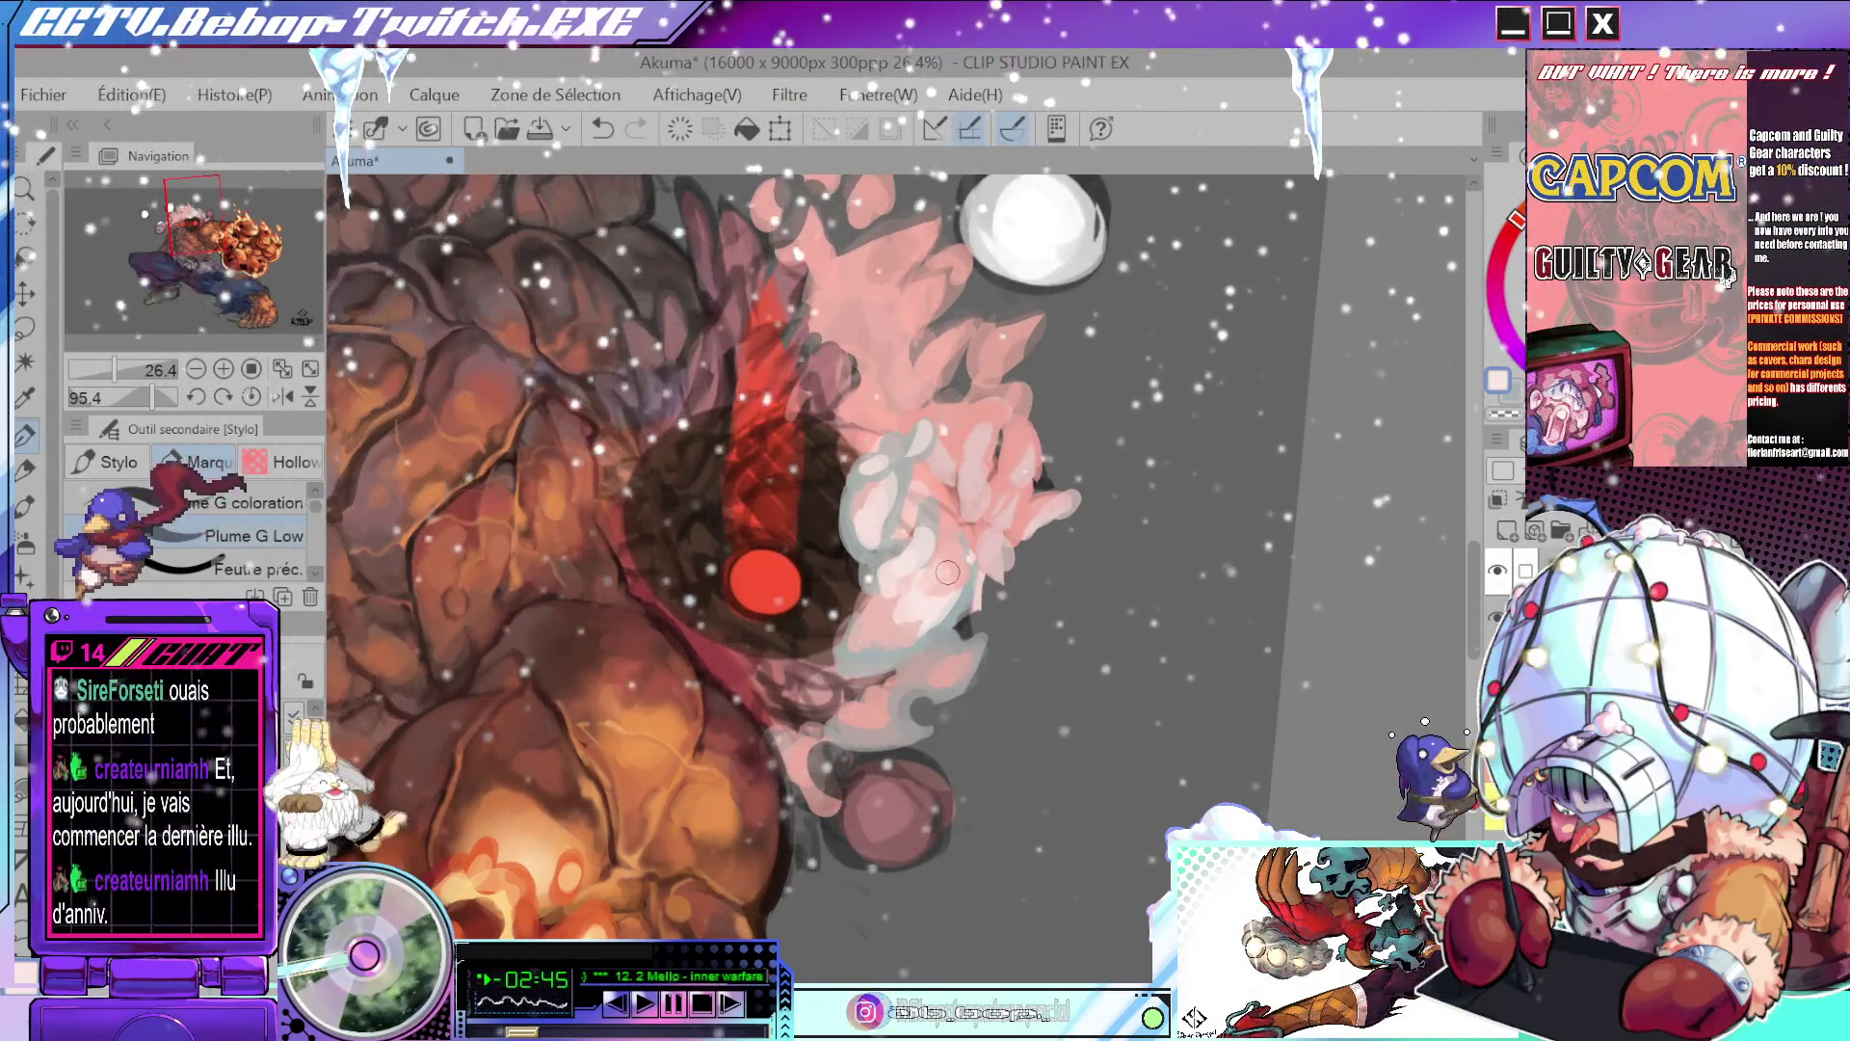
key(ctrl+z)
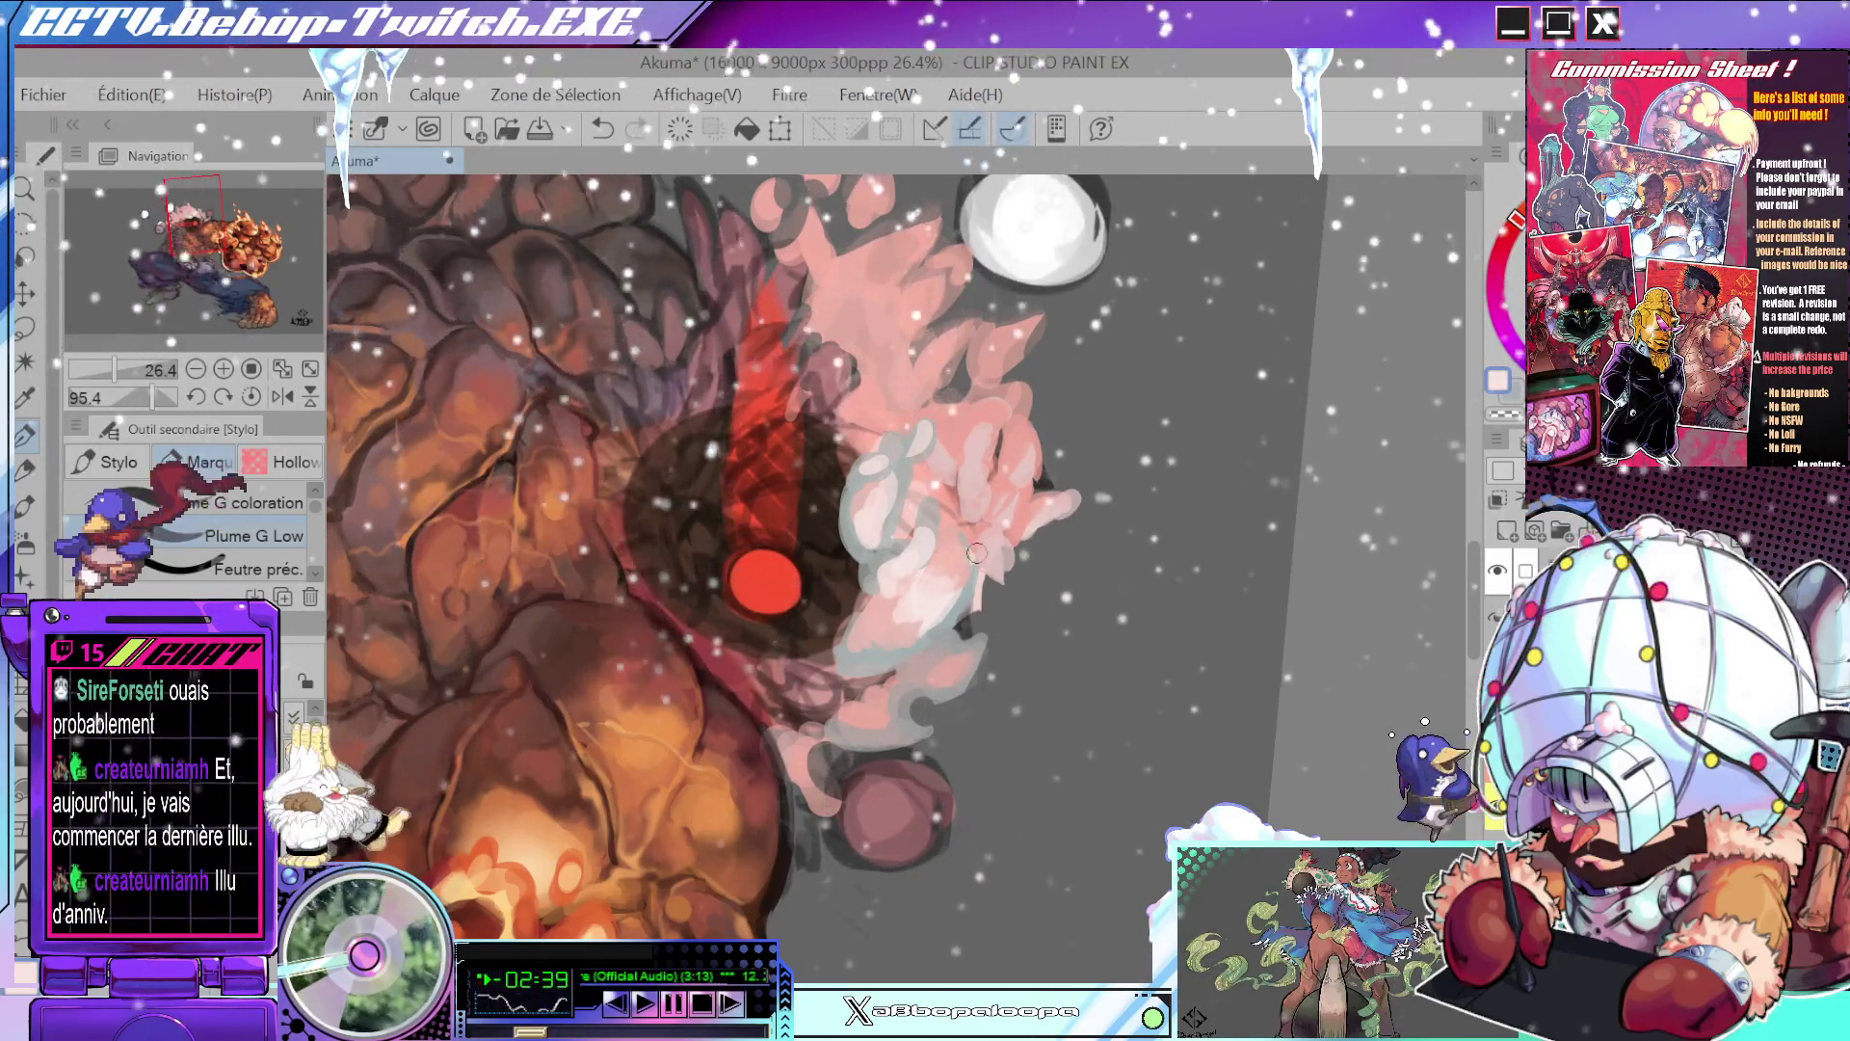
- Sample new hair colours and tint the light hair area with darker strokes
drag(922, 609, 920, 585)
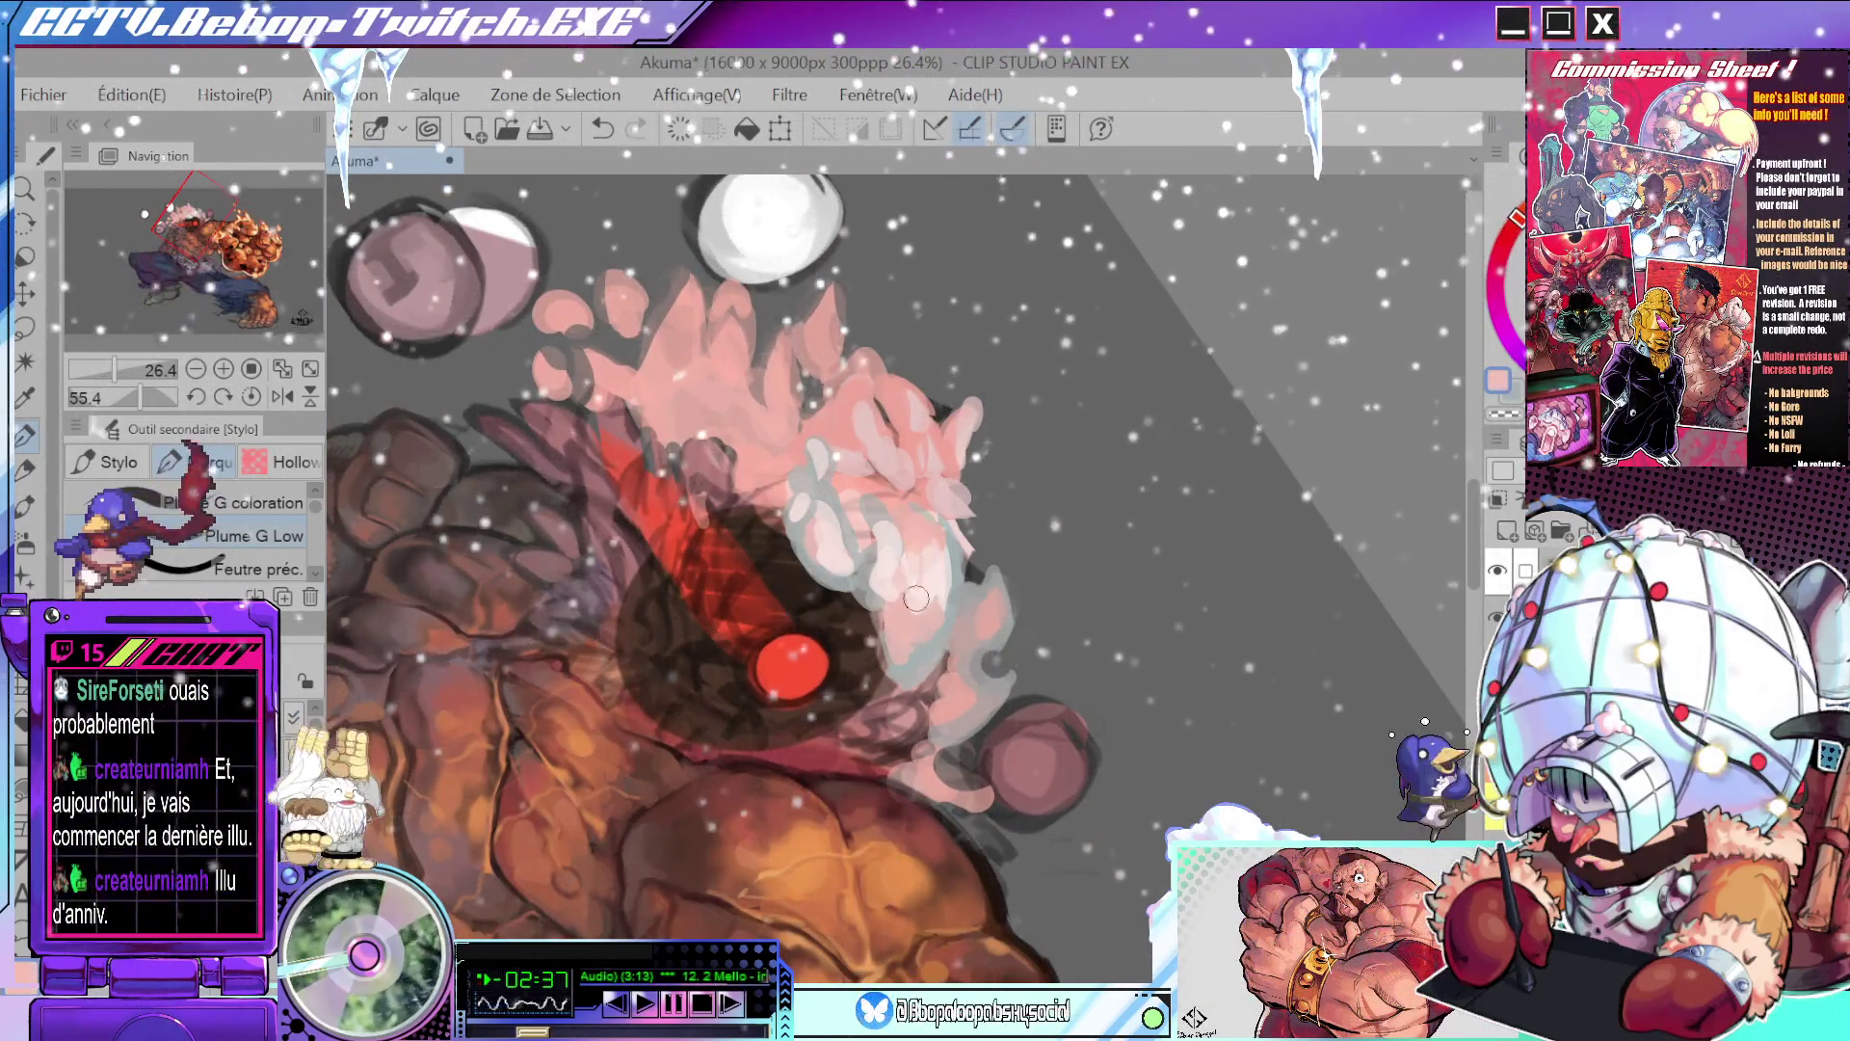
alt+click(940, 558)
drag(947, 550, 1025, 488)
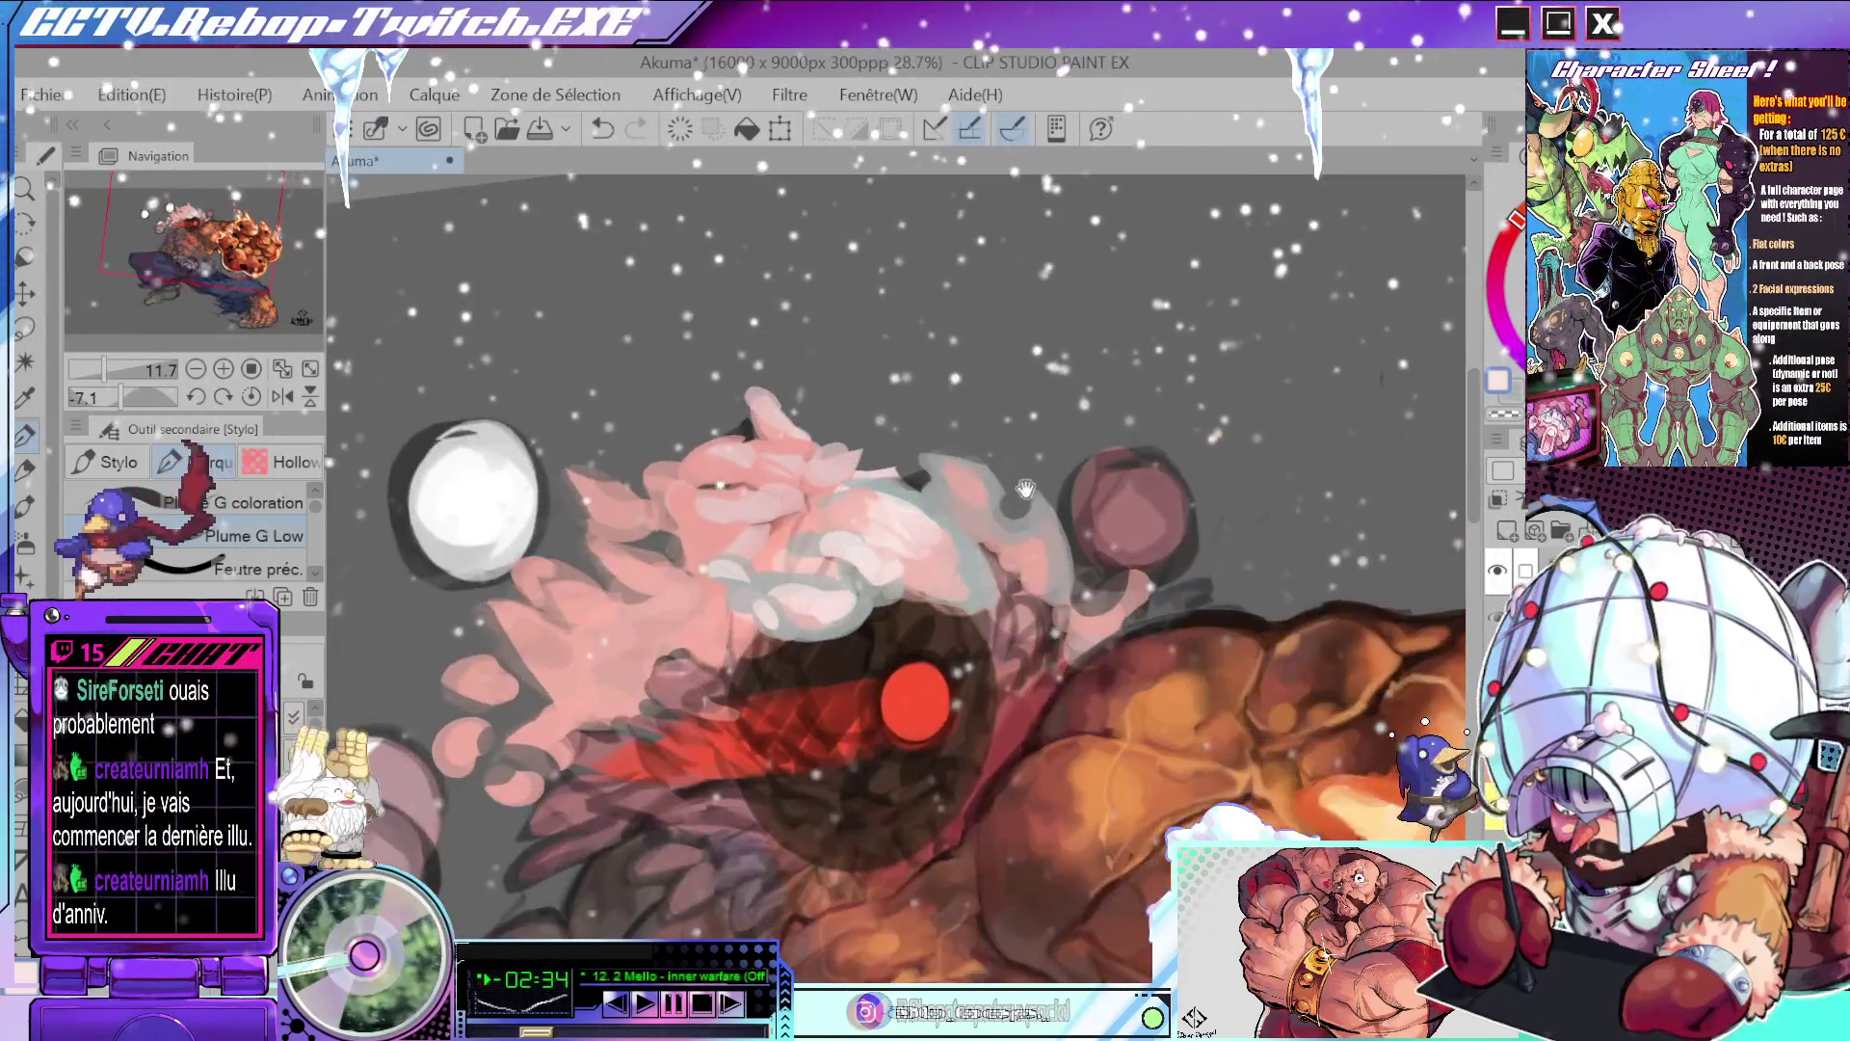
alt+click(967, 561)
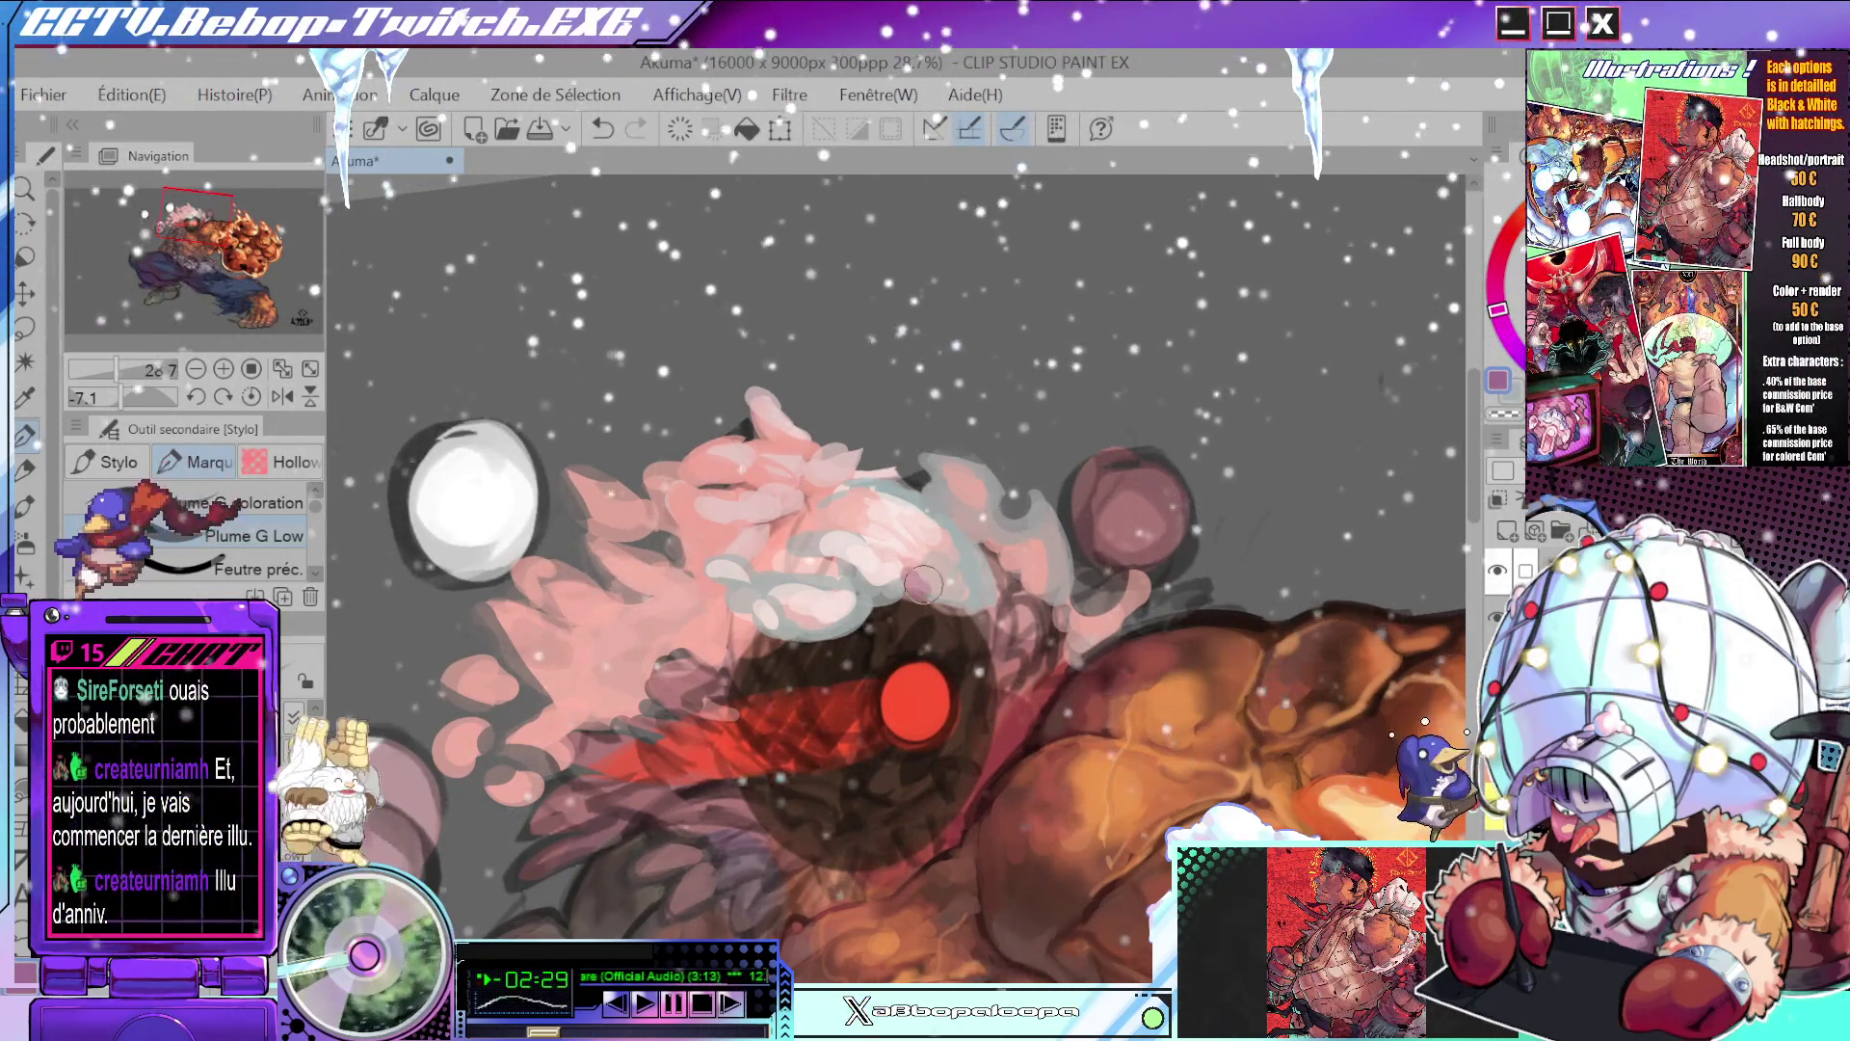
alt+click(944, 528)
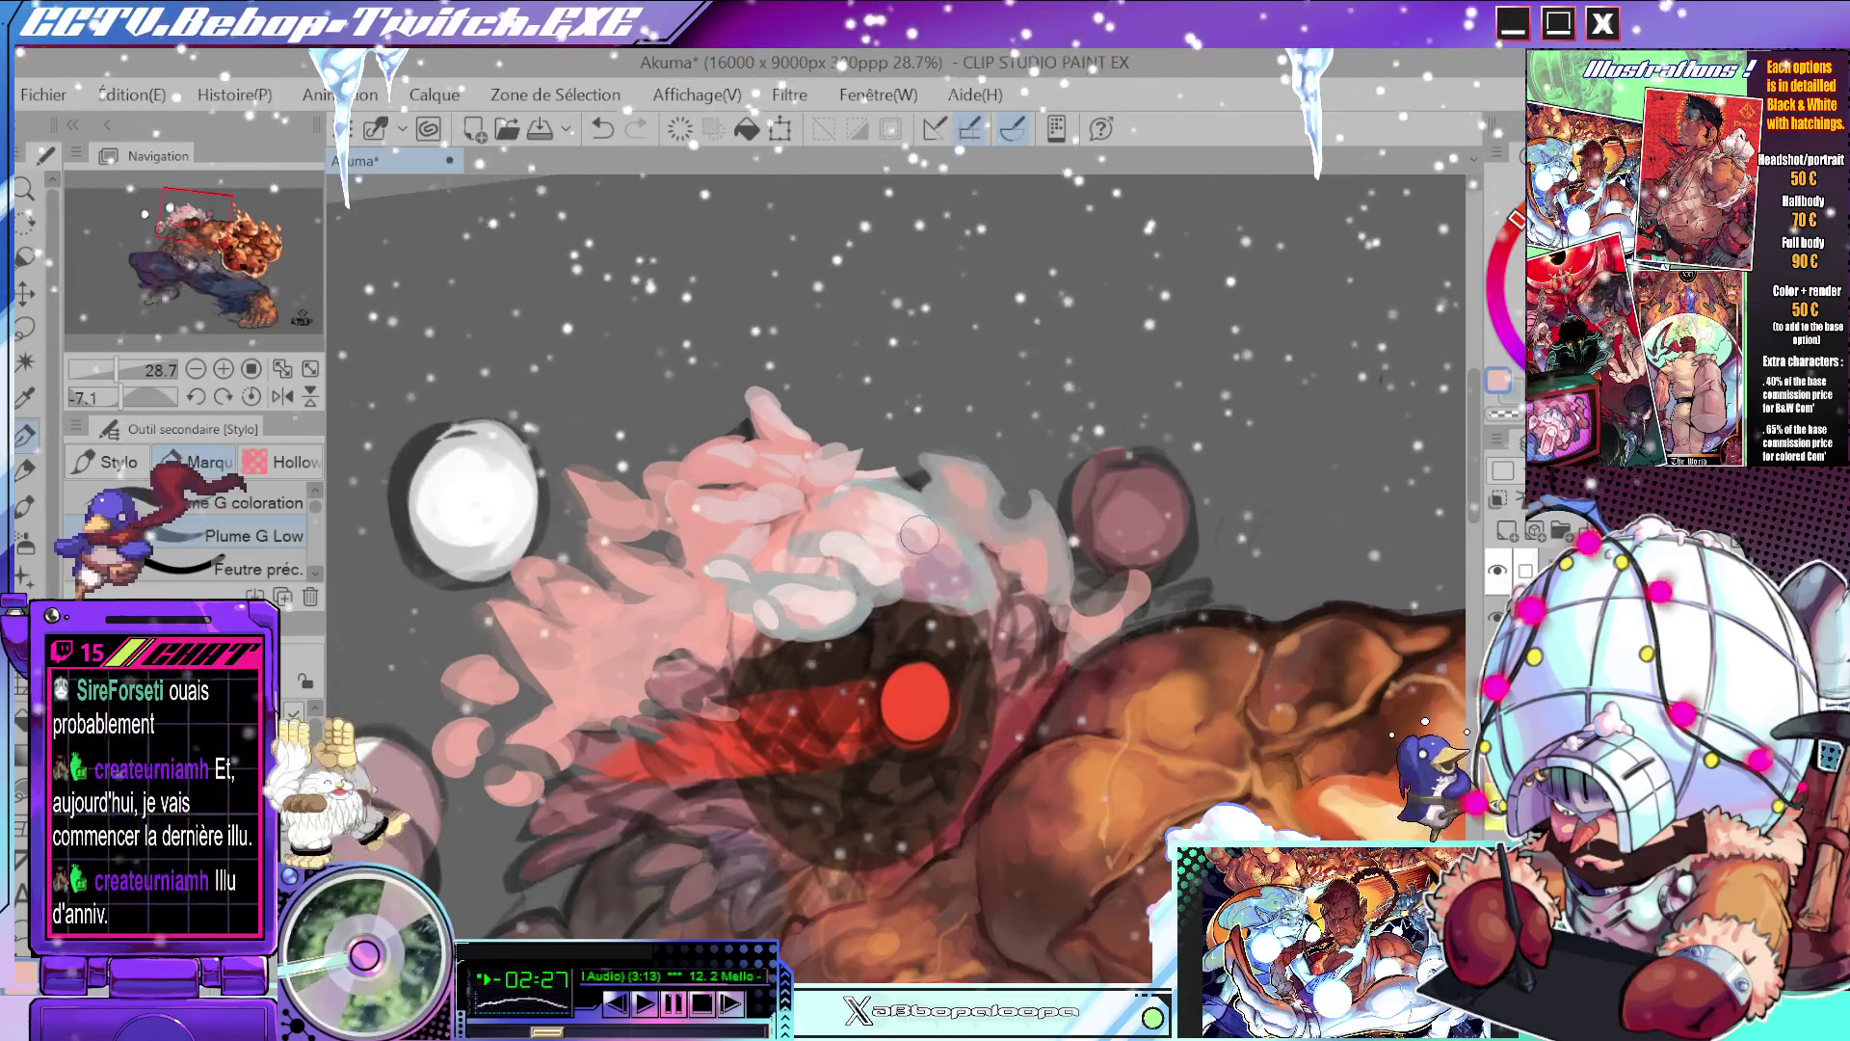
drag(944, 528, 917, 626)
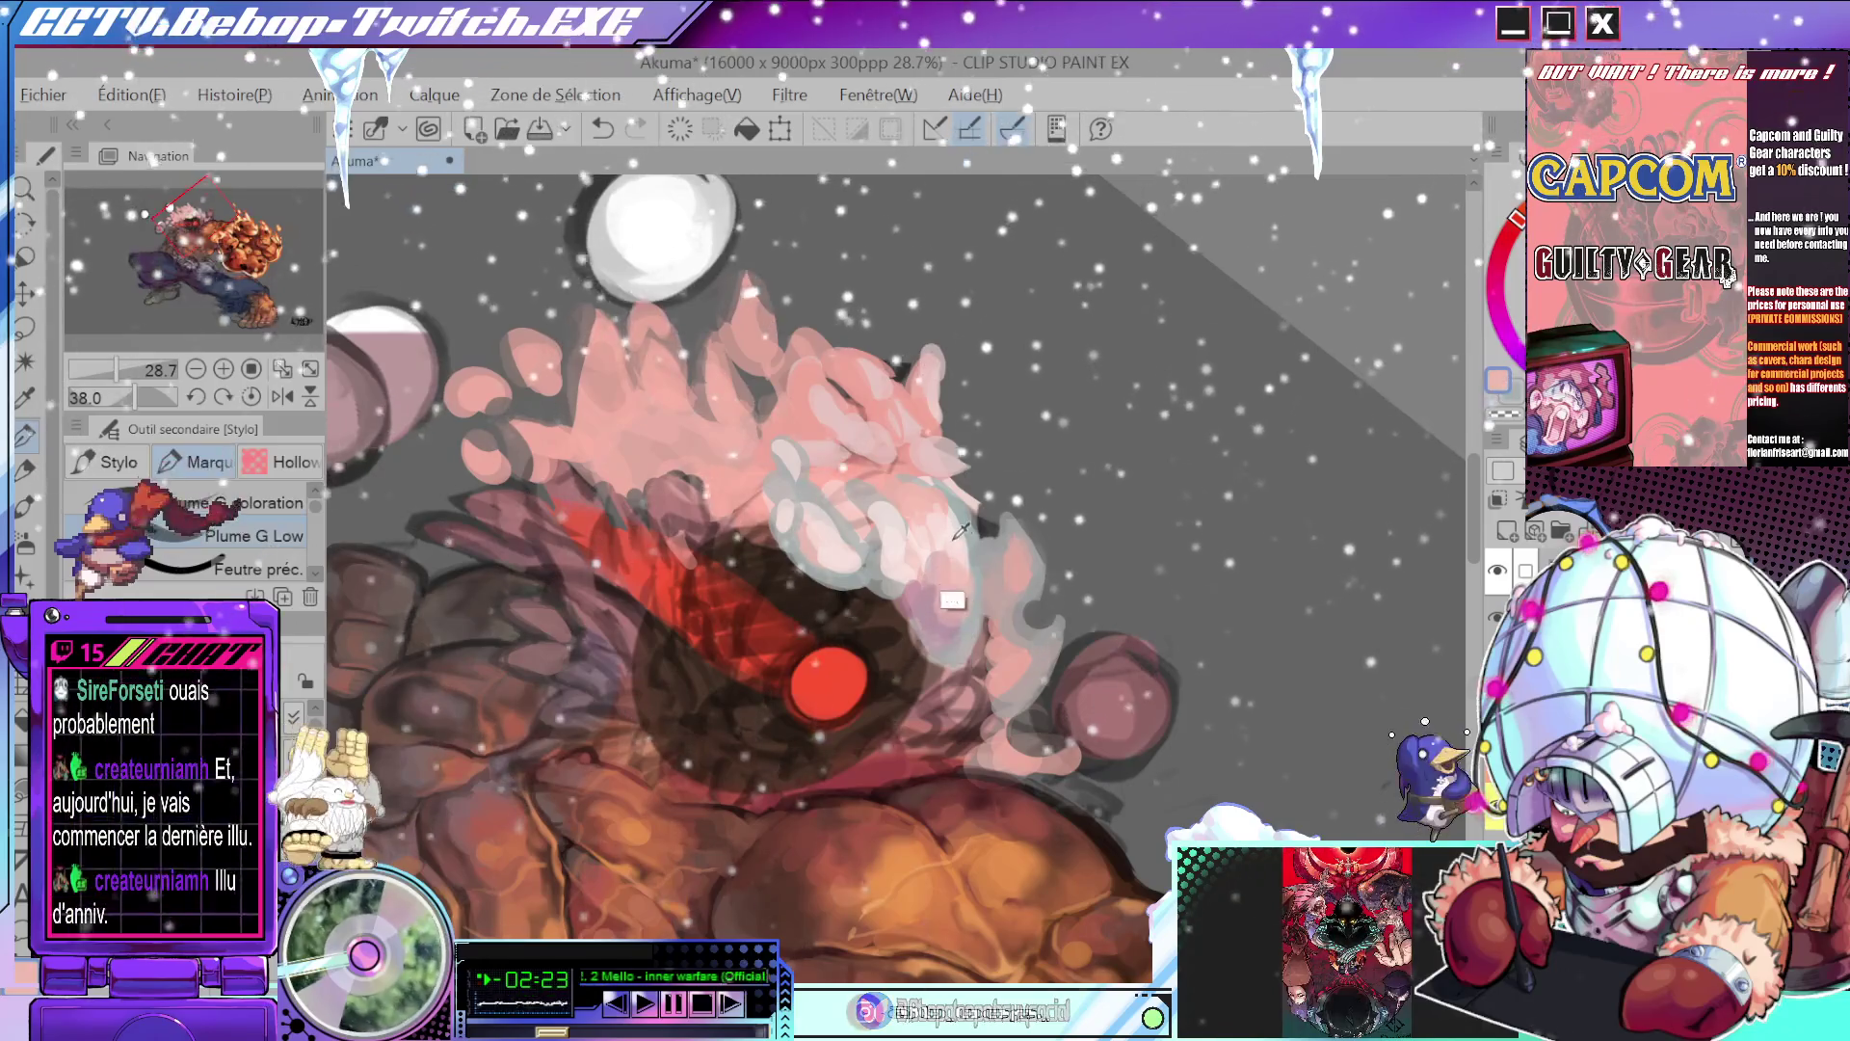
mouse_move(954, 585)
mouse_down()
mouse_move(912, 523)
mouse_move(954, 578)
mouse_move(1022, 602)
mouse_move(1007, 640)
mouse_up()
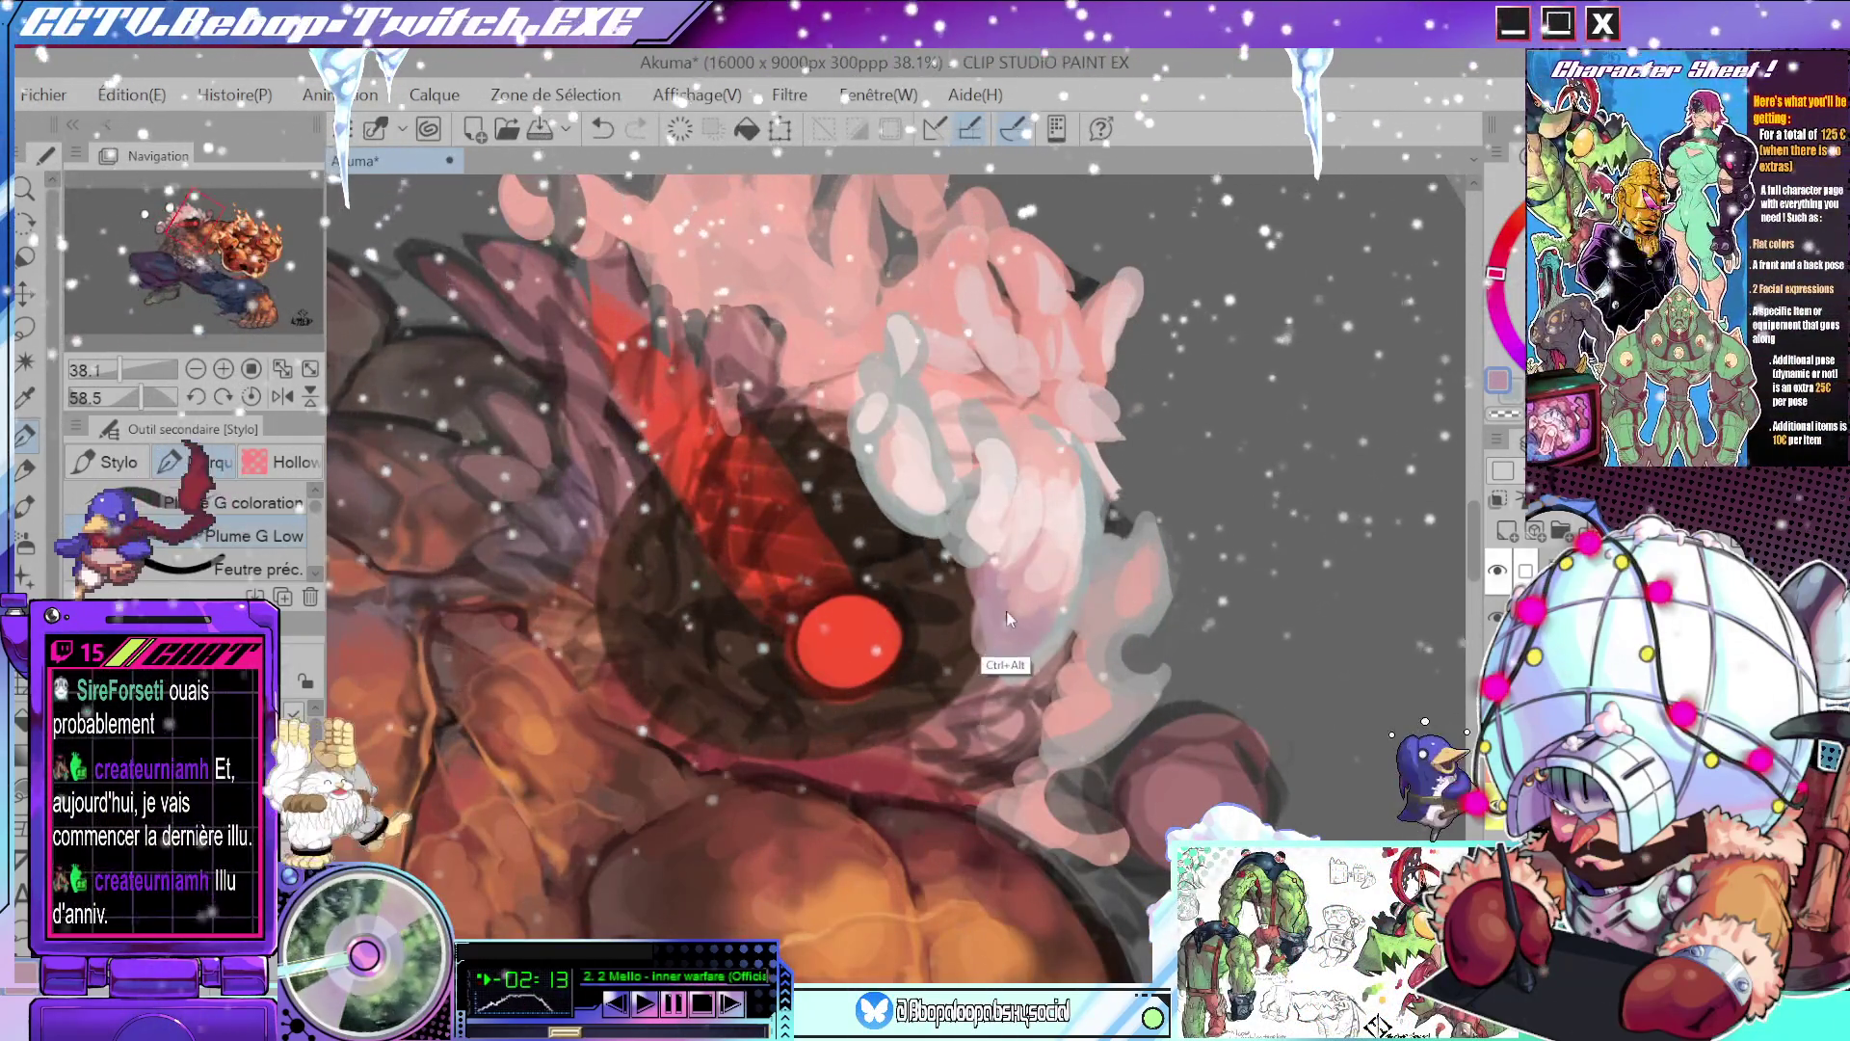
- Paint pale lavender strokes along the hair highlights using sampled colours
alt+click(992, 586)
alt+click(1012, 588)
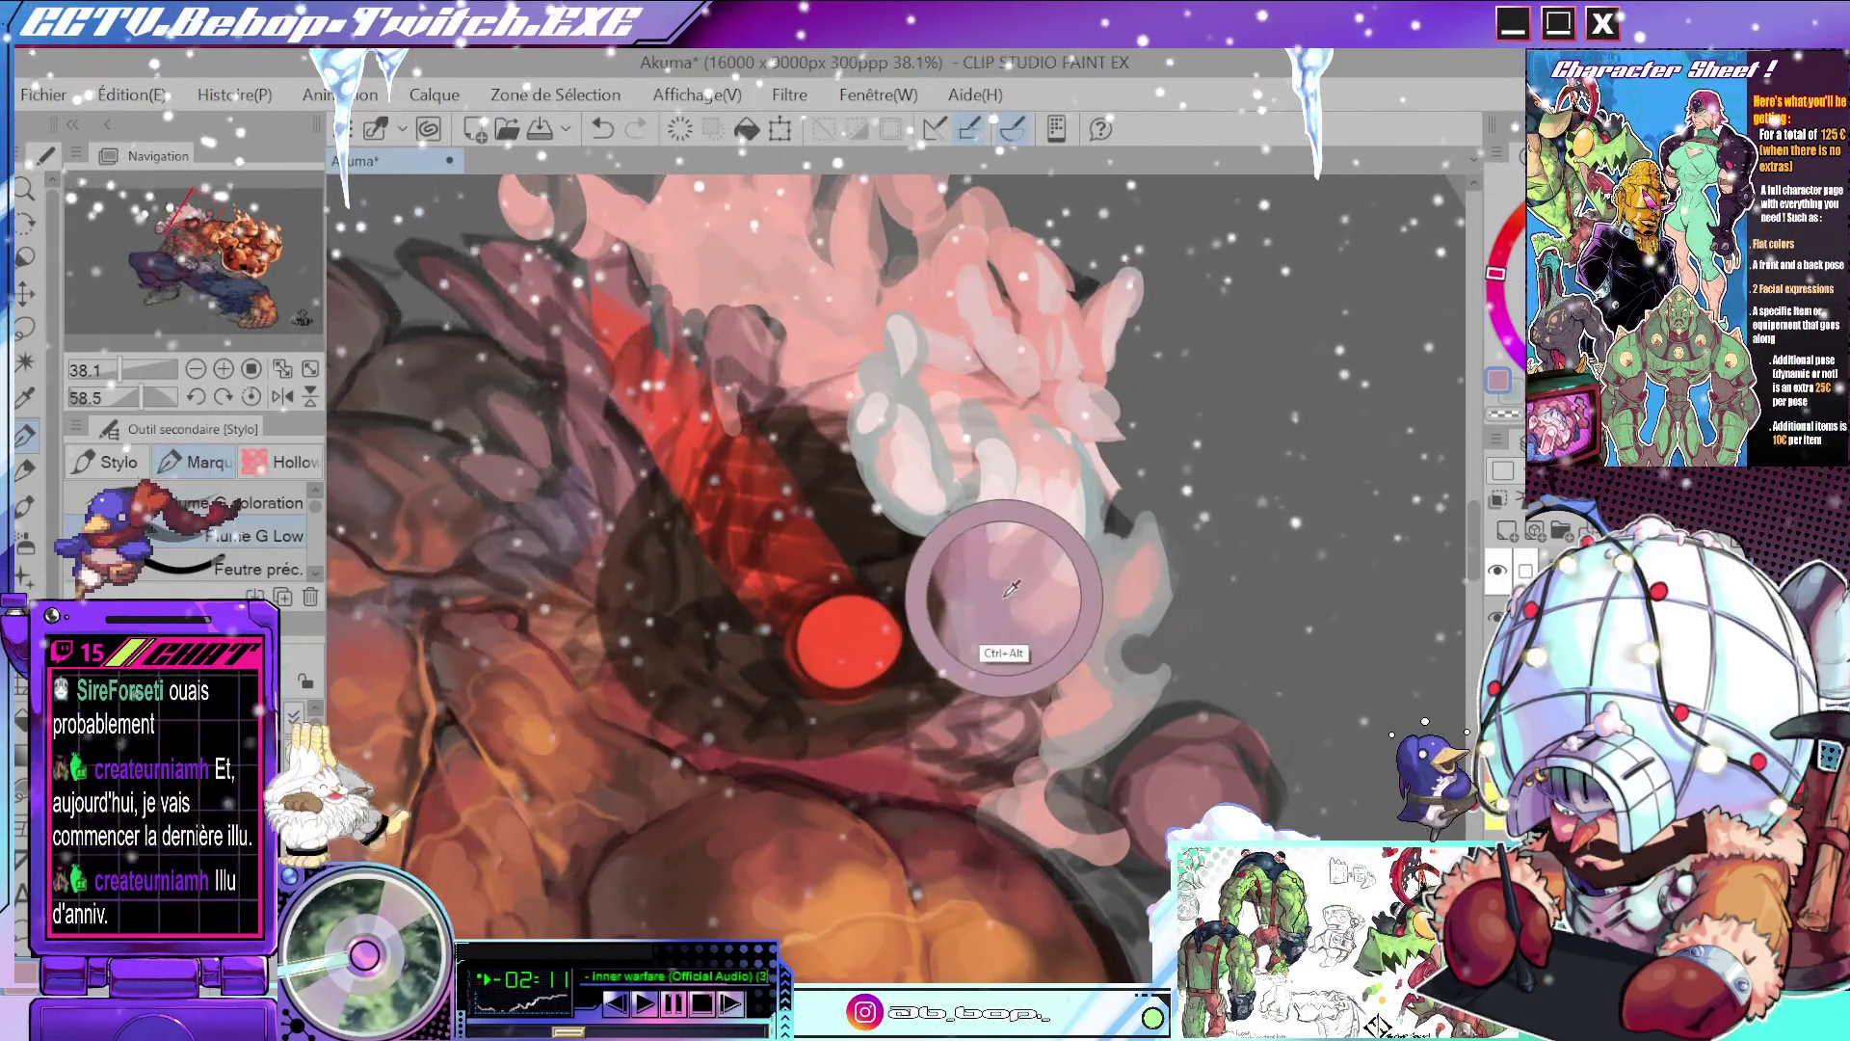
drag(1012, 588, 1039, 540)
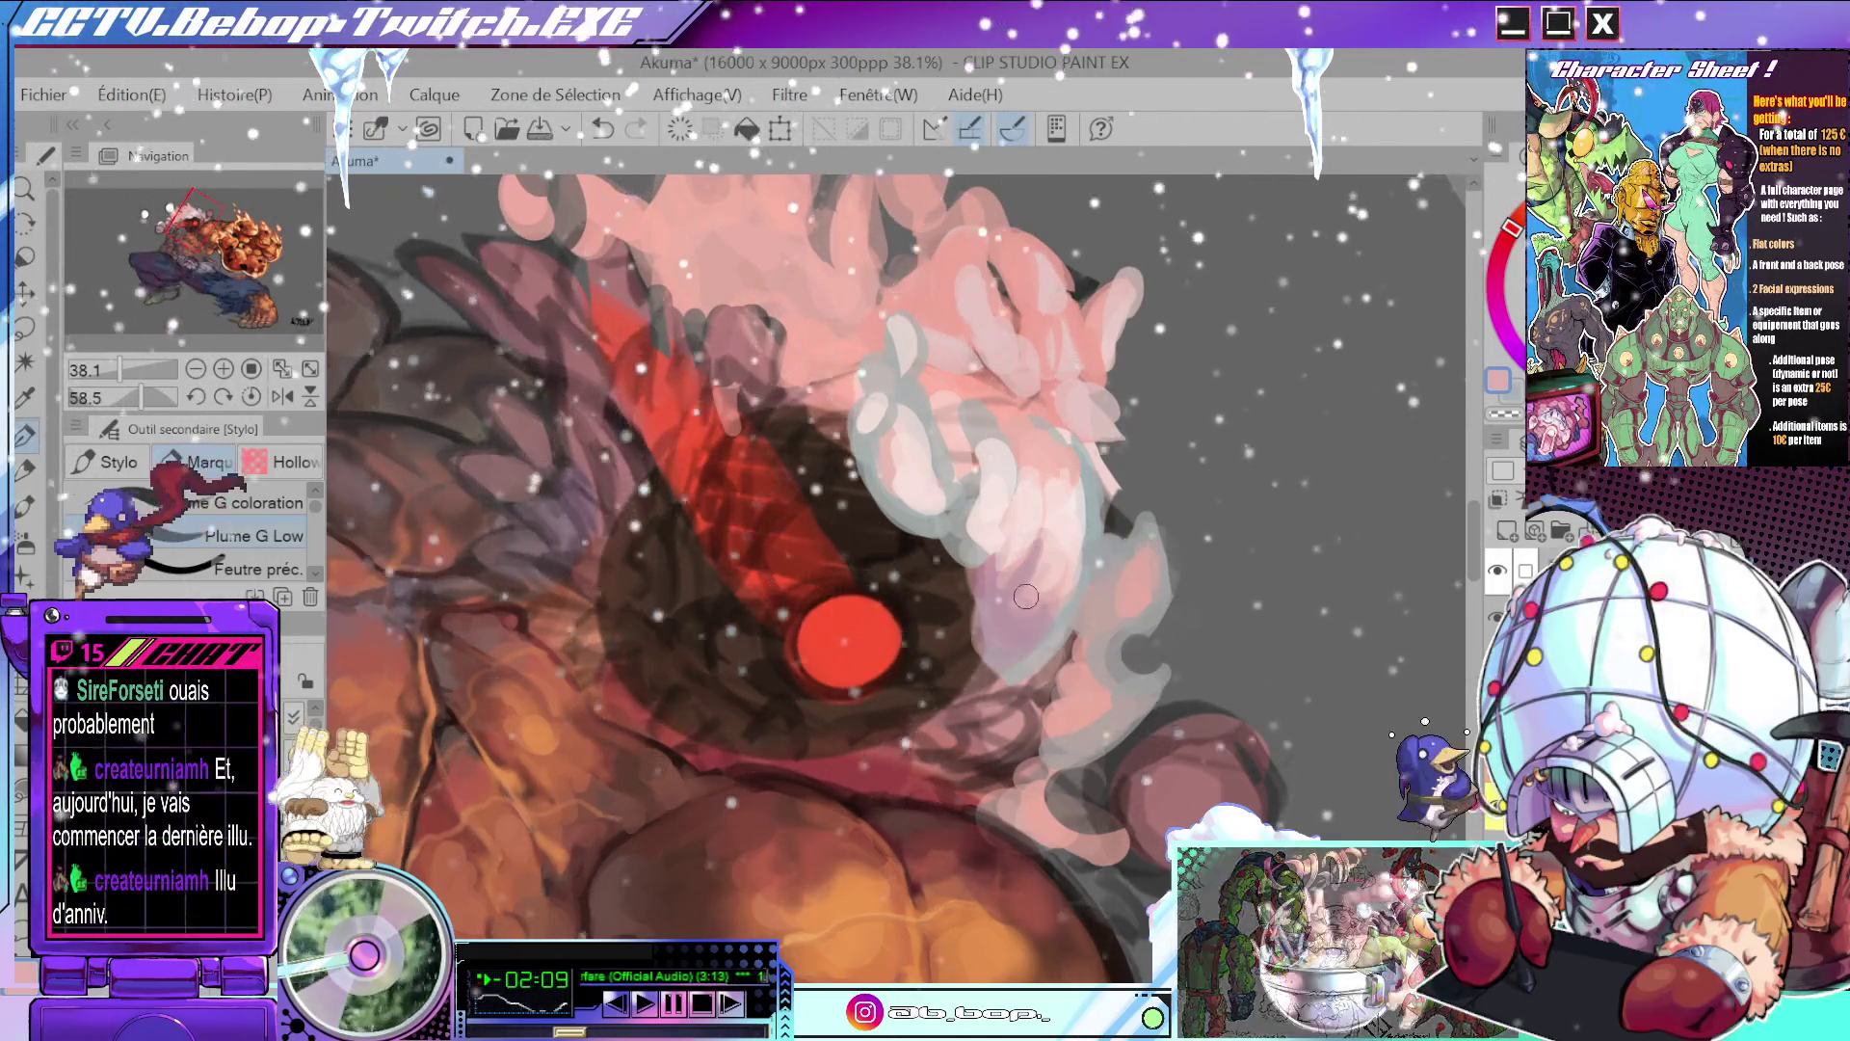
alt+click(1060, 556)
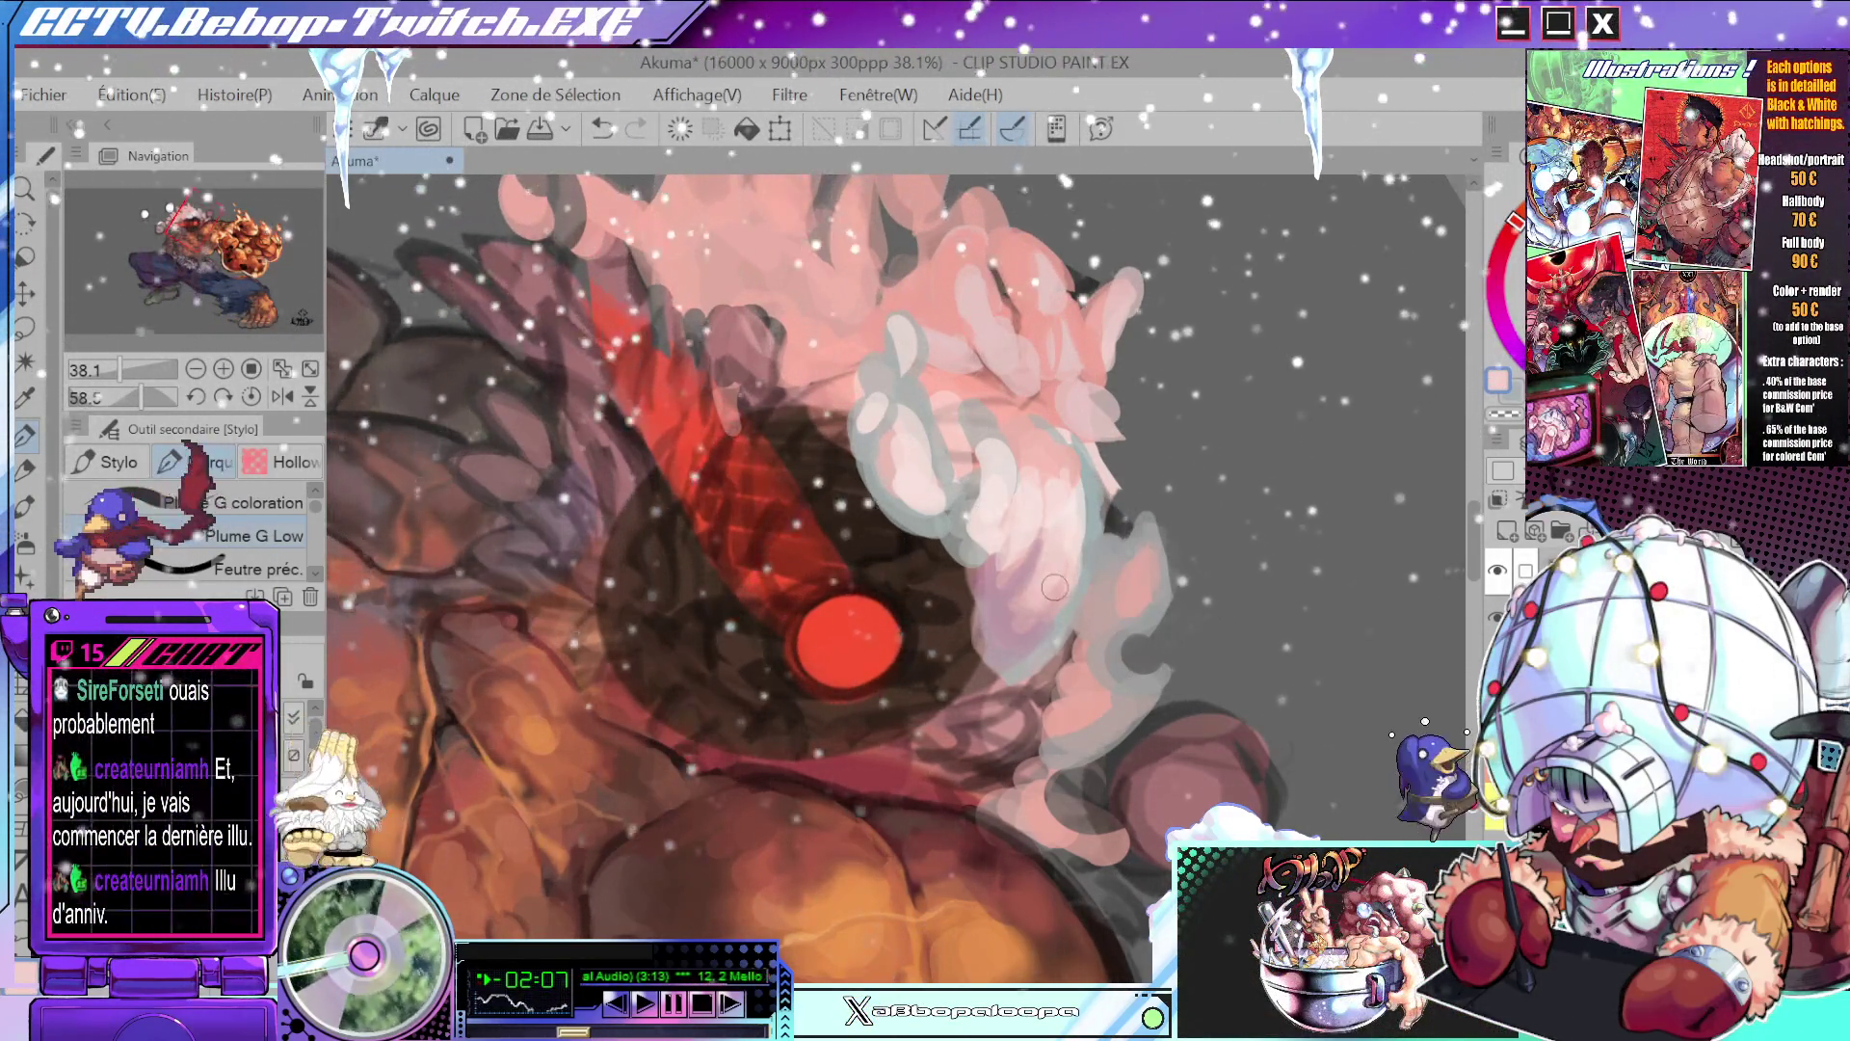
mouse_move(1054, 587)
mouse_down()
mouse_move(768, 389)
mouse_move(790, 494)
mouse_up()
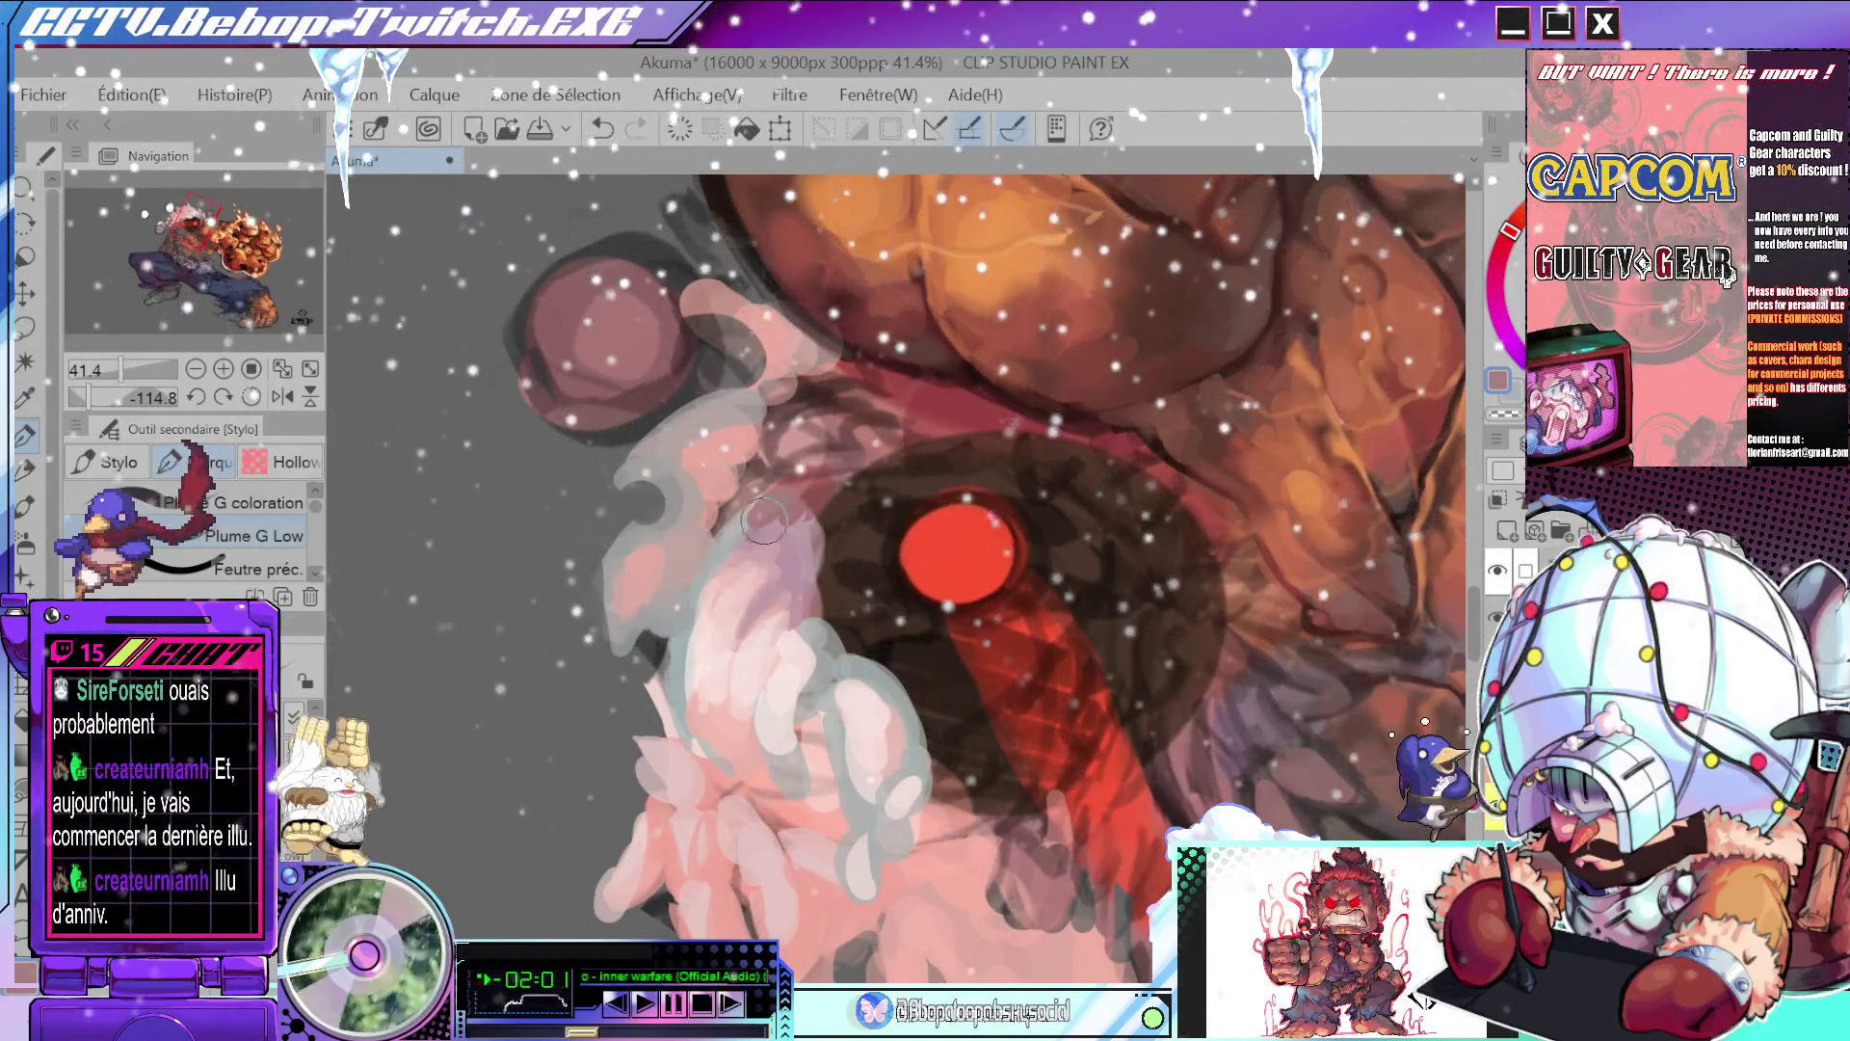
mouse_move(764, 520)
mouse_down()
mouse_move(923, 435)
mouse_move(1002, 578)
mouse_move(1002, 645)
mouse_move(1109, 388)
mouse_up()
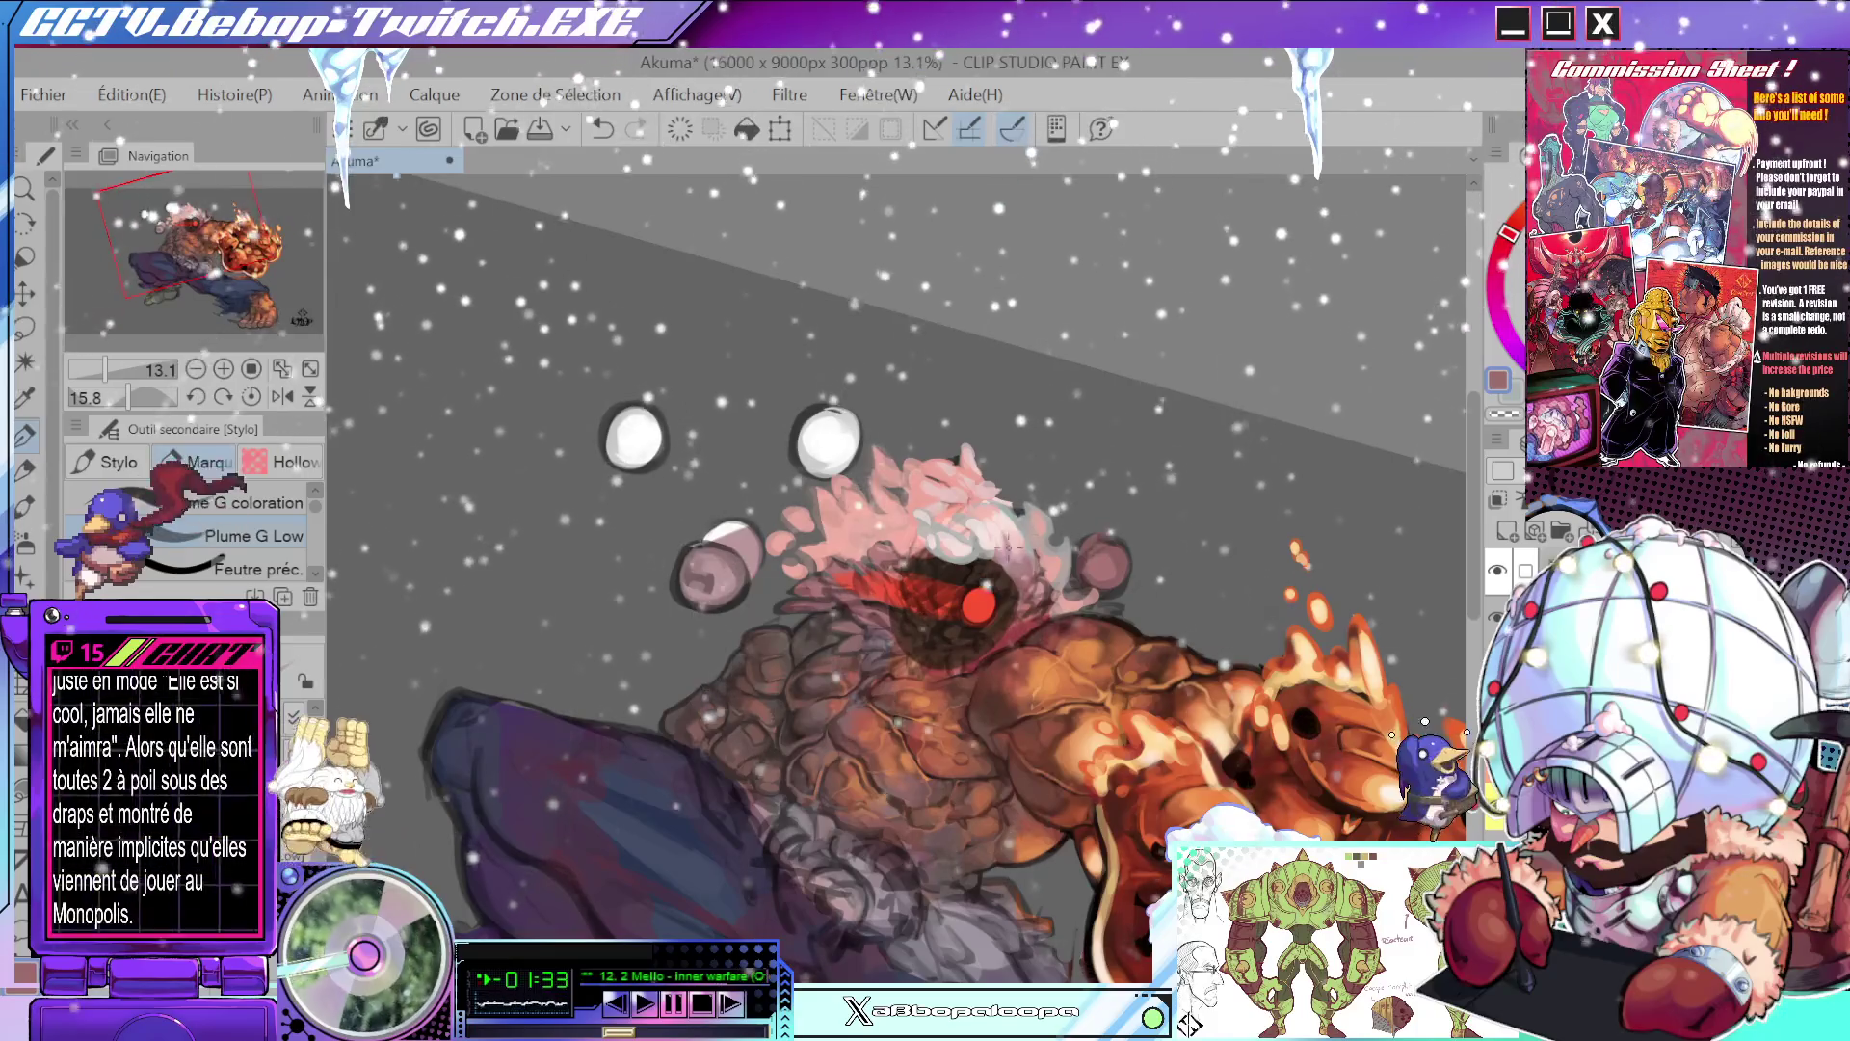
- Select the Aérographe (Doux) airbrush and shrink its size for the hair highlights
scroll(1007, 550, up, 4)
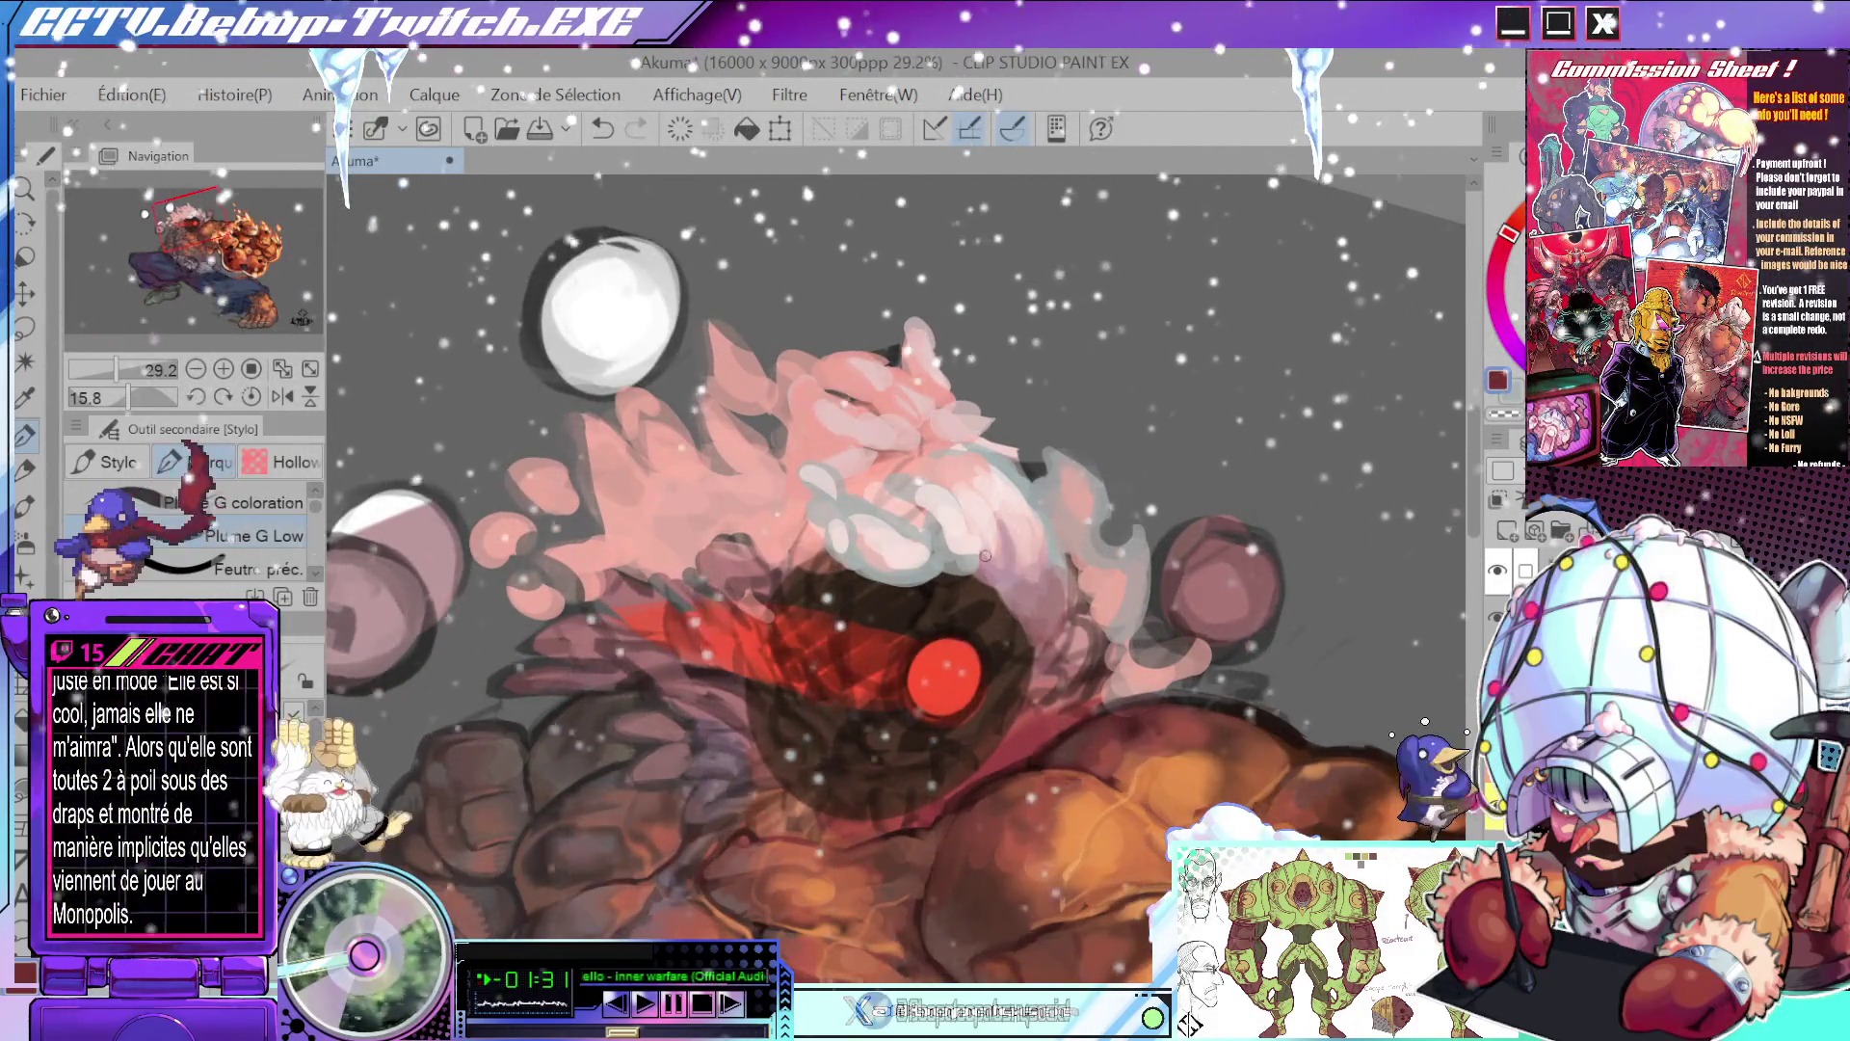
key(b)
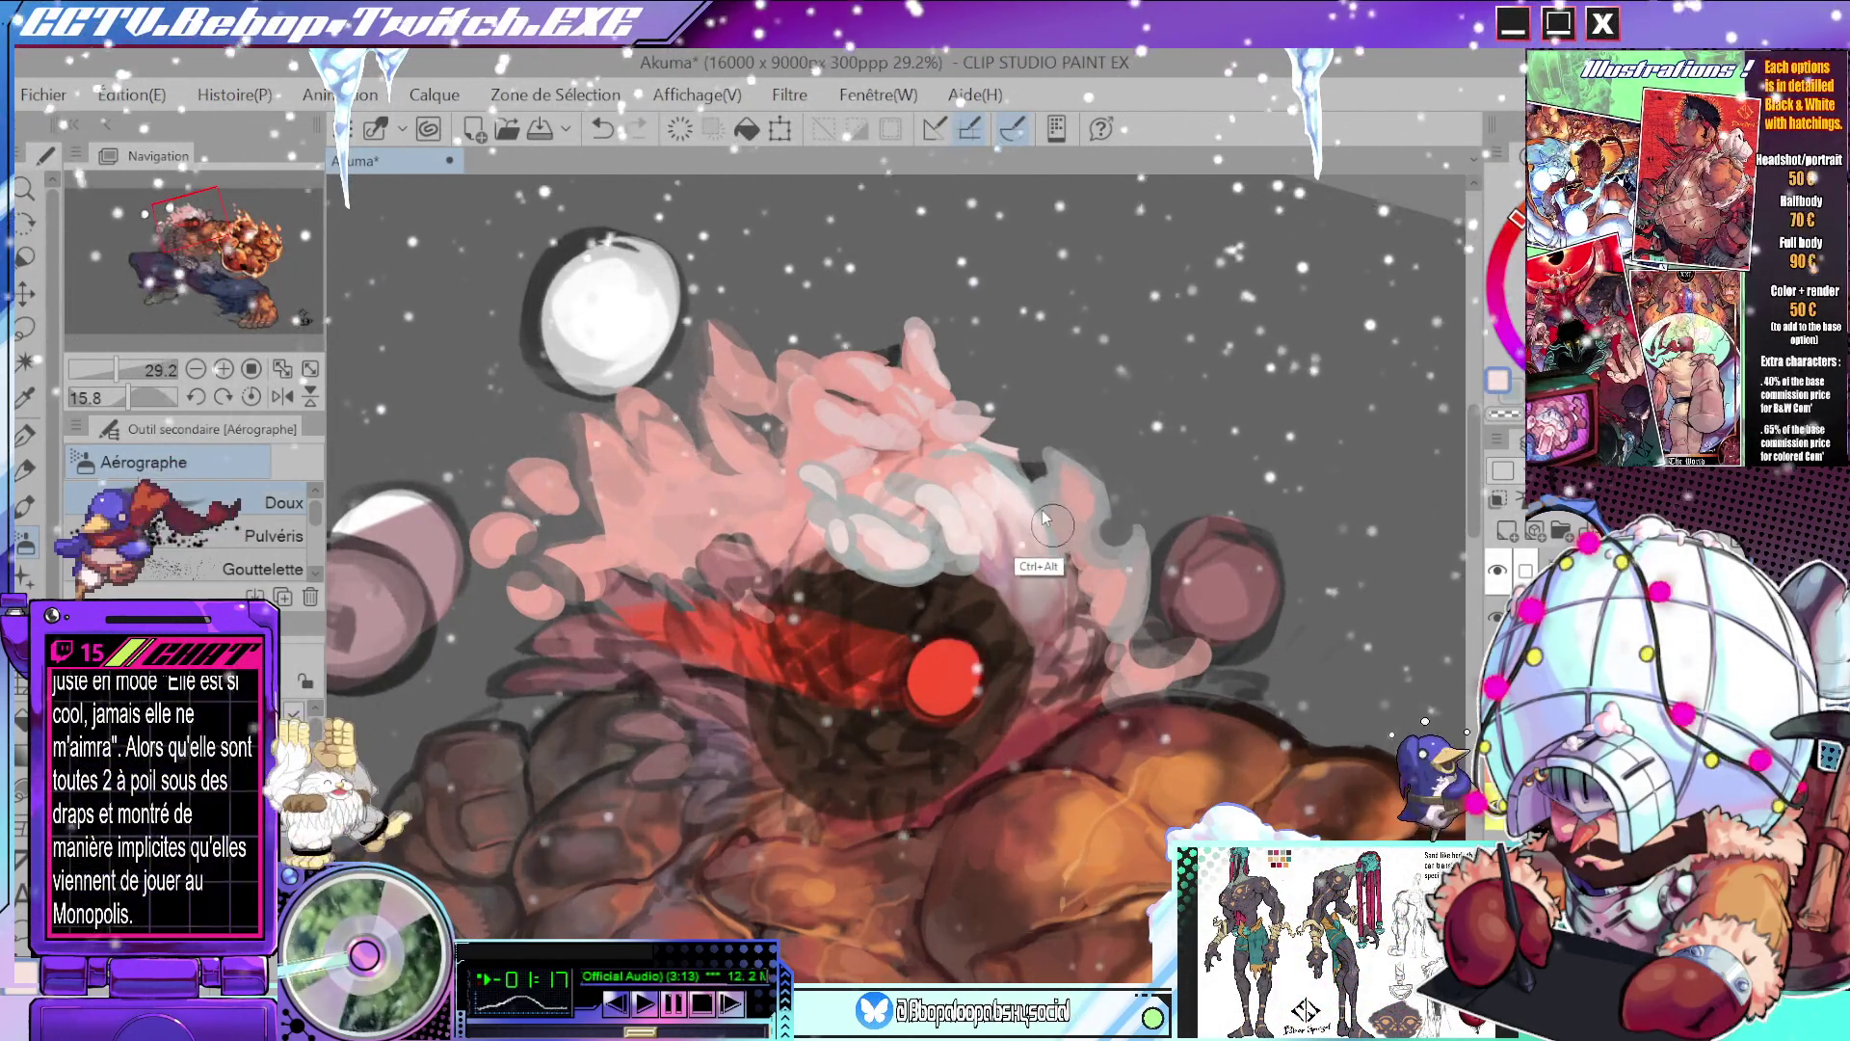
drag(1043, 518, 1030, 499)
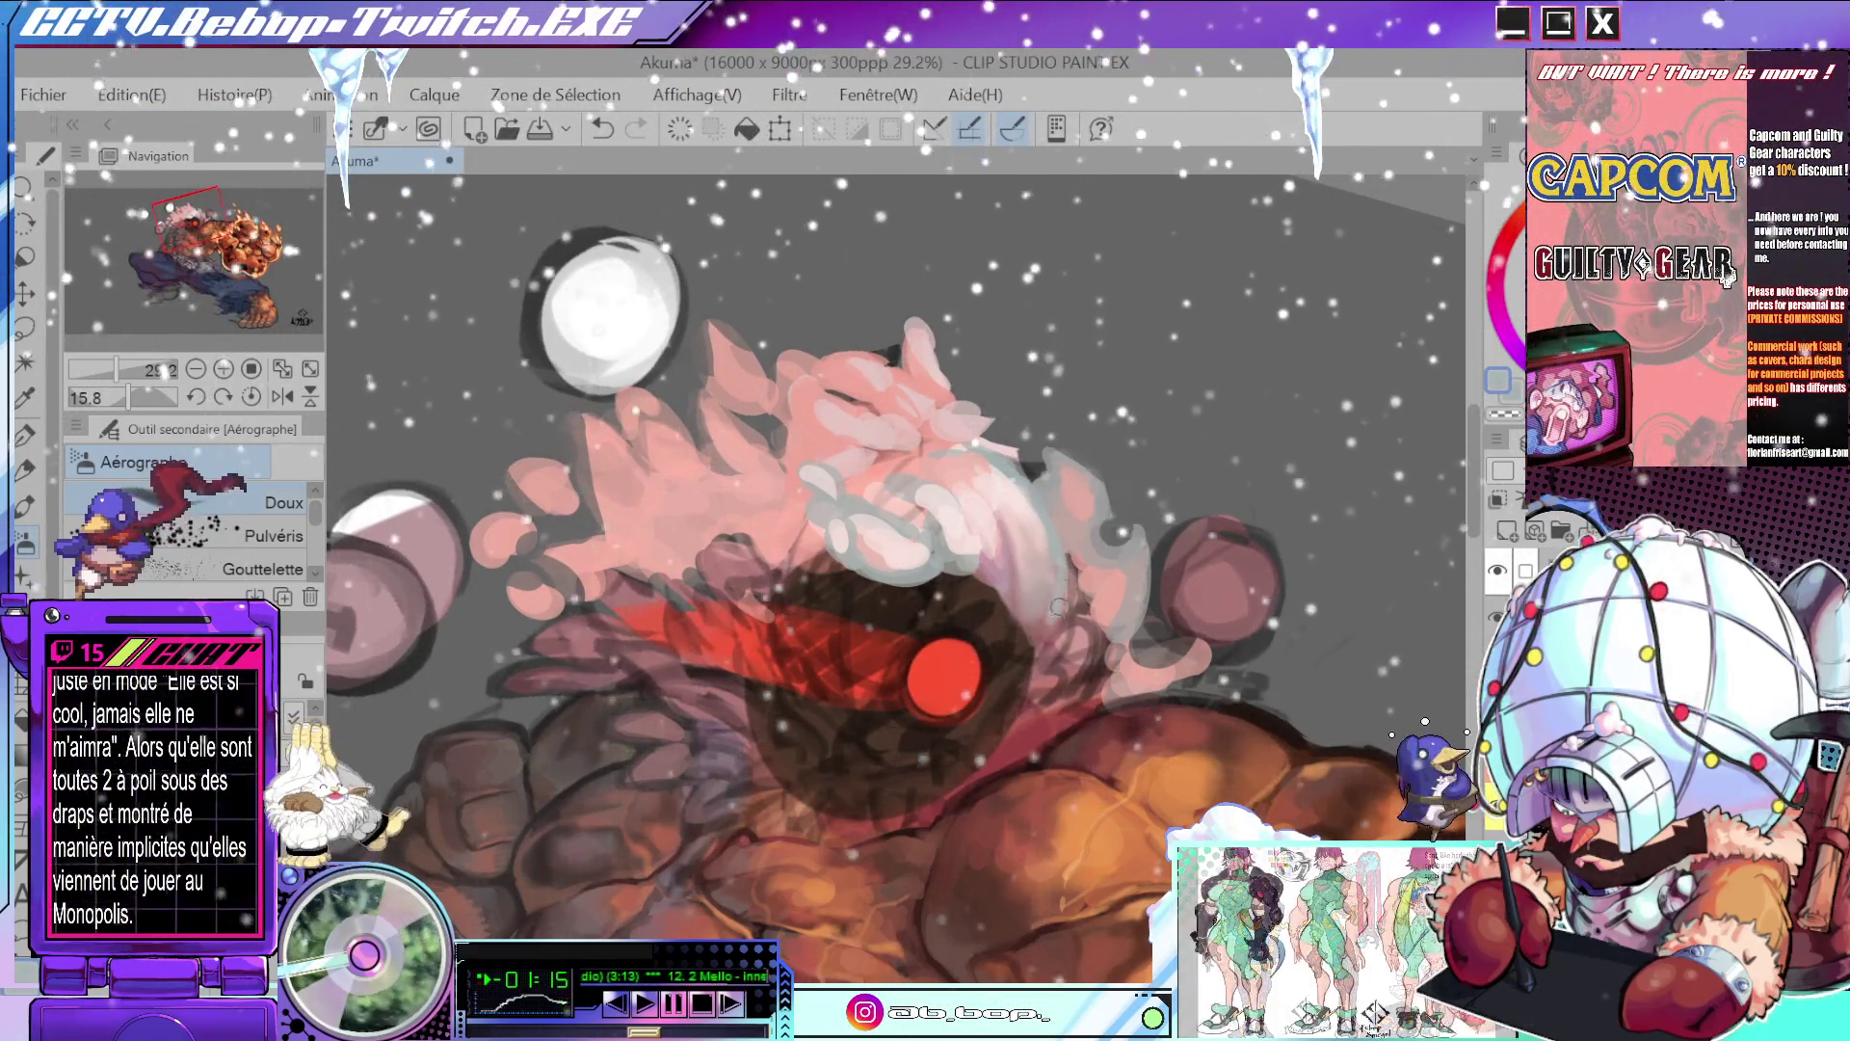
scroll(1060, 539, down, 5)
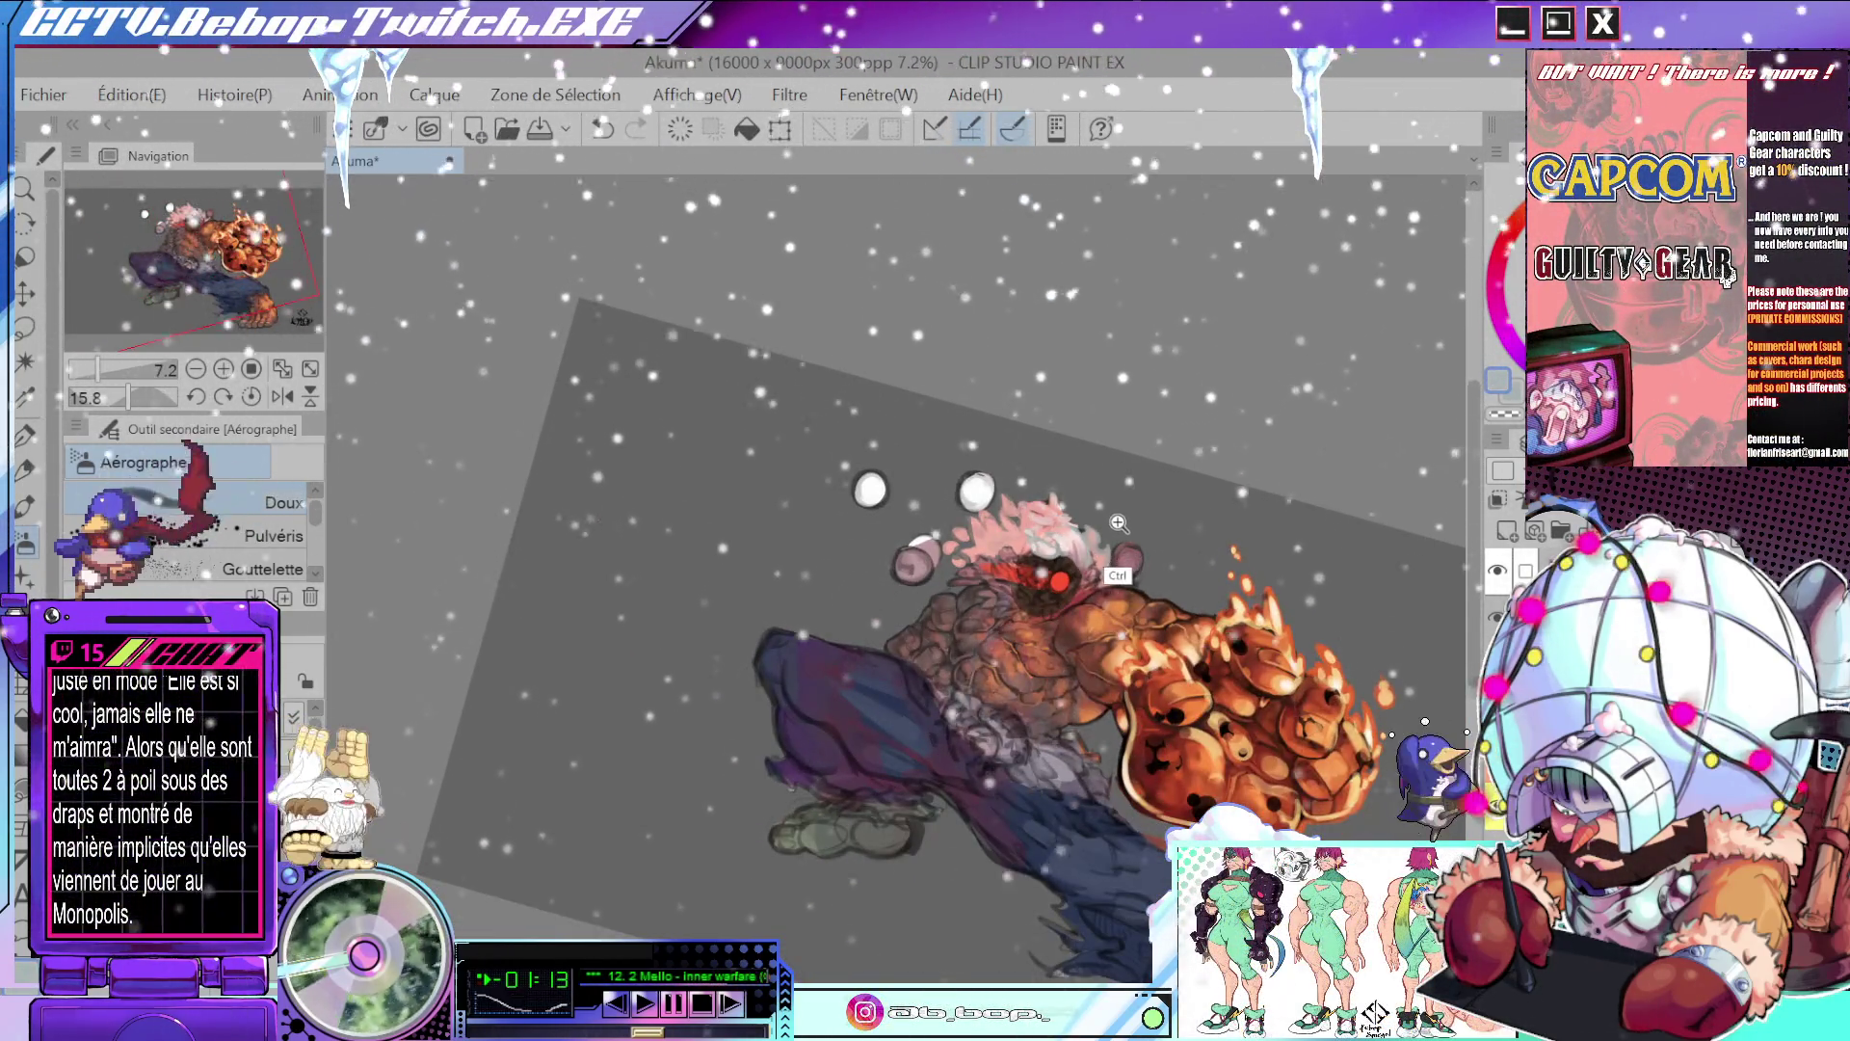
scroll(1117, 523, up, 4)
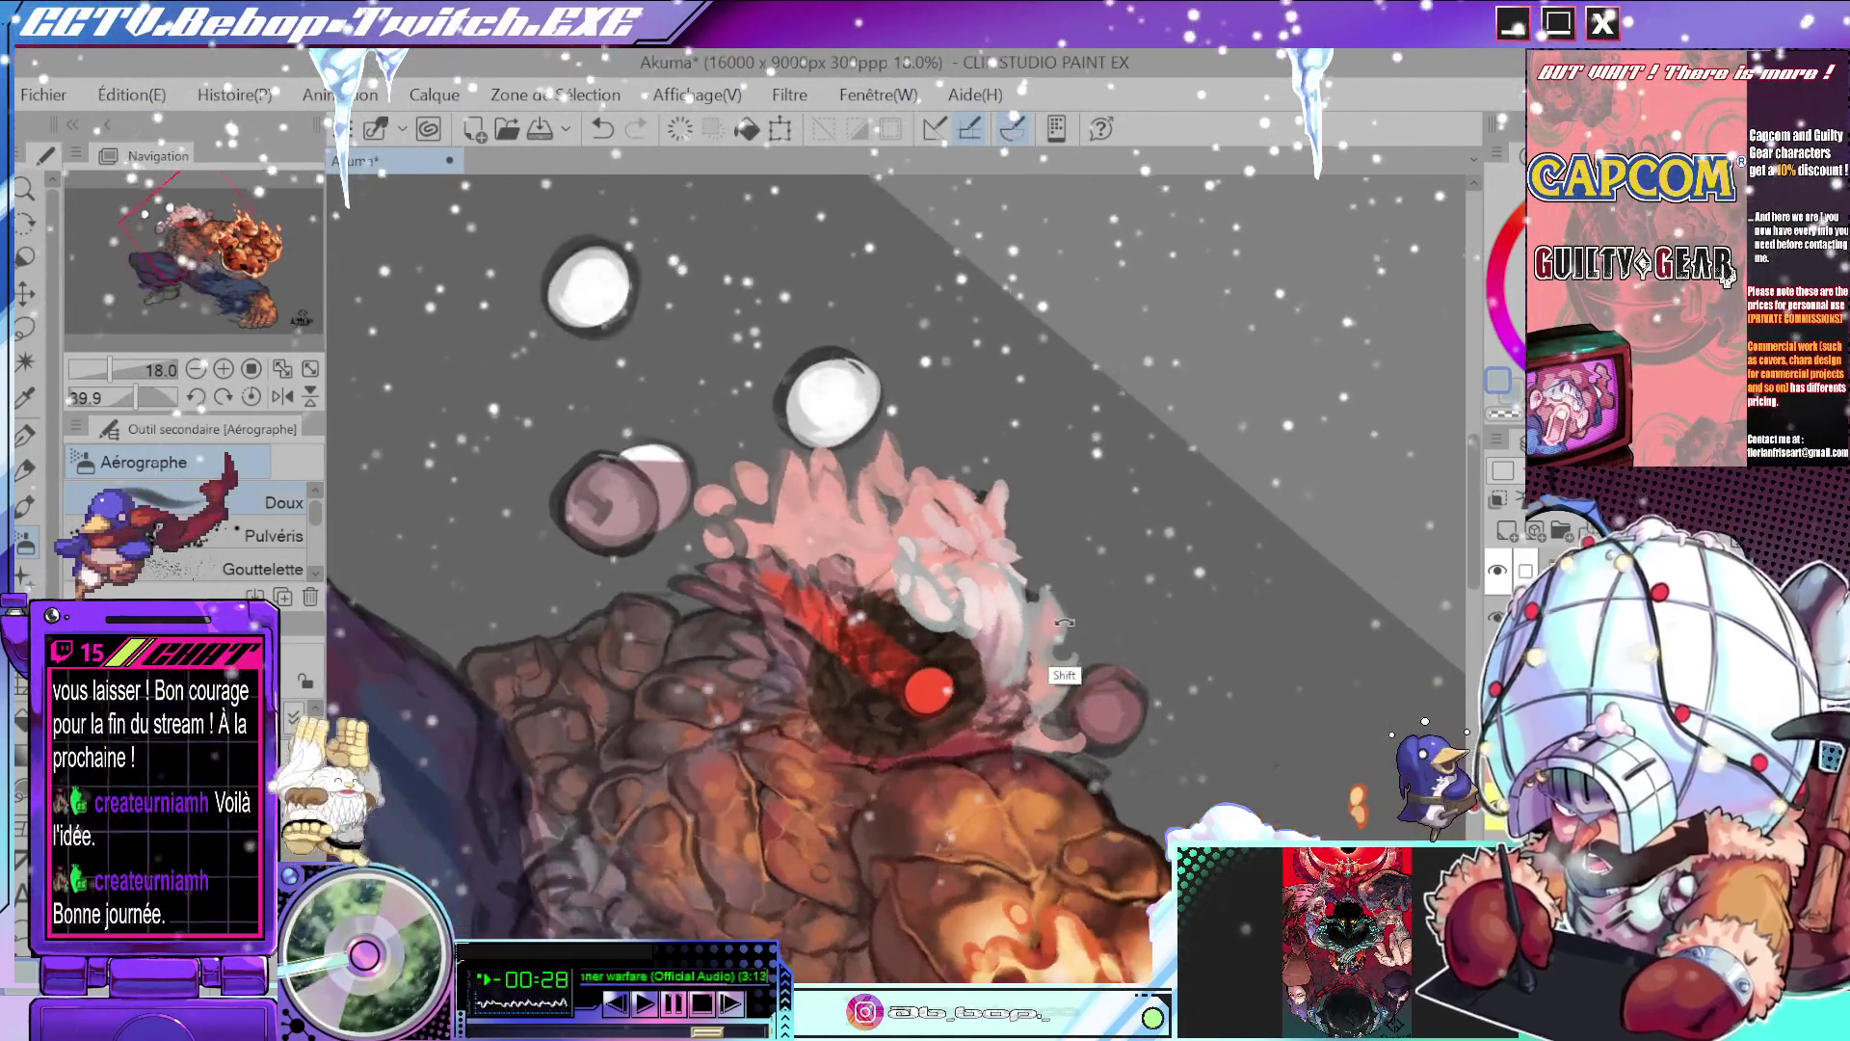
- Go back to the pen brush and undo the last stroke on the hair
drag(1175, 376, 1060, 579)
scroll(1024, 641, up, 4)
key(p)
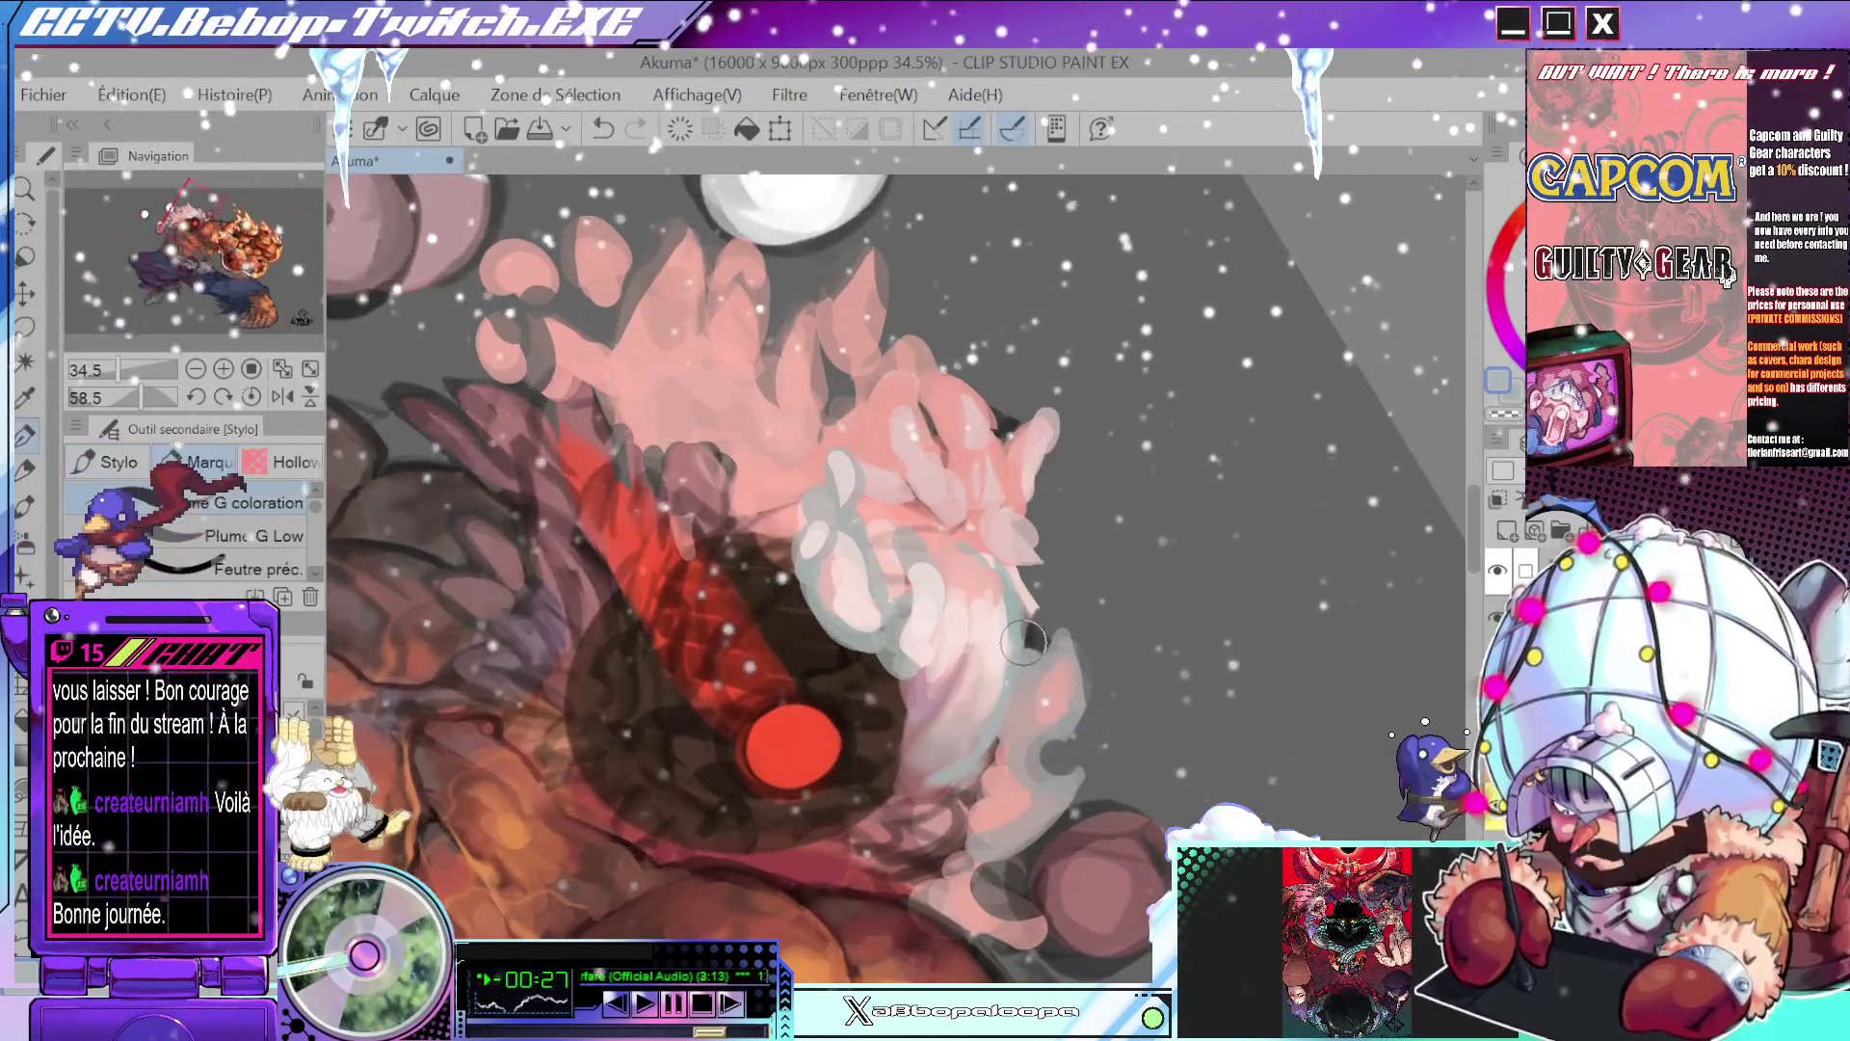
key(p)
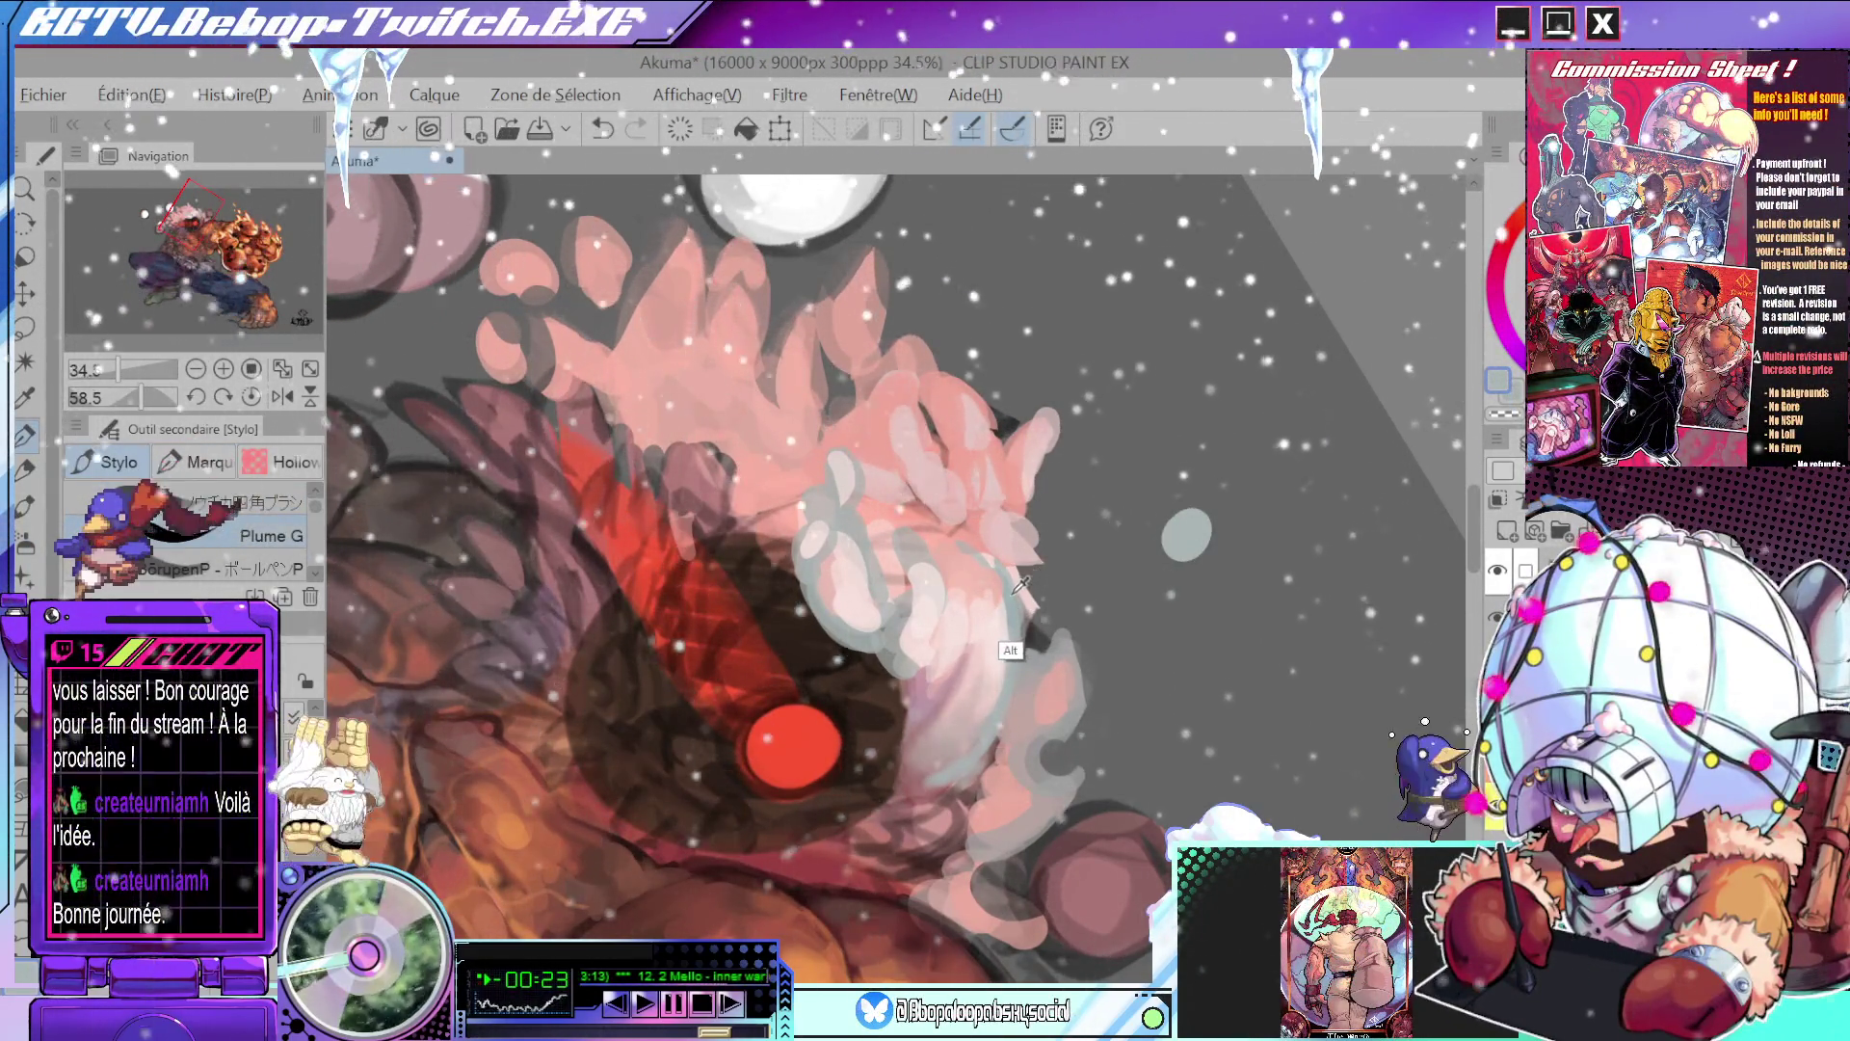
key(ctrl+z)
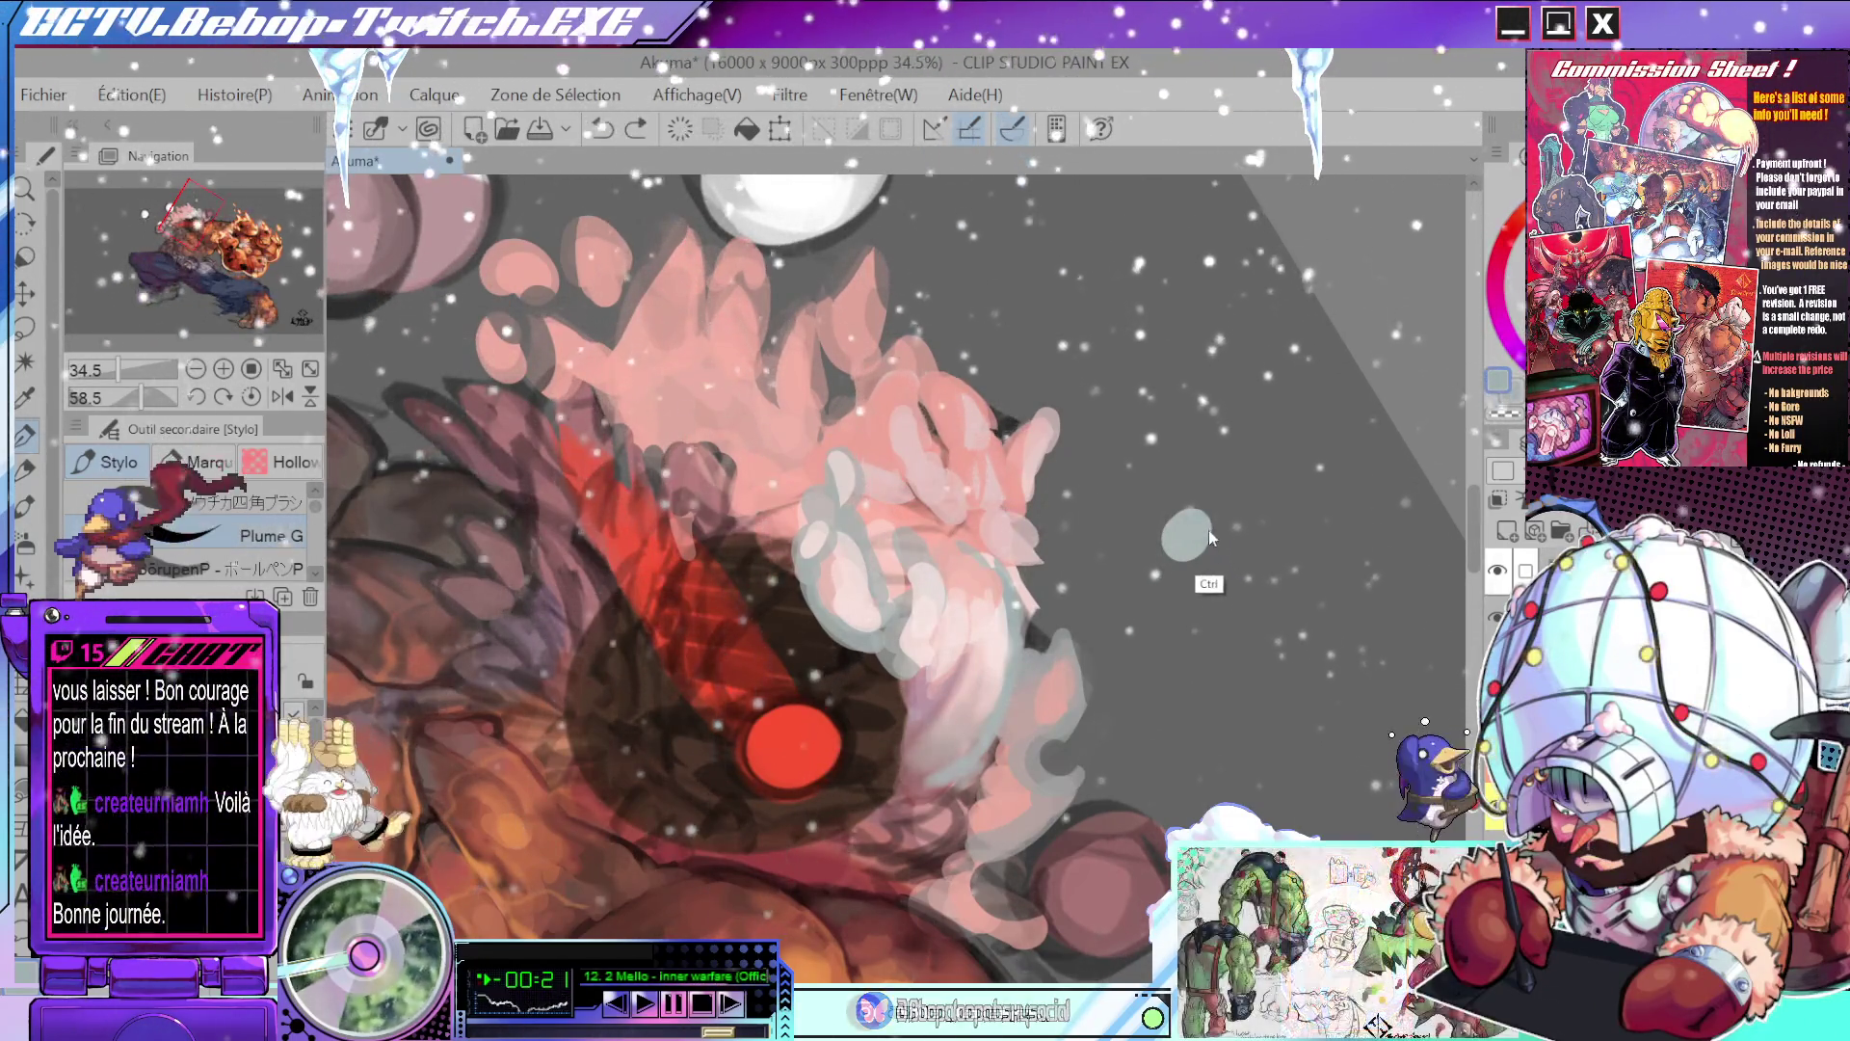
scroll(1217, 505, down, 2)
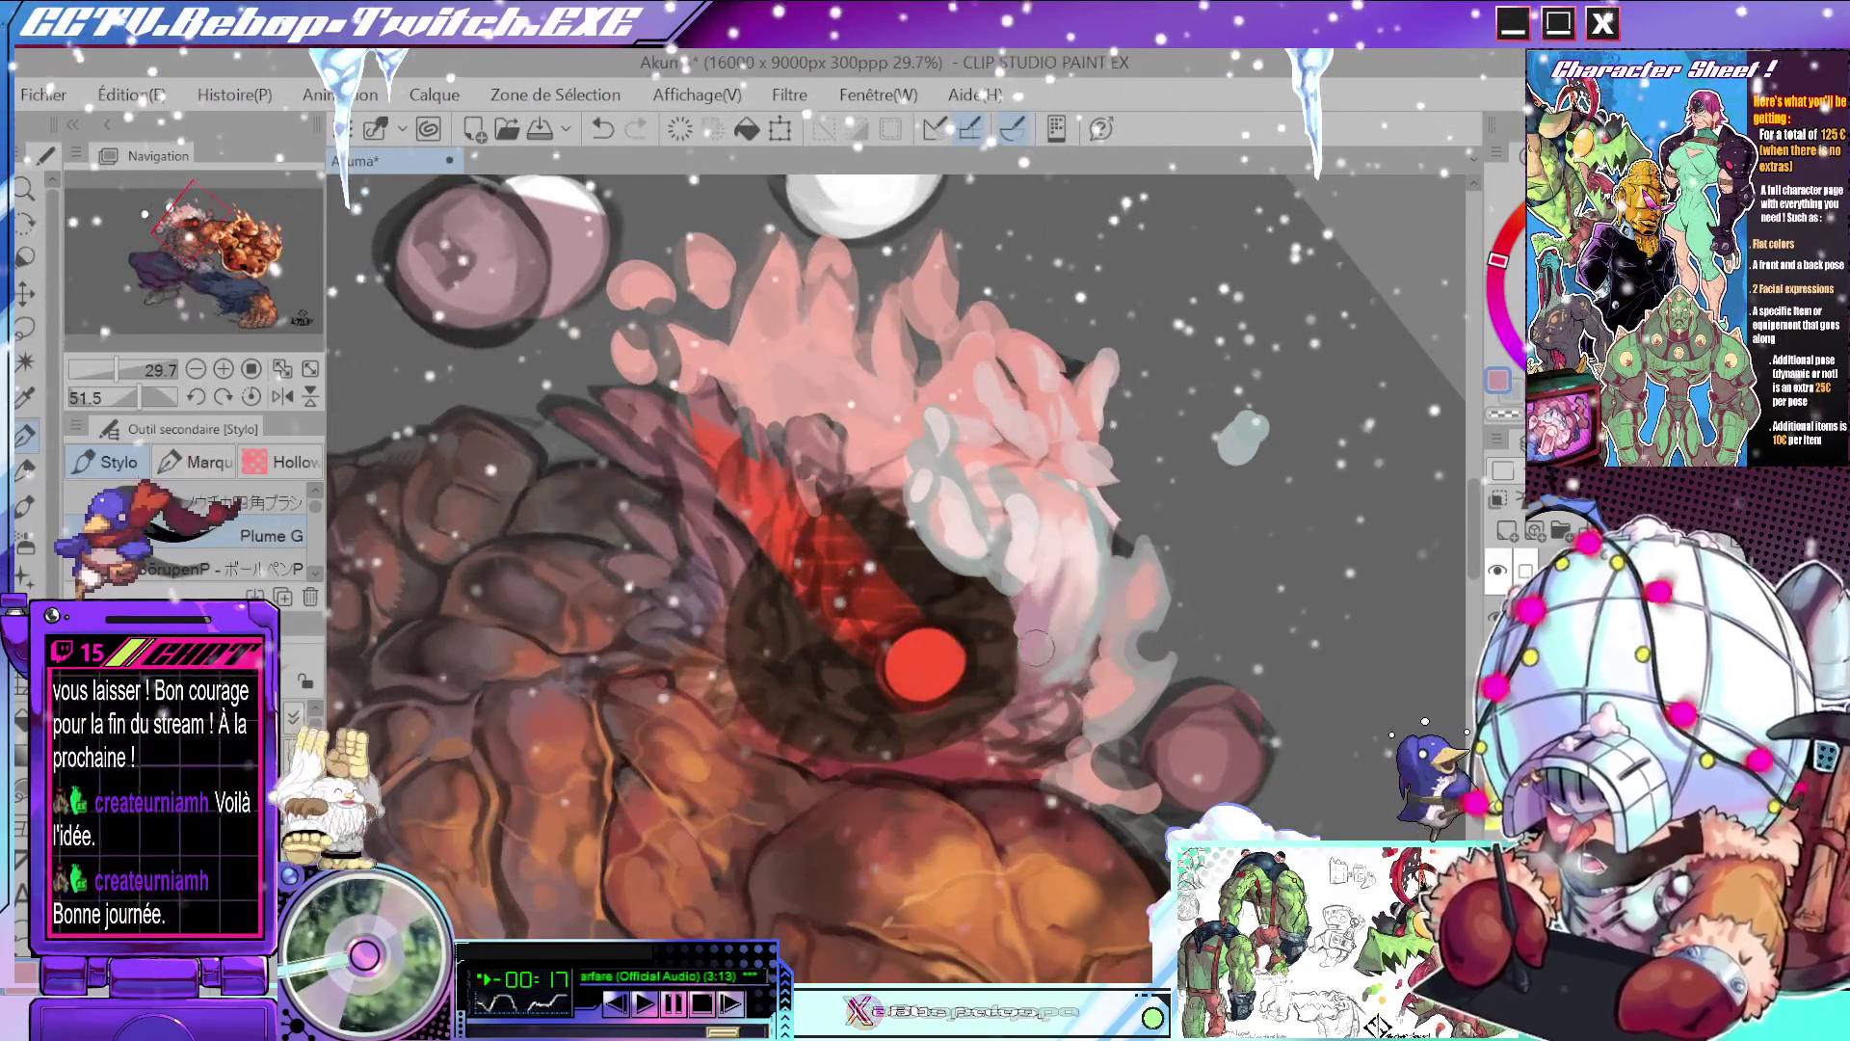
- Sample the pink and a slightly different tone from Akuma's hair
alt+click(1075, 585)
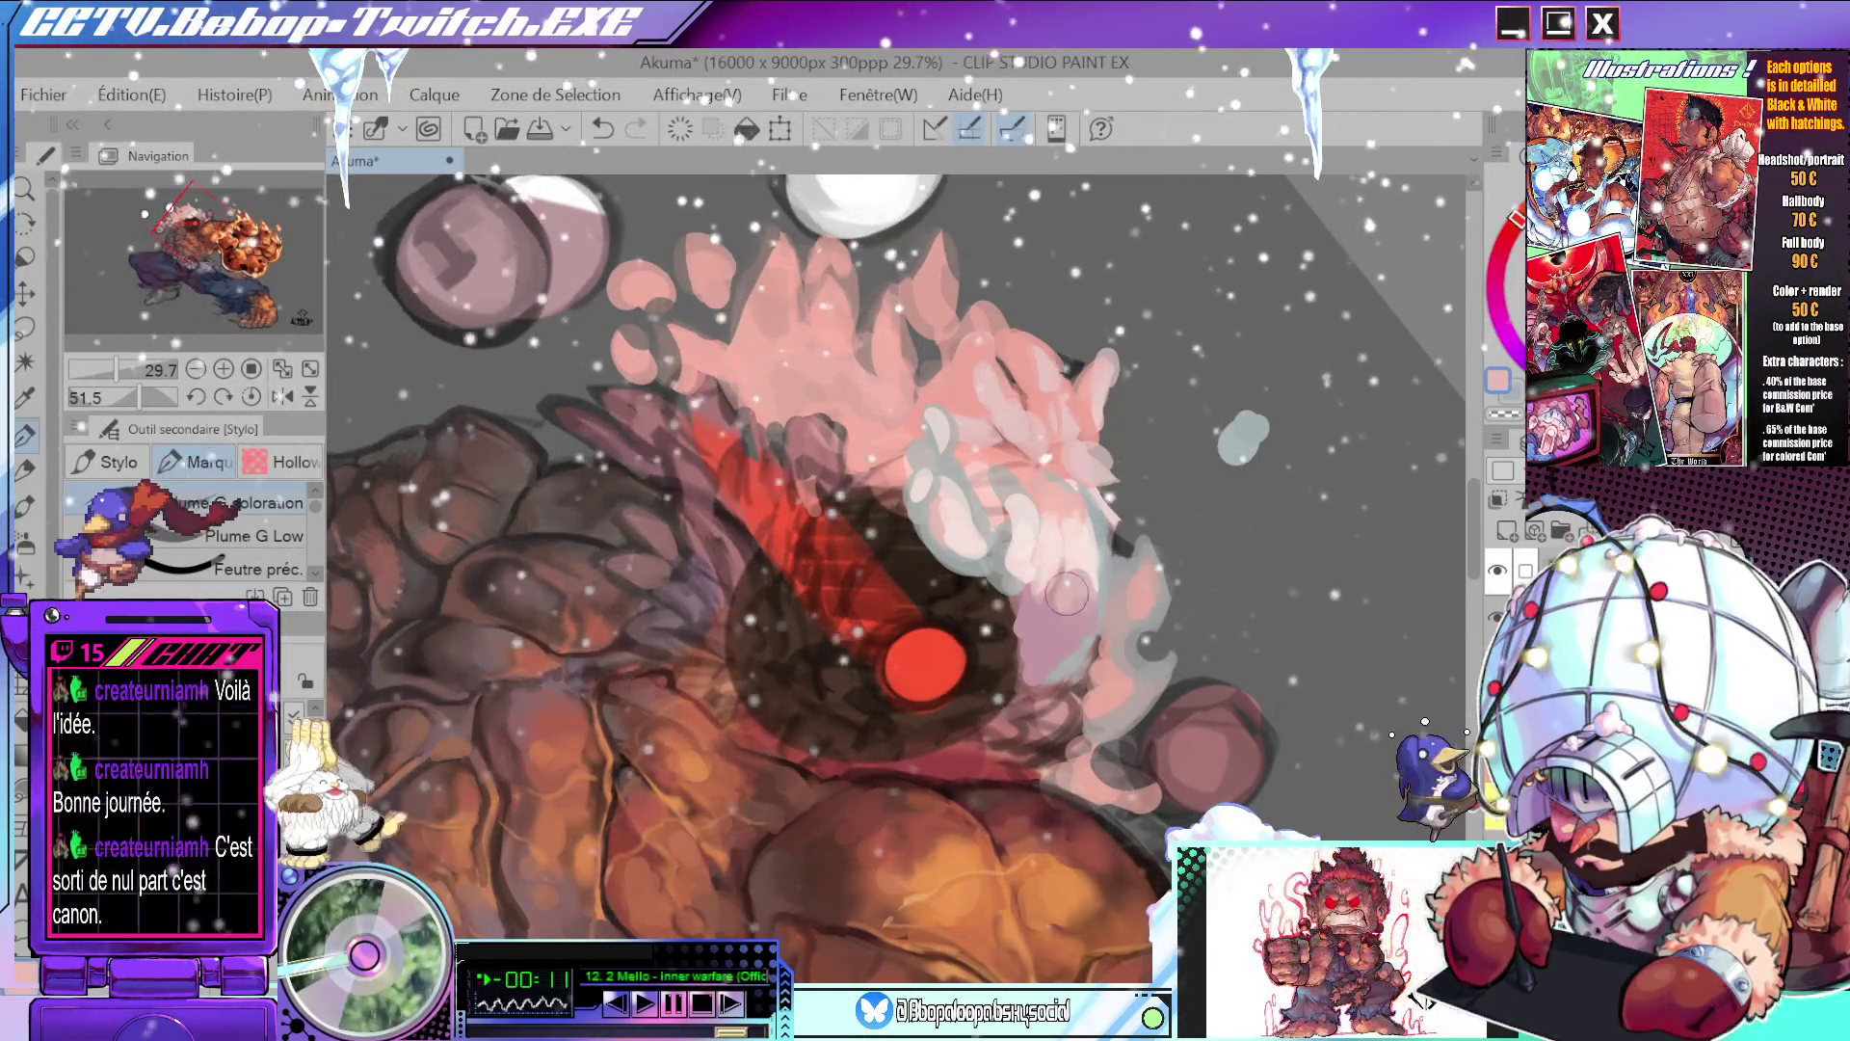
alt+click(1045, 644)
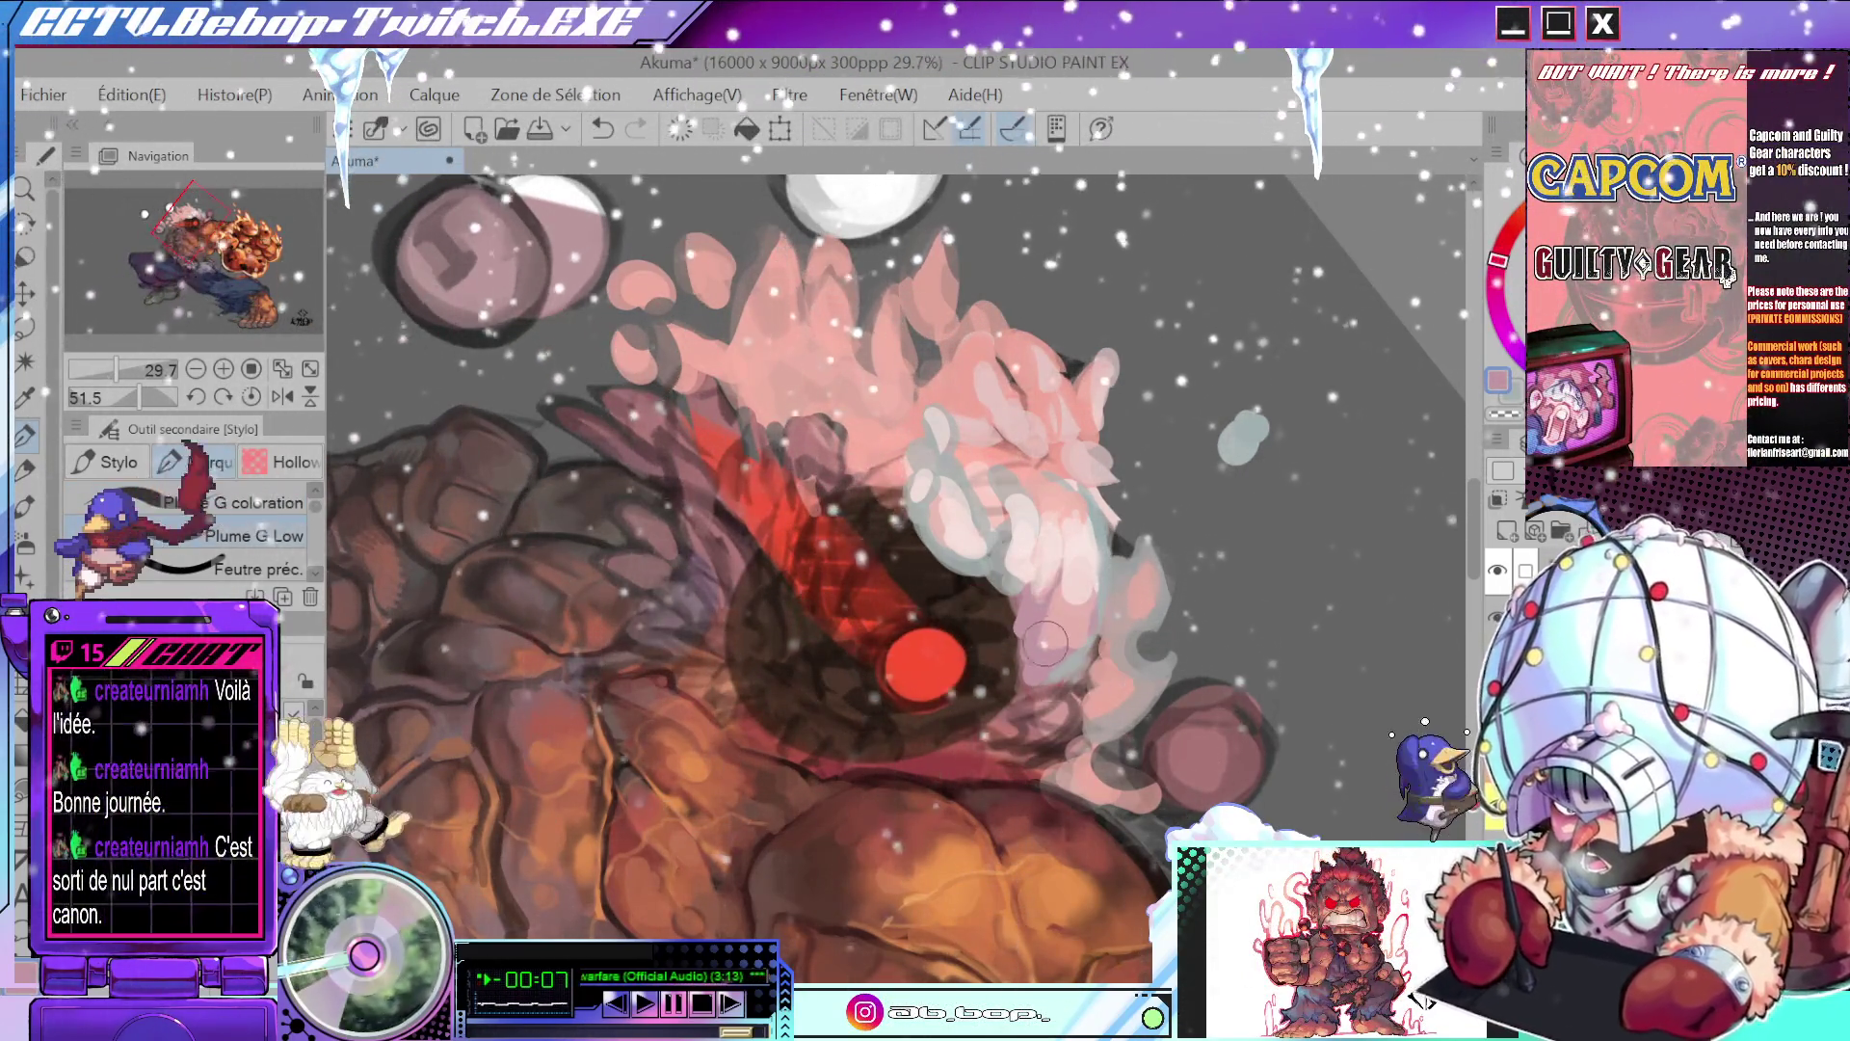
alt+click(1076, 615)
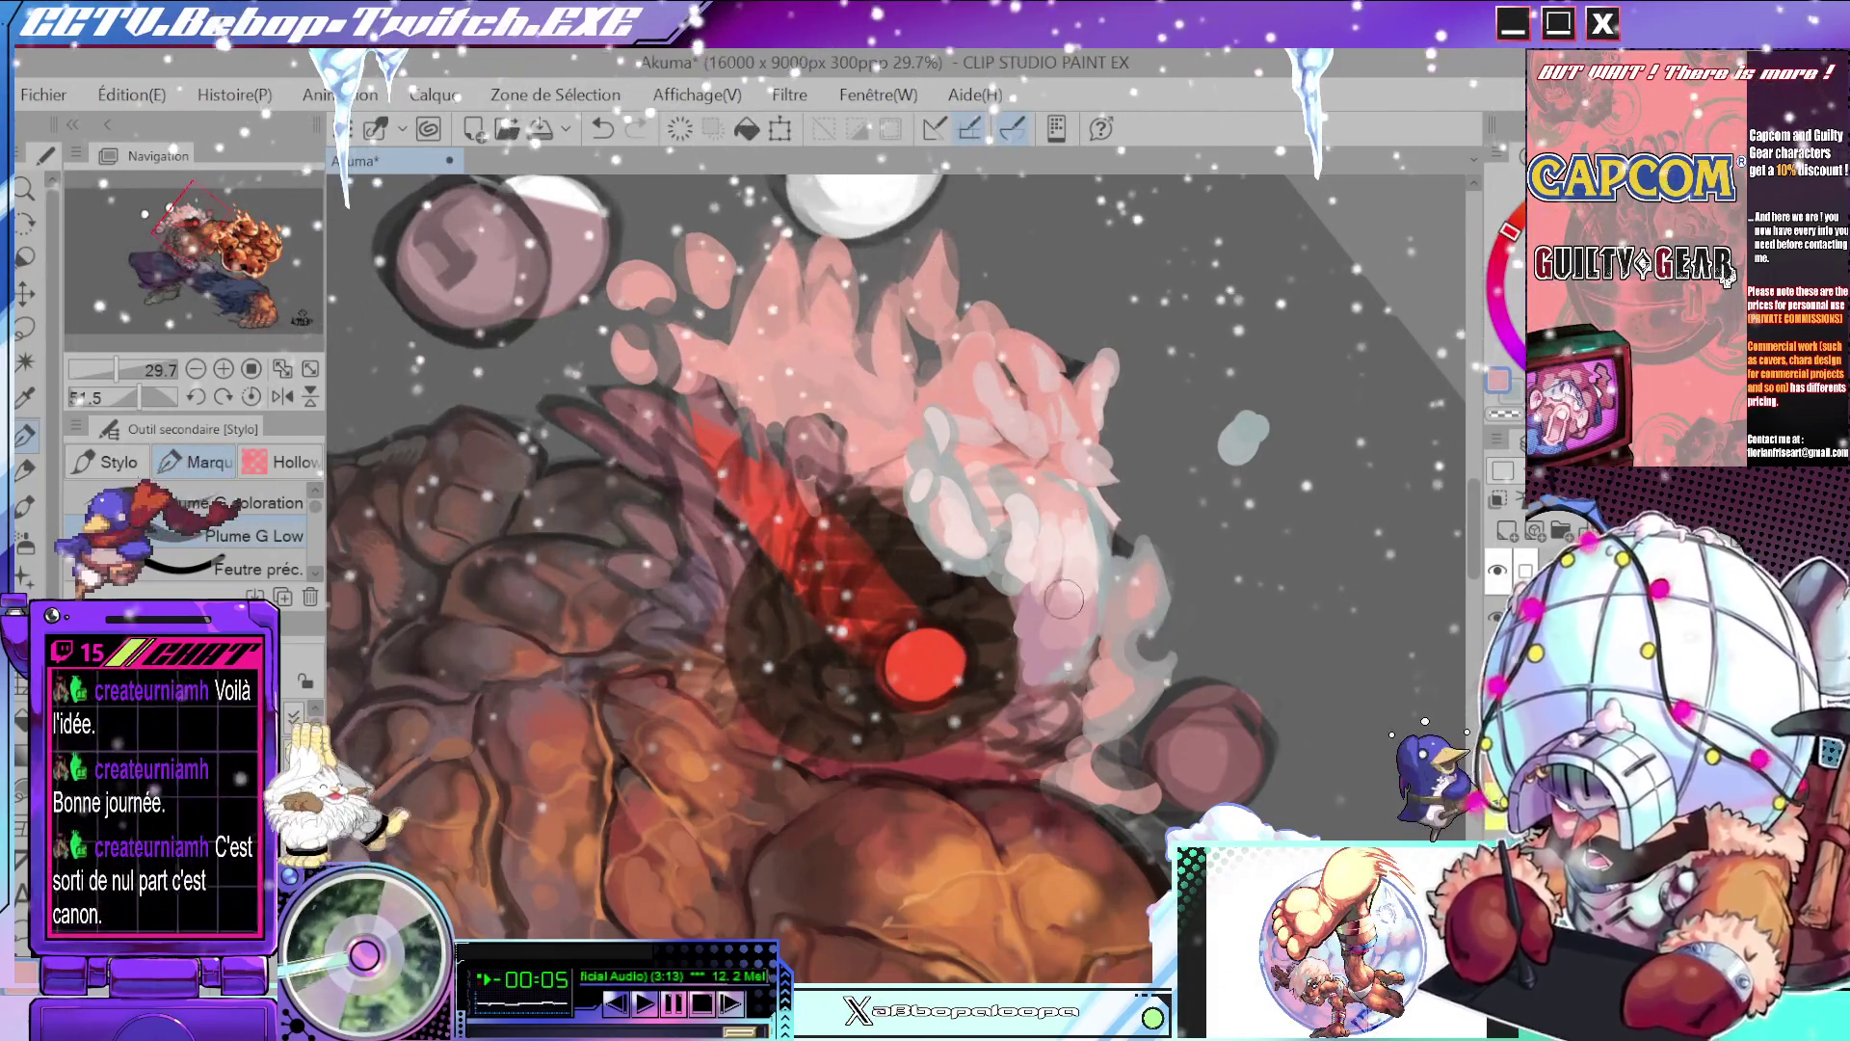
drag(1193, 511, 724, 609)
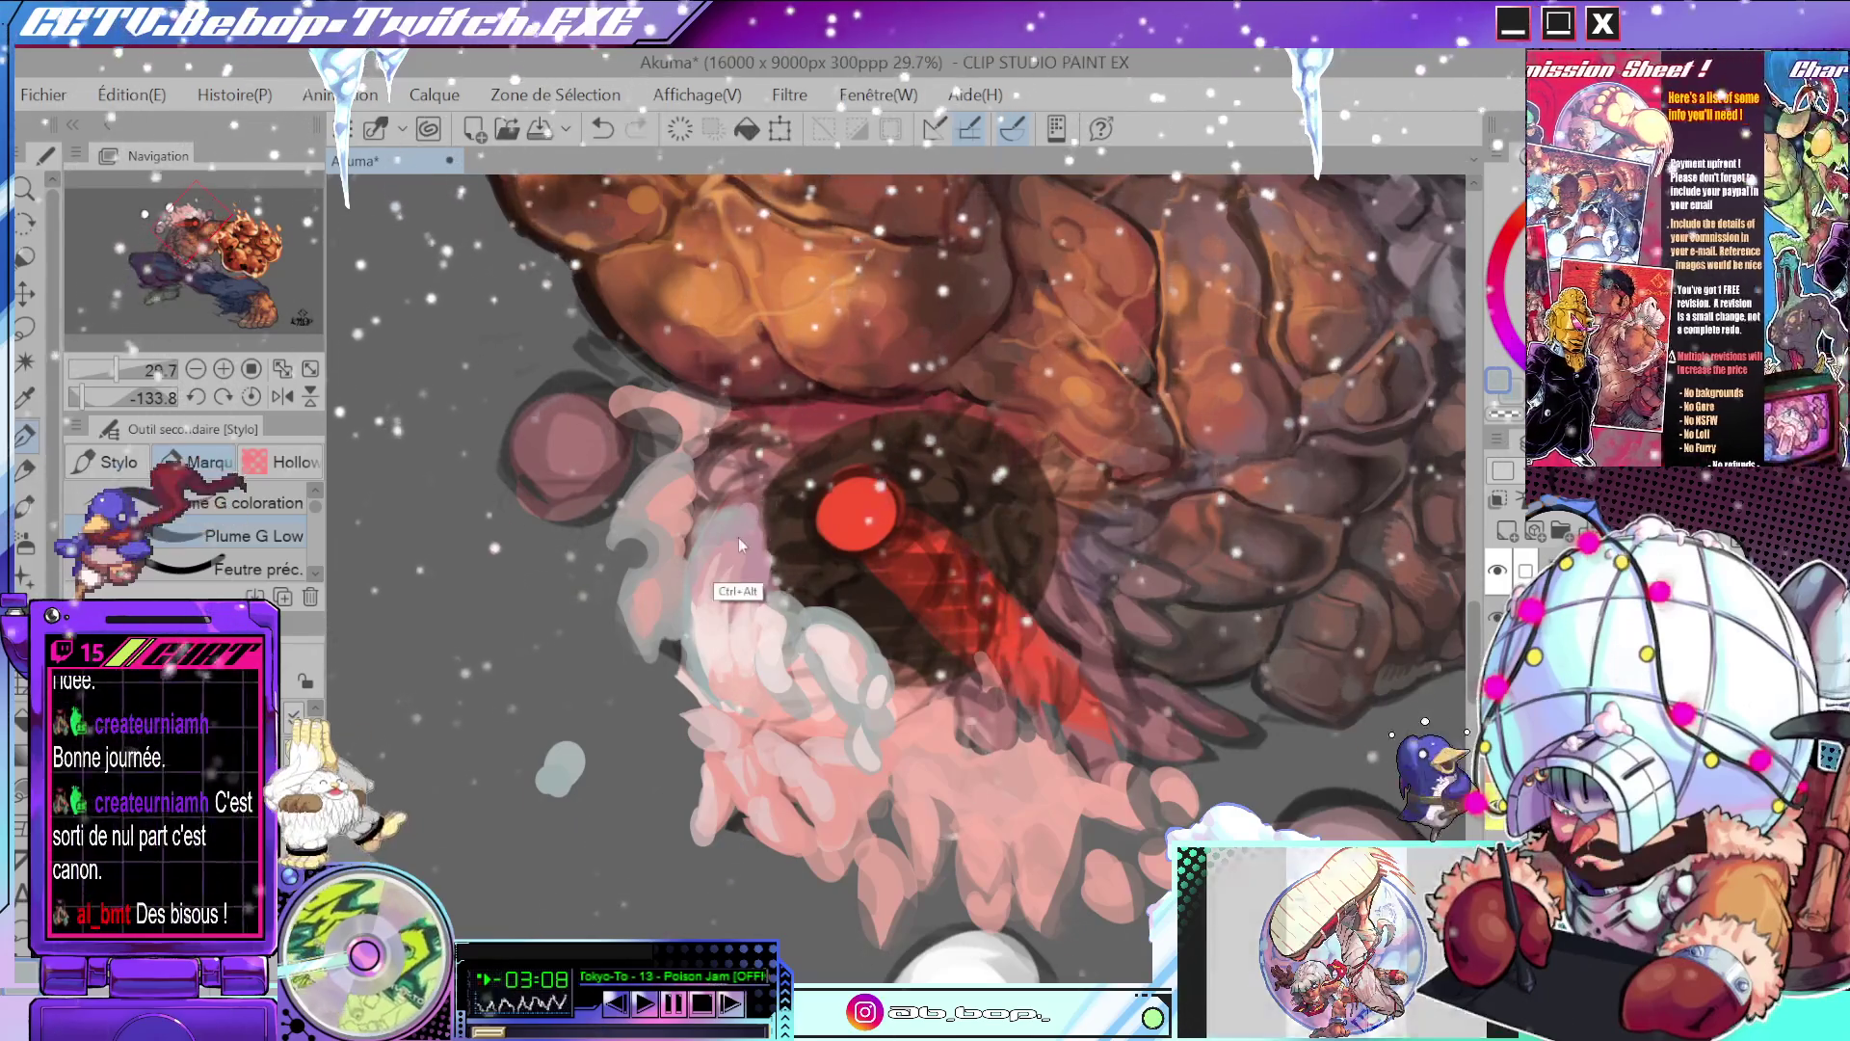
scroll(860, 436, down, 3)
drag(861, 436, 979, 624)
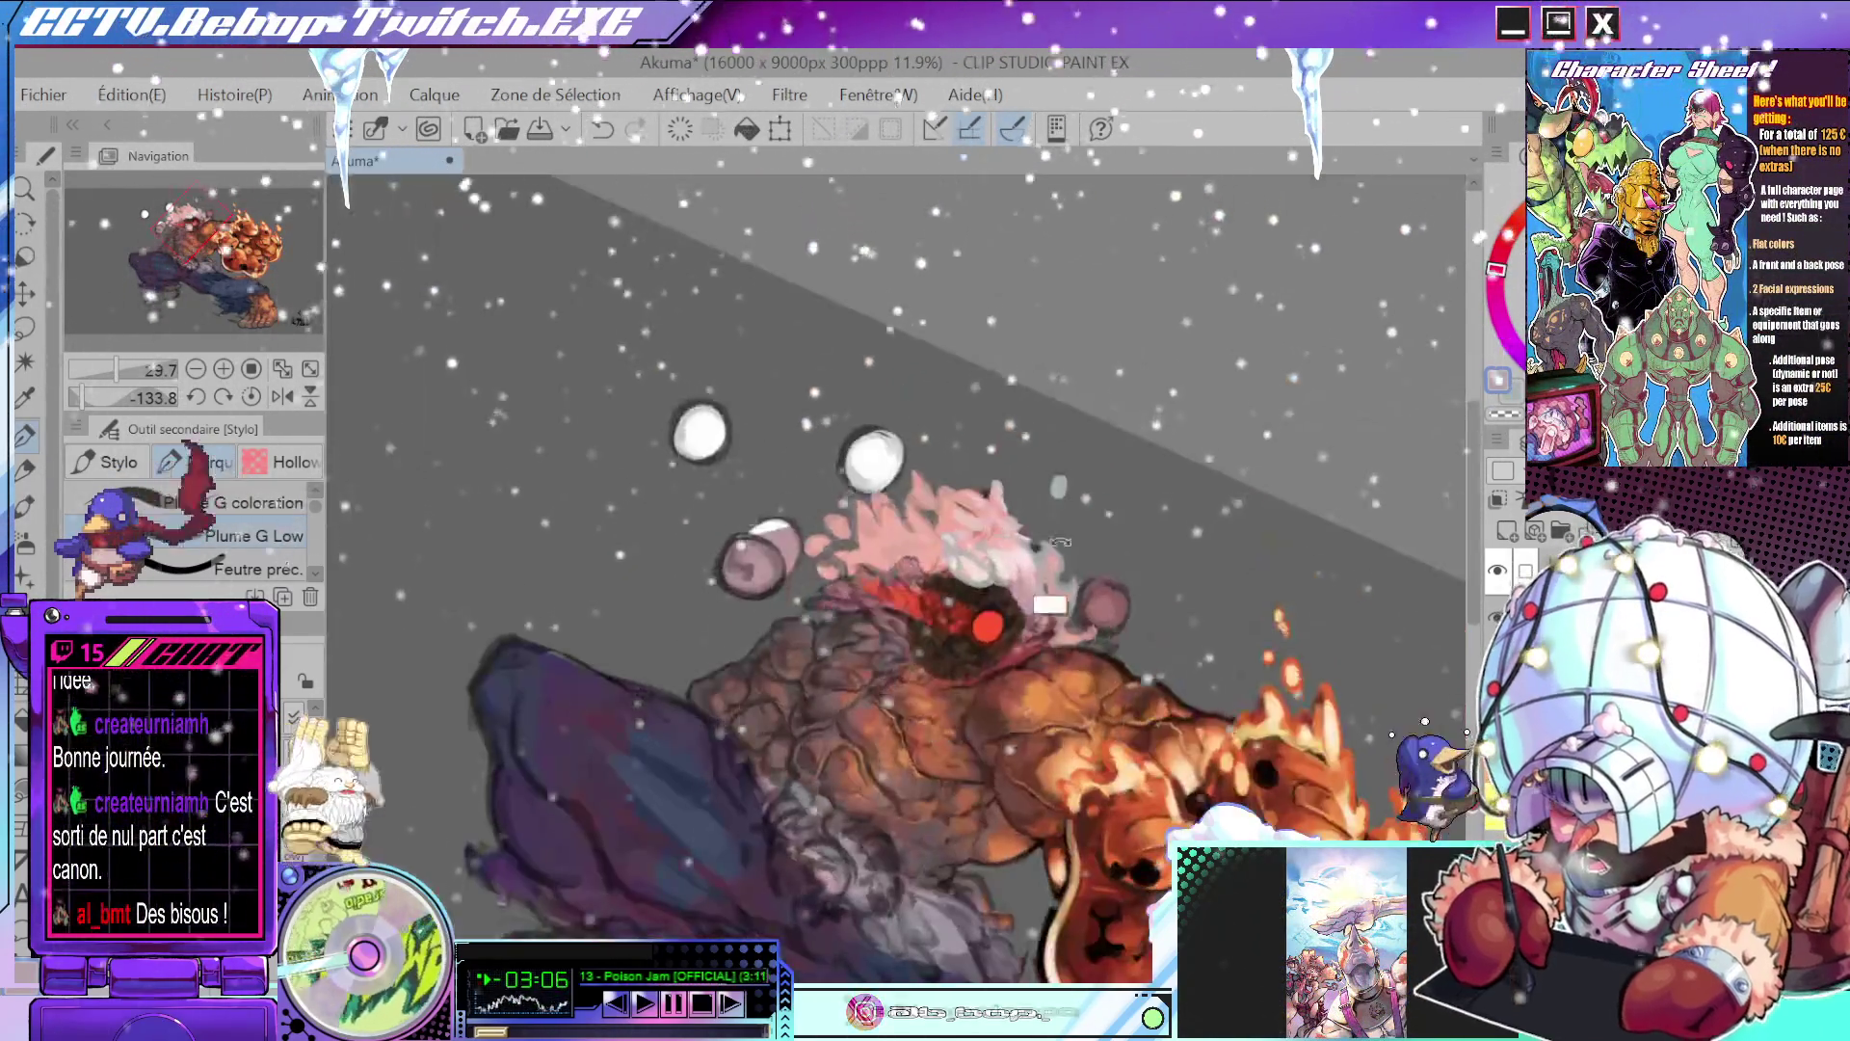
scroll(980, 624, up, 3)
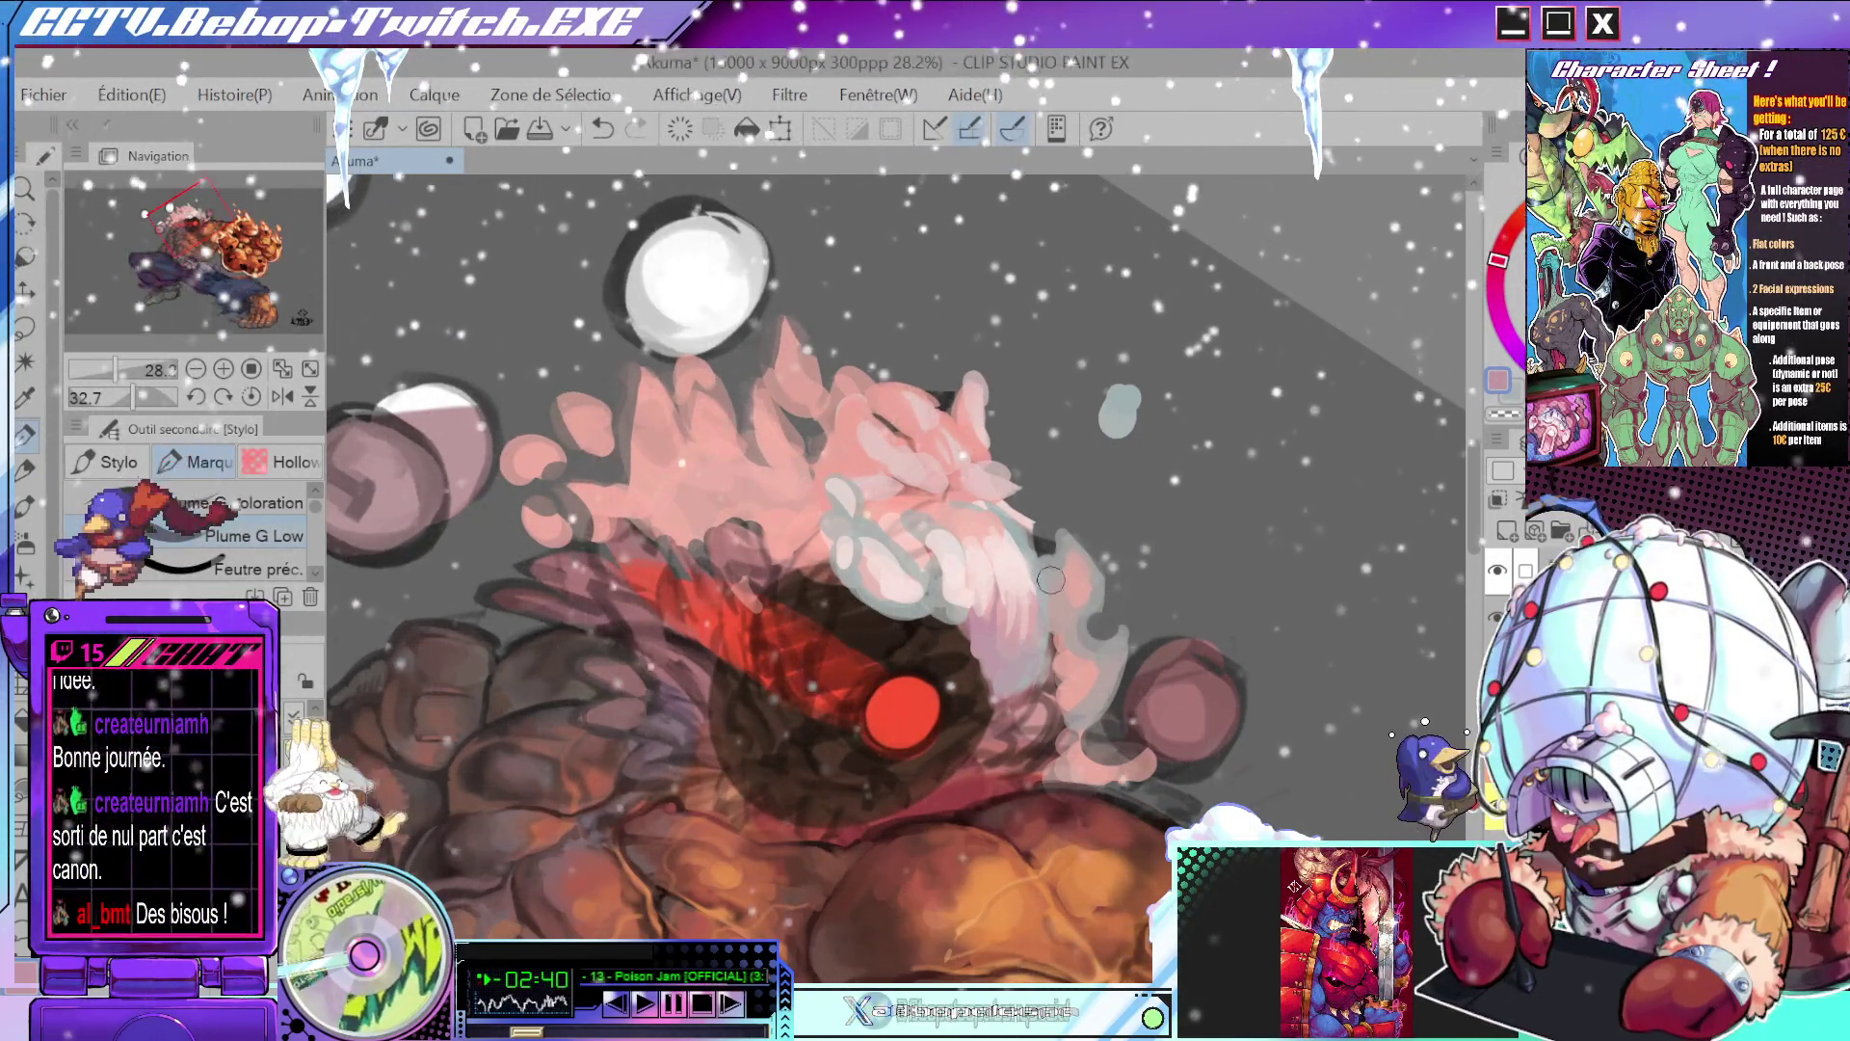
mouse_move(1050, 579)
mouse_down()
mouse_move(985, 525)
mouse_move(1009, 560)
mouse_up()
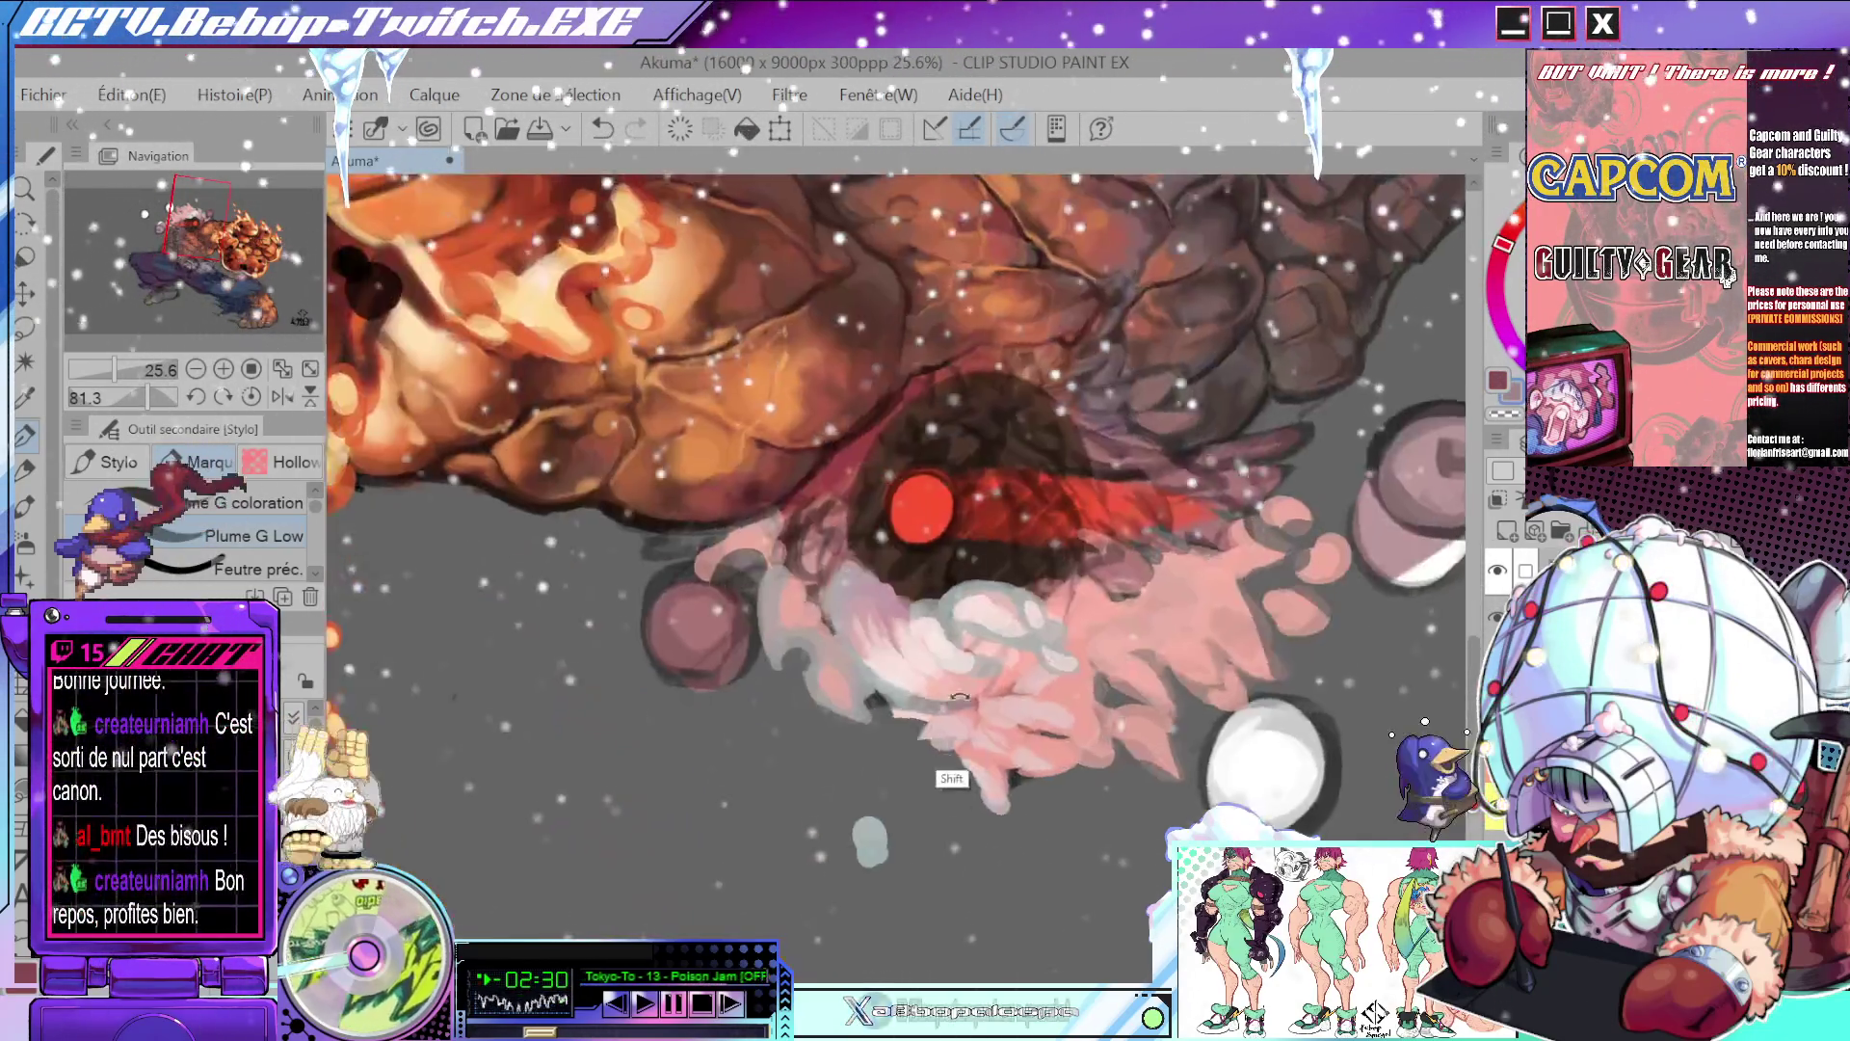
drag(1000, 540, 800, 590)
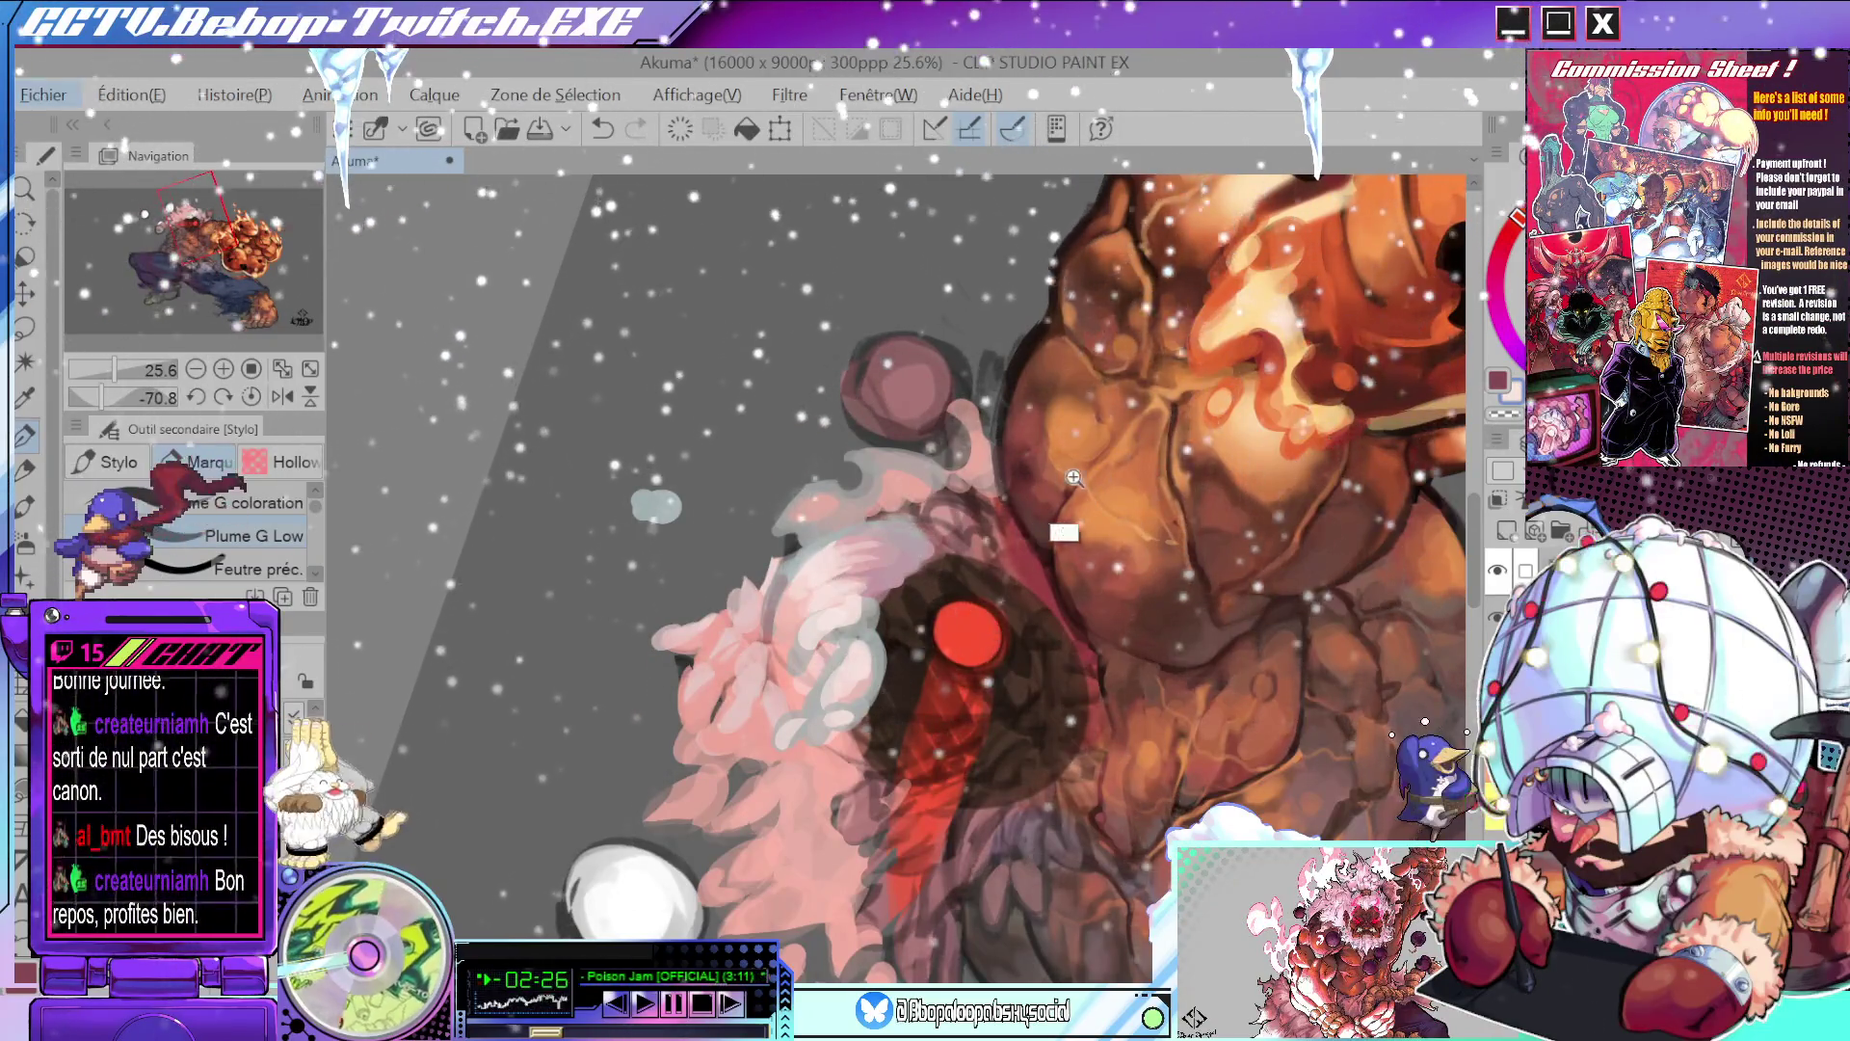
- Sample a colour from the hair while zooming in and out on the head
drag(1074, 477, 954, 643)
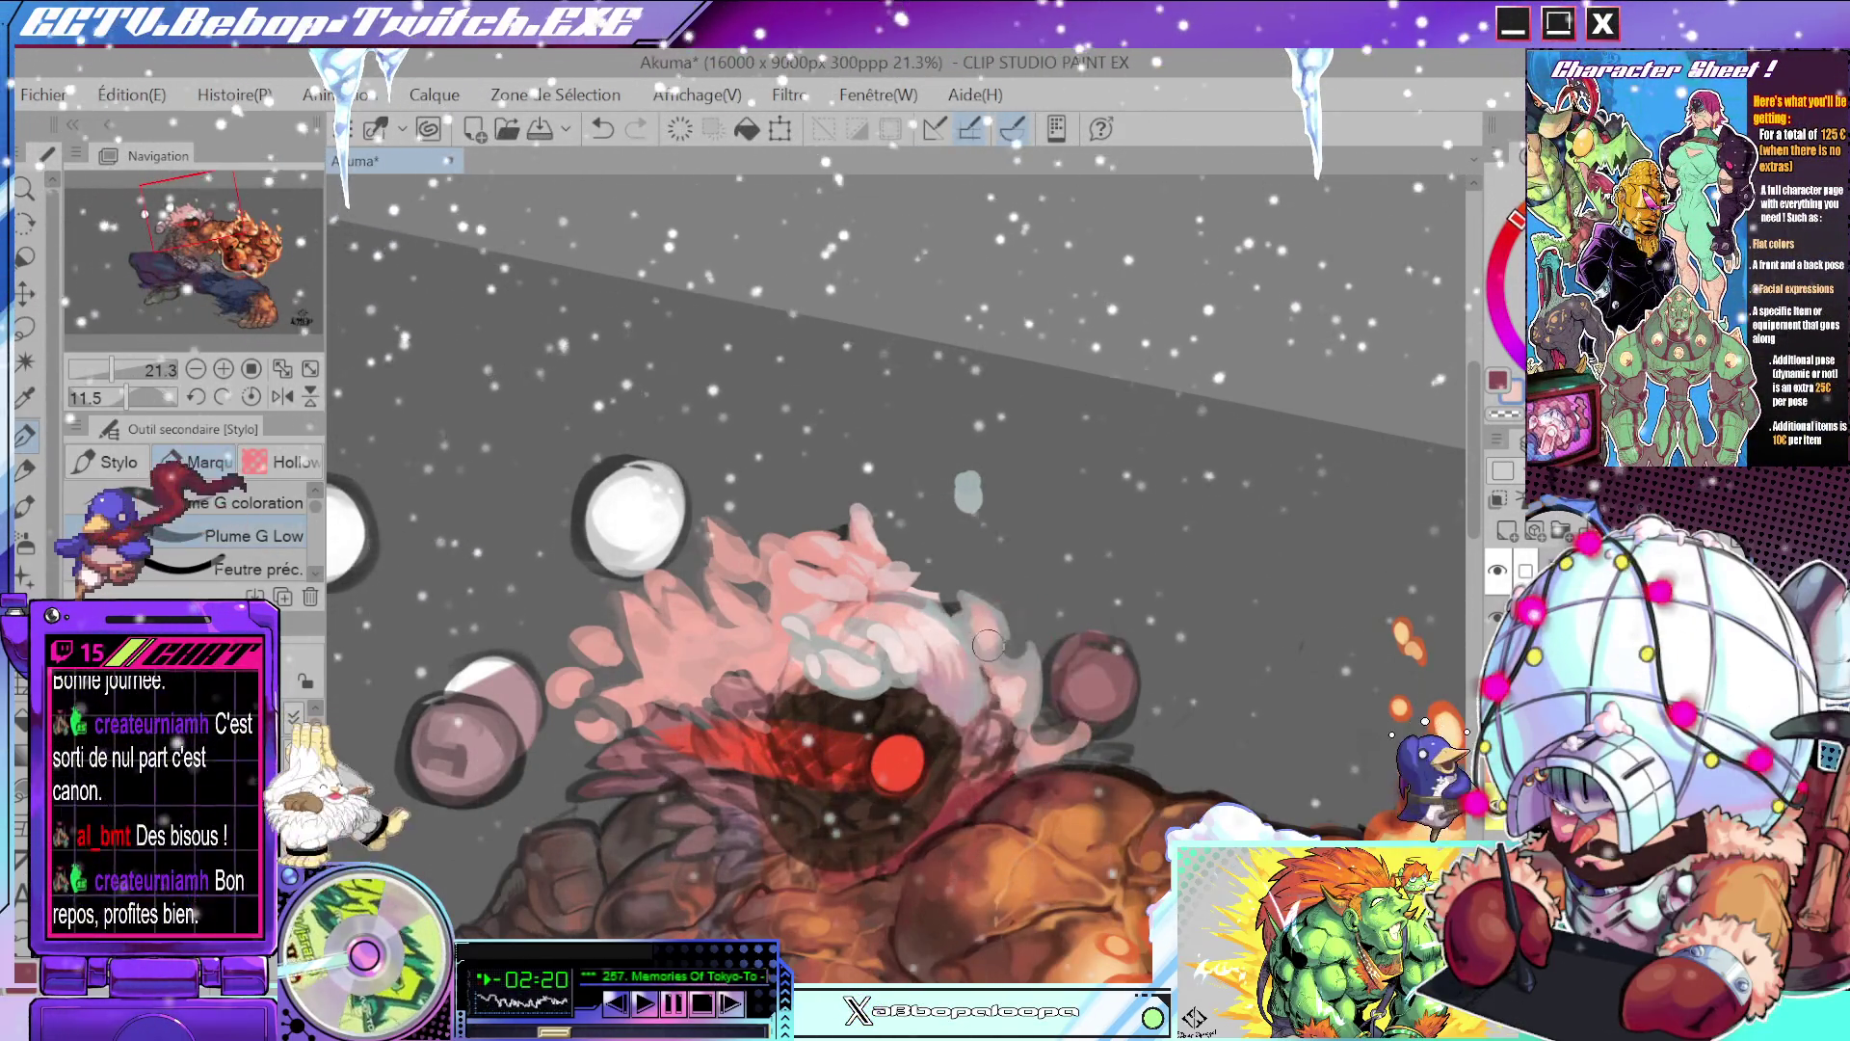
alt+click(971, 663)
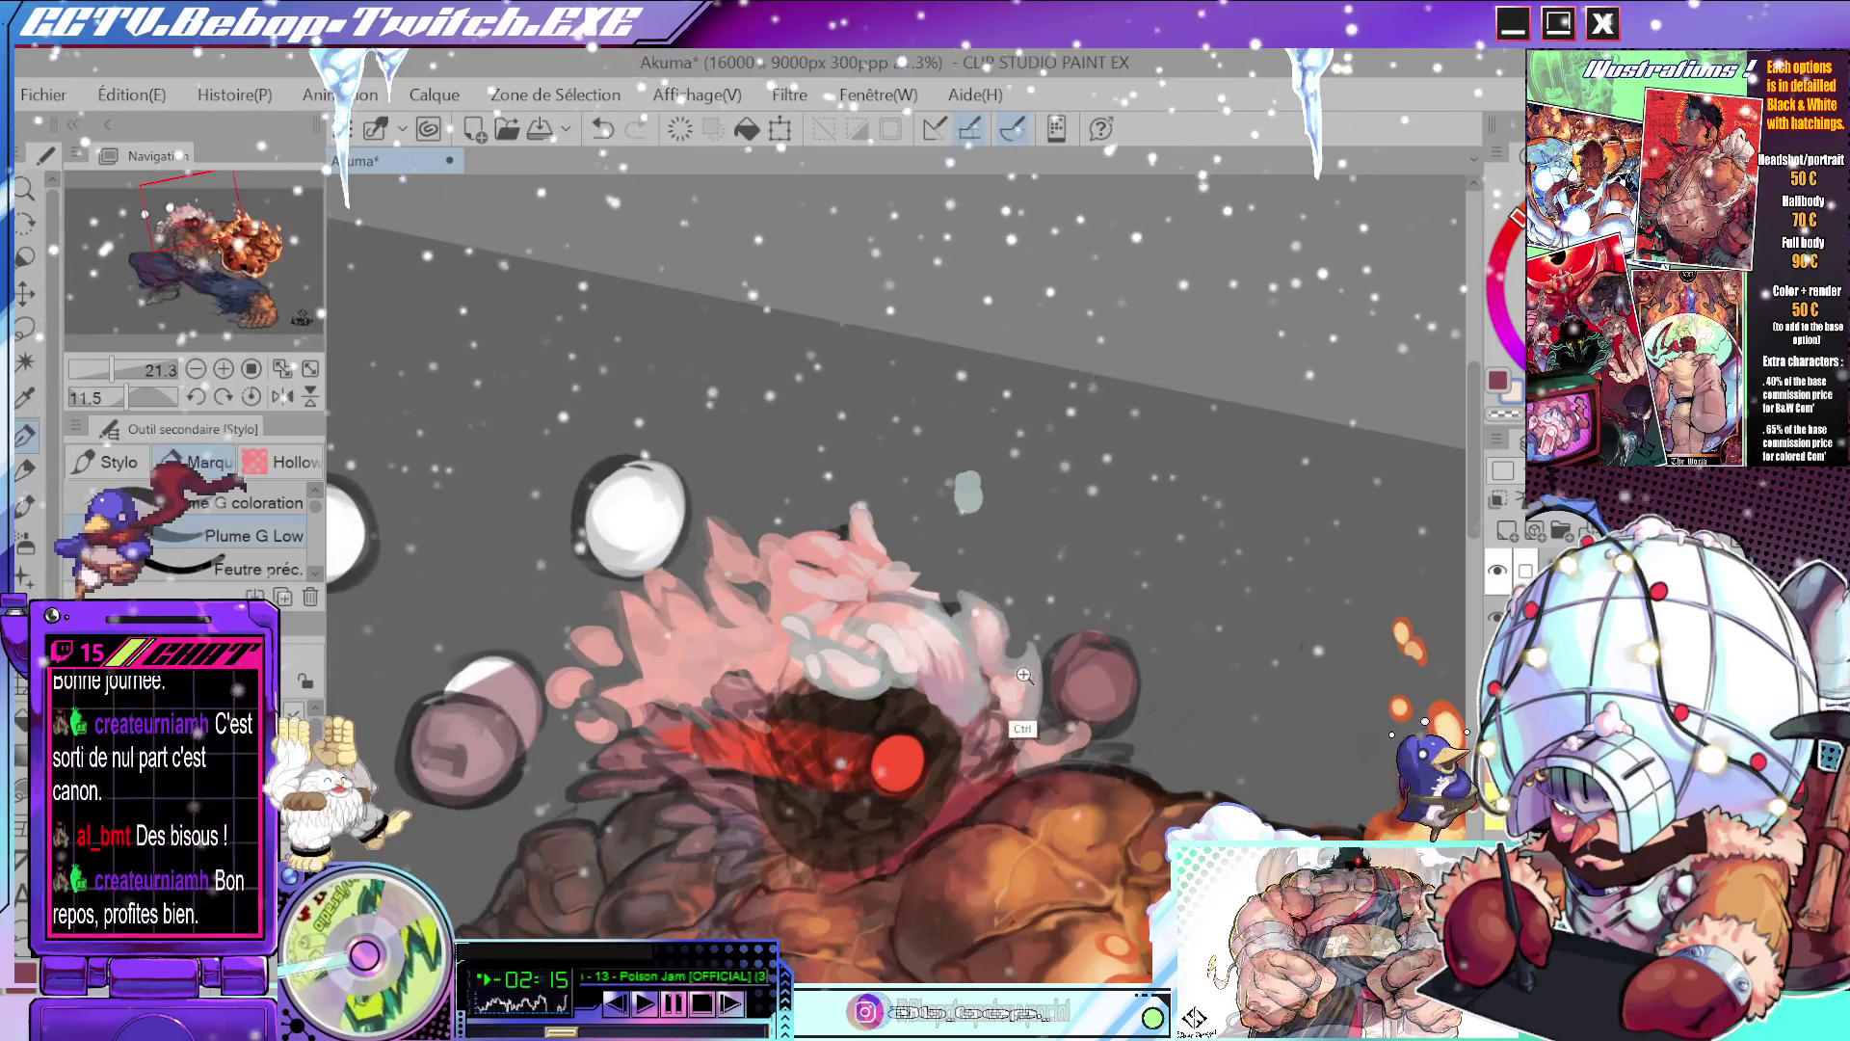
scroll(954, 529, down, 5)
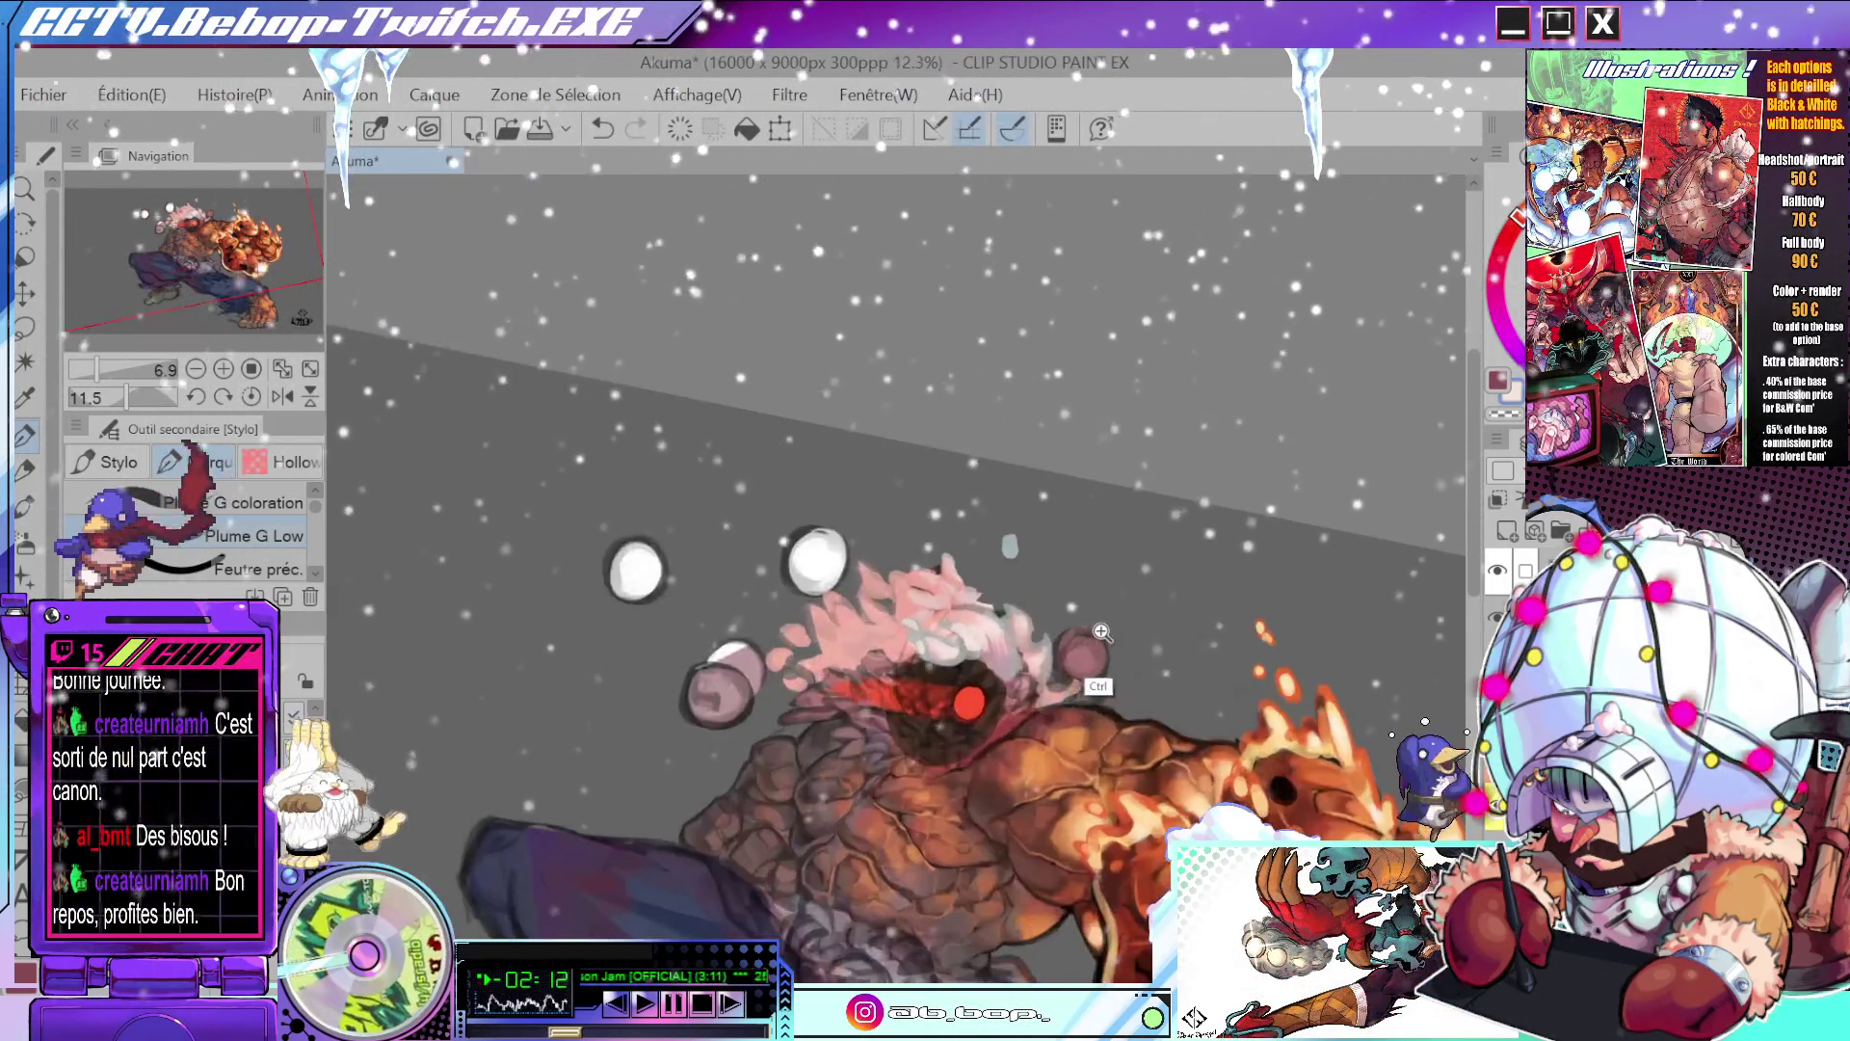
scroll(1076, 634, down, 2)
scroll(1100, 606, up, 5)
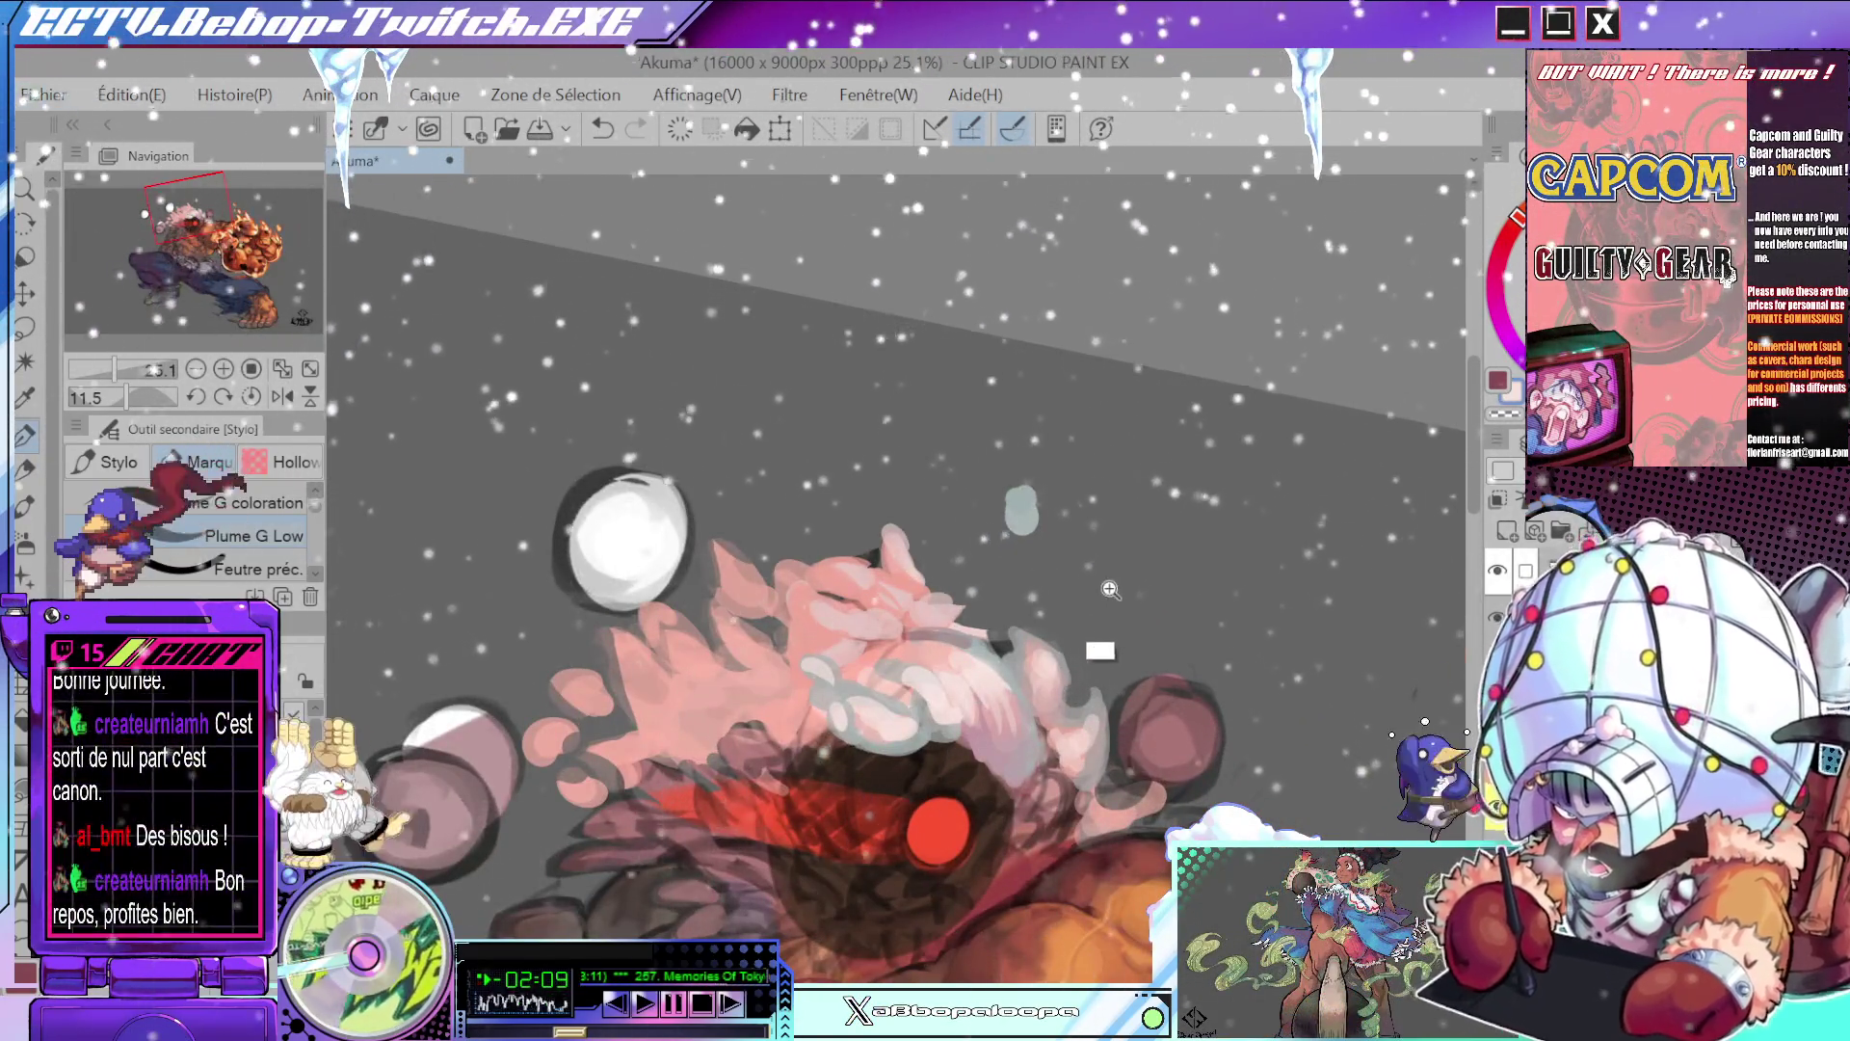
scroll(1089, 622, down, 2)
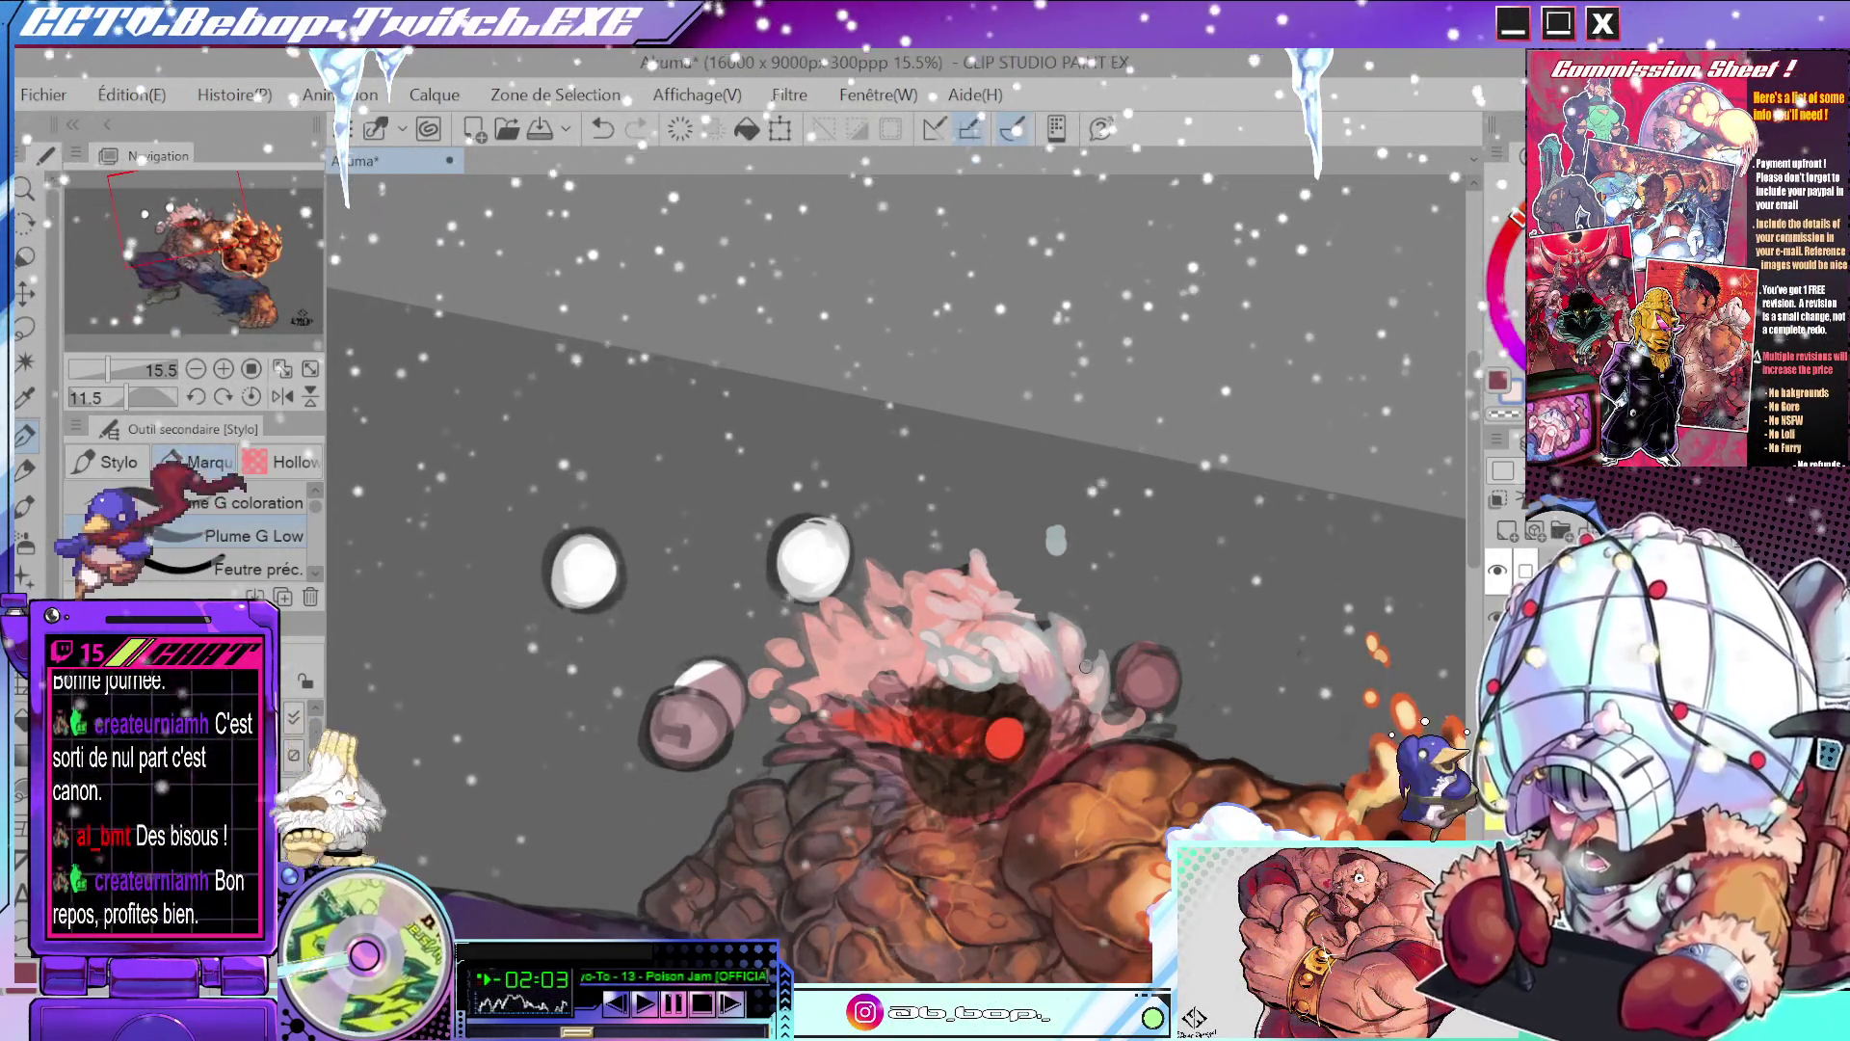
drag(1107, 681, 1077, 545)
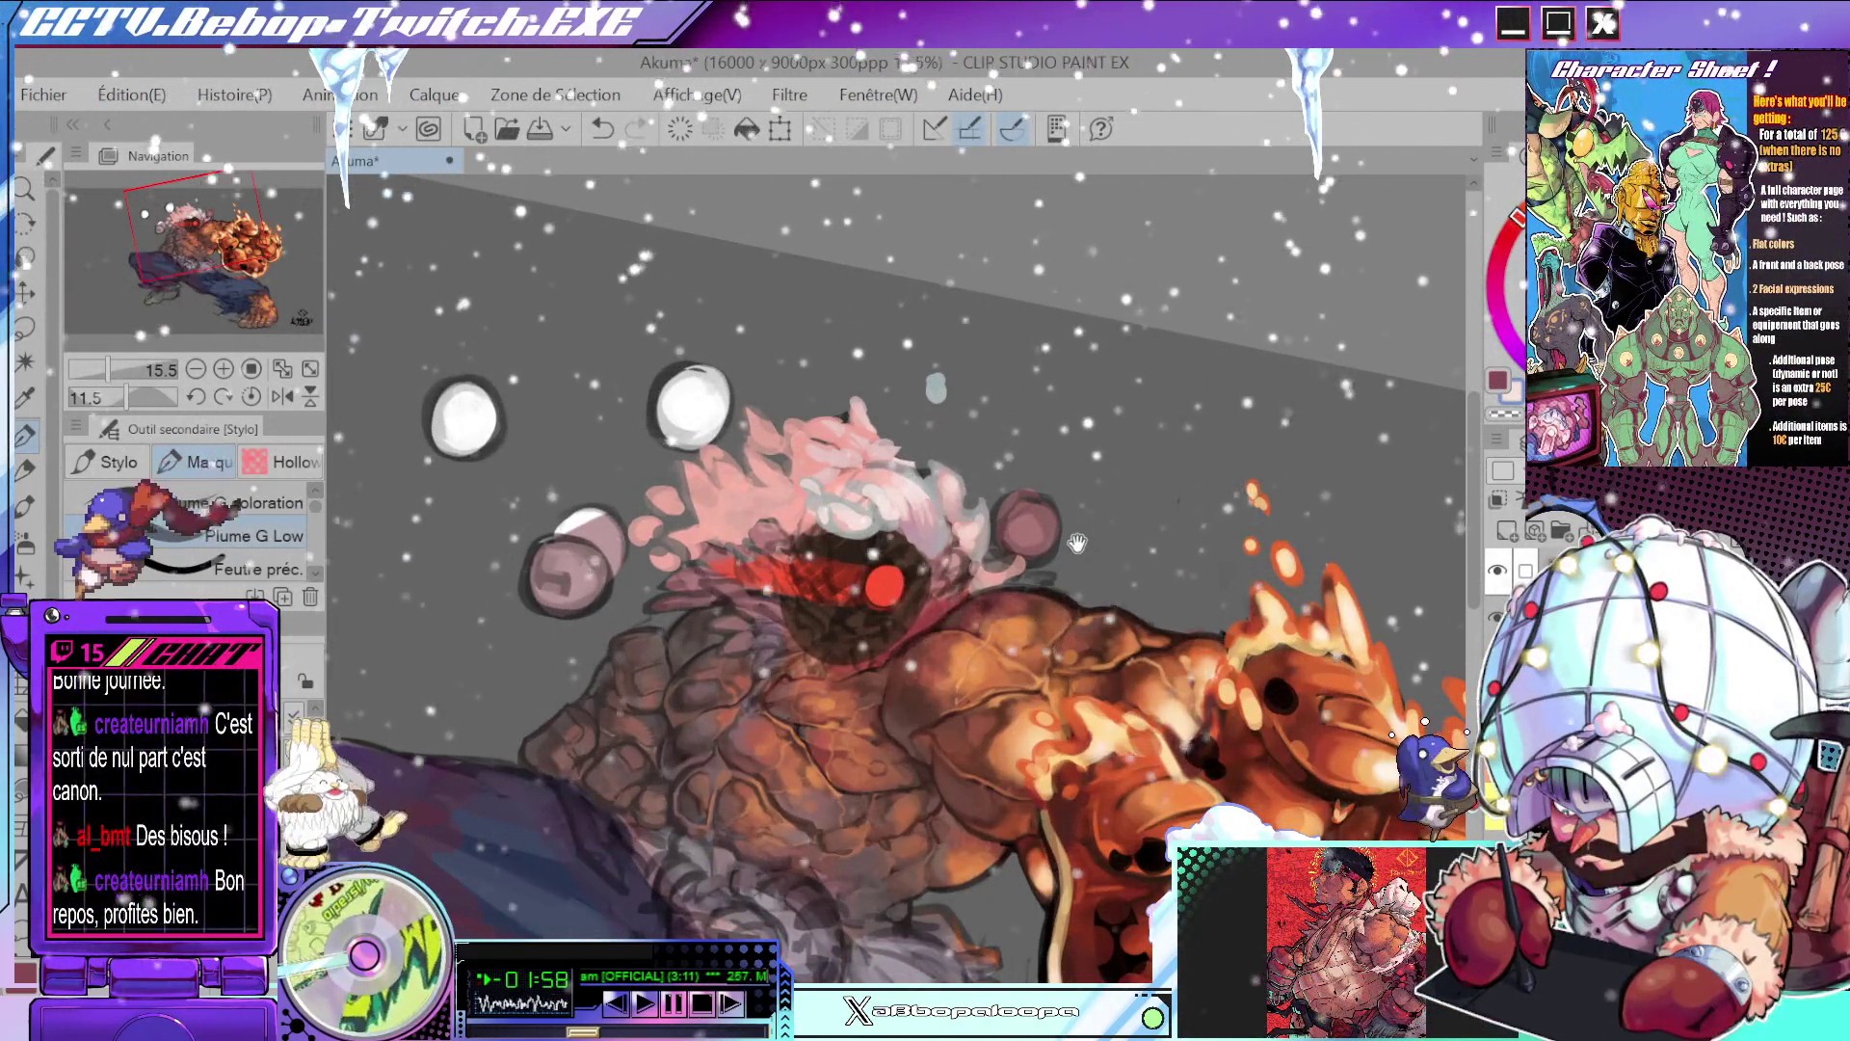
scroll(1077, 544, up, 3)
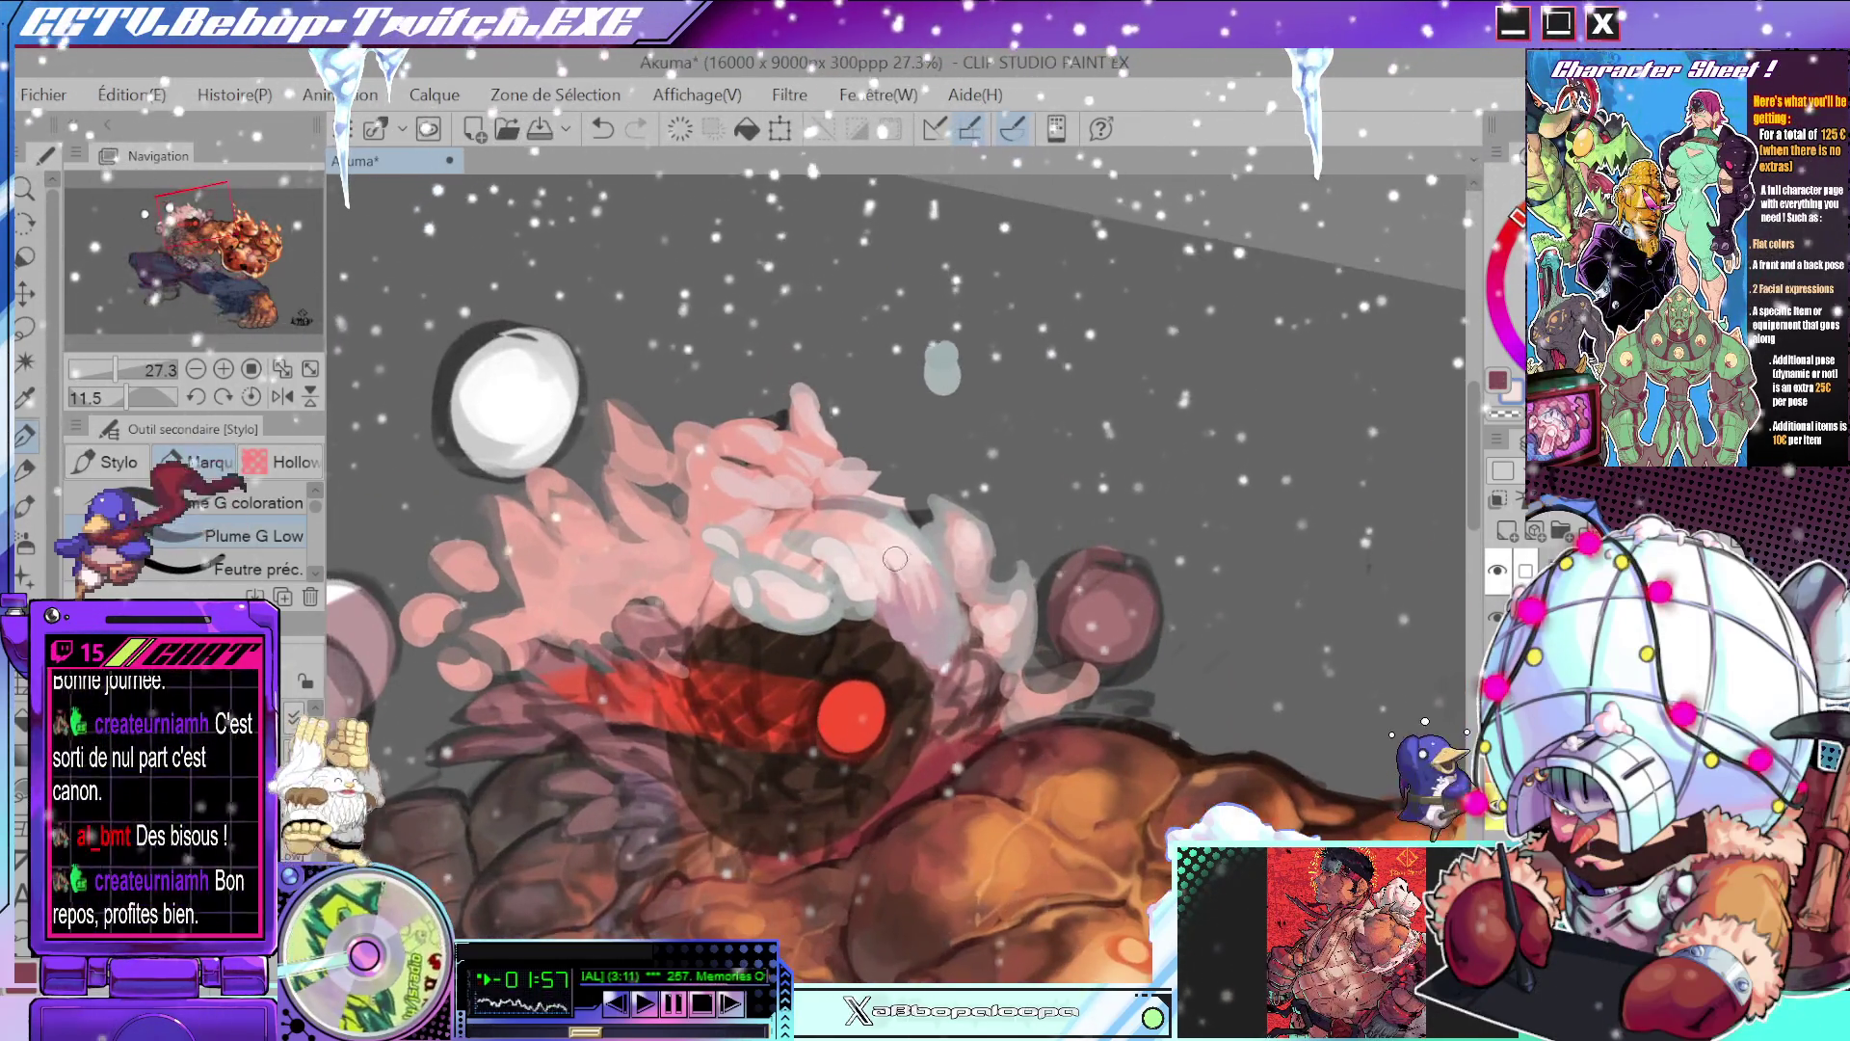
- Pick up the pink from Akuma's beard, reframing the view around the head
drag(895, 558, 888, 603)
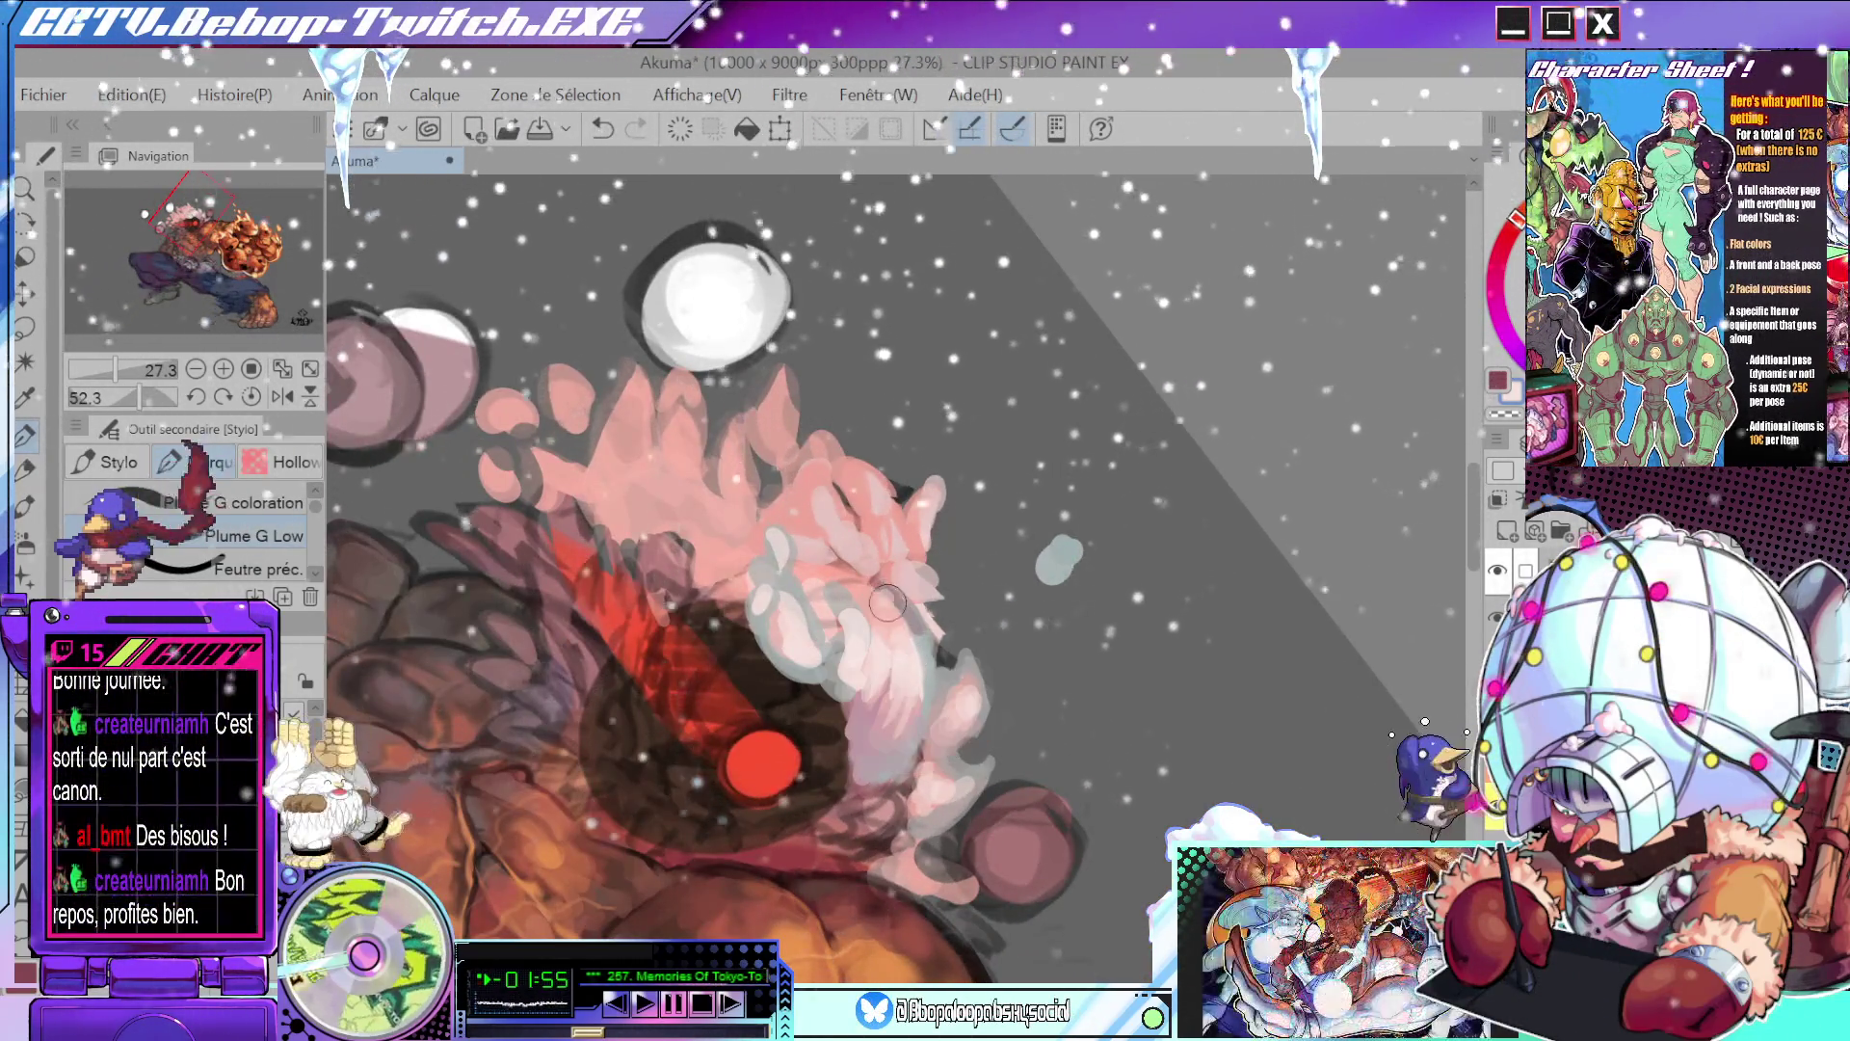
key(ctrl)
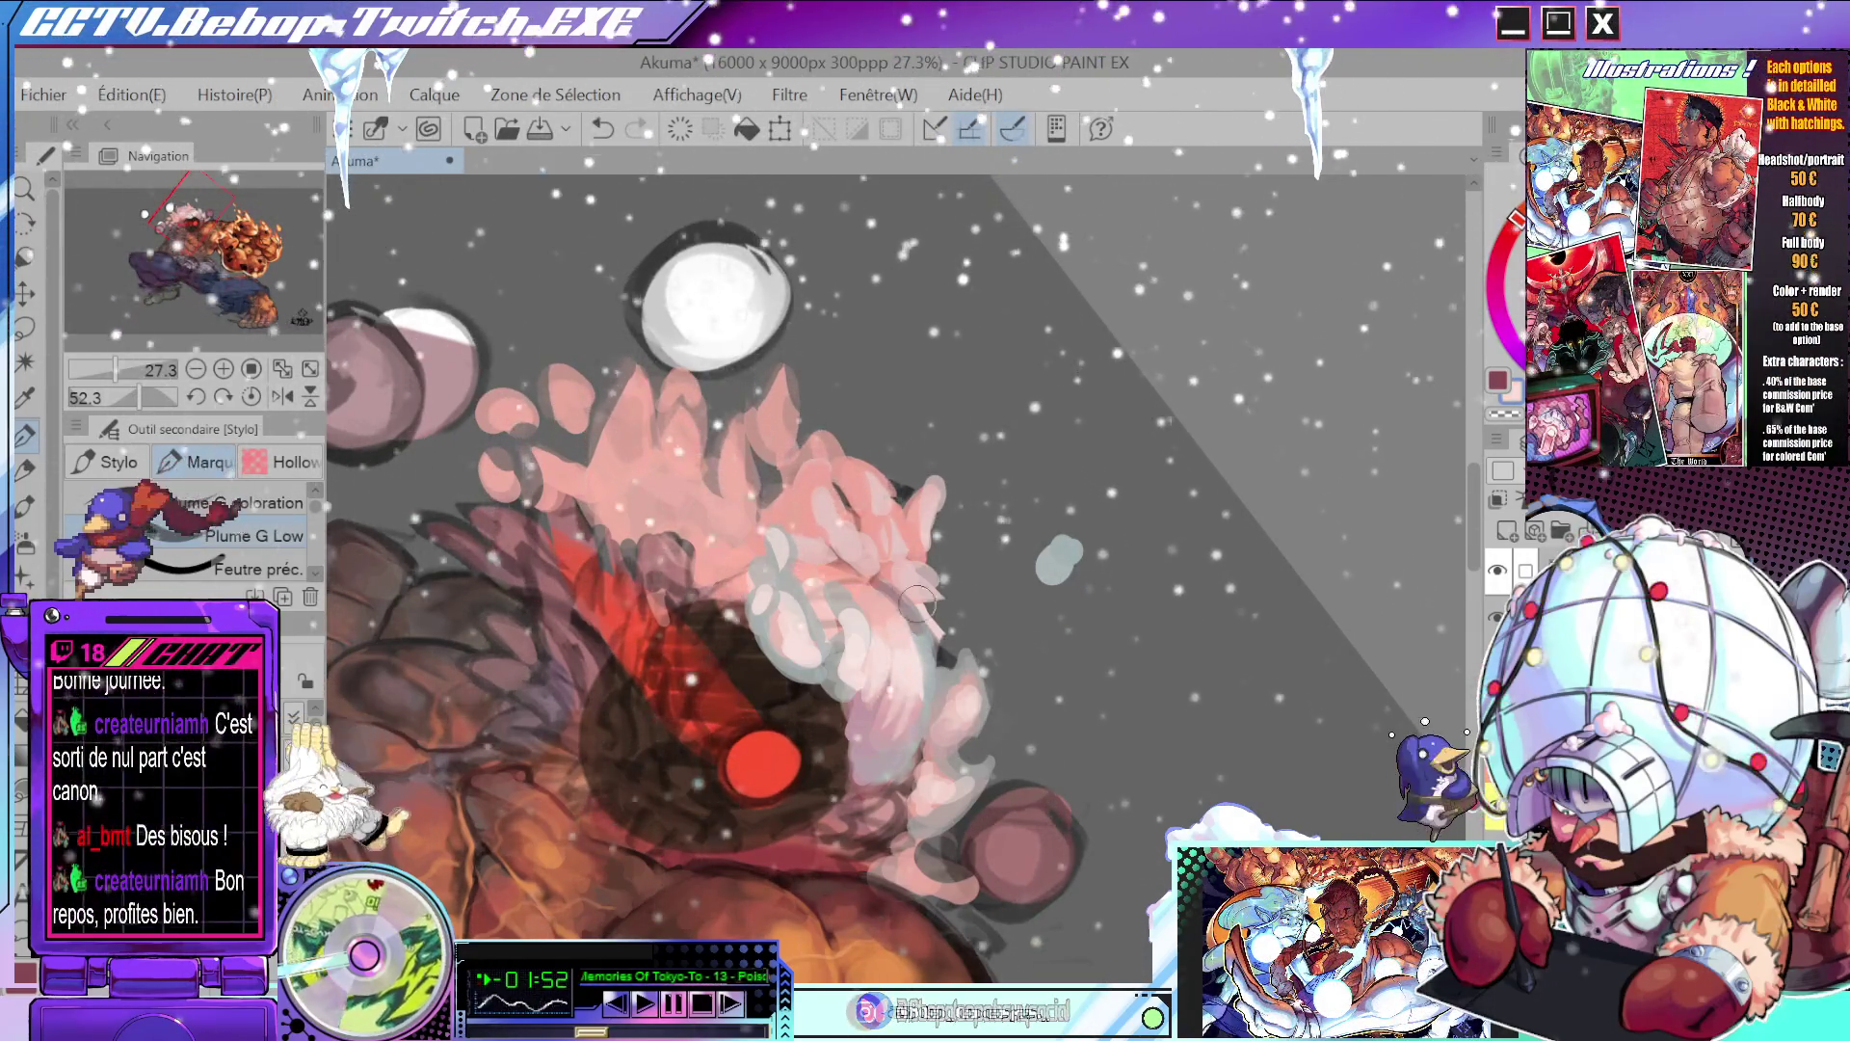
scroll(935, 655, up, 2)
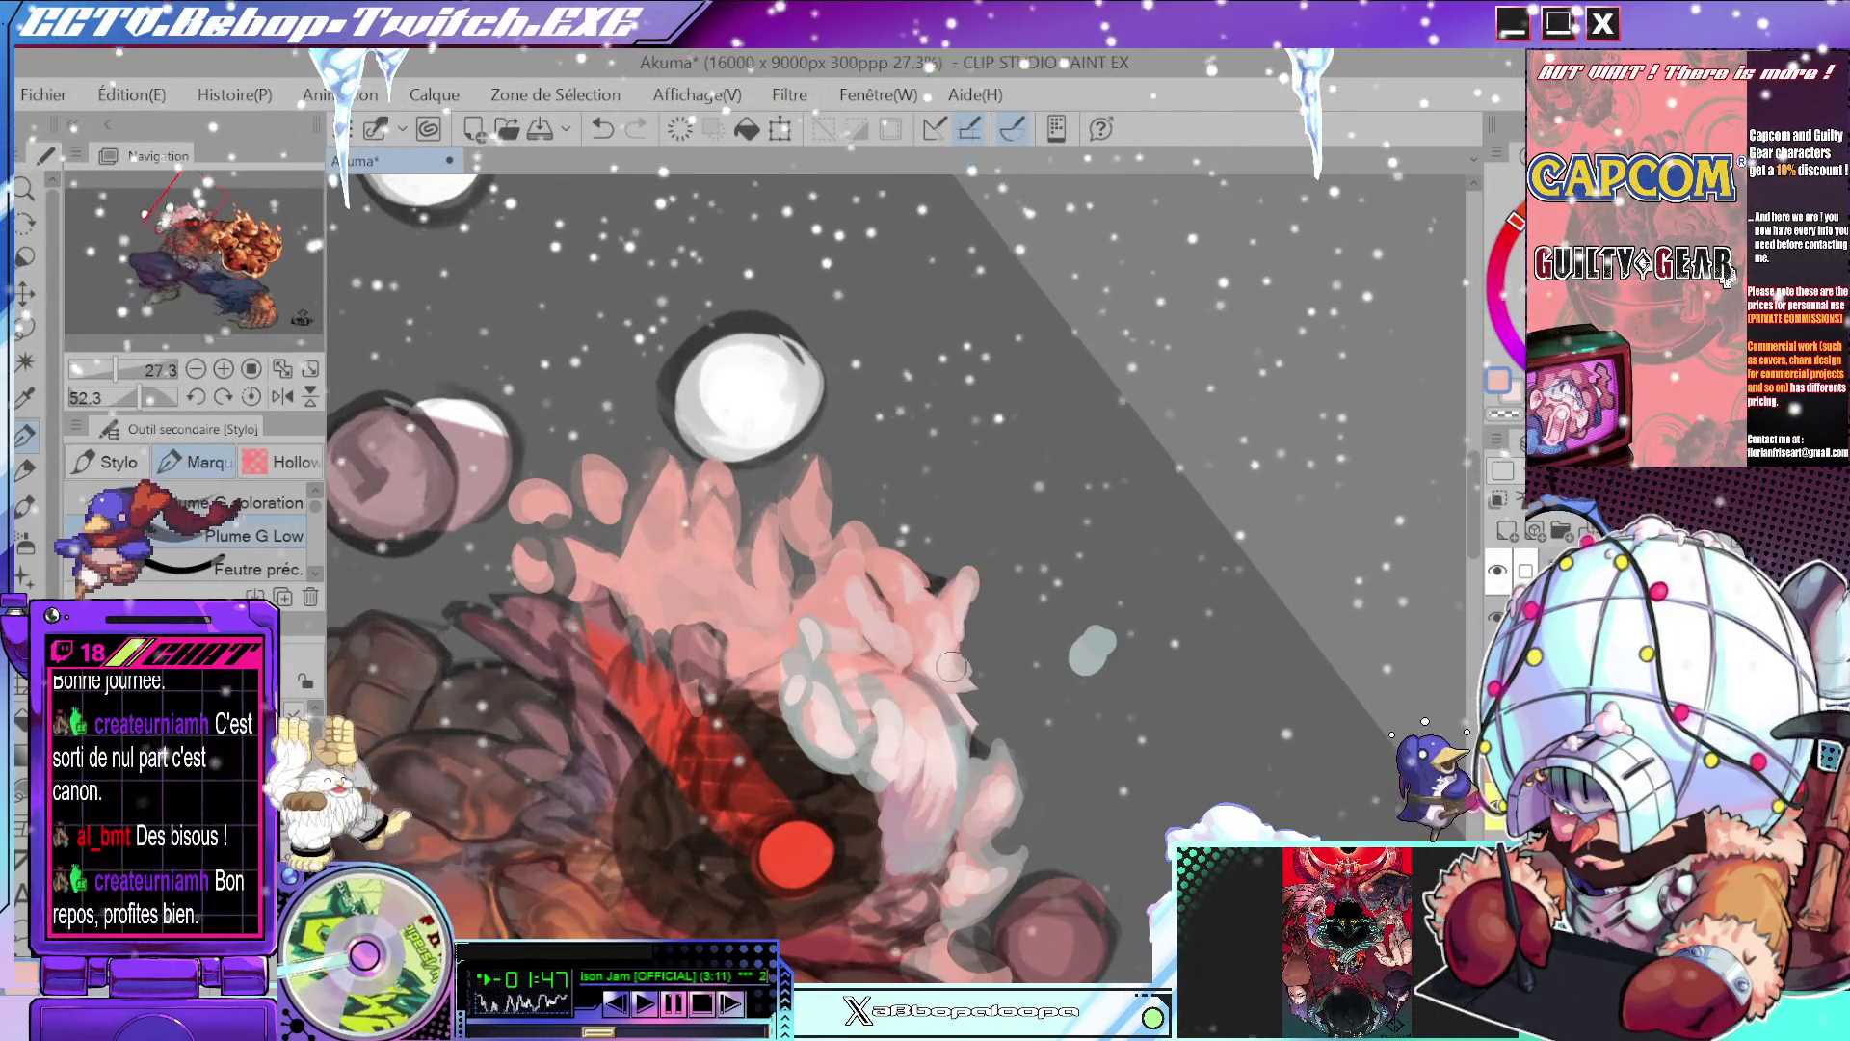
drag(952, 666, 973, 443)
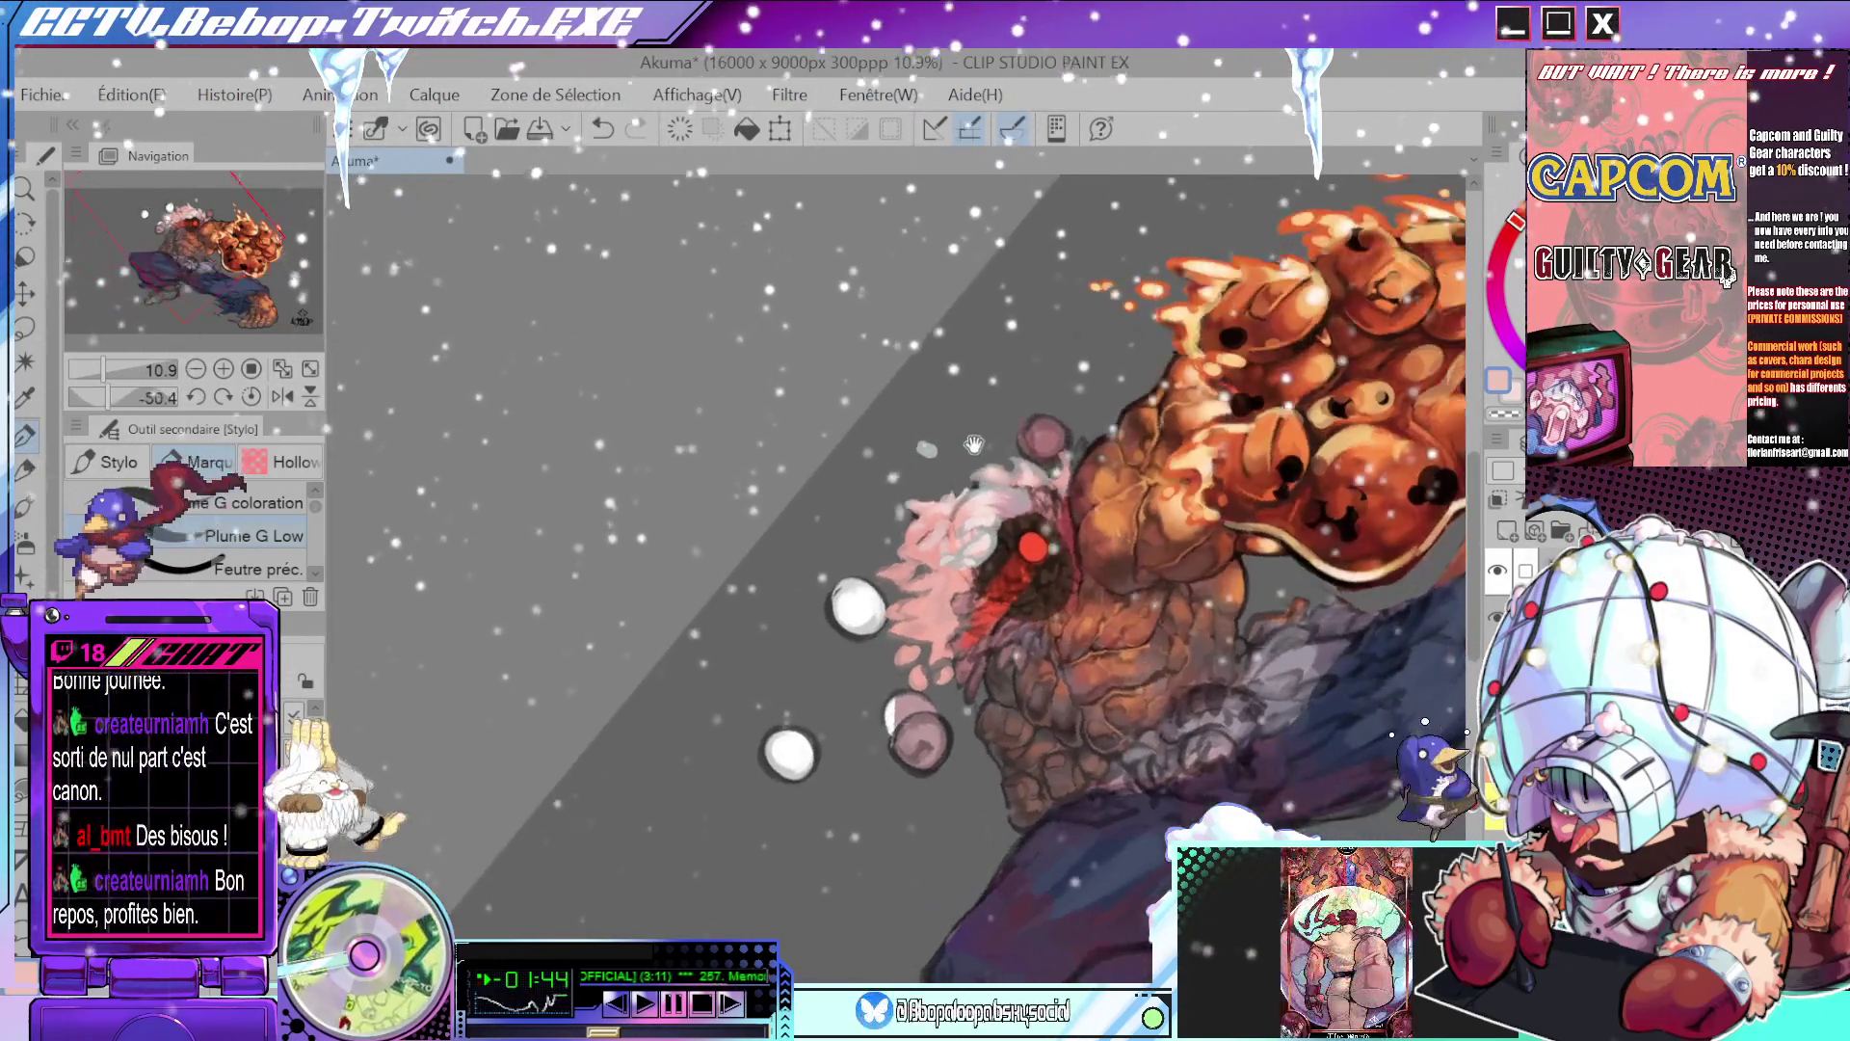
scroll(973, 443, up, 3)
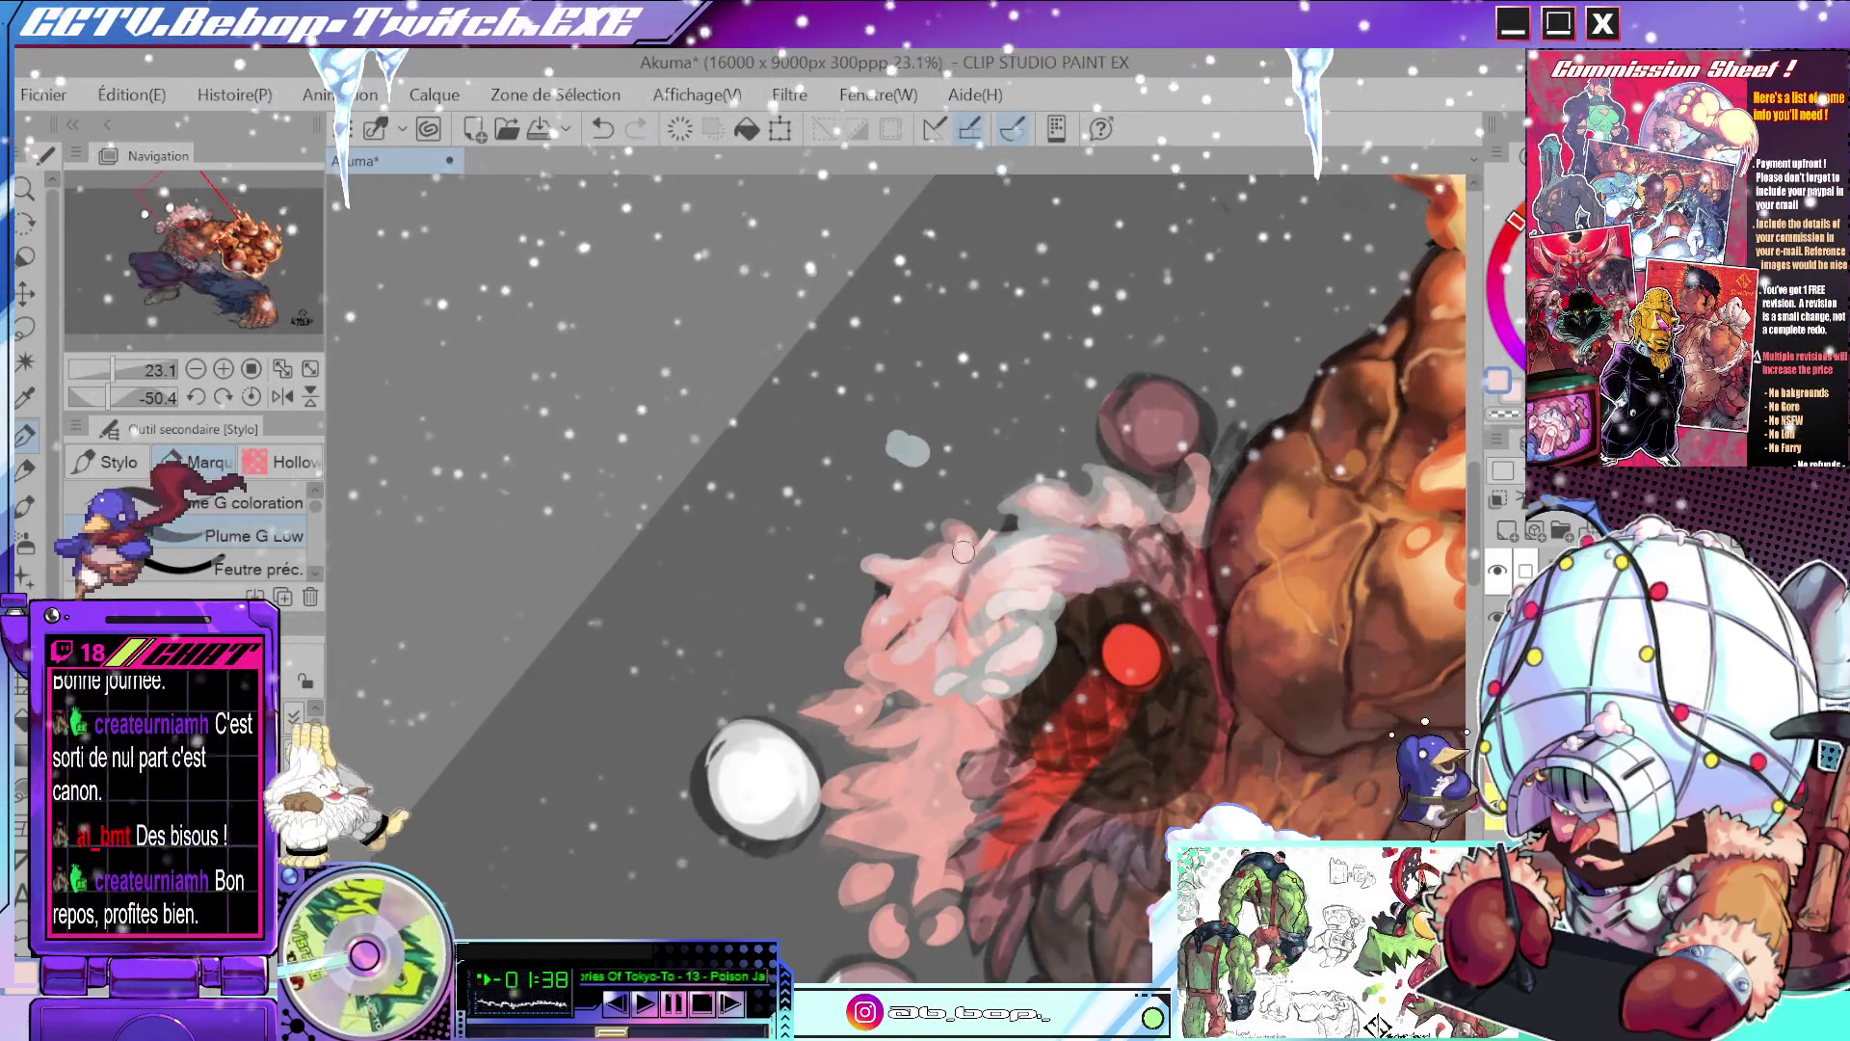
drag(963, 551, 982, 644)
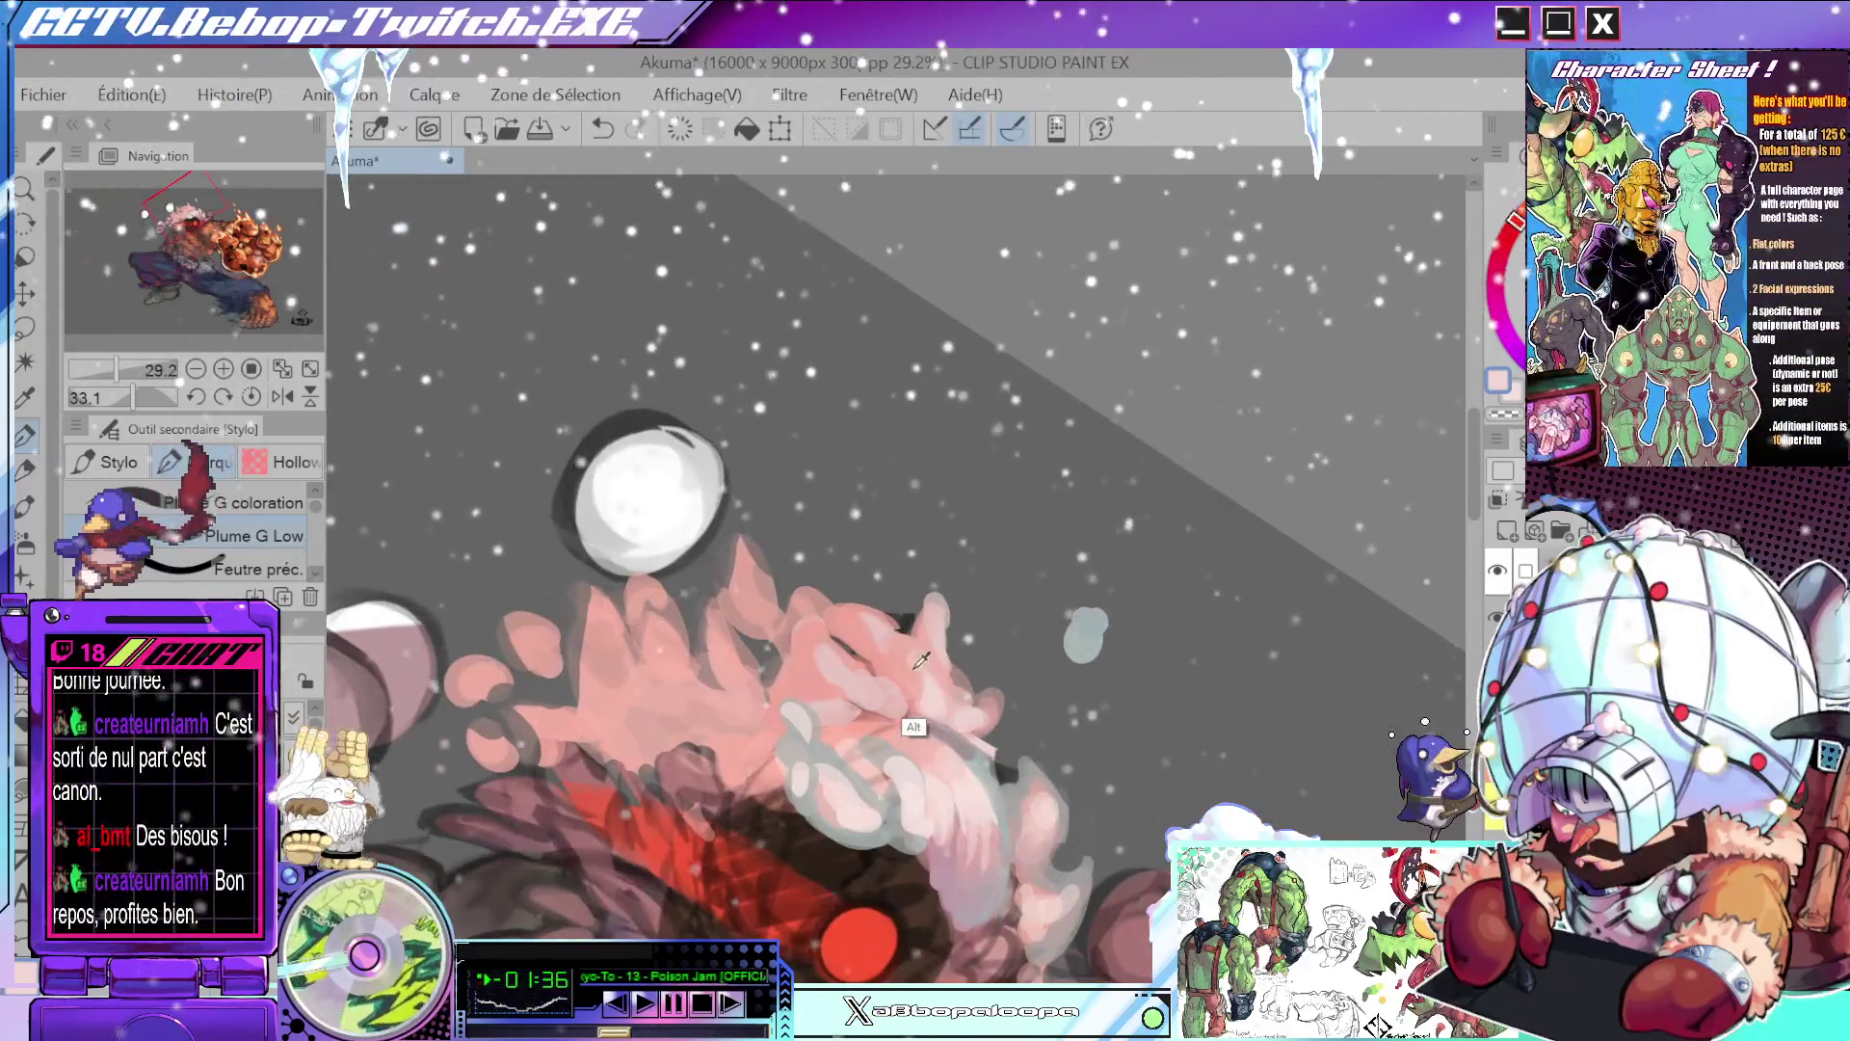
alt+click(920, 661)
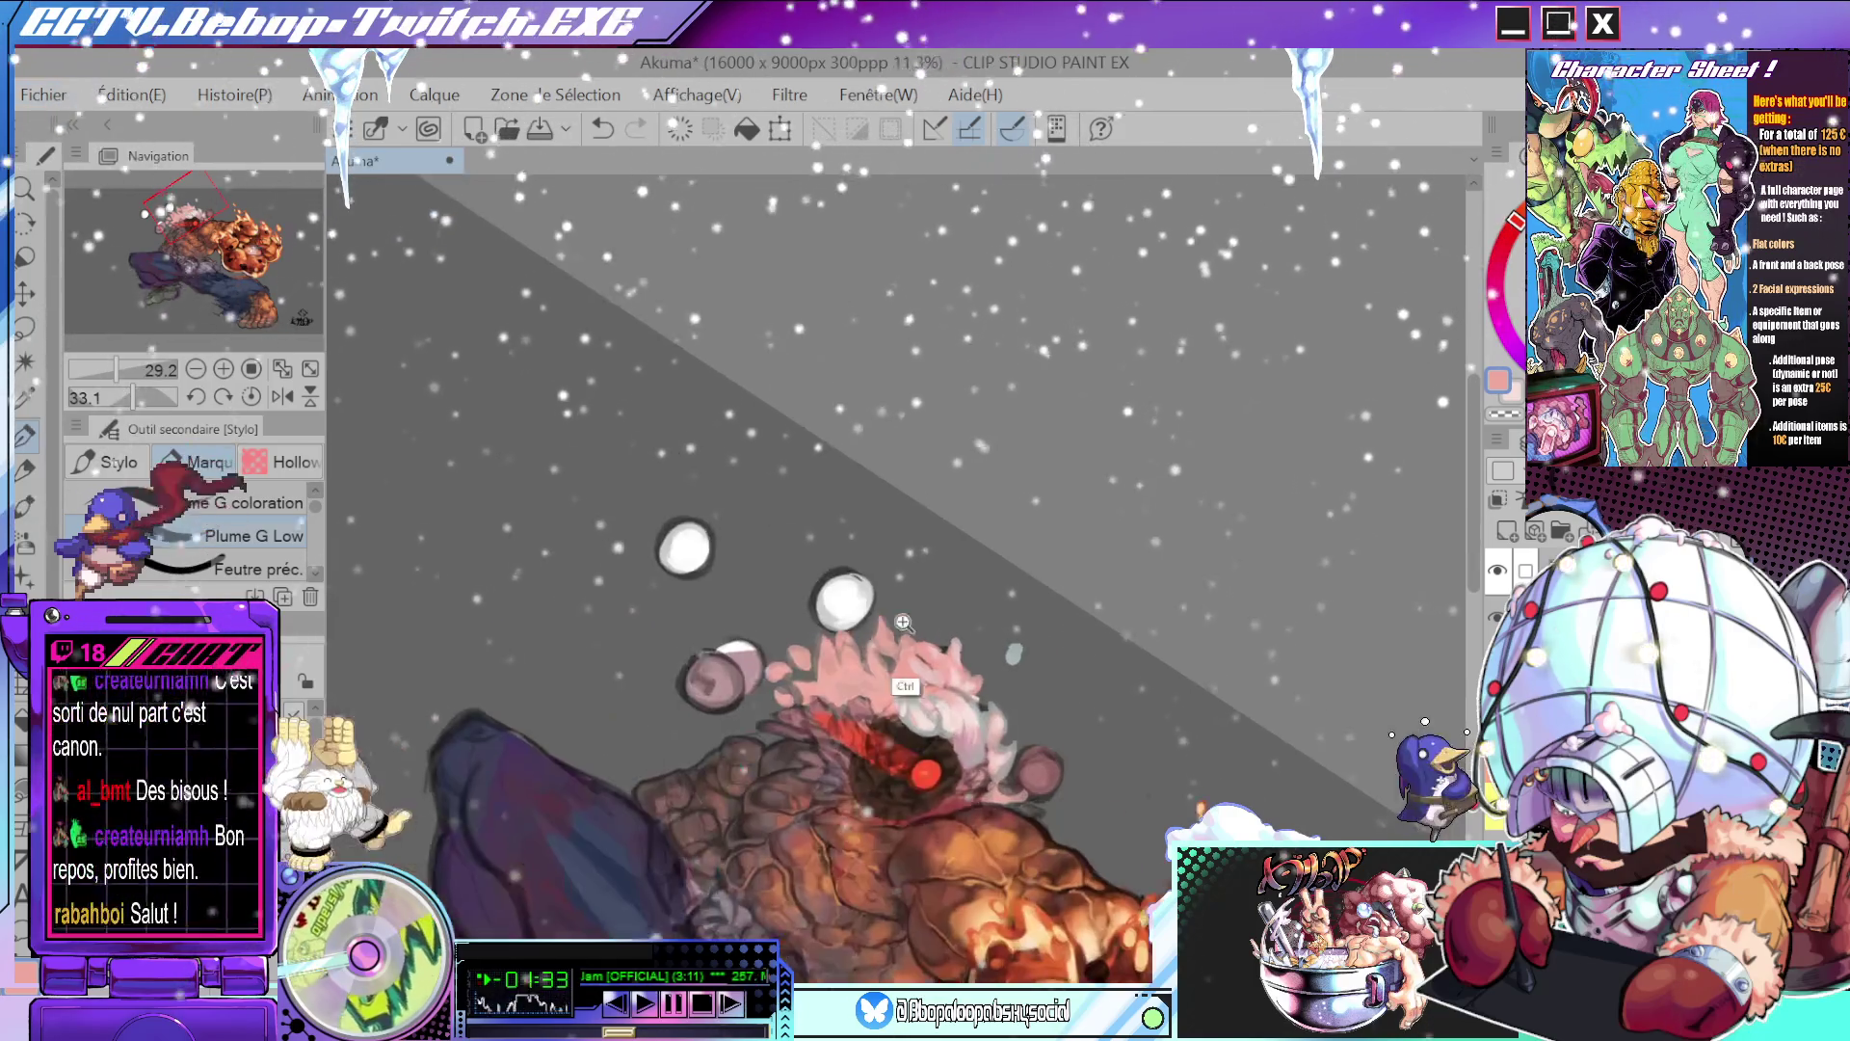
mouse_move(961, 718)
mouse_down()
mouse_move(949, 678)
mouse_move(956, 718)
mouse_move(1008, 425)
mouse_up()
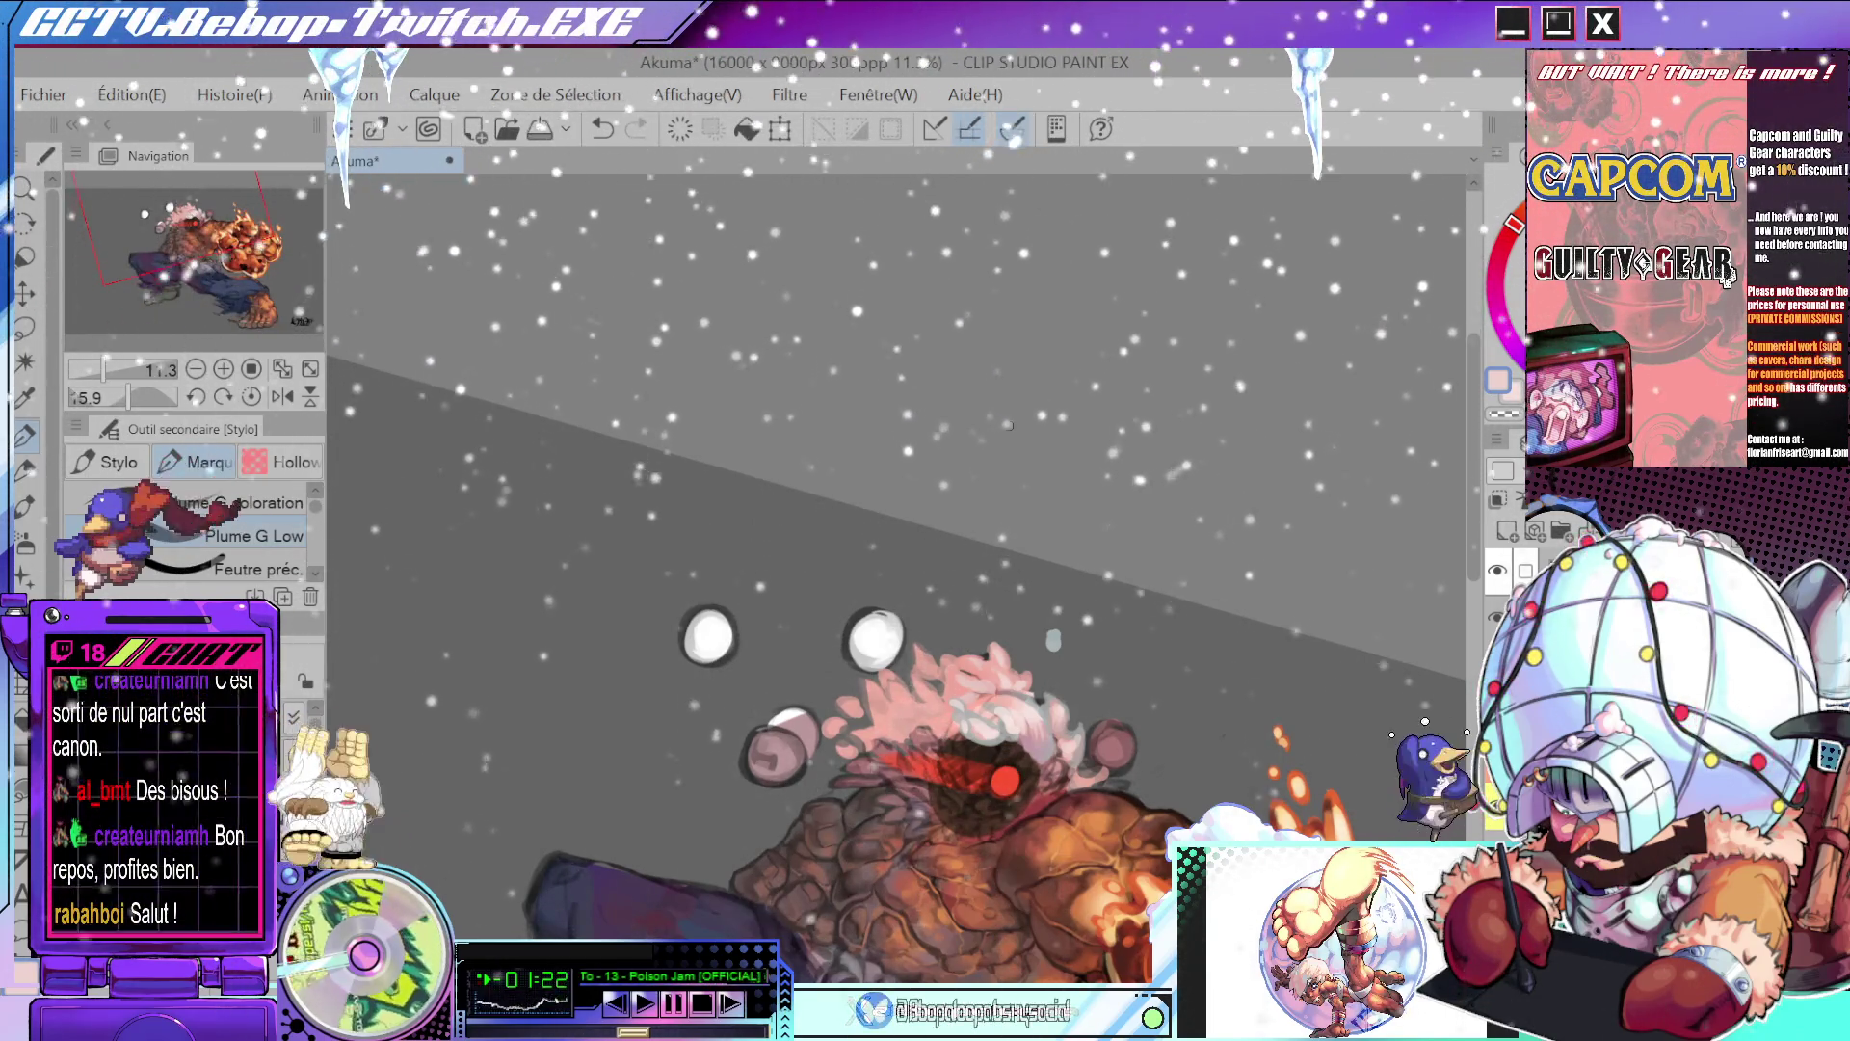
mouse_move(1008, 425)
mouse_down()
mouse_move(1073, 663)
mouse_move(891, 696)
mouse_up()
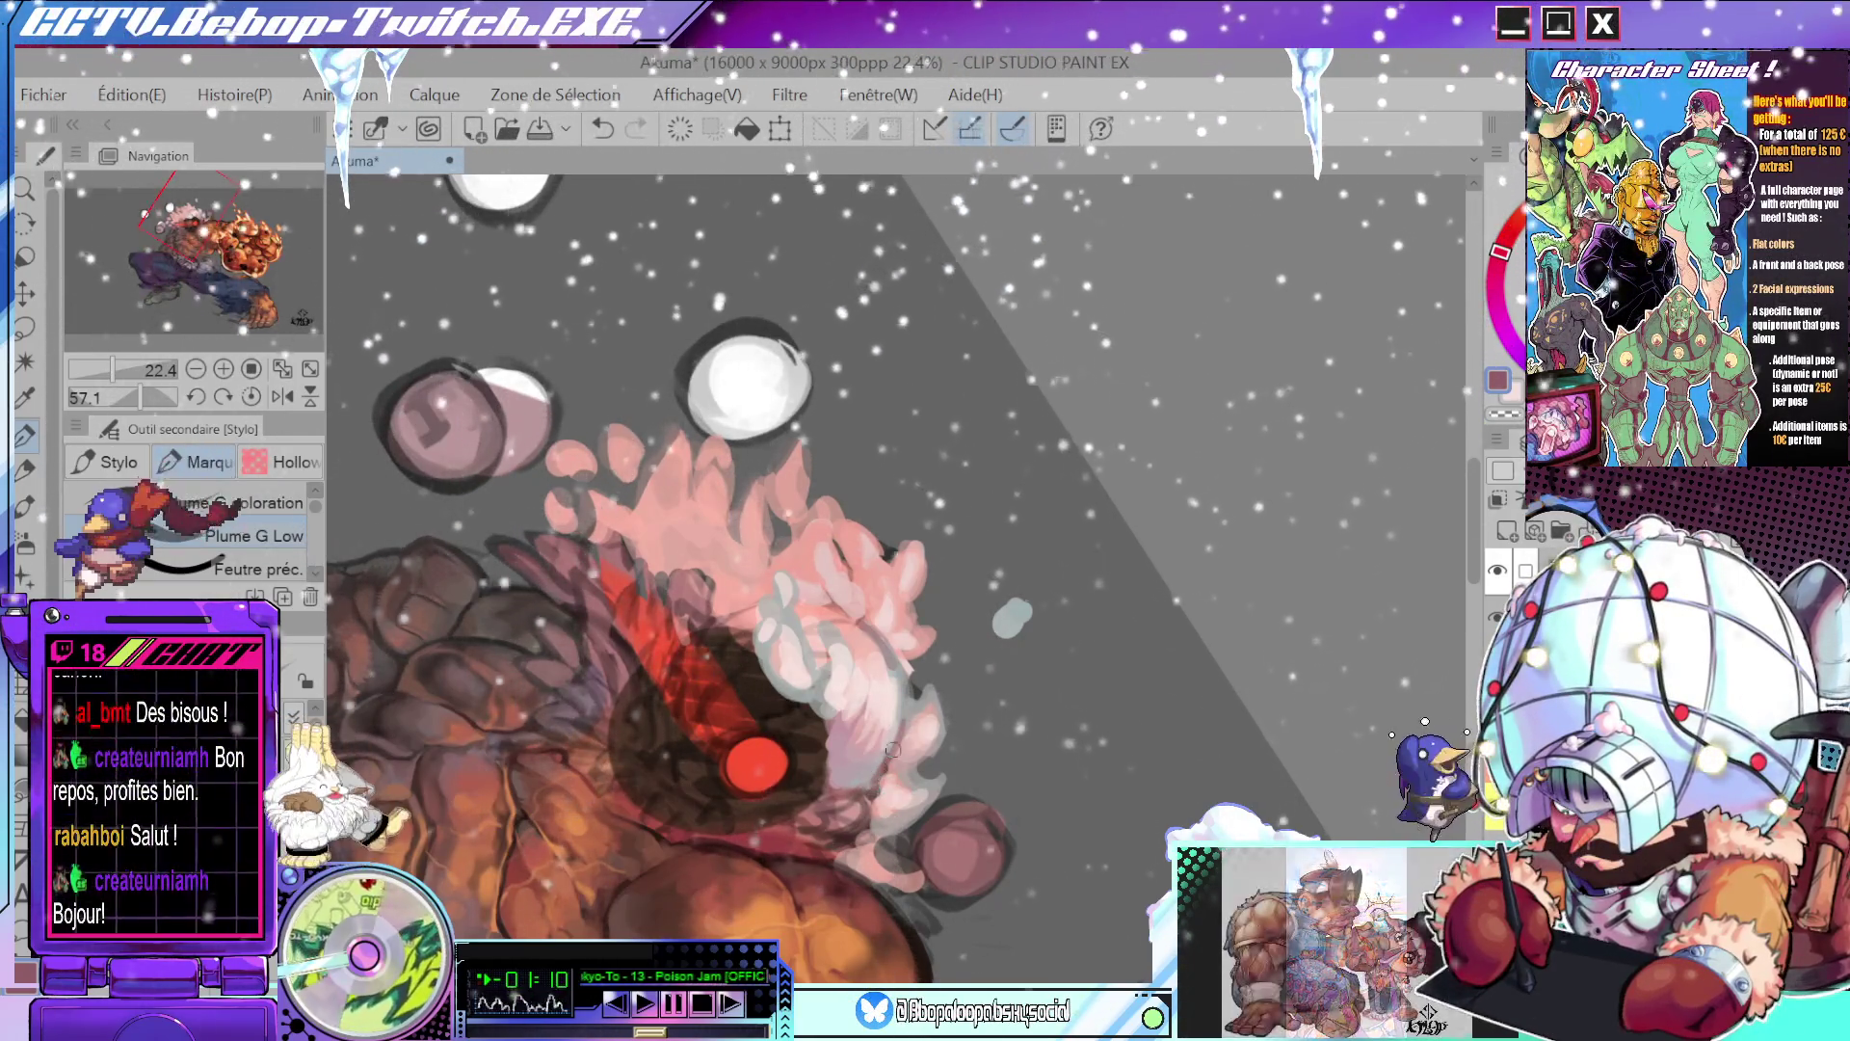
mouse_move(899, 737)
mouse_down()
mouse_move(933, 441)
mouse_move(997, 612)
mouse_up()
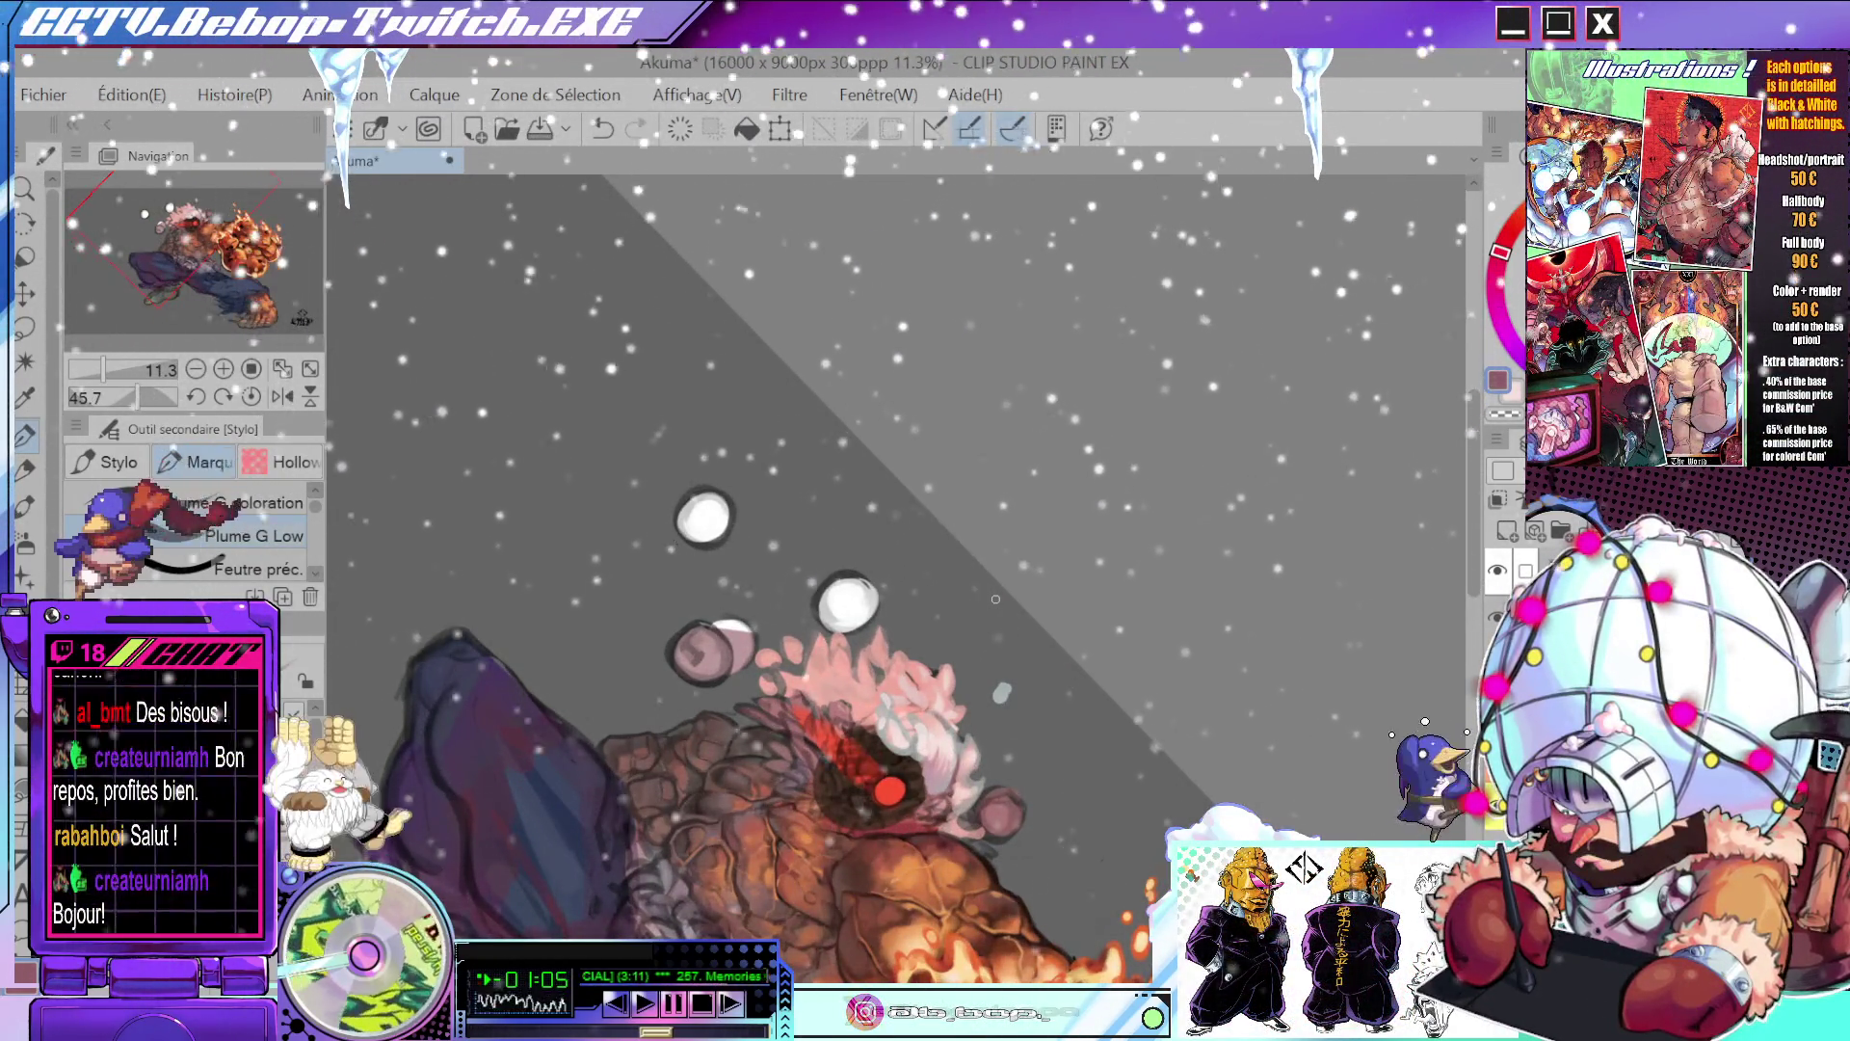
- Sample two pale tones from the hair, then zoom out to the whole figure
mouse_move(995, 598)
mouse_down()
mouse_move(915, 704)
mouse_move(813, 658)
mouse_up()
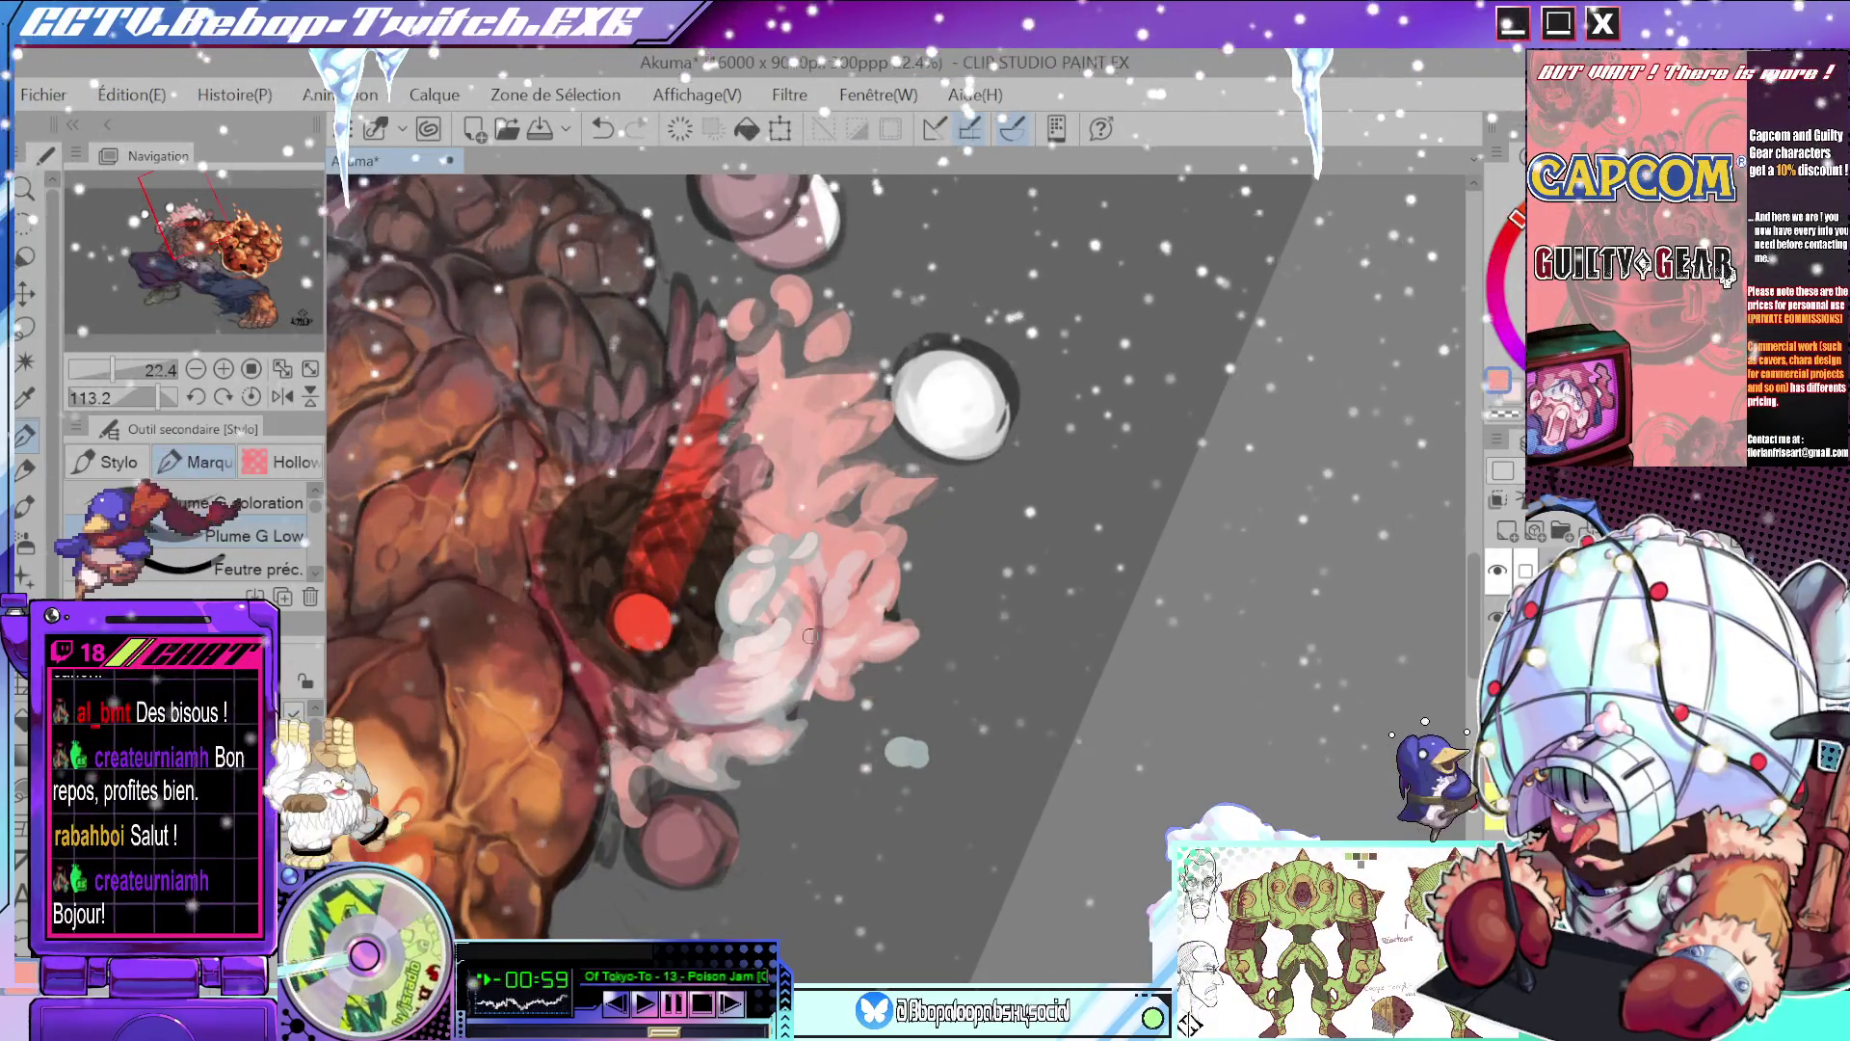
mouse_move(813, 658)
mouse_down()
mouse_move(1071, 551)
mouse_move(968, 560)
mouse_up()
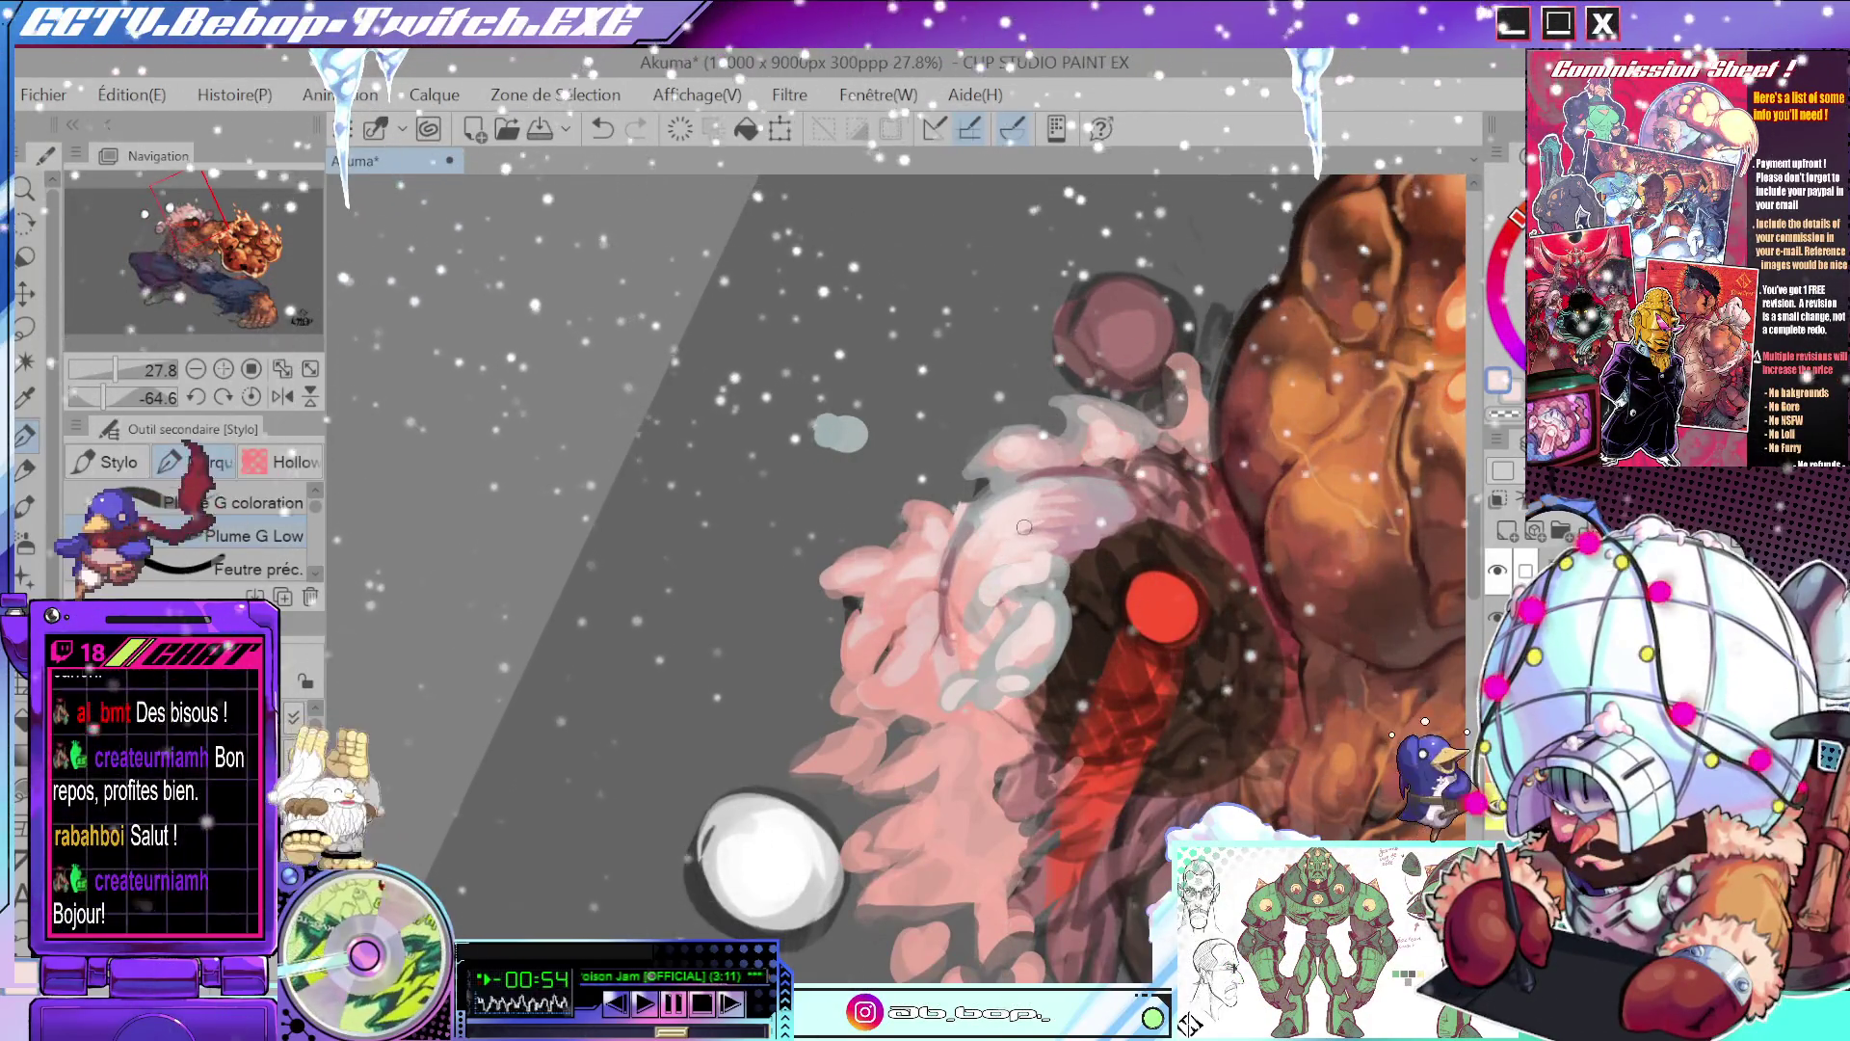
drag(1084, 423, 1028, 381)
alt+click(984, 501)
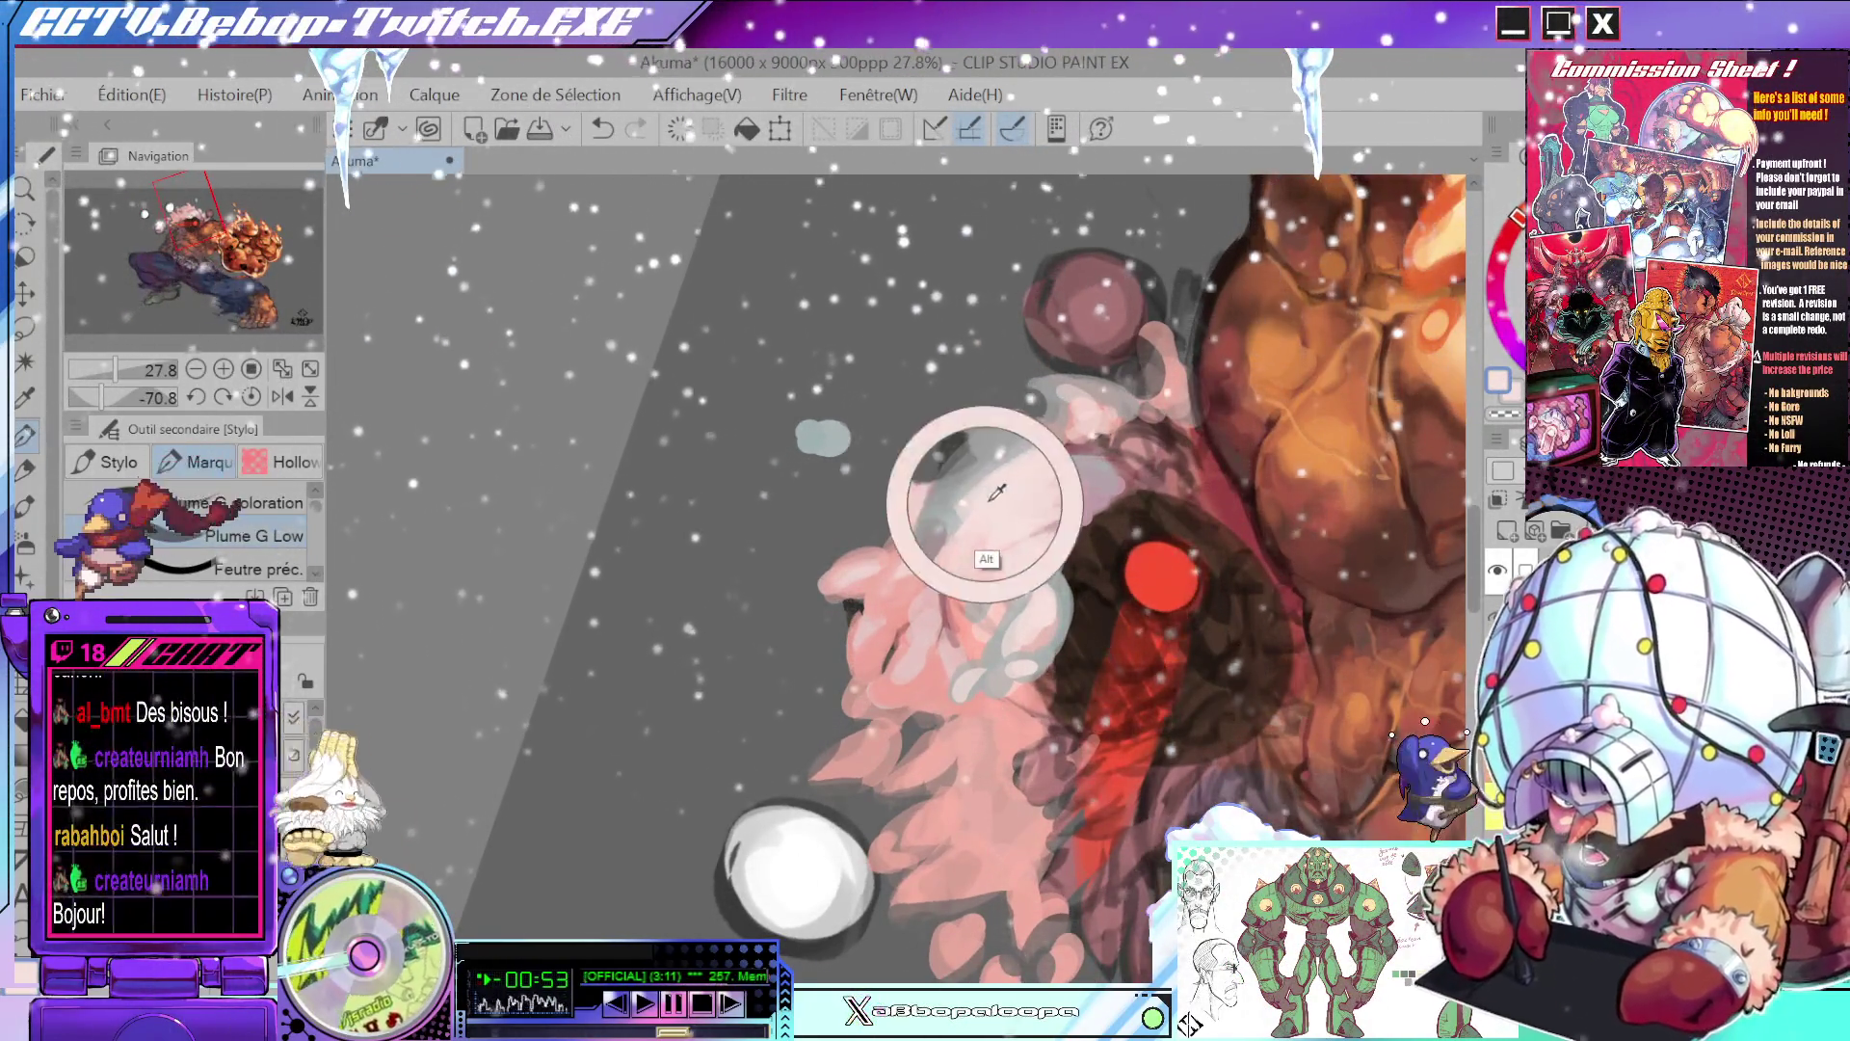
alt+click(1088, 453)
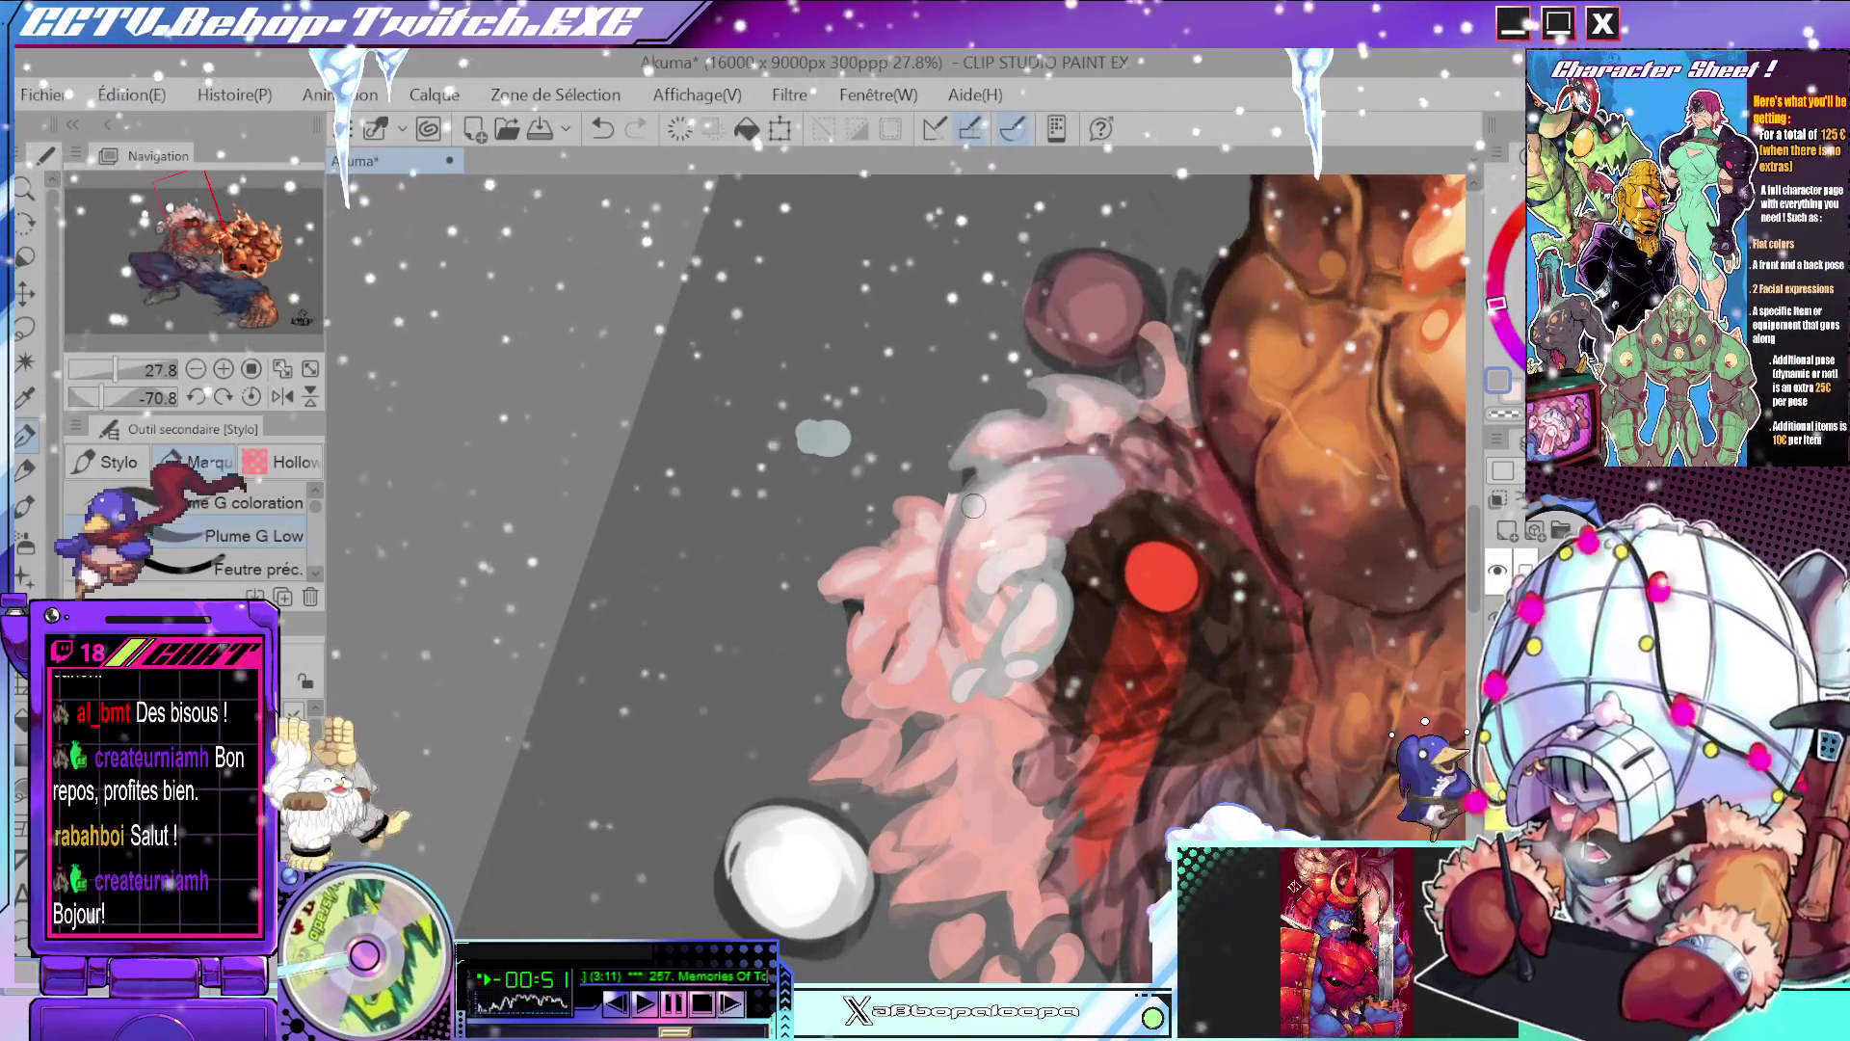
mouse_move(1010, 482)
mouse_down()
mouse_move(1067, 726)
mouse_move(1100, 543)
mouse_up()
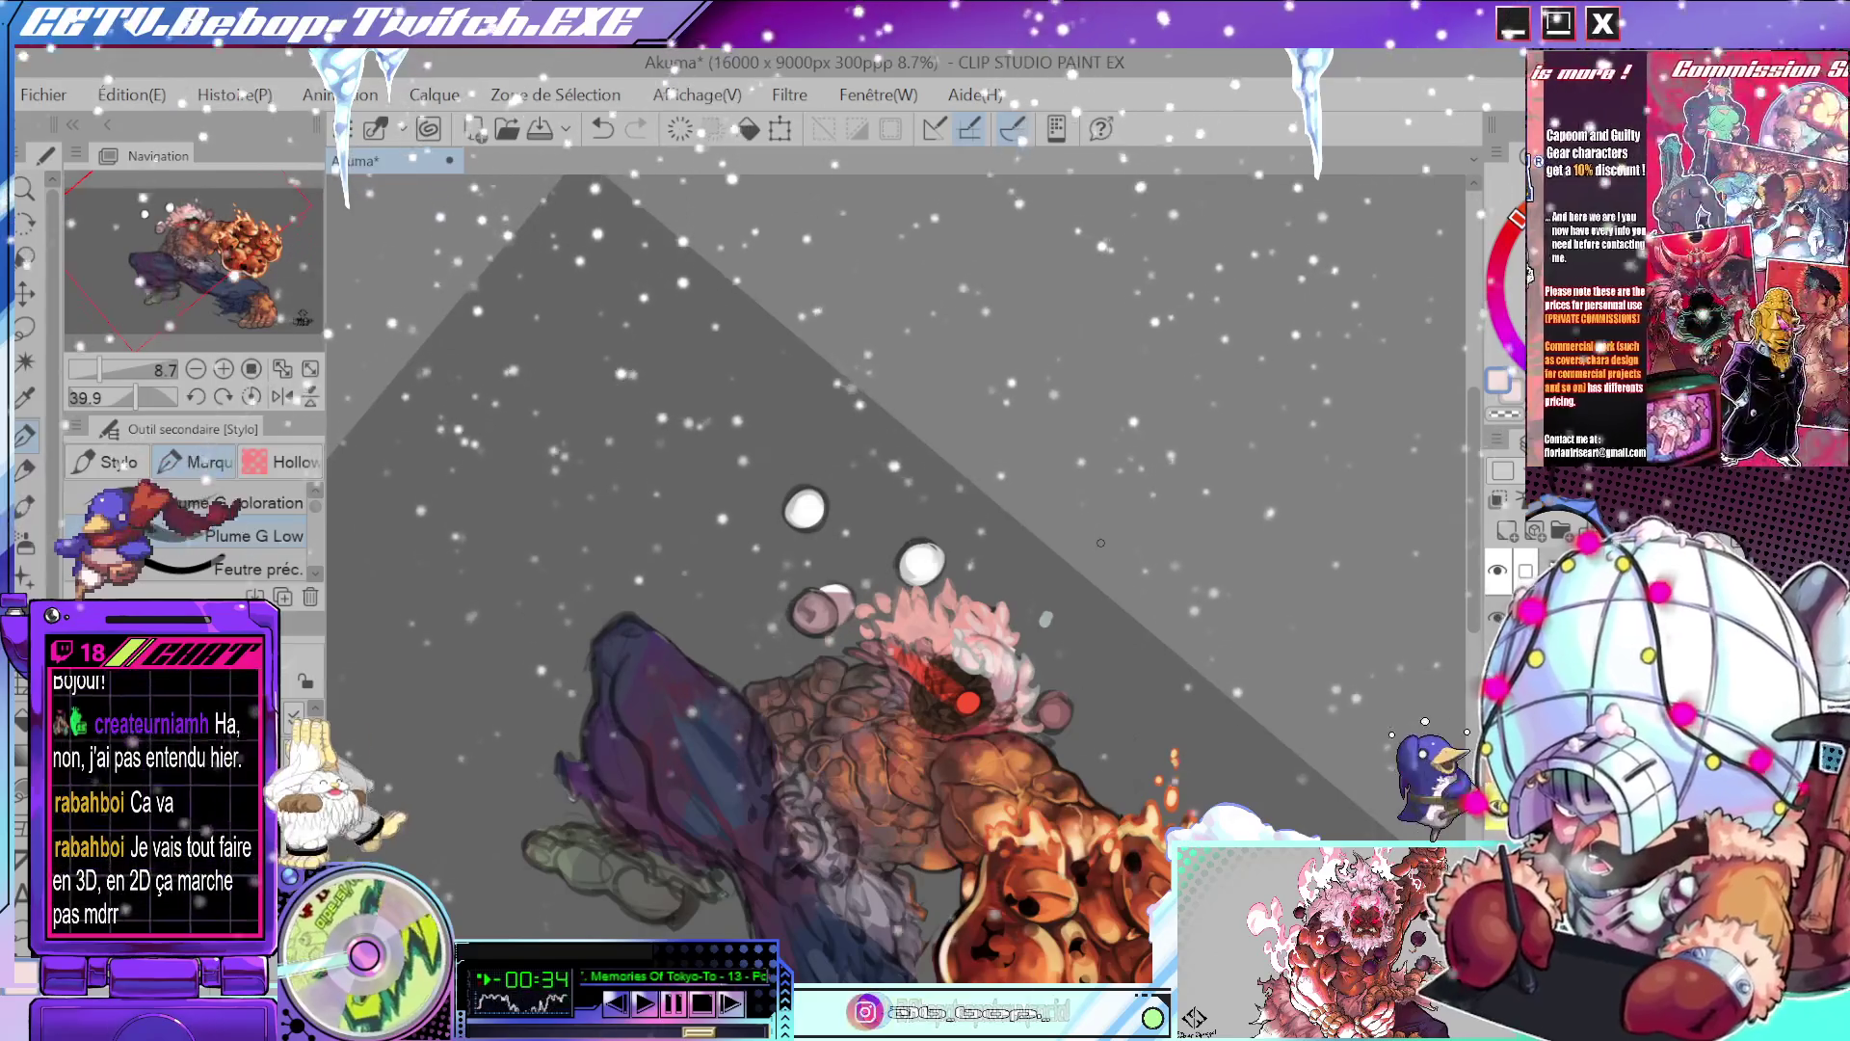
- Rotate and zoom the view in and out to review the head and hair
scroll(883, 716, up, 5)
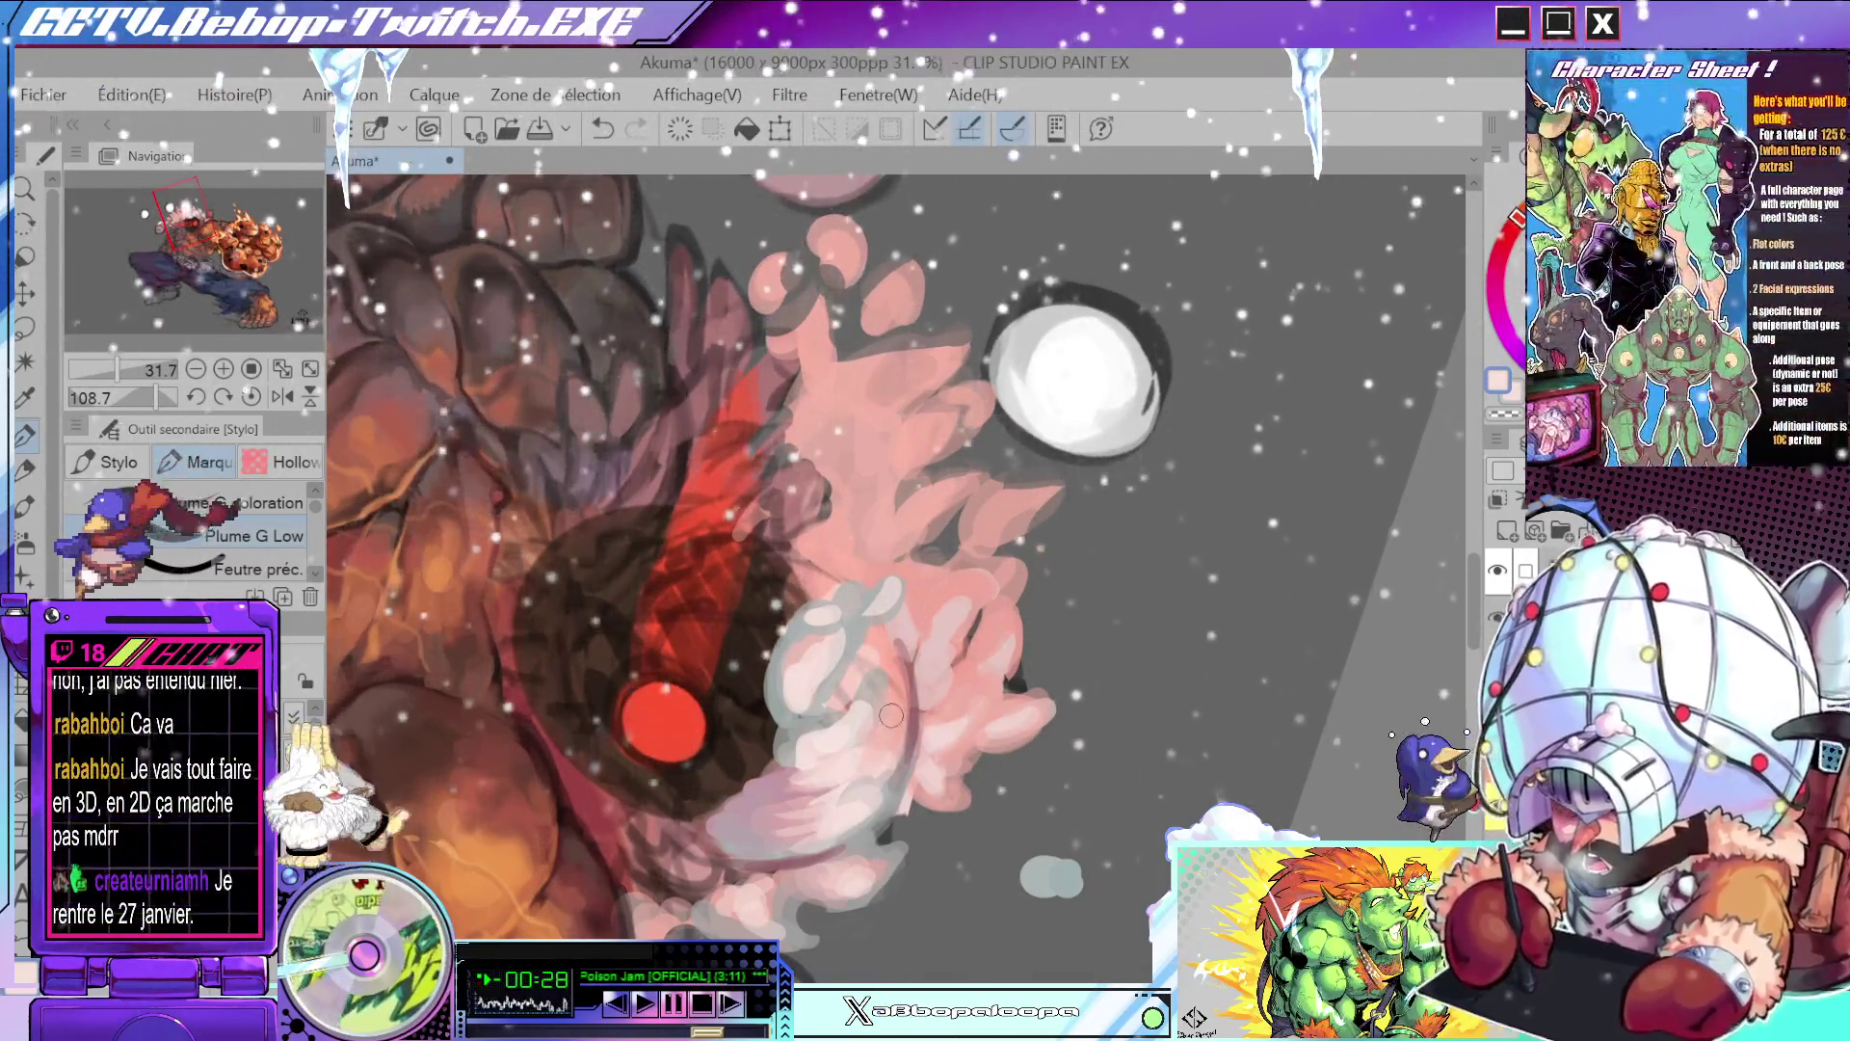
scroll(903, 696, down, 4)
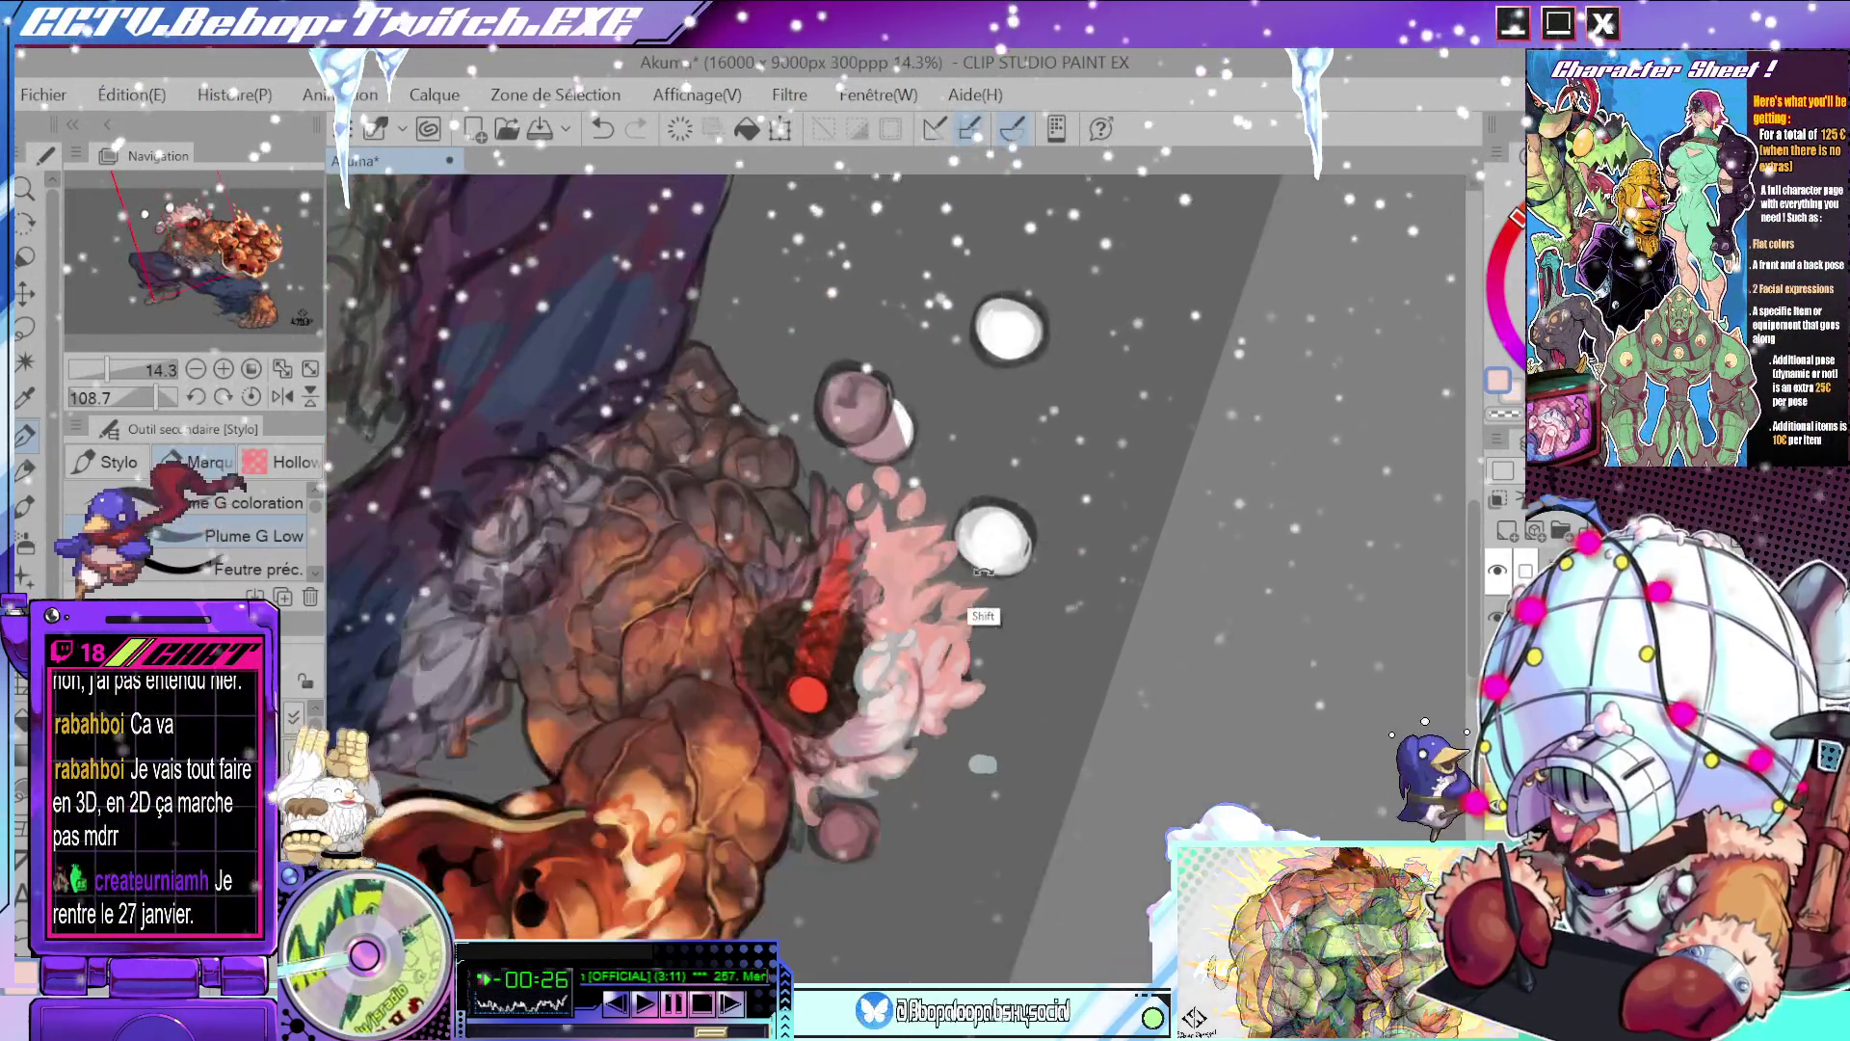
mouse_move(903, 695)
mouse_down()
mouse_move(1052, 687)
mouse_move(982, 653)
mouse_up()
scroll(1052, 687, up, 4)
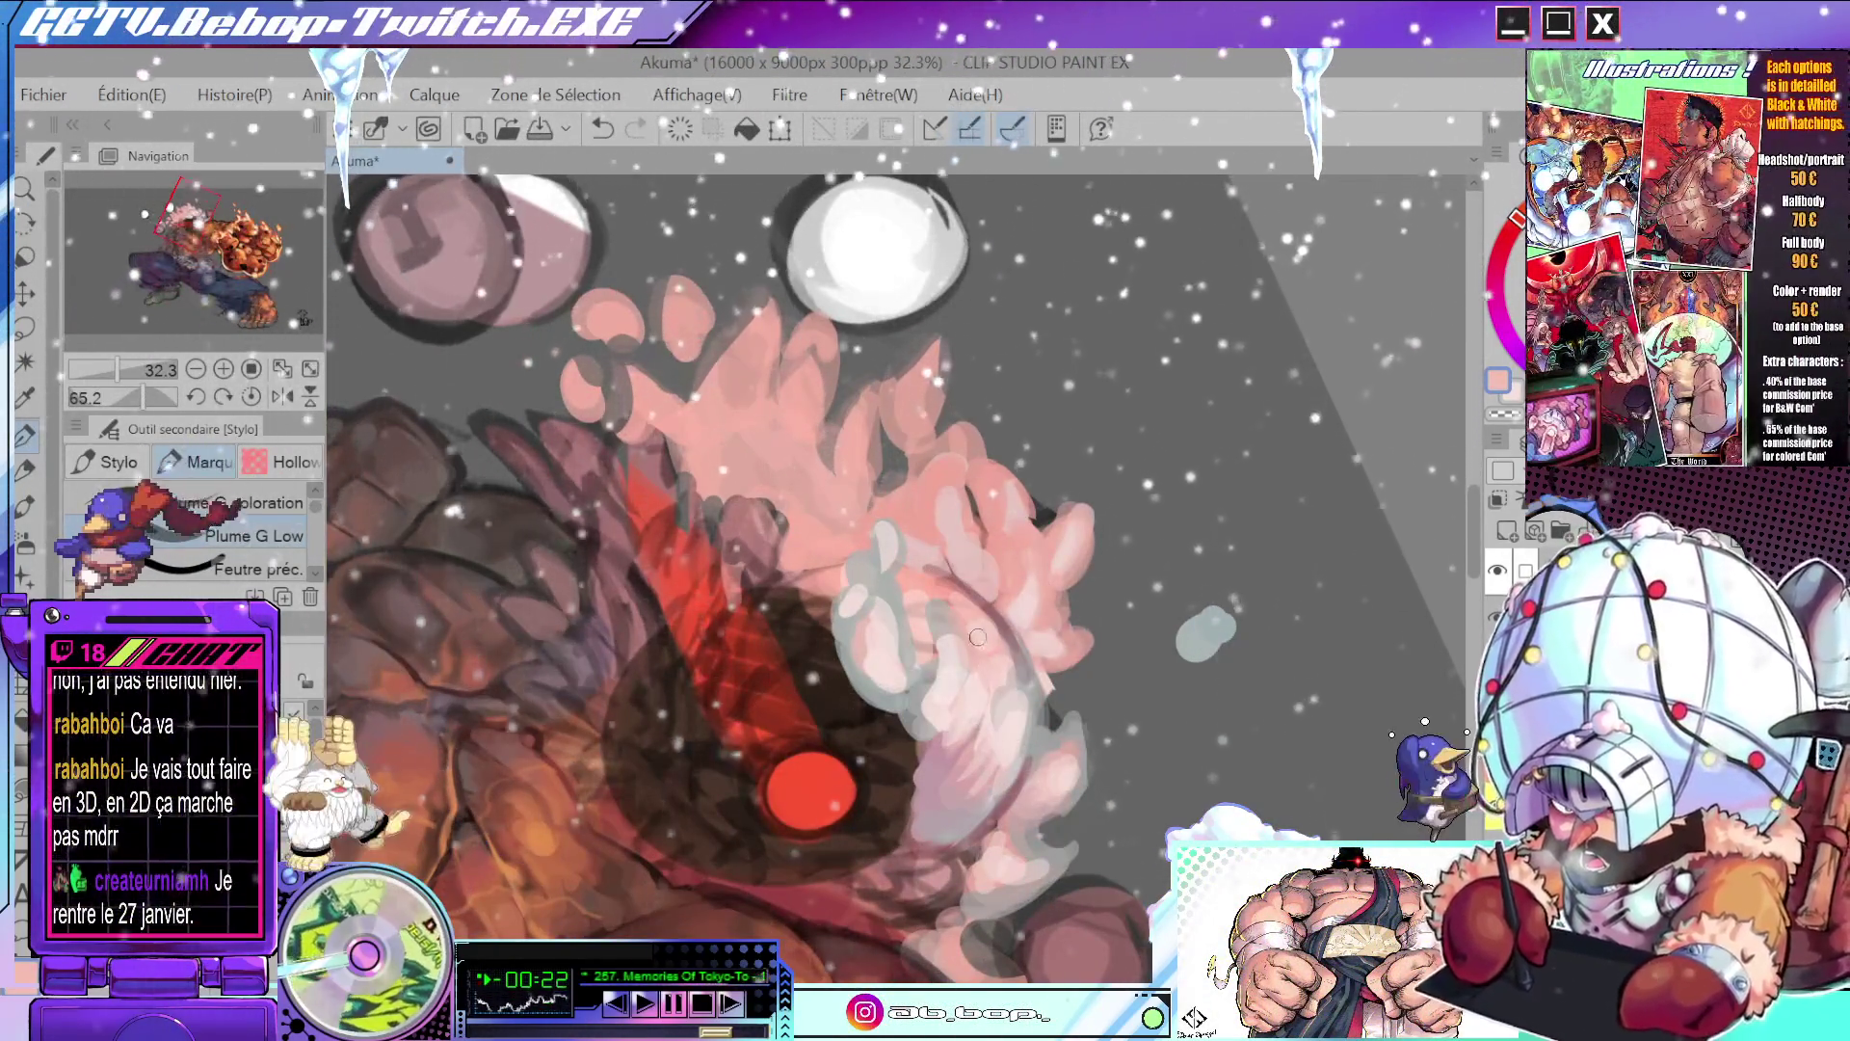
scroll(998, 661, down, 3)
drag(998, 661, 988, 528)
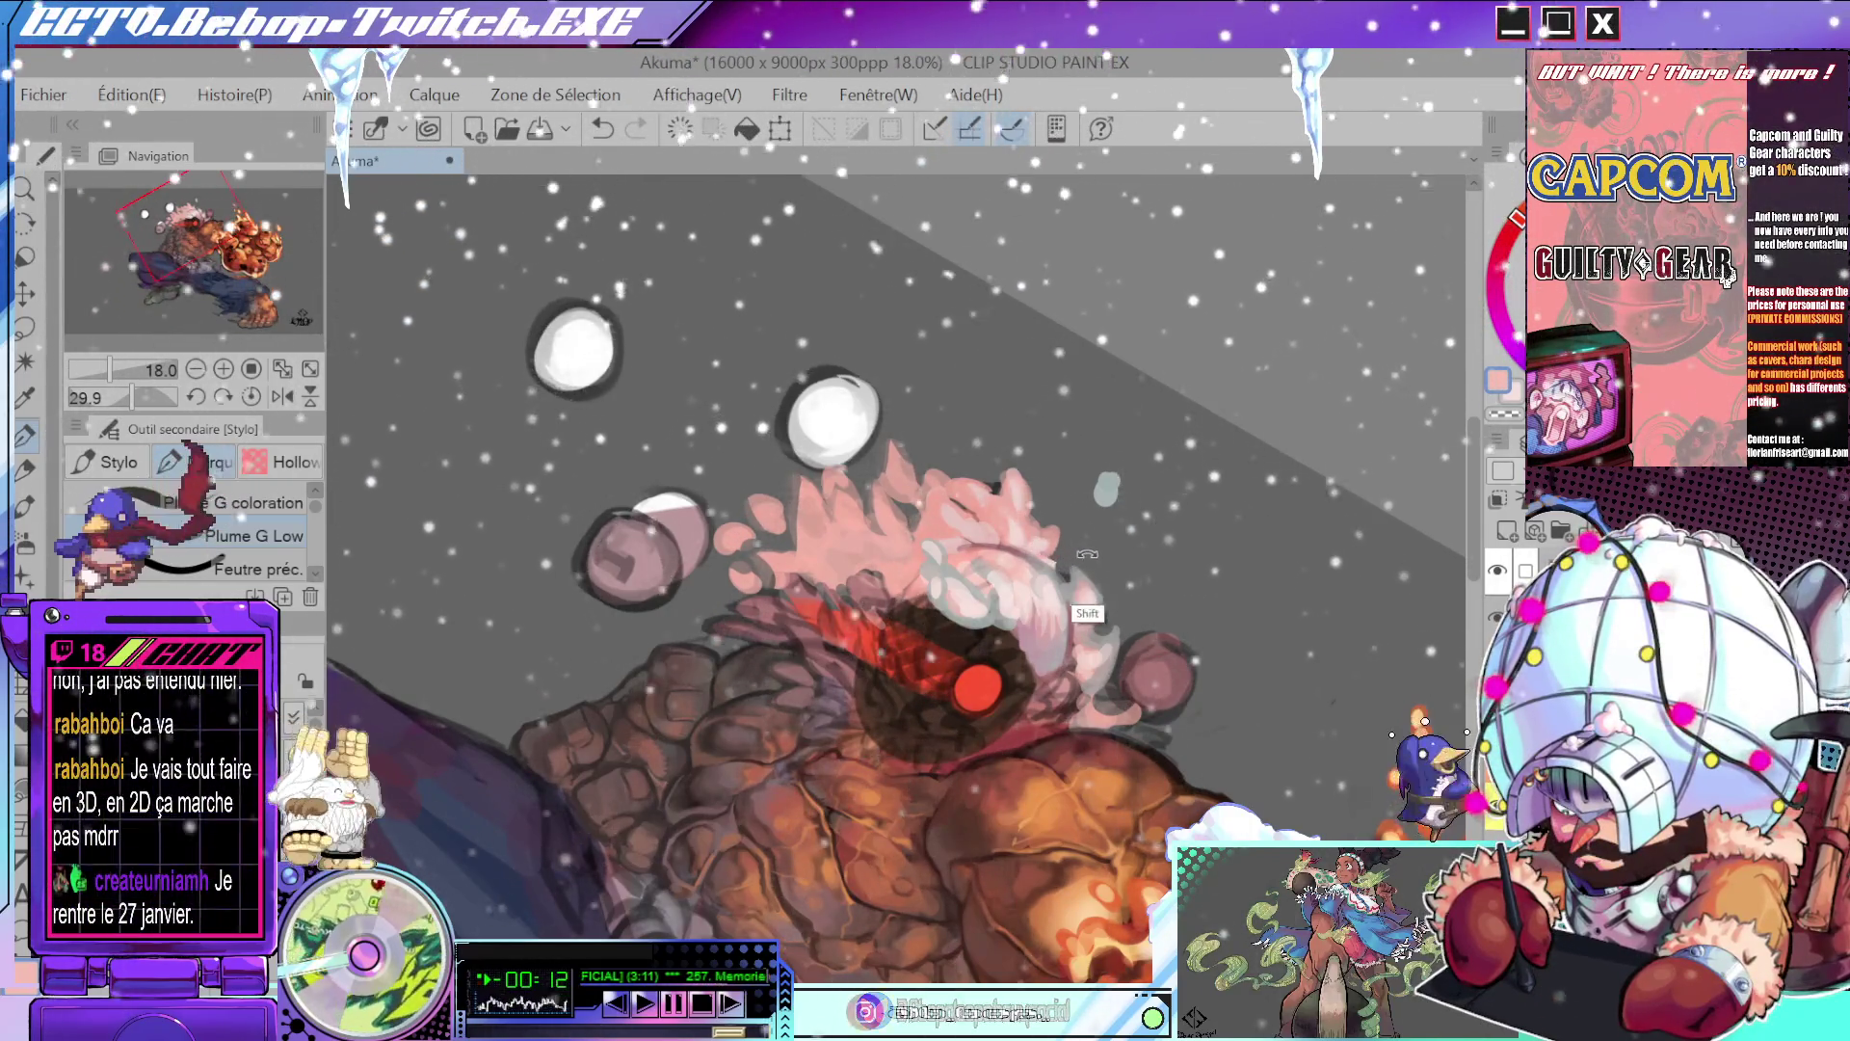
scroll(1086, 554, up, 3)
mouse_move(1087, 554)
mouse_down()
mouse_move(1016, 622)
mouse_move(1027, 587)
mouse_up()
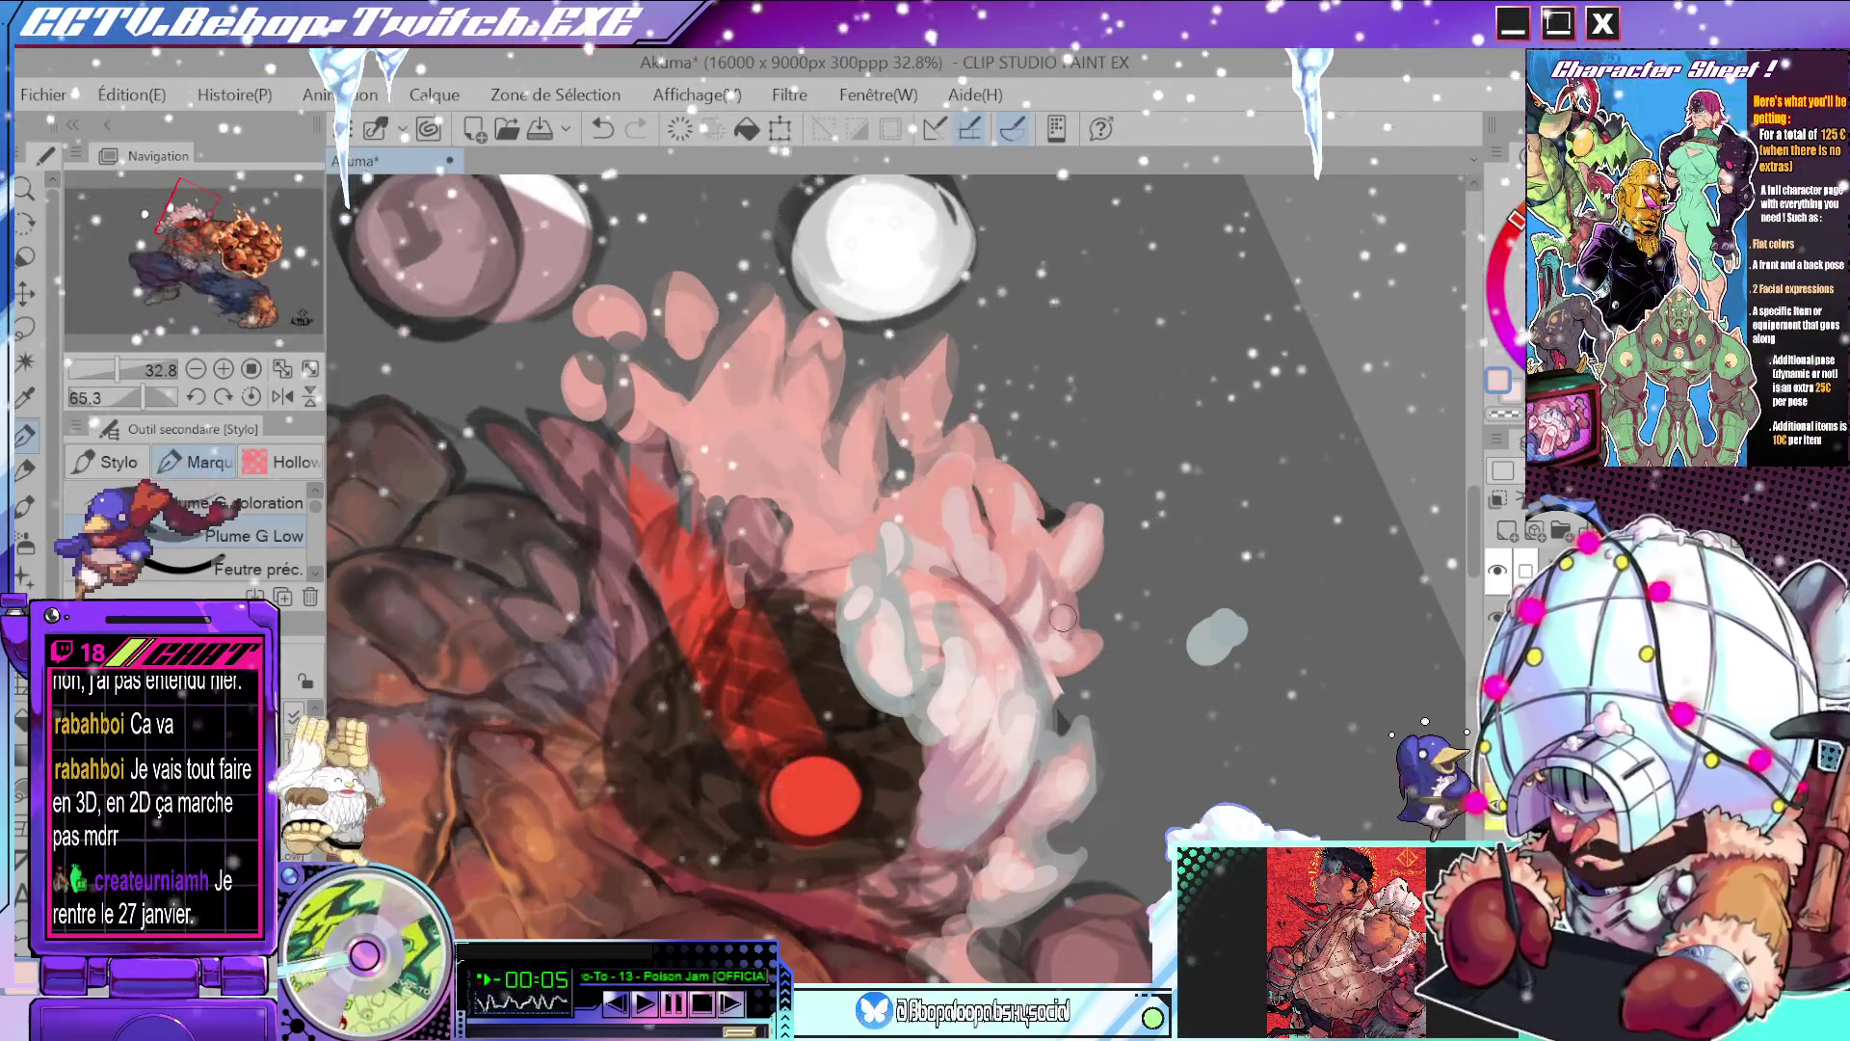
scroll(1087, 602, down, 3)
drag(1087, 602, 1044, 613)
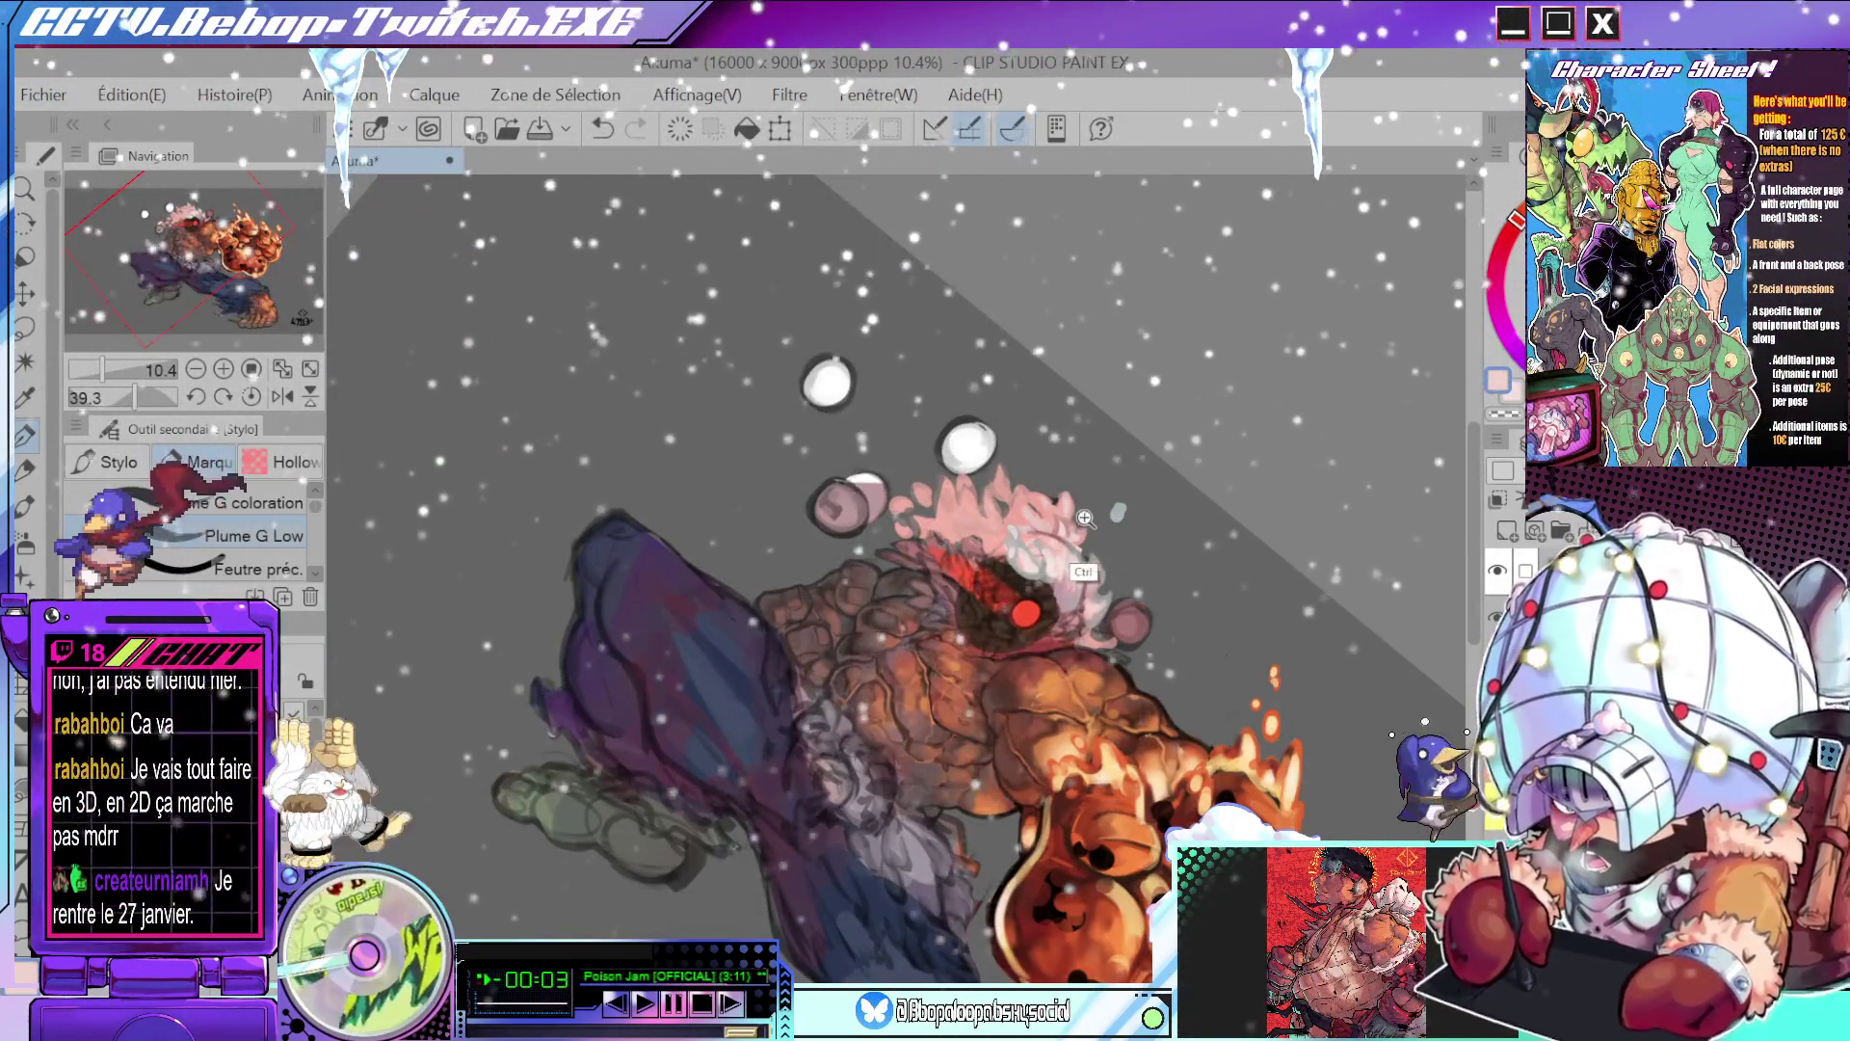
- Pick up the hair pink, enlarge the brush, and sample a deeper pink
key(ctrl+alt)
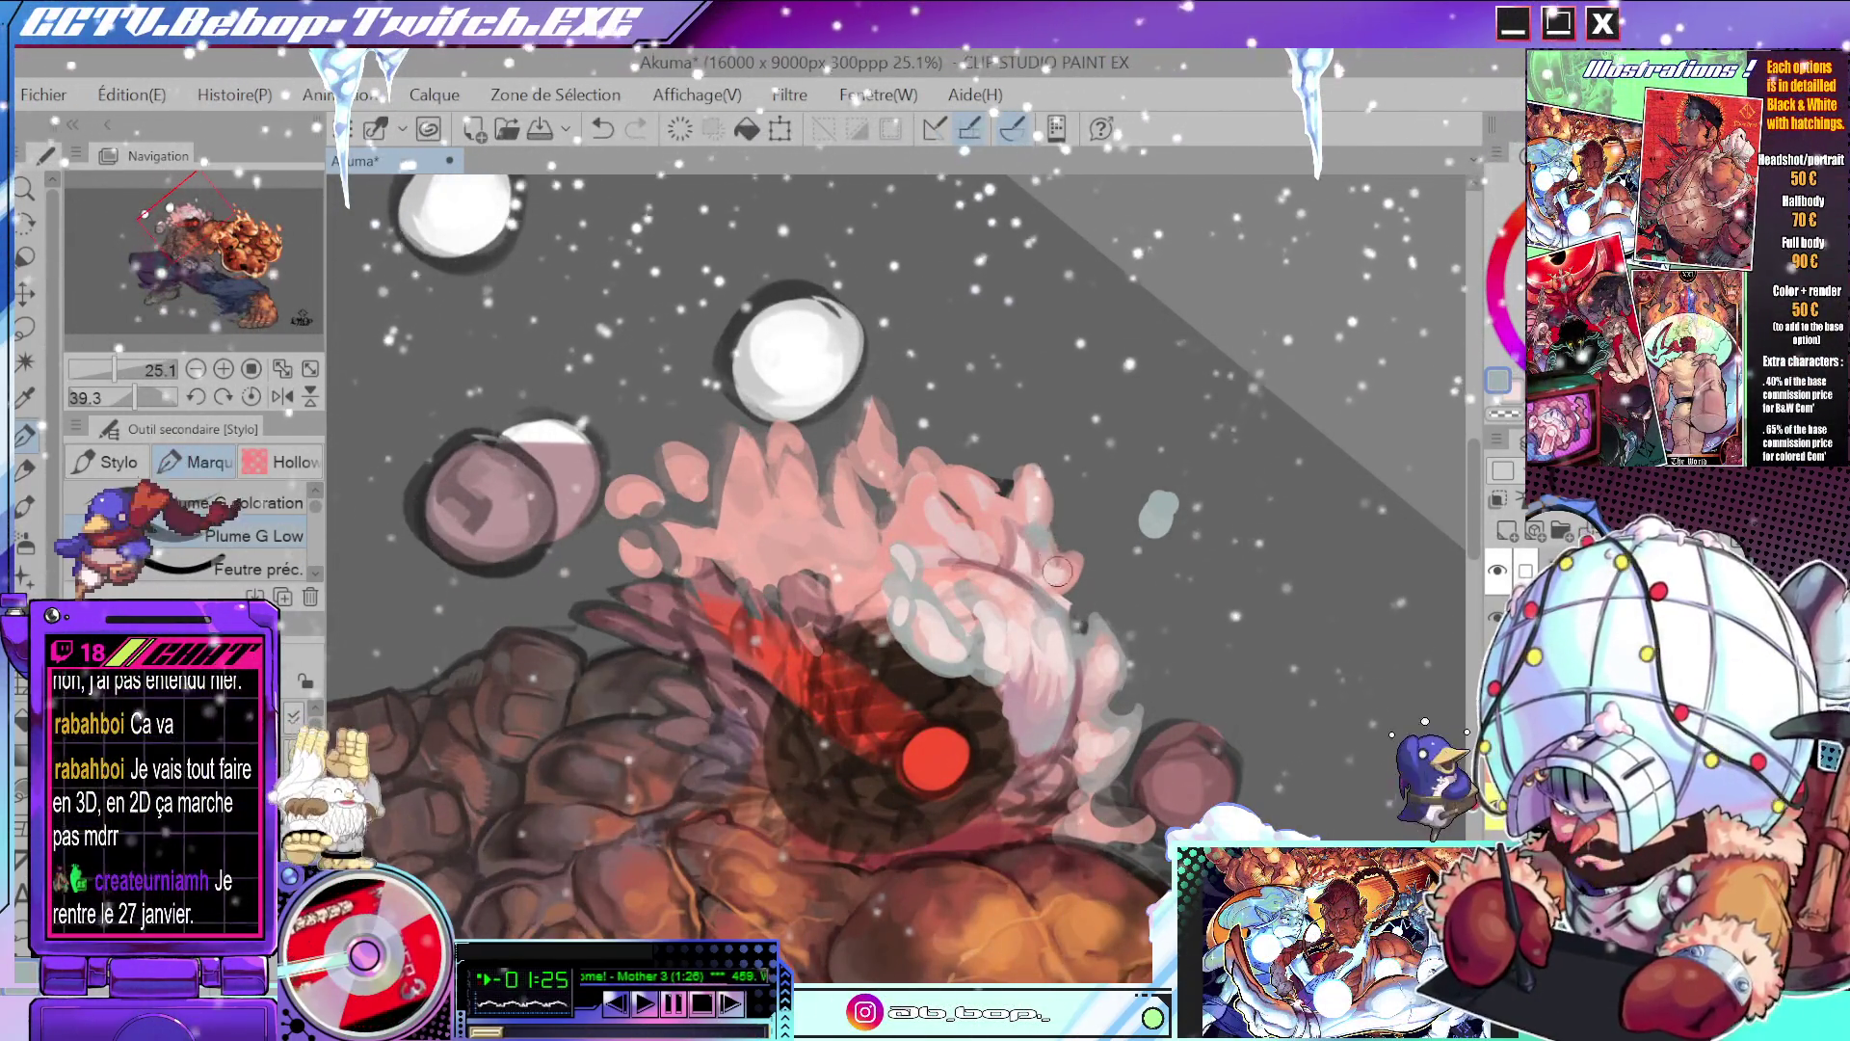
alt+click(1052, 545)
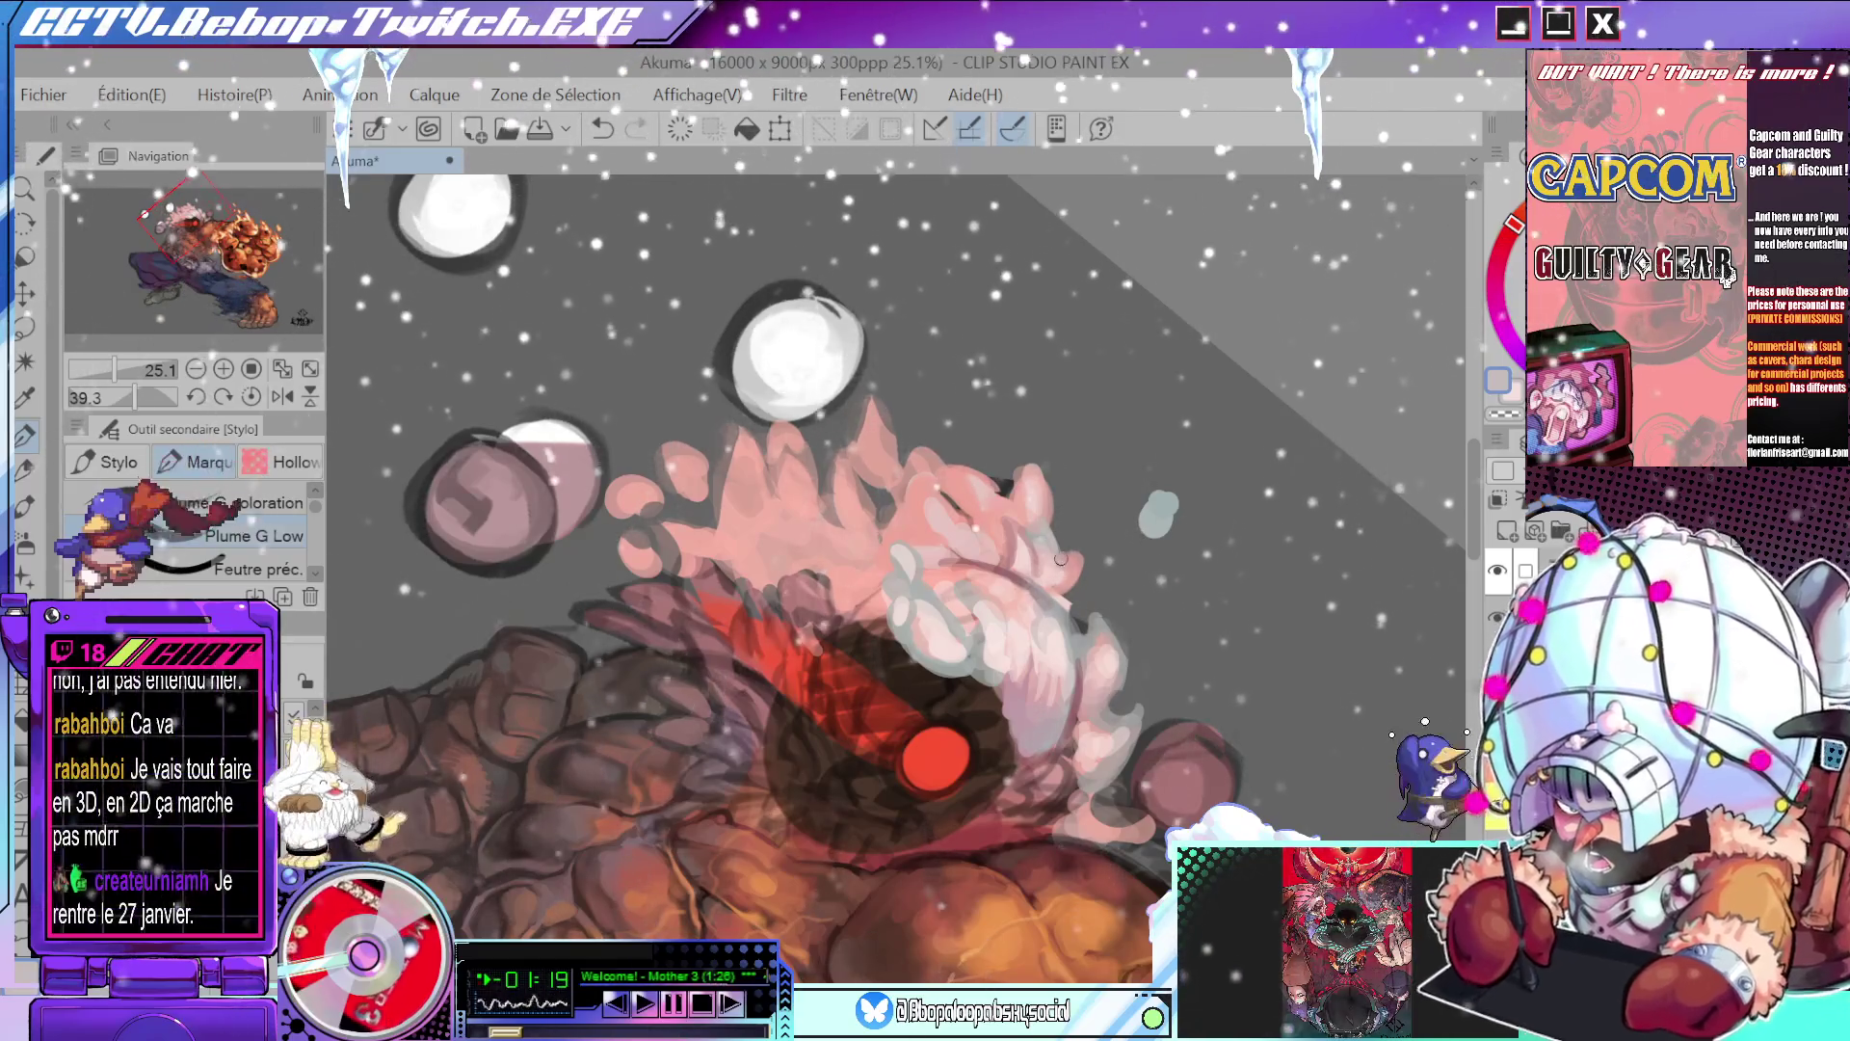
drag(1043, 536, 1060, 536)
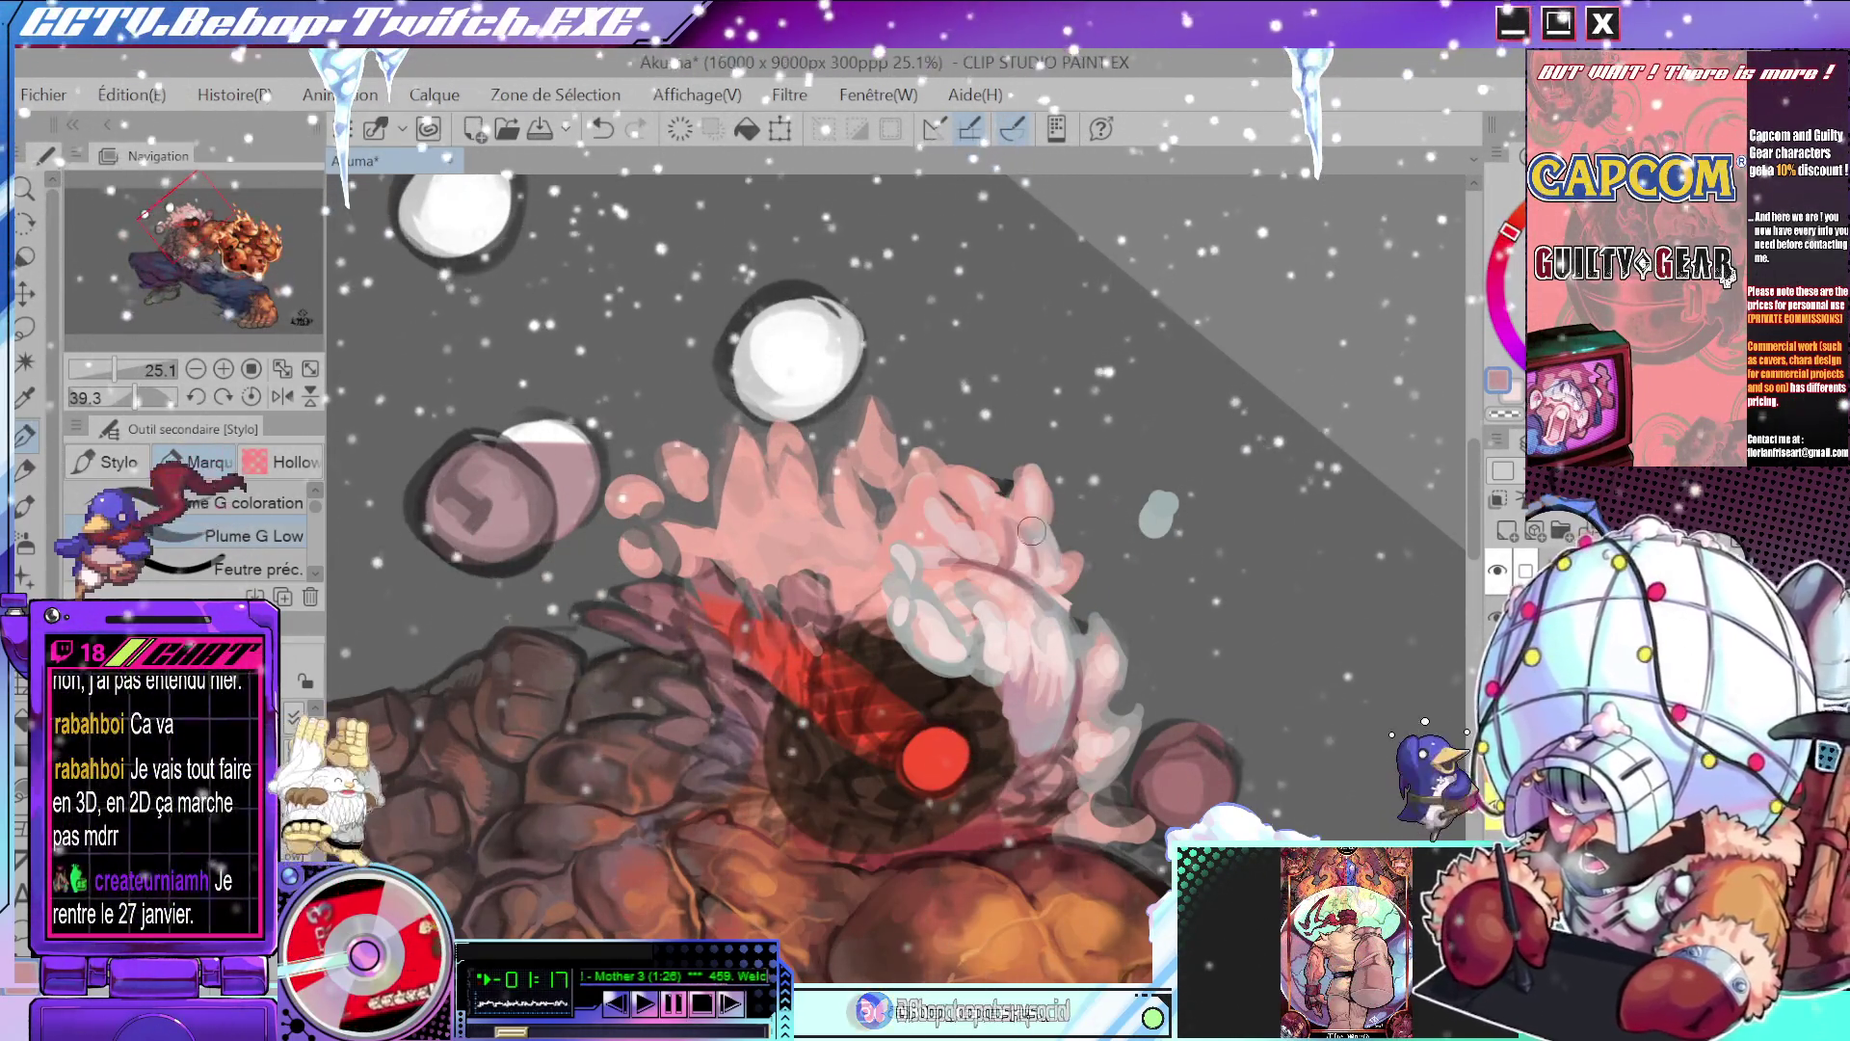
alt+click(1053, 555)
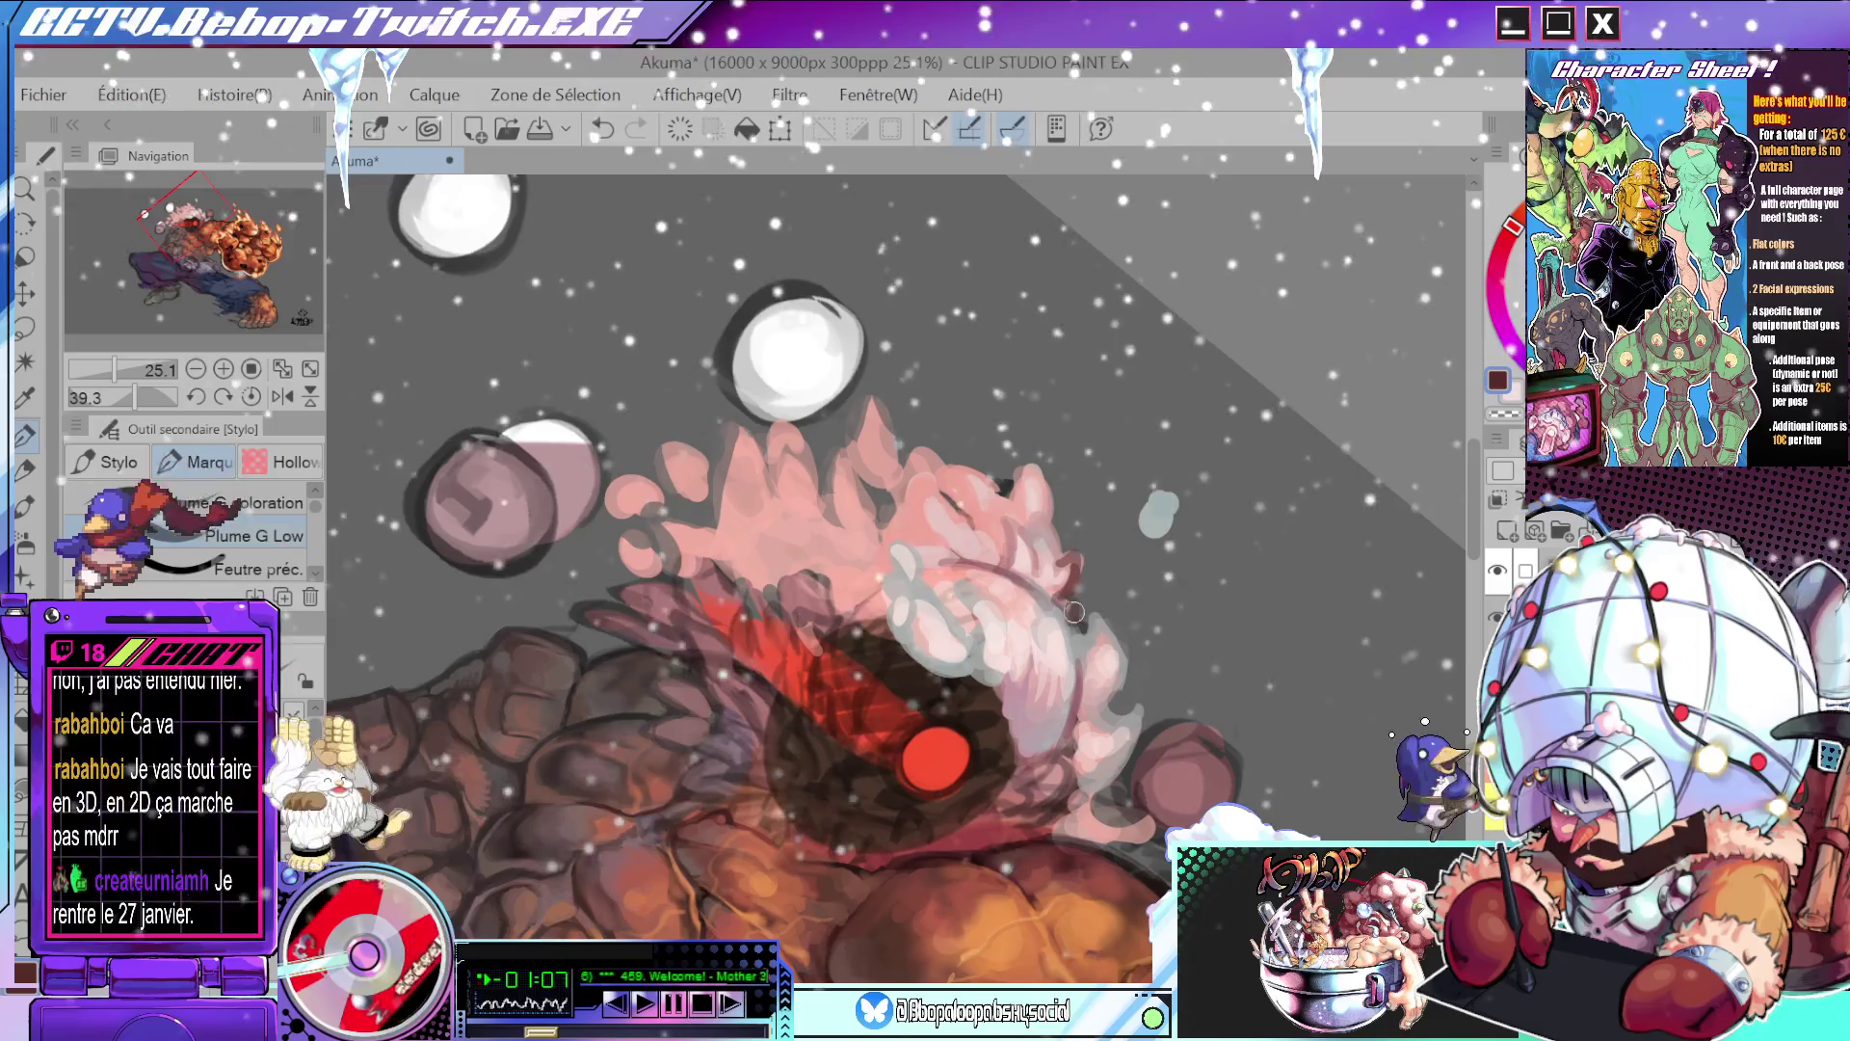
scroll(1065, 594, down, 5)
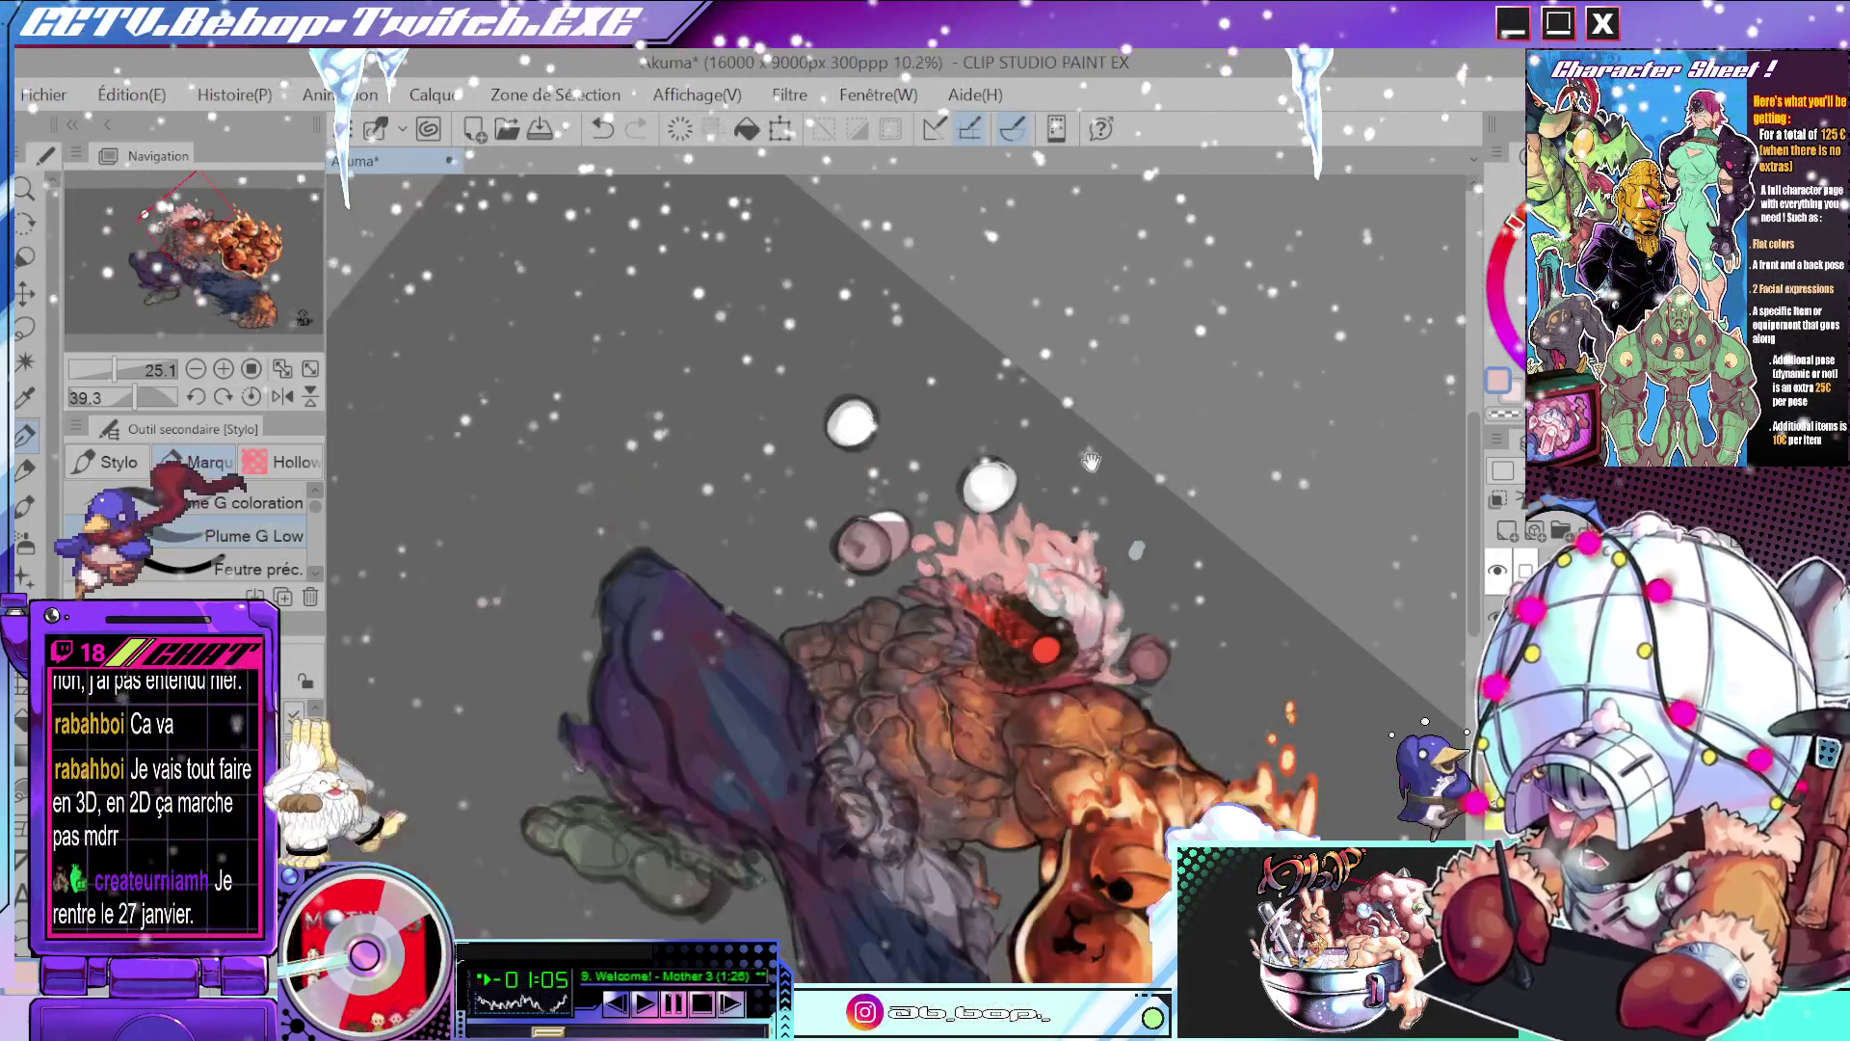
scroll(1087, 425, up, 5)
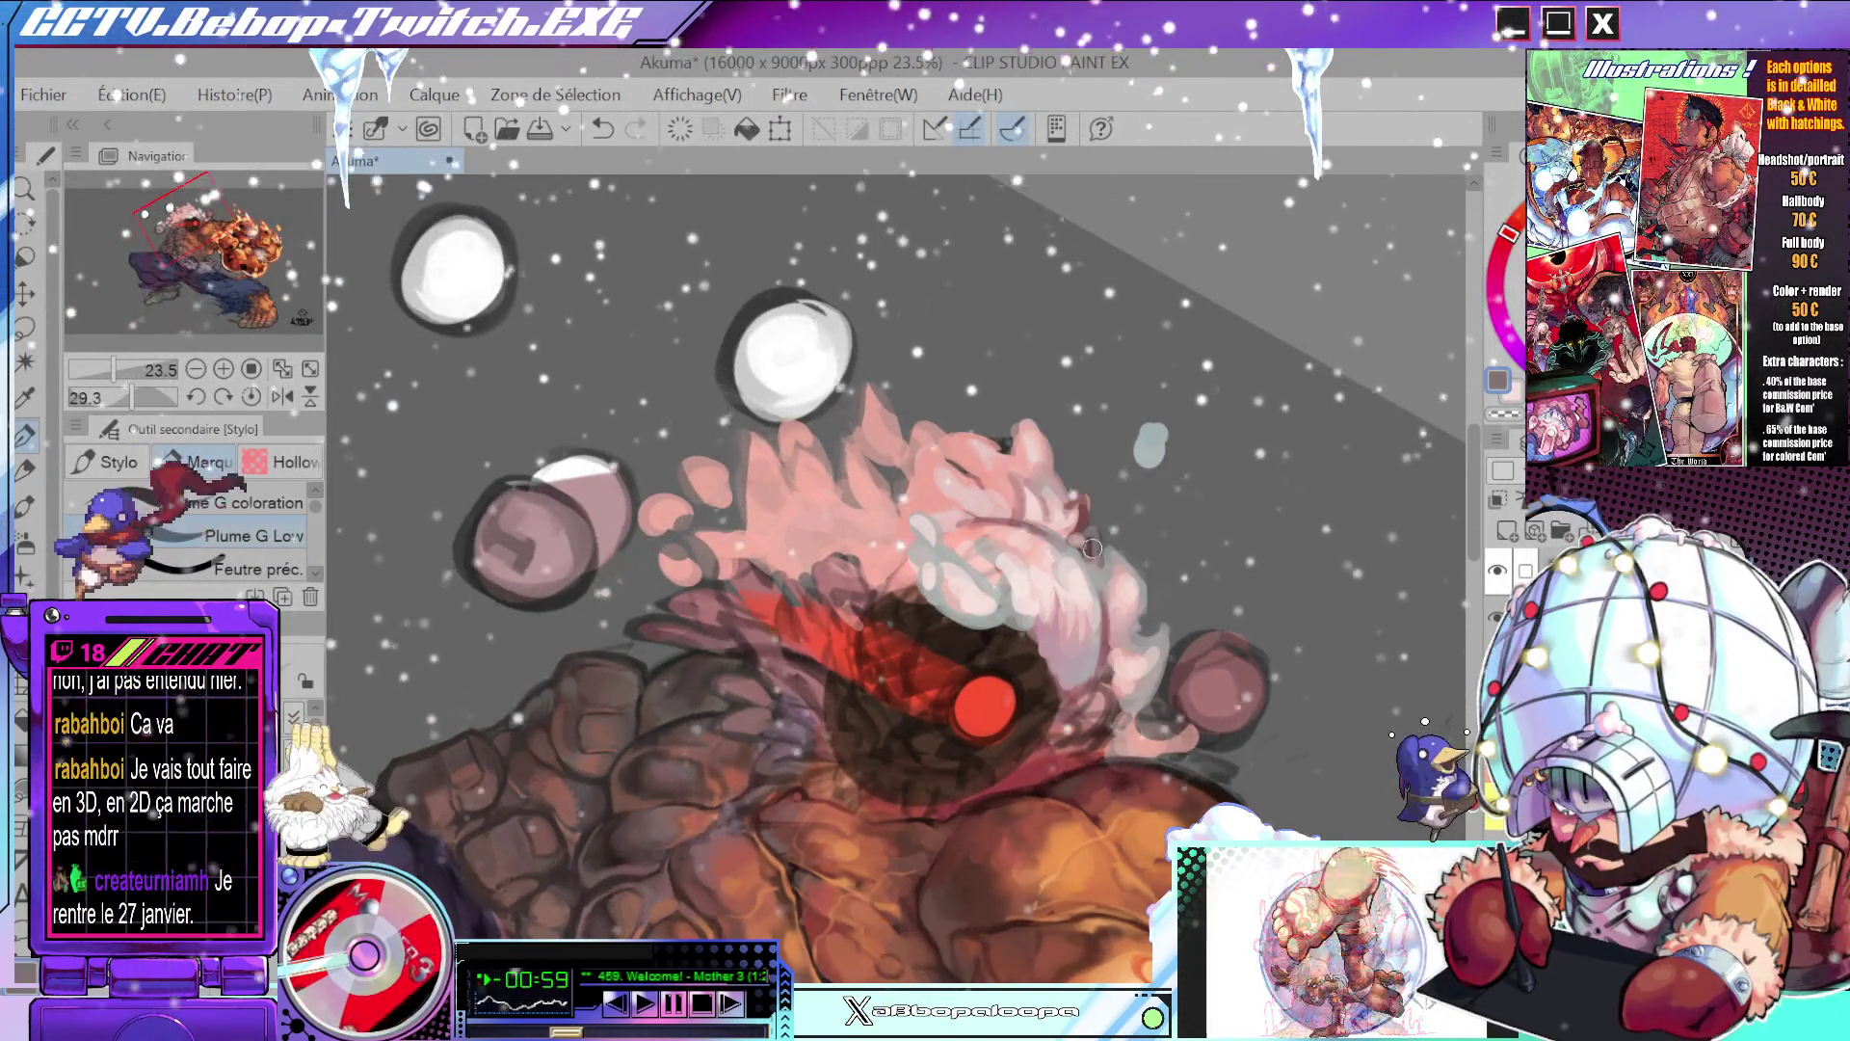
scroll(1117, 549, down, 4)
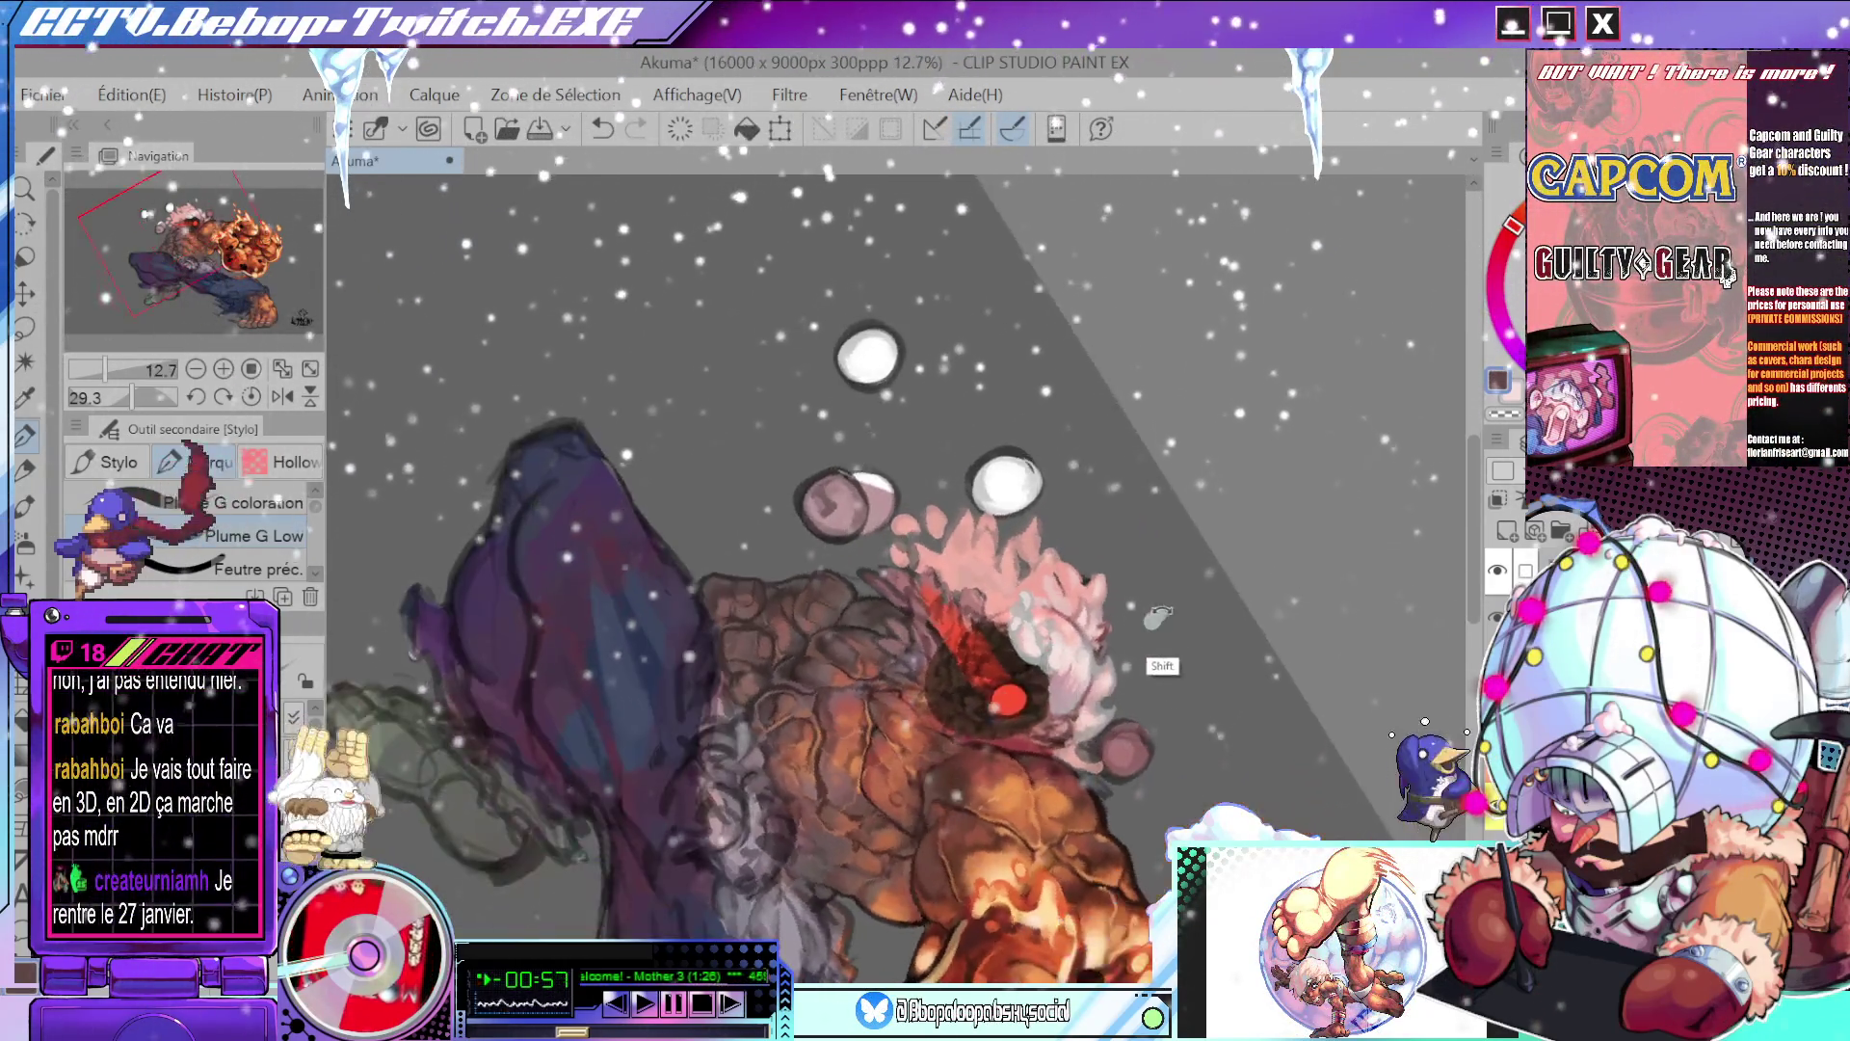
scroll(1167, 510, up, 5)
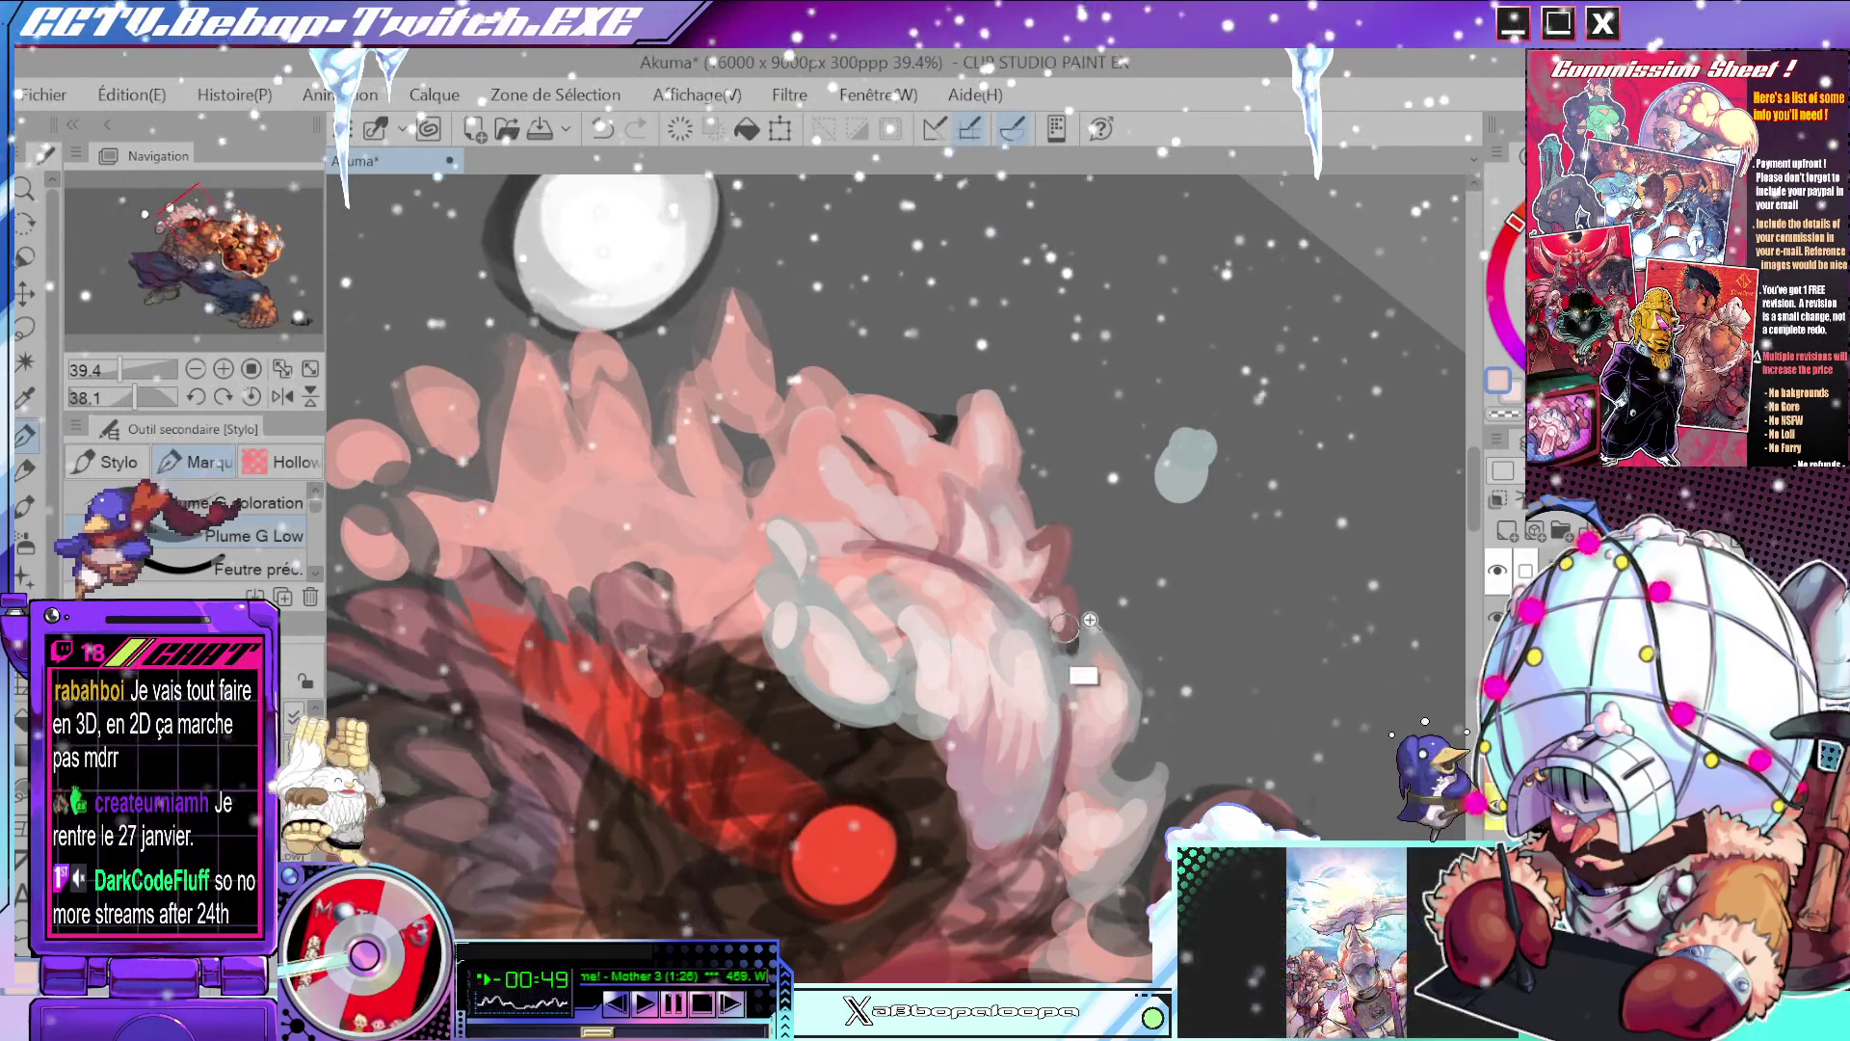
scroll(1088, 568, down, 4)
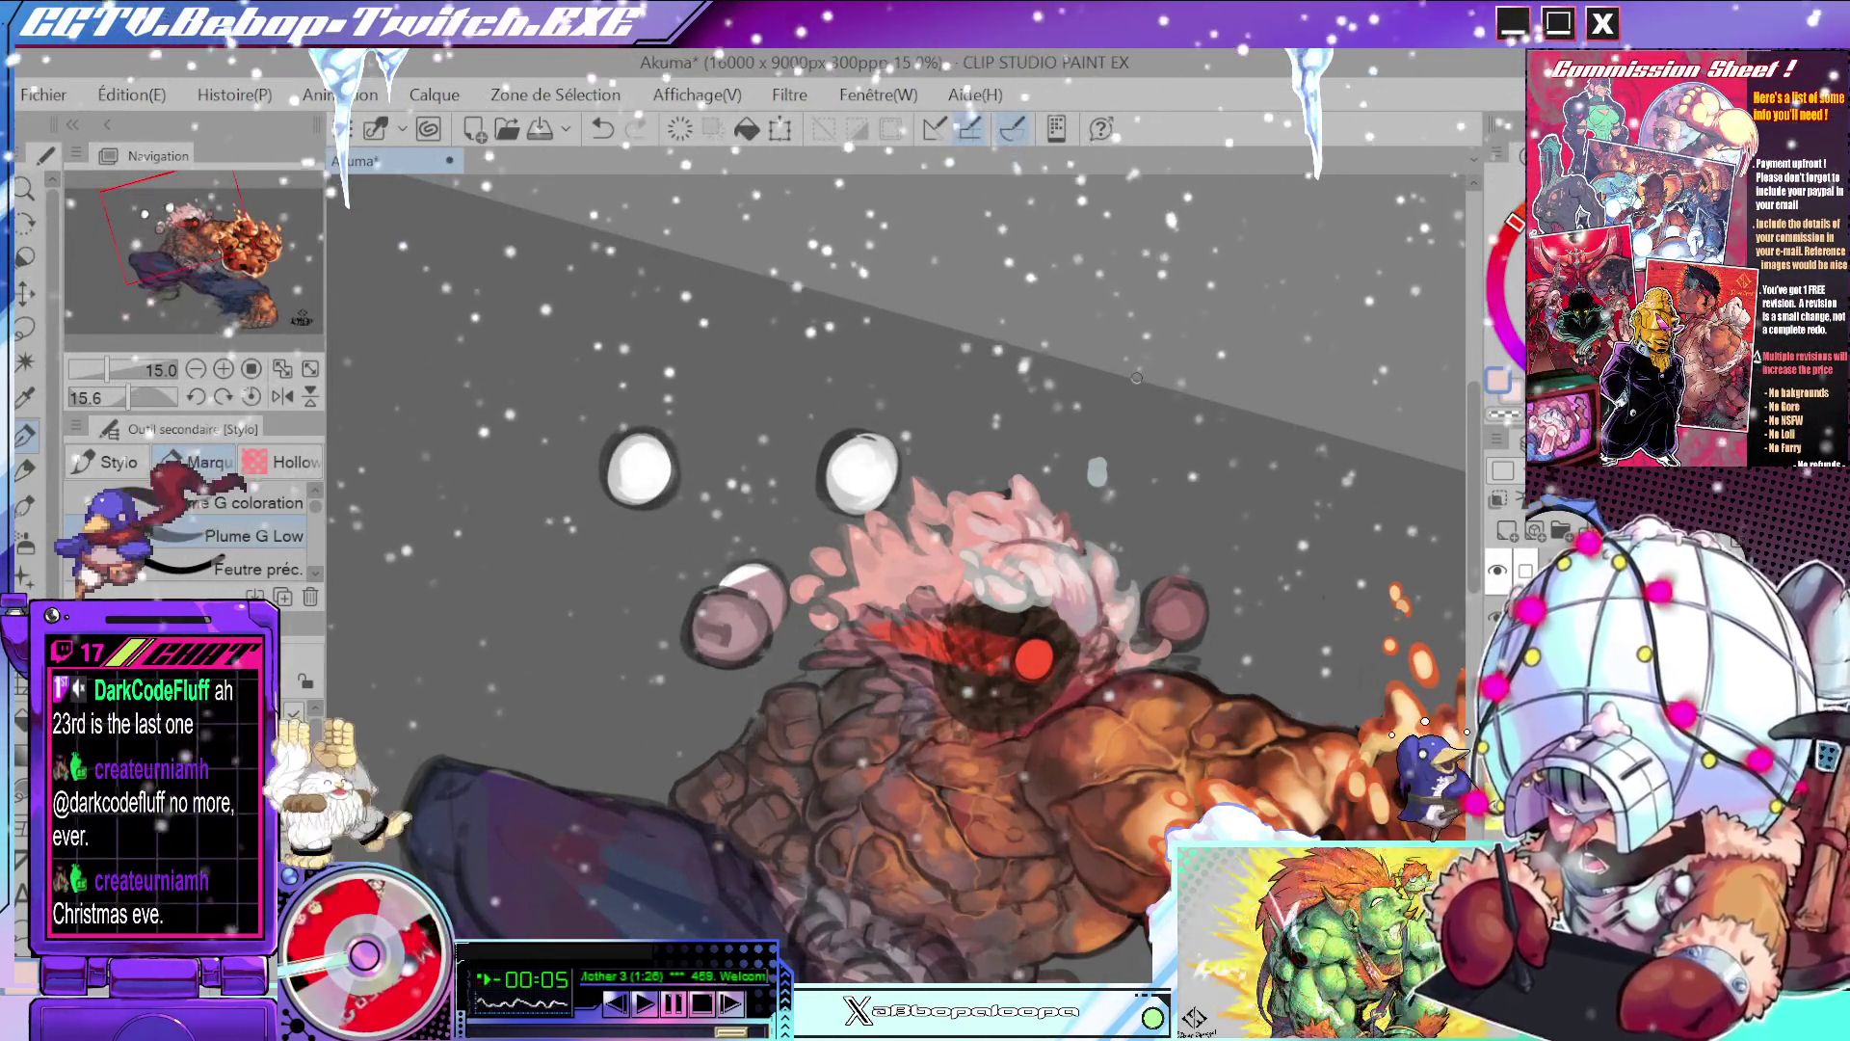
key(shift)
drag(1188, 529, 1012, 623)
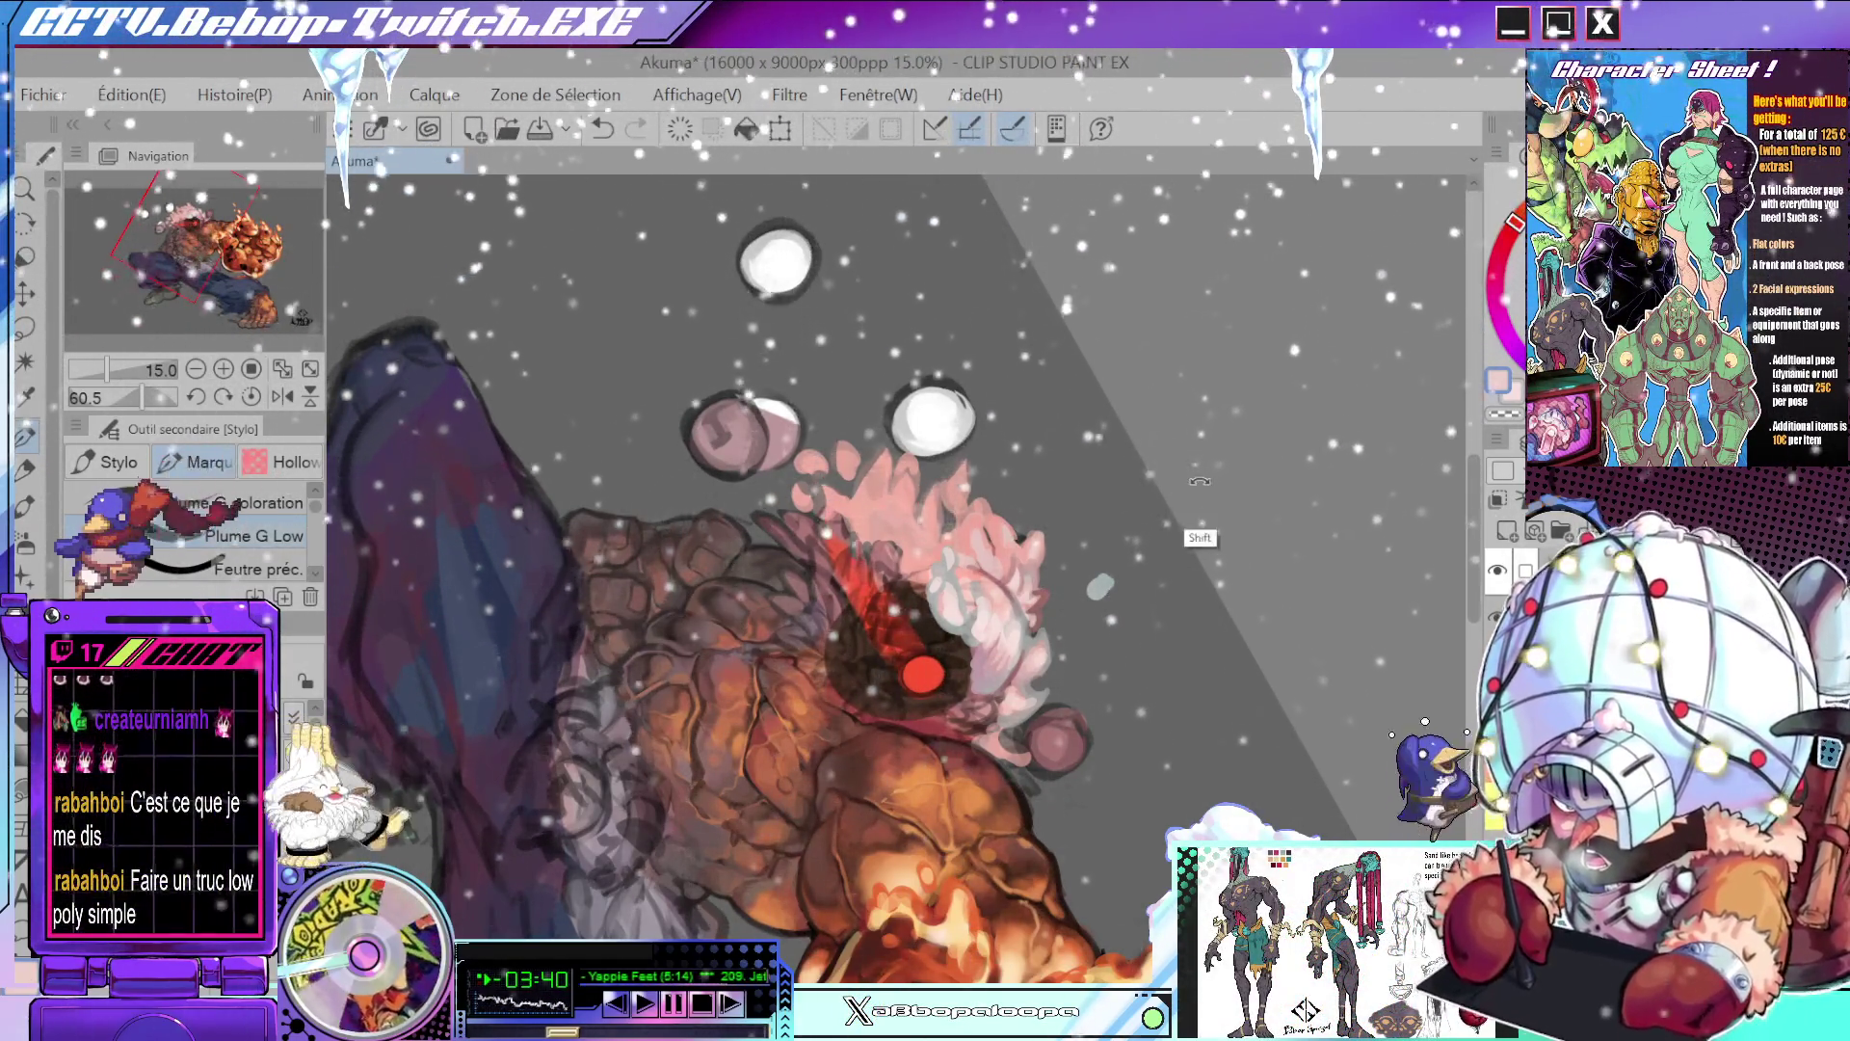
- Sample a salmon pink from the hair and add small pale strokes to its highlights
drag(1199, 481, 894, 570)
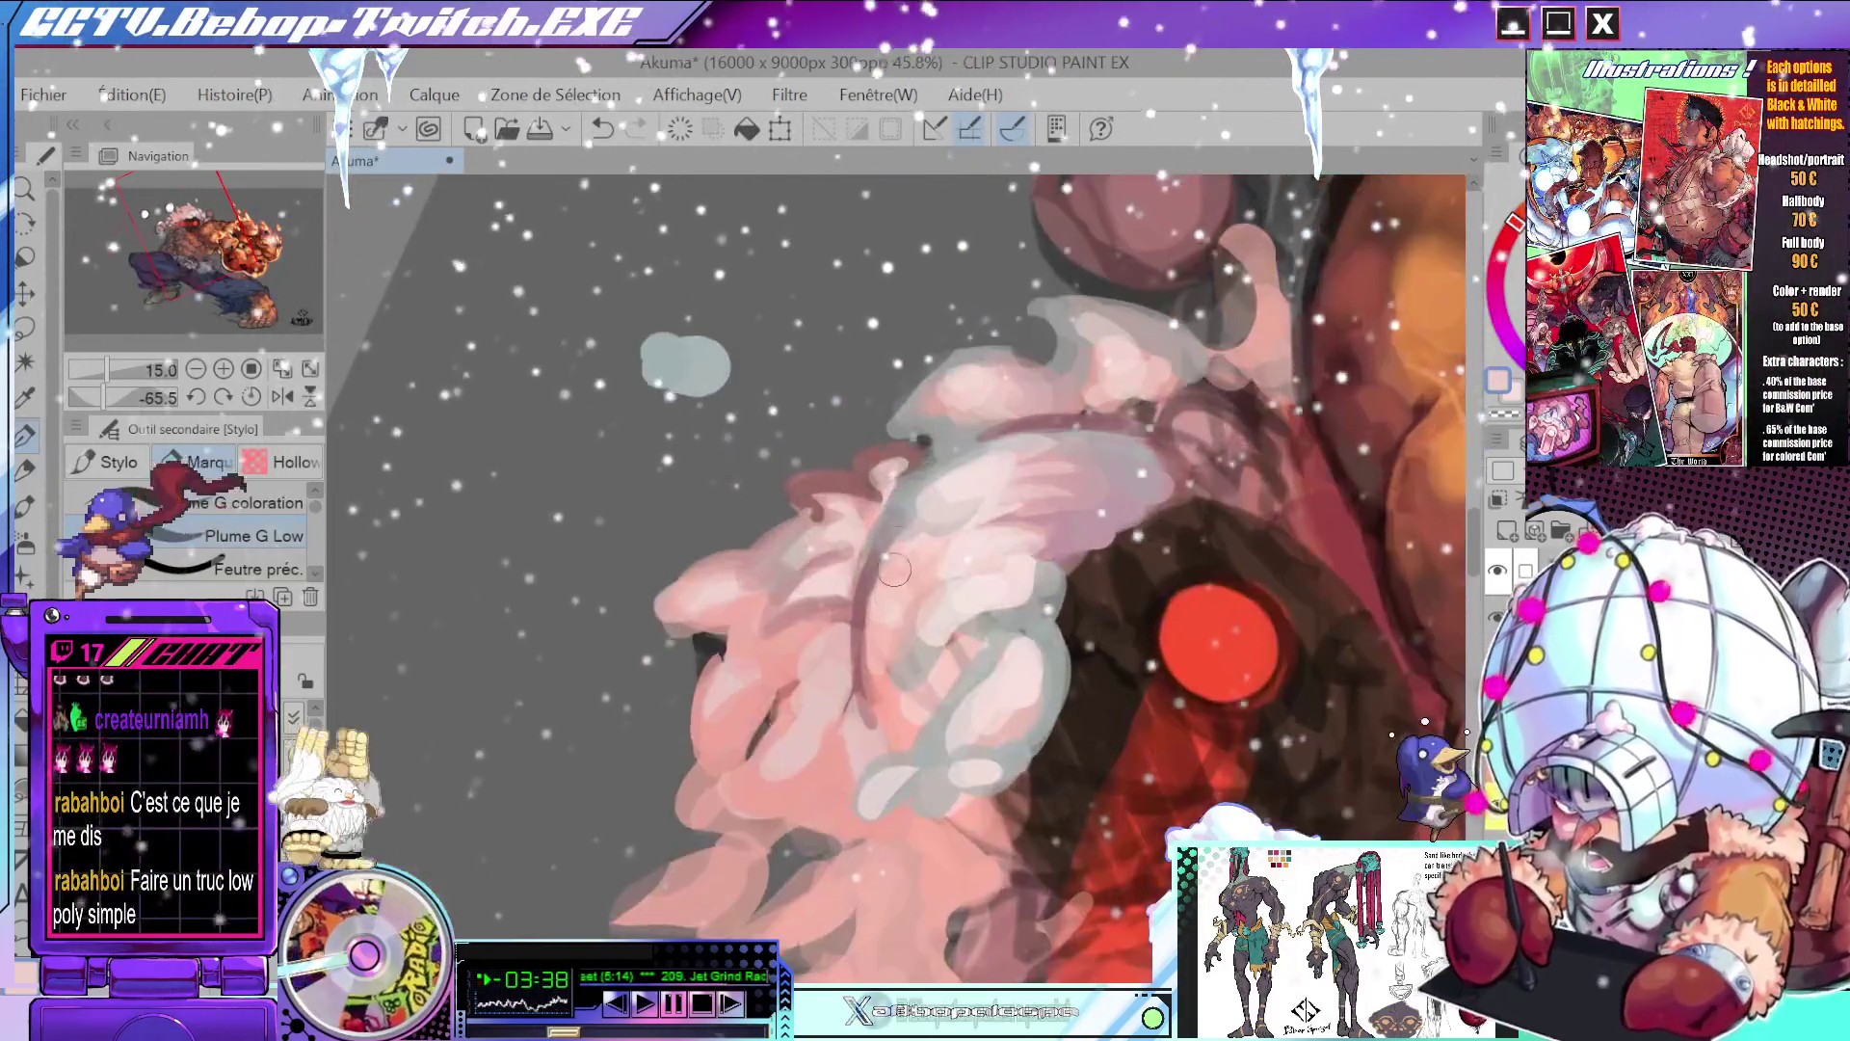
alt+click(889, 640)
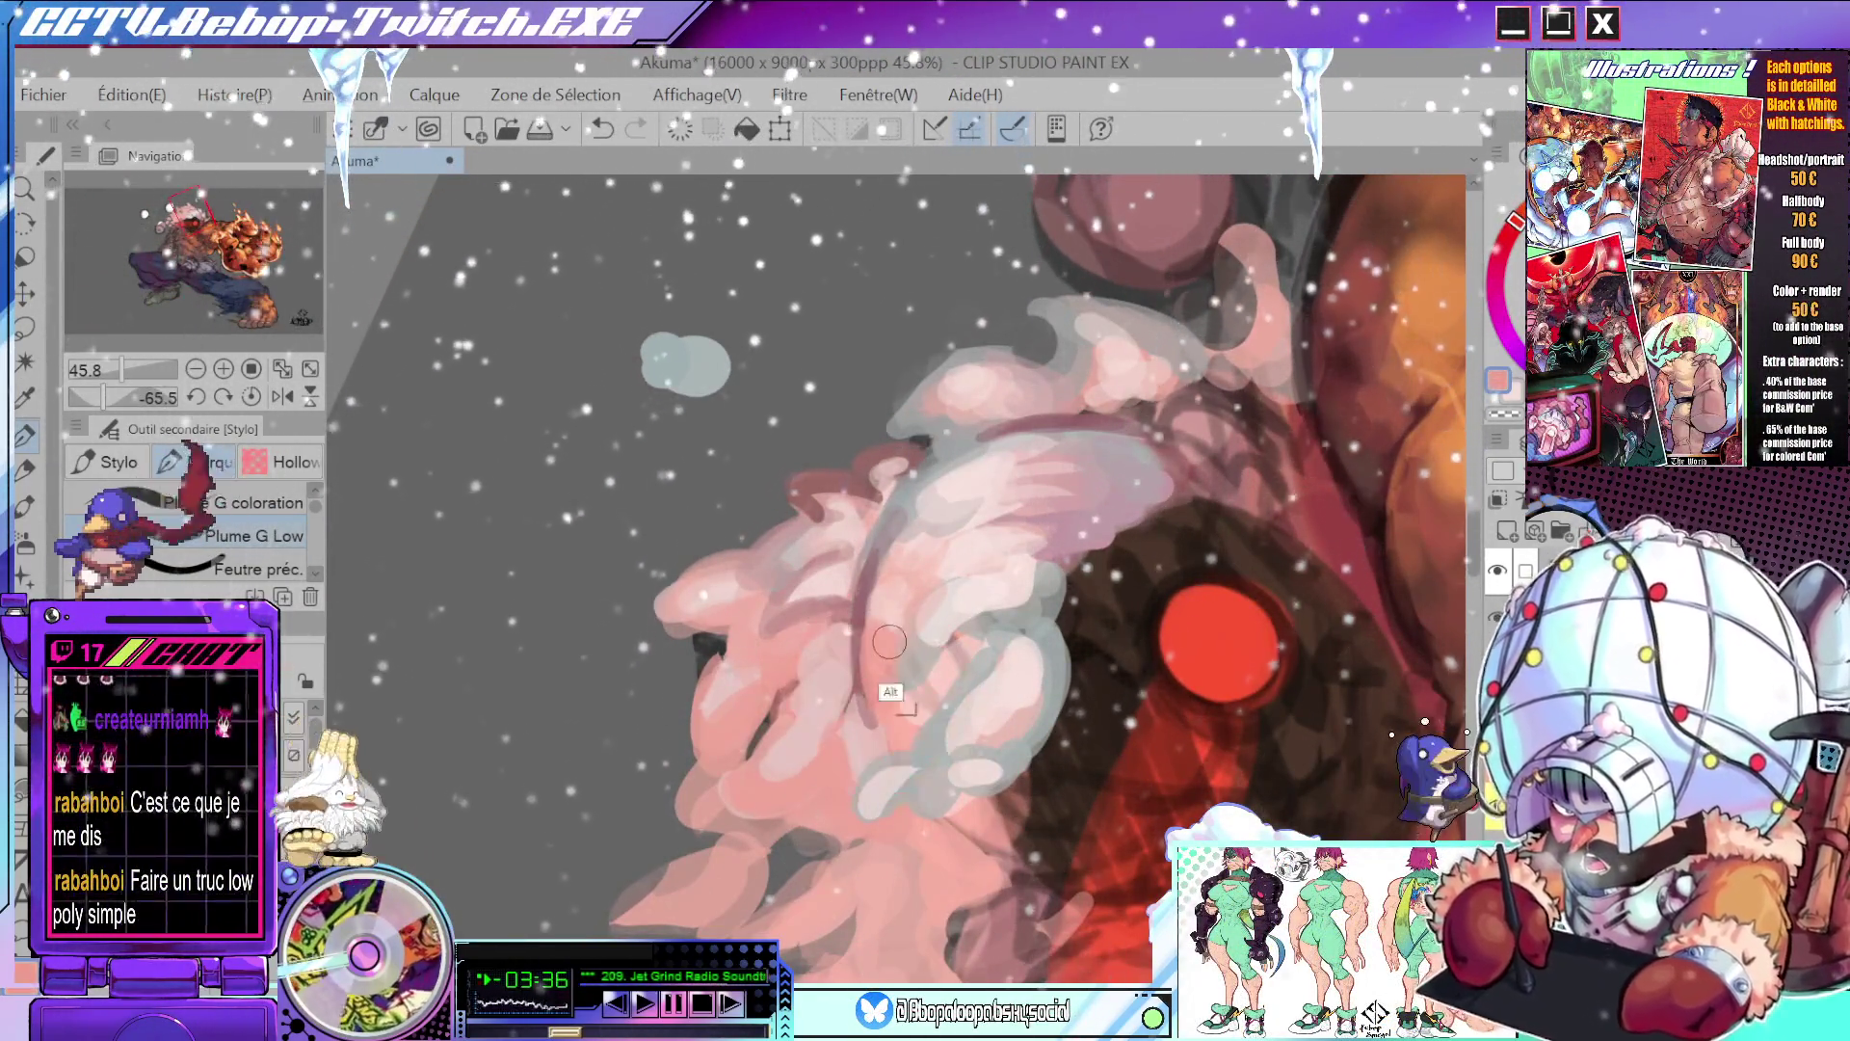
mouse_move(904, 613)
mouse_down()
mouse_move(920, 564)
mouse_move(1049, 499)
mouse_up()
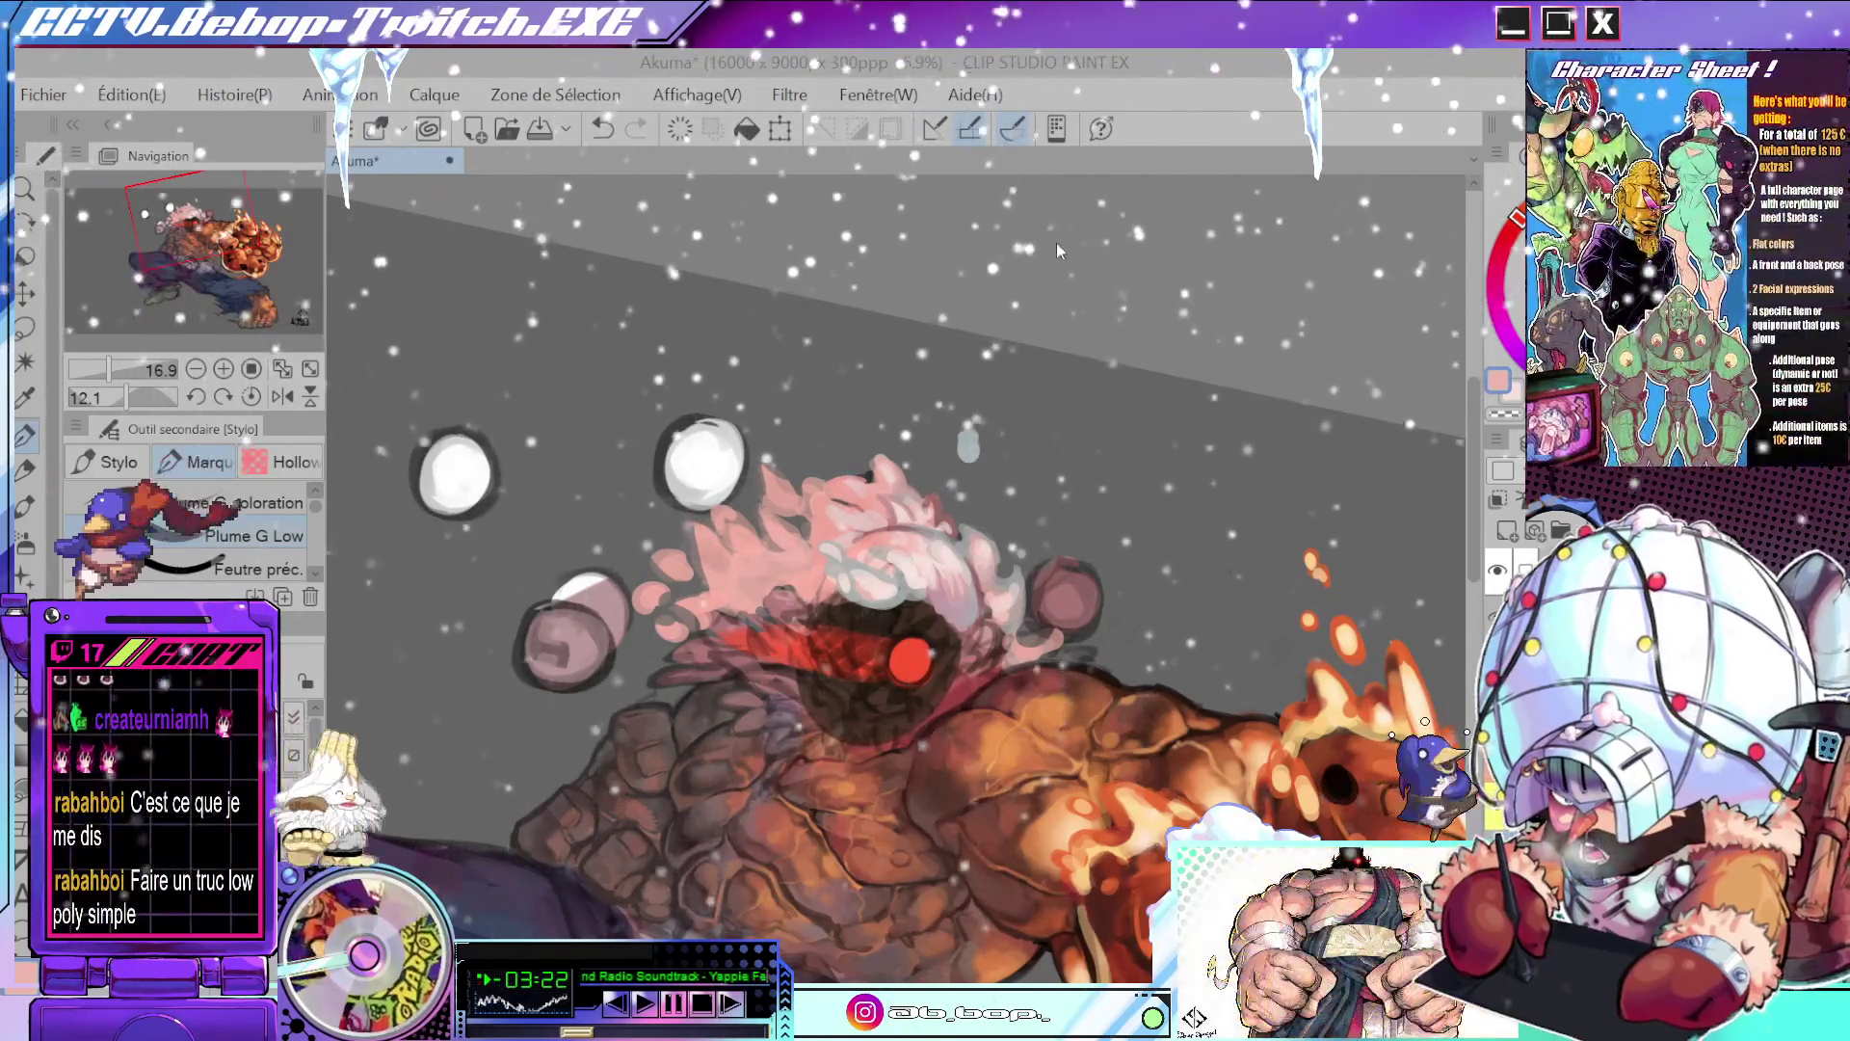
drag(1056, 243, 1487, 268)
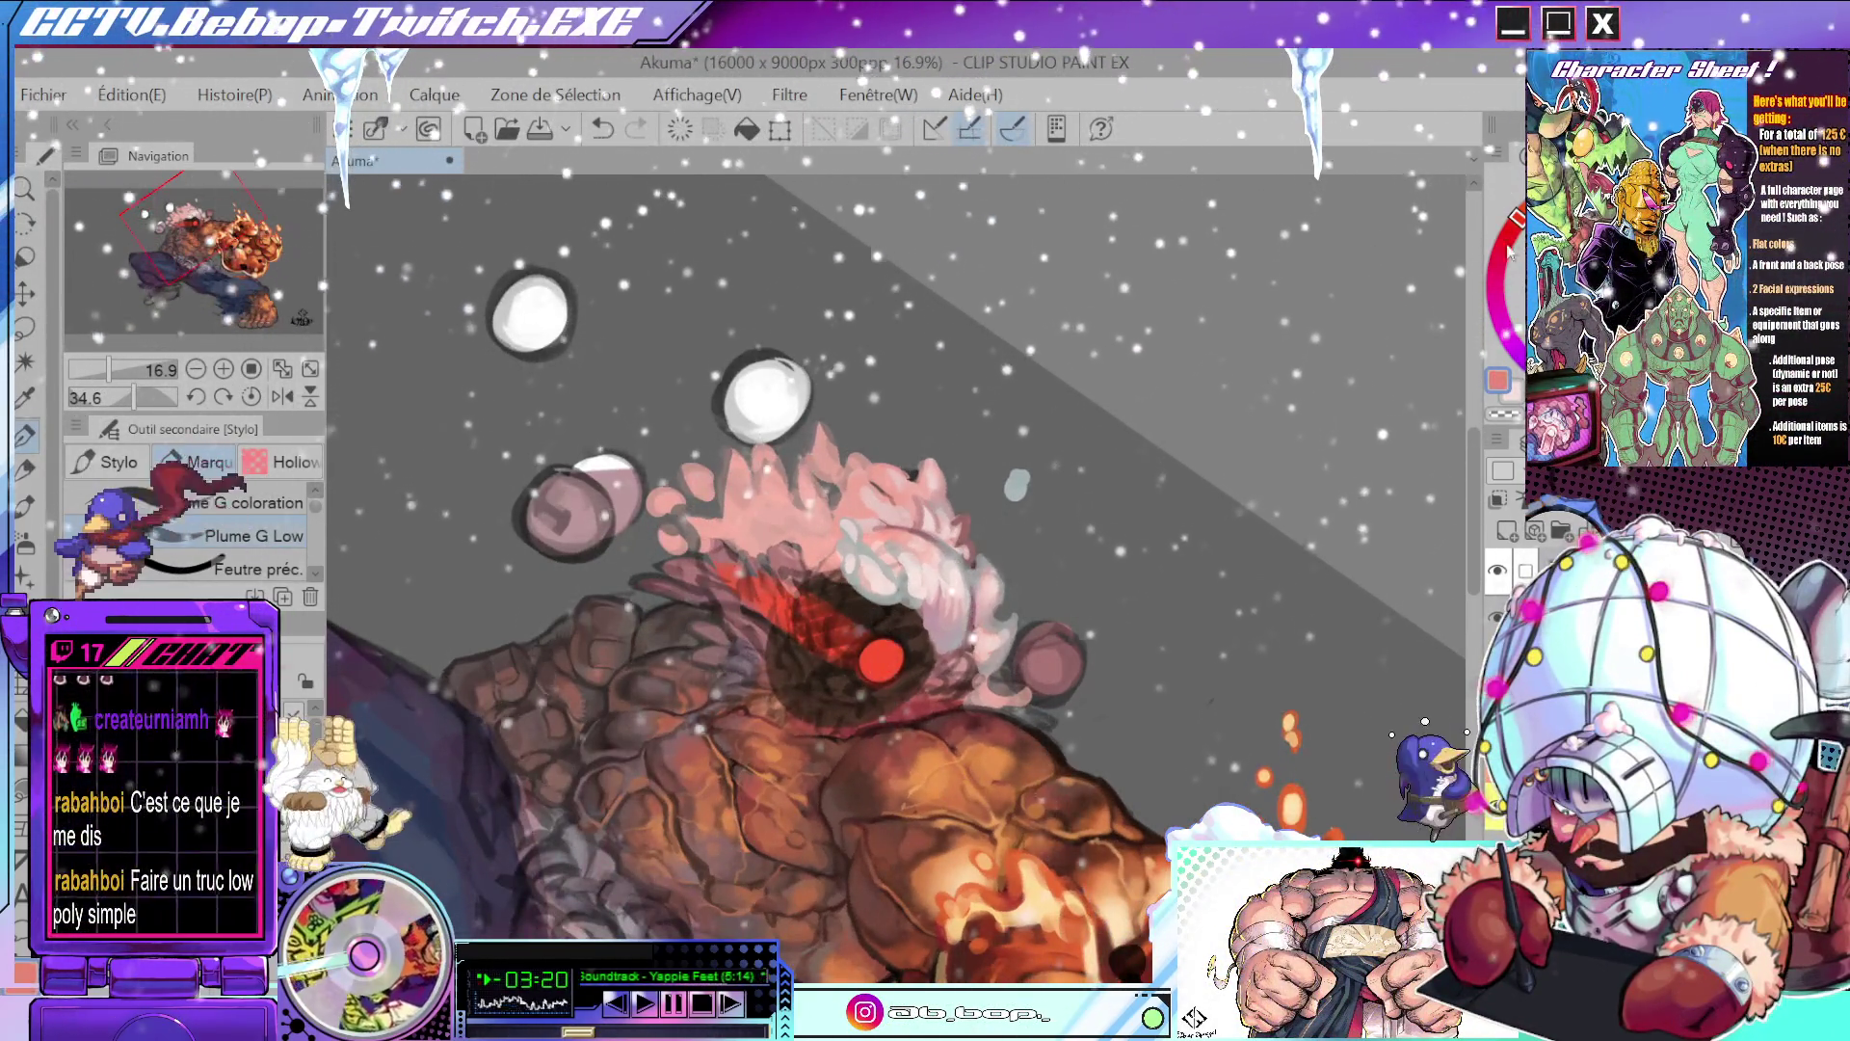
drag(896, 583, 910, 535)
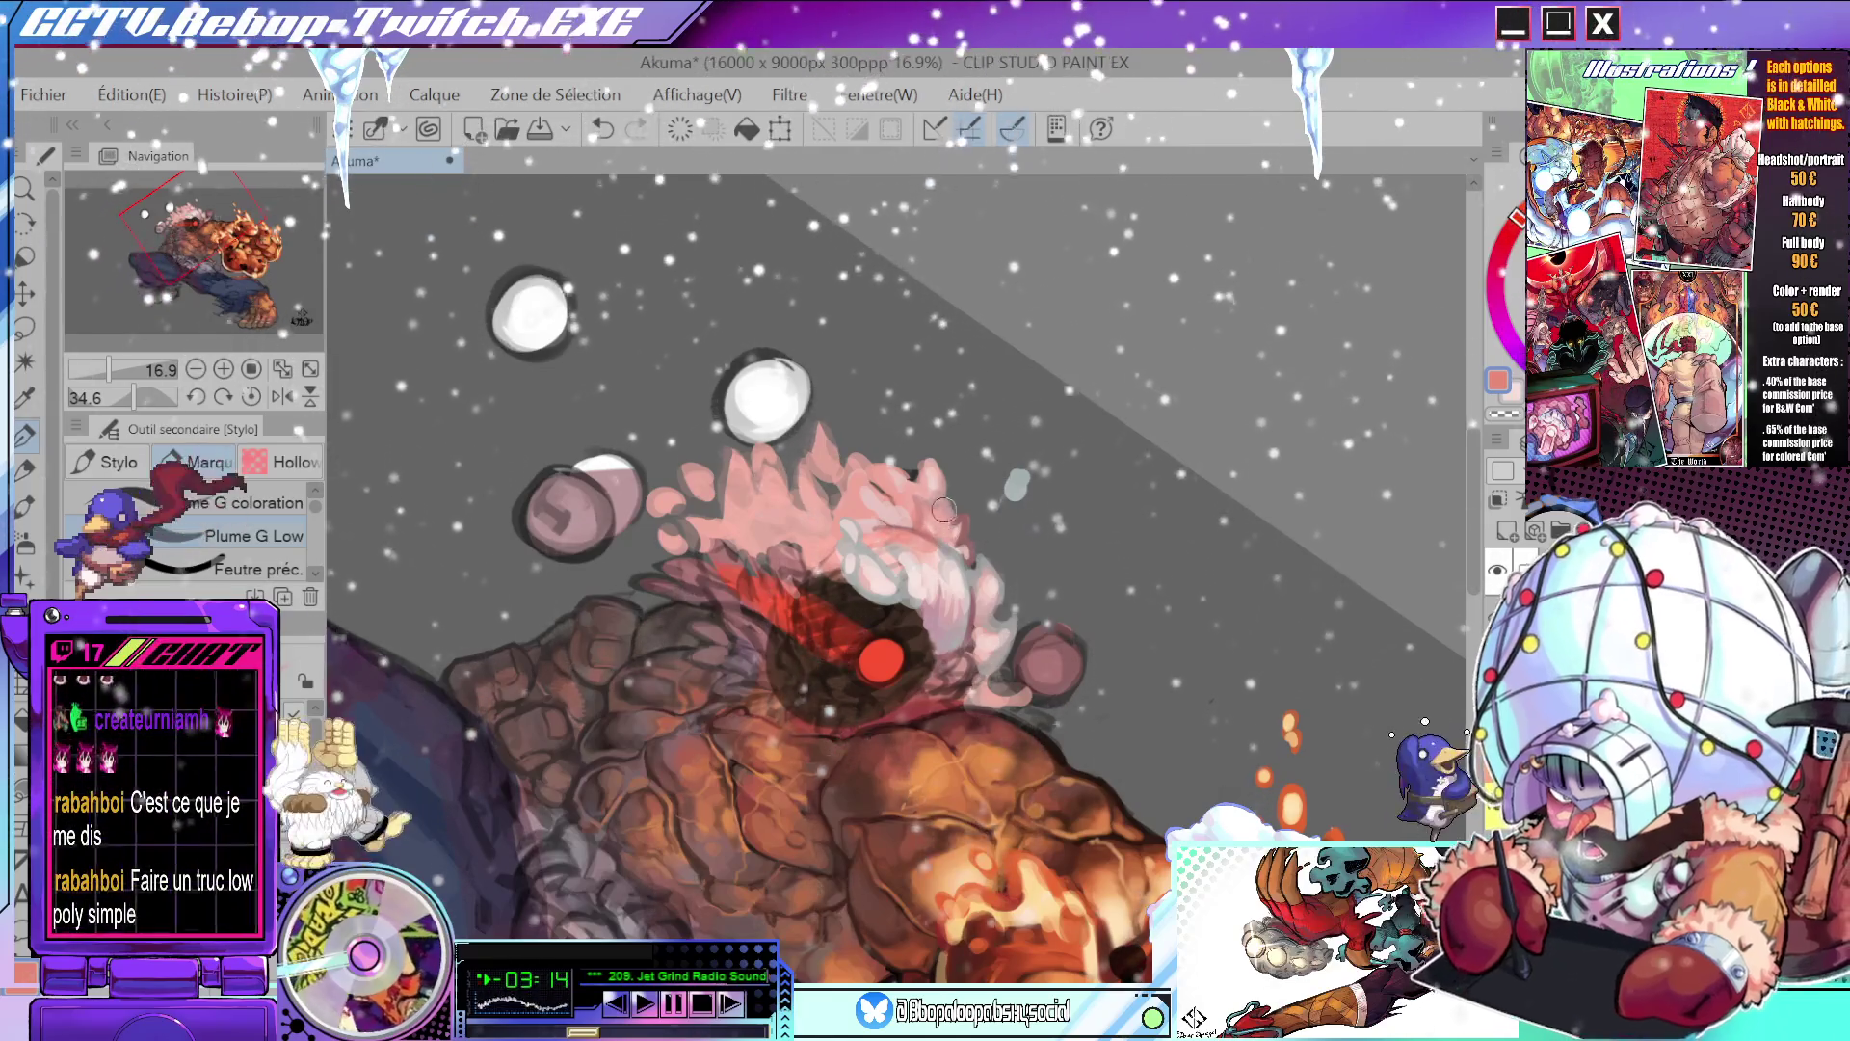
scroll(981, 568, down, 3)
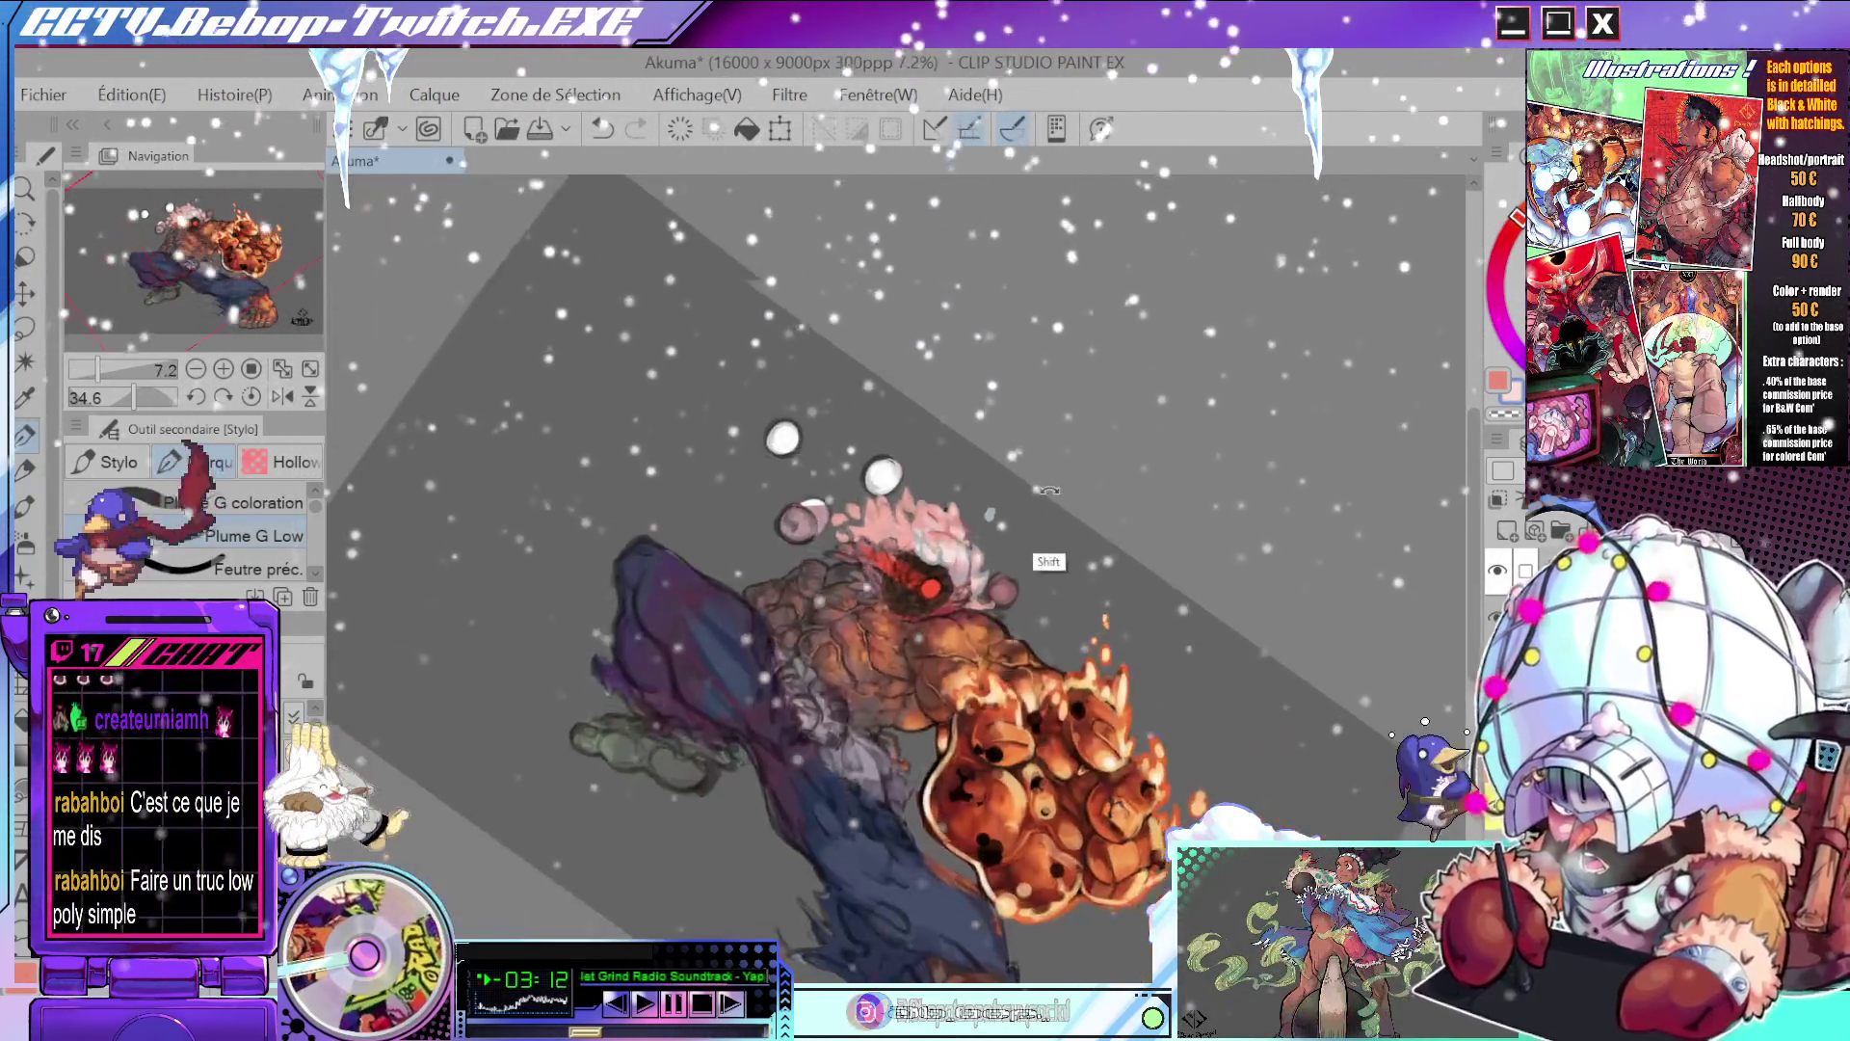
scroll(981, 568, up, 4)
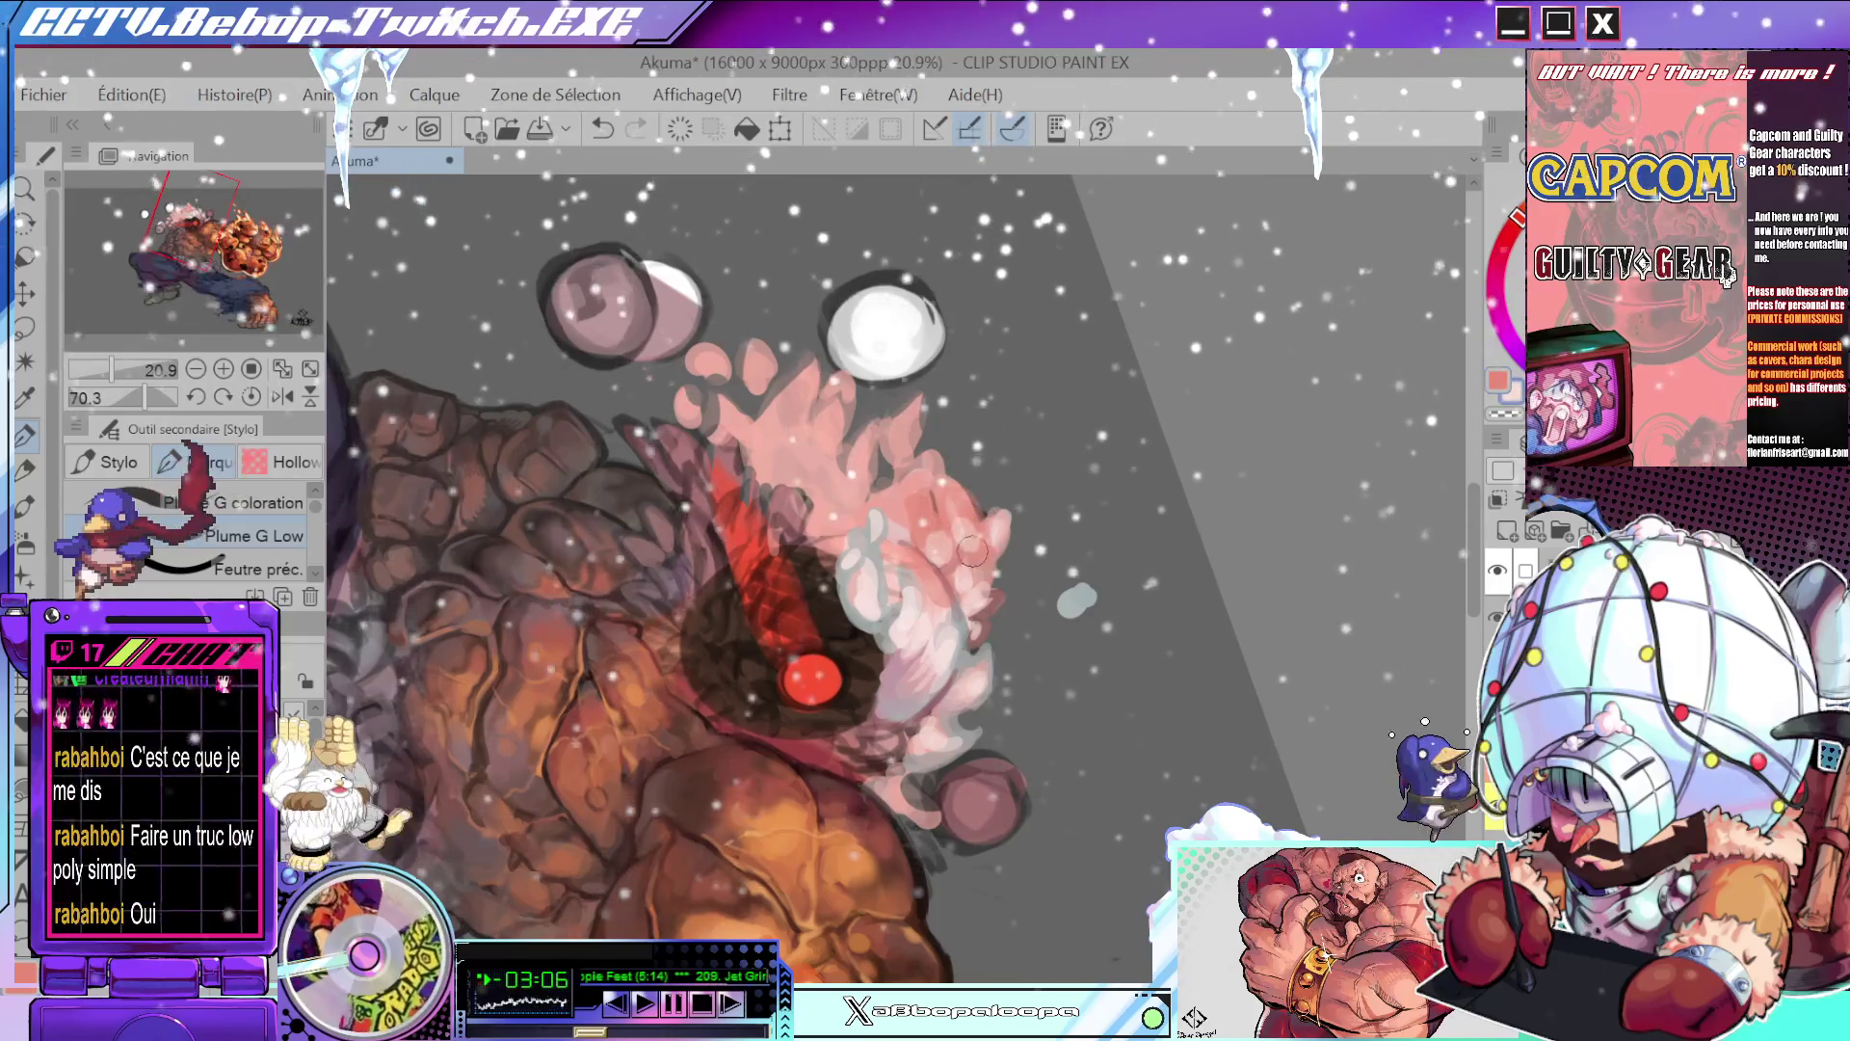
drag(981, 568, 1004, 470)
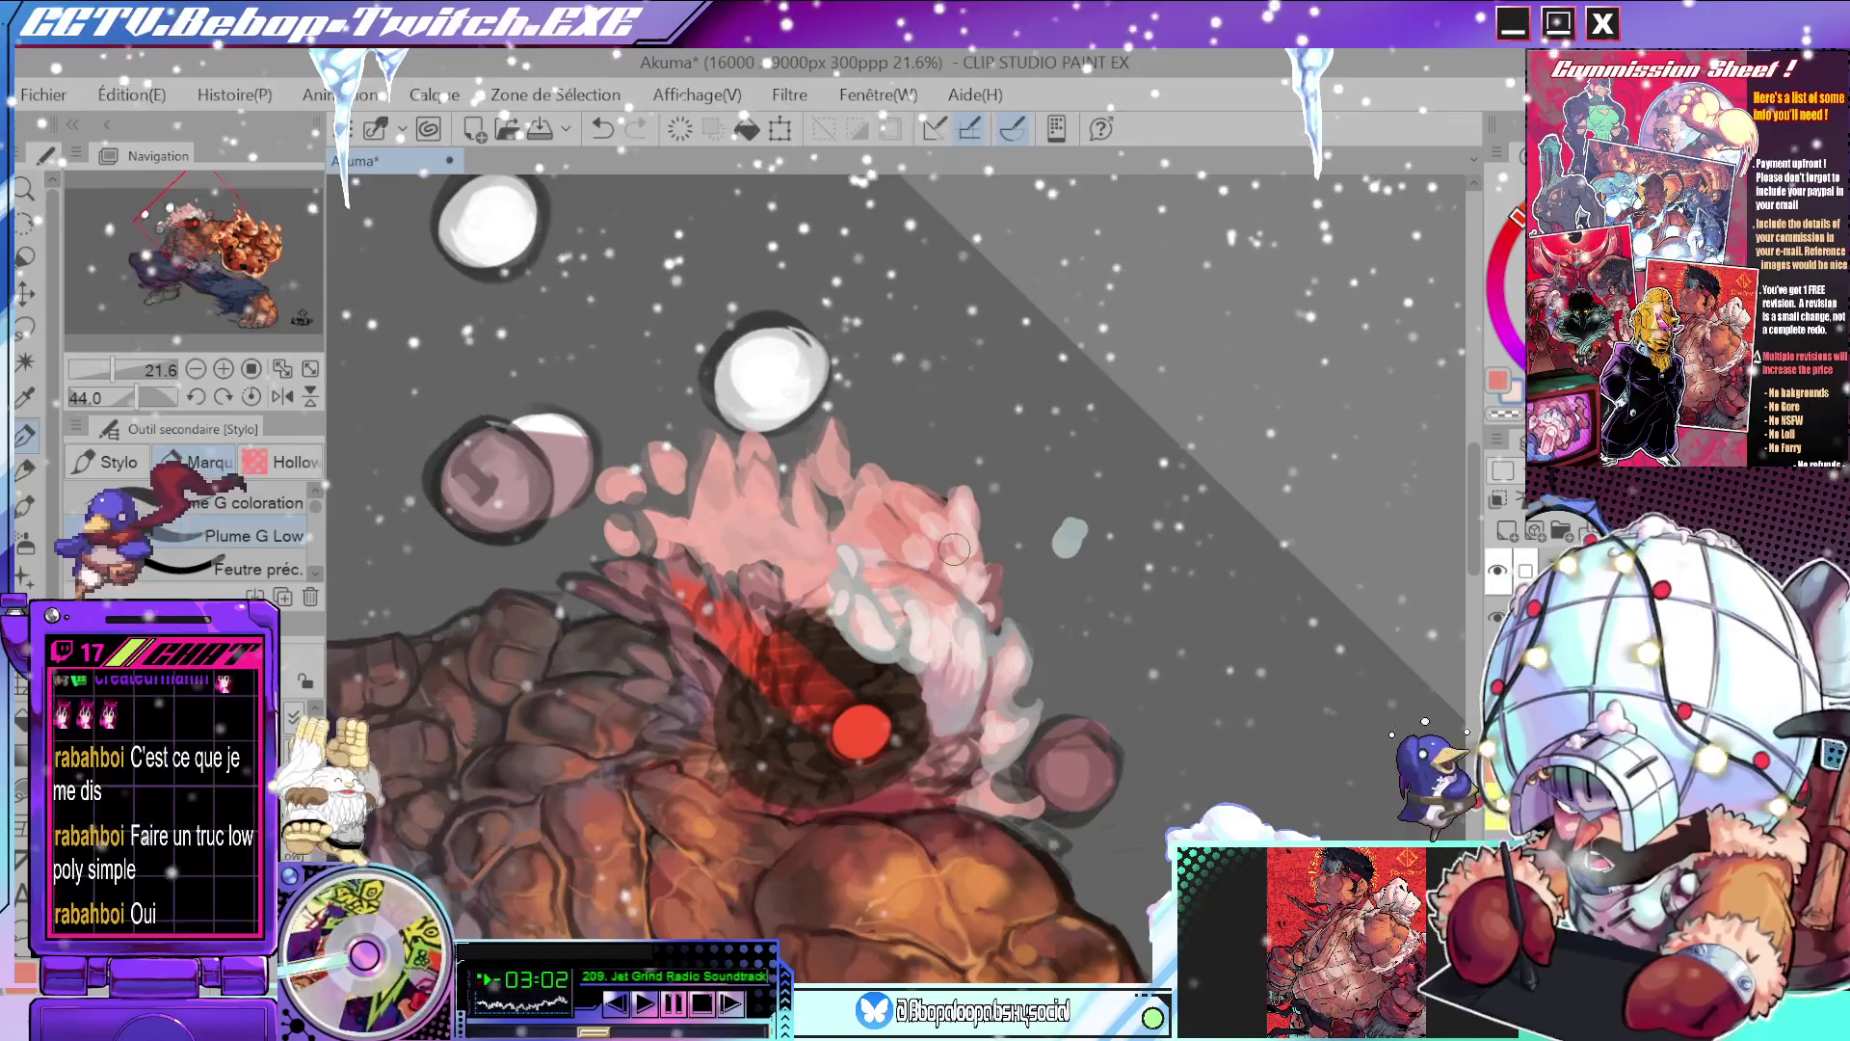
drag(944, 477, 1010, 424)
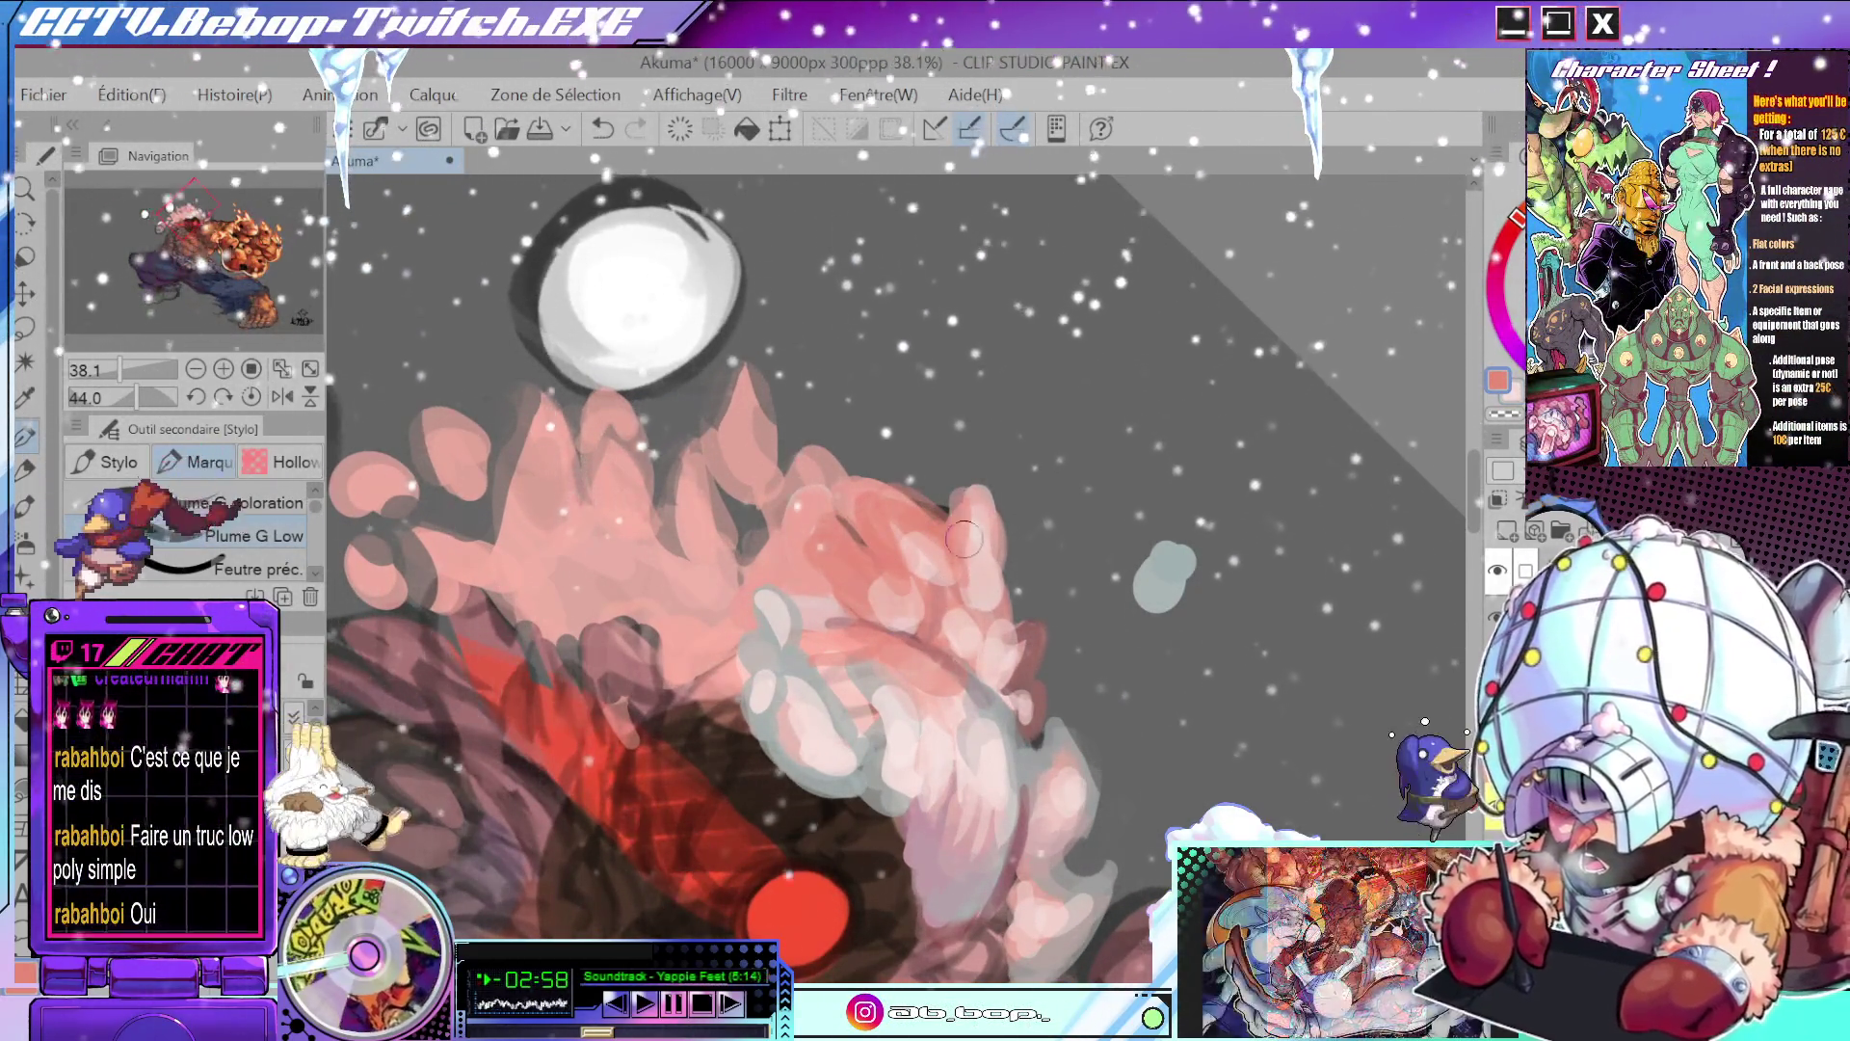
scroll(925, 525, down, 5)
scroll(1012, 564, up, 4)
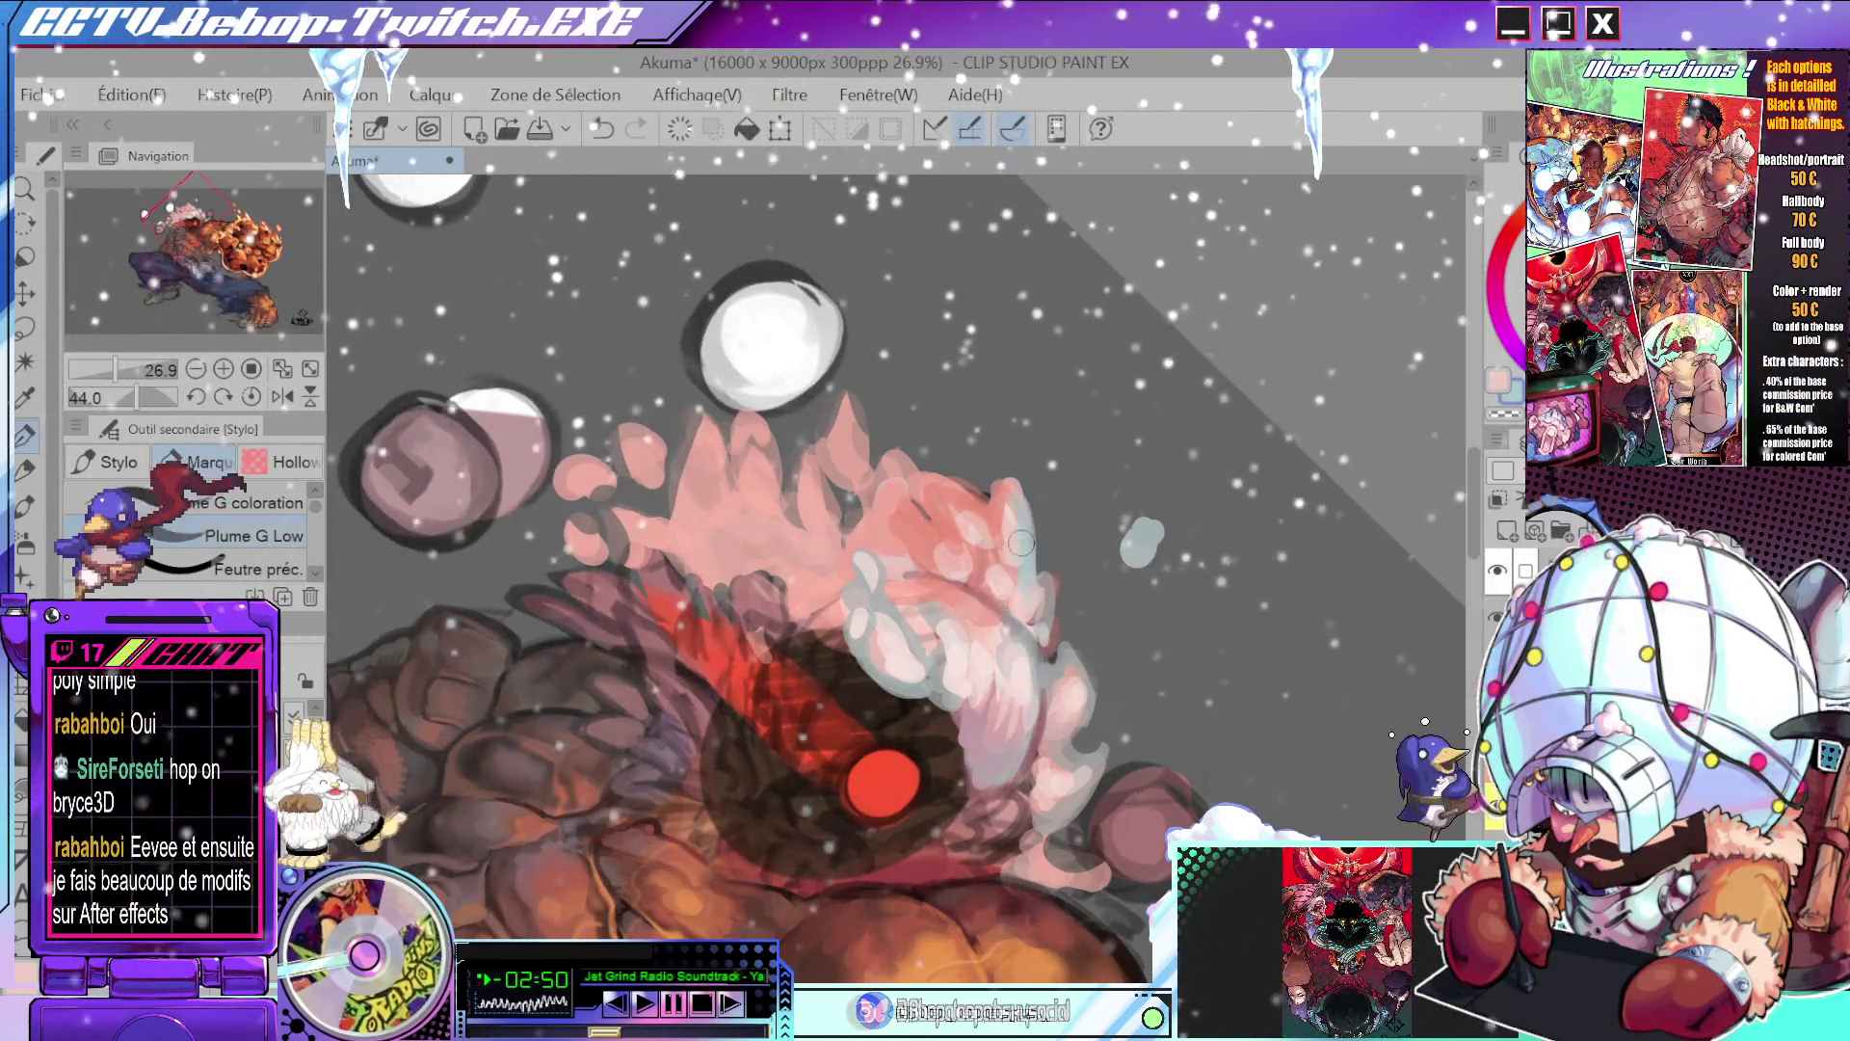
scroll(1019, 535, down, 4)
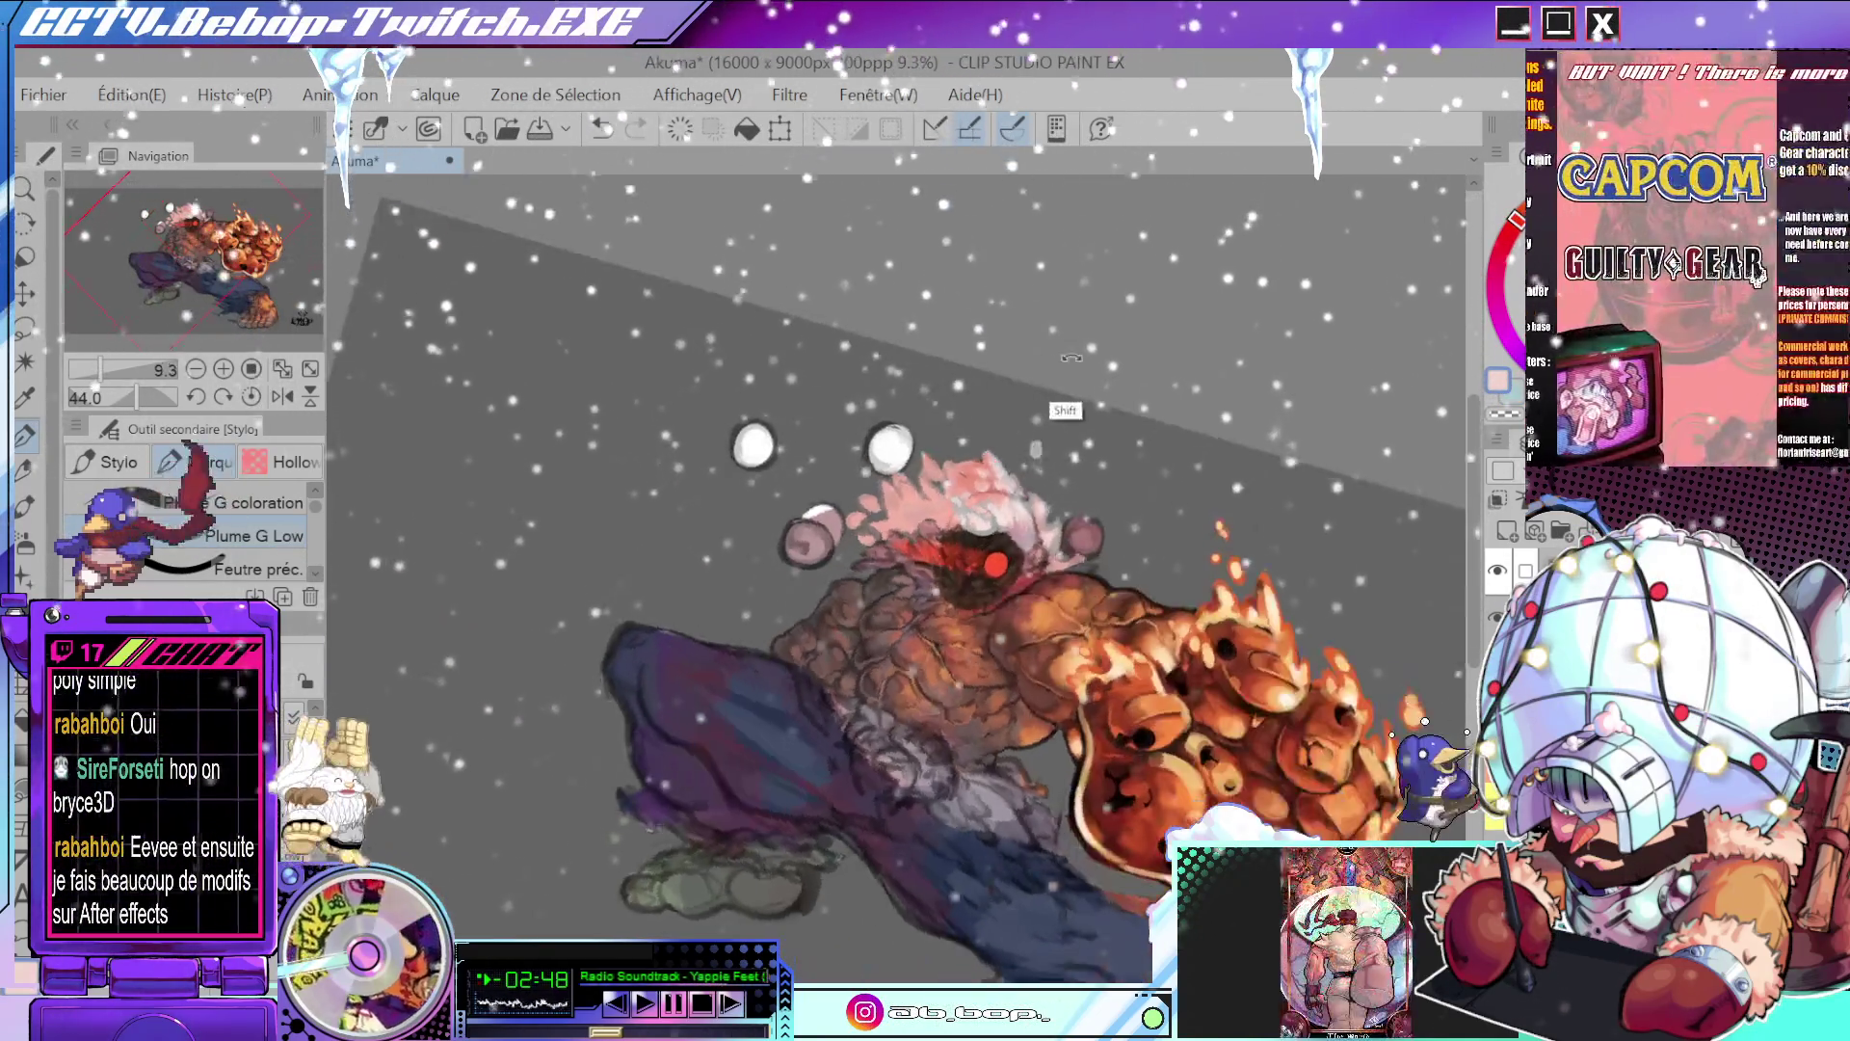
drag(1018, 535, 951, 376)
scroll(954, 380, up, 2)
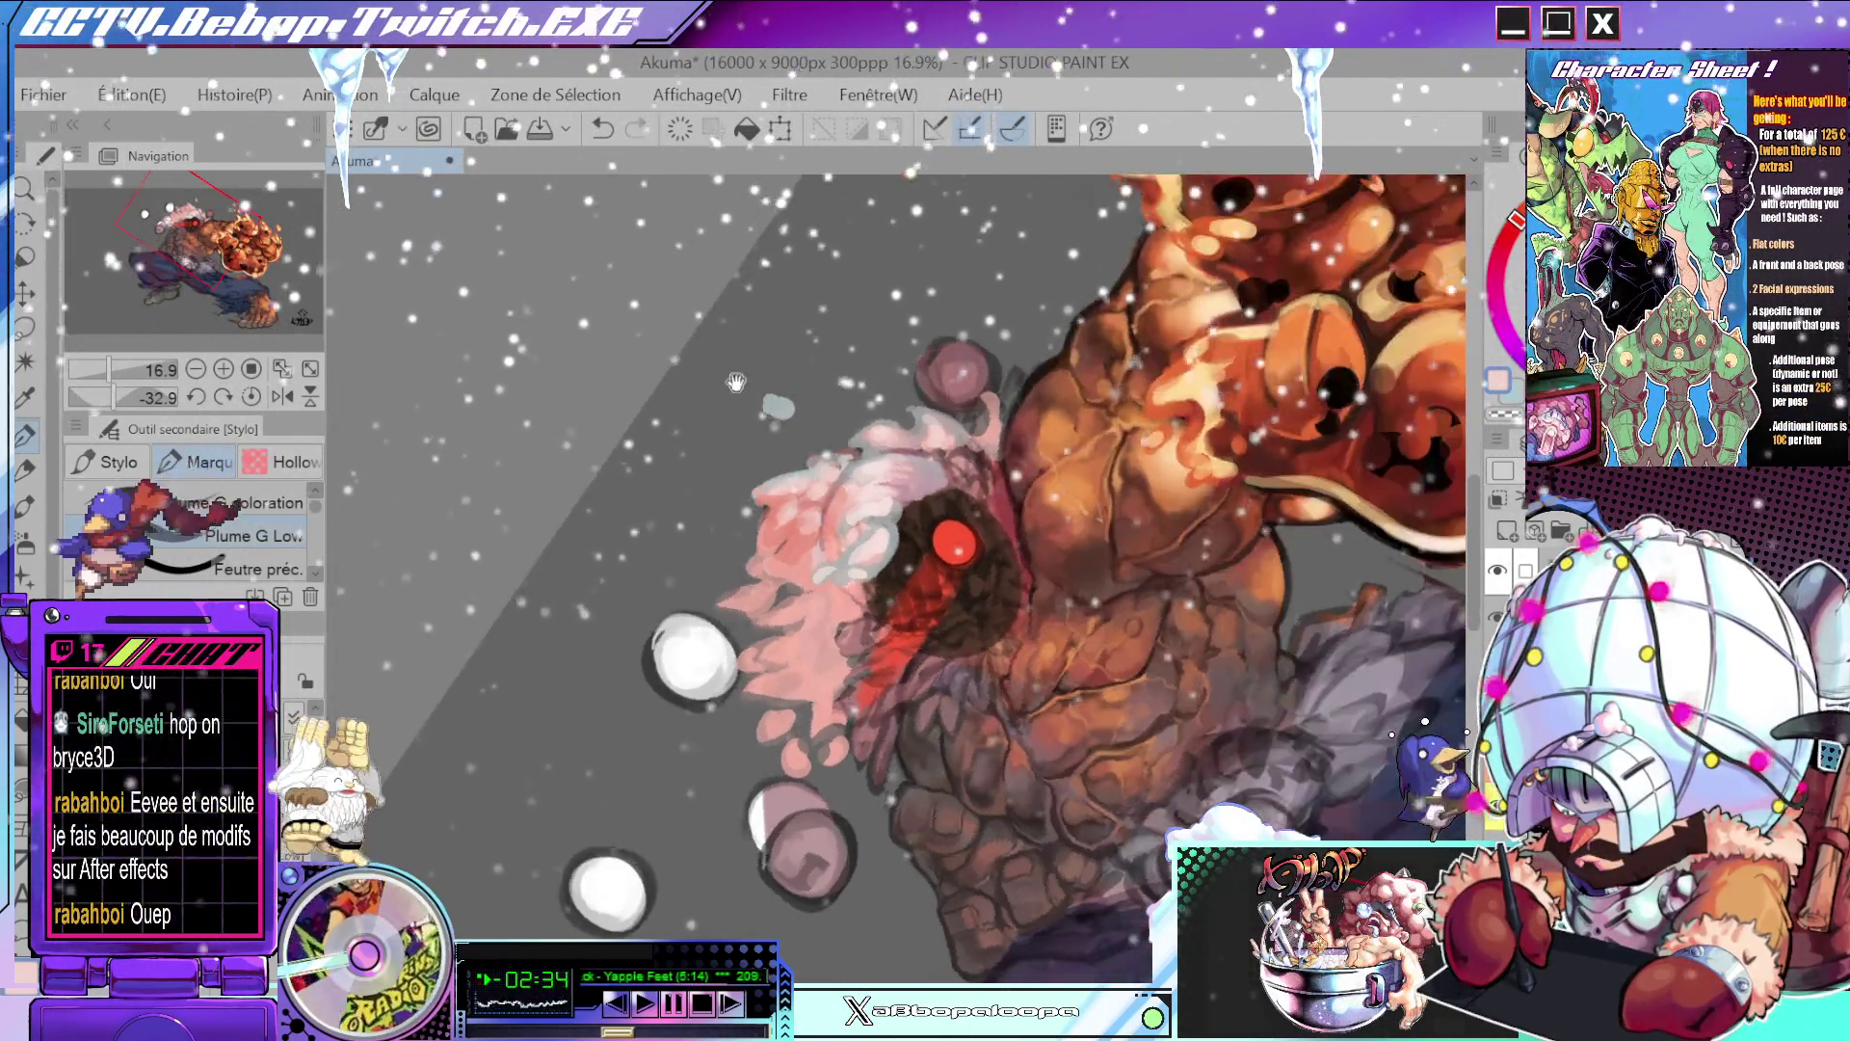
scroll(814, 386, up, 5)
mouse_move(814, 318)
mouse_down()
mouse_move(795, 381)
mouse_move(796, 602)
mouse_up()
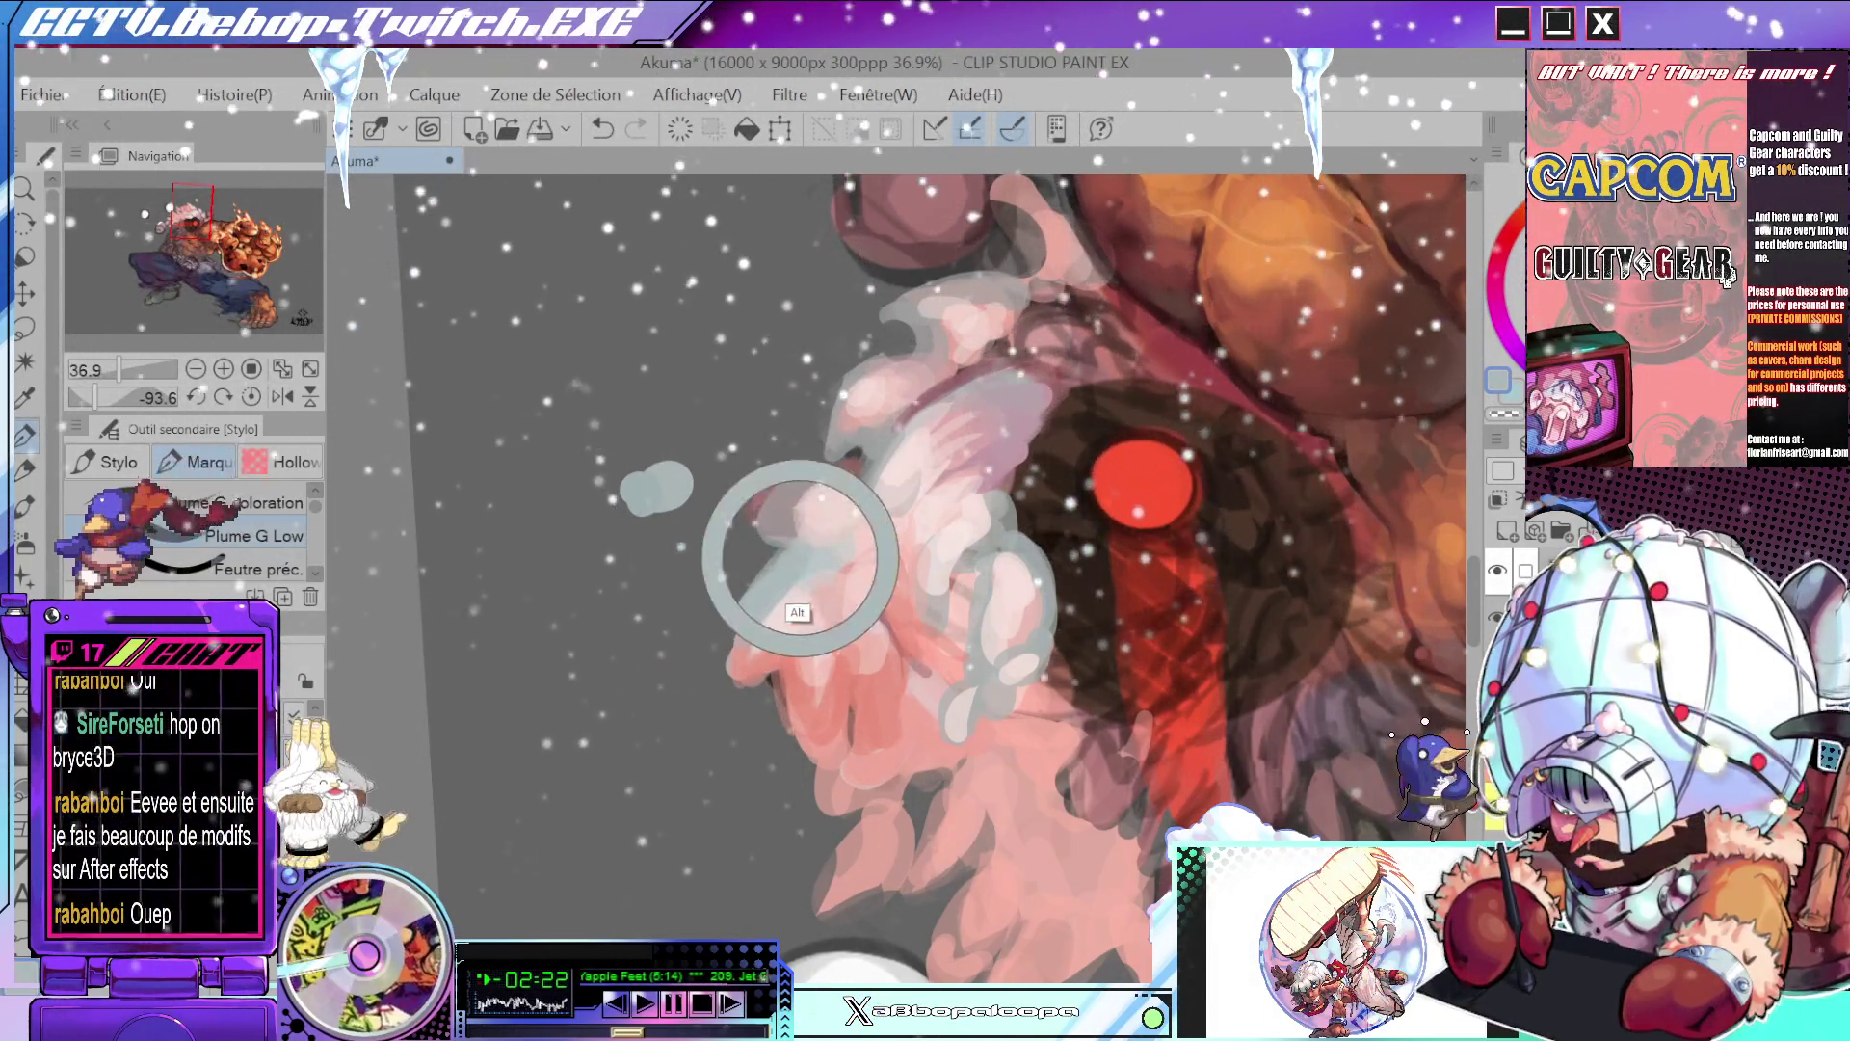
key(h)
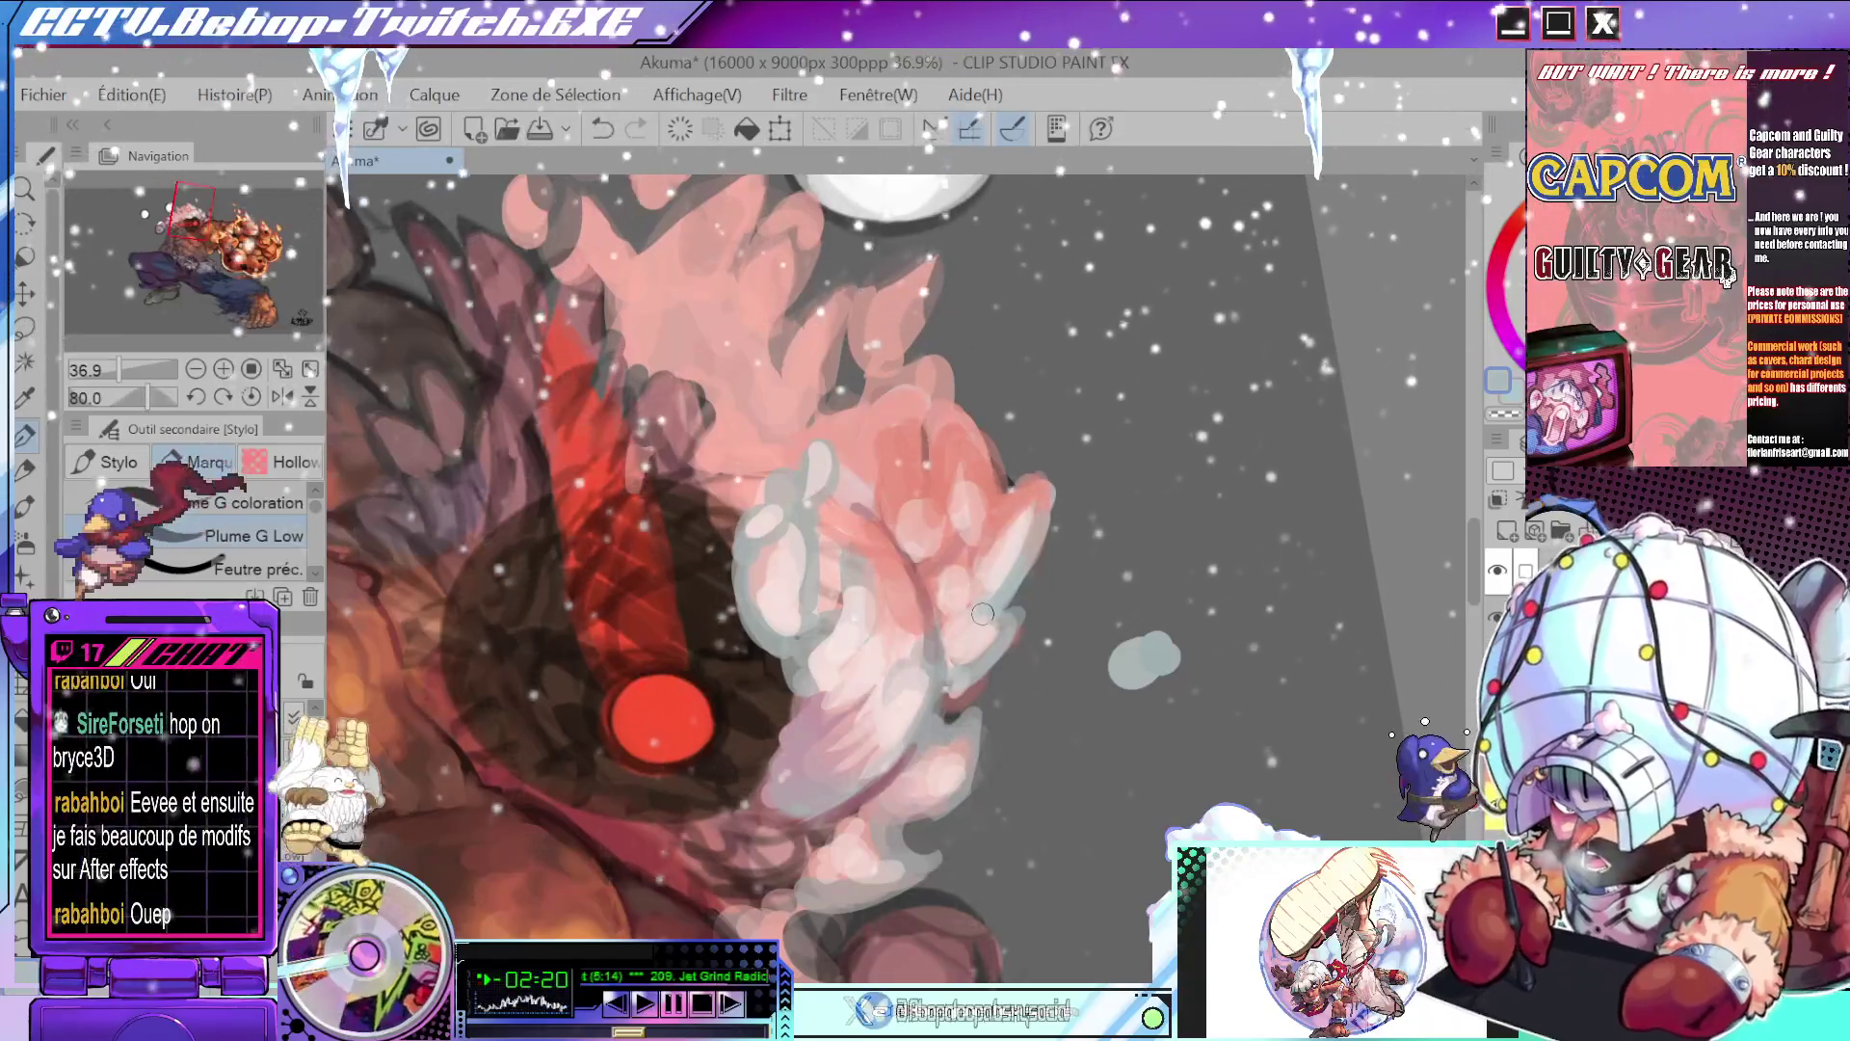
mouse_move(982, 612)
mouse_down()
mouse_move(1020, 610)
mouse_move(961, 636)
mouse_move(923, 424)
mouse_move(940, 532)
mouse_up()
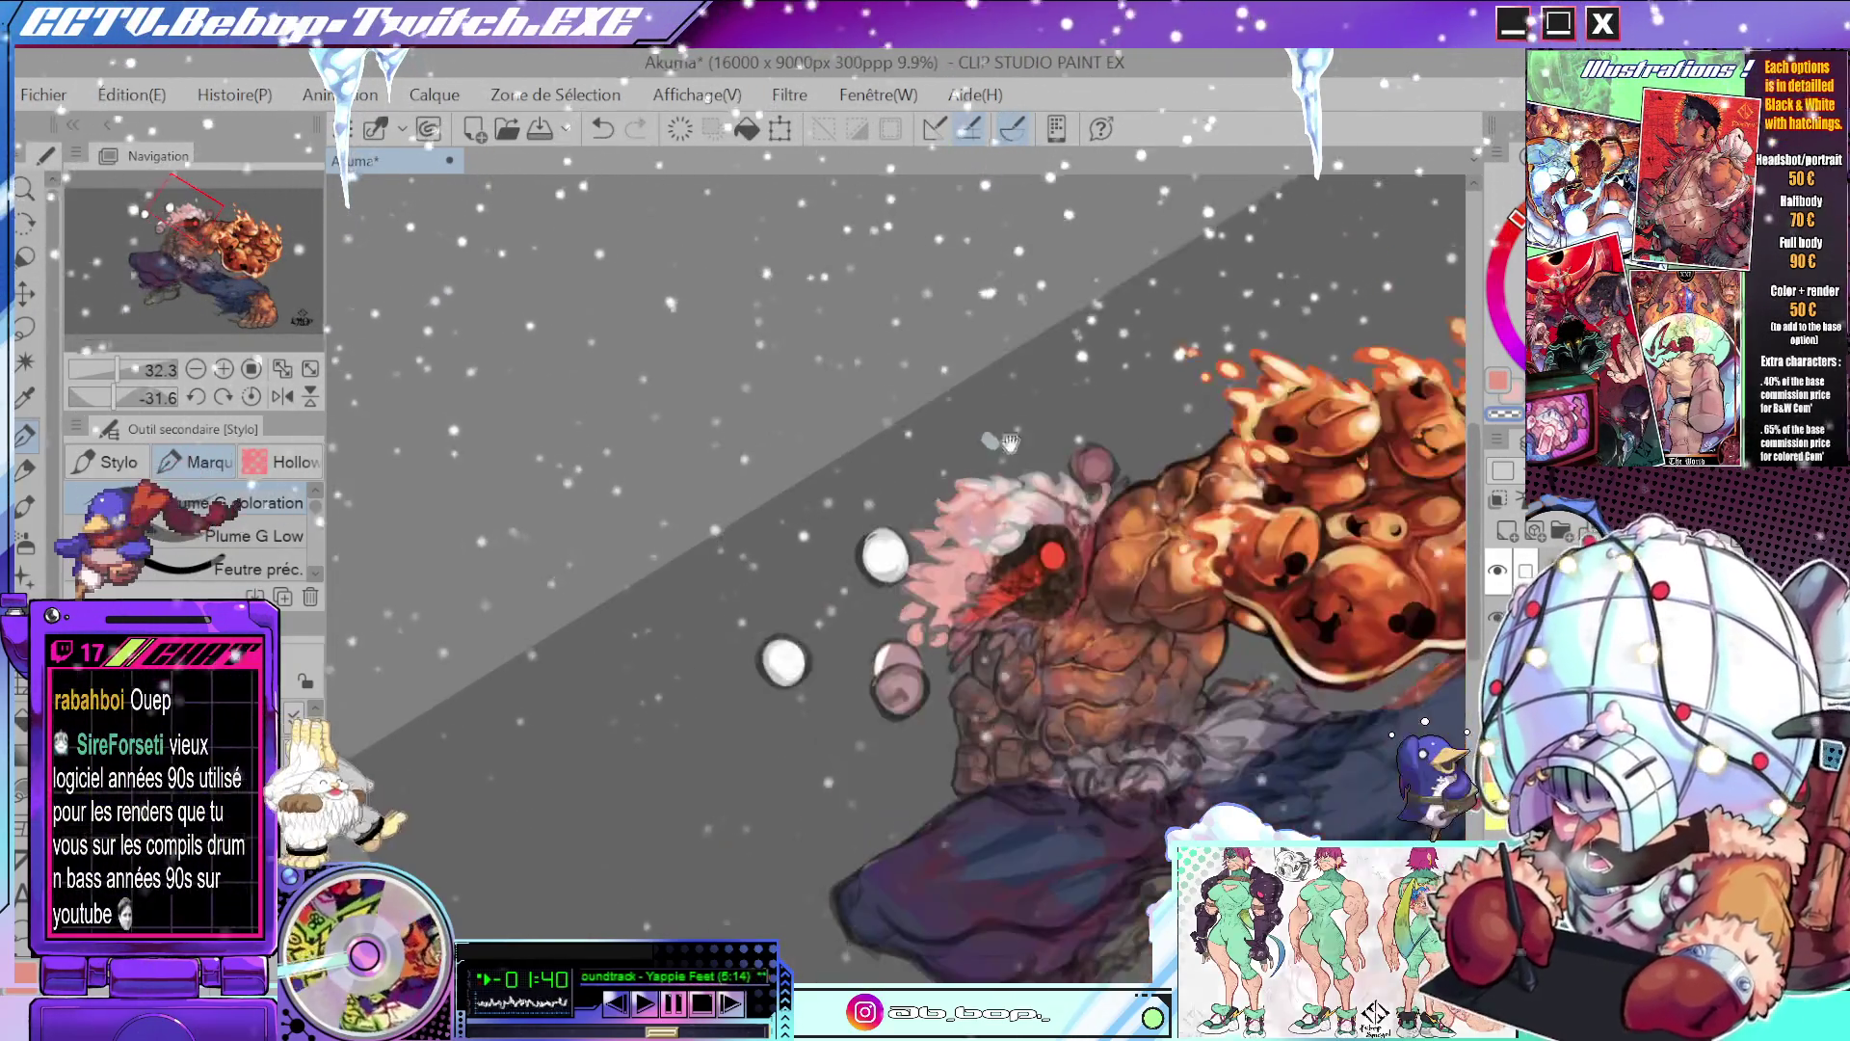
drag(809, 559, 931, 661)
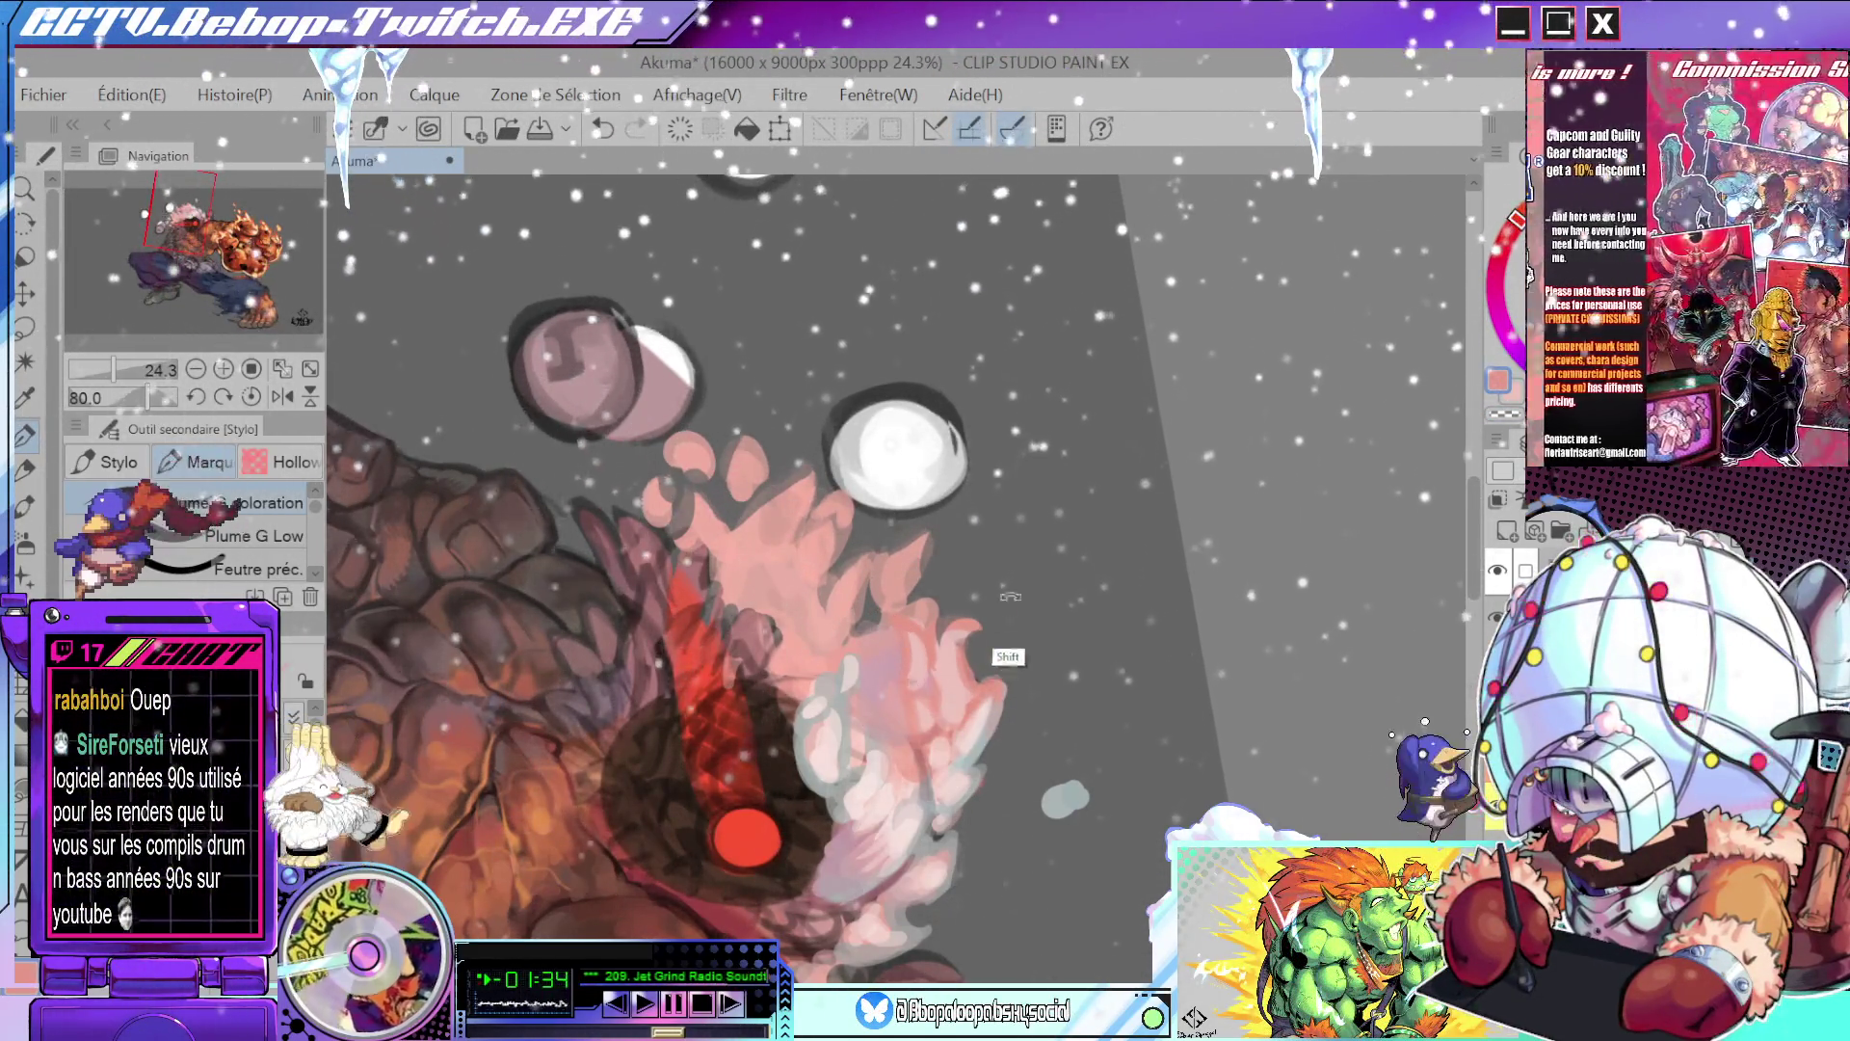
drag(1010, 596, 1016, 583)
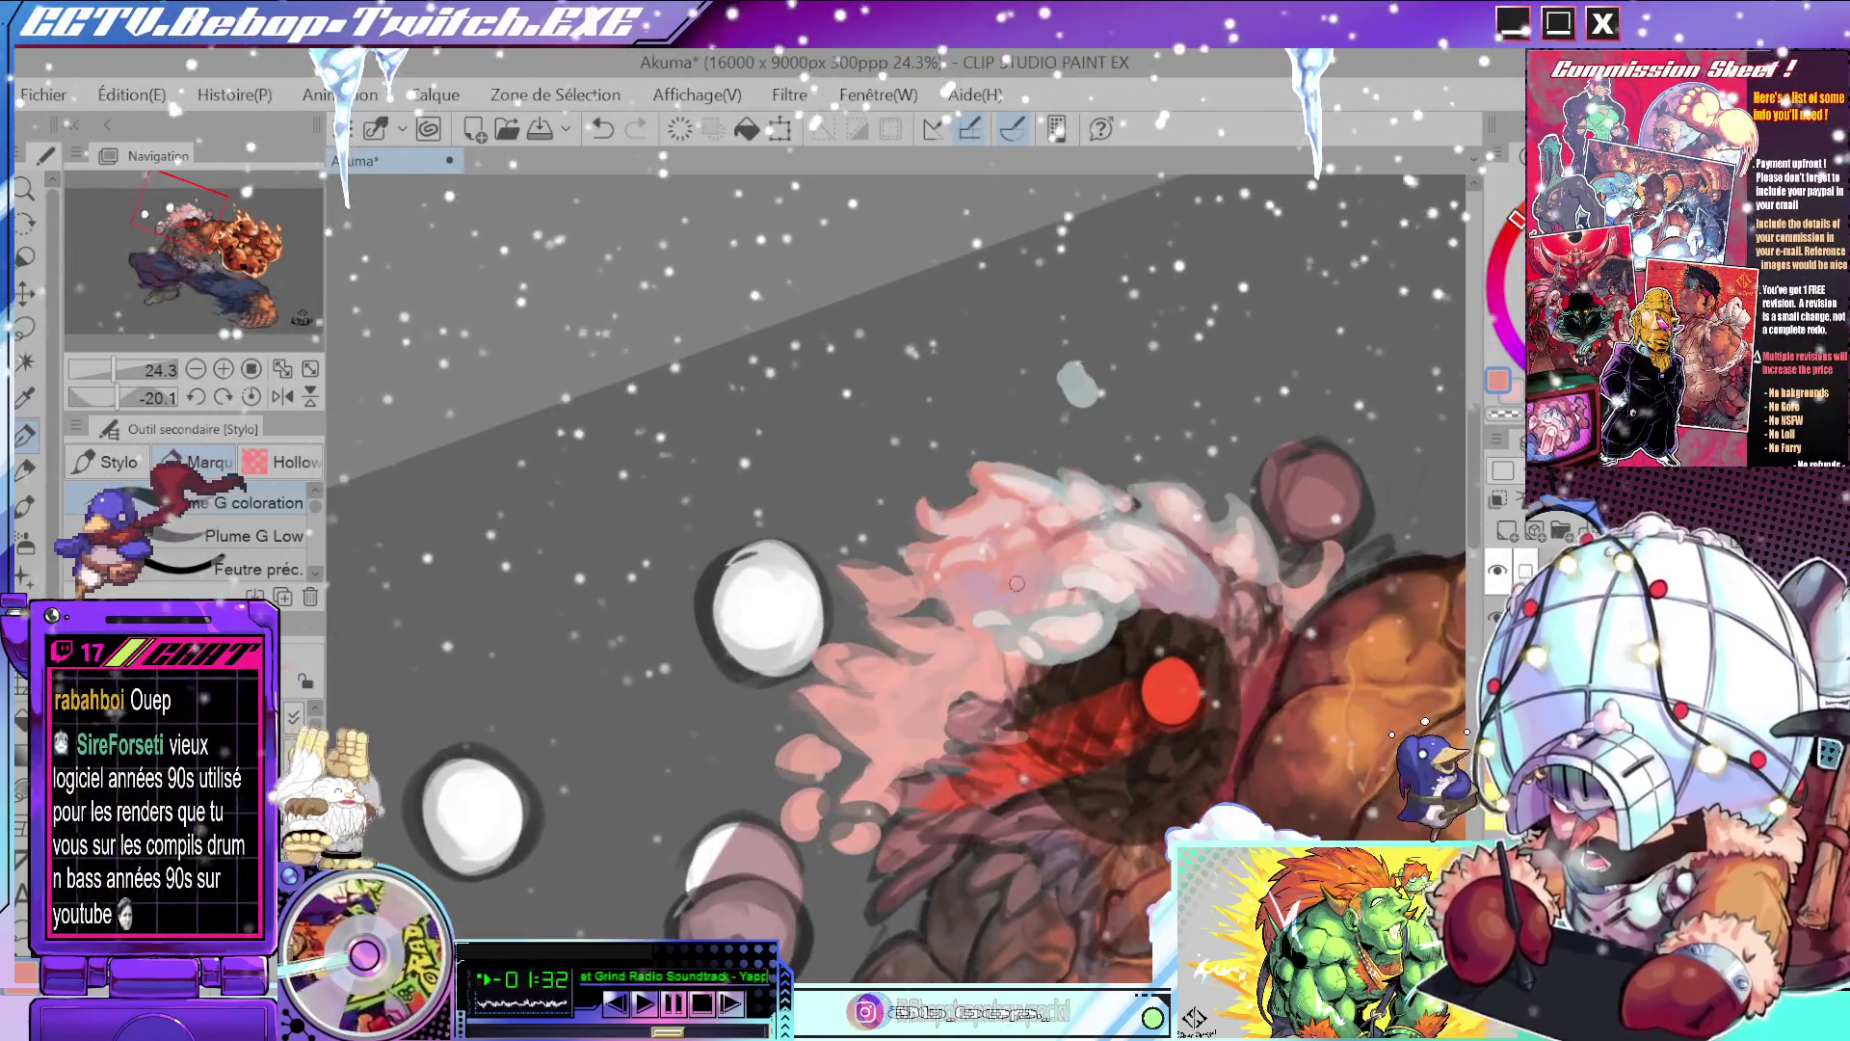
drag(1017, 566, 902, 732)
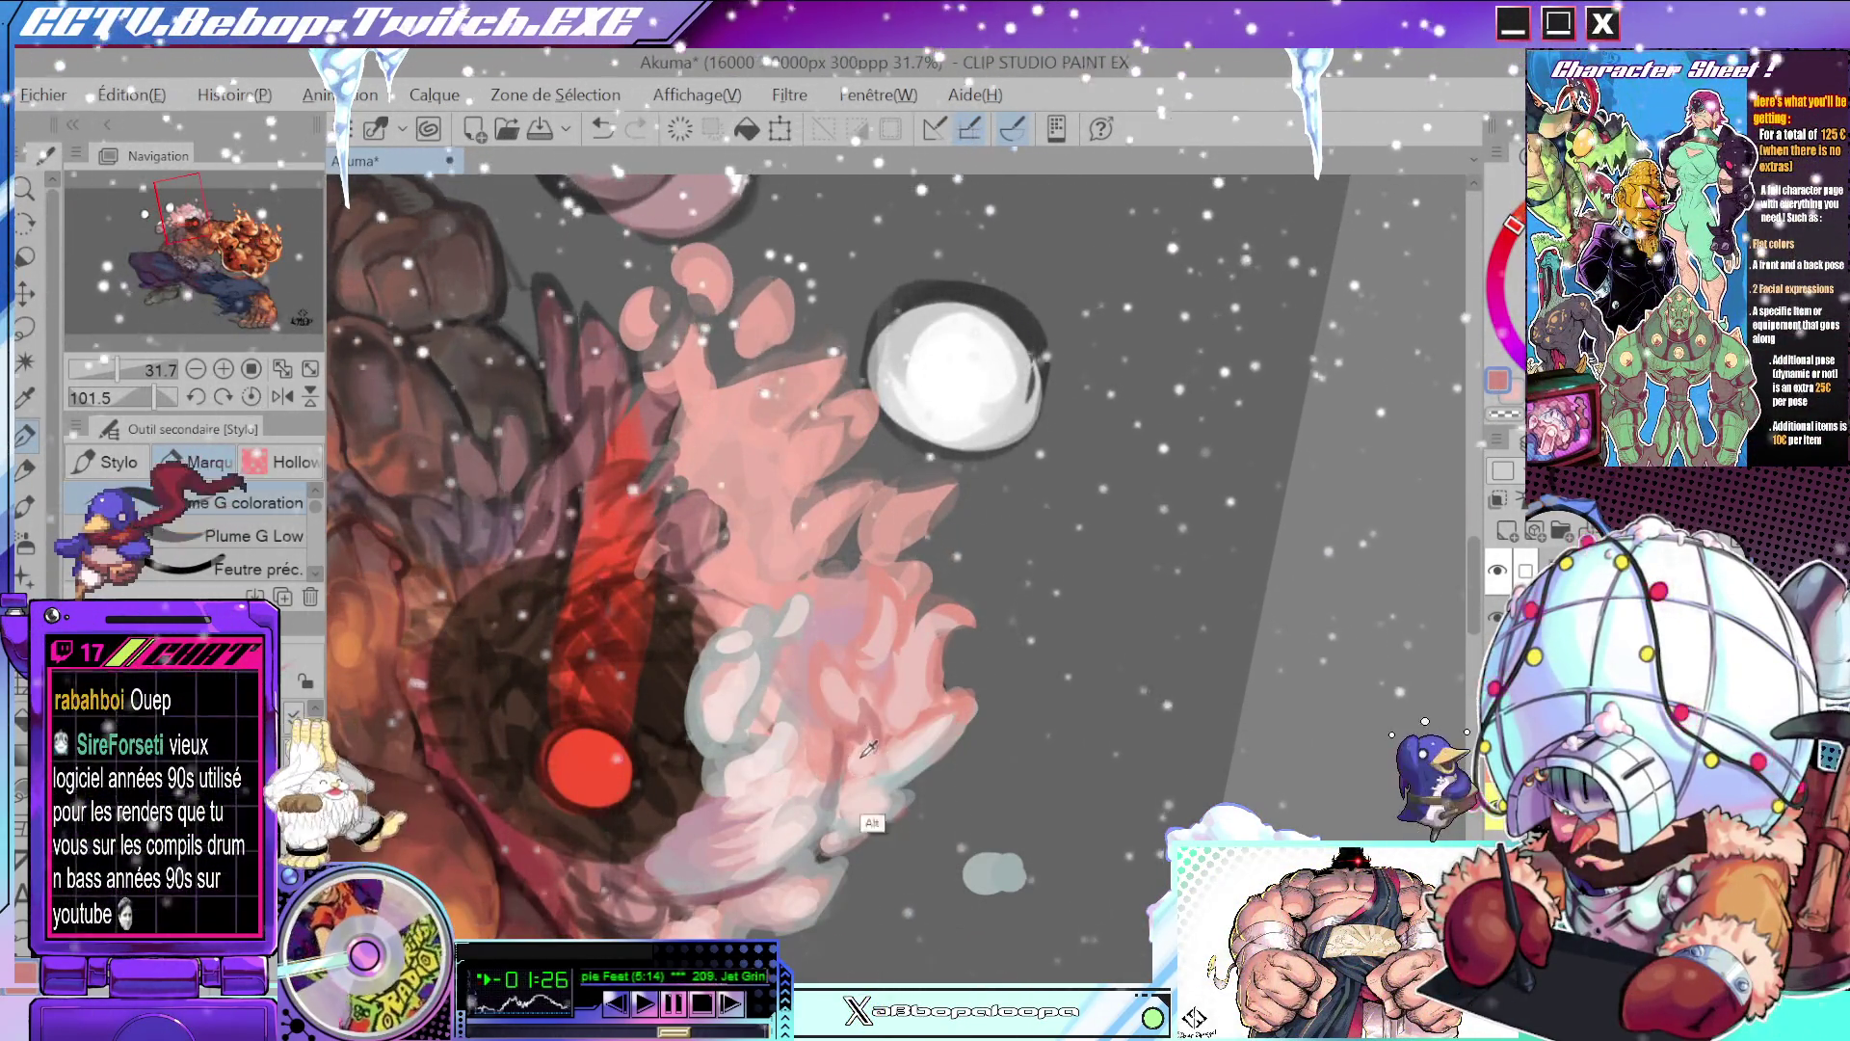
mouse_move(874, 701)
mouse_down()
mouse_move(1131, 616)
mouse_move(1000, 342)
mouse_up()
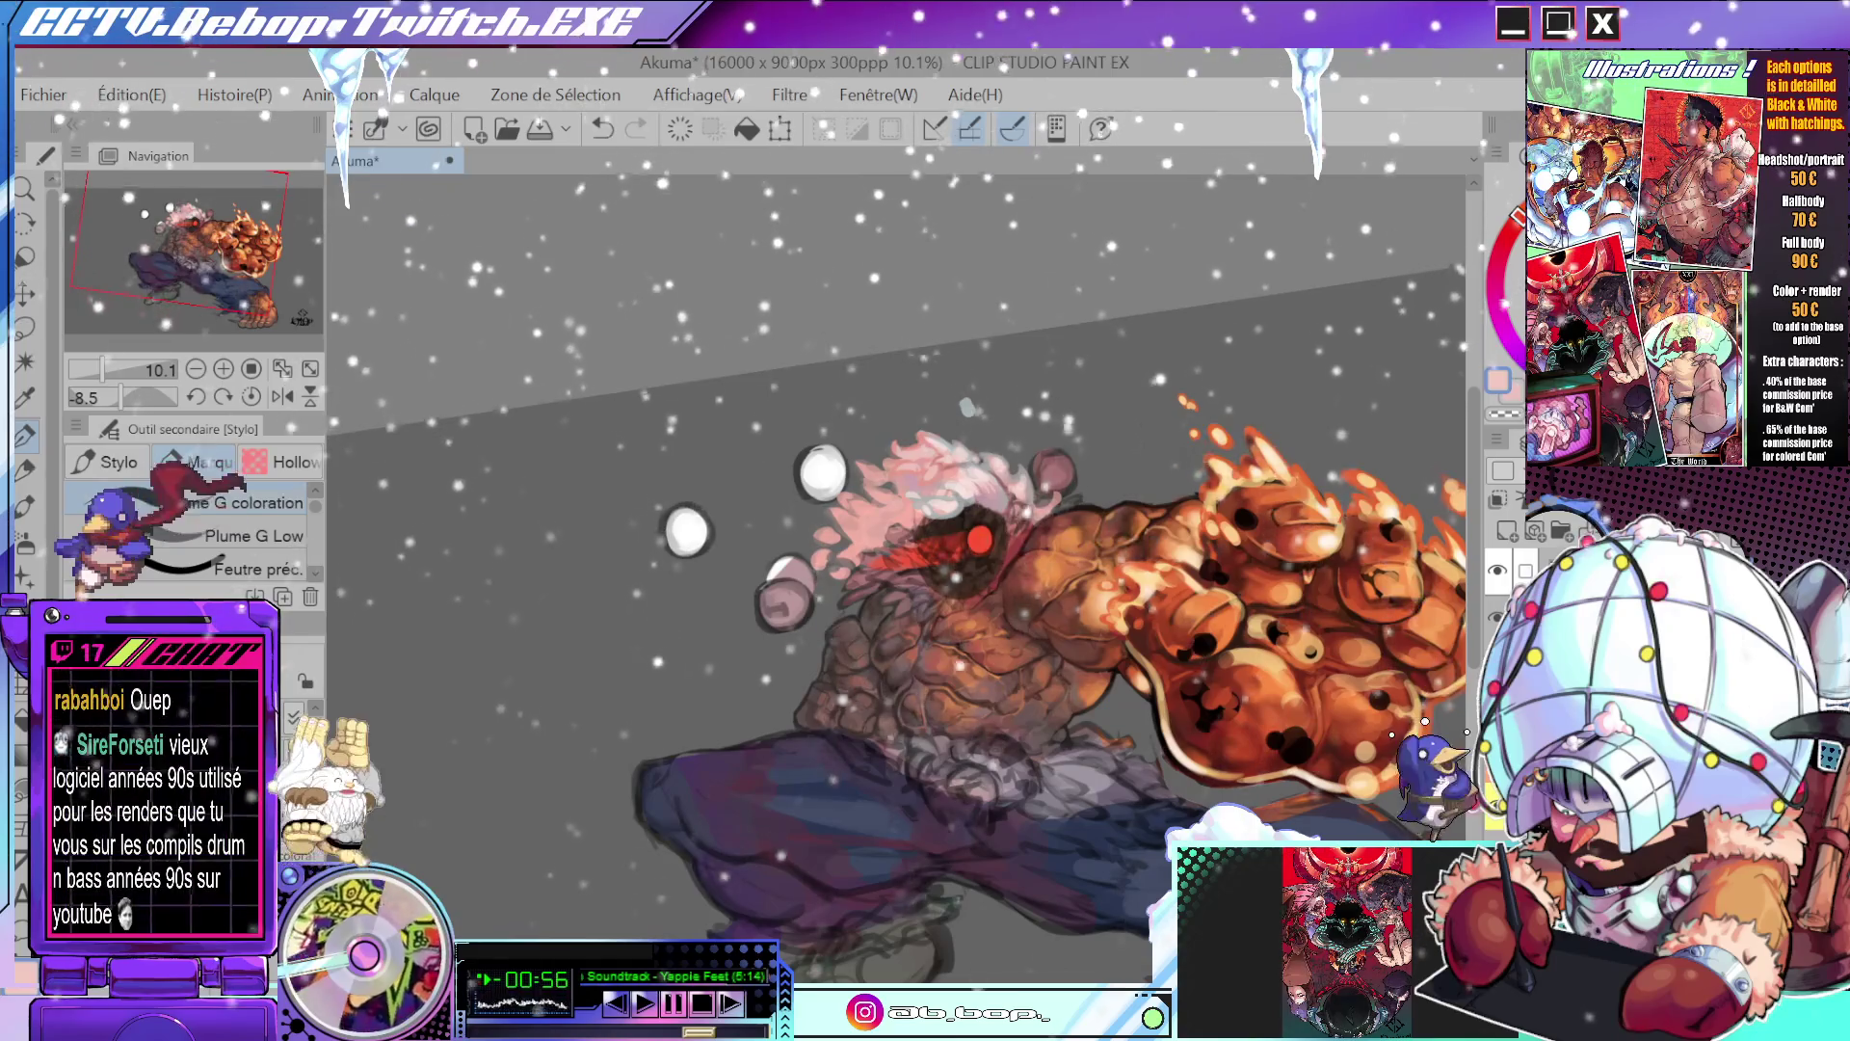
- Zoom onto Akuma's pale hair, eyedrop its colour, and rotate the view to check it
scroll(883, 564, up, 3)
scroll(884, 564, up, 3)
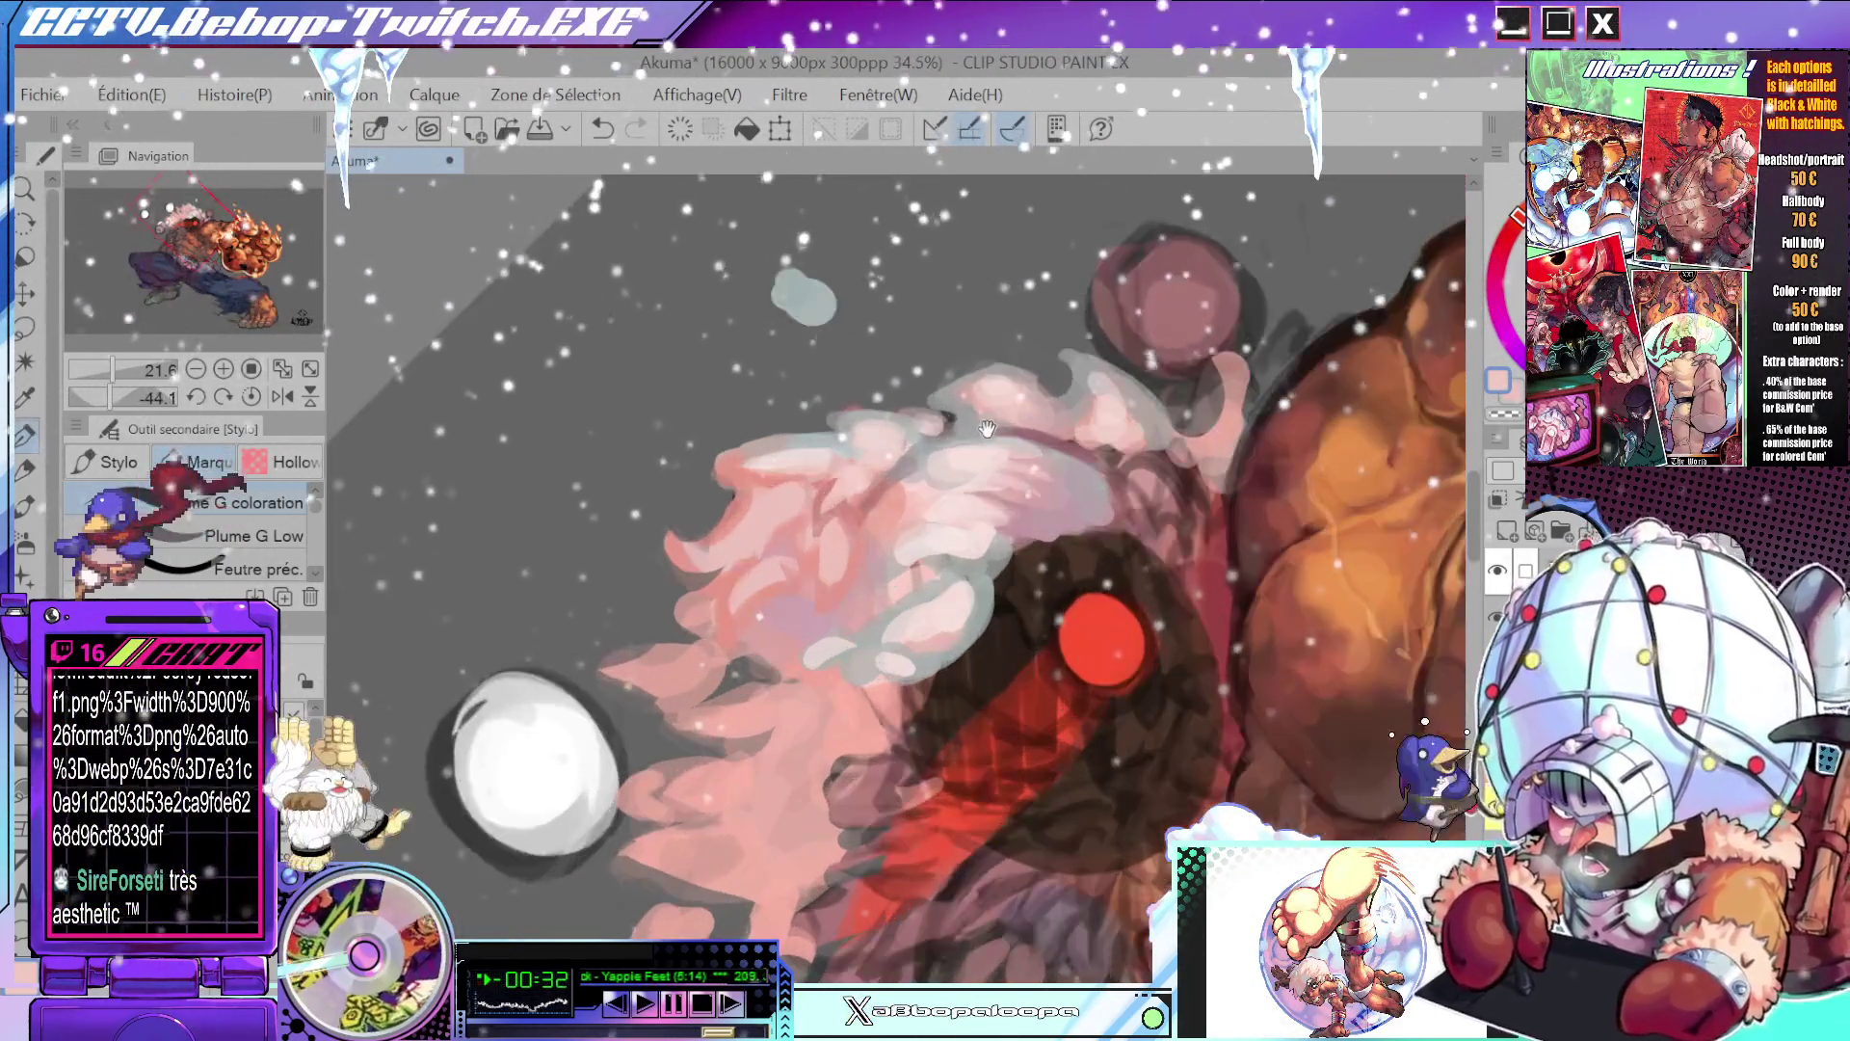
drag(1041, 383, 949, 558)
alt+click(949, 558)
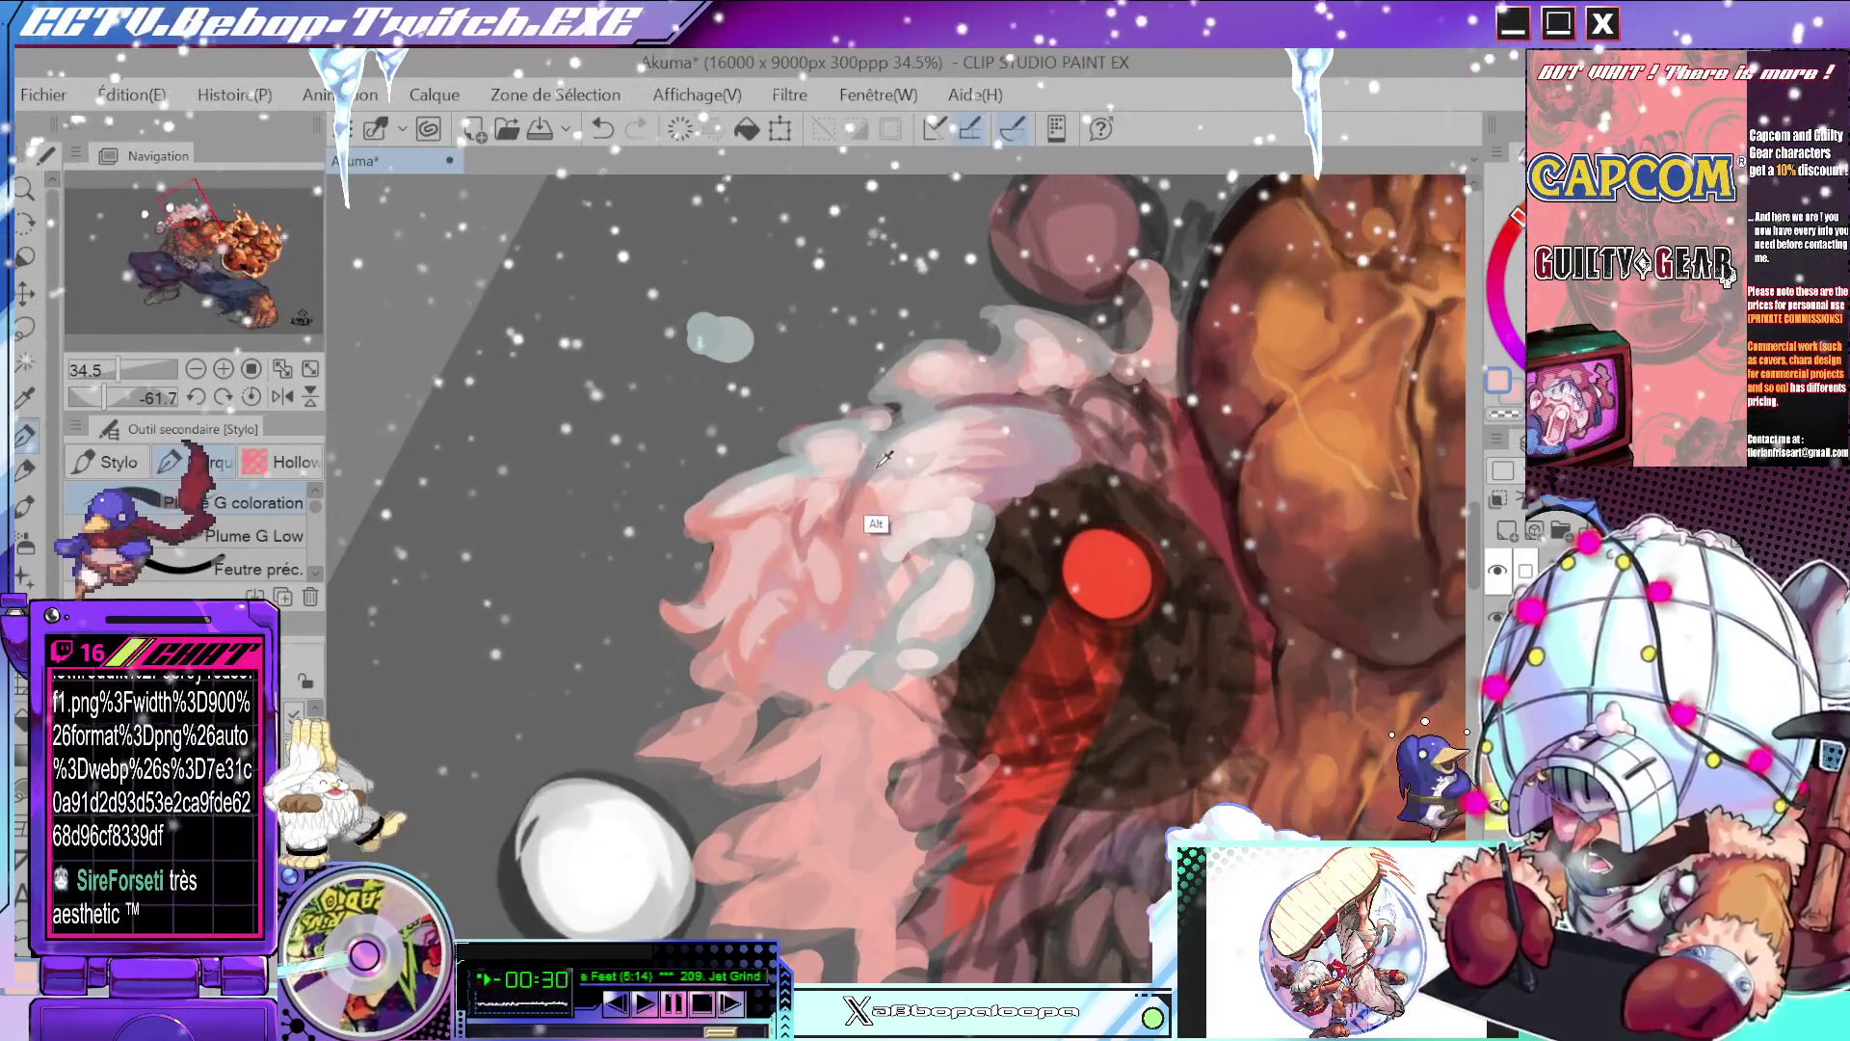
drag(882, 444, 1031, 738)
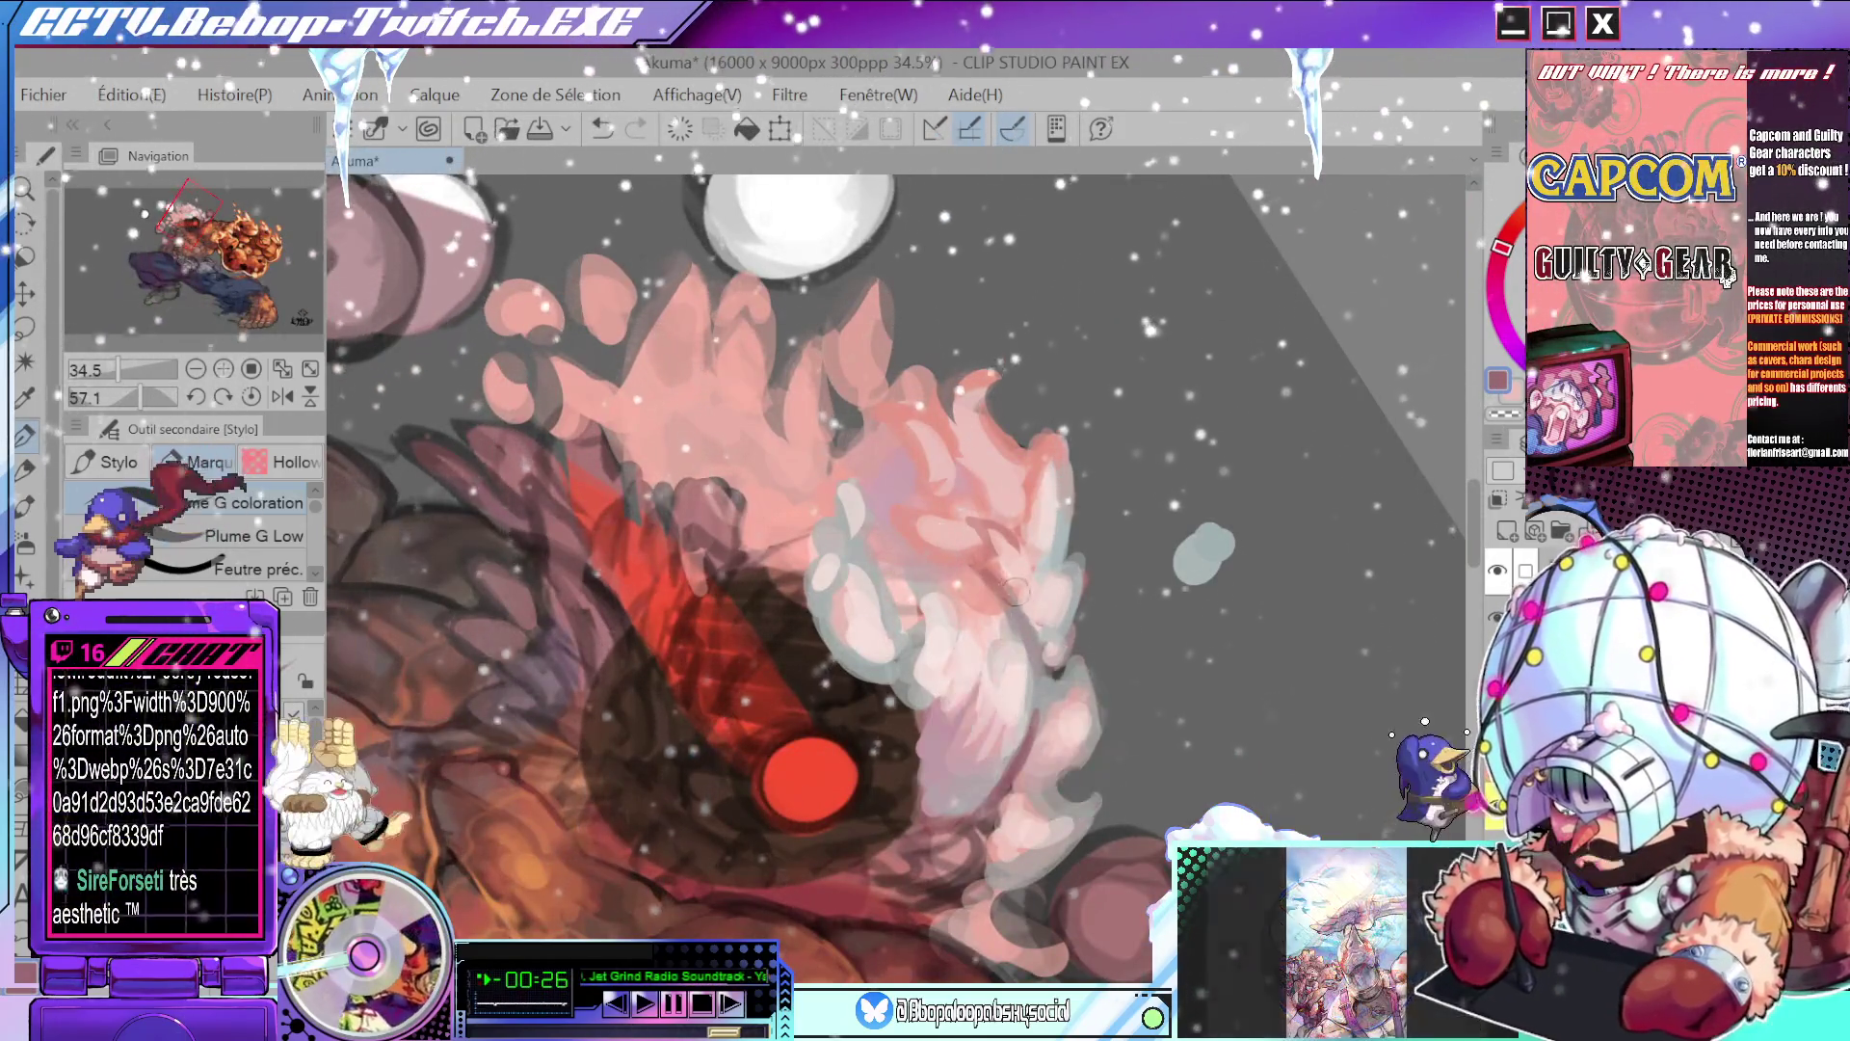
mouse_move(1028, 738)
mouse_down()
mouse_move(907, 843)
mouse_move(1022, 486)
mouse_move(1046, 663)
mouse_move(962, 541)
mouse_up()
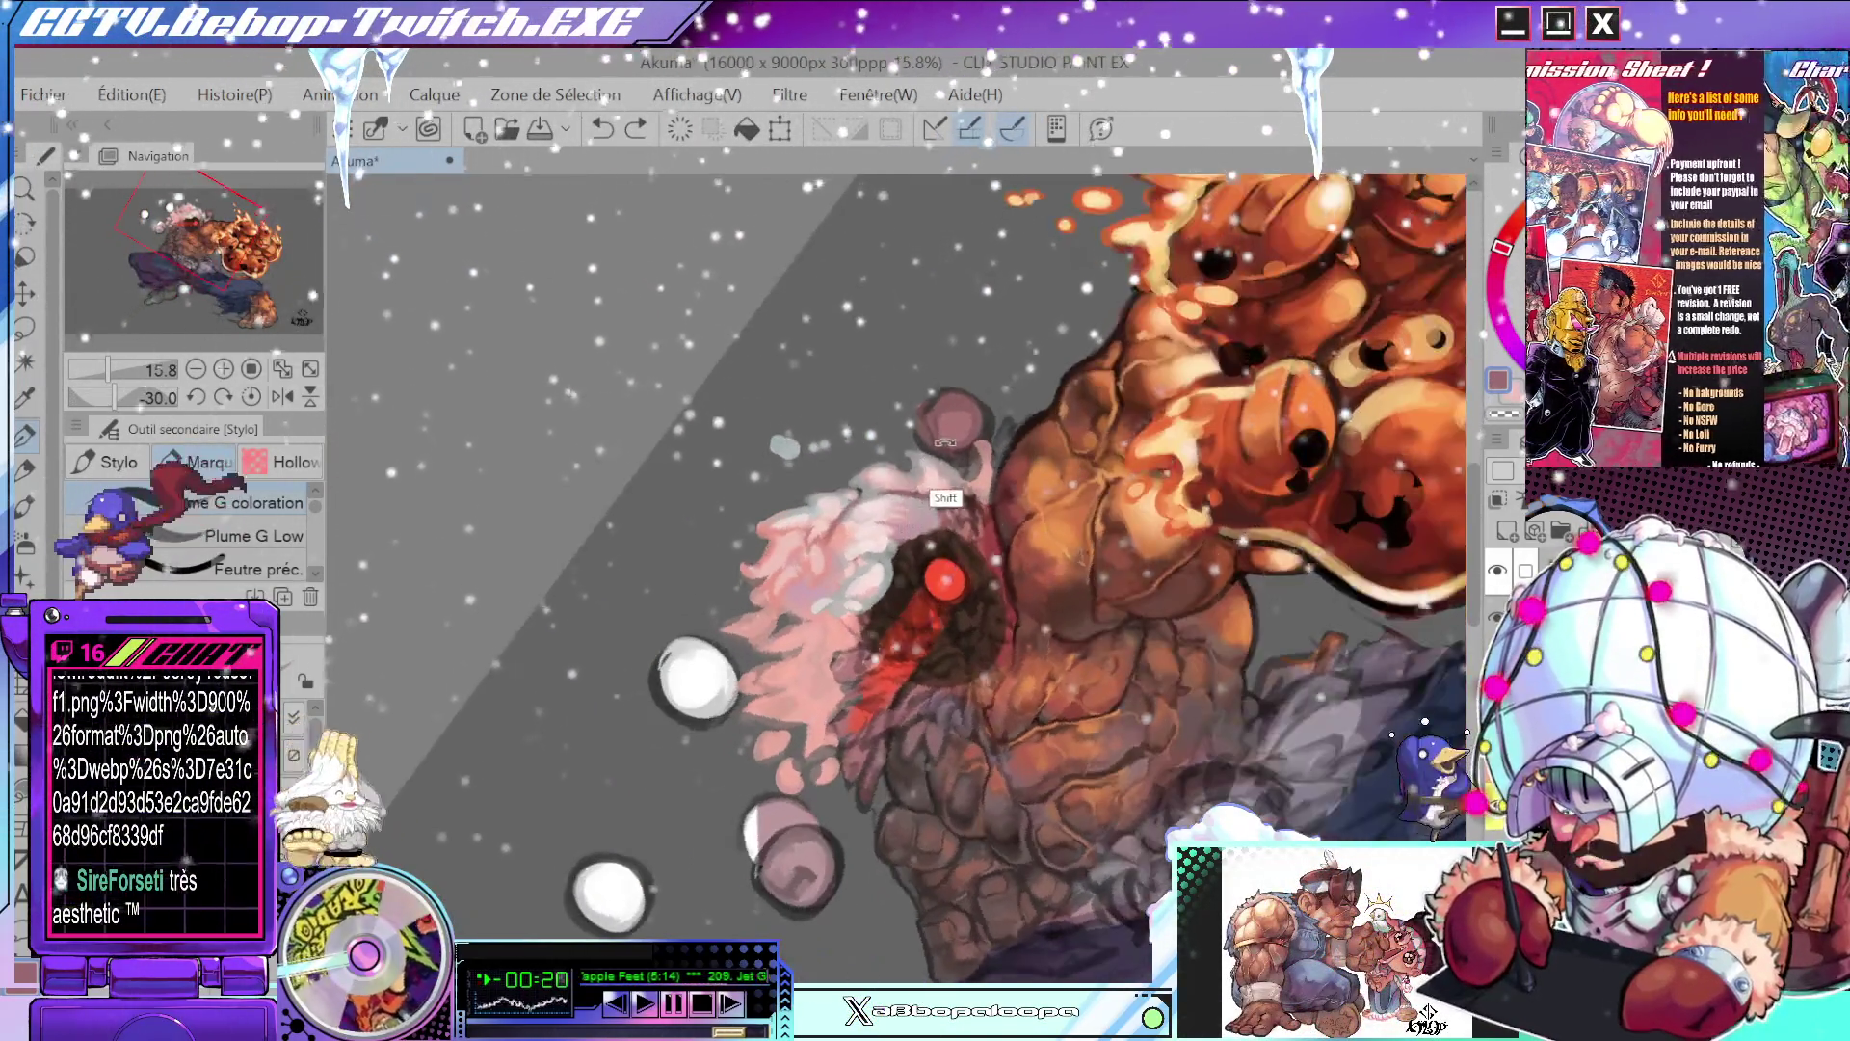
scroll(961, 540, up, 5)
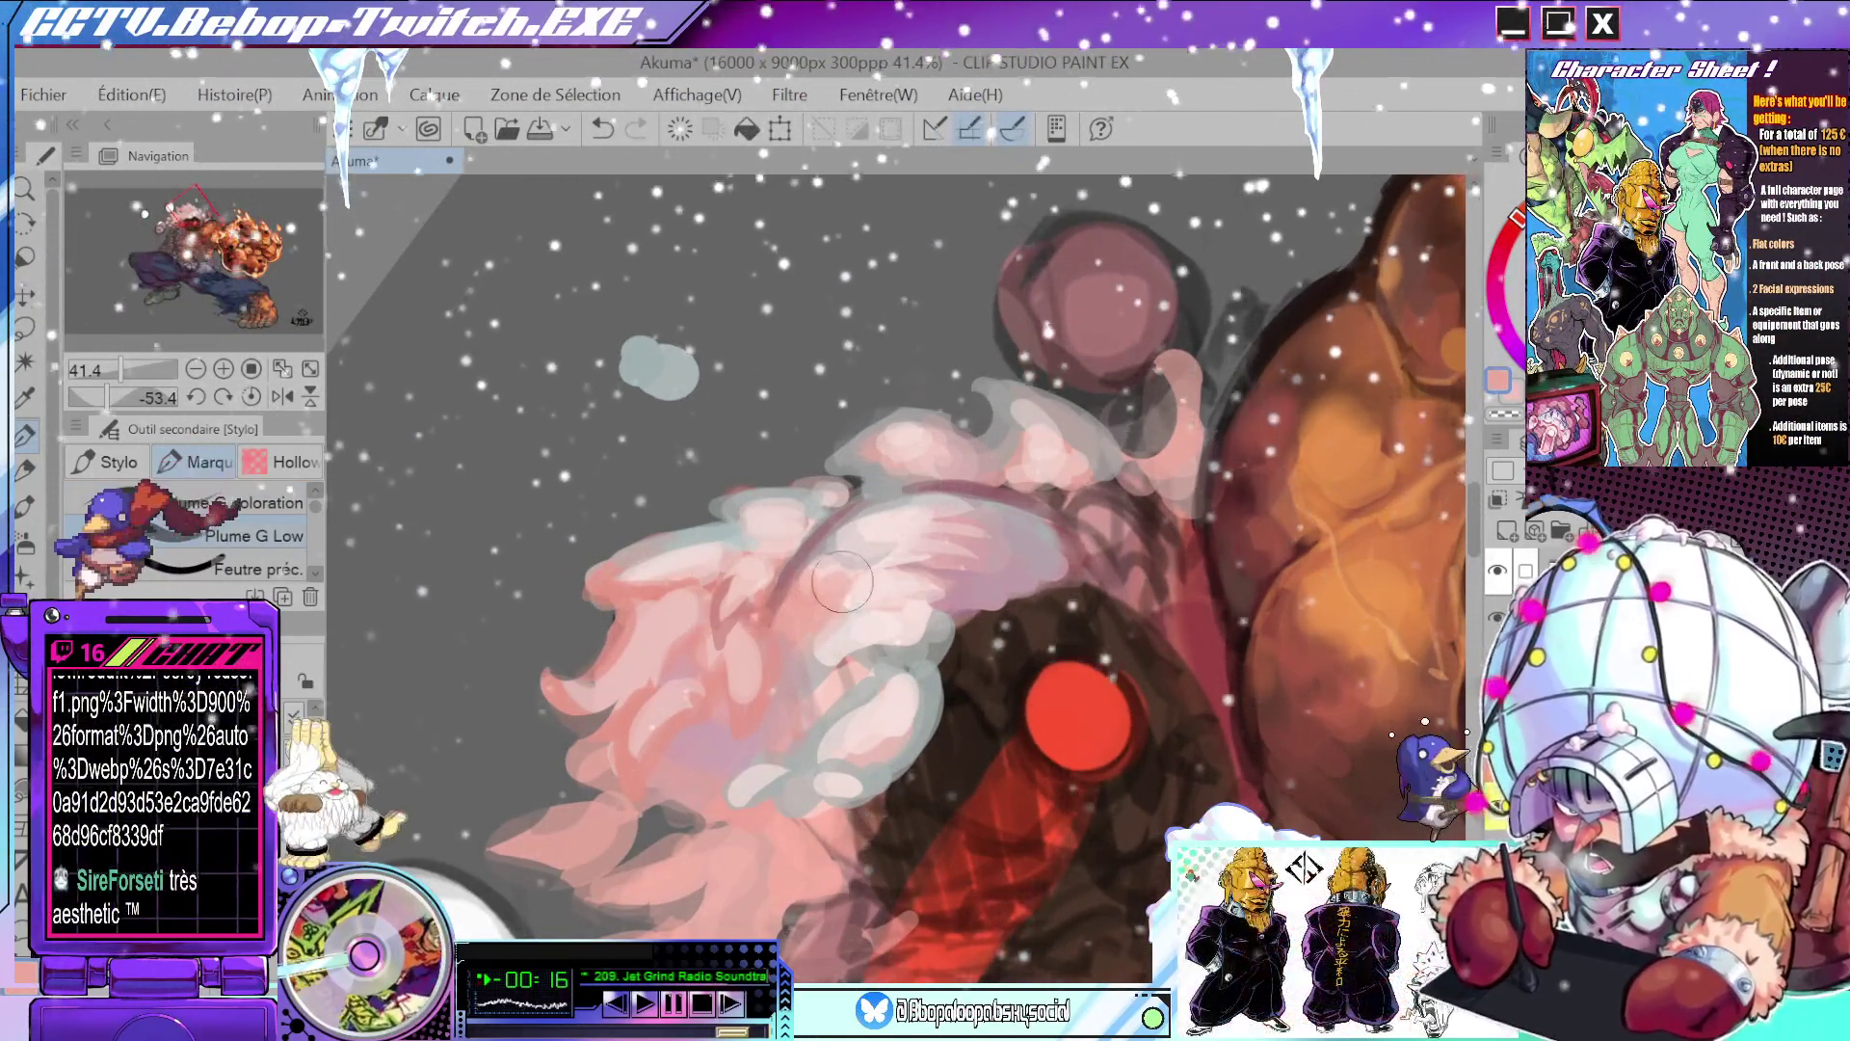
scroll(845, 569, down, 5)
drag(1053, 536, 954, 655)
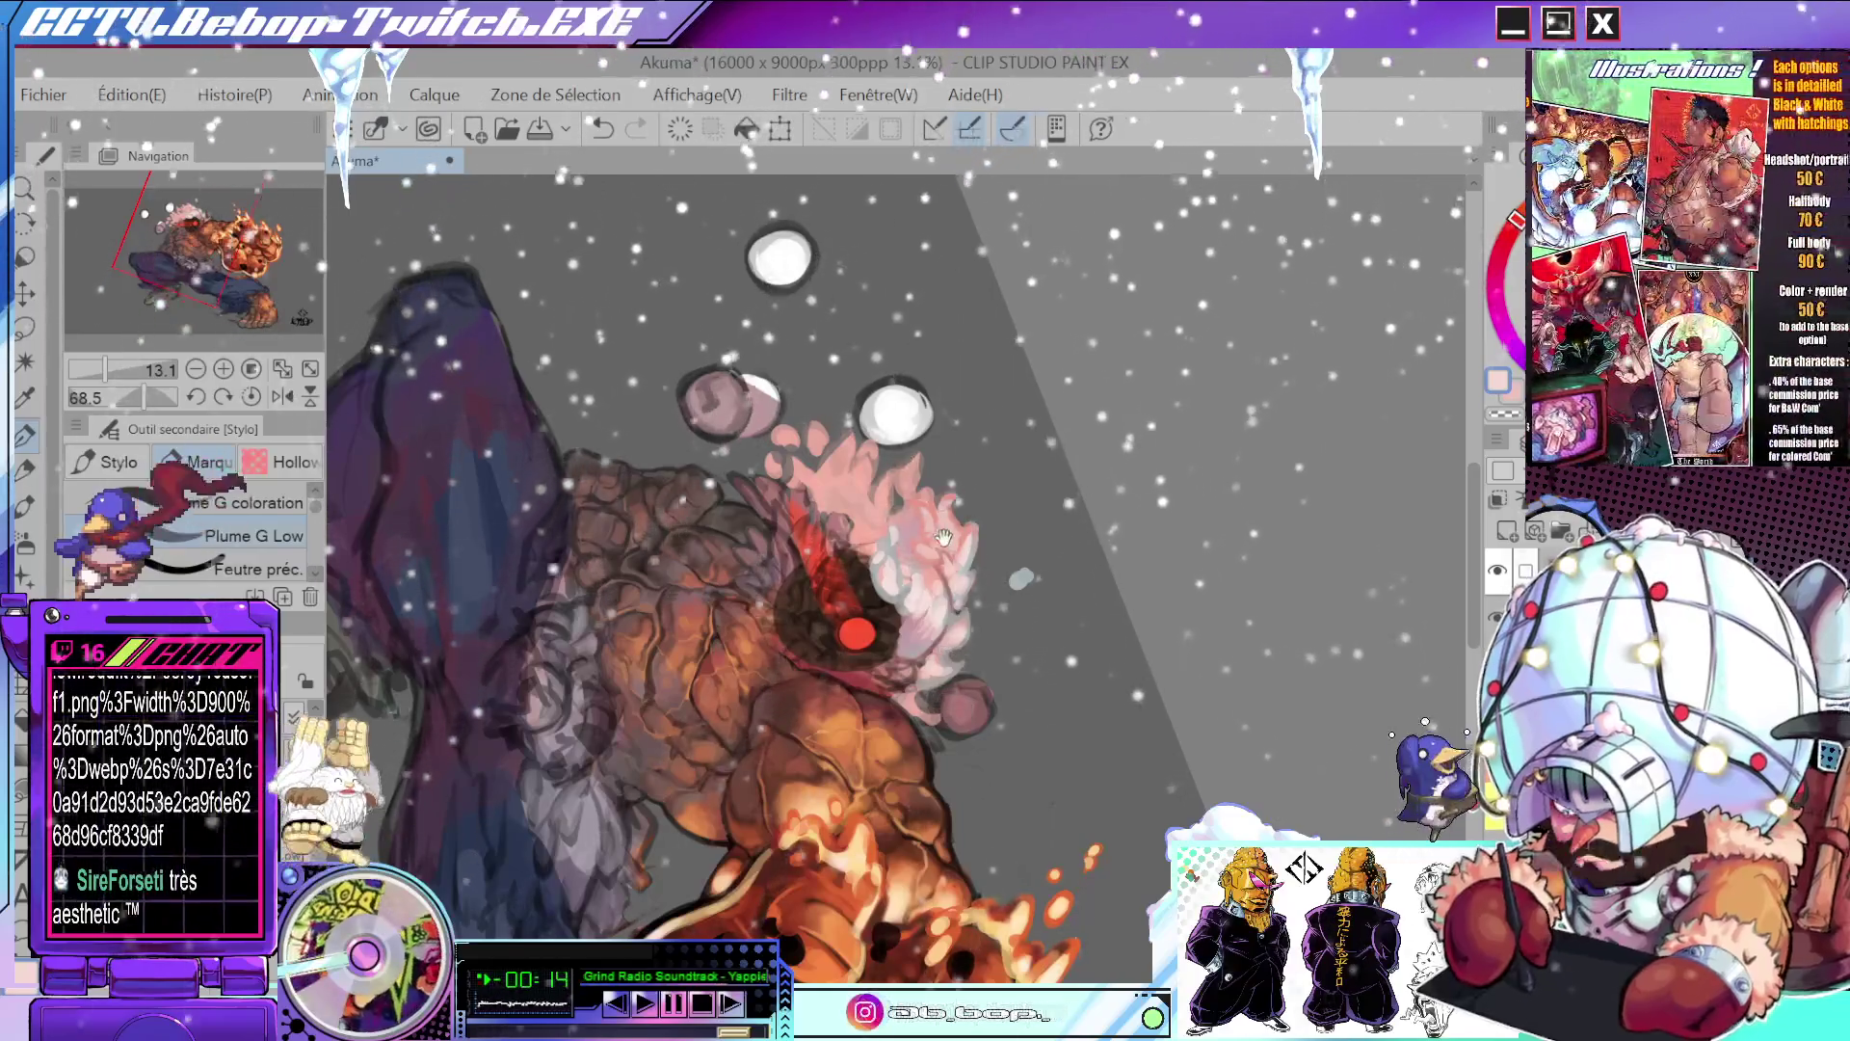
- Zoom and rotate the view in on Akuma's hair and eye area
drag(944, 537, 958, 664)
scroll(957, 675, up, 2)
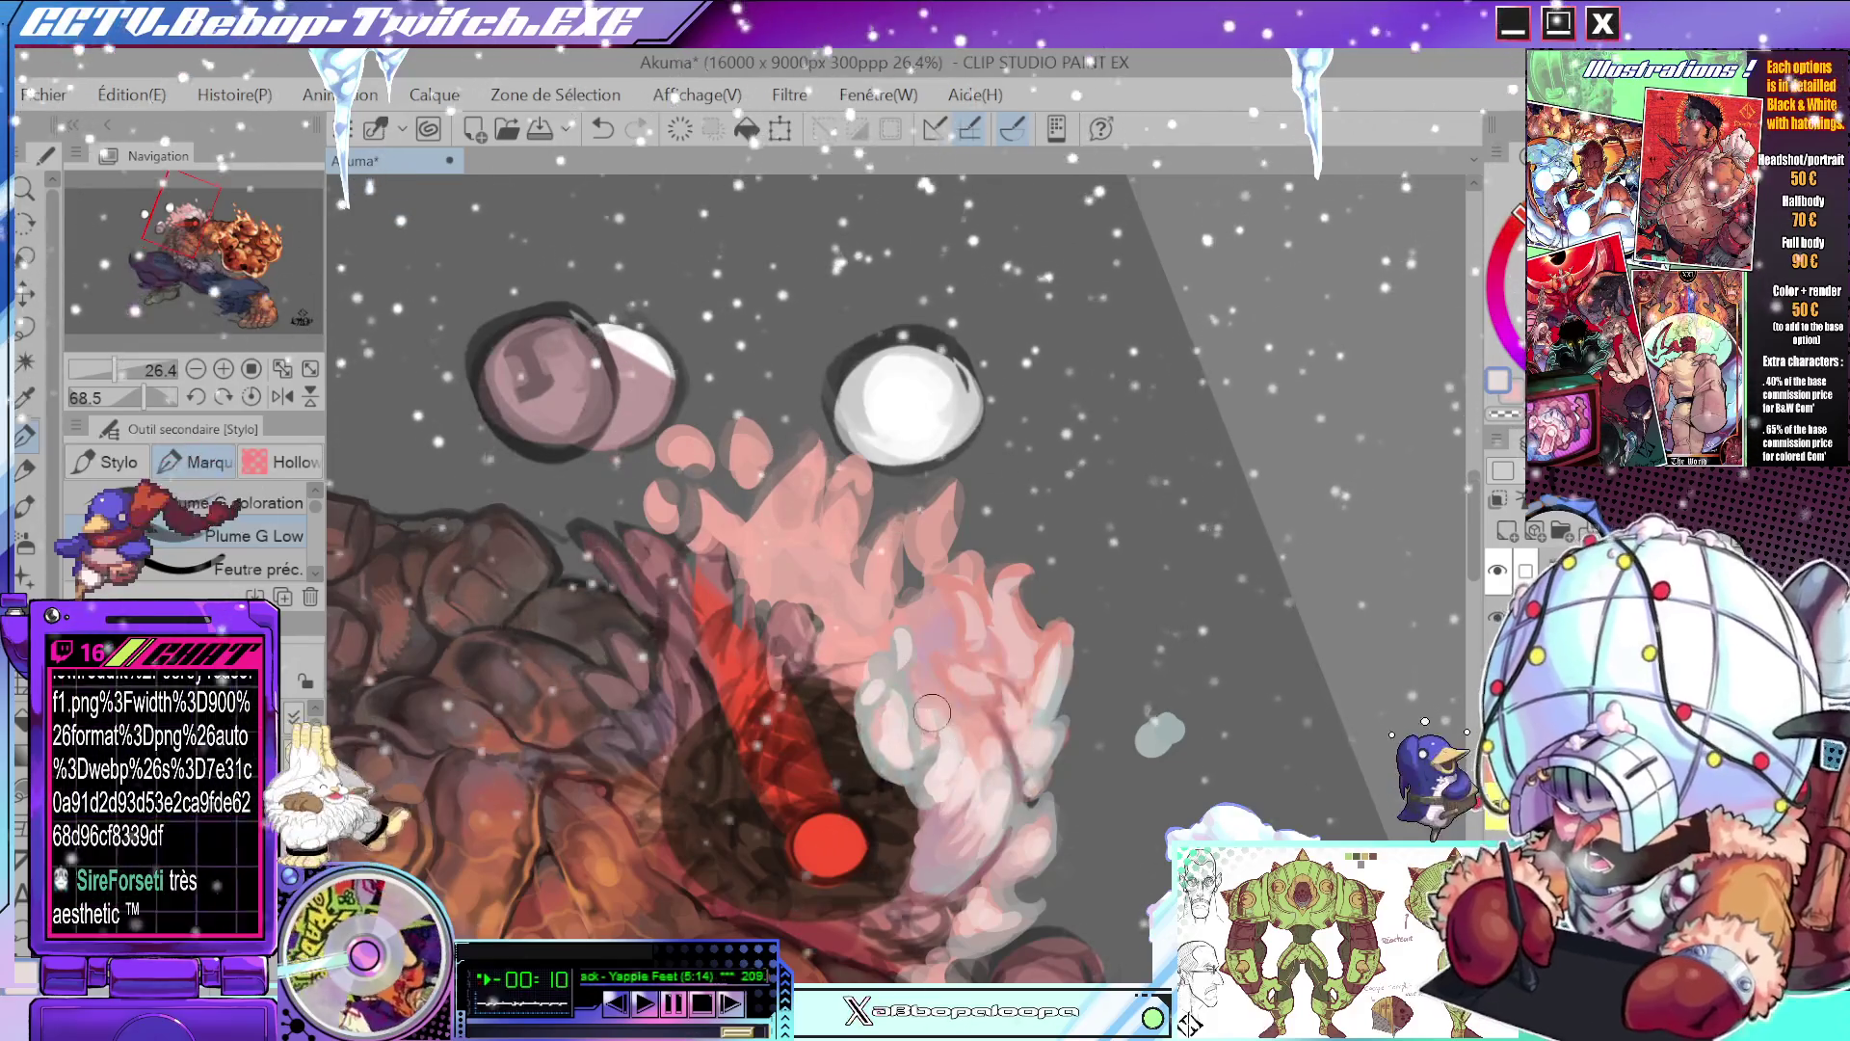
scroll(967, 706, down, 3)
drag(966, 707, 938, 680)
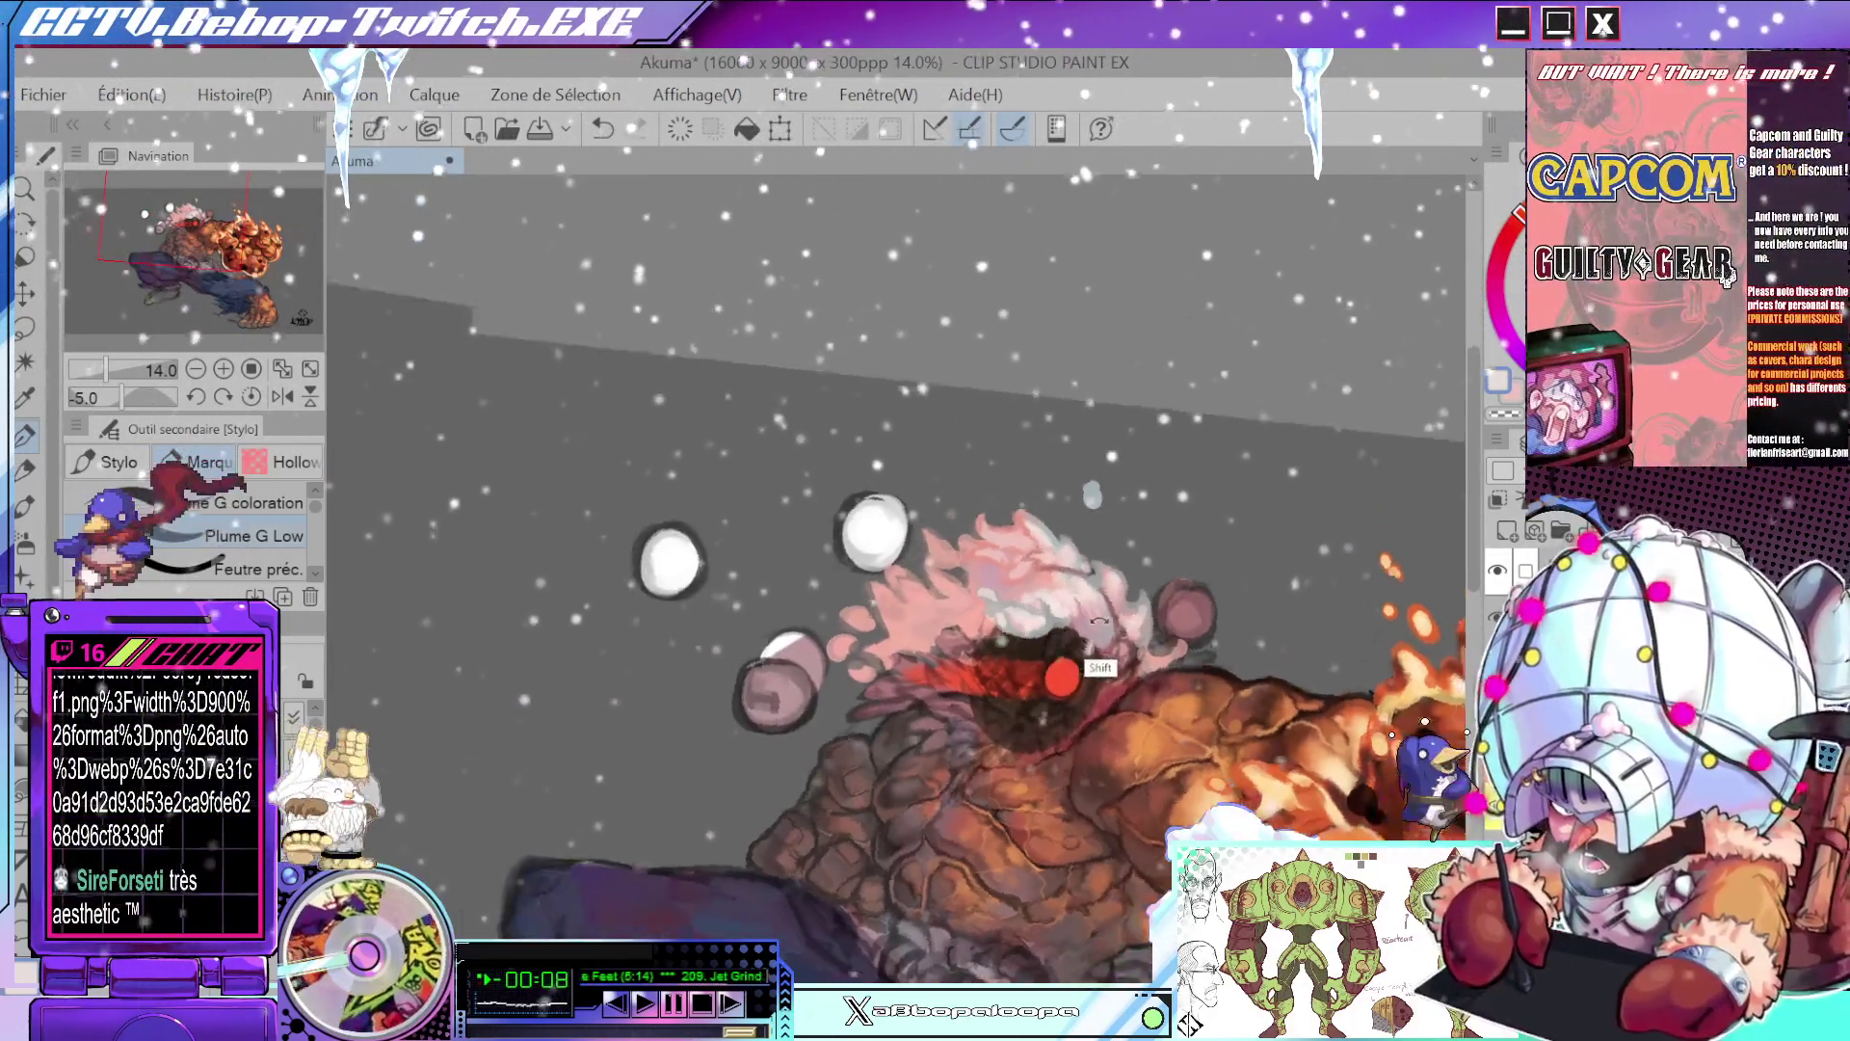
scroll(938, 680, up, 3)
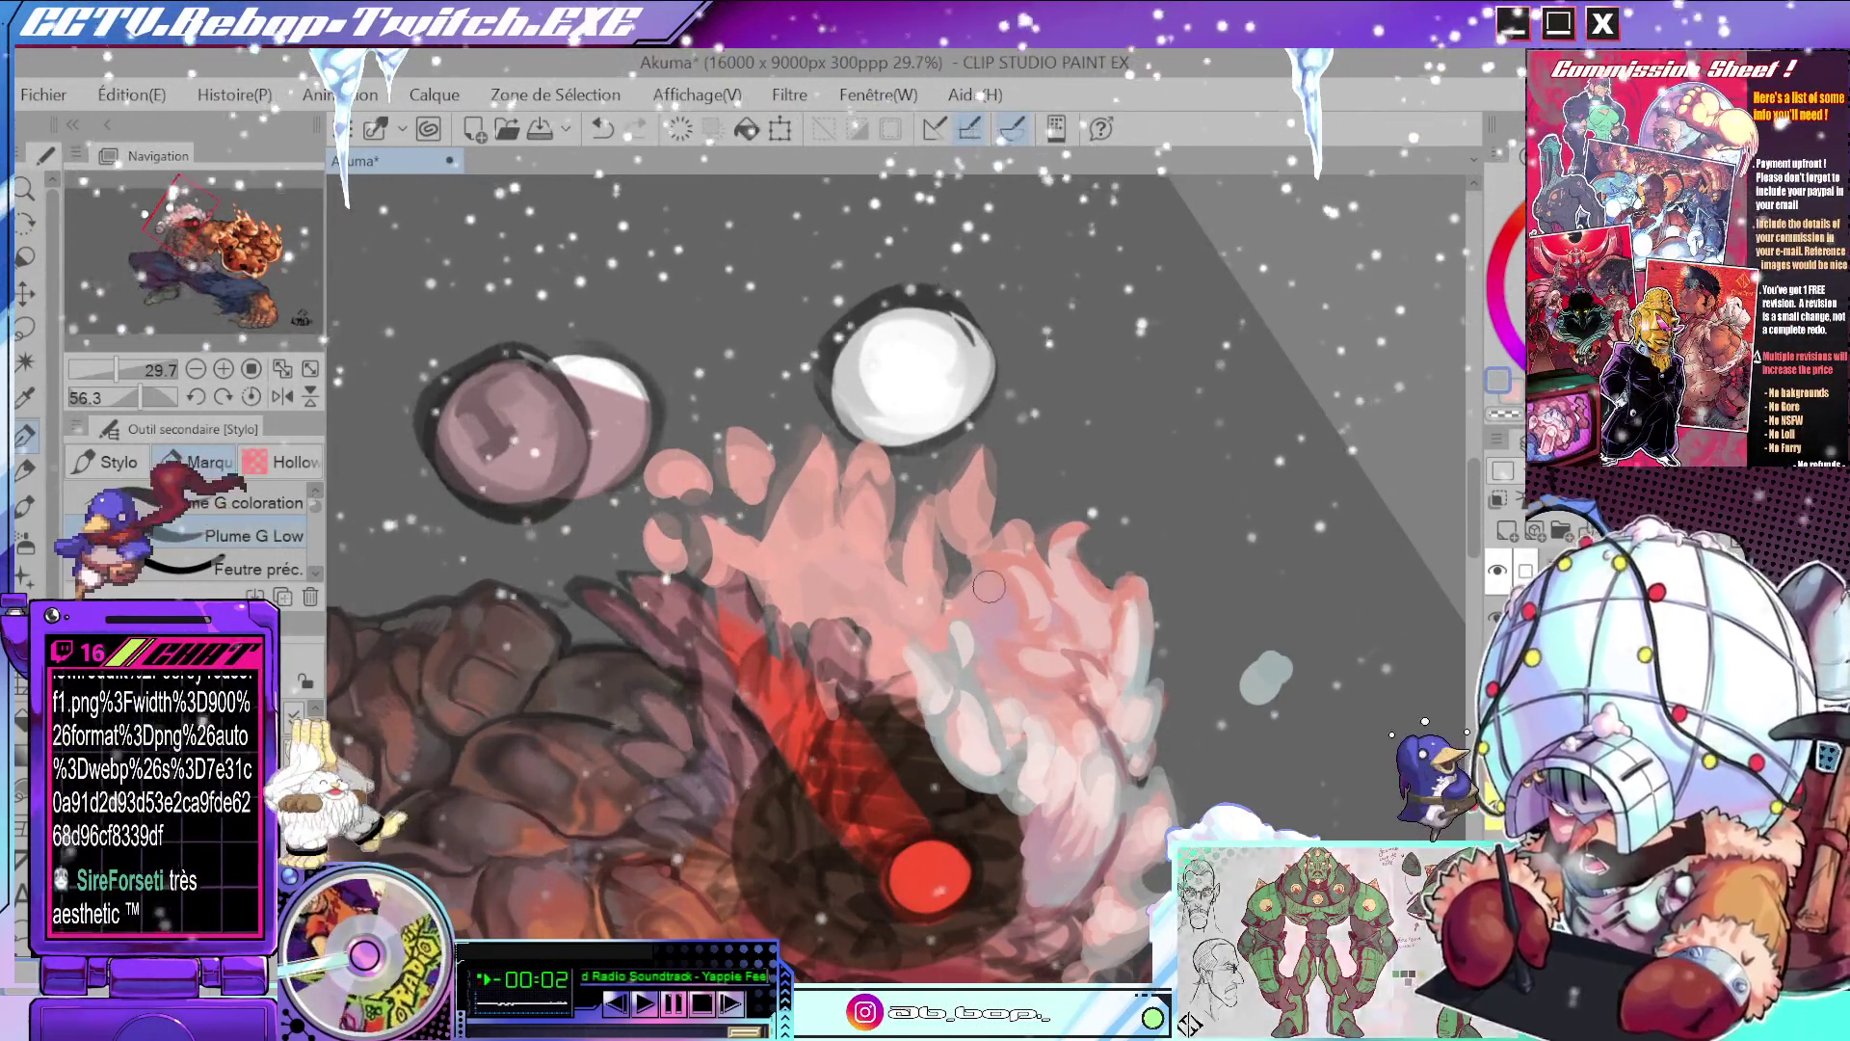
key(alt)
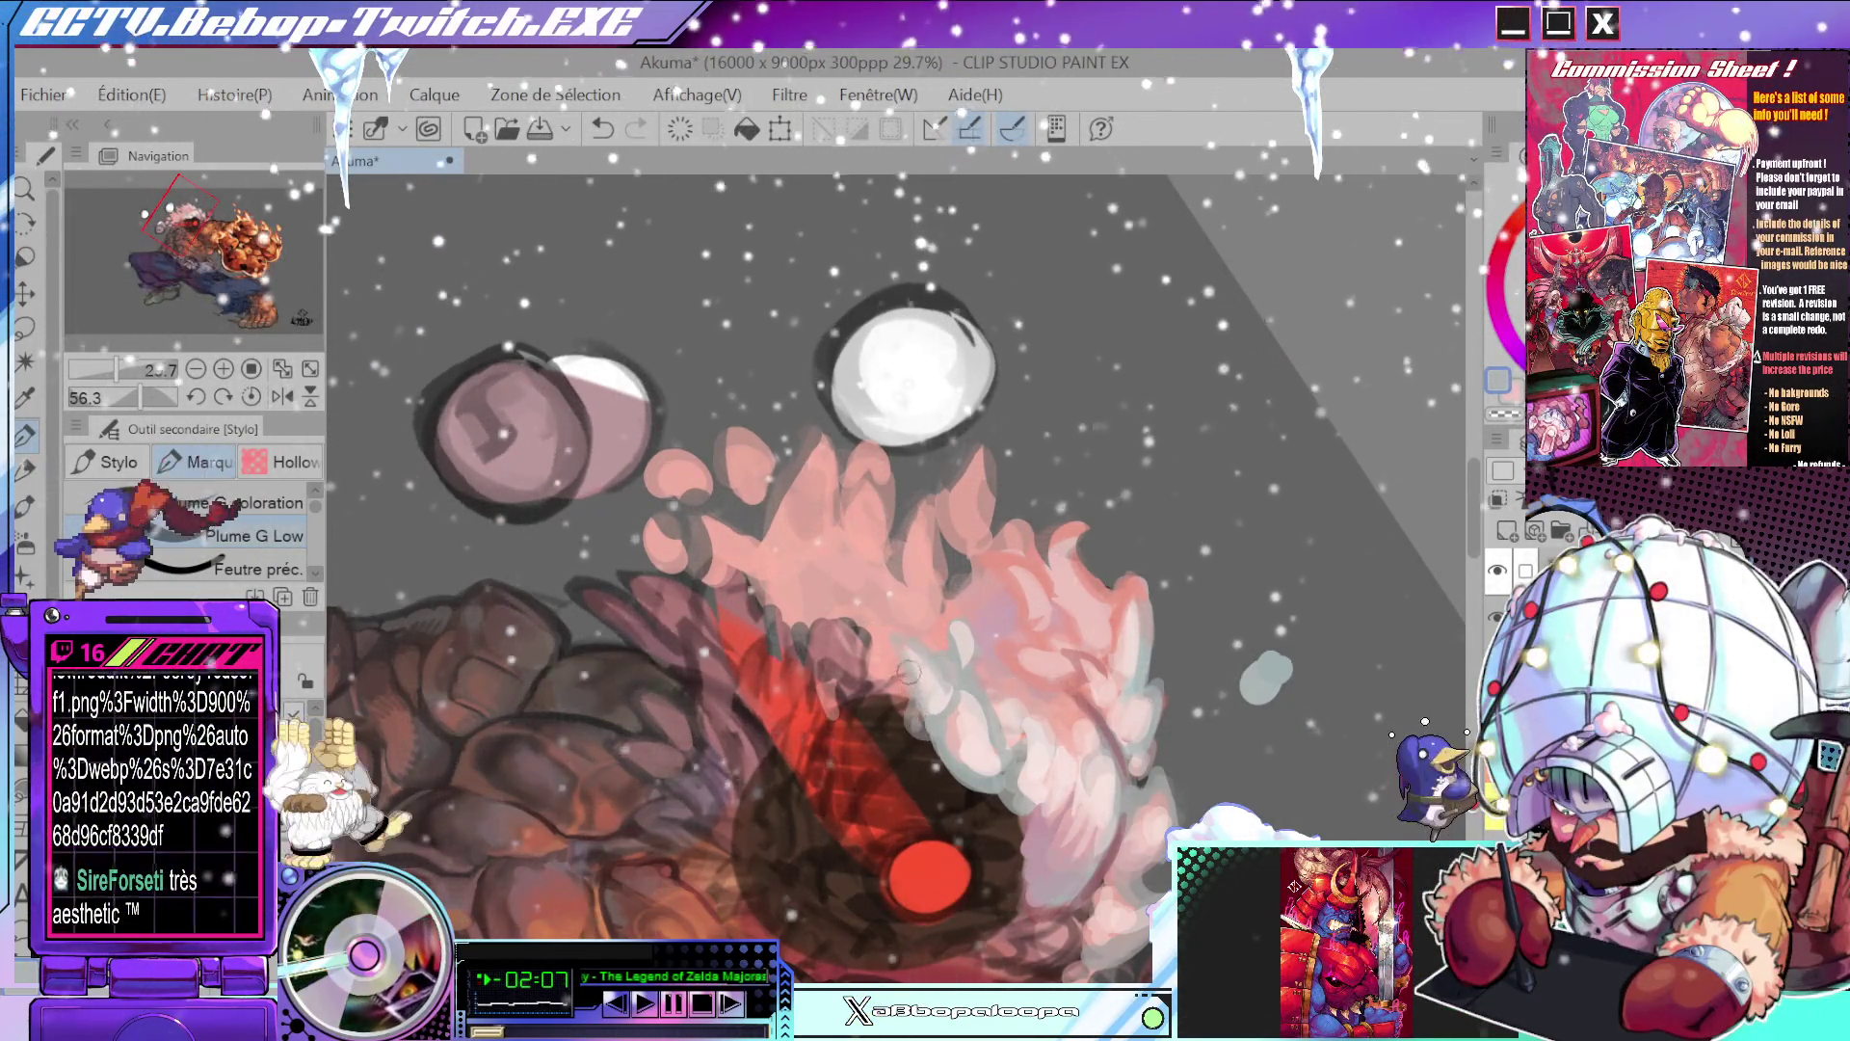
scroll(937, 675, down, 5)
mouse_move(938, 674)
mouse_down()
mouse_move(949, 527)
mouse_move(1282, 462)
mouse_up()
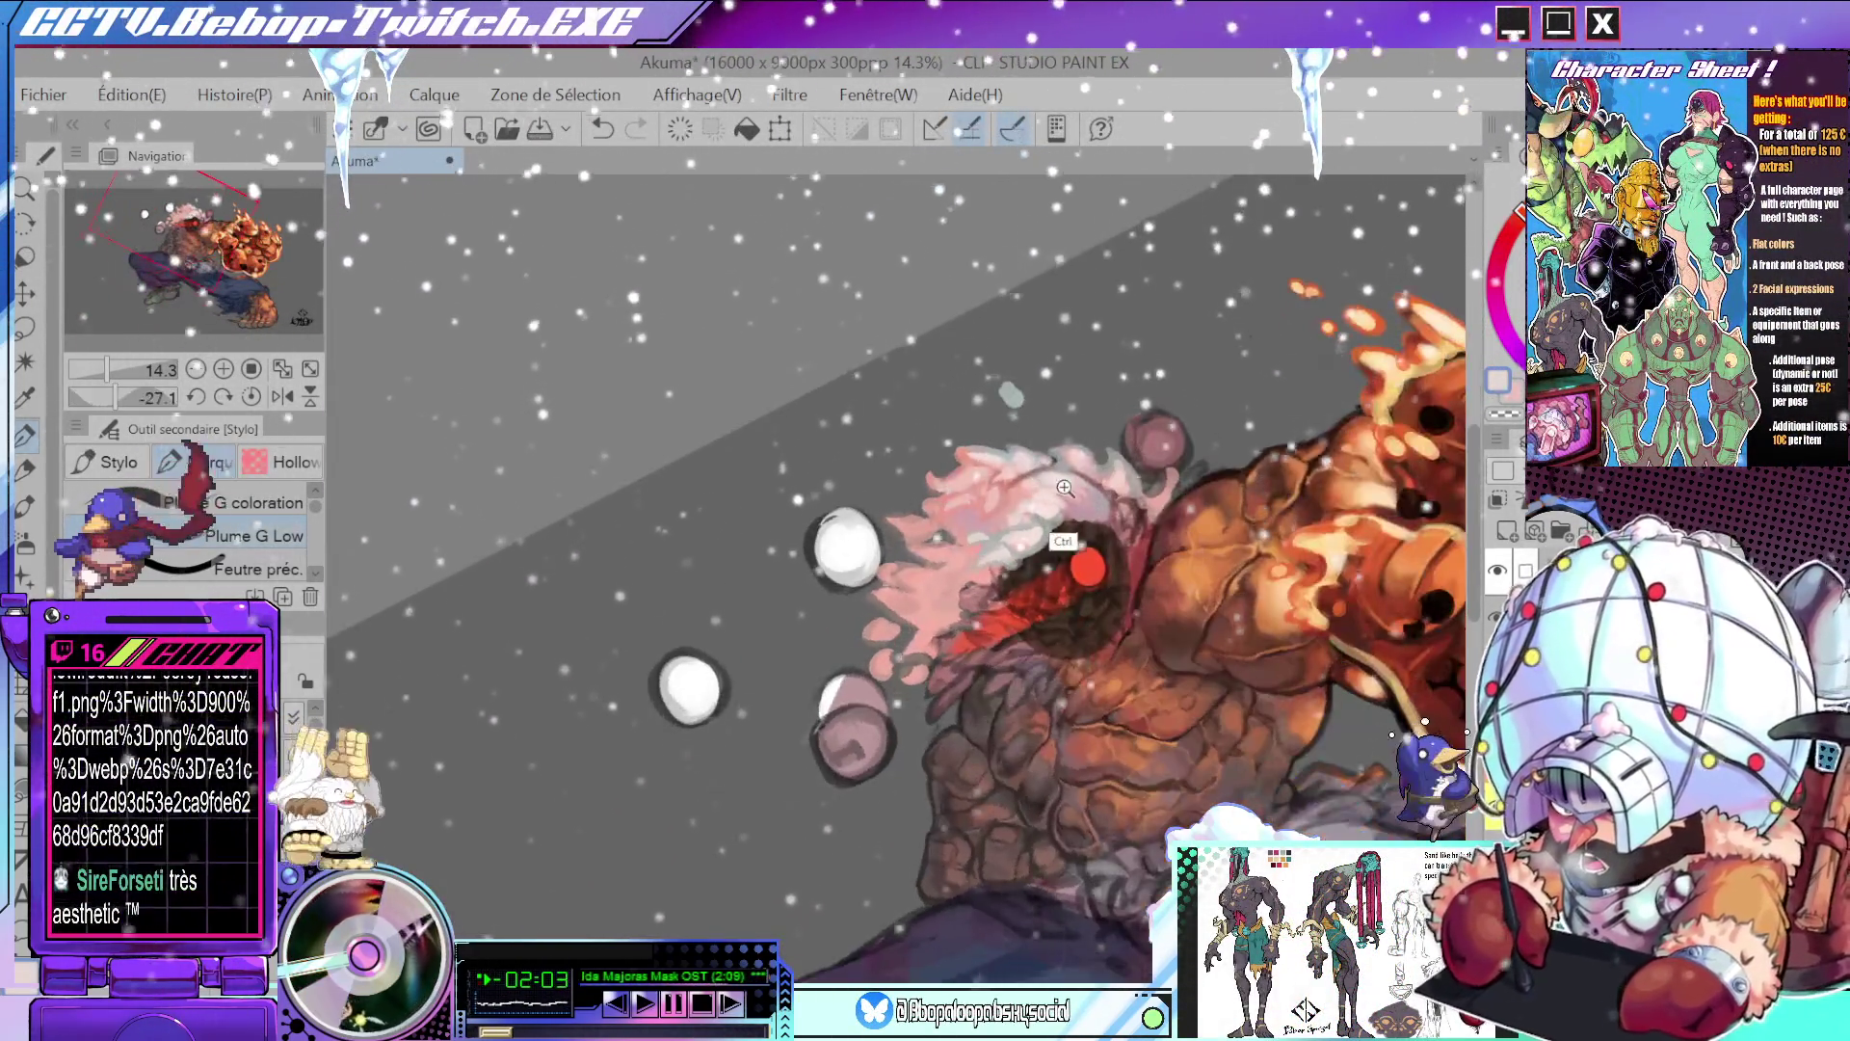
scroll(1294, 452, up, 3)
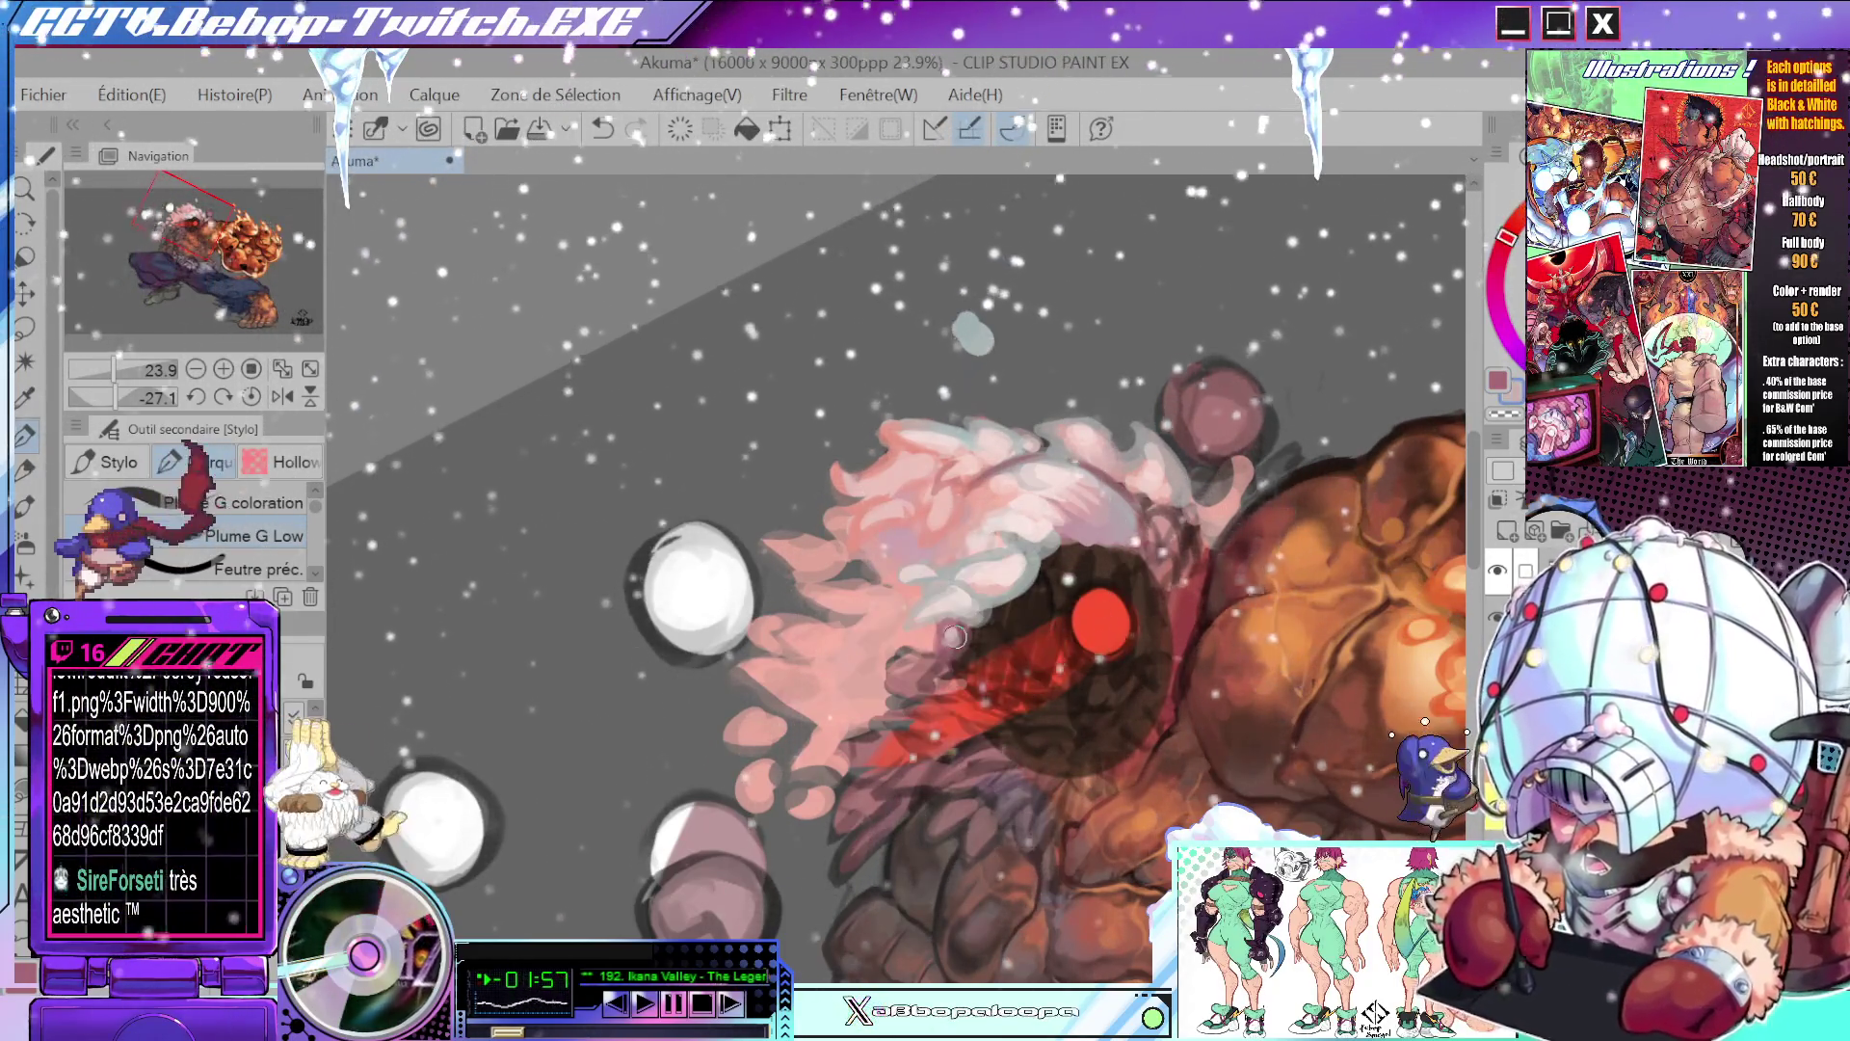
mouse_move(954, 636)
mouse_down()
mouse_move(1007, 713)
mouse_move(1058, 624)
mouse_up()
scroll(1006, 713, up, 2)
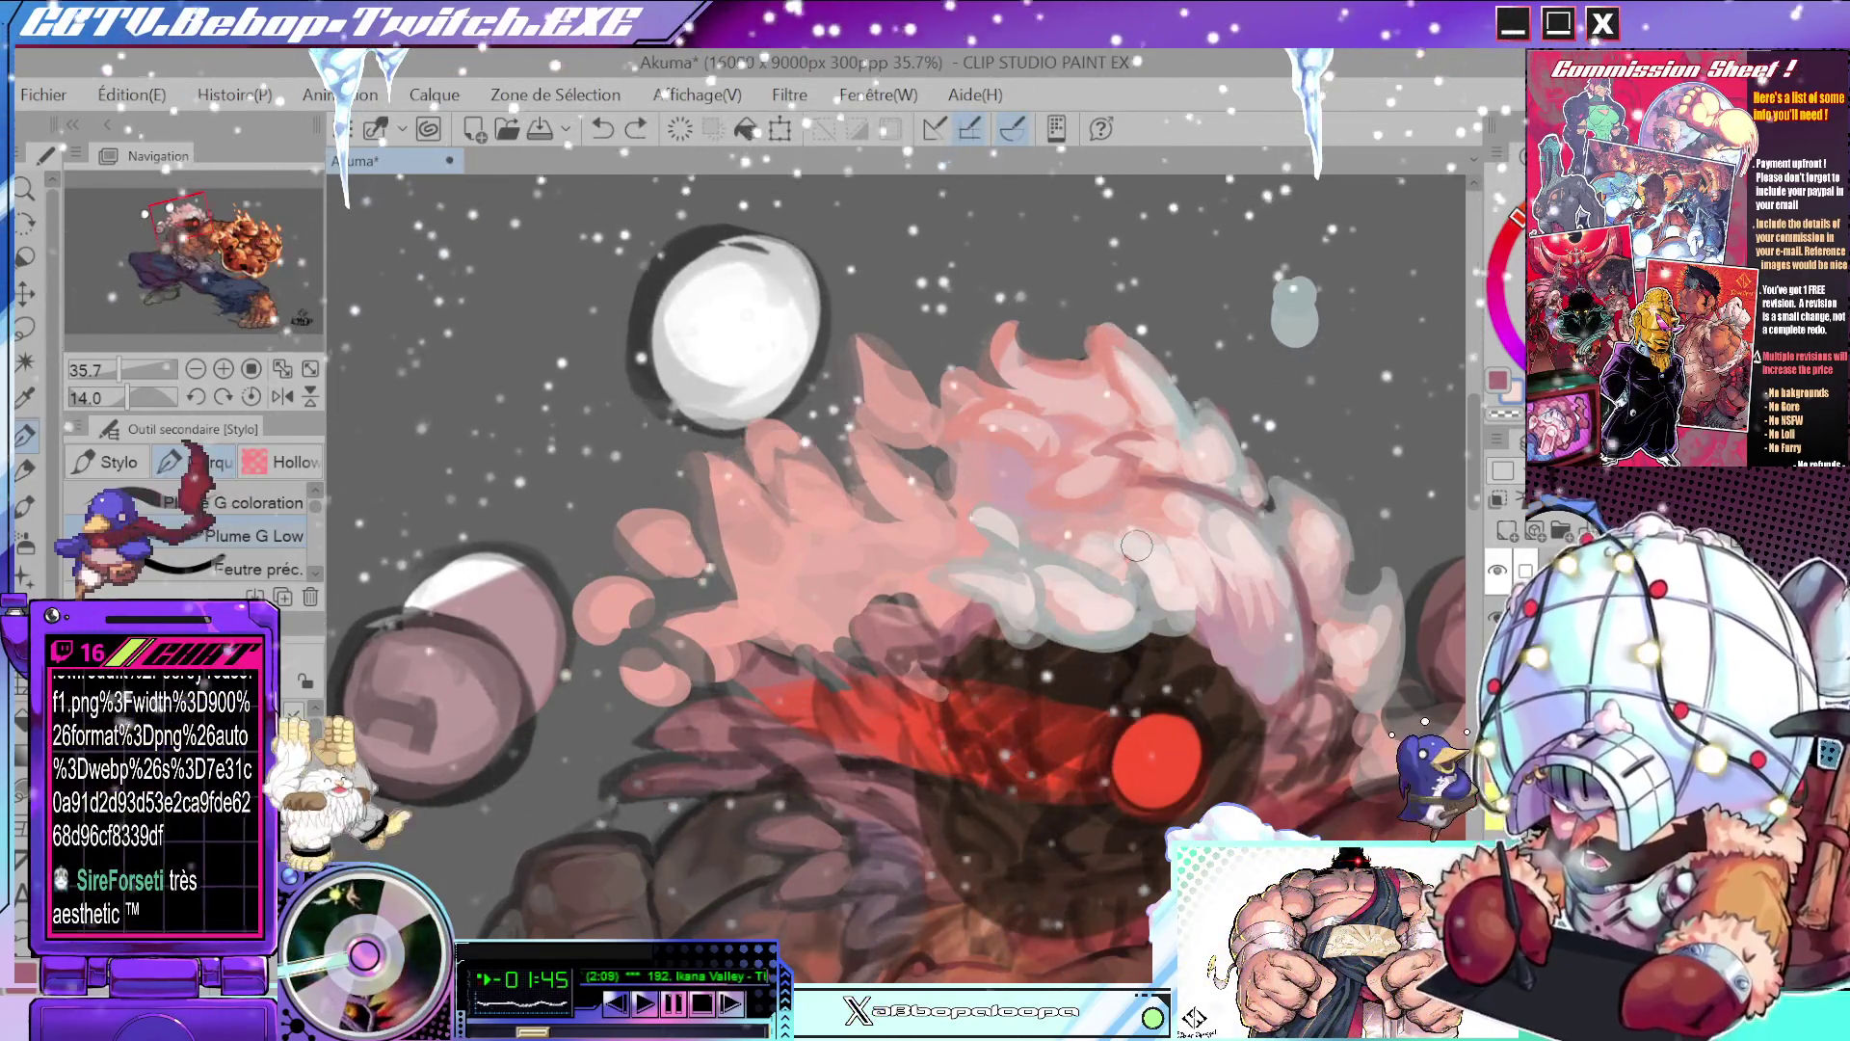
drag(1137, 545, 999, 546)
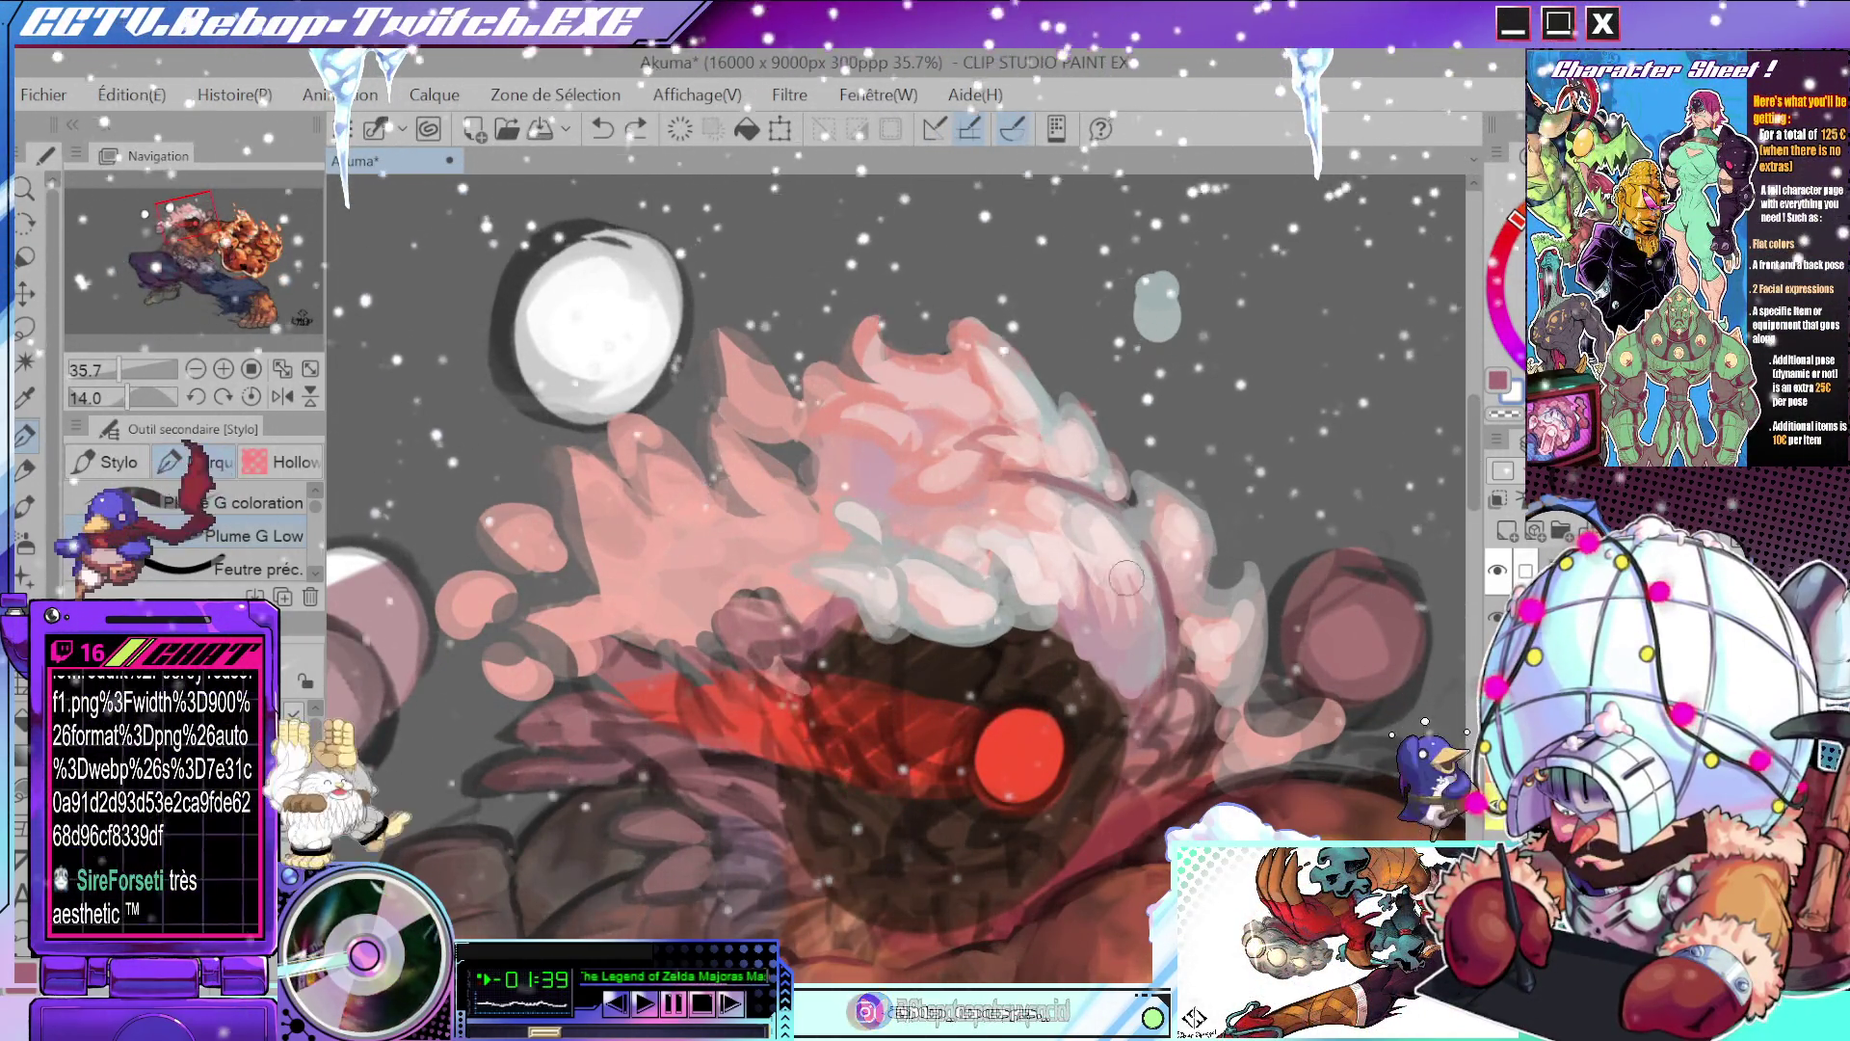
- Paint a light stroke on the hair, undo it, and switch to the Soft airbrush
mouse_move(1118, 578)
mouse_down()
mouse_move(1108, 511)
mouse_move(1083, 567)
mouse_up()
scroll(1039, 570, down, 5)
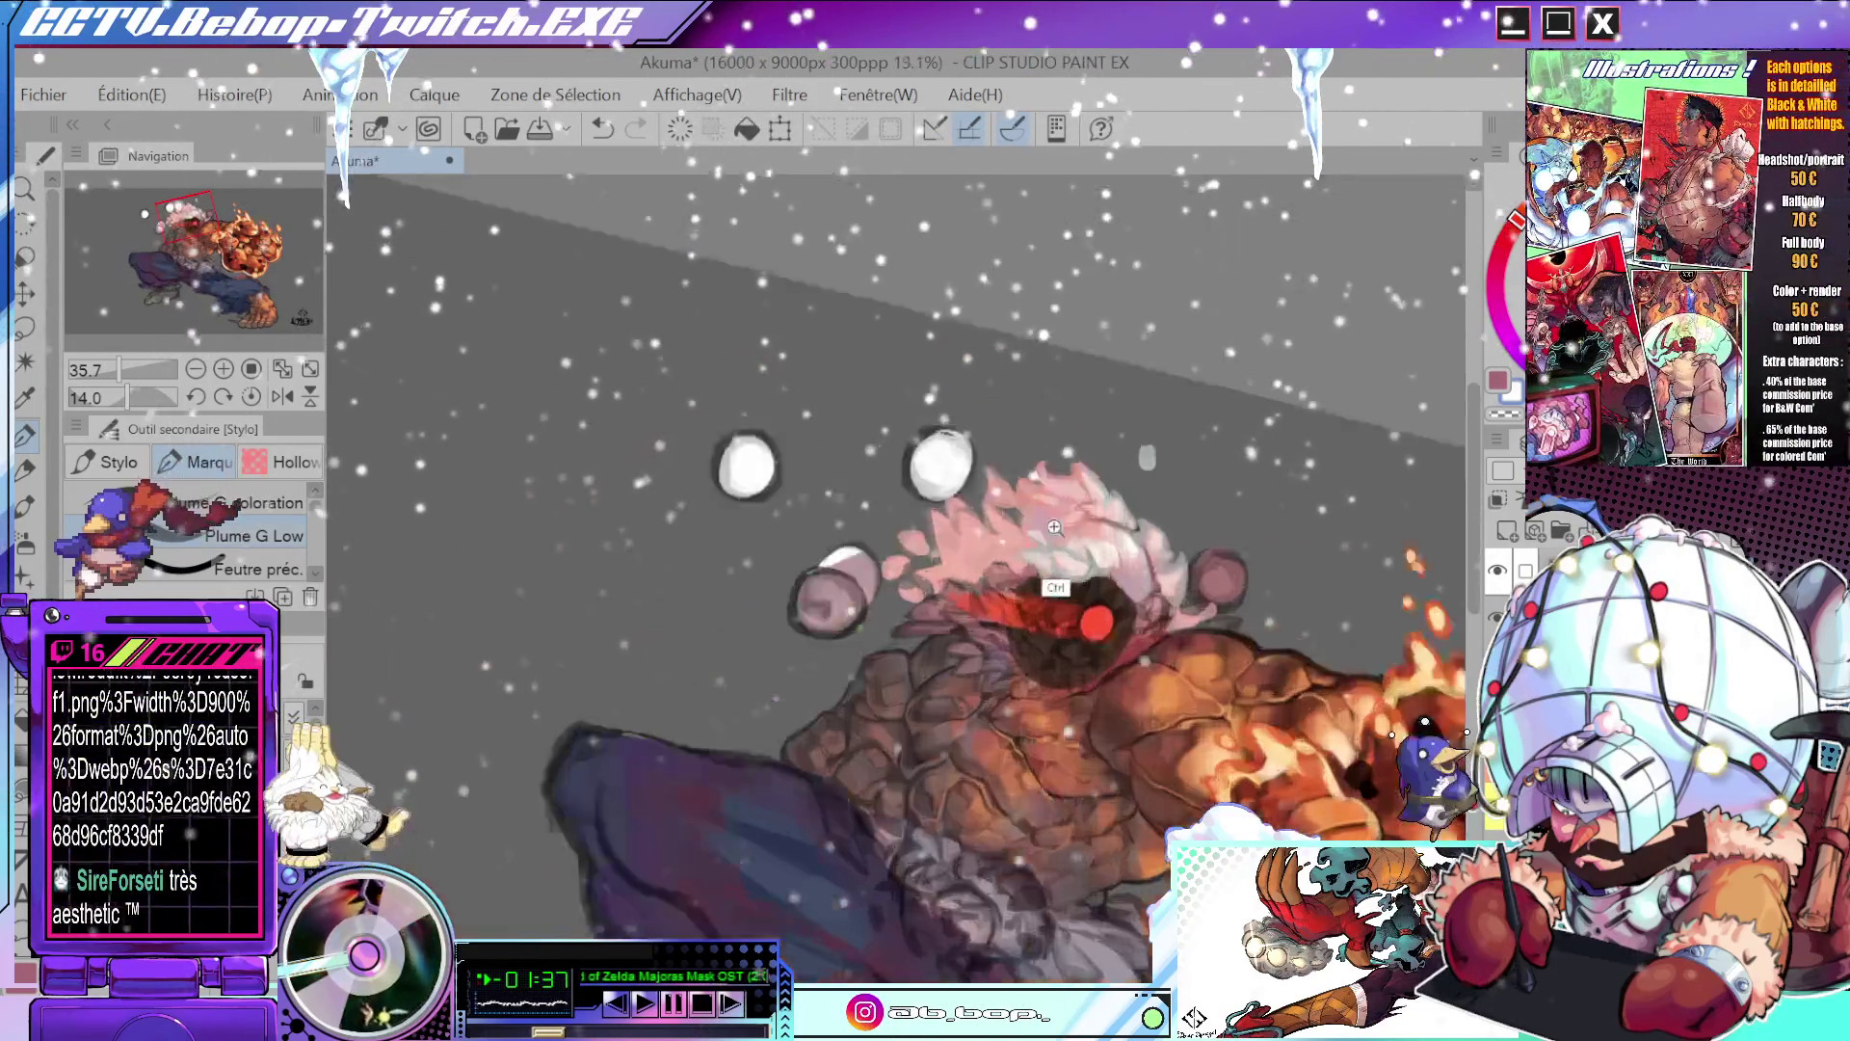
scroll(1154, 597, up, 3)
key(ctrl+z)
key(b)
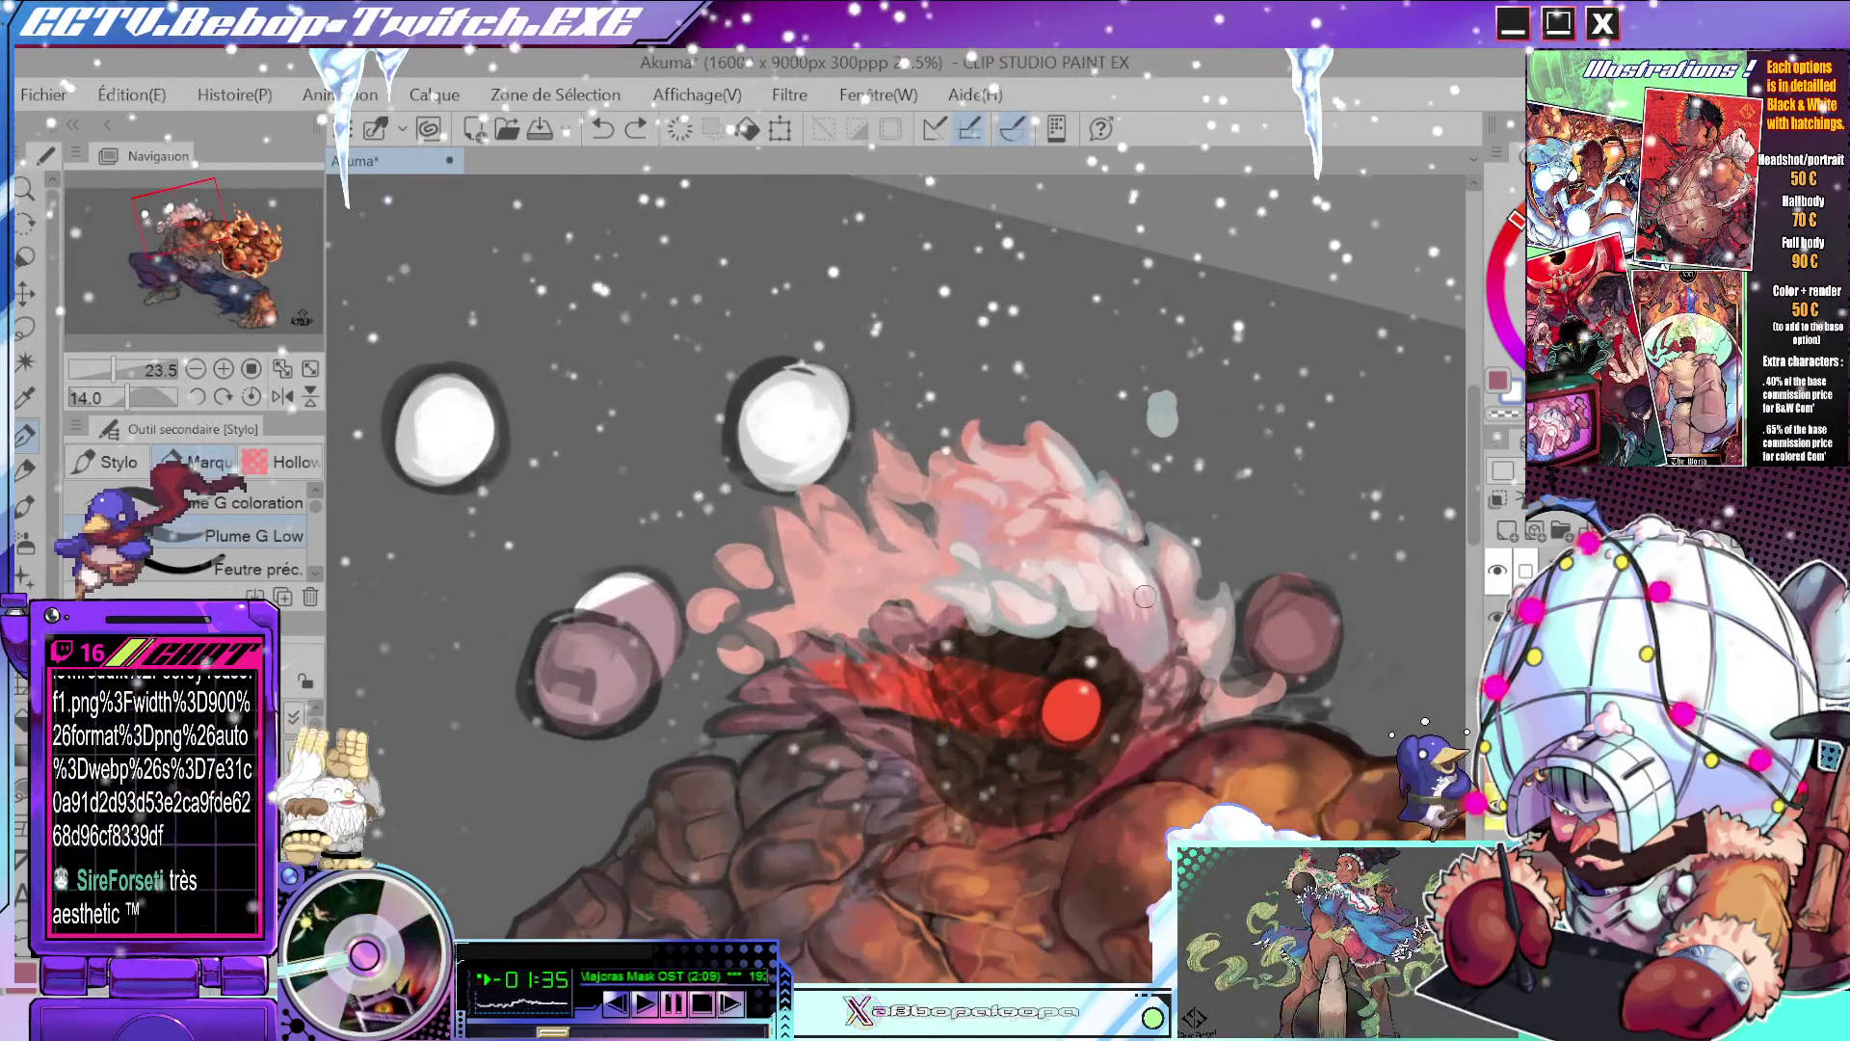
key(b)
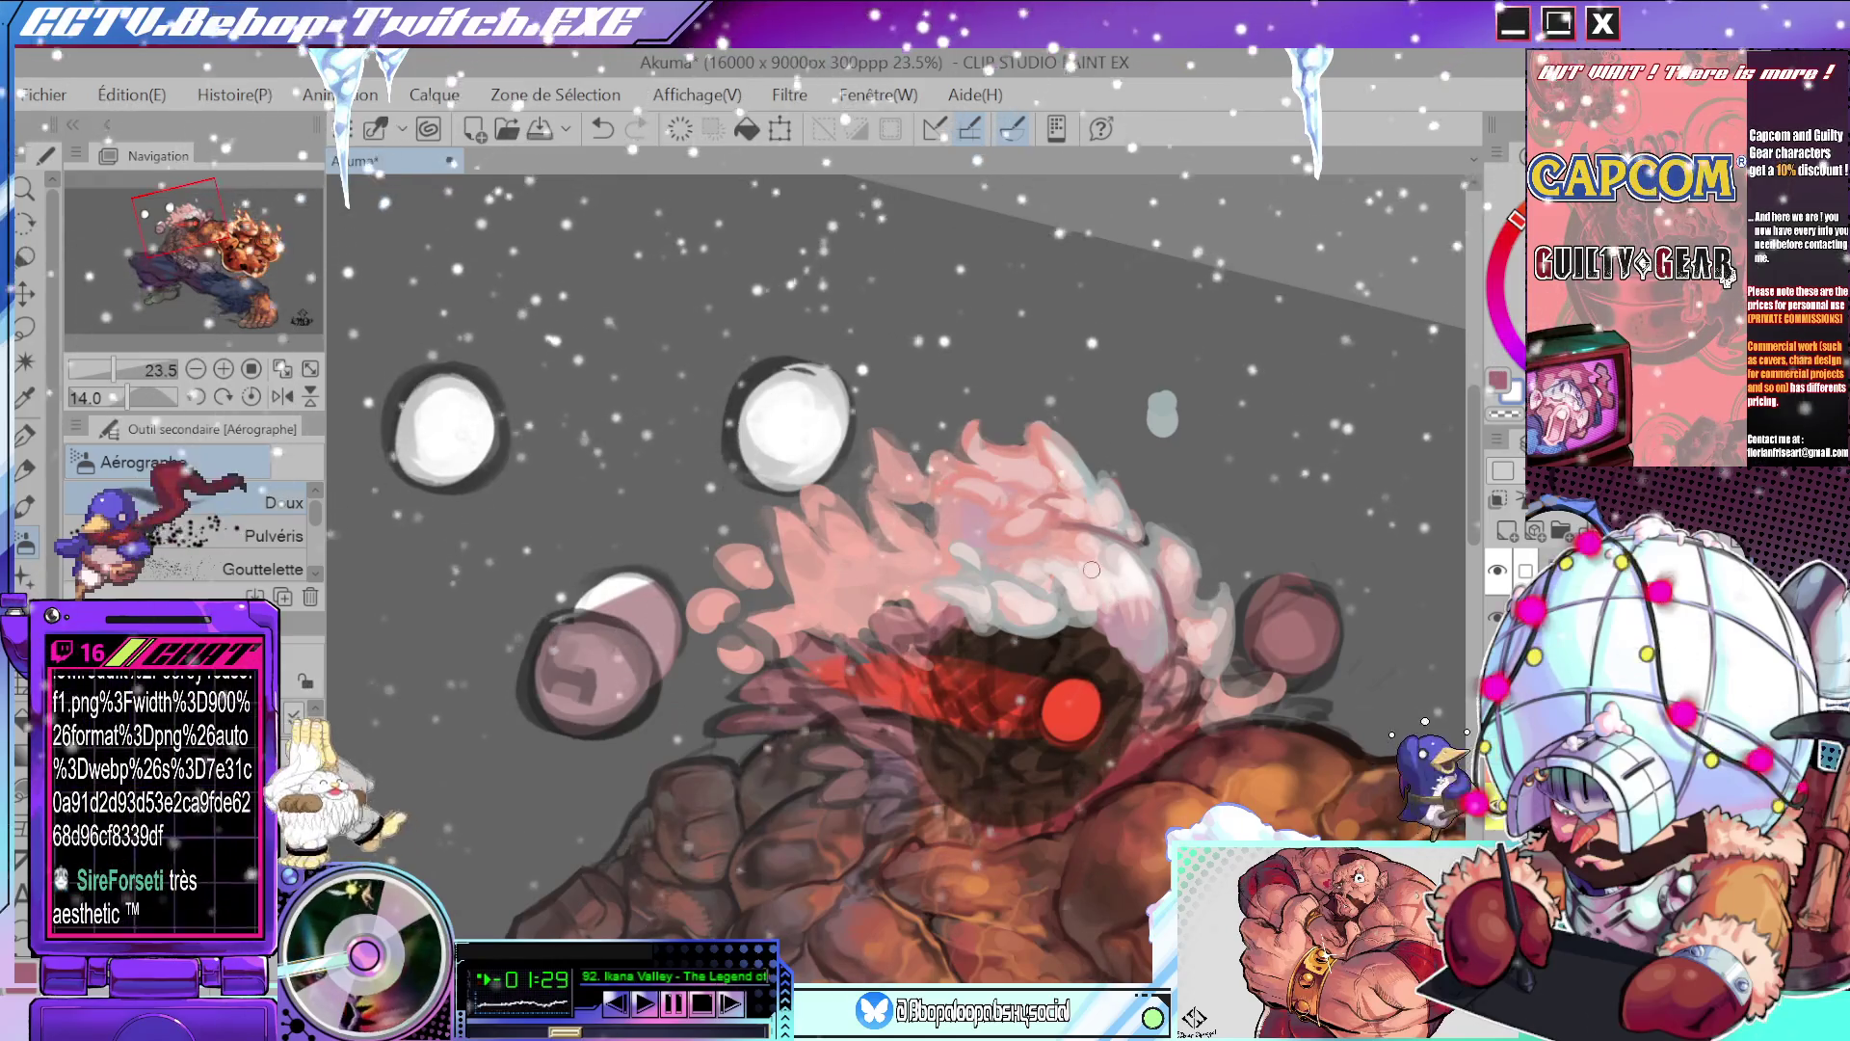
- Pick a light colour, zoom the head to about 33%, and tilt the canvas to roughly 70°
alt+click(1118, 578)
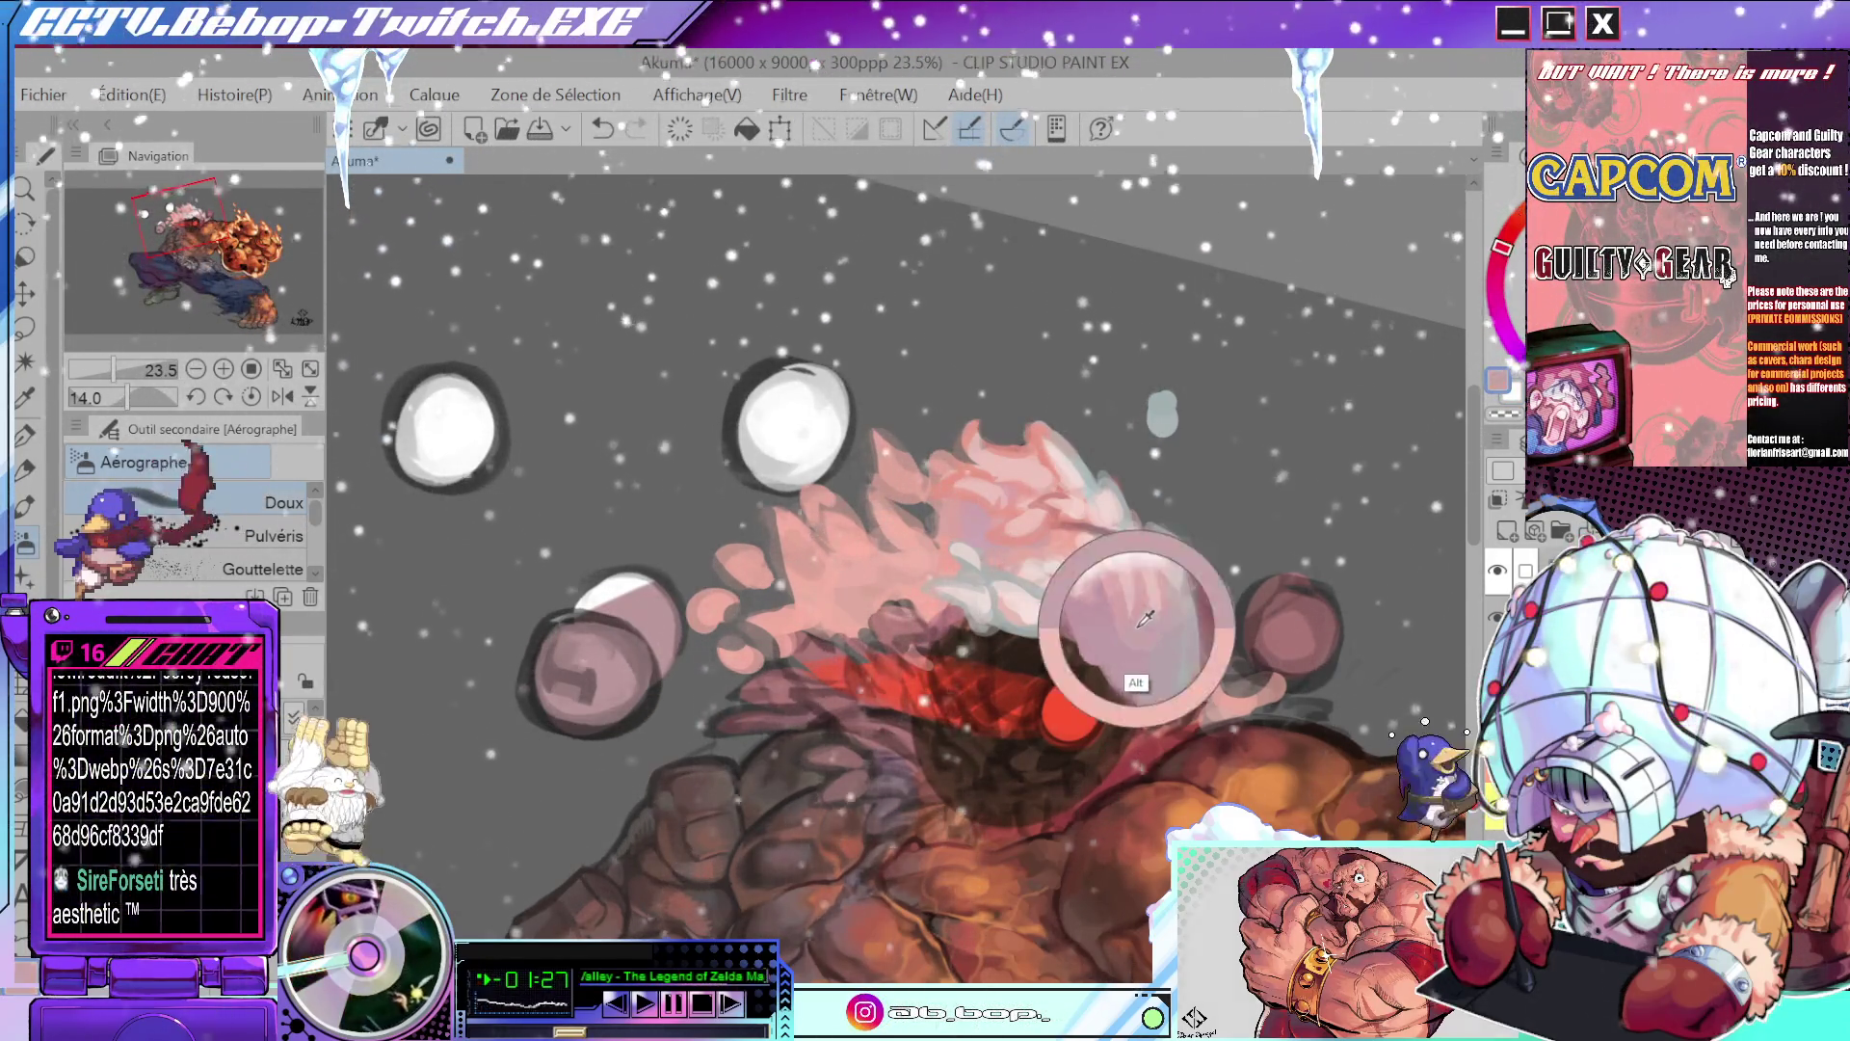
scroll(1137, 590, down, 3)
scroll(1172, 571, up, 3)
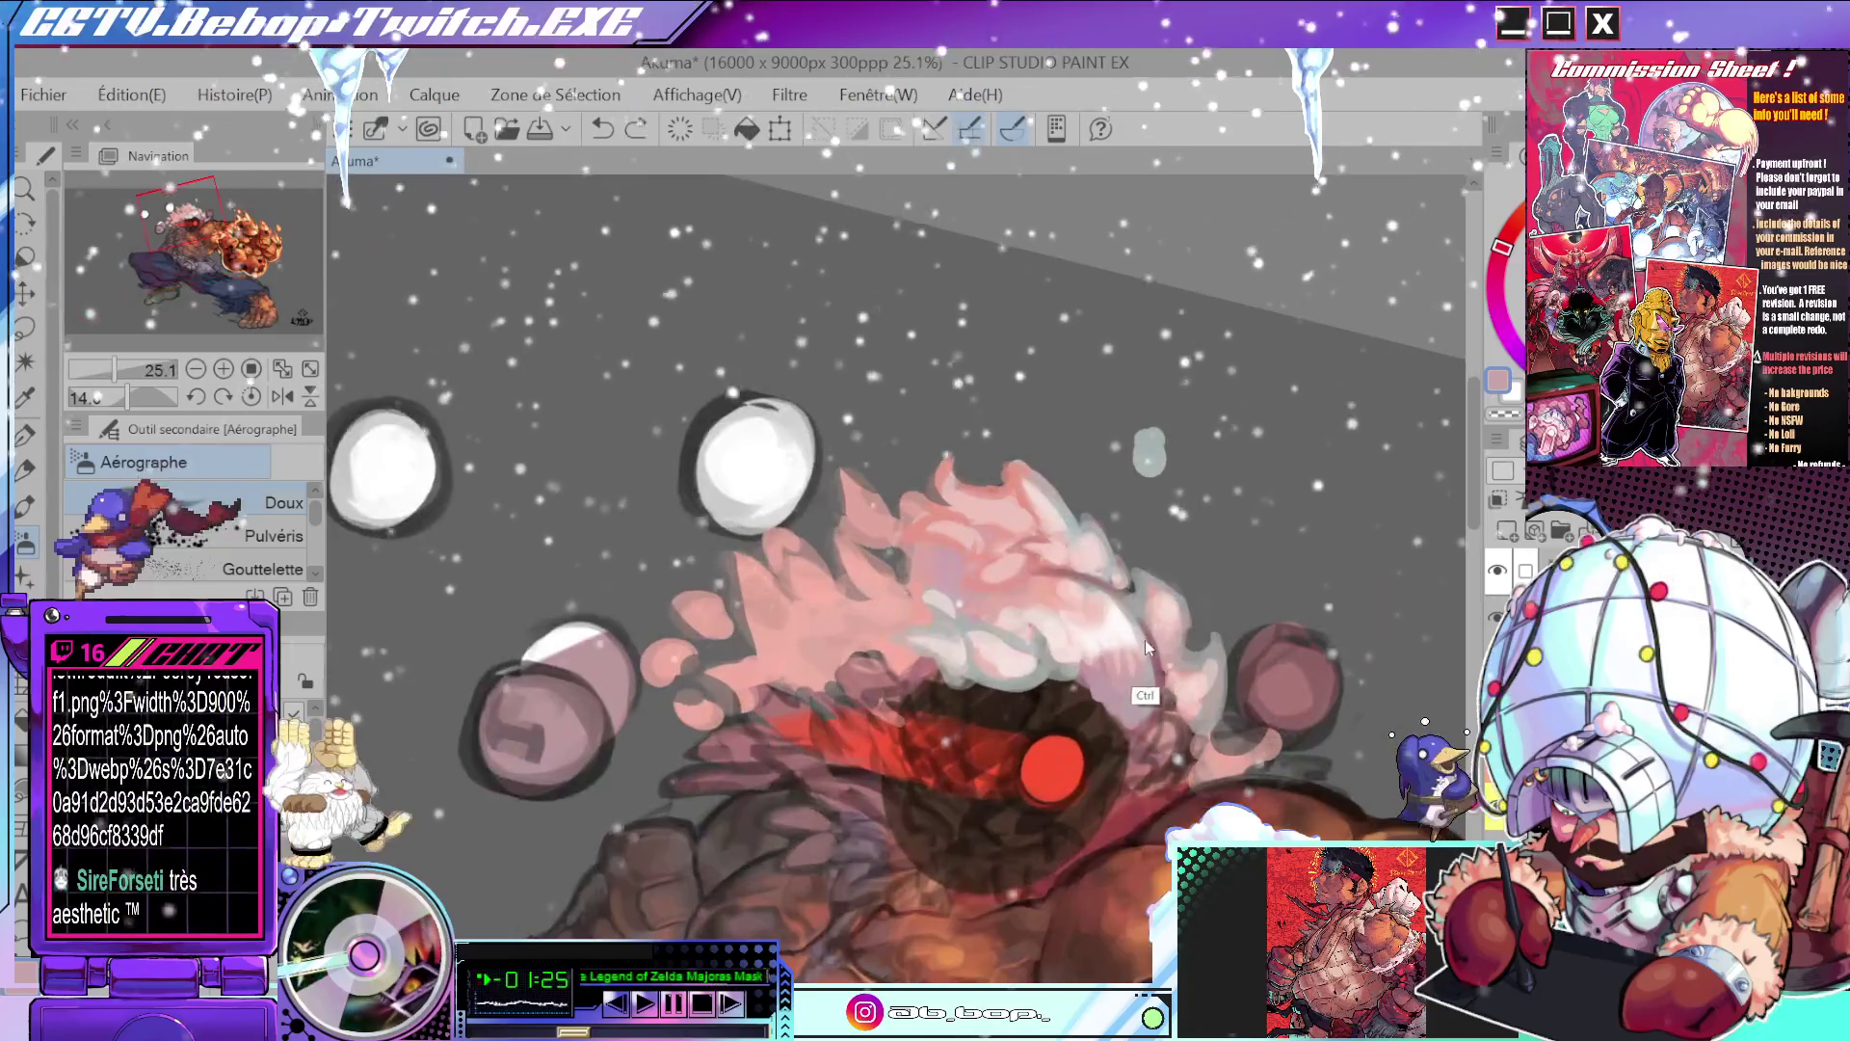
scroll(1182, 643, down, 4)
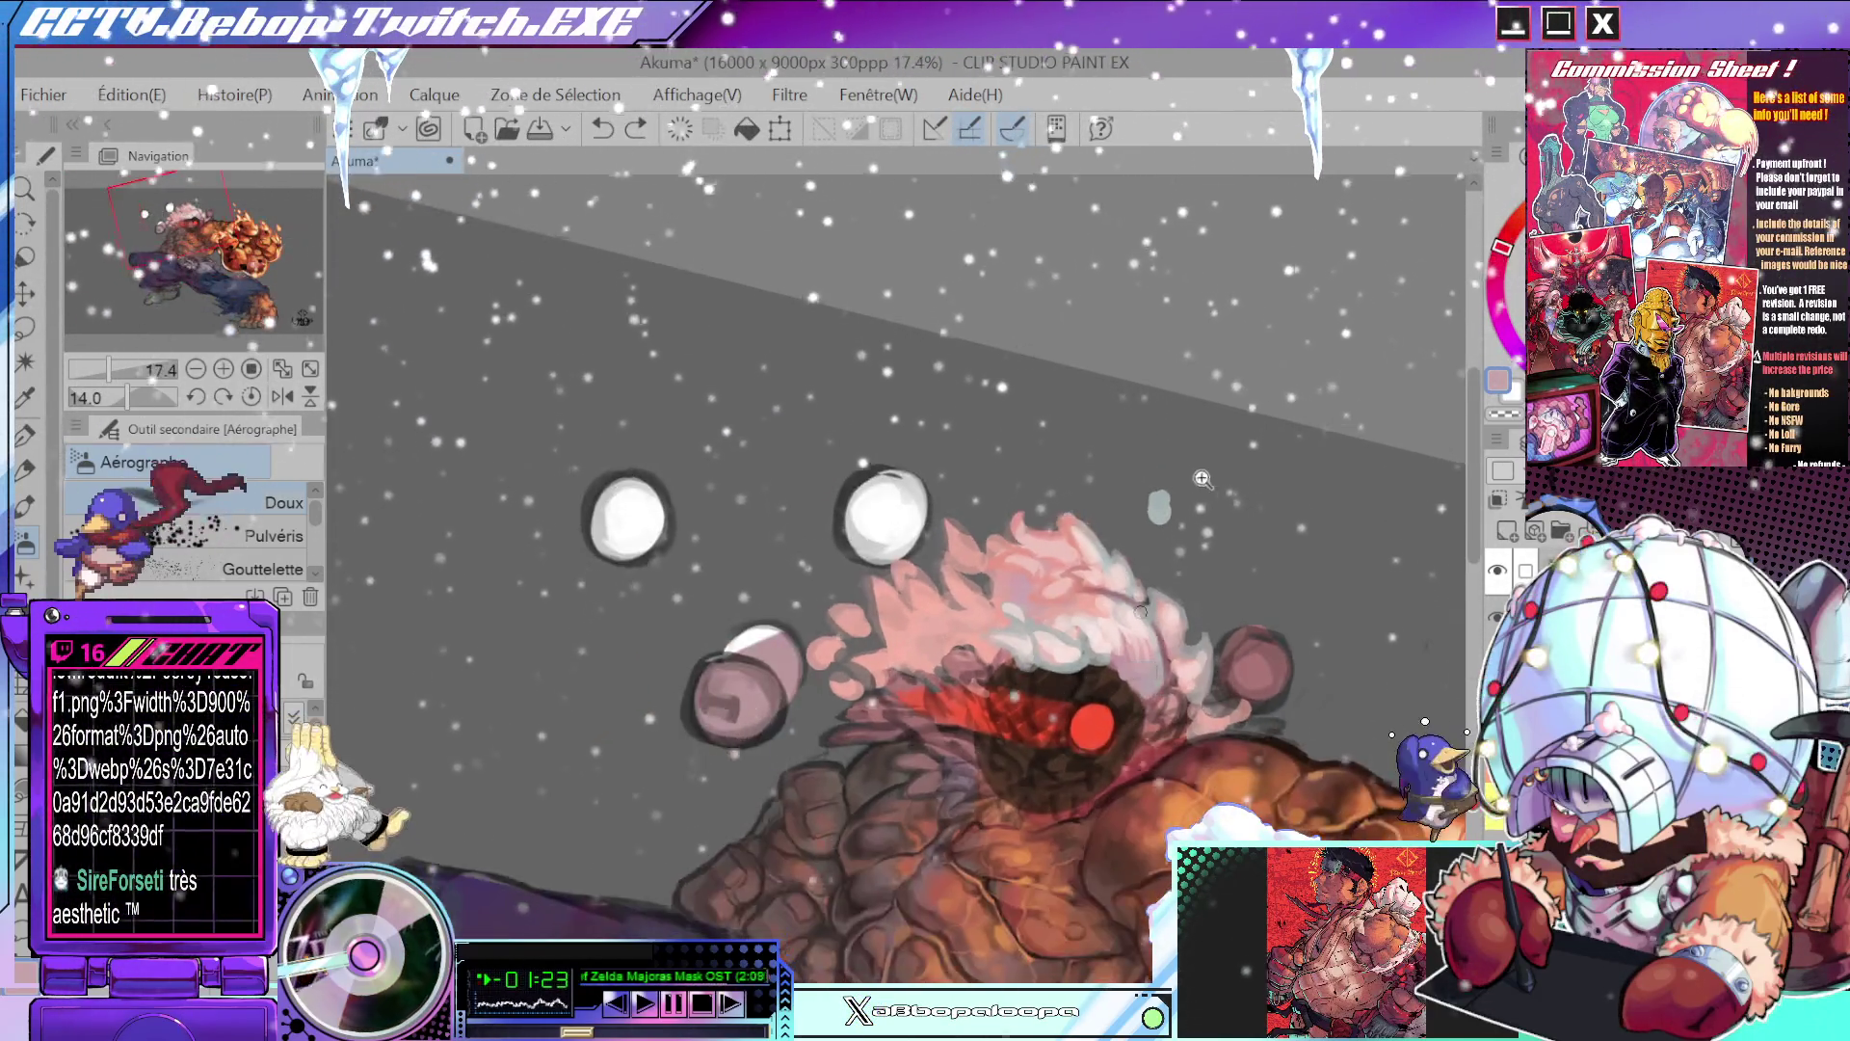
drag(1183, 644, 1277, 481)
scroll(1243, 424, up, 2)
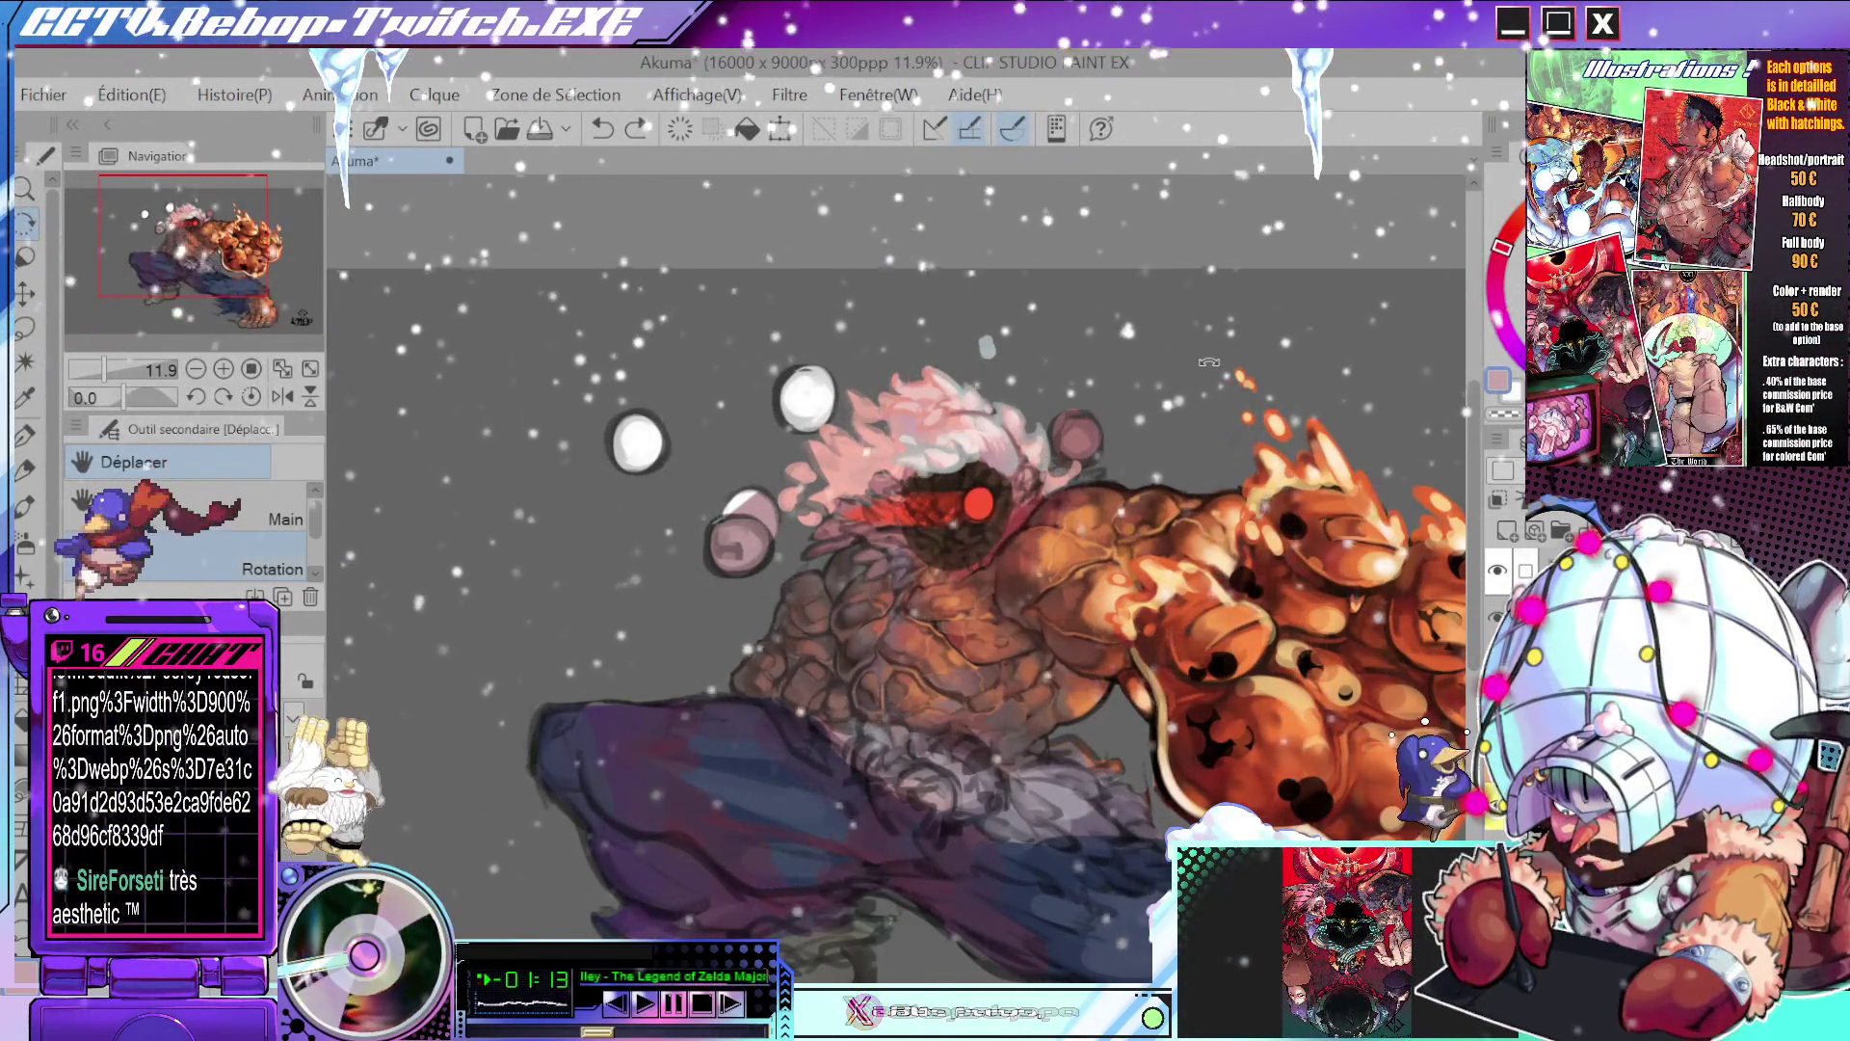
drag(1022, 274, 963, 247)
scroll(1050, 414, up, 1)
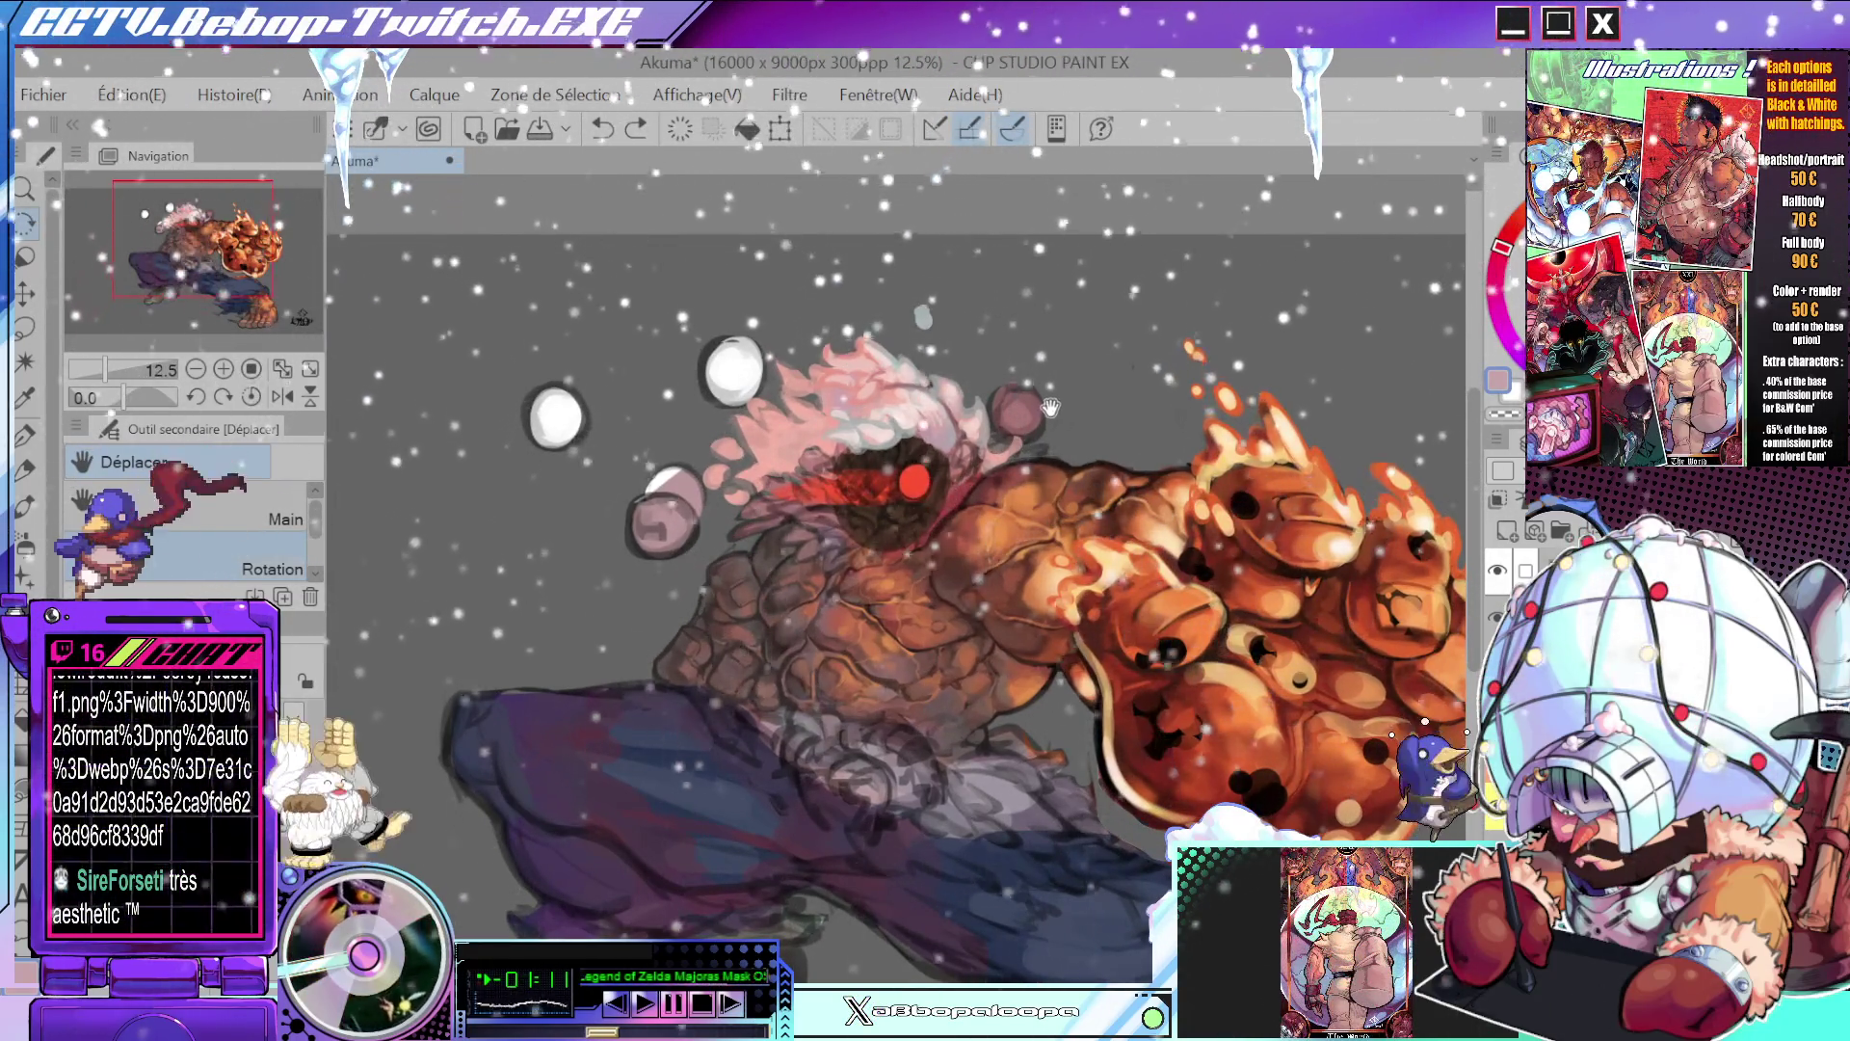
scroll(968, 414, up, 5)
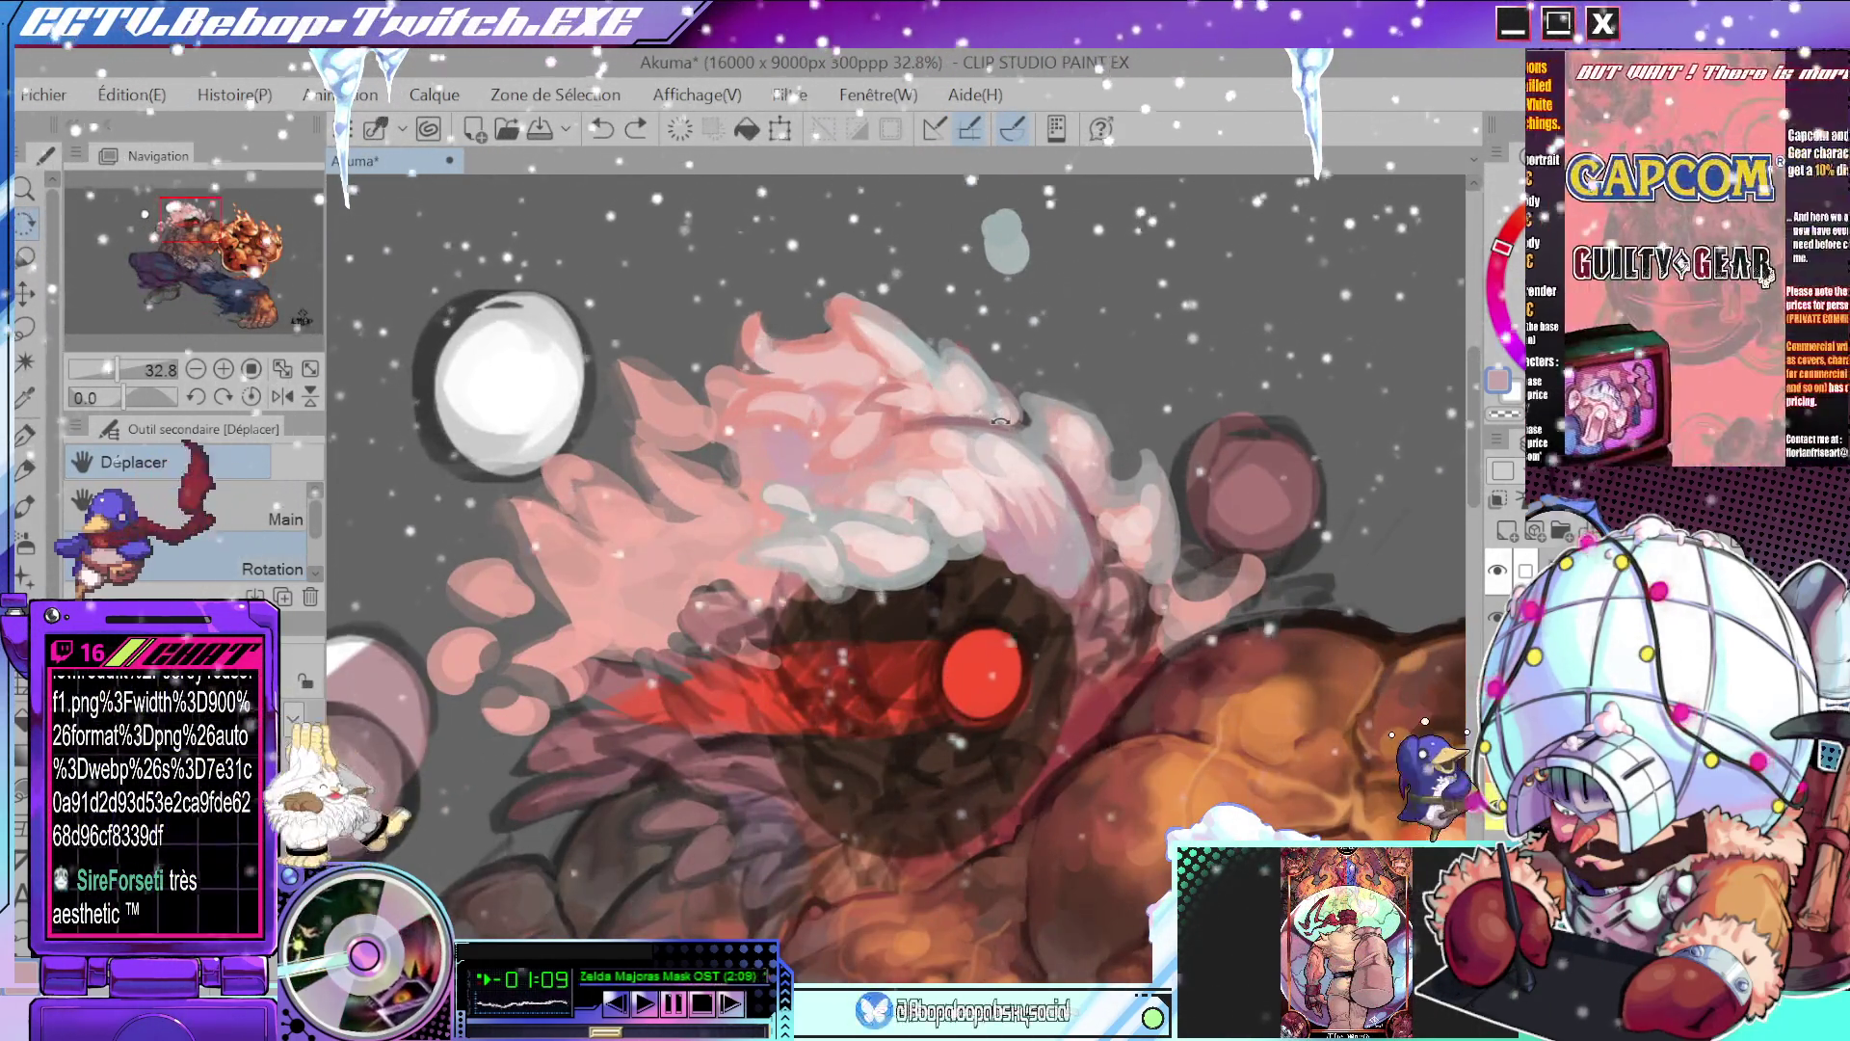
drag(1046, 354, 922, 428)
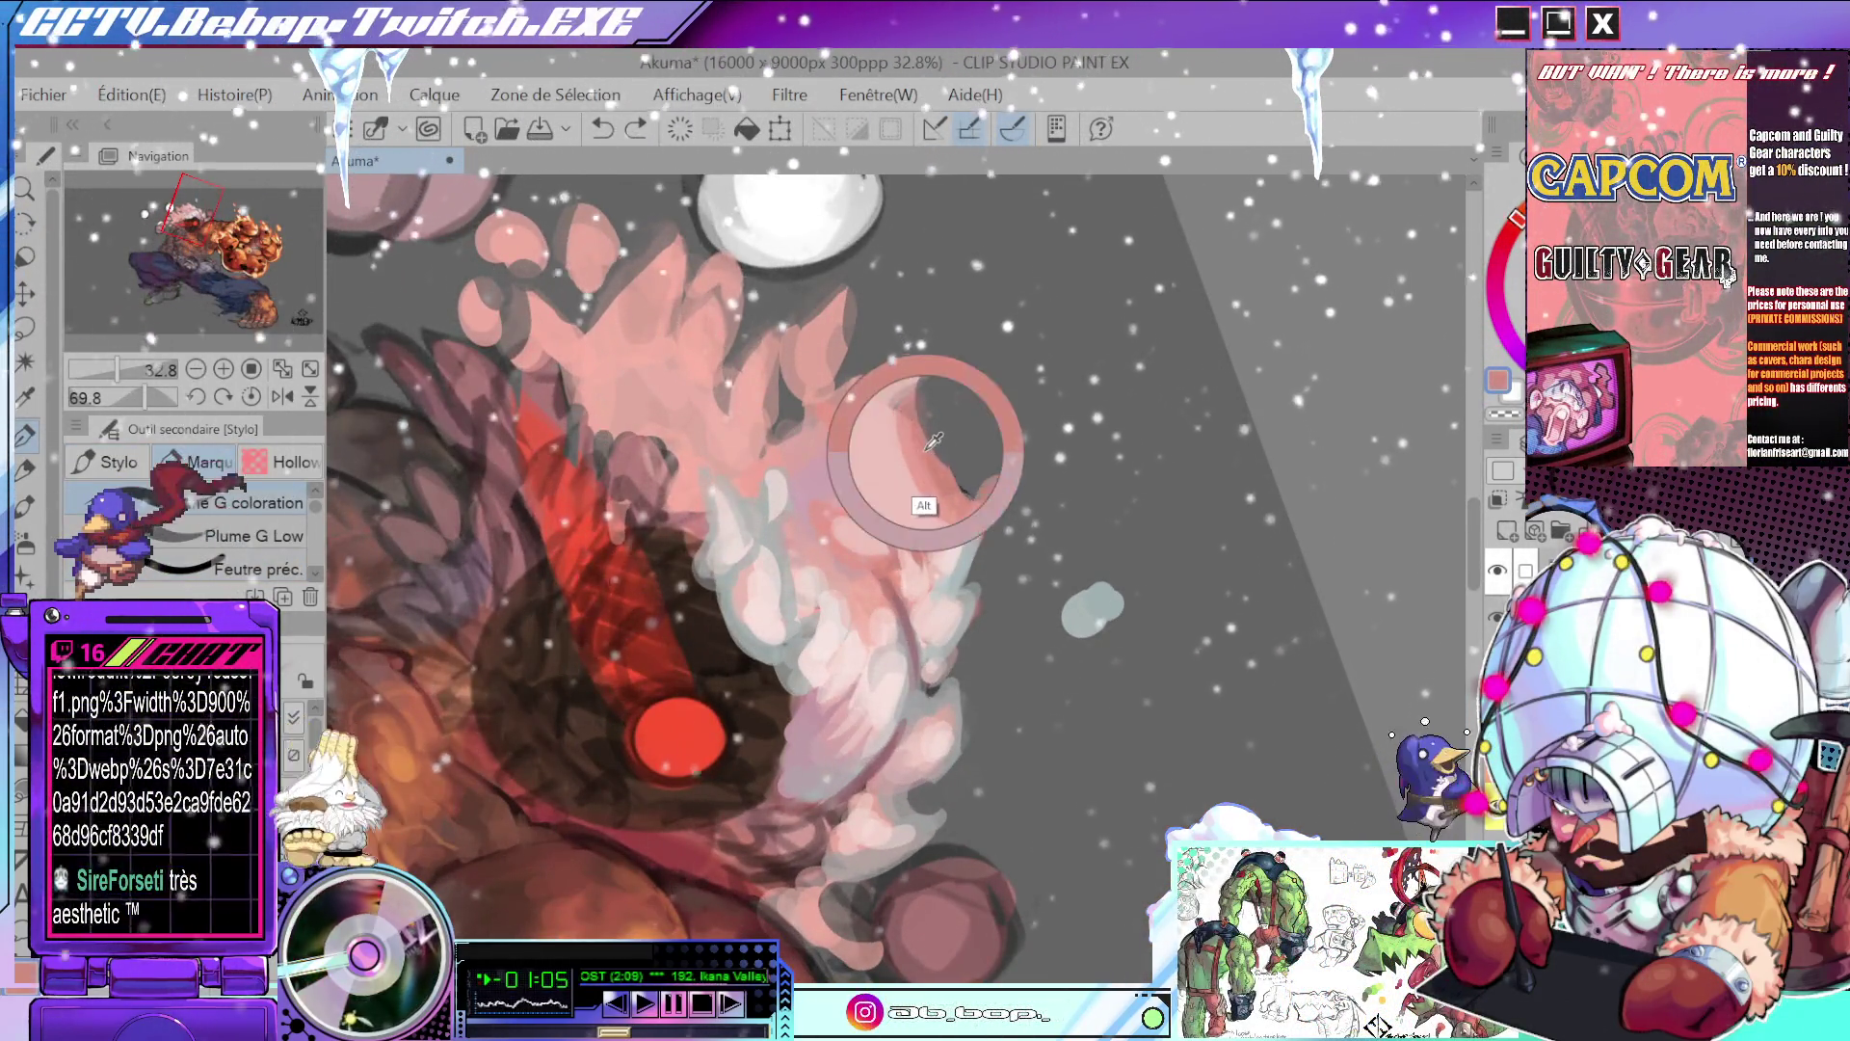
- Level the canvas around Akuma's head and undo the stray dark stroke
scroll(920, 438, down, 5)
drag(898, 376, 901, 472)
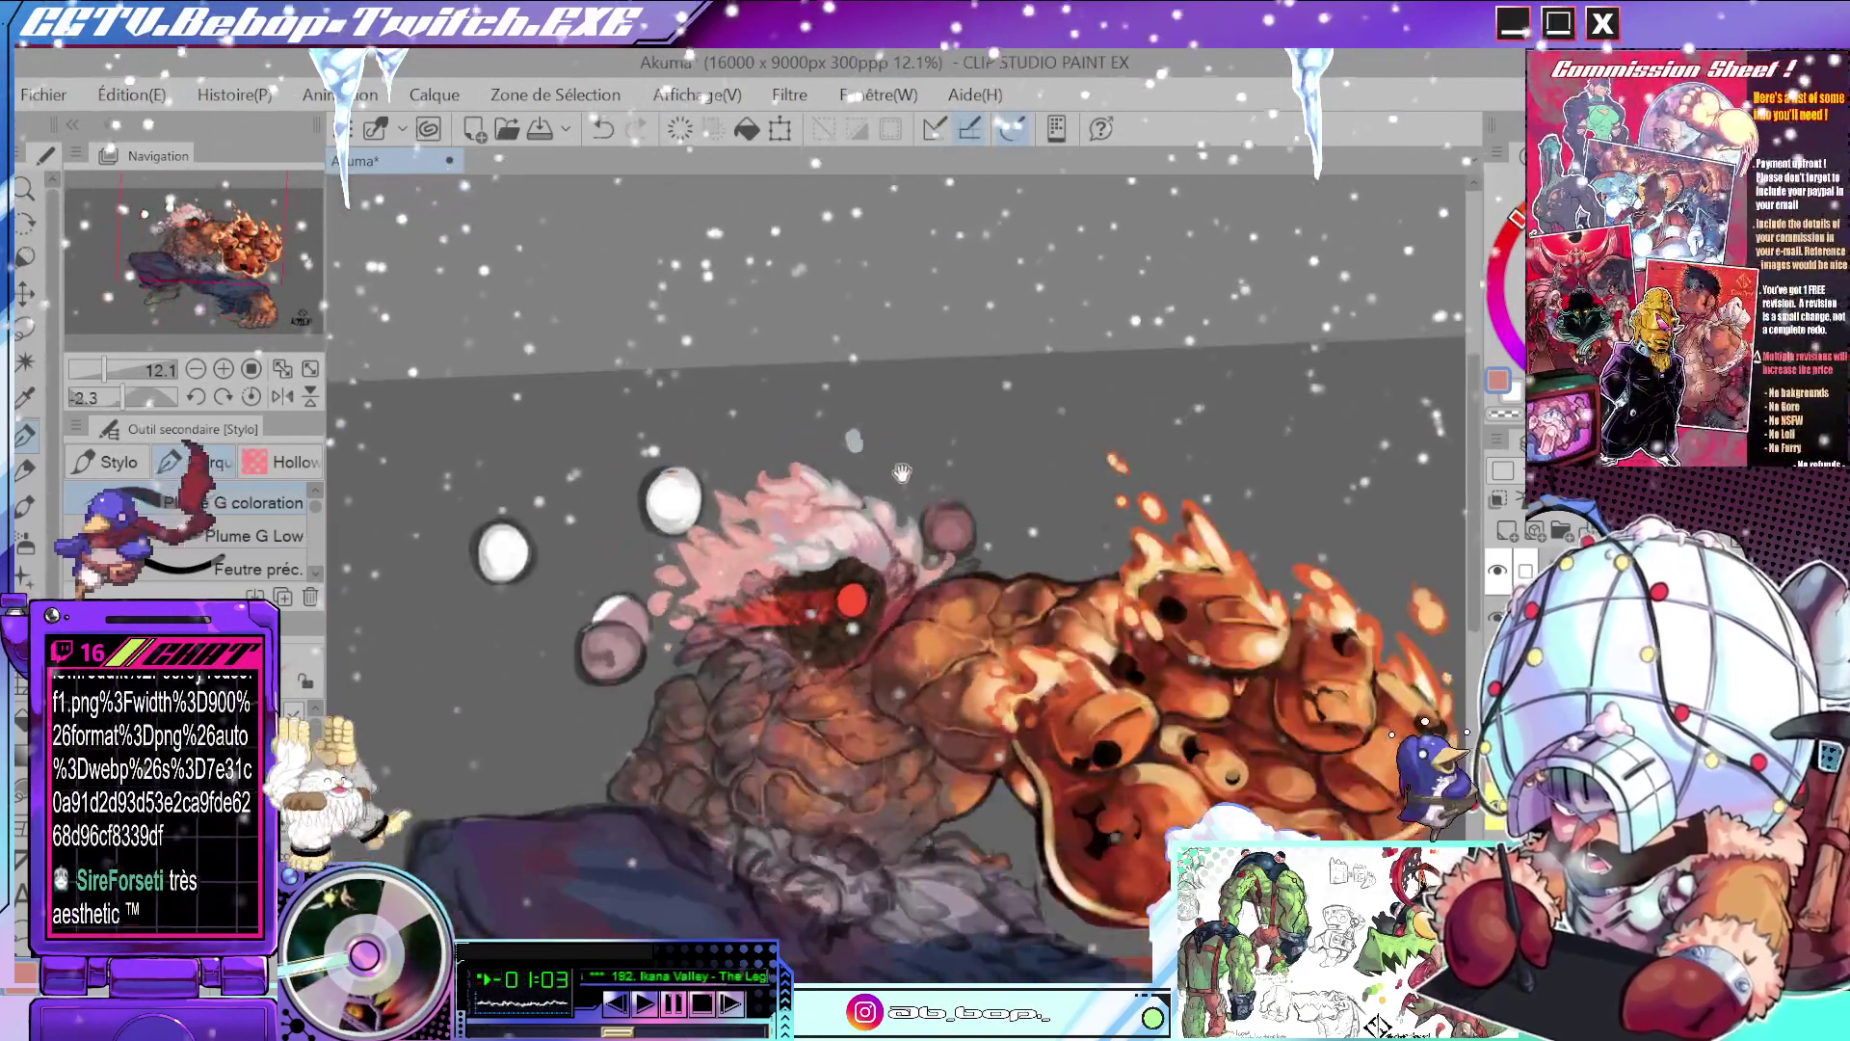
scroll(836, 413, up, 5)
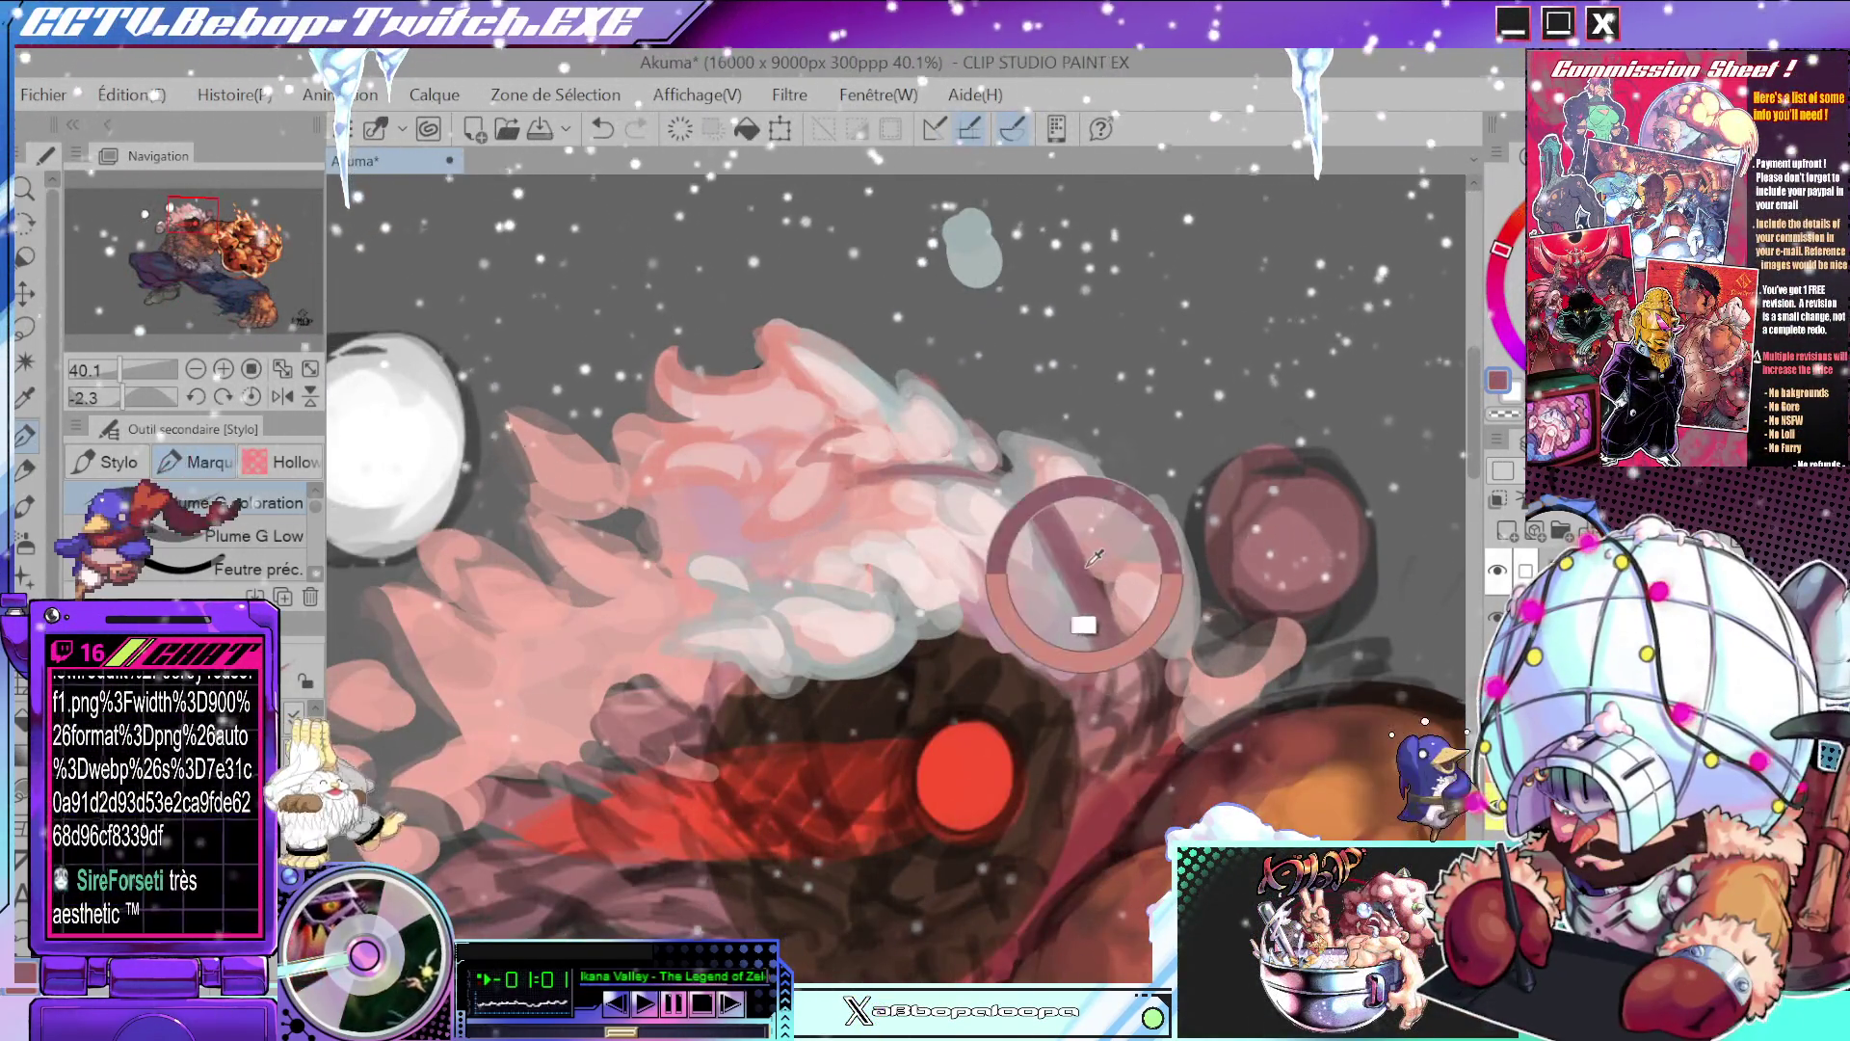
drag(1074, 619, 777, 537)
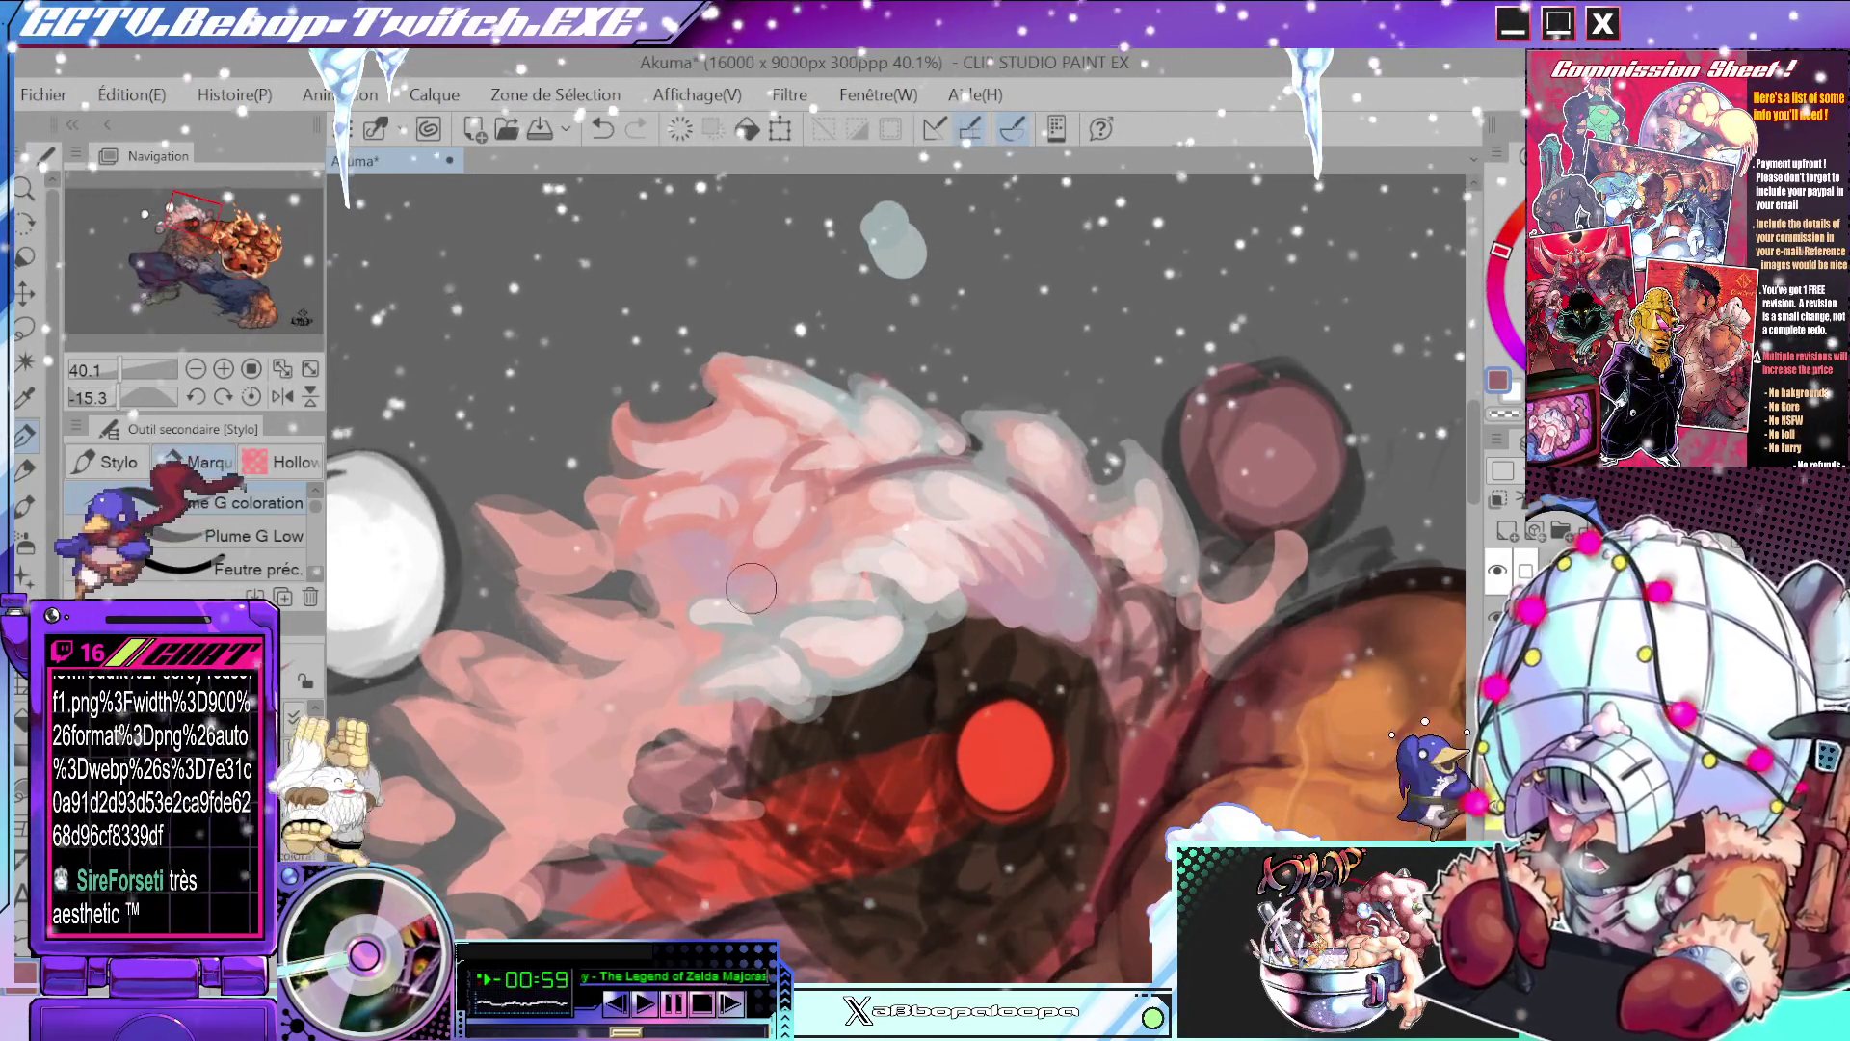
key(ctrl)
key(ctrl+z)
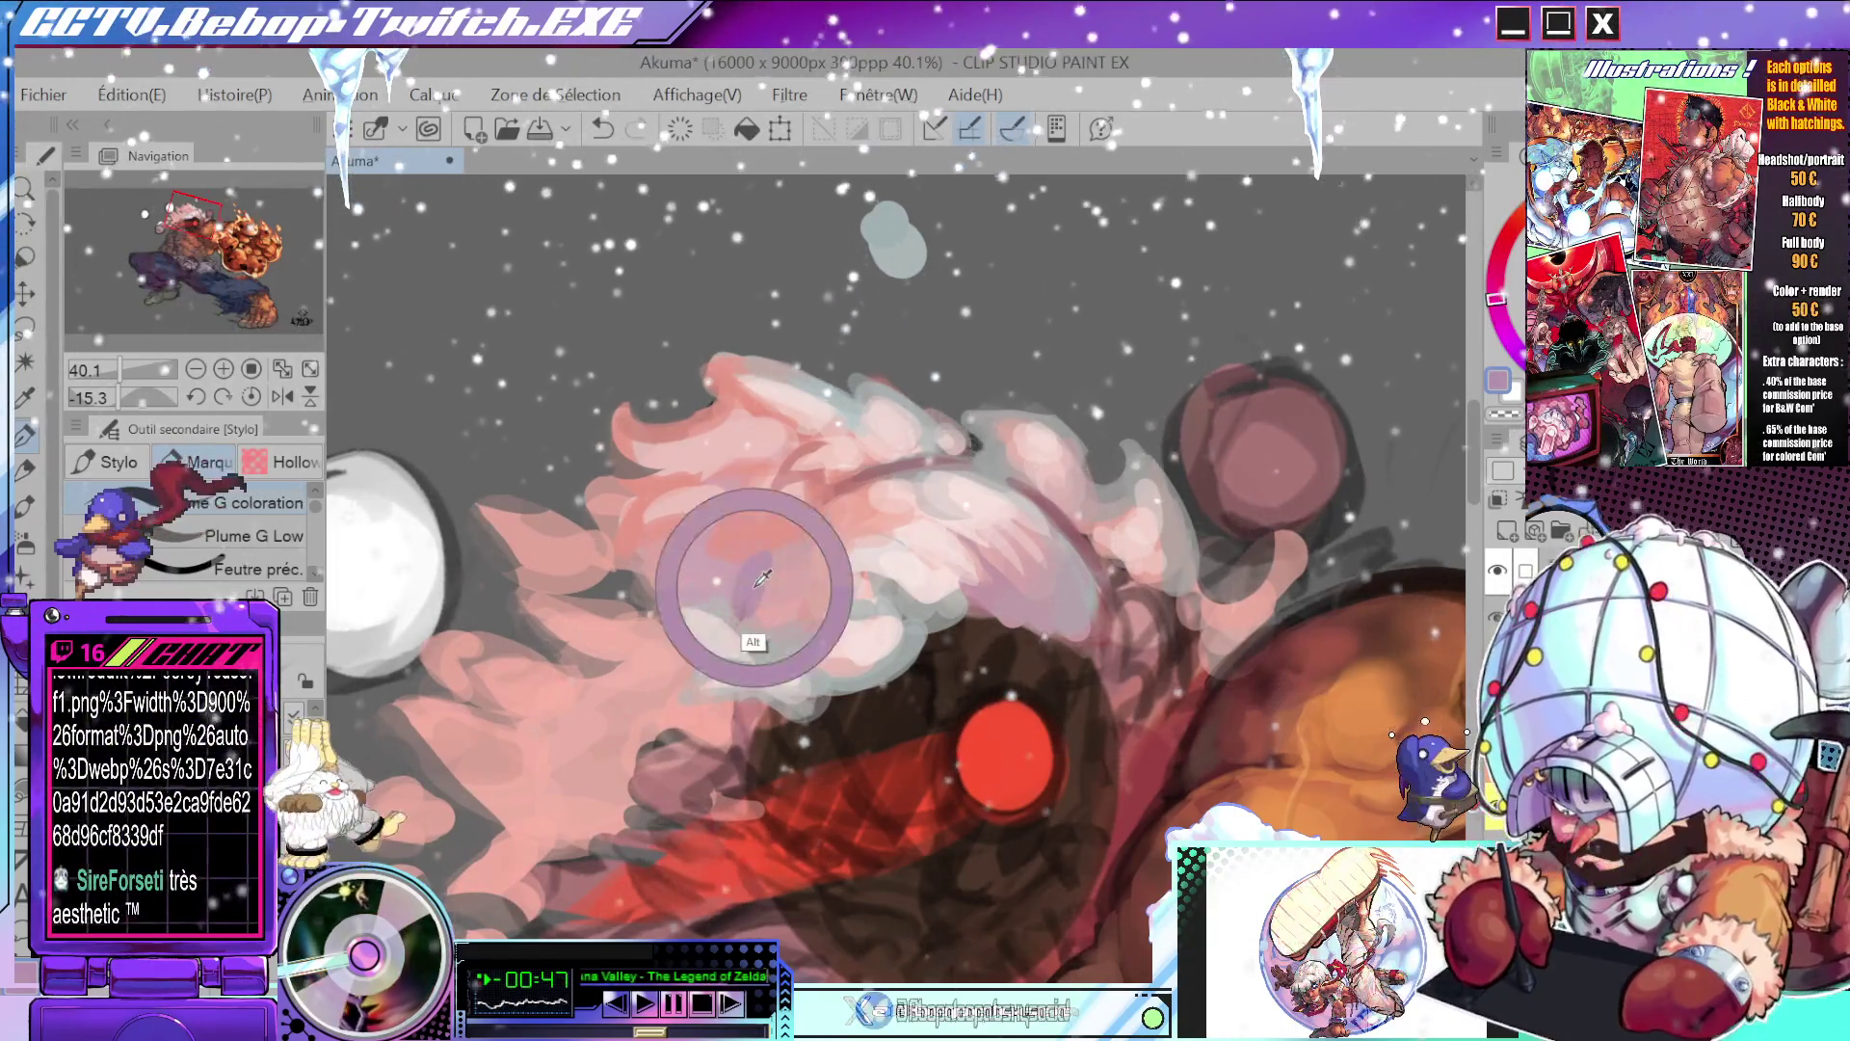
- Sample a pale pink from the lower hair strands and paint a highlight stroke with the pen
scroll(886, 489, down, 5)
scroll(1081, 413, up, 5)
drag(1081, 412, 1055, 626)
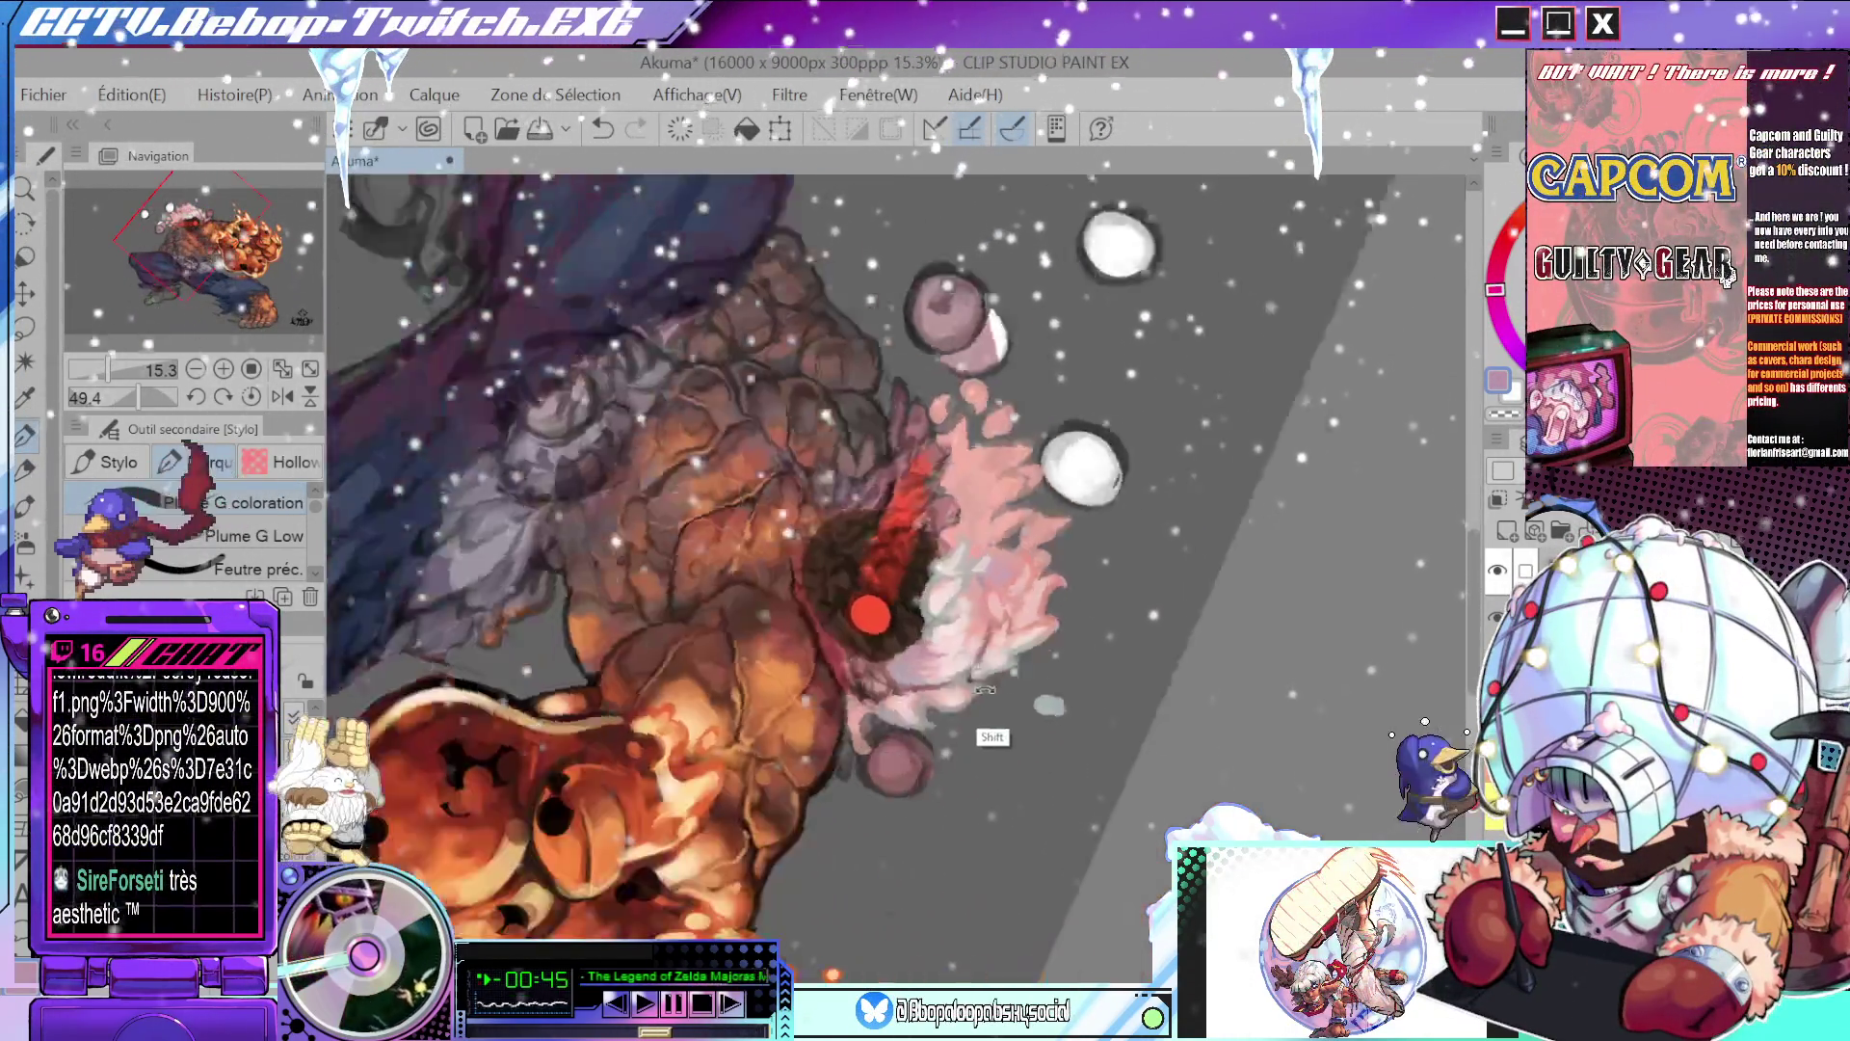
scroll(1055, 627, down, 3)
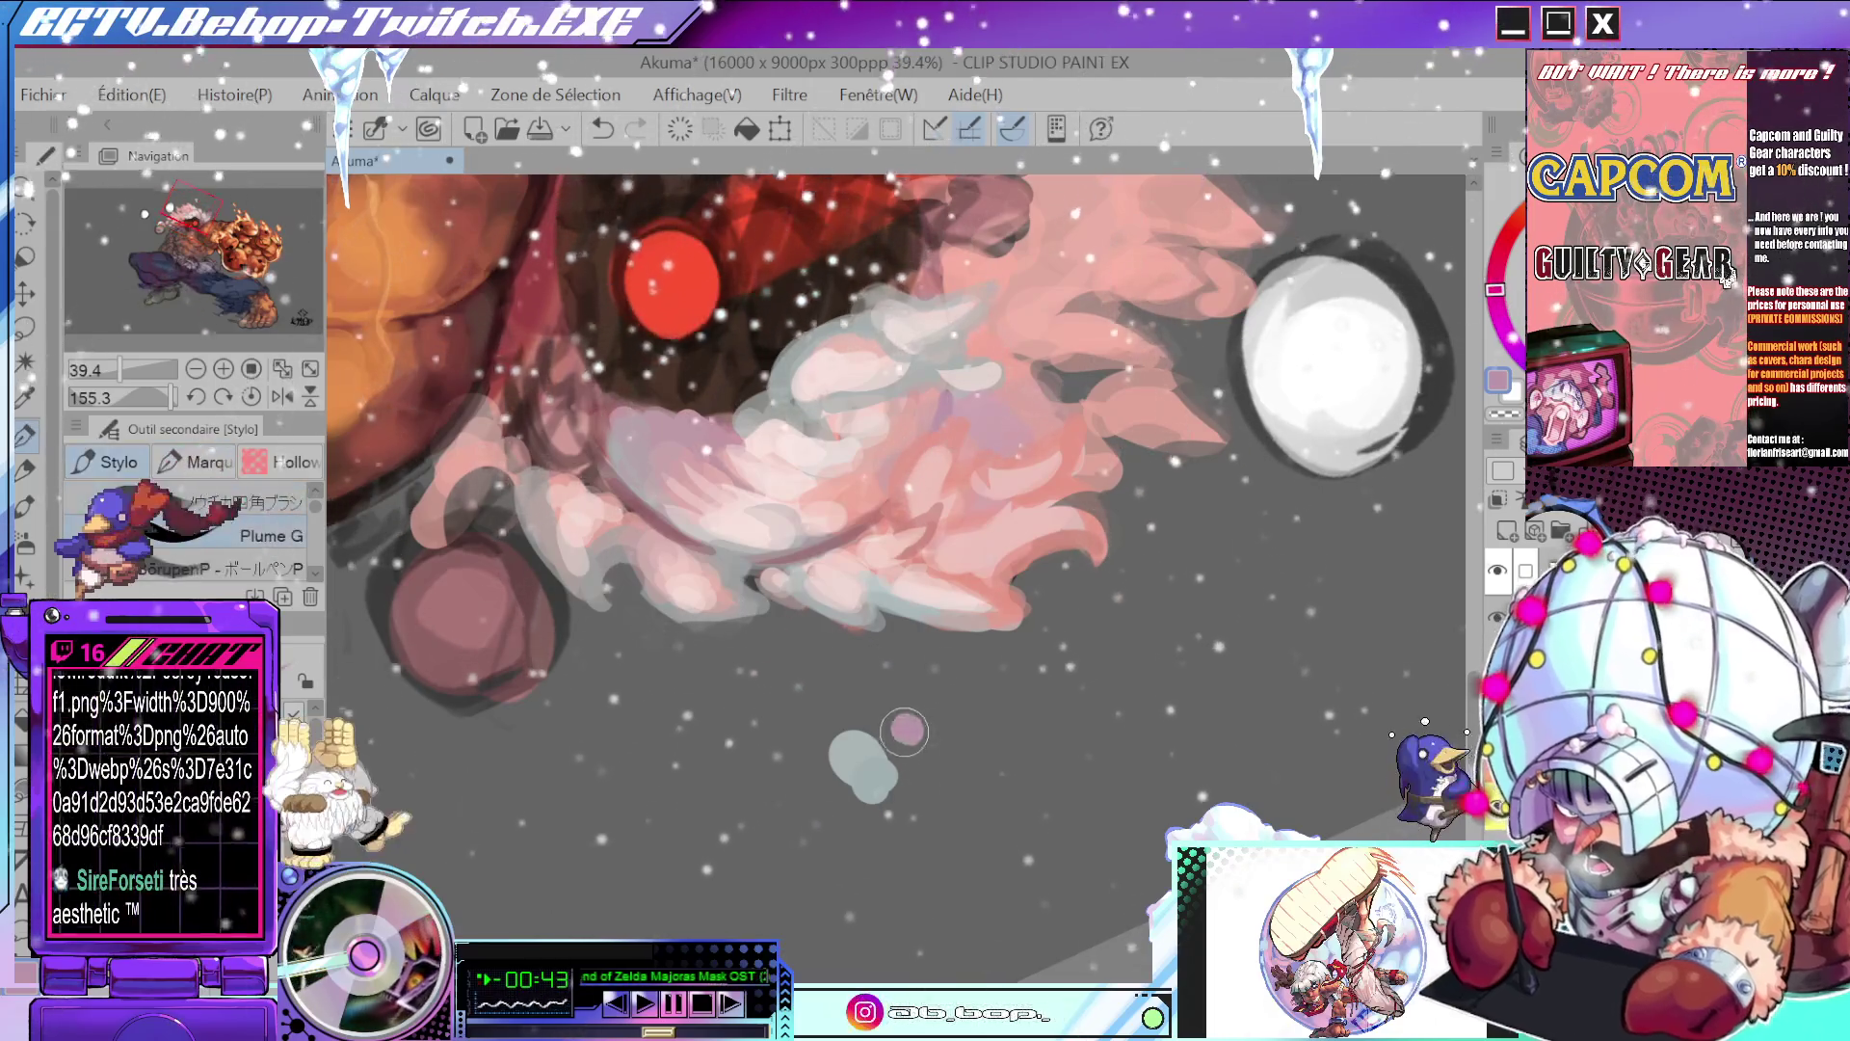
drag(958, 674, 843, 856)
key(alt)
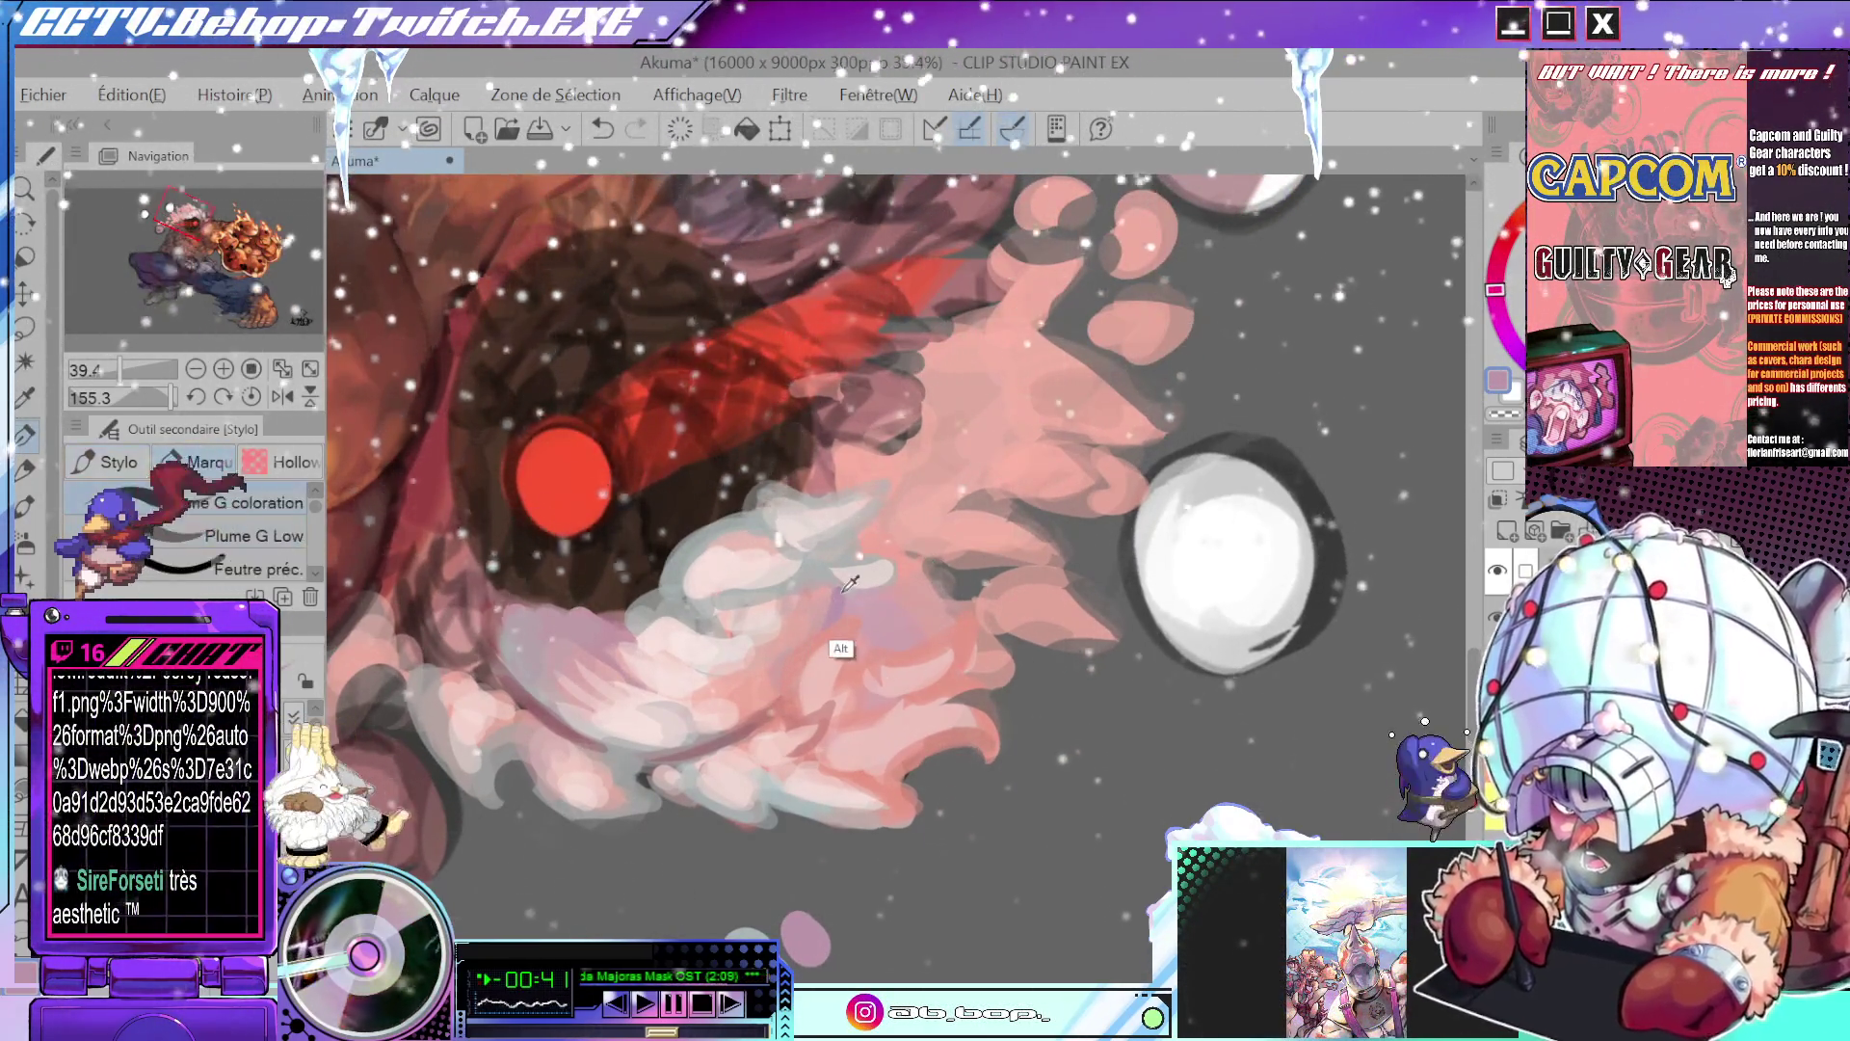
scroll(863, 536, up, 1)
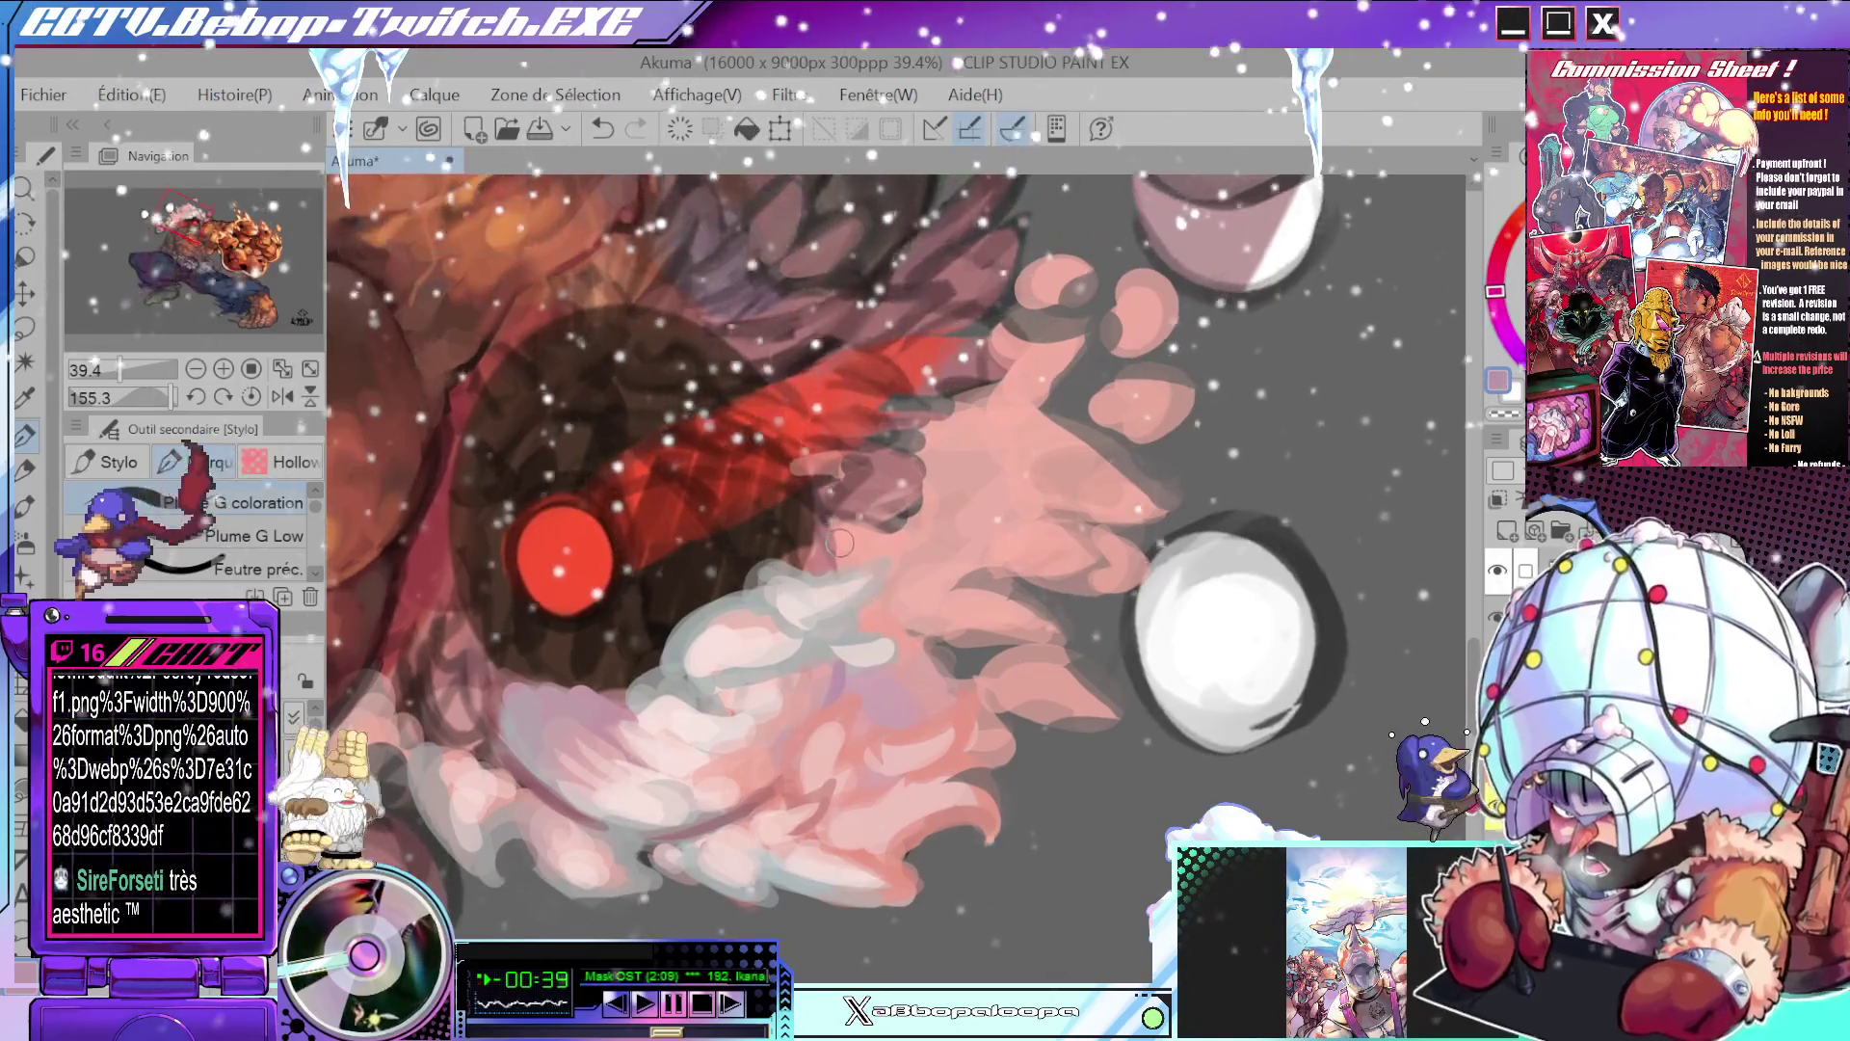
drag(833, 536, 960, 644)
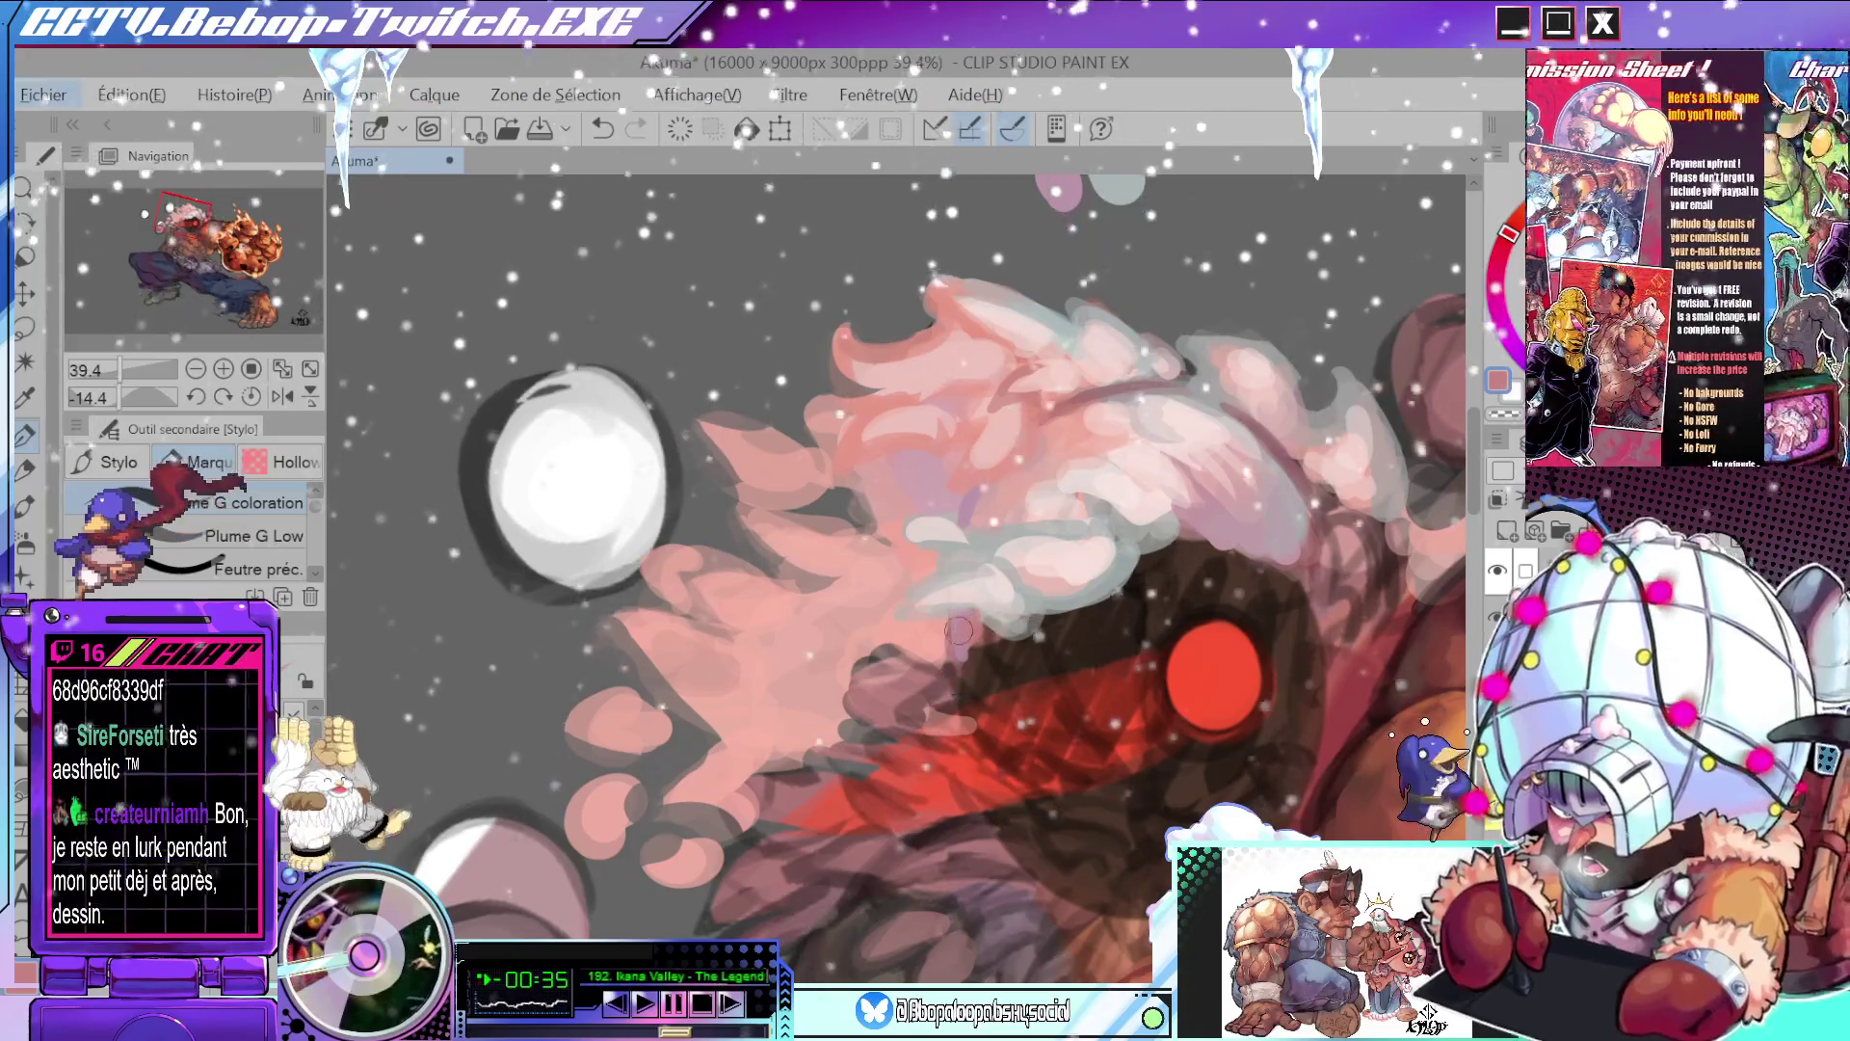
alt+click(966, 622)
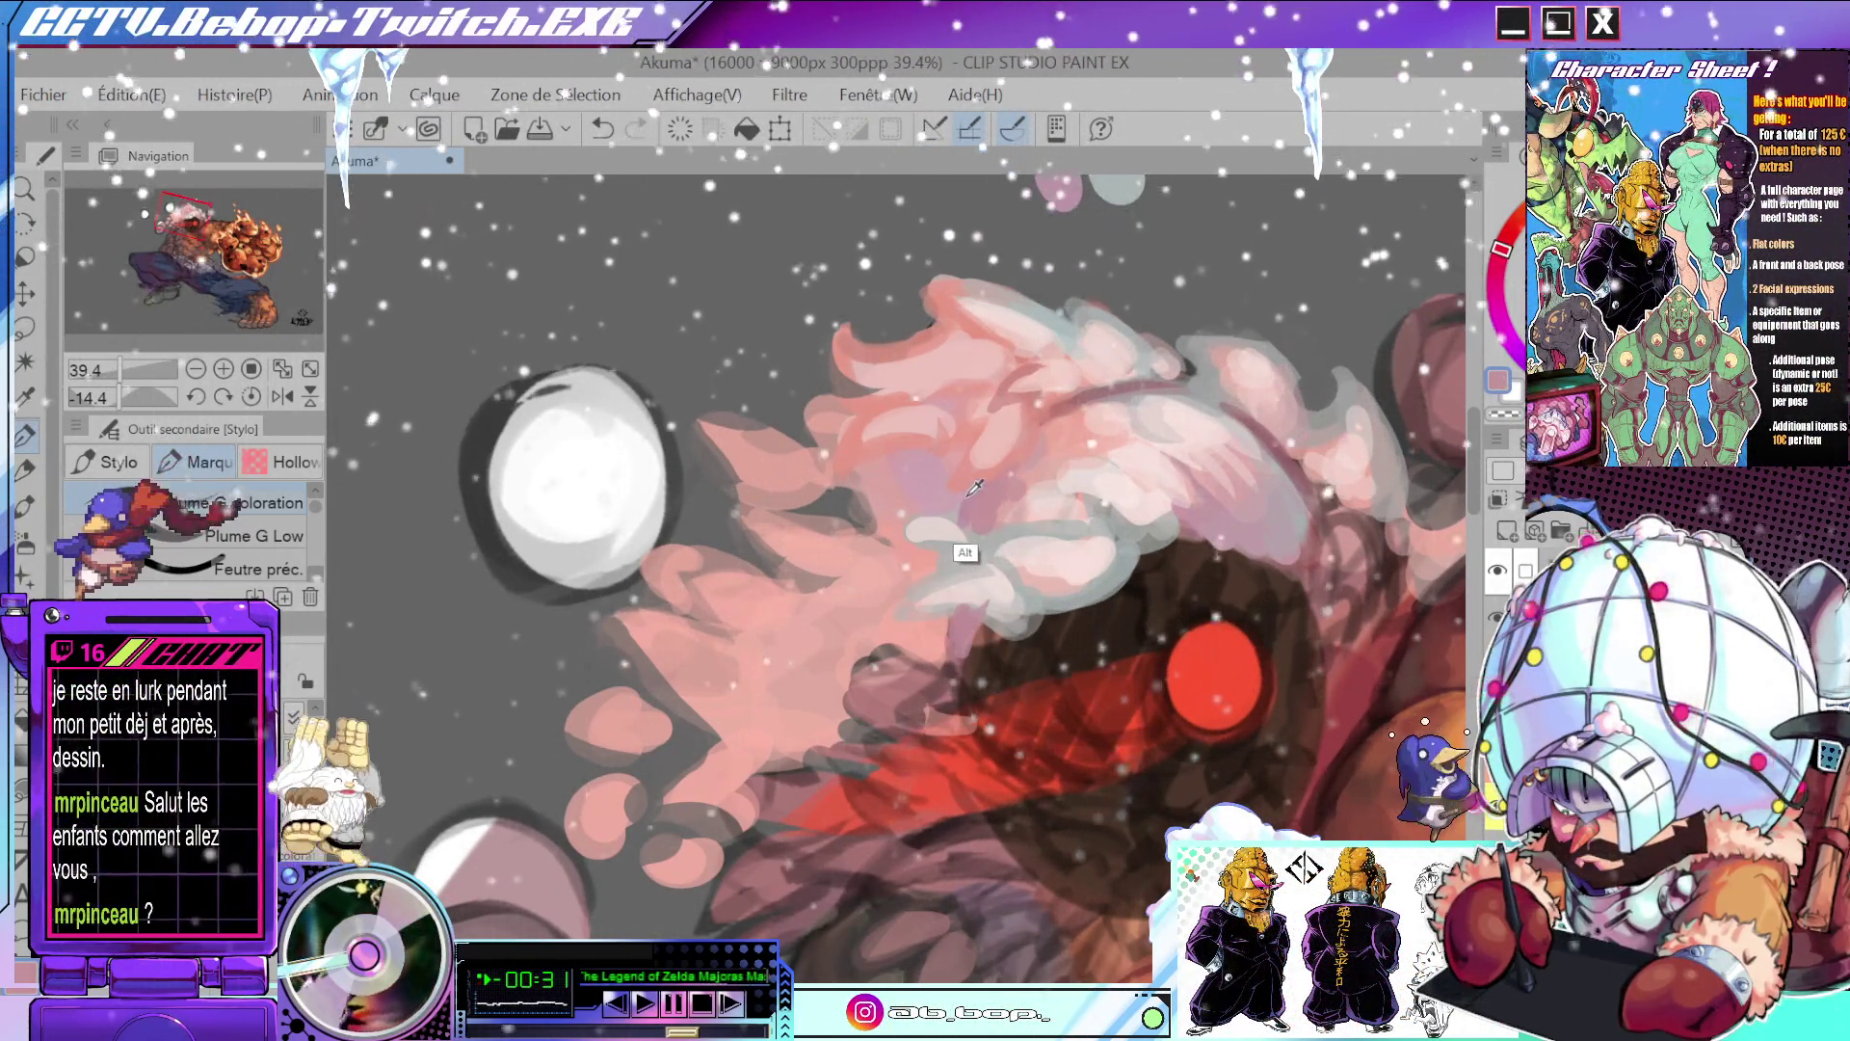
drag(992, 503, 983, 508)
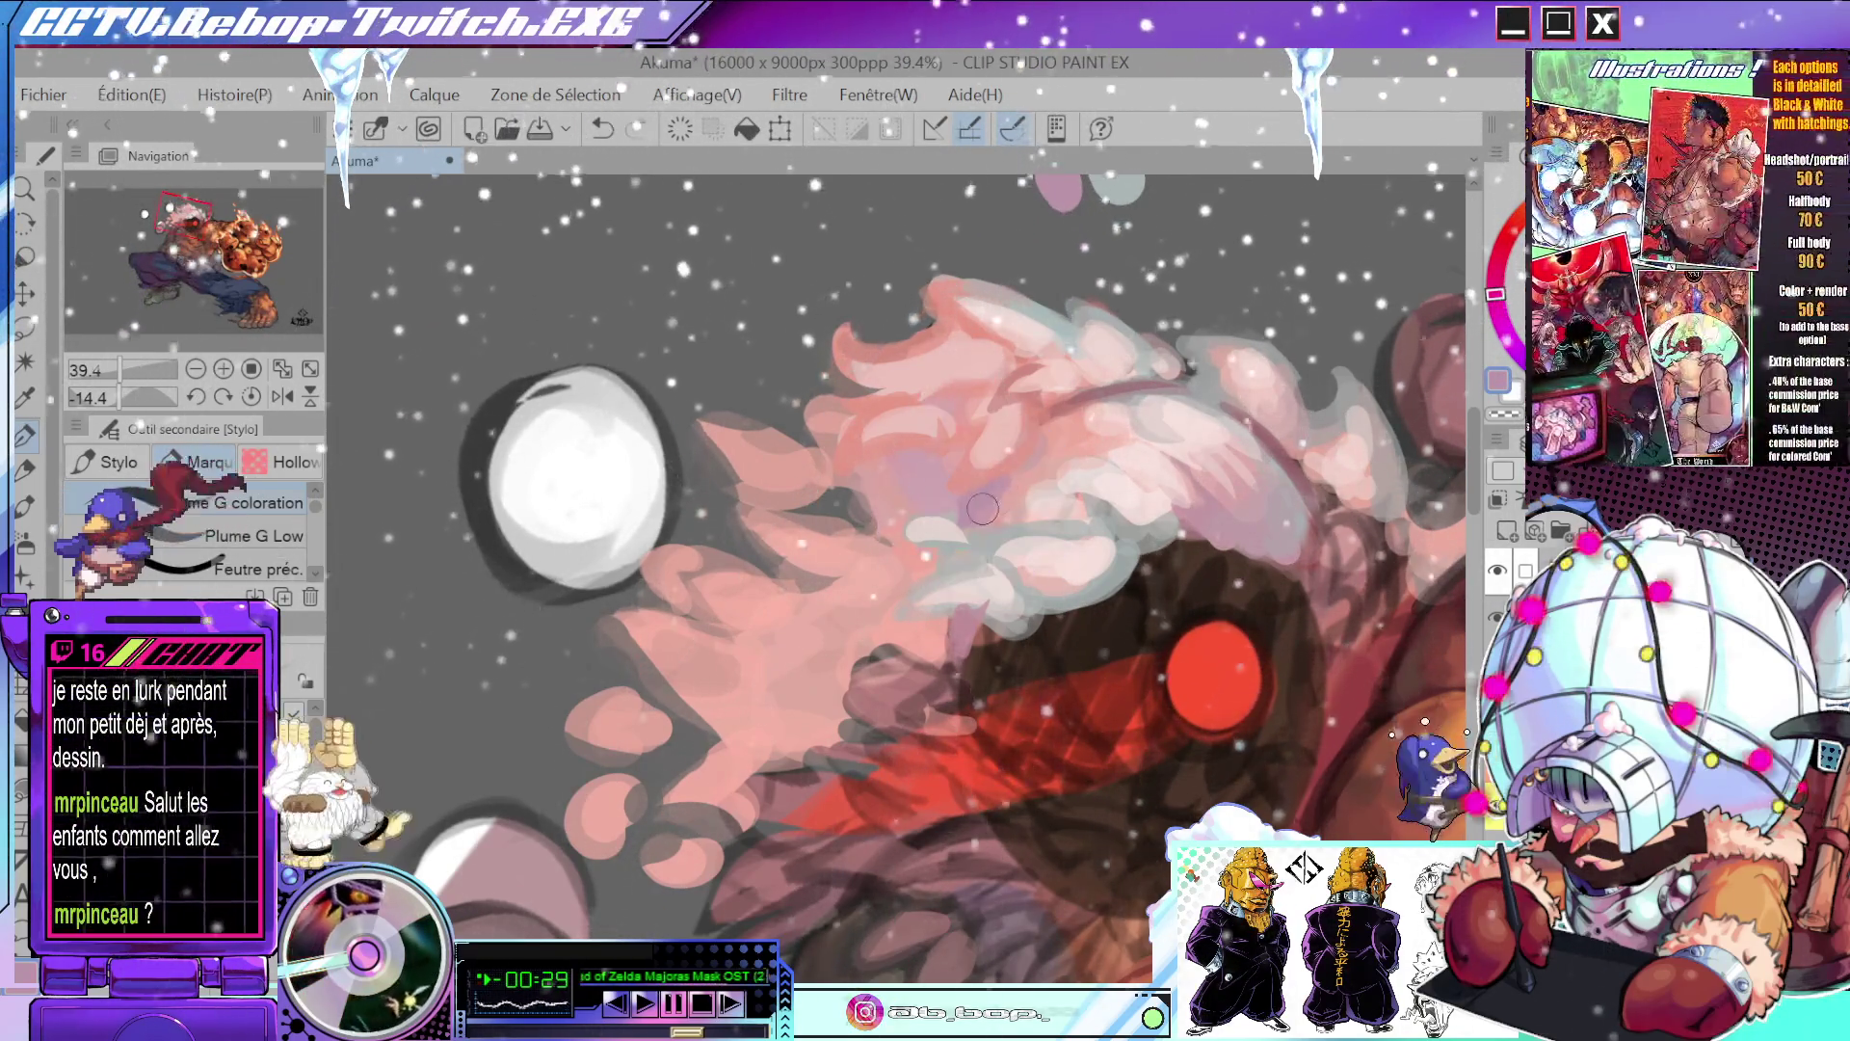
scroll(1033, 465, down, 5)
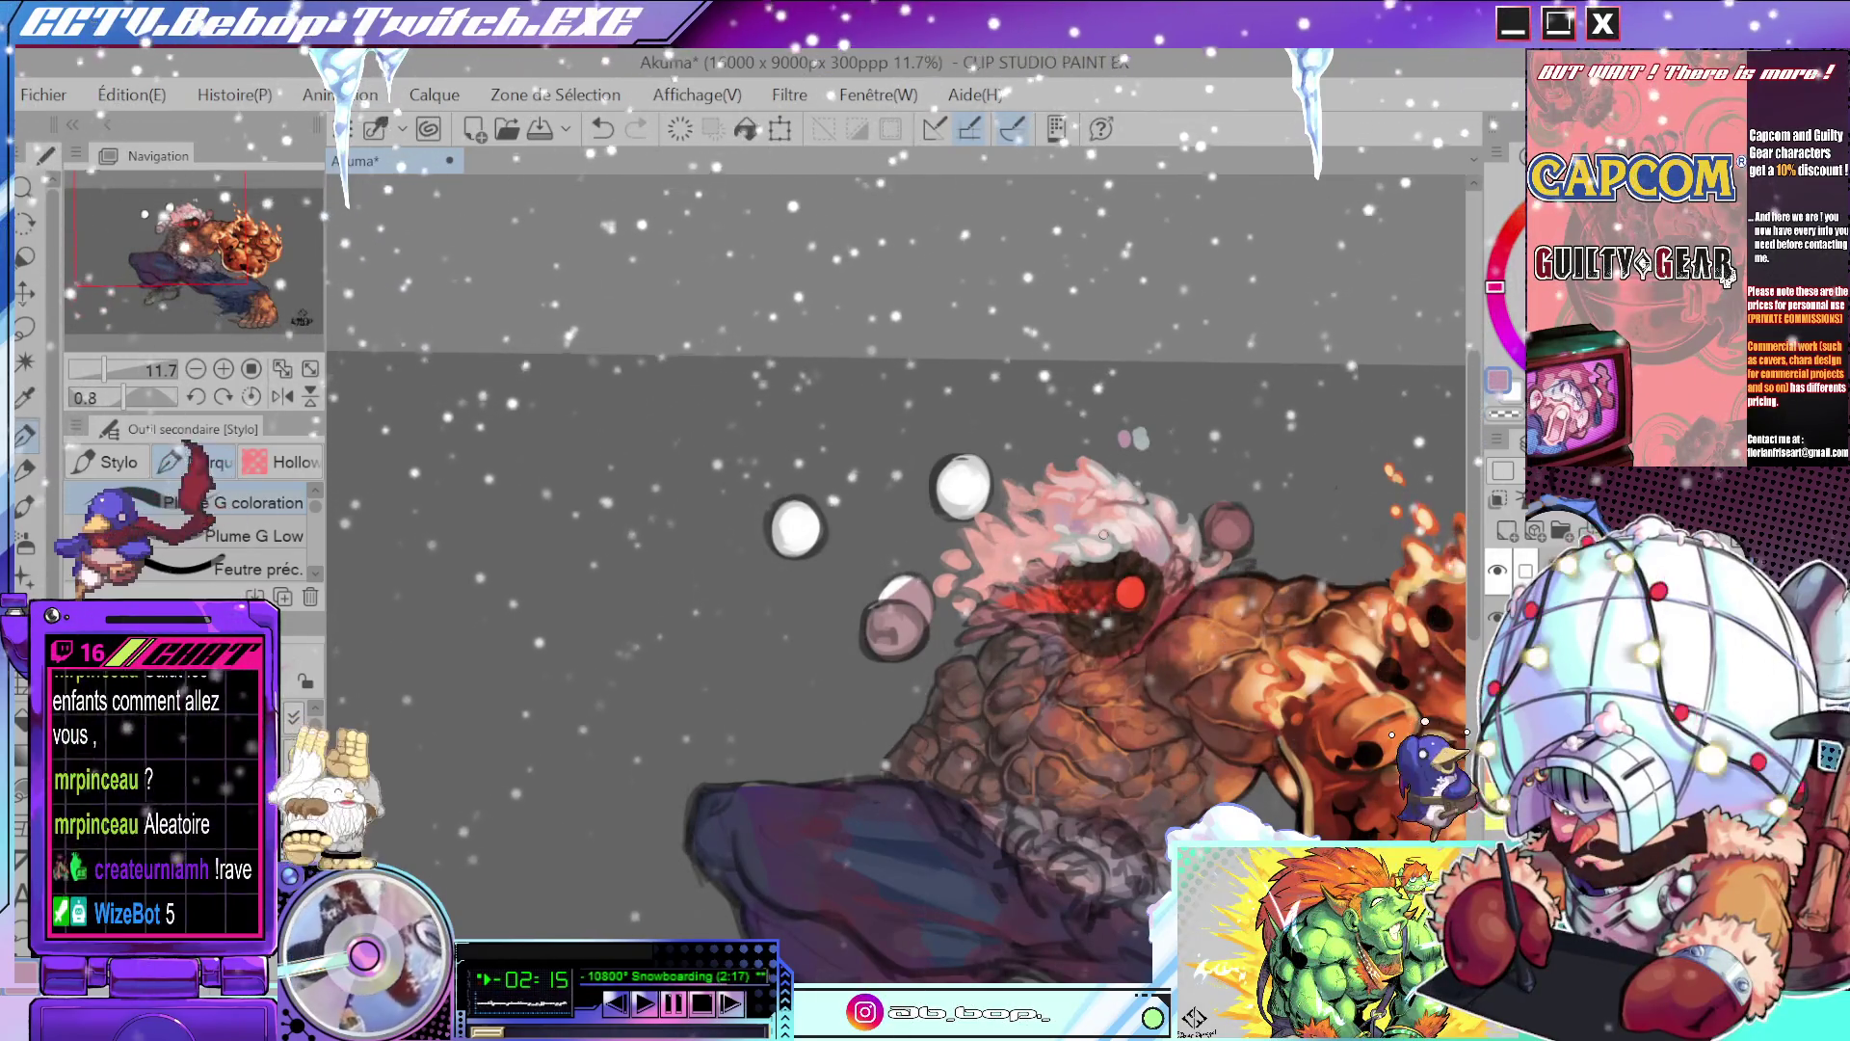
scroll(1372, 464, up, 5)
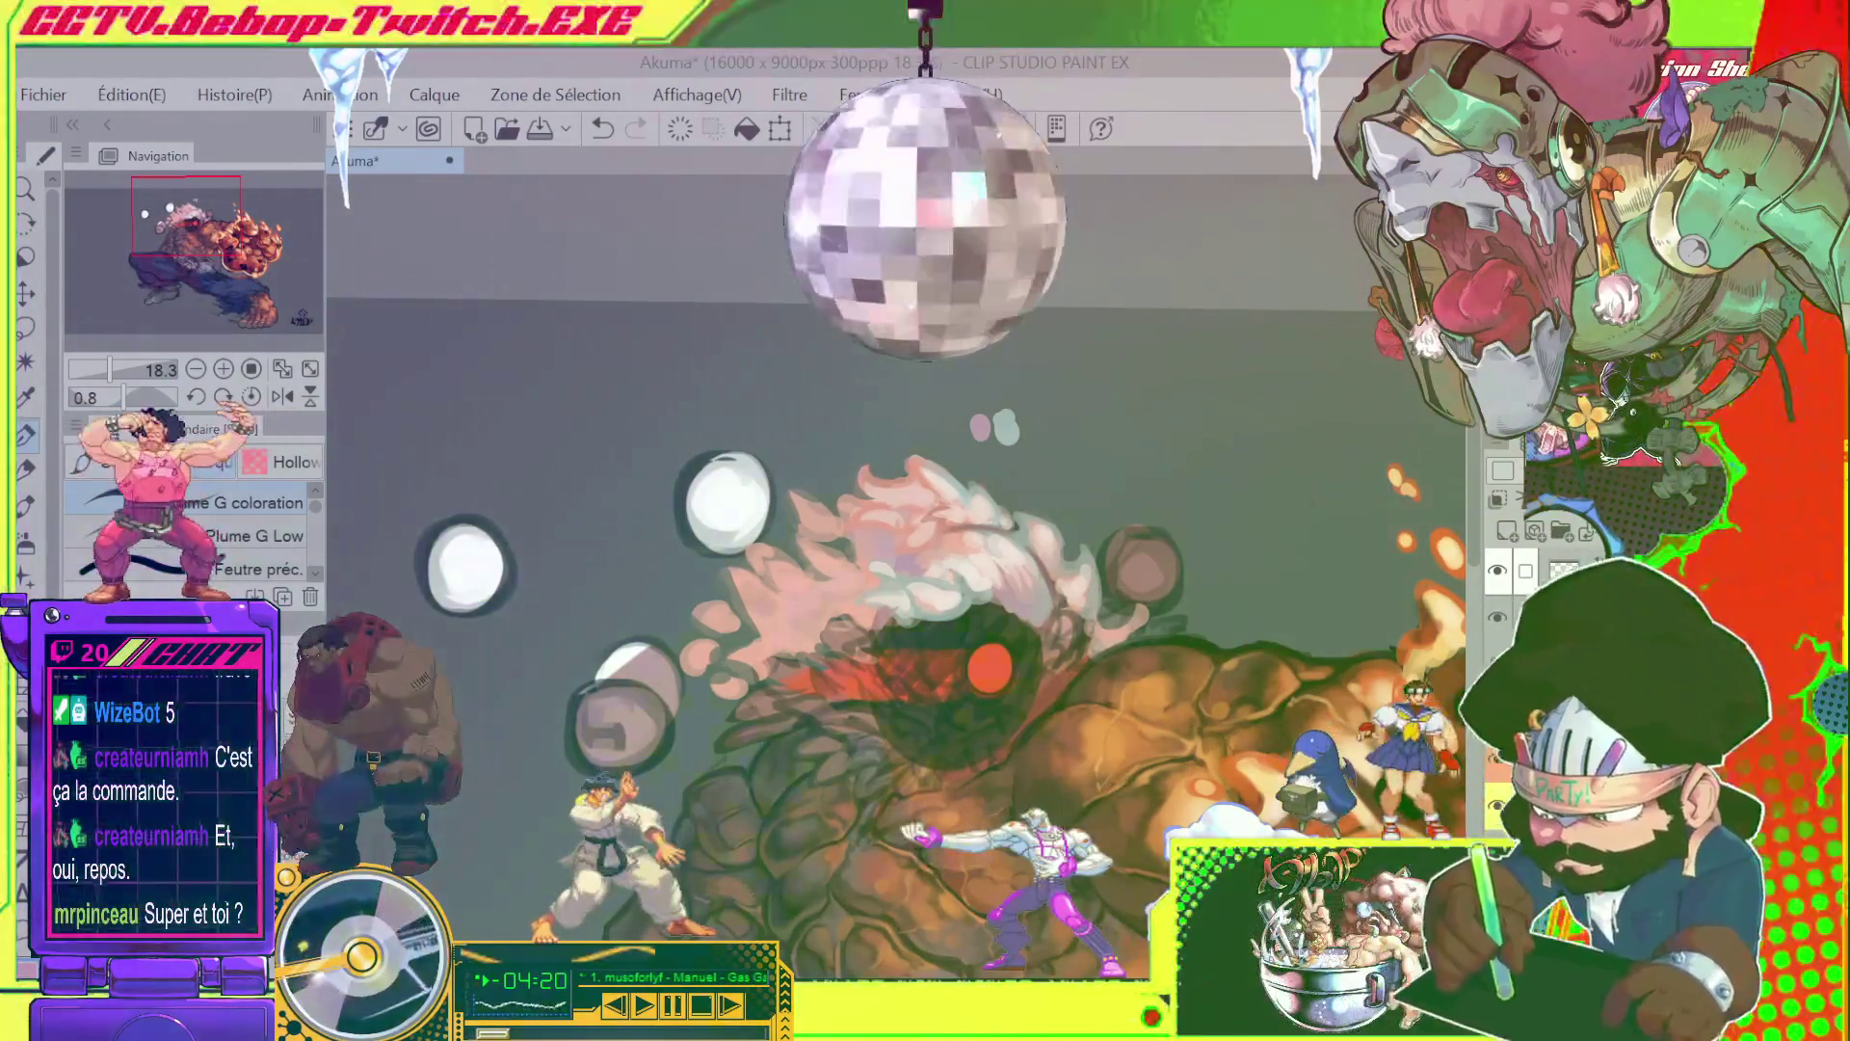
mouse_move(1835, 540)
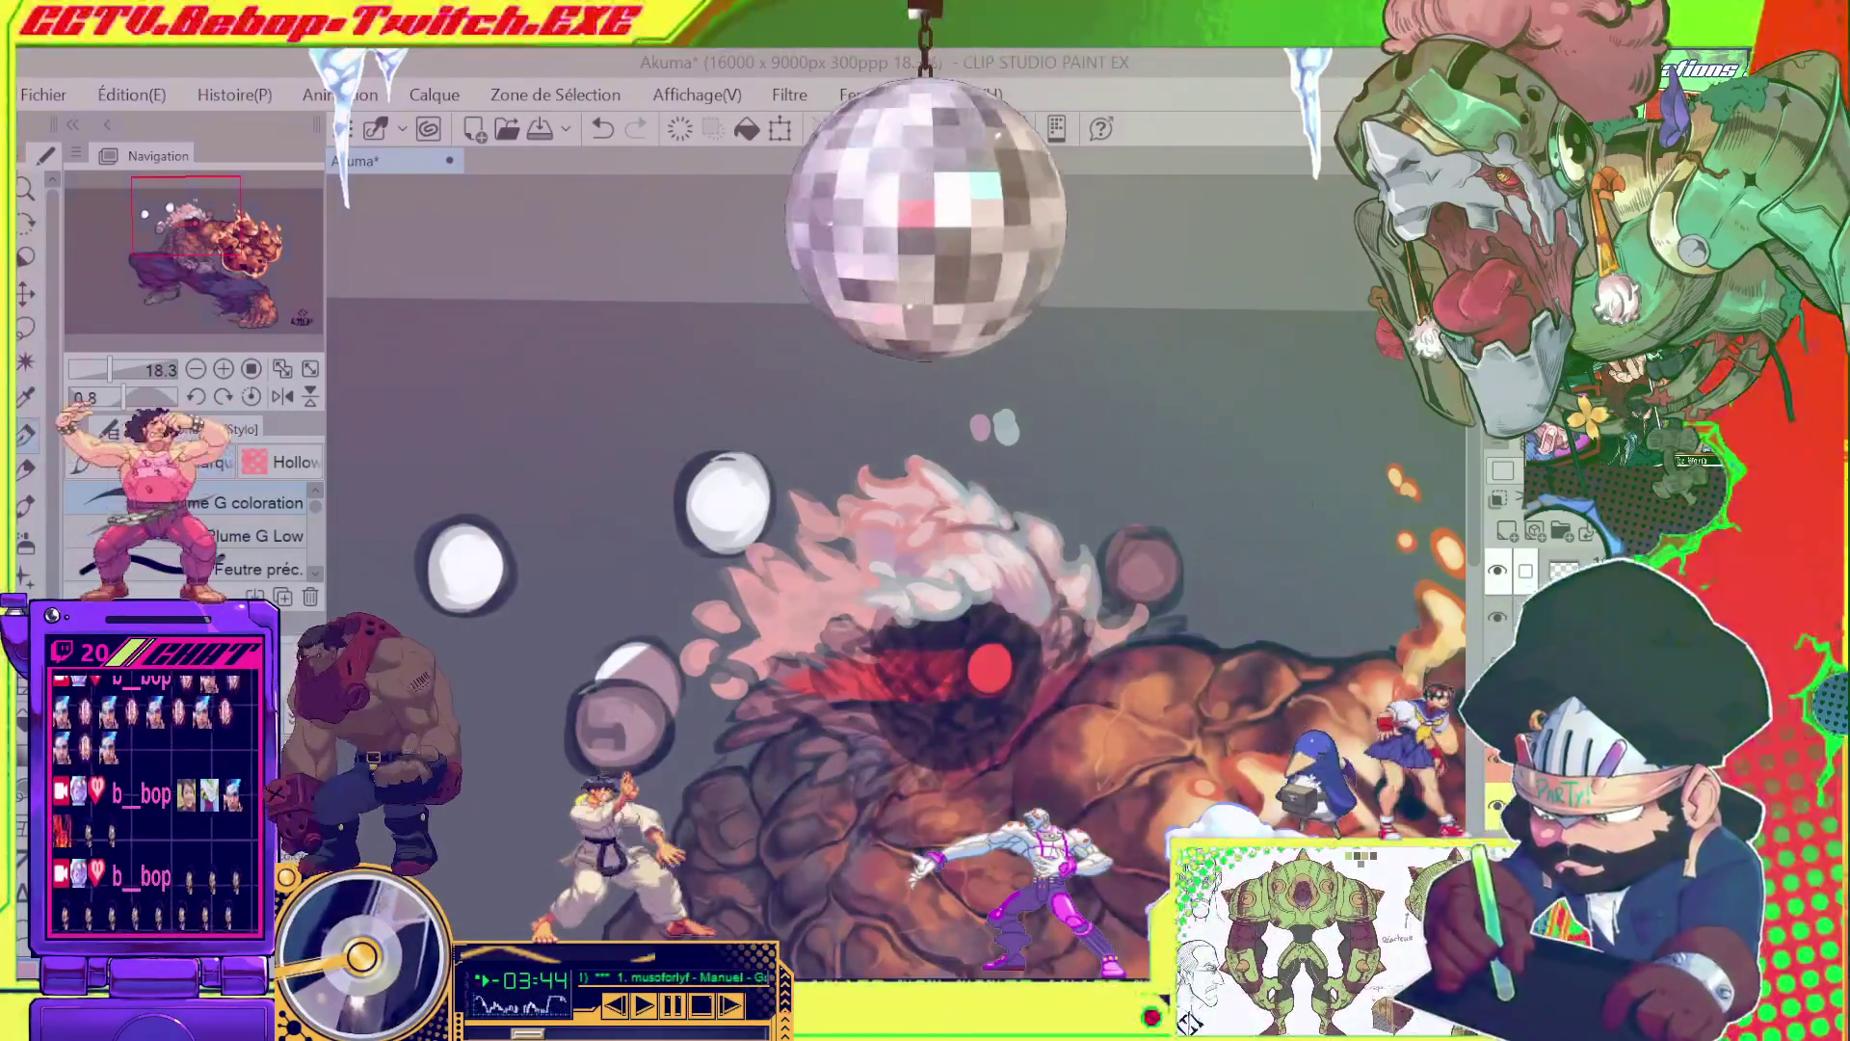
scroll(1031, 393, down, 2)
scroll(1174, 511, up, 2)
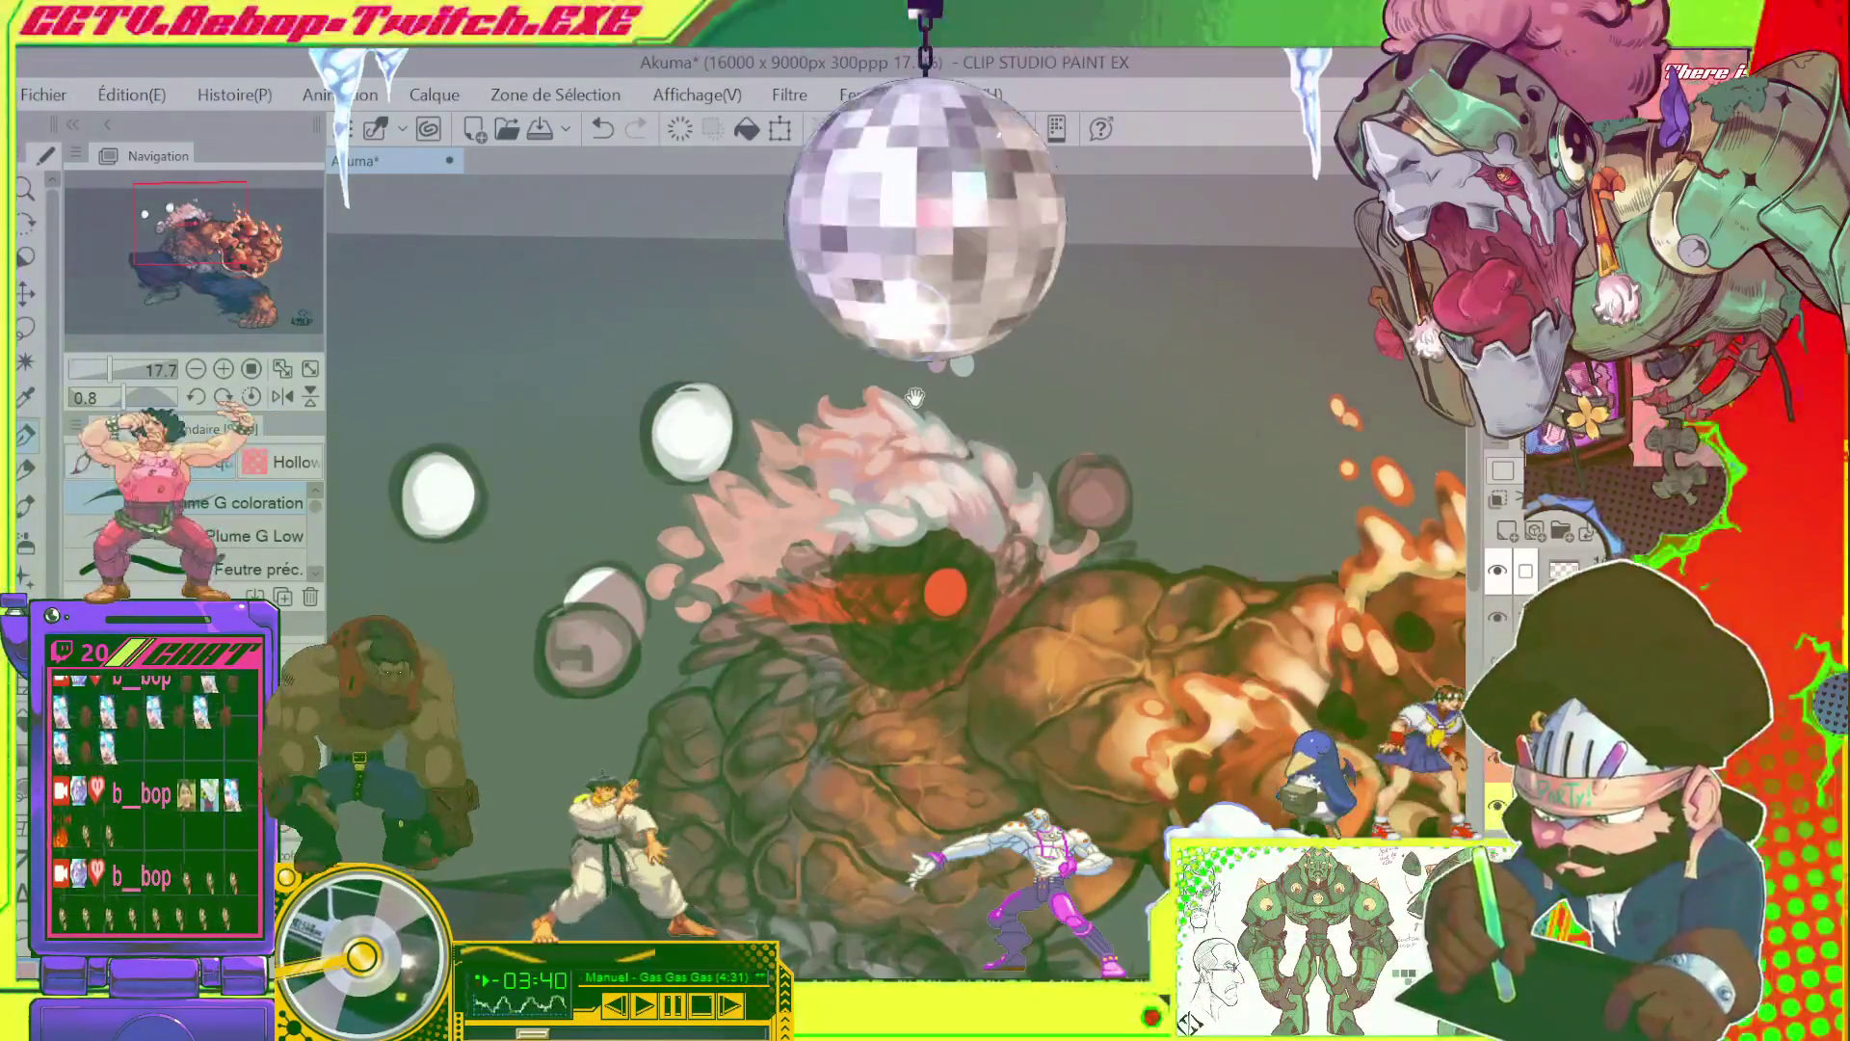
drag(956, 384, 1014, 599)
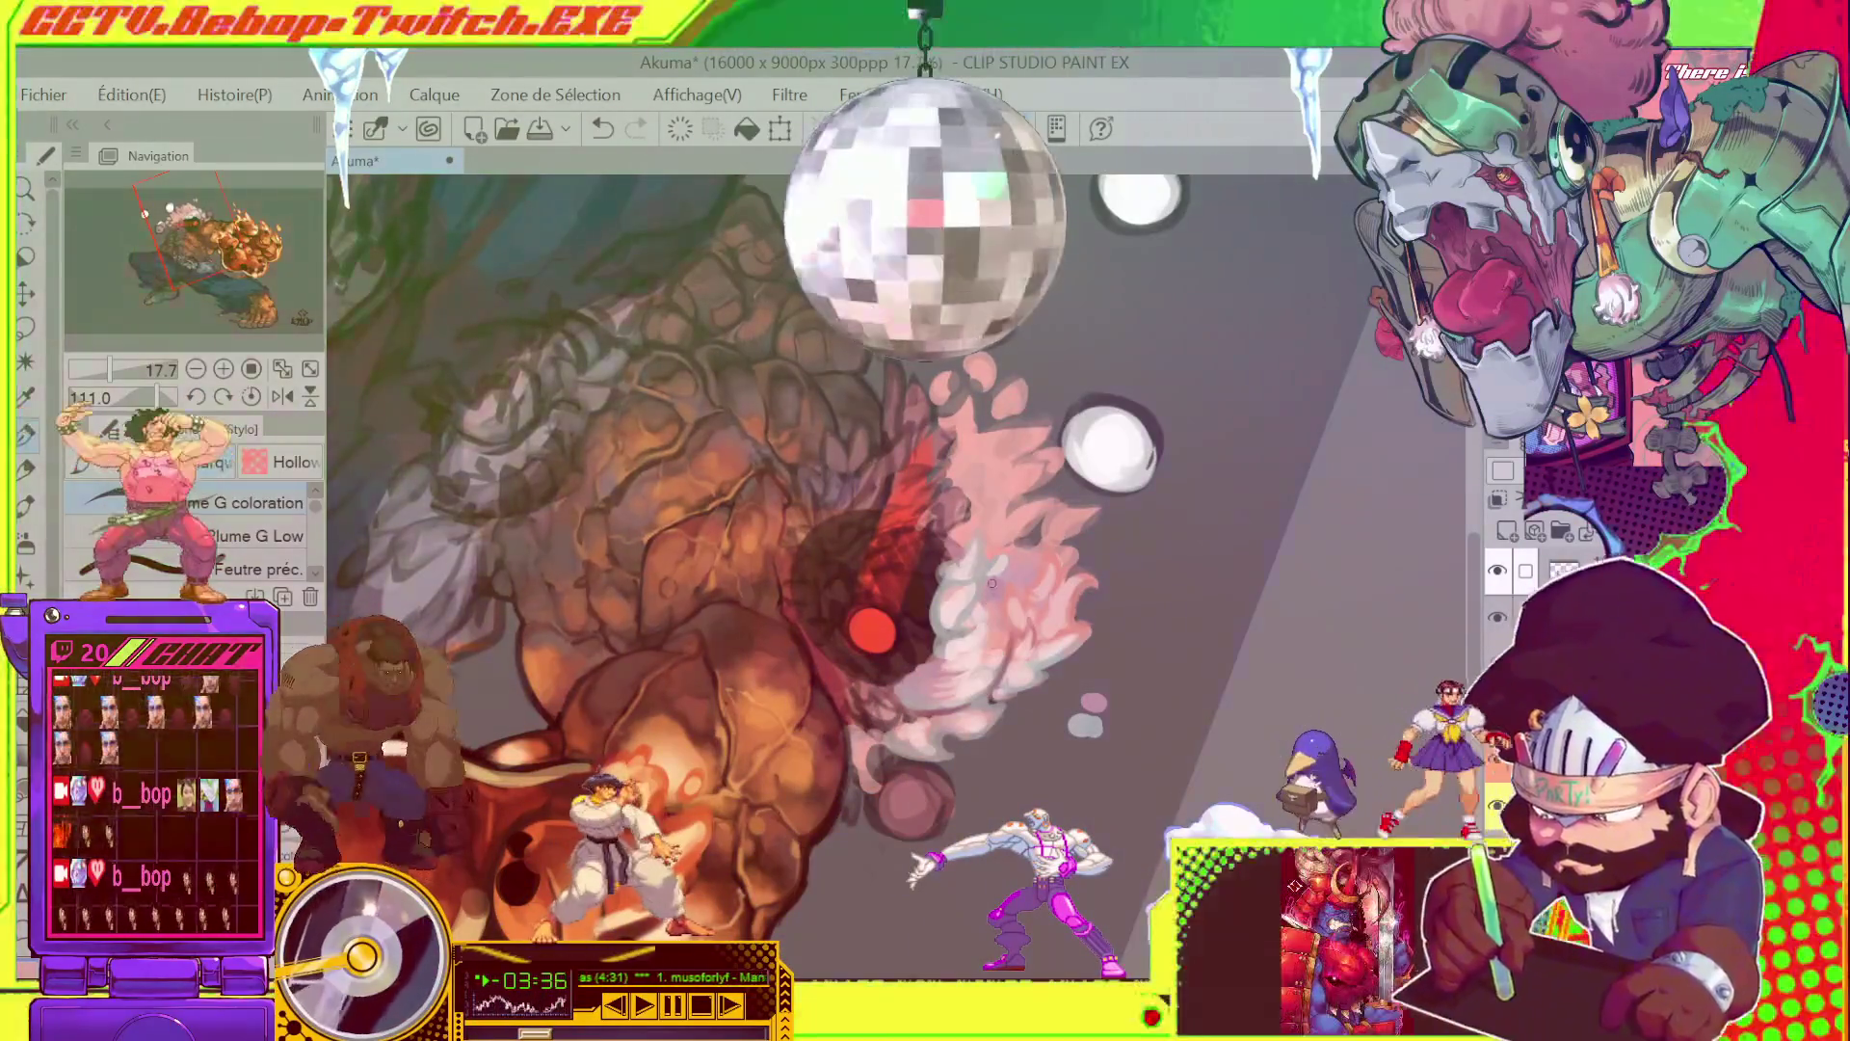
key(alt)
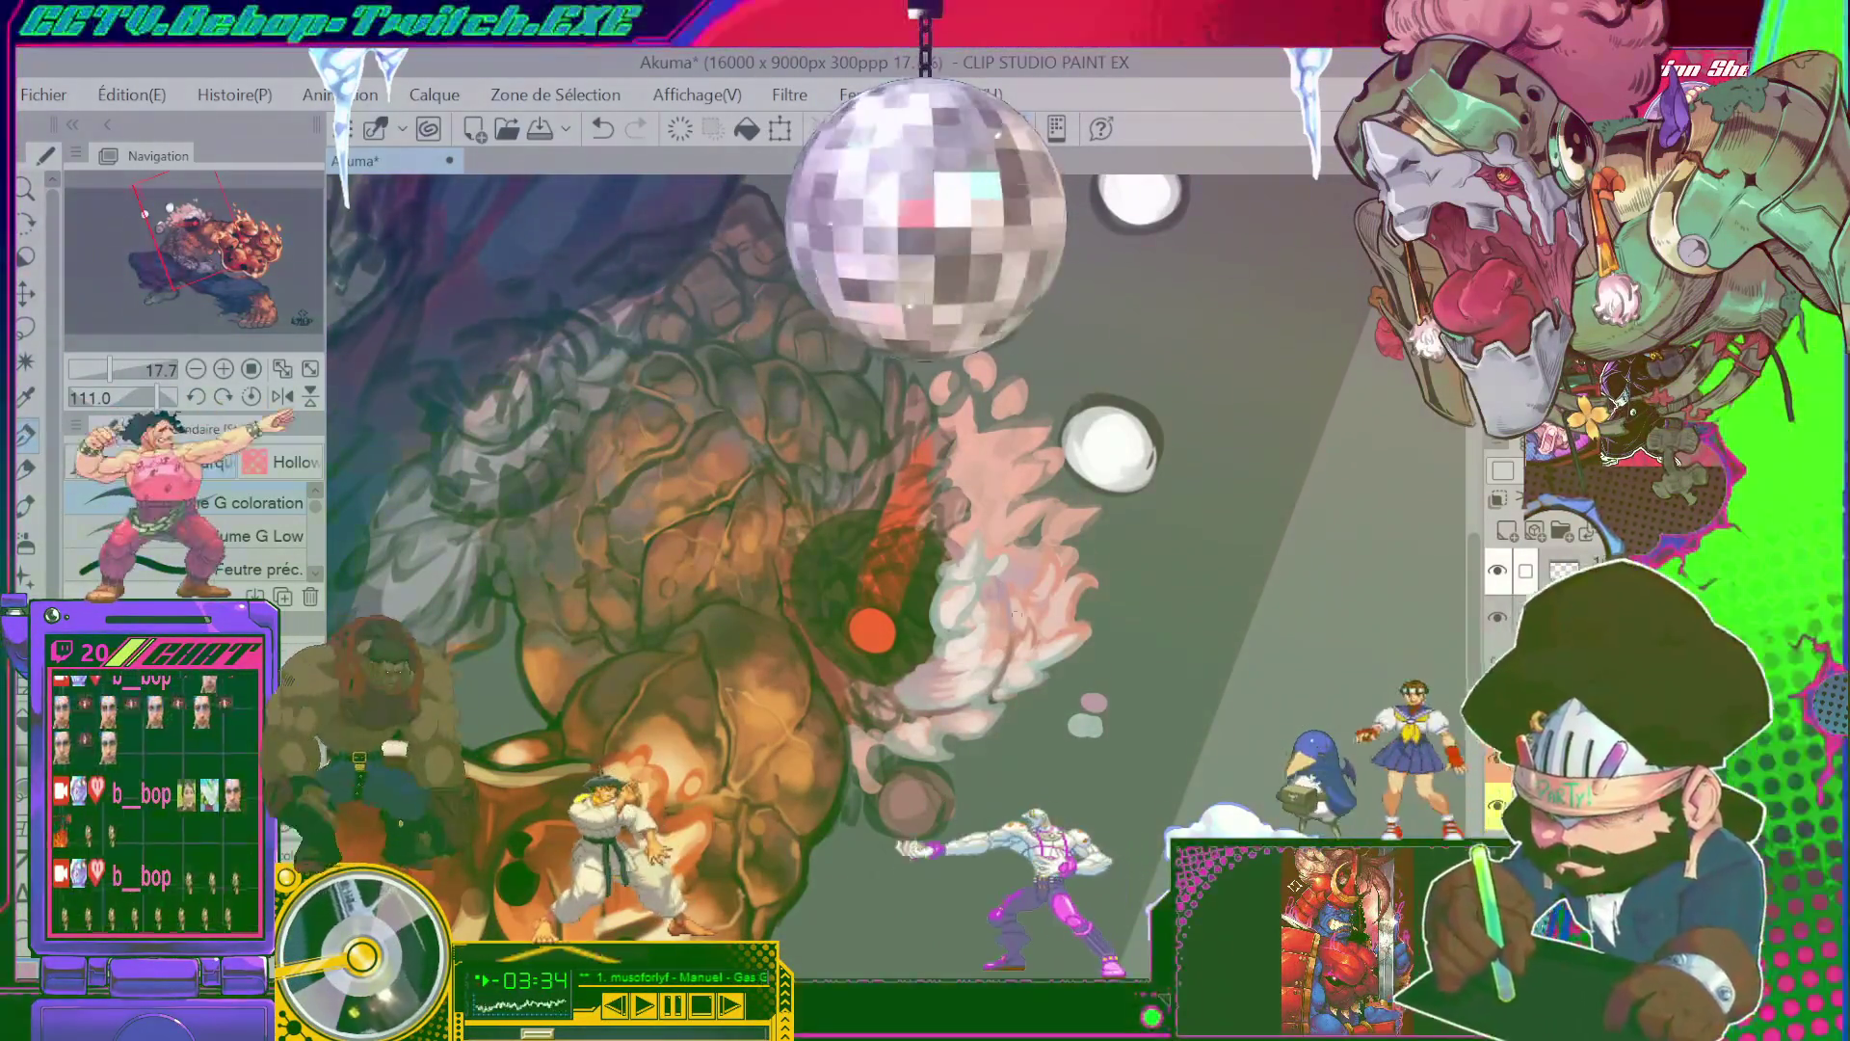
key(h)
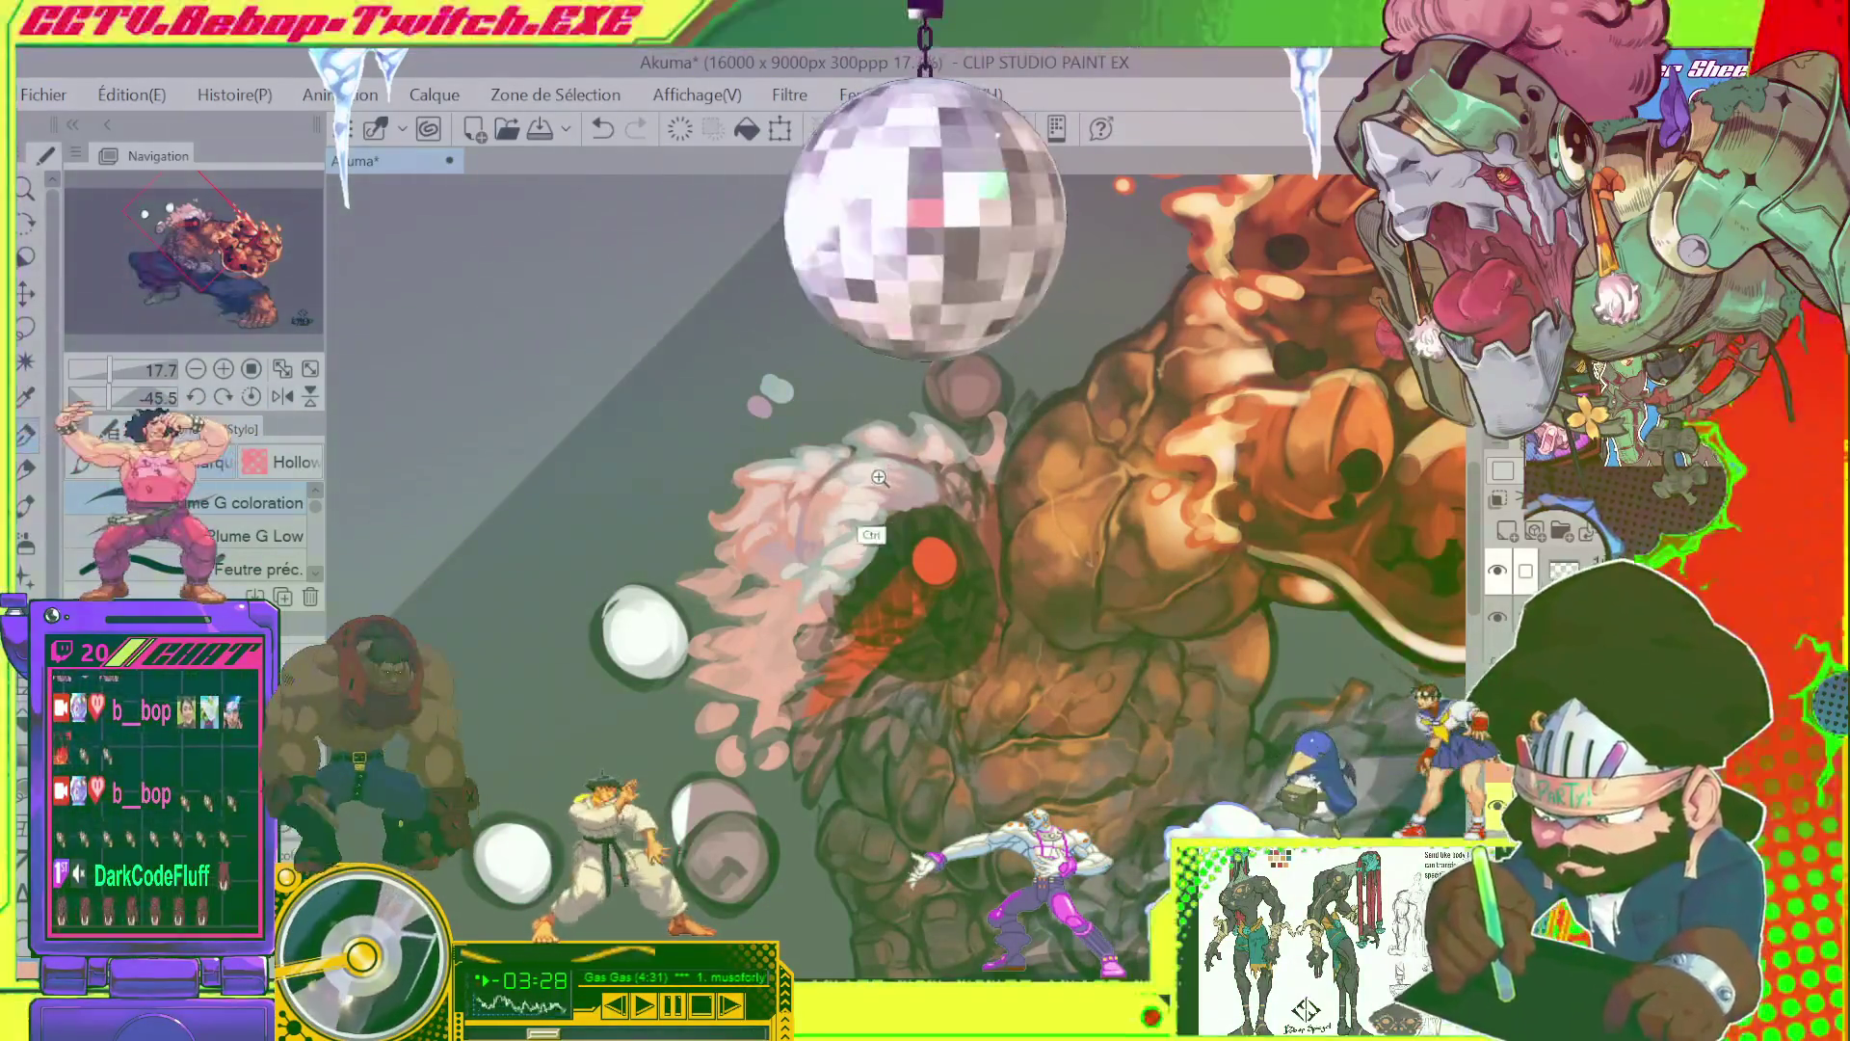
drag(879, 477, 952, 378)
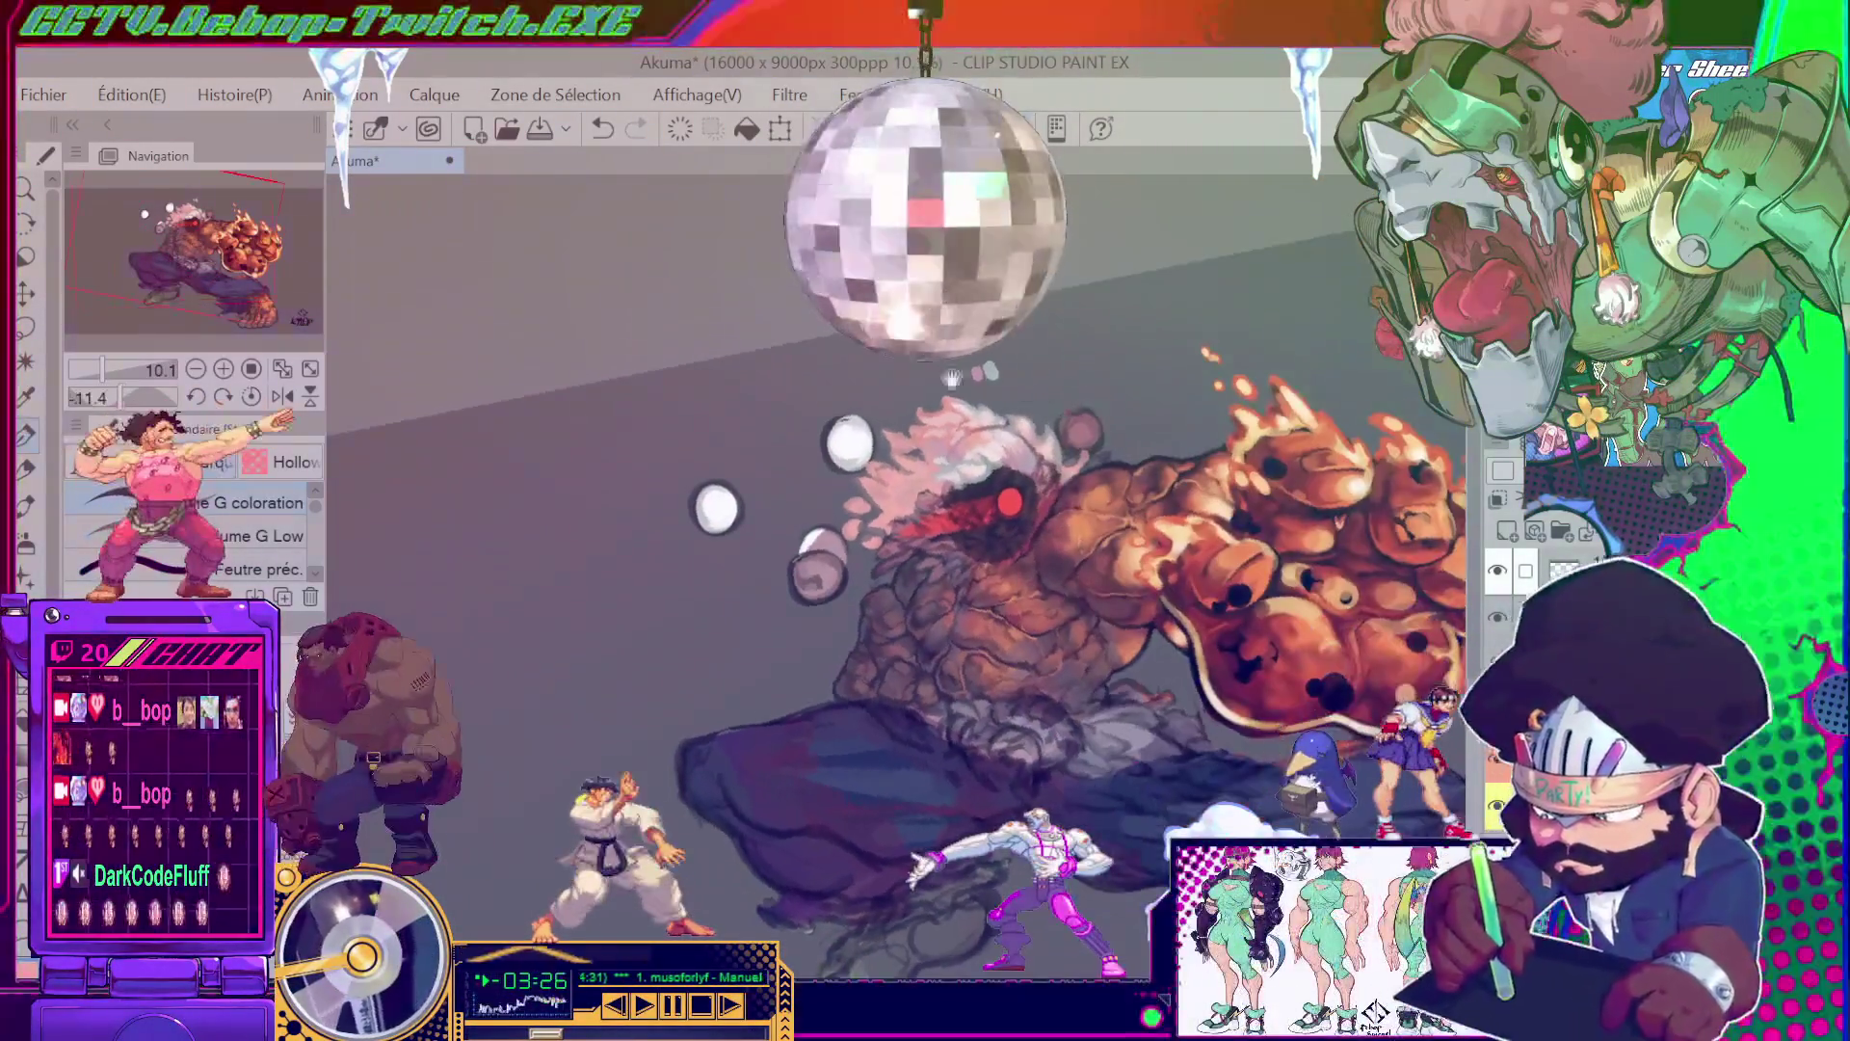
scroll(951, 379, up, 3)
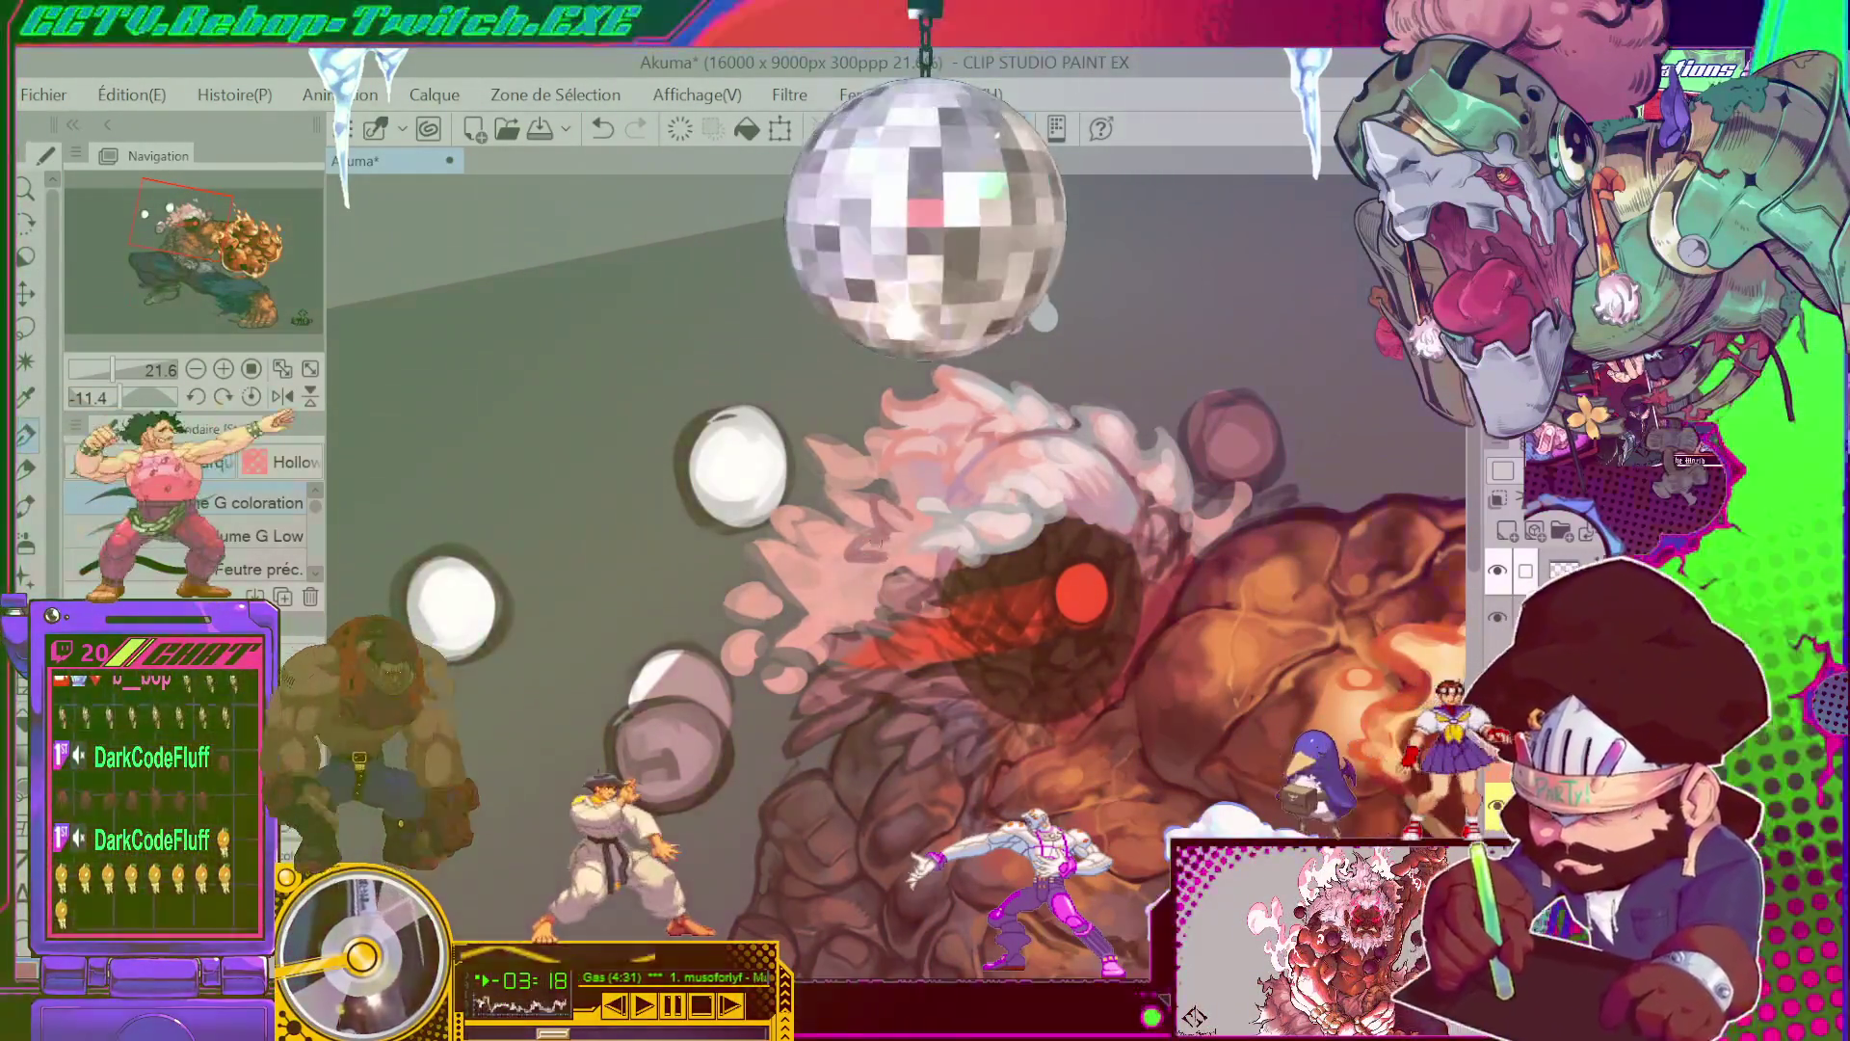
scroll(922, 508, down, 2)
scroll(1002, 393, up, 2)
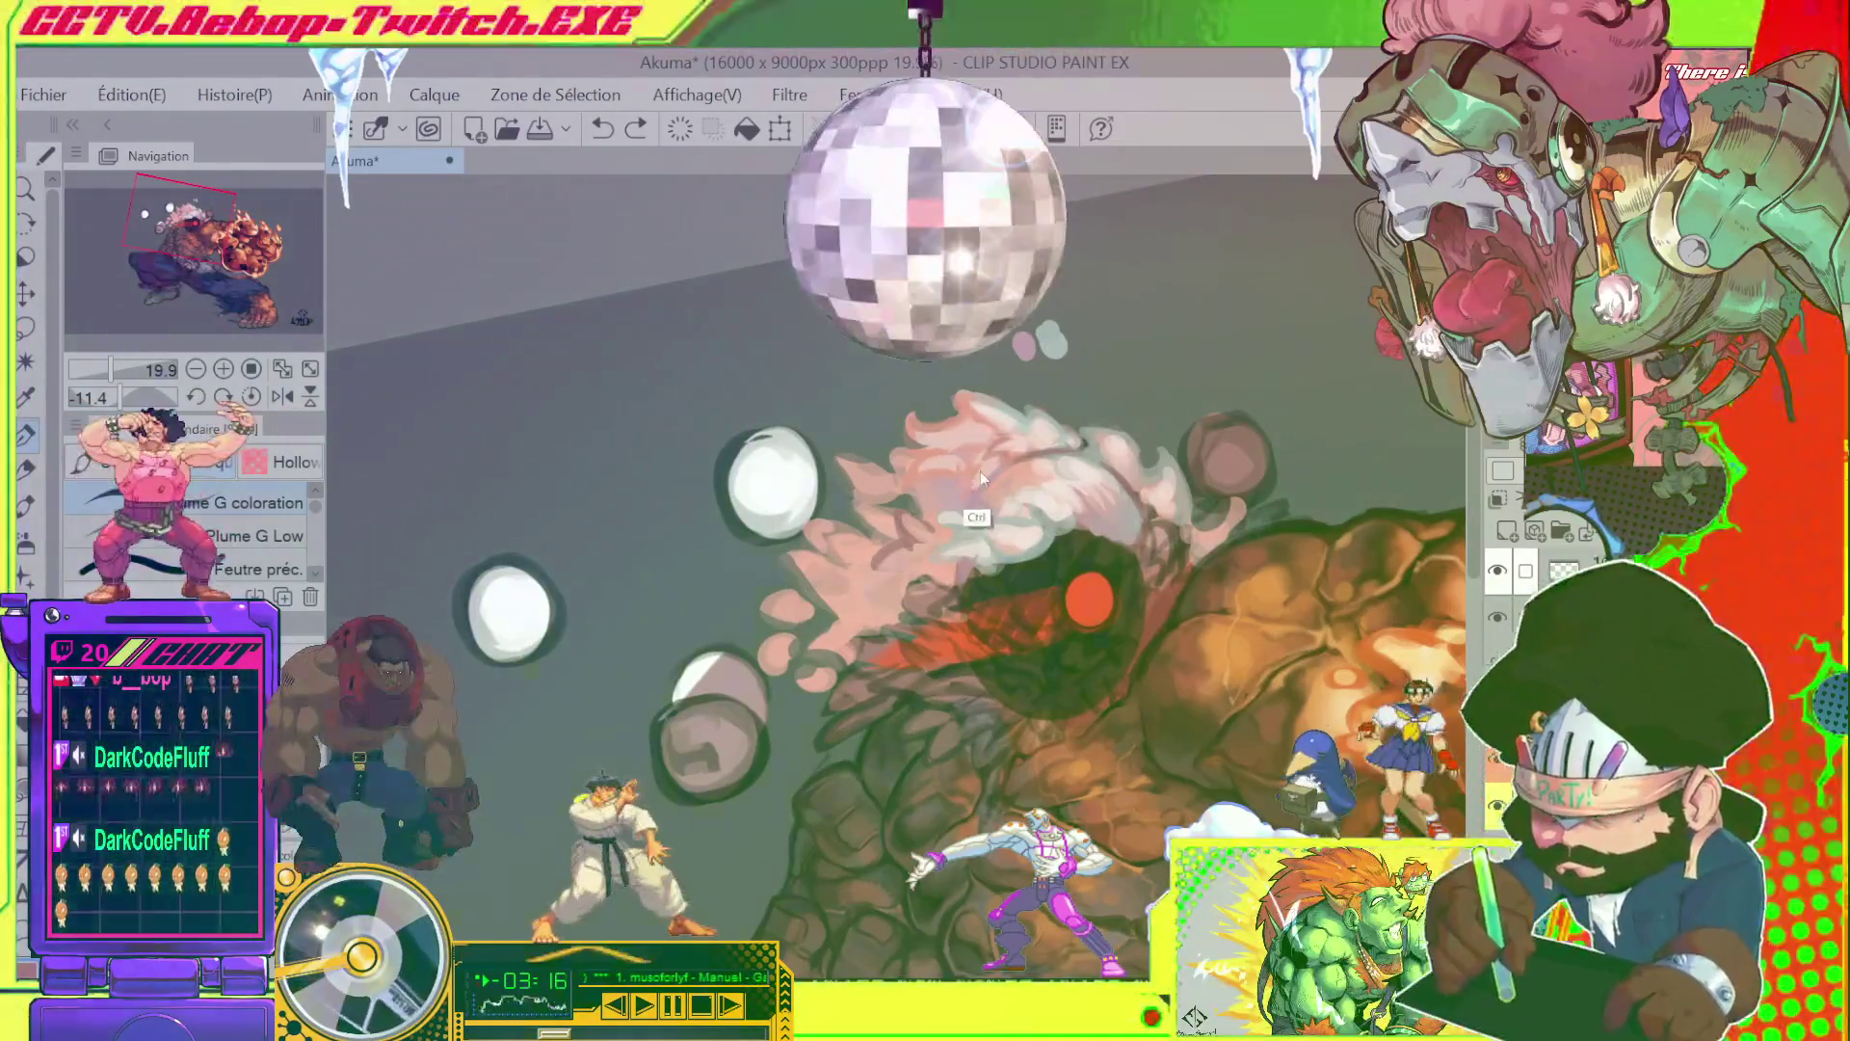
key(alt)
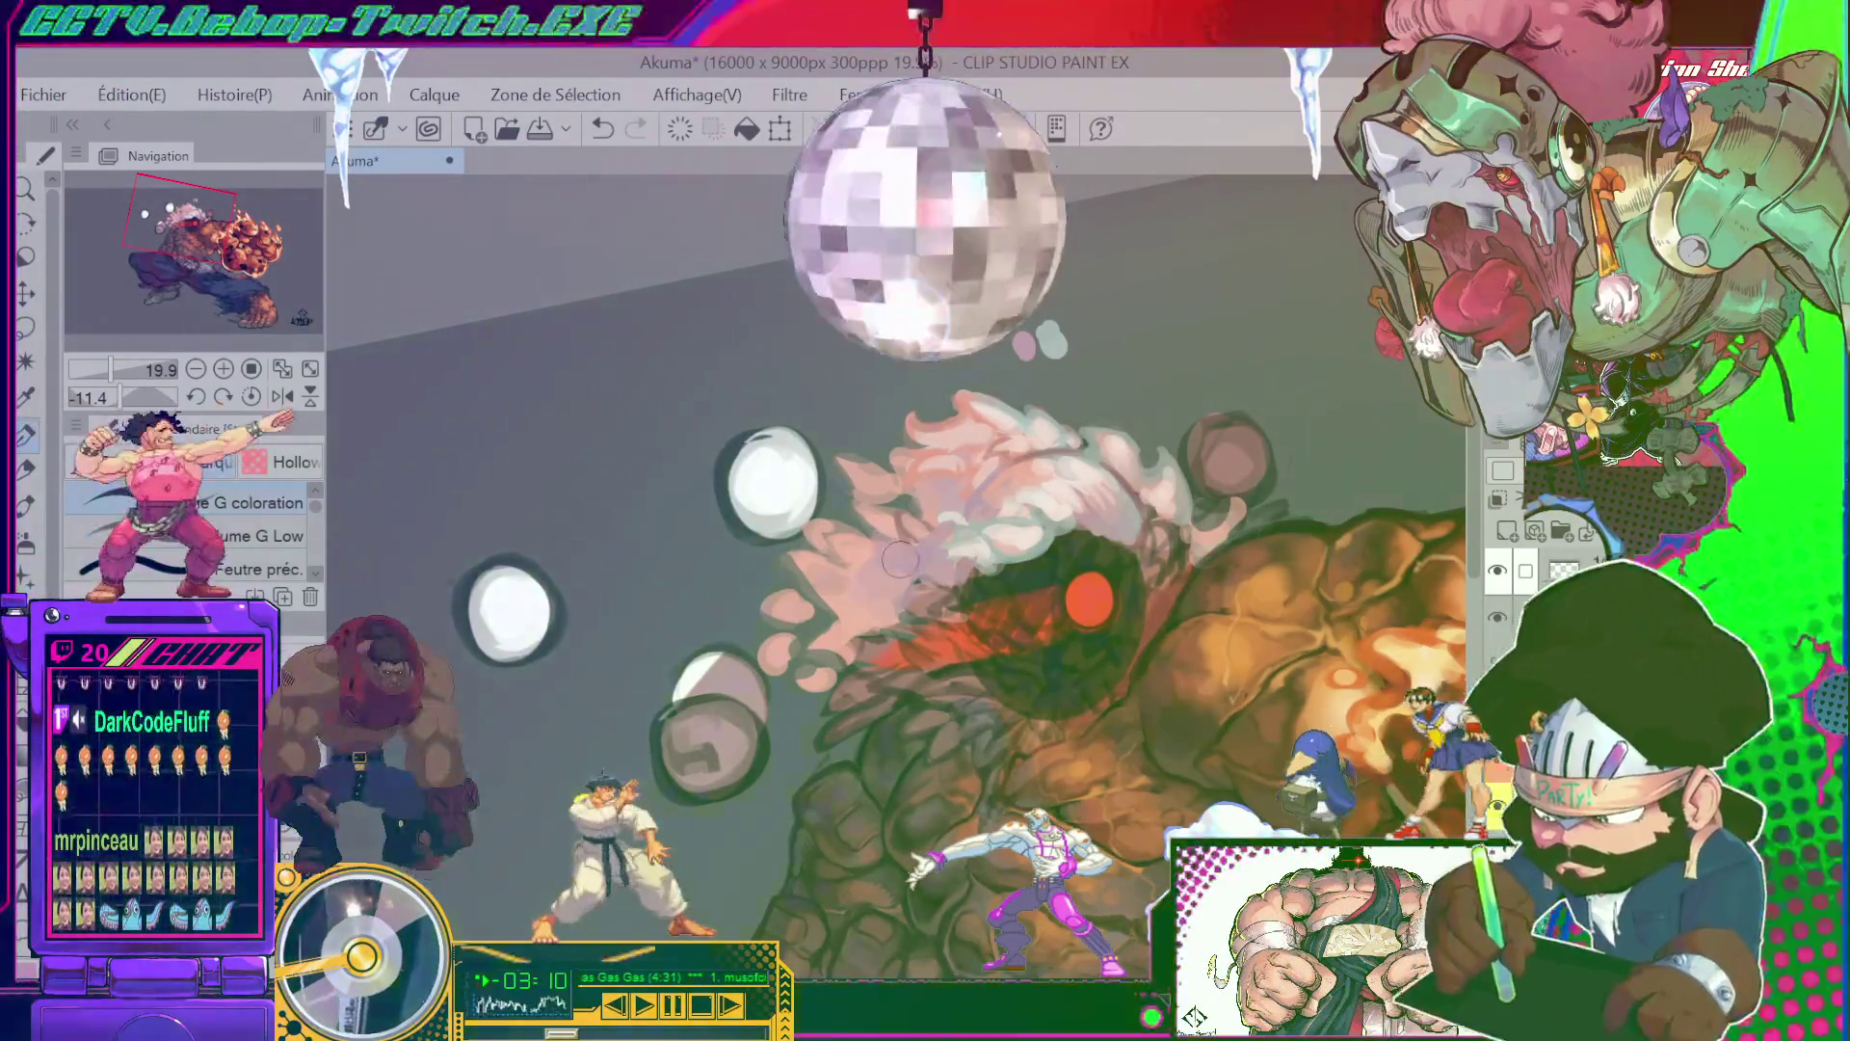
scroll(964, 556, down, 3)
scroll(1043, 556, up, 3)
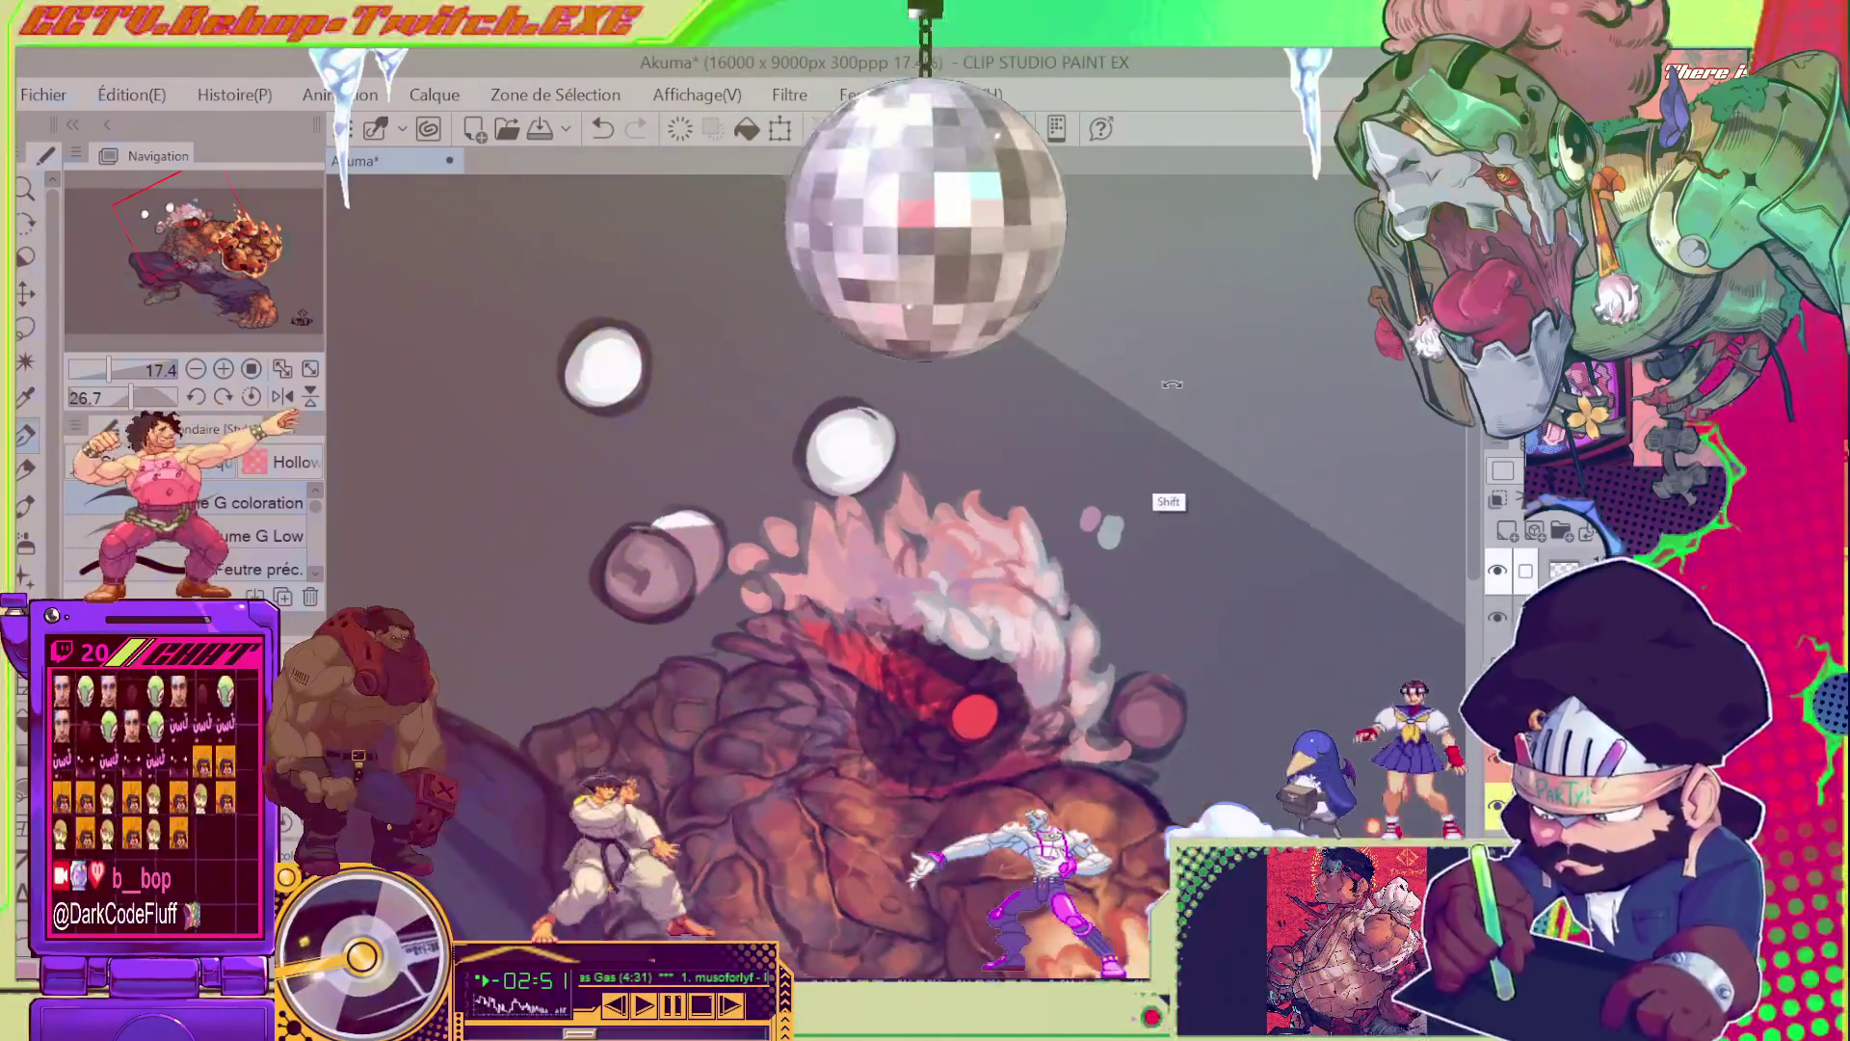
- Paint pink-white hair strokes at a steep angle, undoing and redoing them with Ctrl+Z/Ctrl+Y
drag(973, 501, 909, 544)
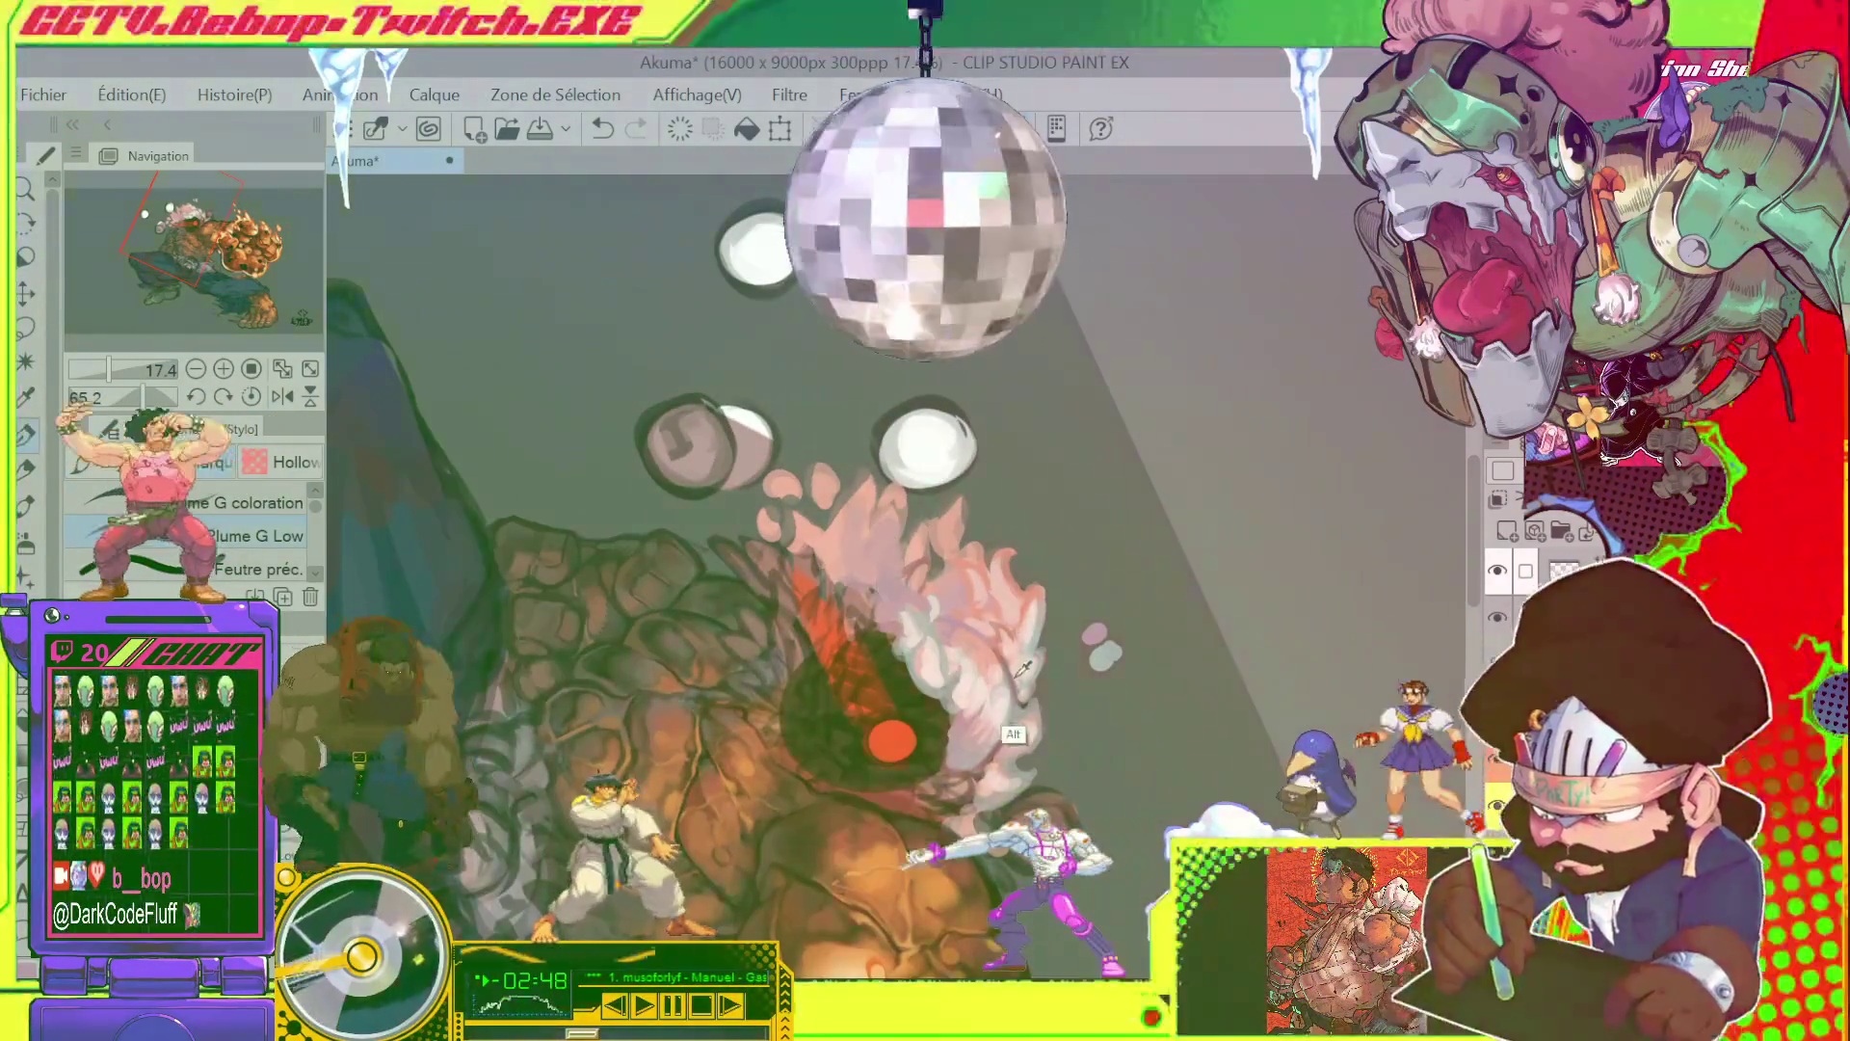
key(ctrl+alt)
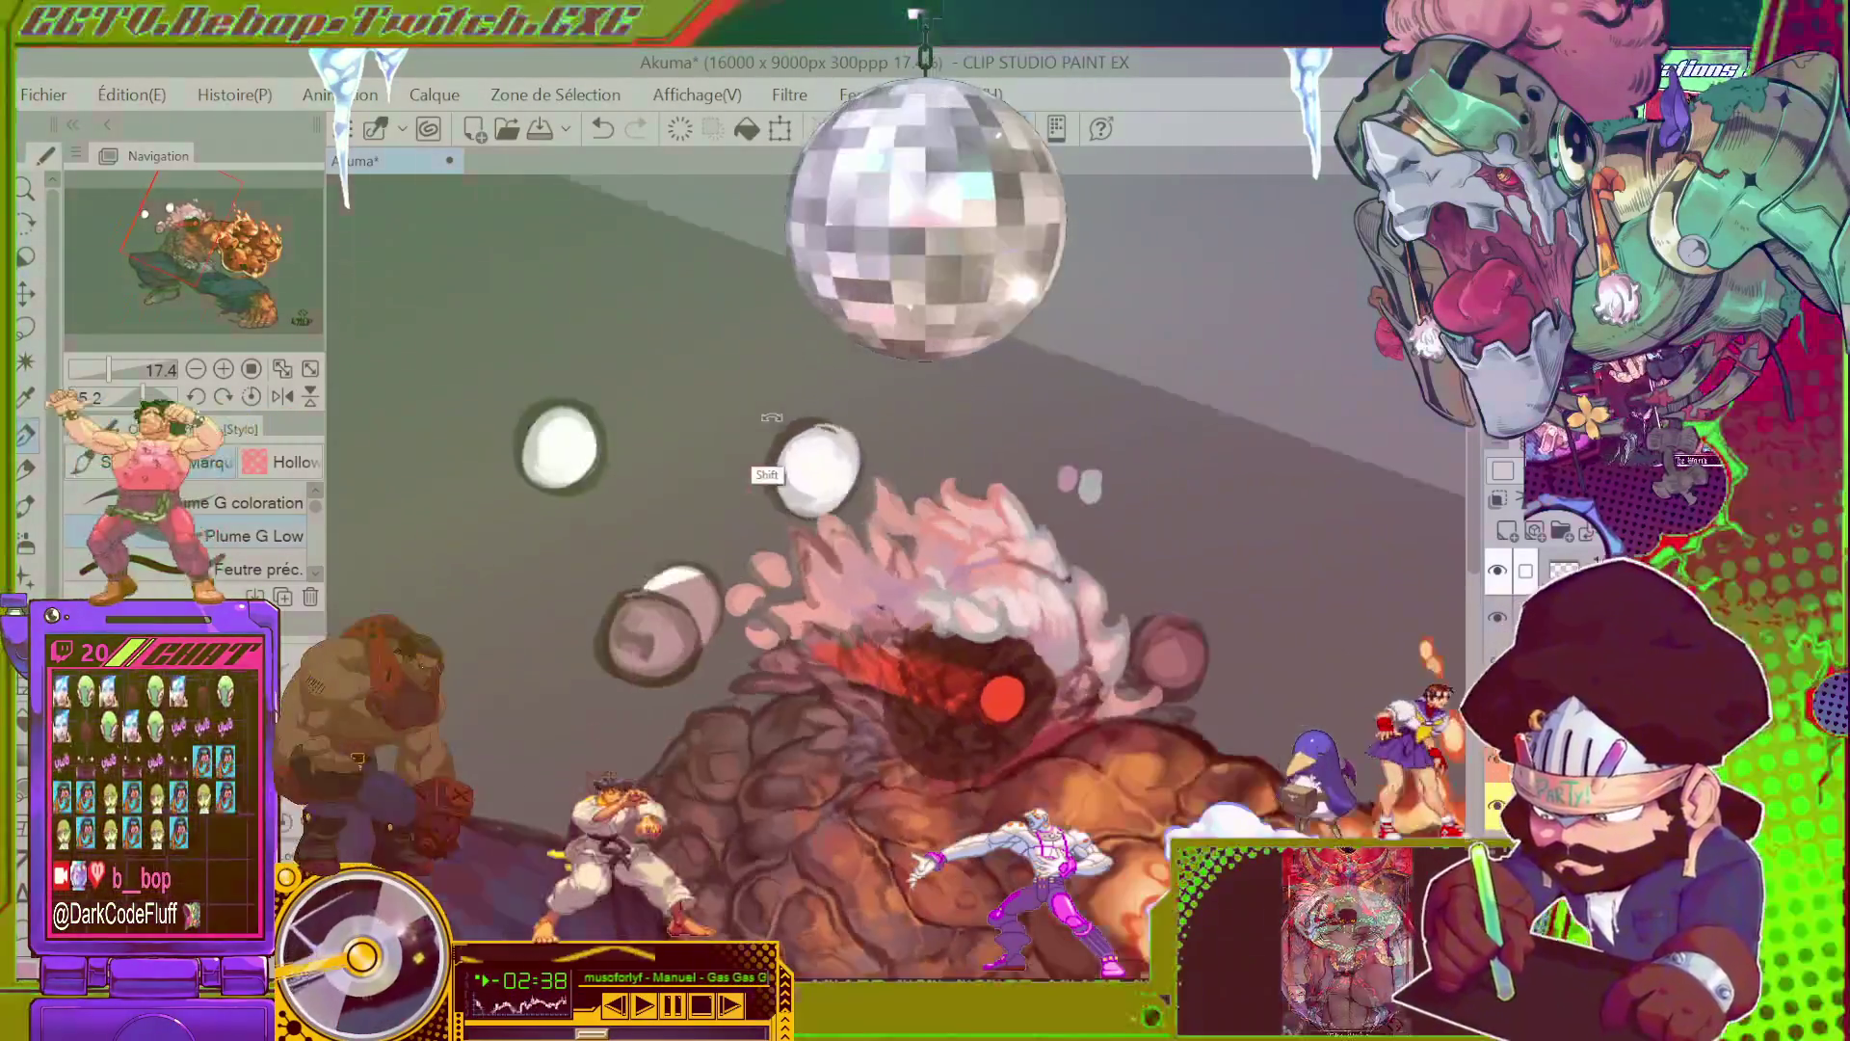
drag(868, 476, 1024, 567)
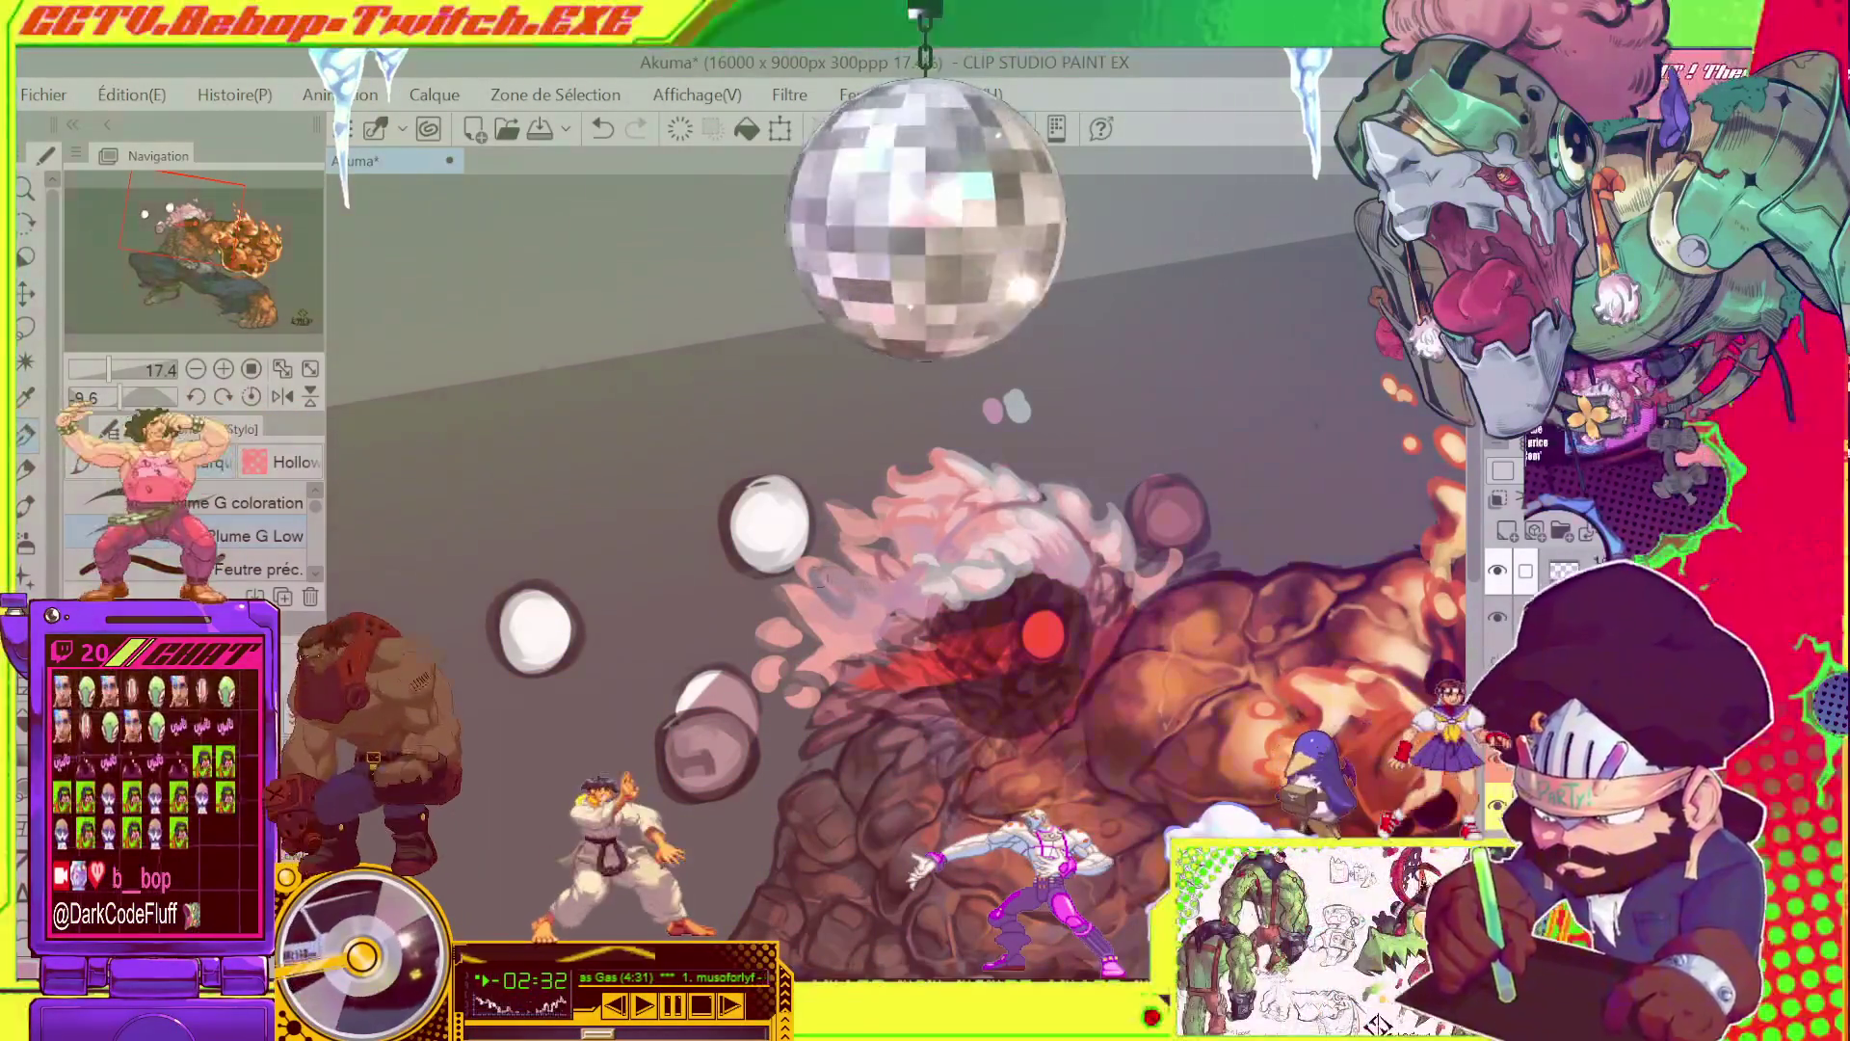
key(ctrl+z)
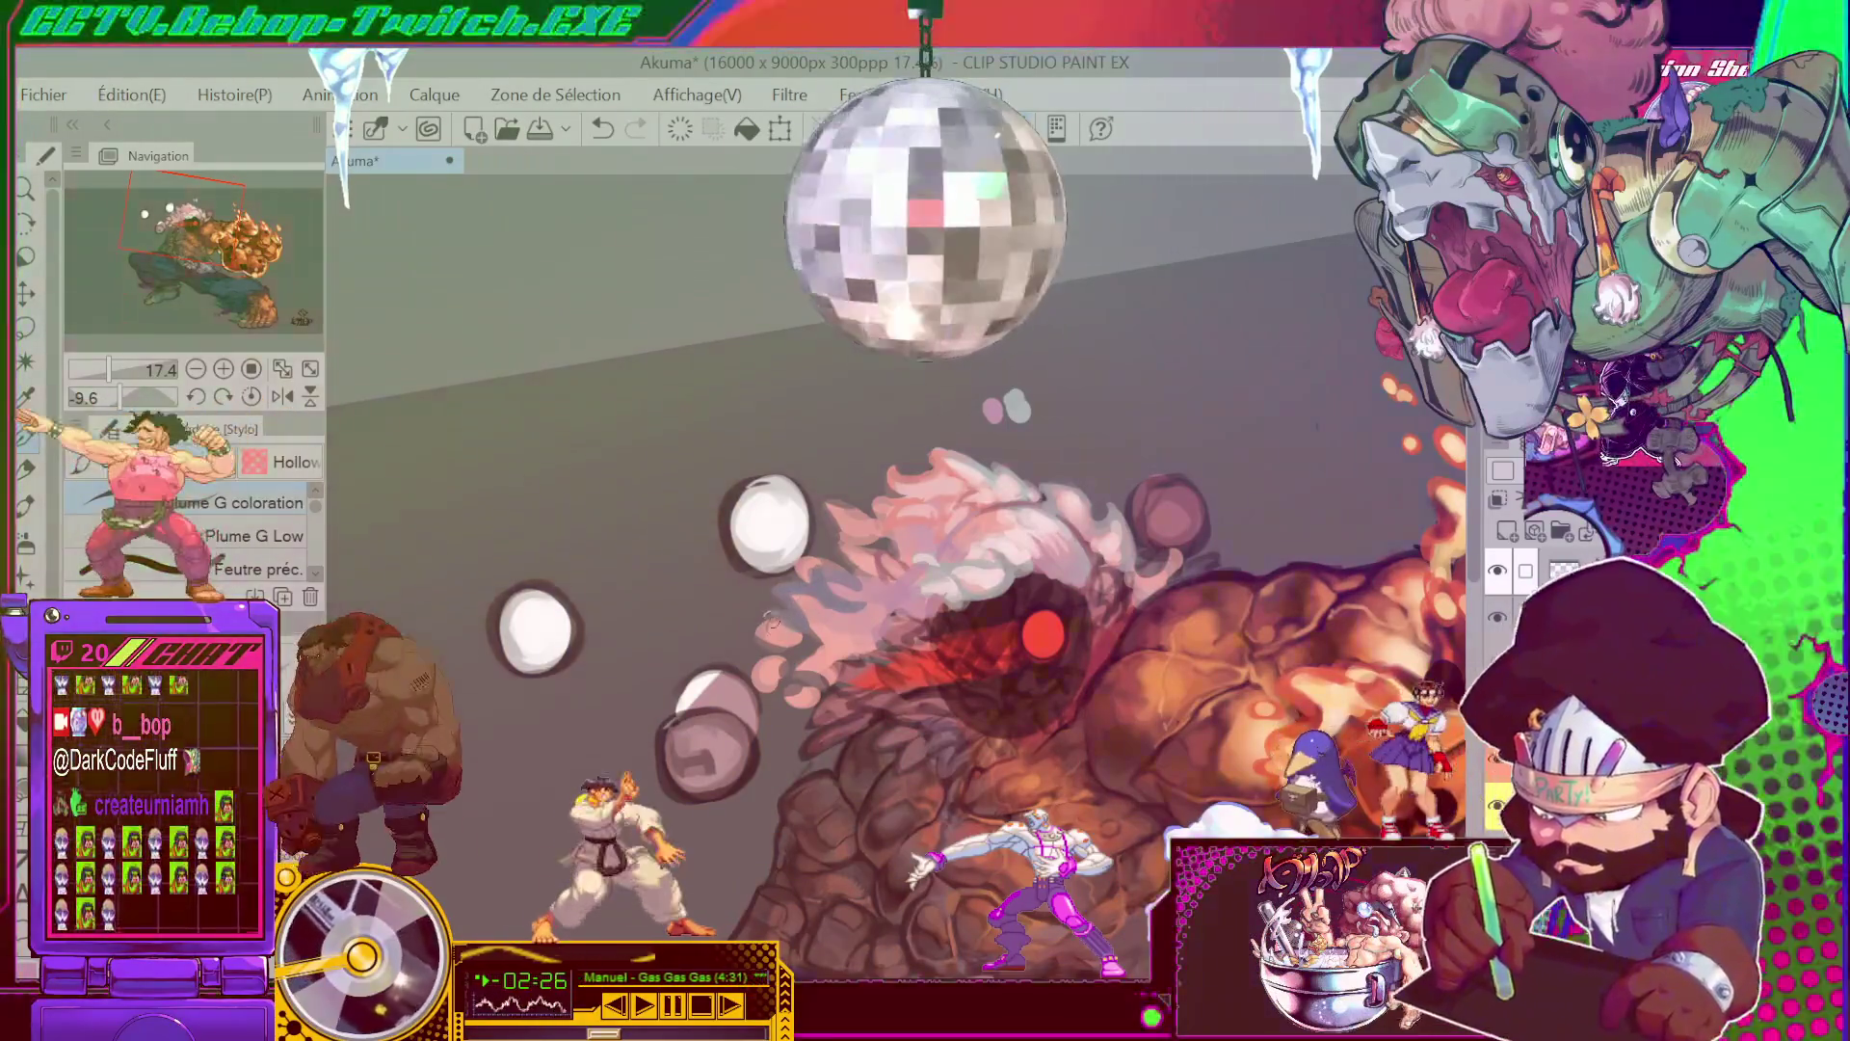
key(ctrl+z)
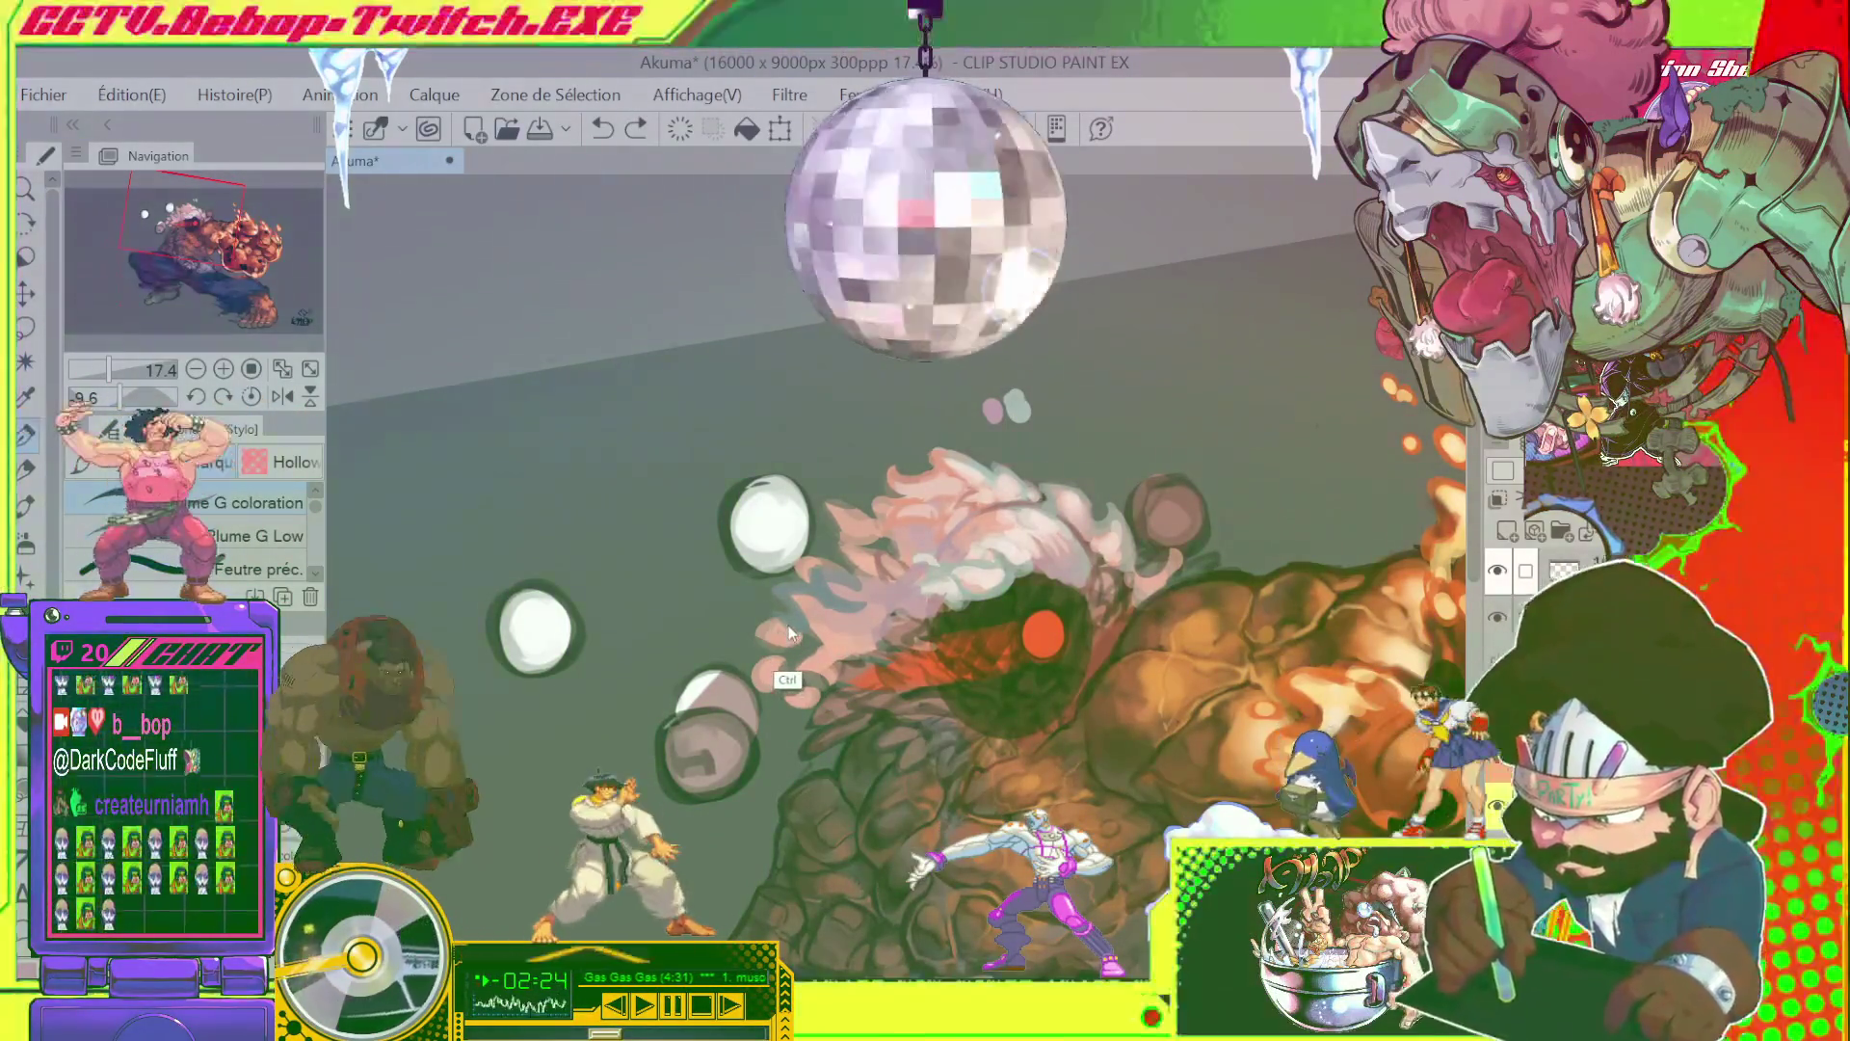
key(ctrl+y)
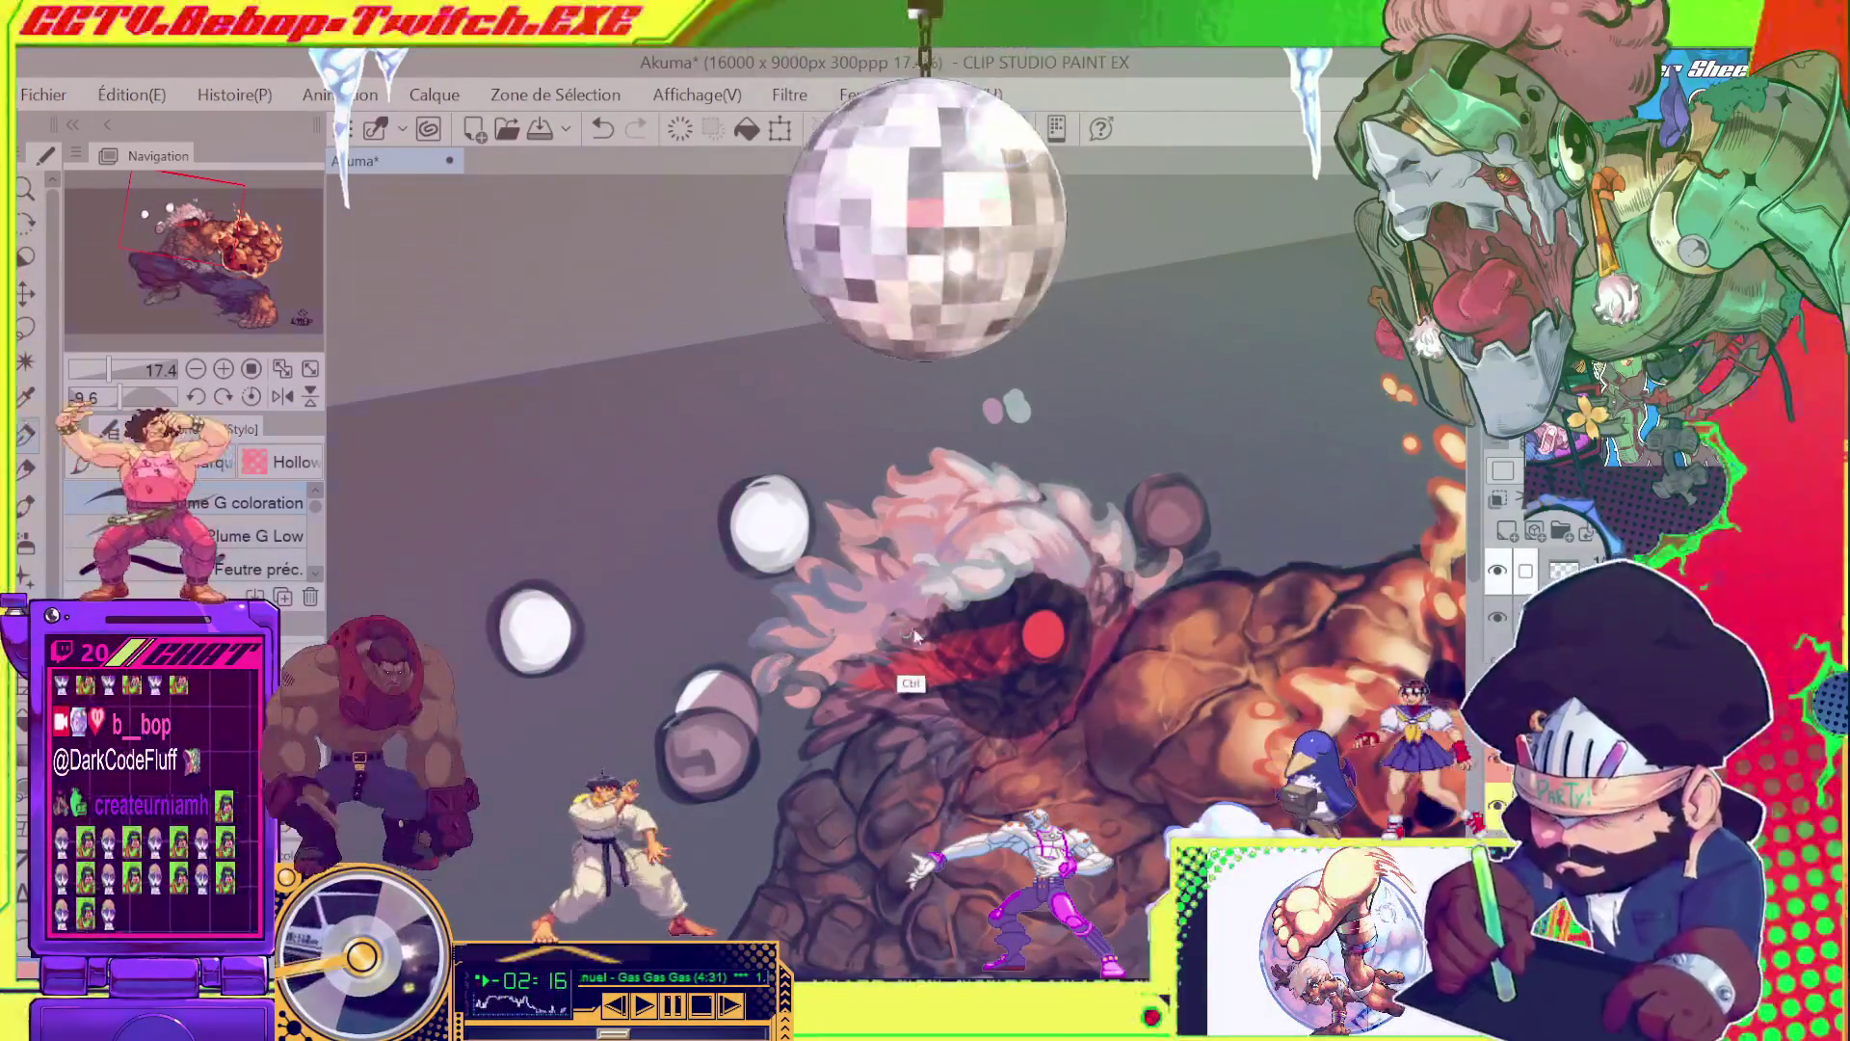
key(ctrl+z)
scroll(914, 635, up, 1)
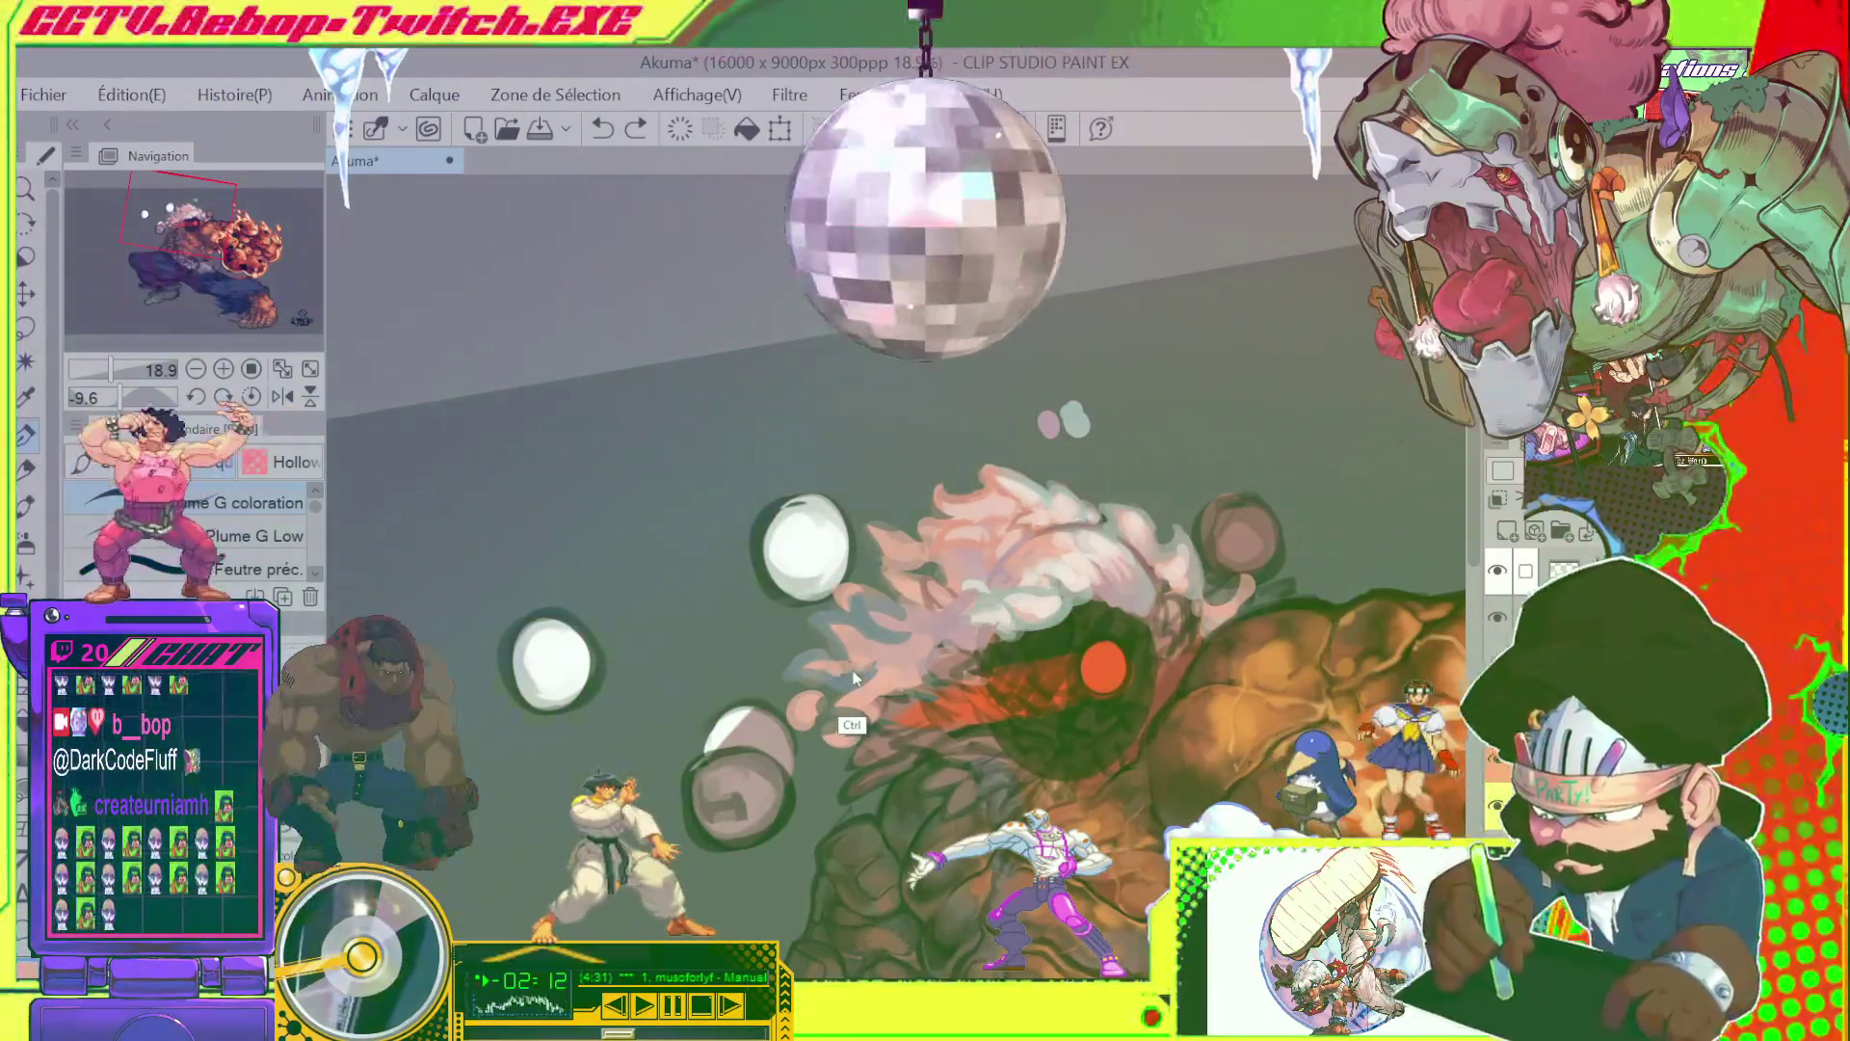
key(ctrl+y)
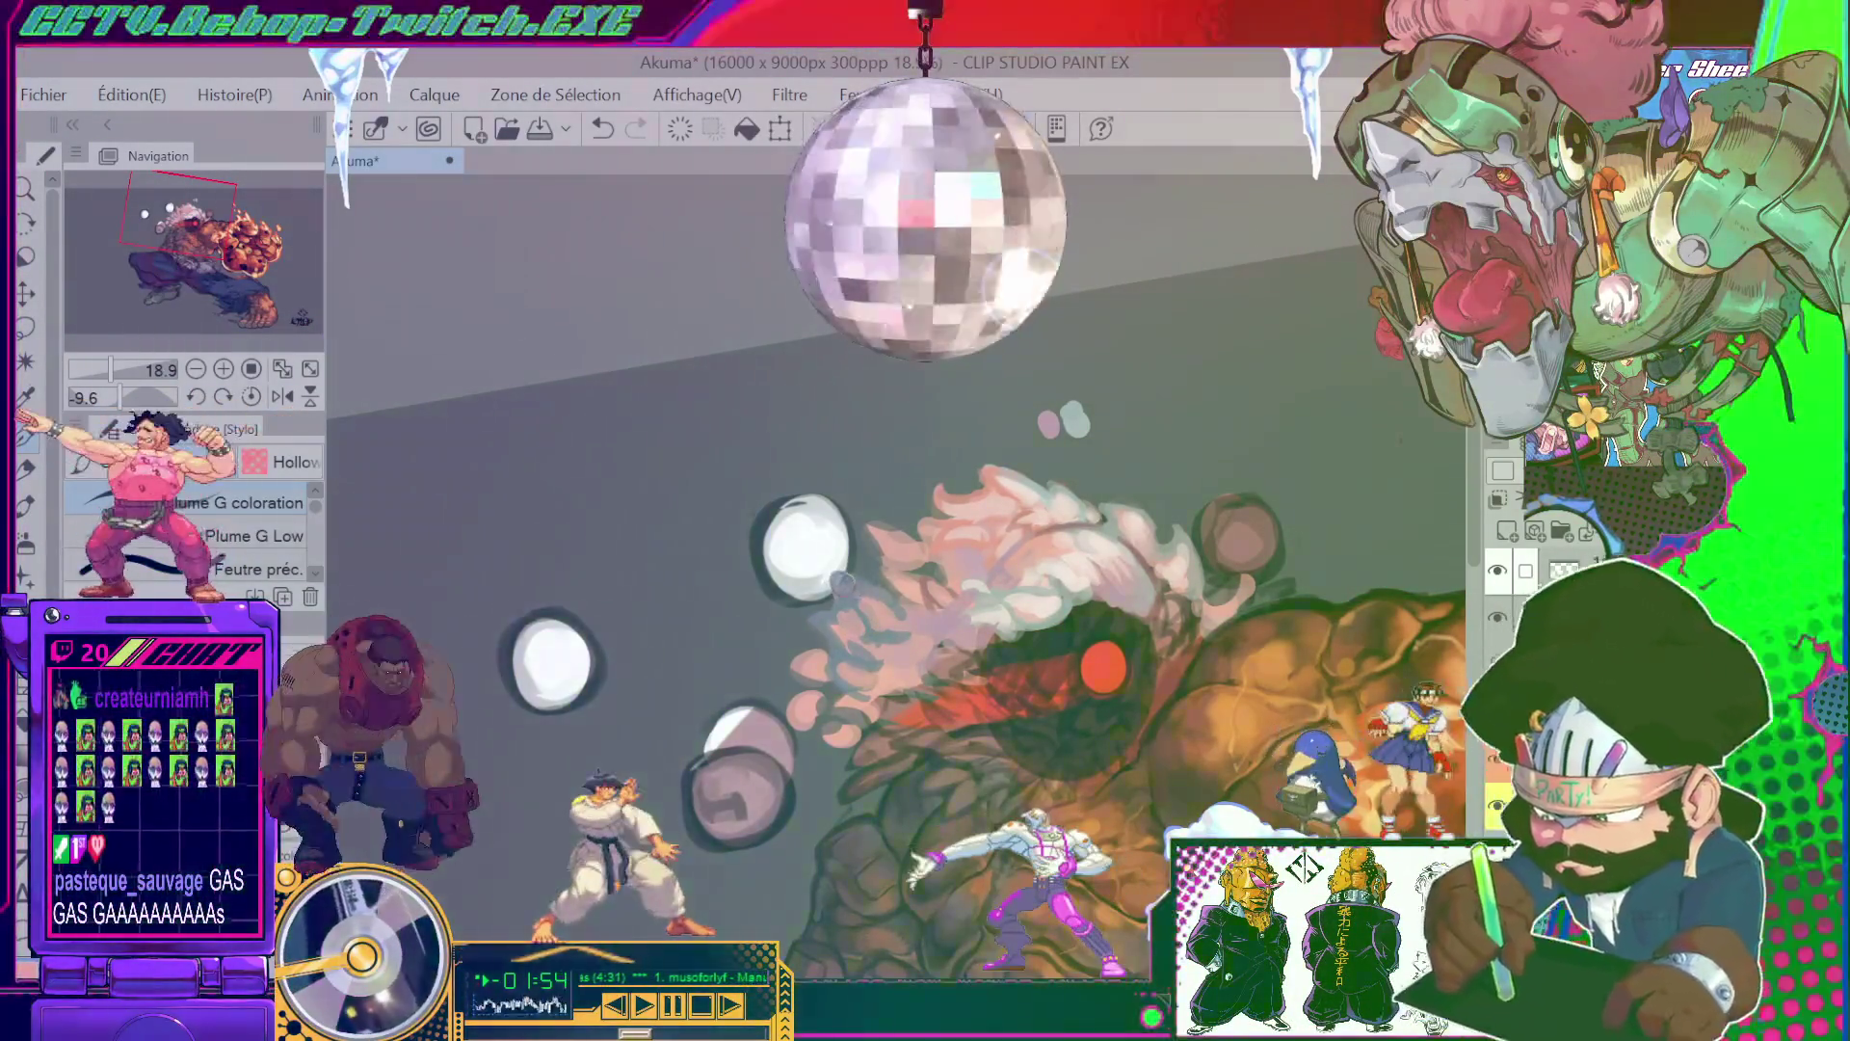
- Turn the canvas to a comfortable angle and paint more light pink strands into the hair
scroll(837, 584, down, 5)
mouse_move(838, 584)
mouse_down()
mouse_move(961, 585)
mouse_move(906, 583)
mouse_up()
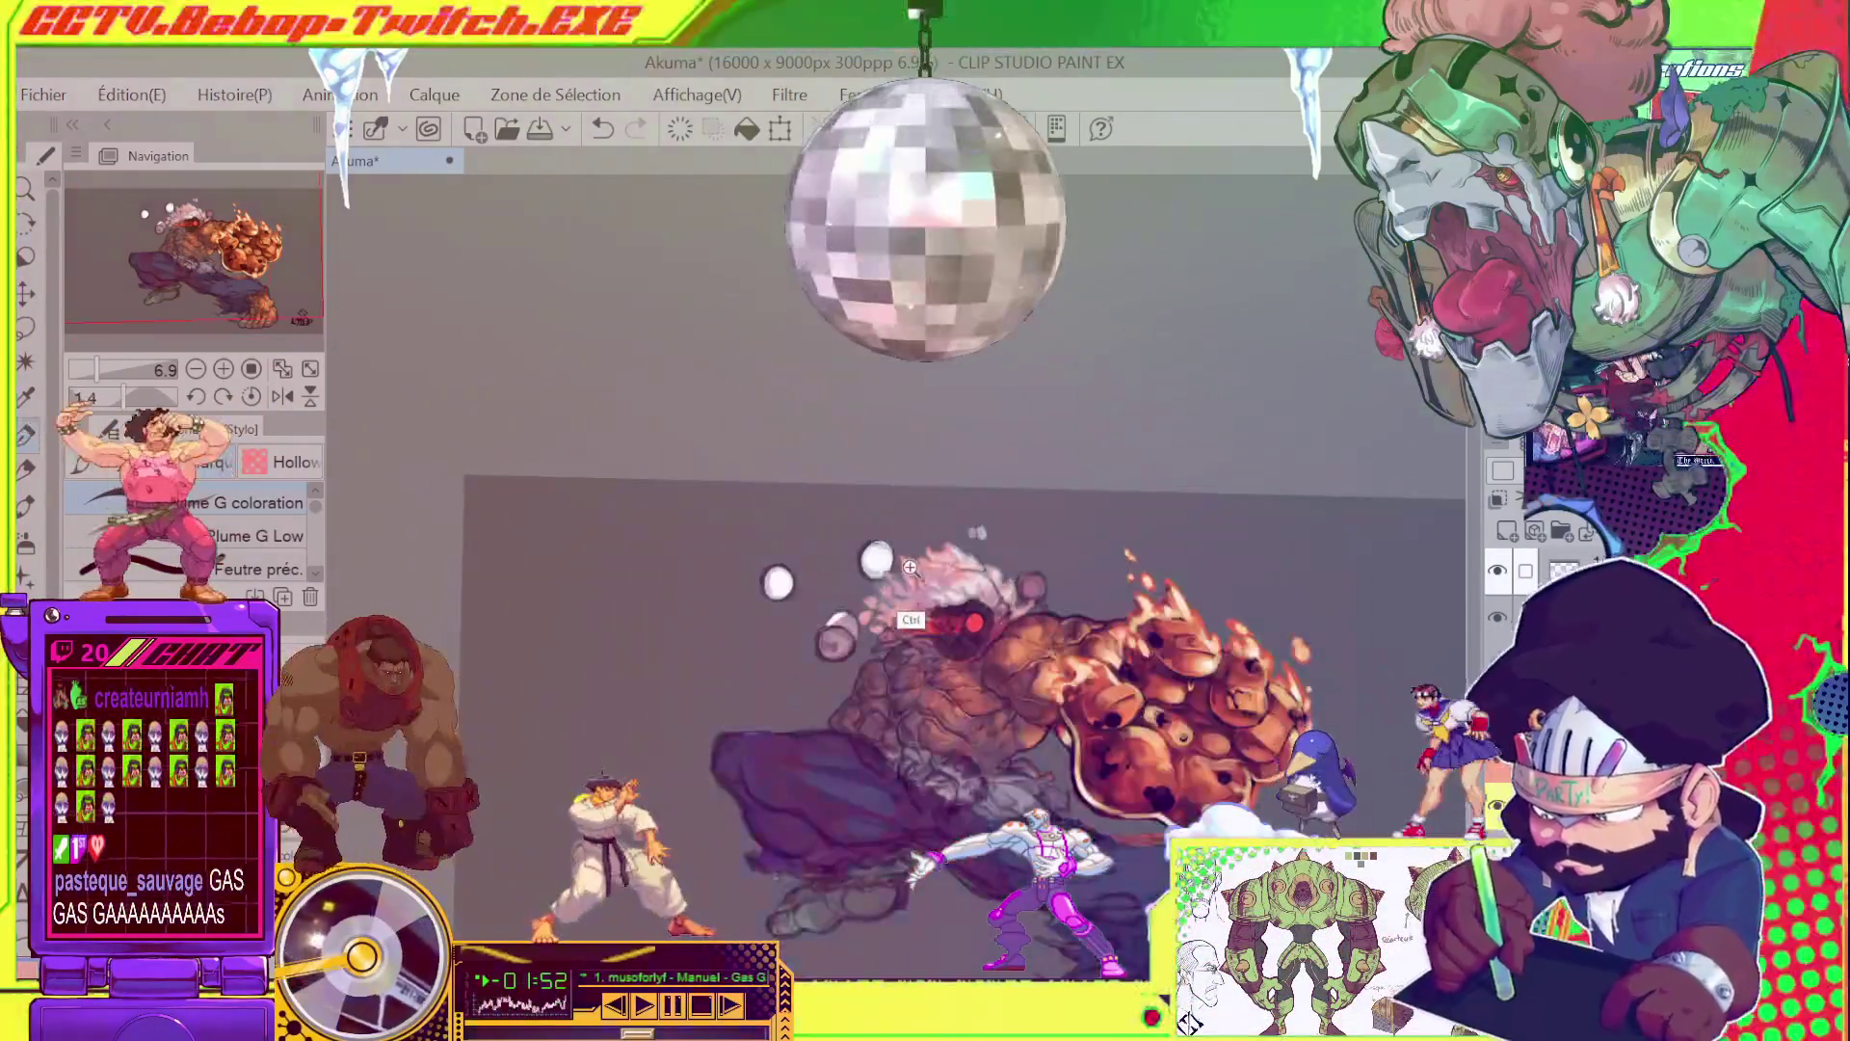
scroll(907, 582, up, 4)
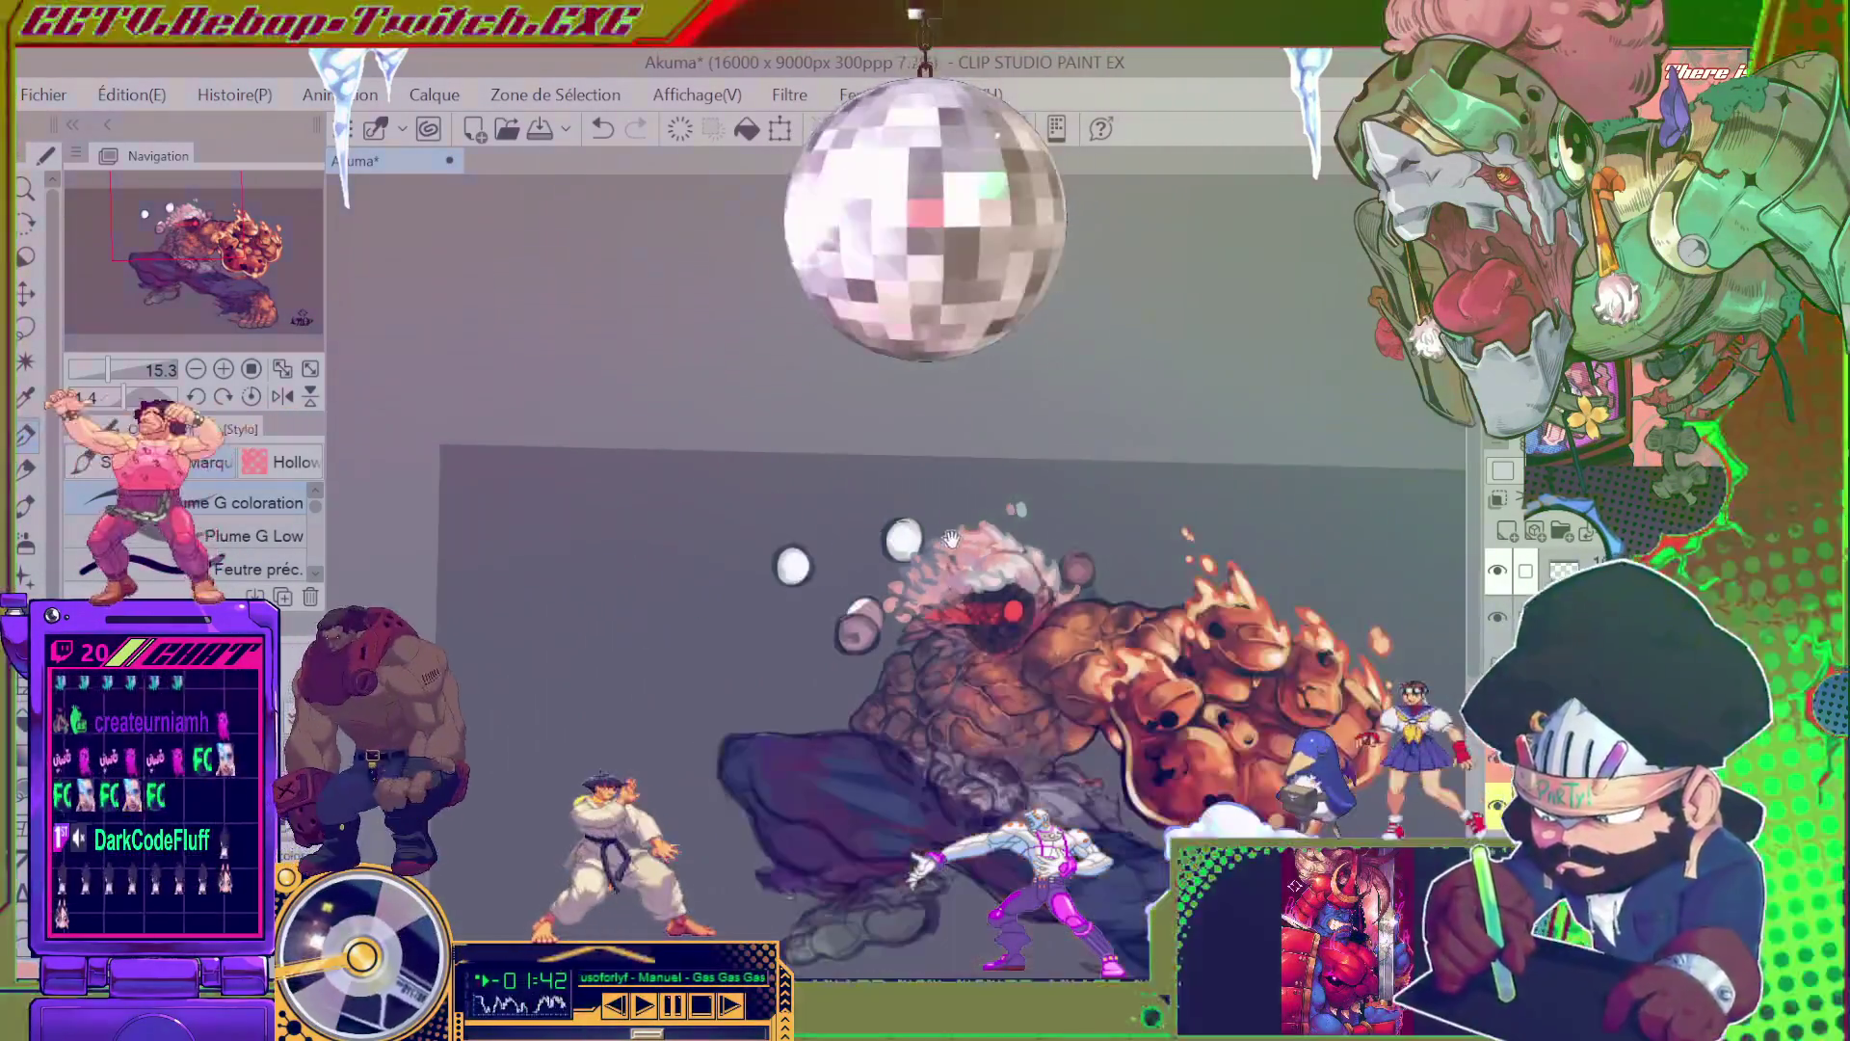
scroll(911, 542, down, 3)
mouse_move(1055, 665)
mouse_down()
mouse_move(892, 658)
mouse_move(924, 538)
mouse_up()
scroll(892, 658, up, 4)
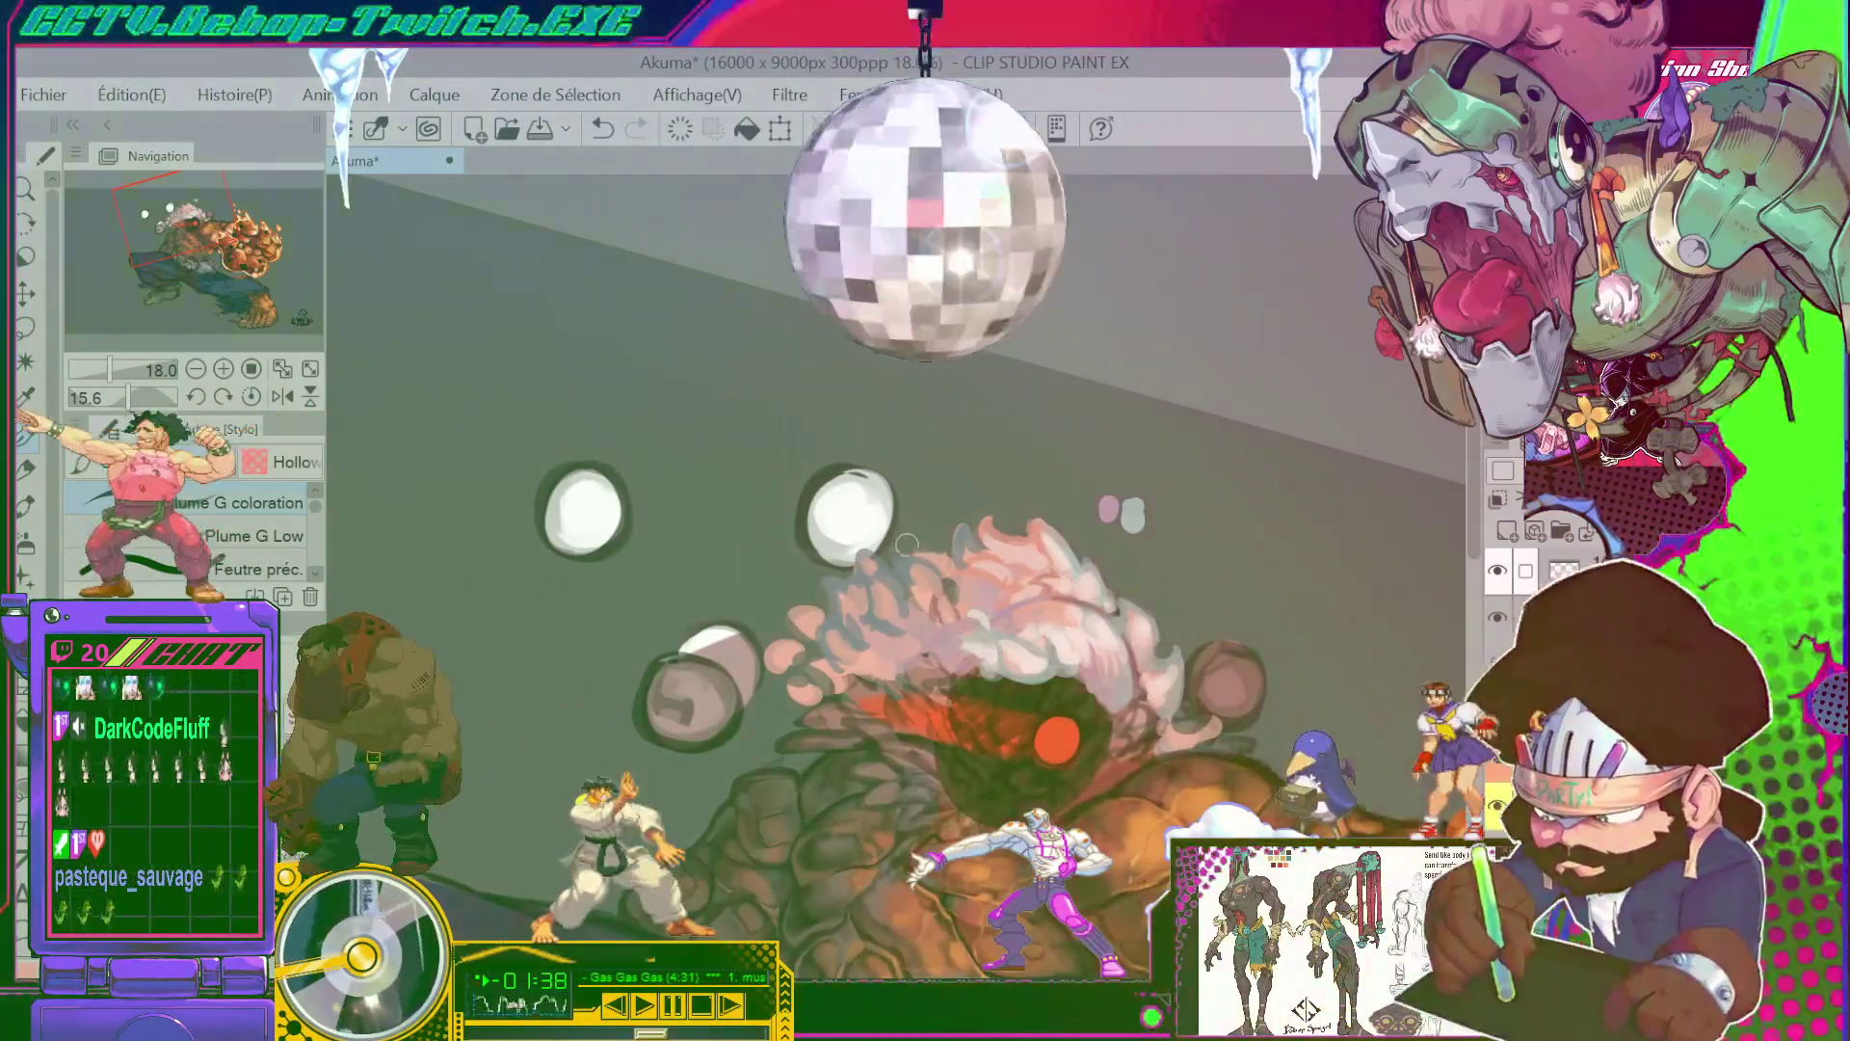
drag(1038, 512, 937, 586)
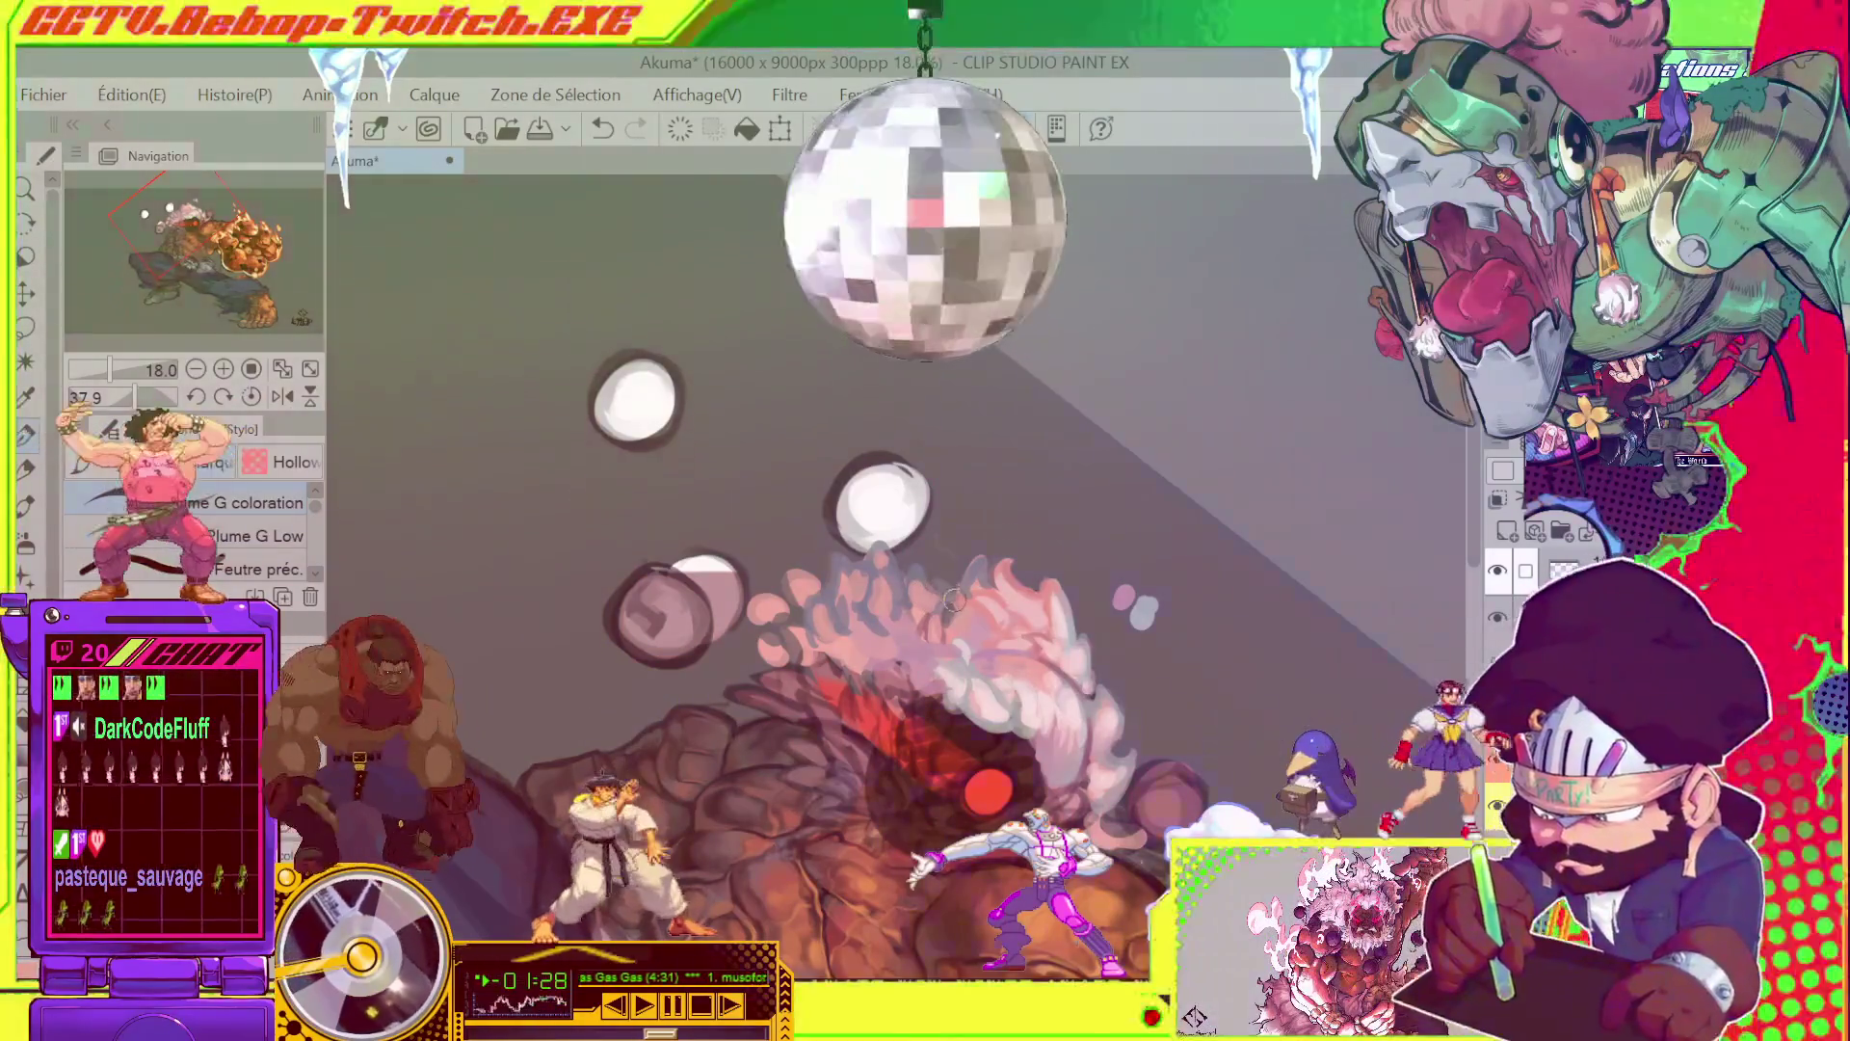
scroll(952, 600, down, 4)
mouse_move(952, 600)
mouse_down()
mouse_move(1081, 439)
mouse_move(1139, 466)
mouse_move(1069, 410)
mouse_up()
scroll(1081, 439, up, 3)
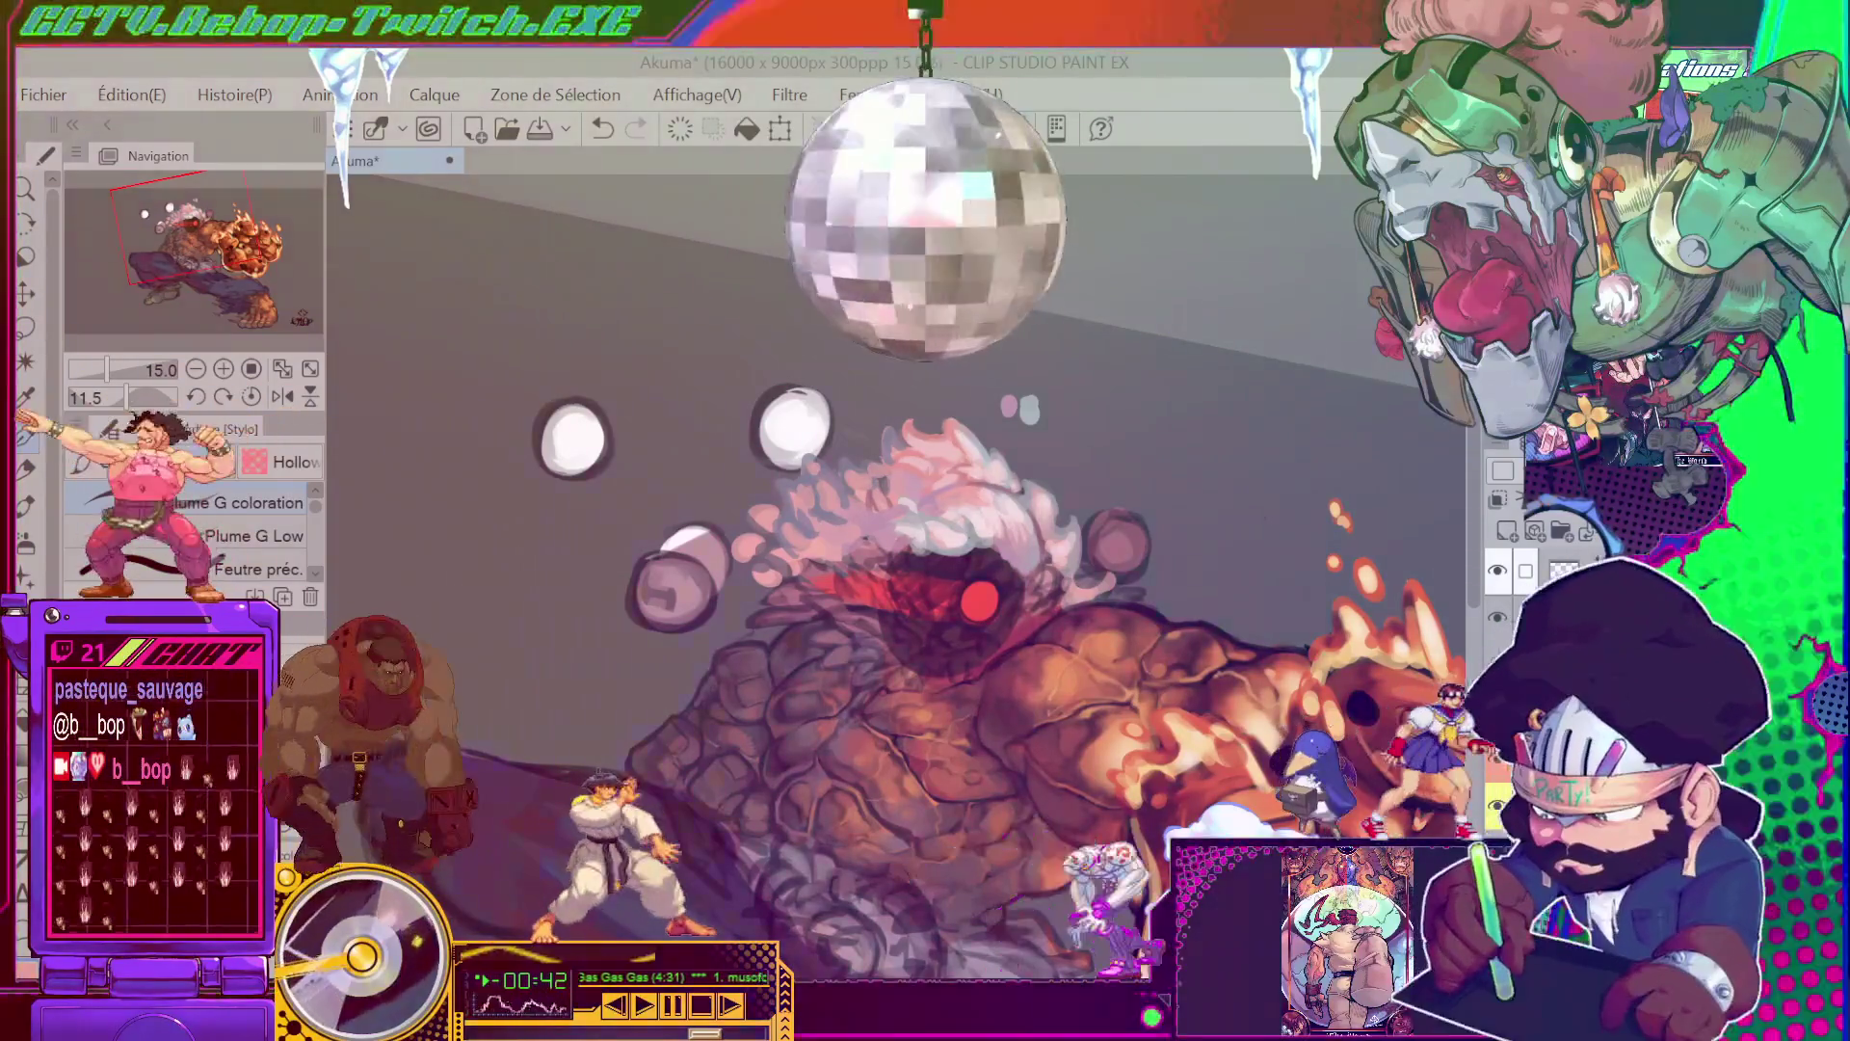
- Paint pale strokes into the hair and enlarge the brush to 23.5 for softer highlights
drag(1015, 495, 979, 495)
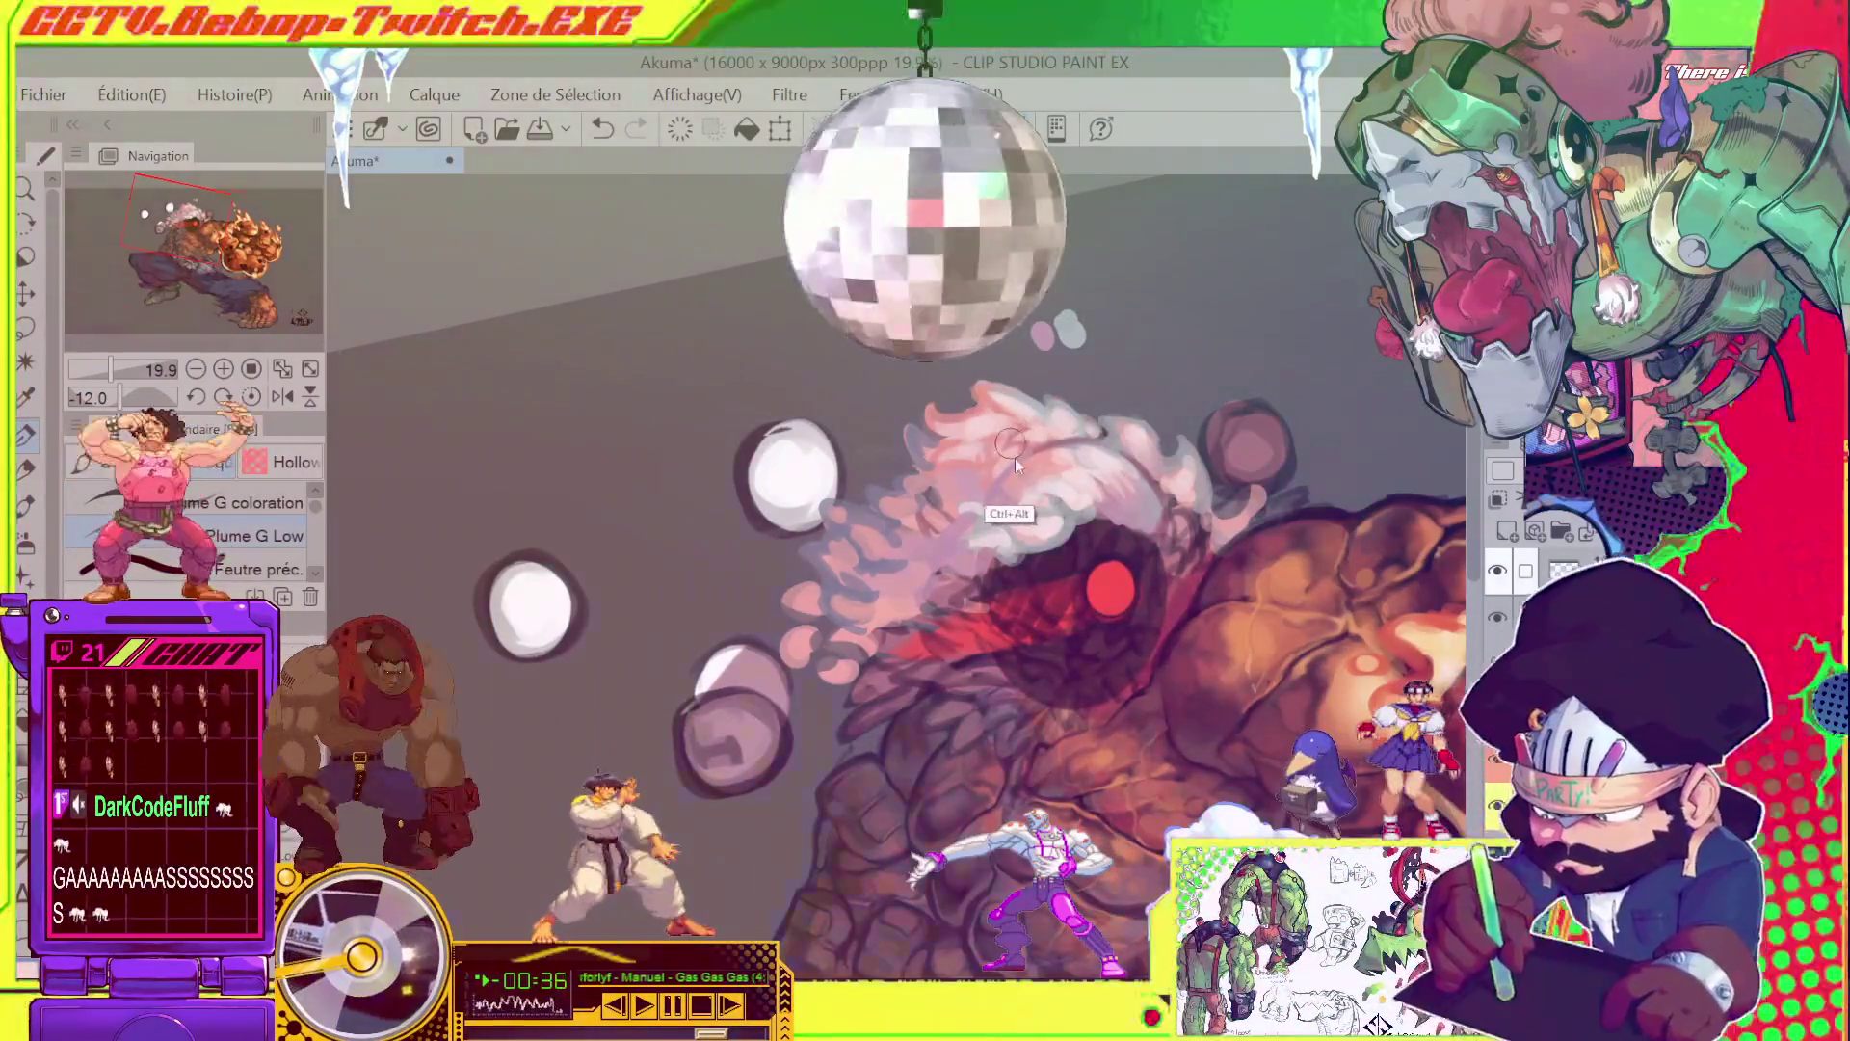
drag(982, 441, 939, 464)
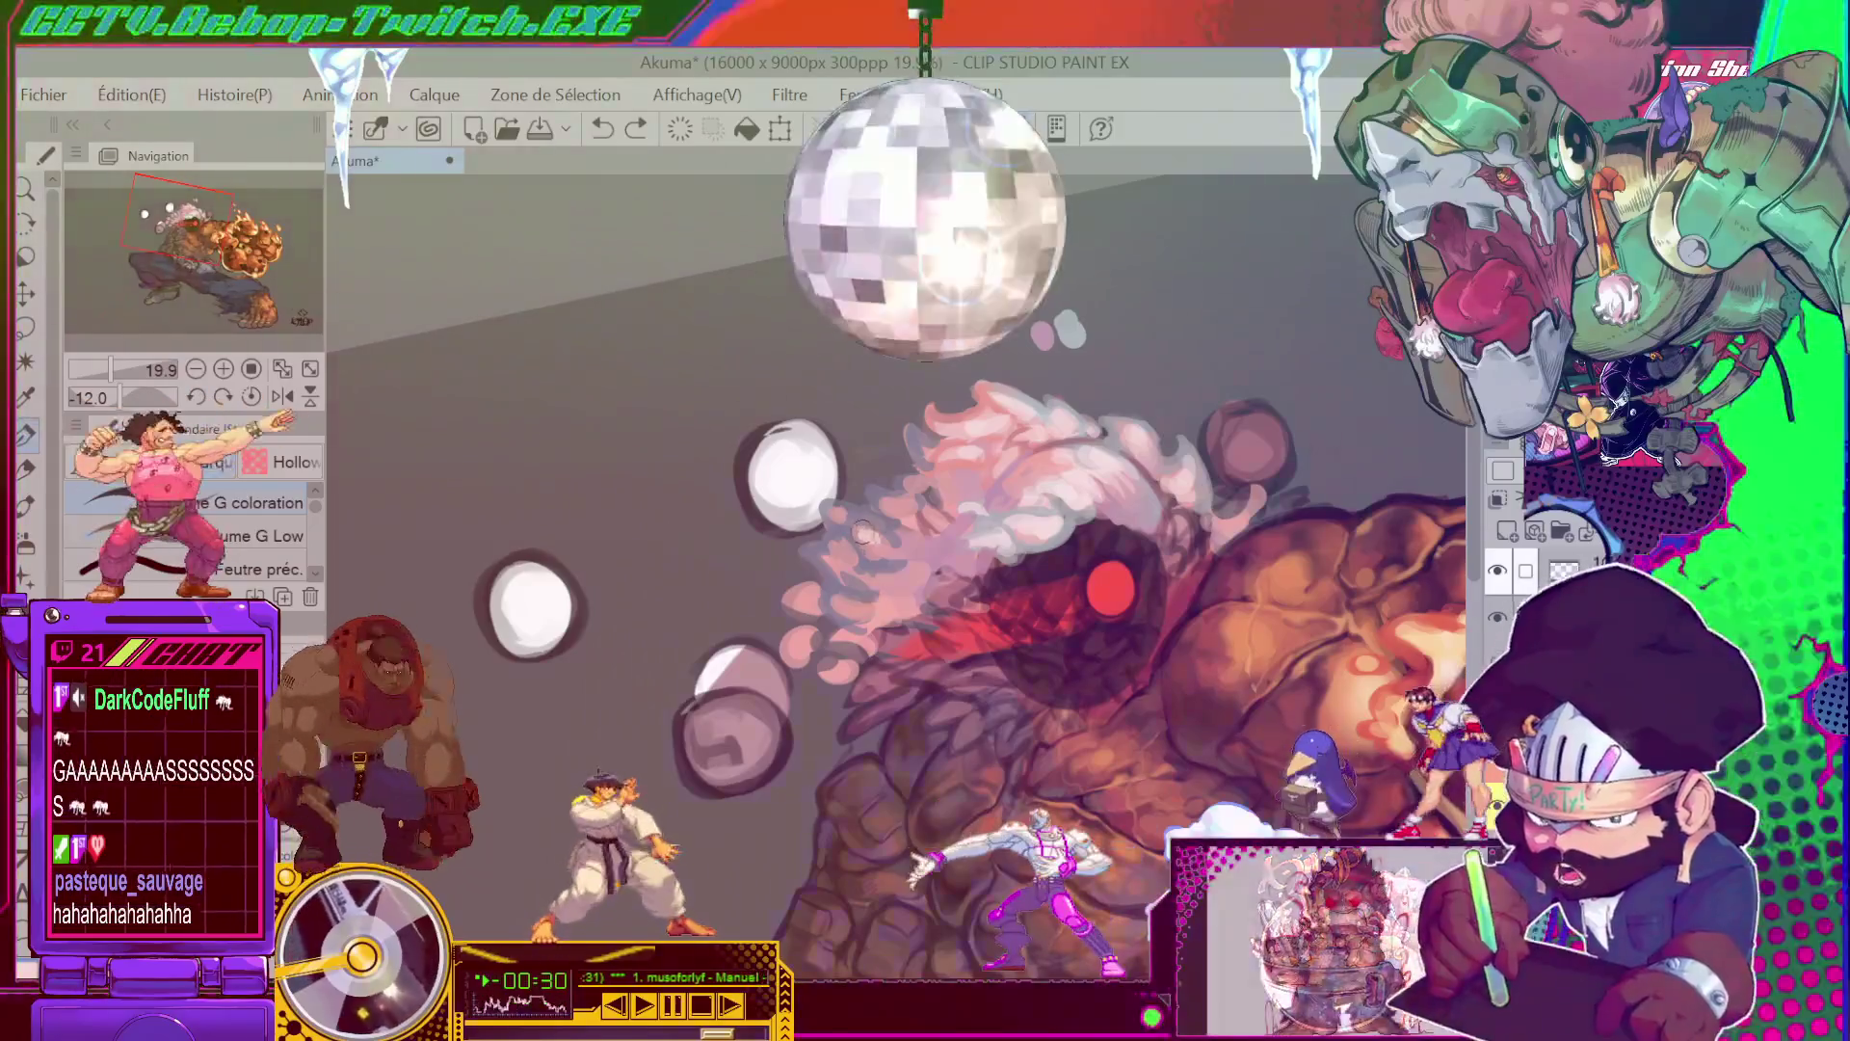
key(ctrl)
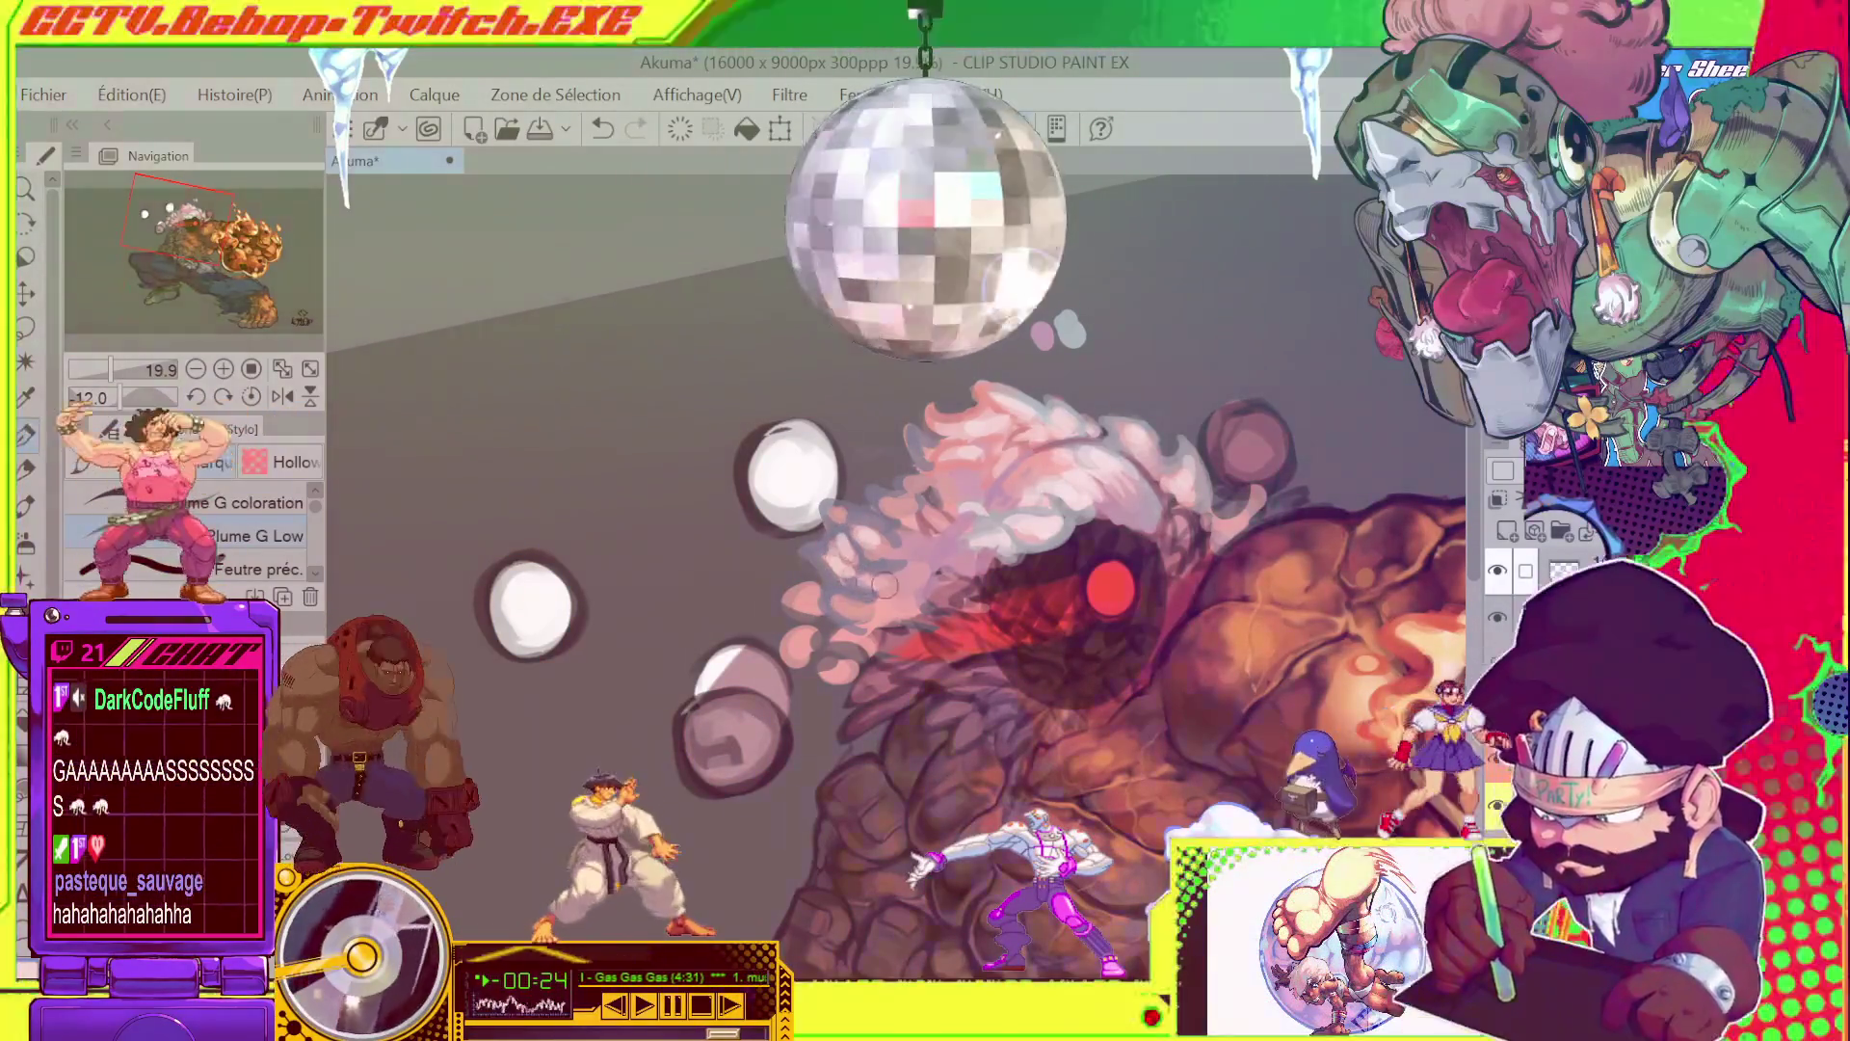
drag(896, 595, 946, 536)
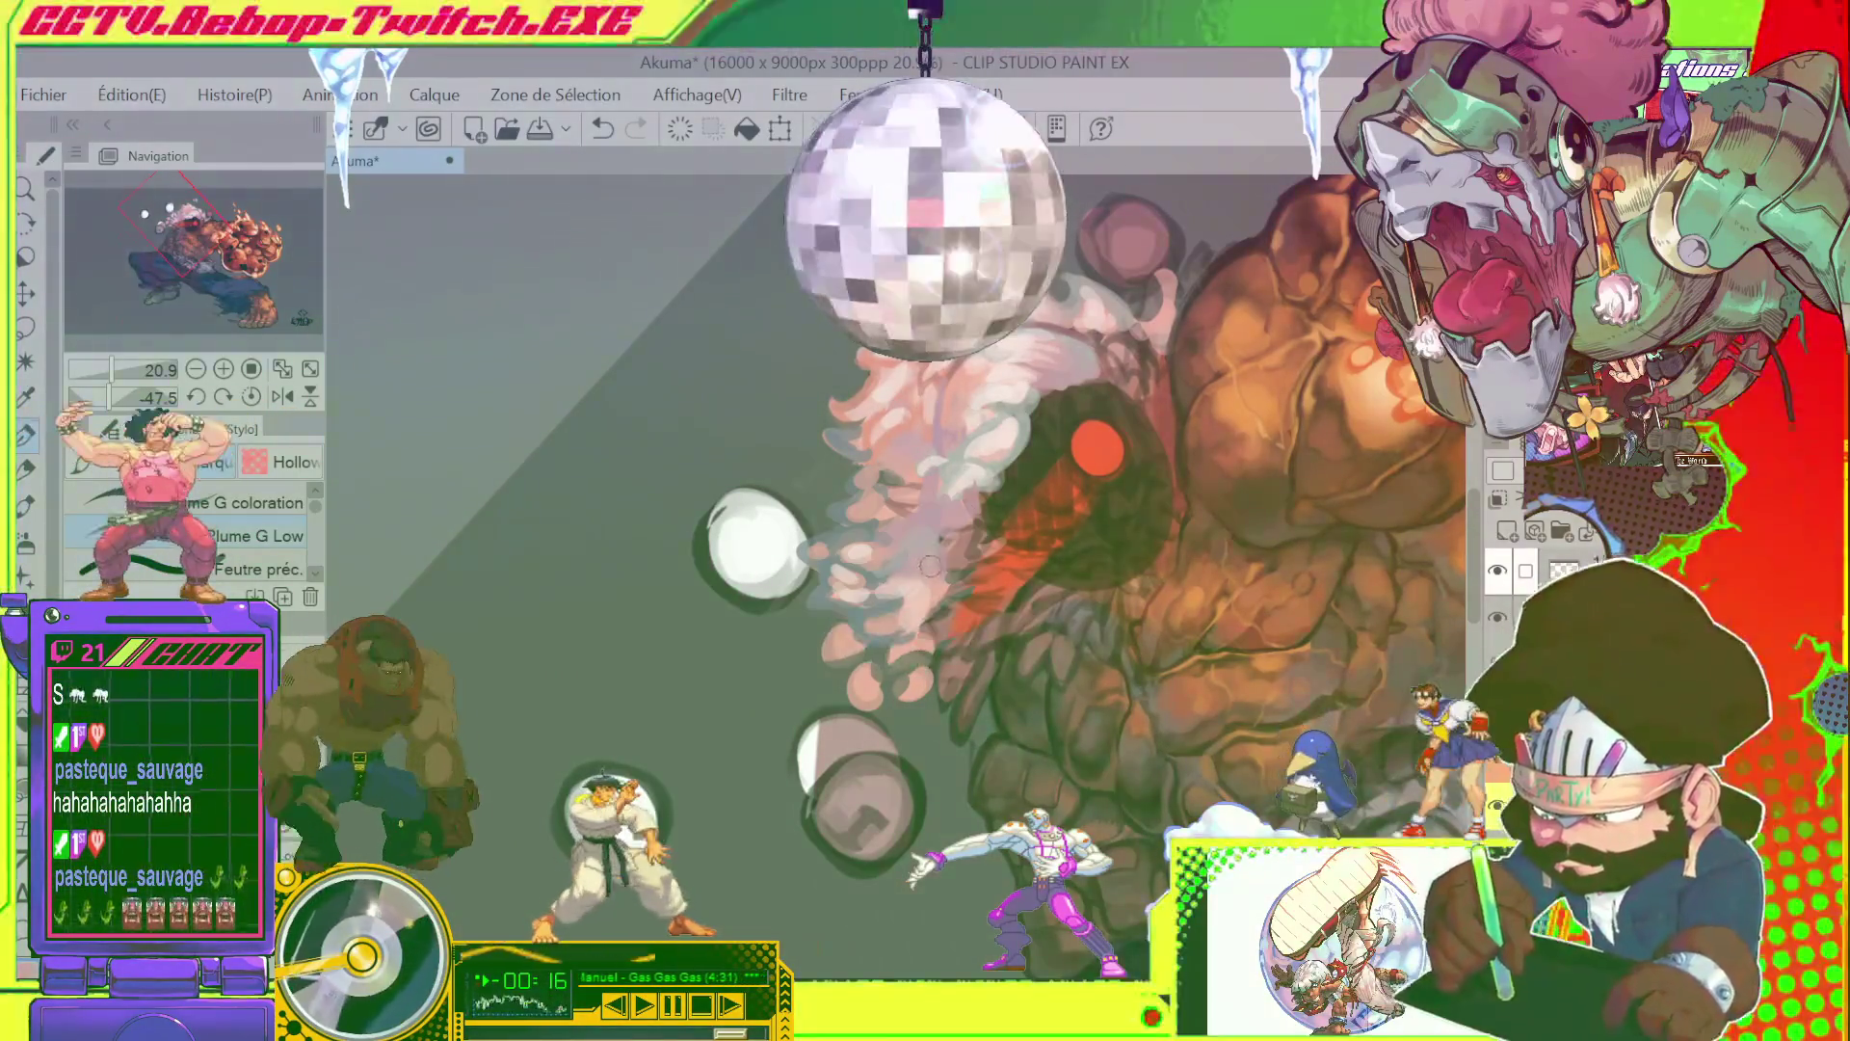
scroll(974, 520, down, 2)
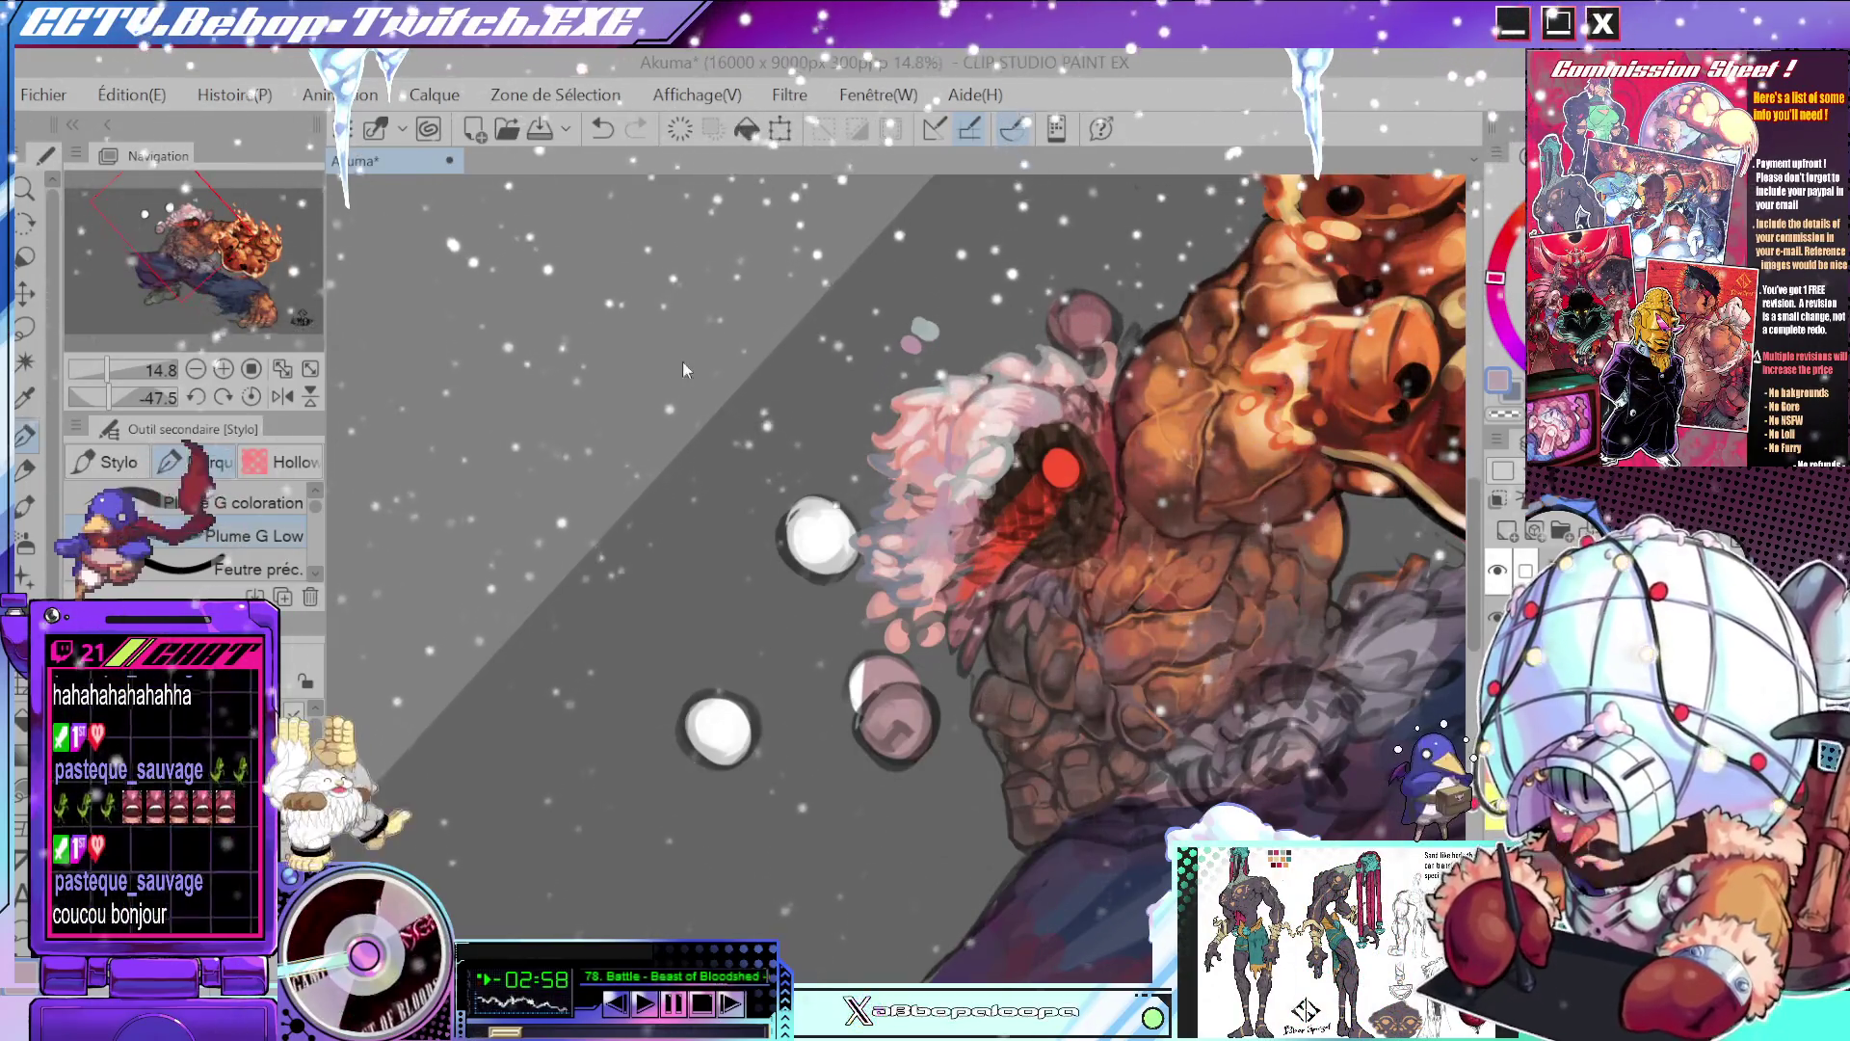
scroll(960, 526, up, 3)
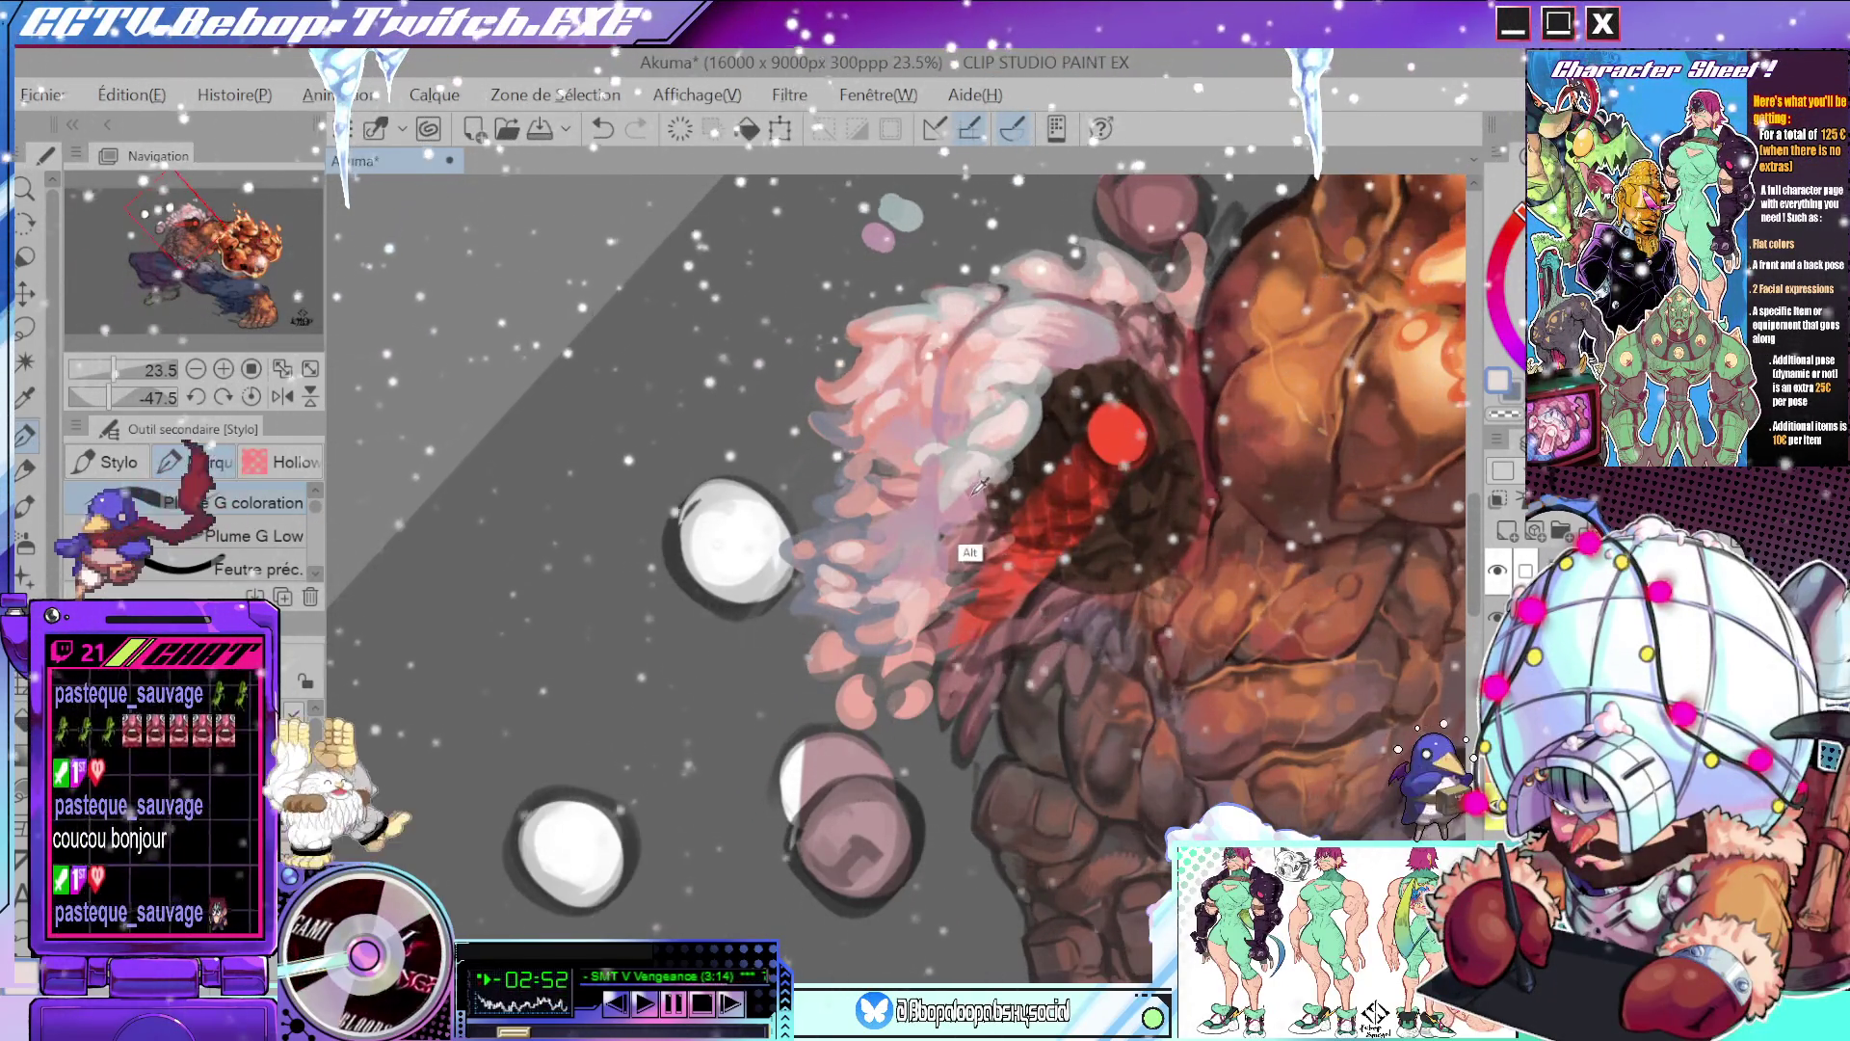
key(bracketright)
key(bracketright)
key(bracketright)
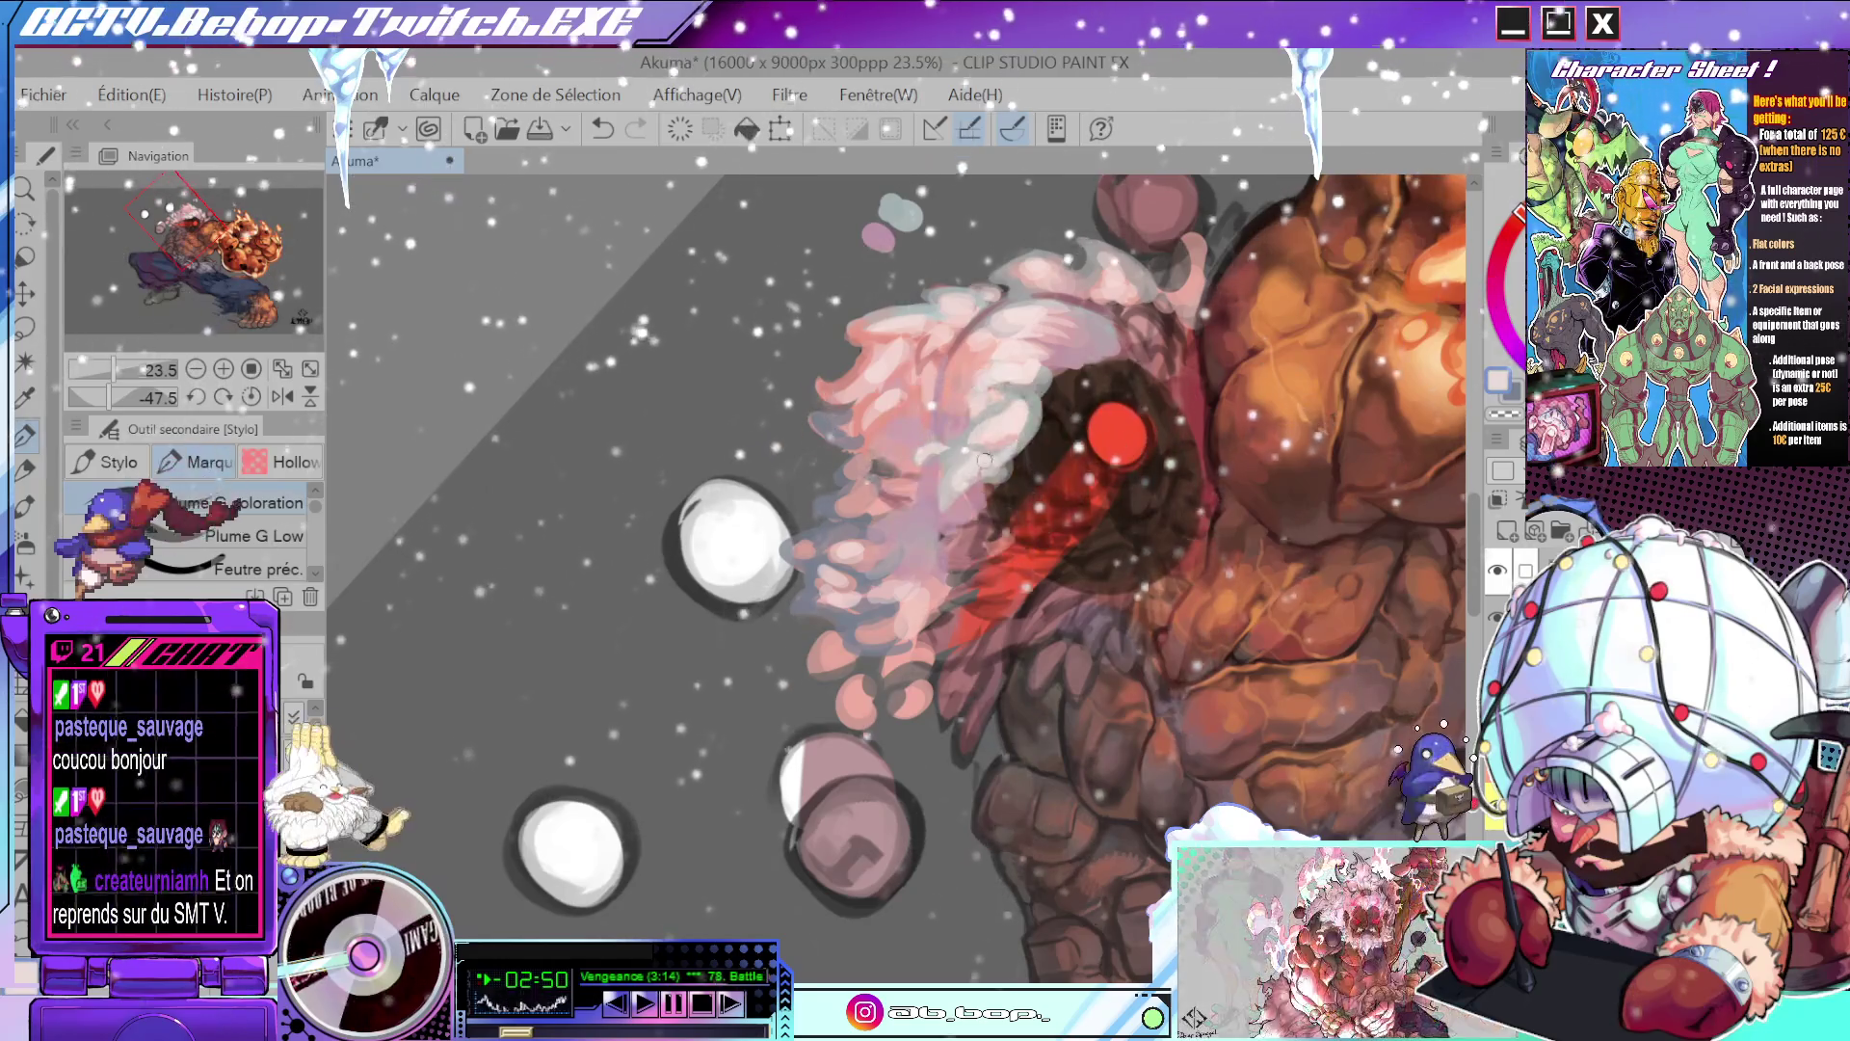
drag(982, 451, 1139, 530)
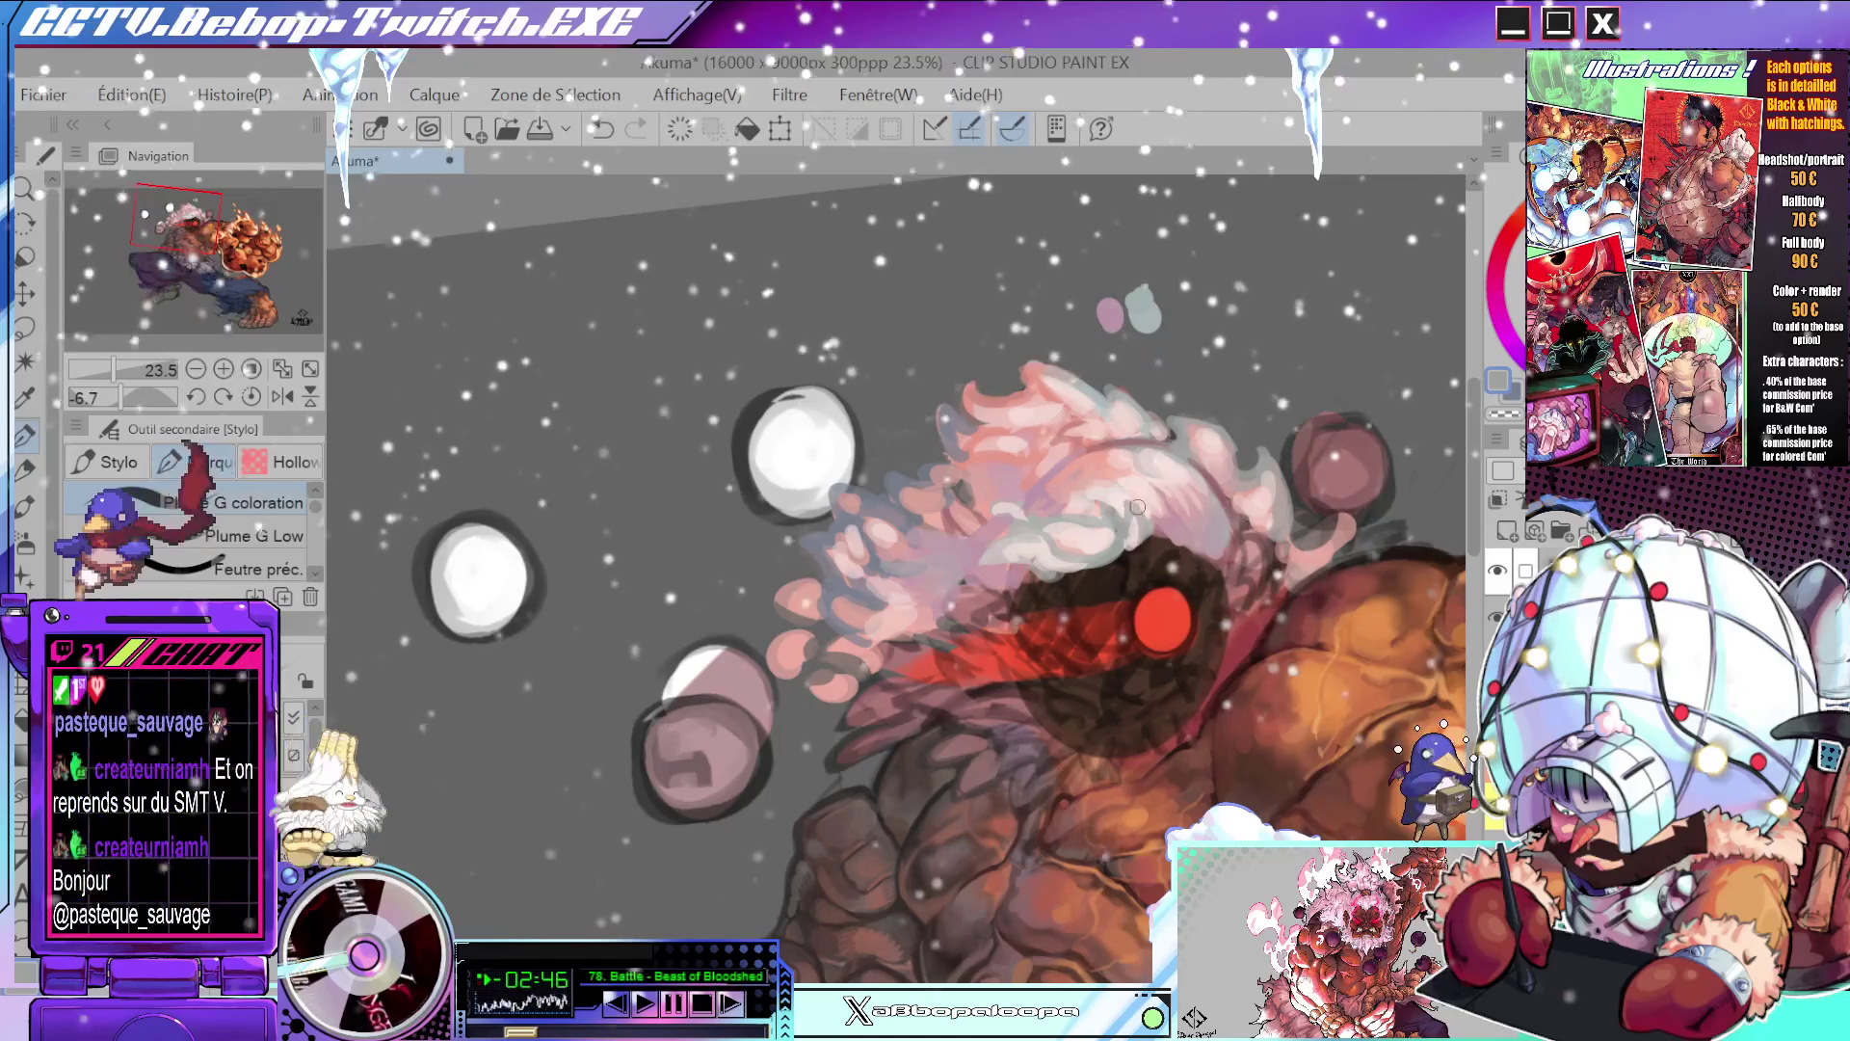
- Sample the hair colour near the eye and undo the last brush stroke
alt+click(1139, 523)
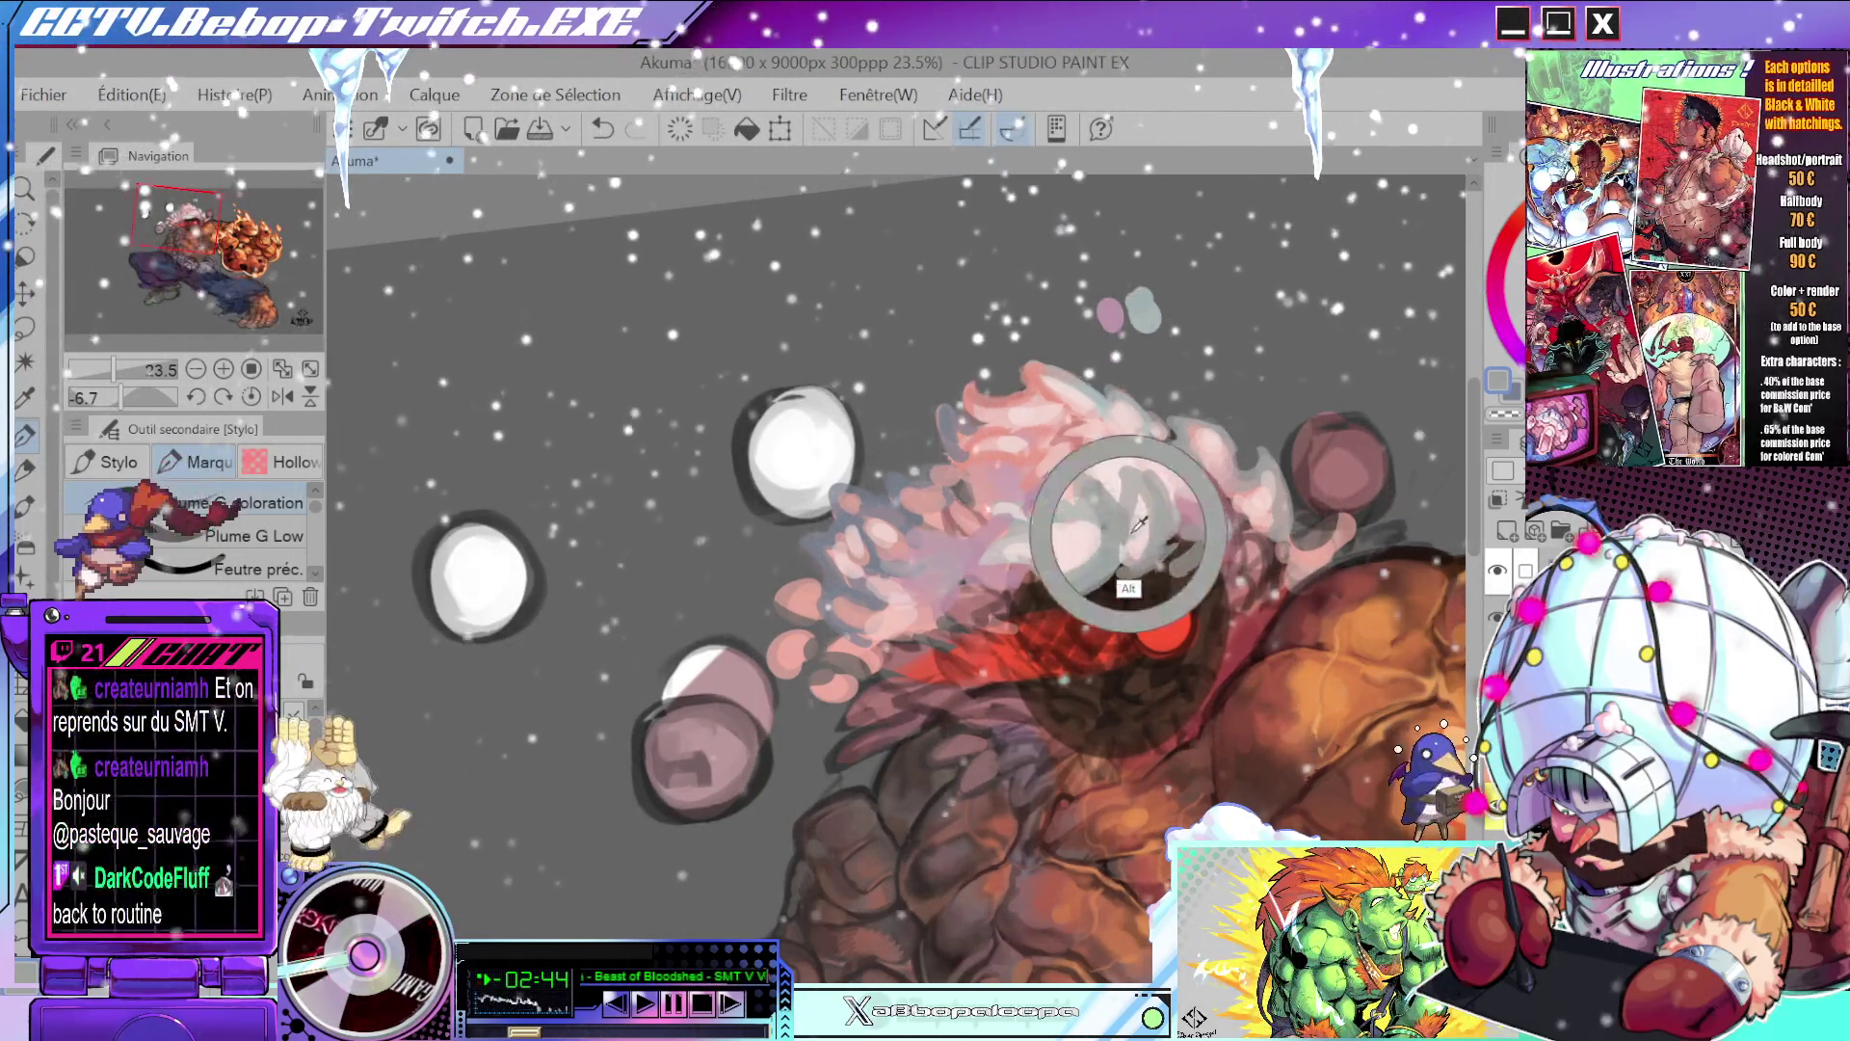
mouse_move(1138, 523)
mouse_down()
mouse_move(1191, 569)
mouse_move(1131, 564)
mouse_up()
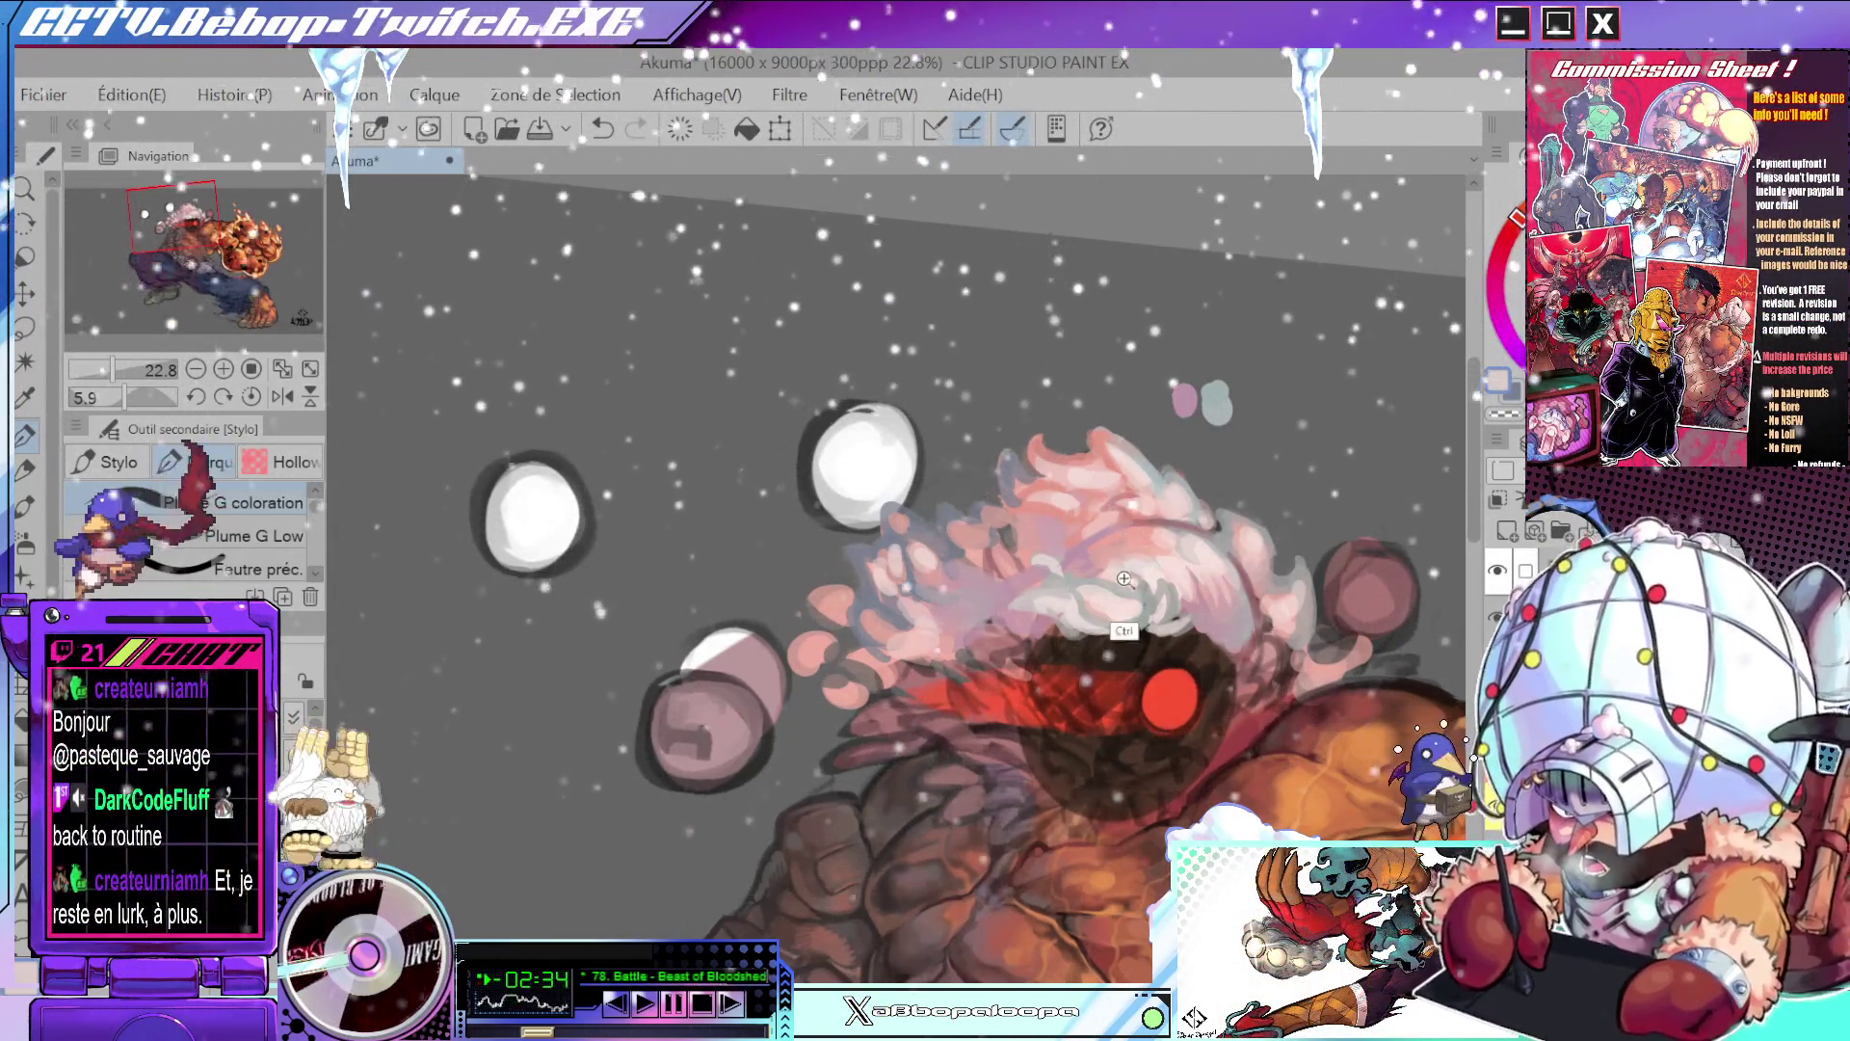
scroll(1124, 578, up, 2)
drag(1087, 532, 1010, 484)
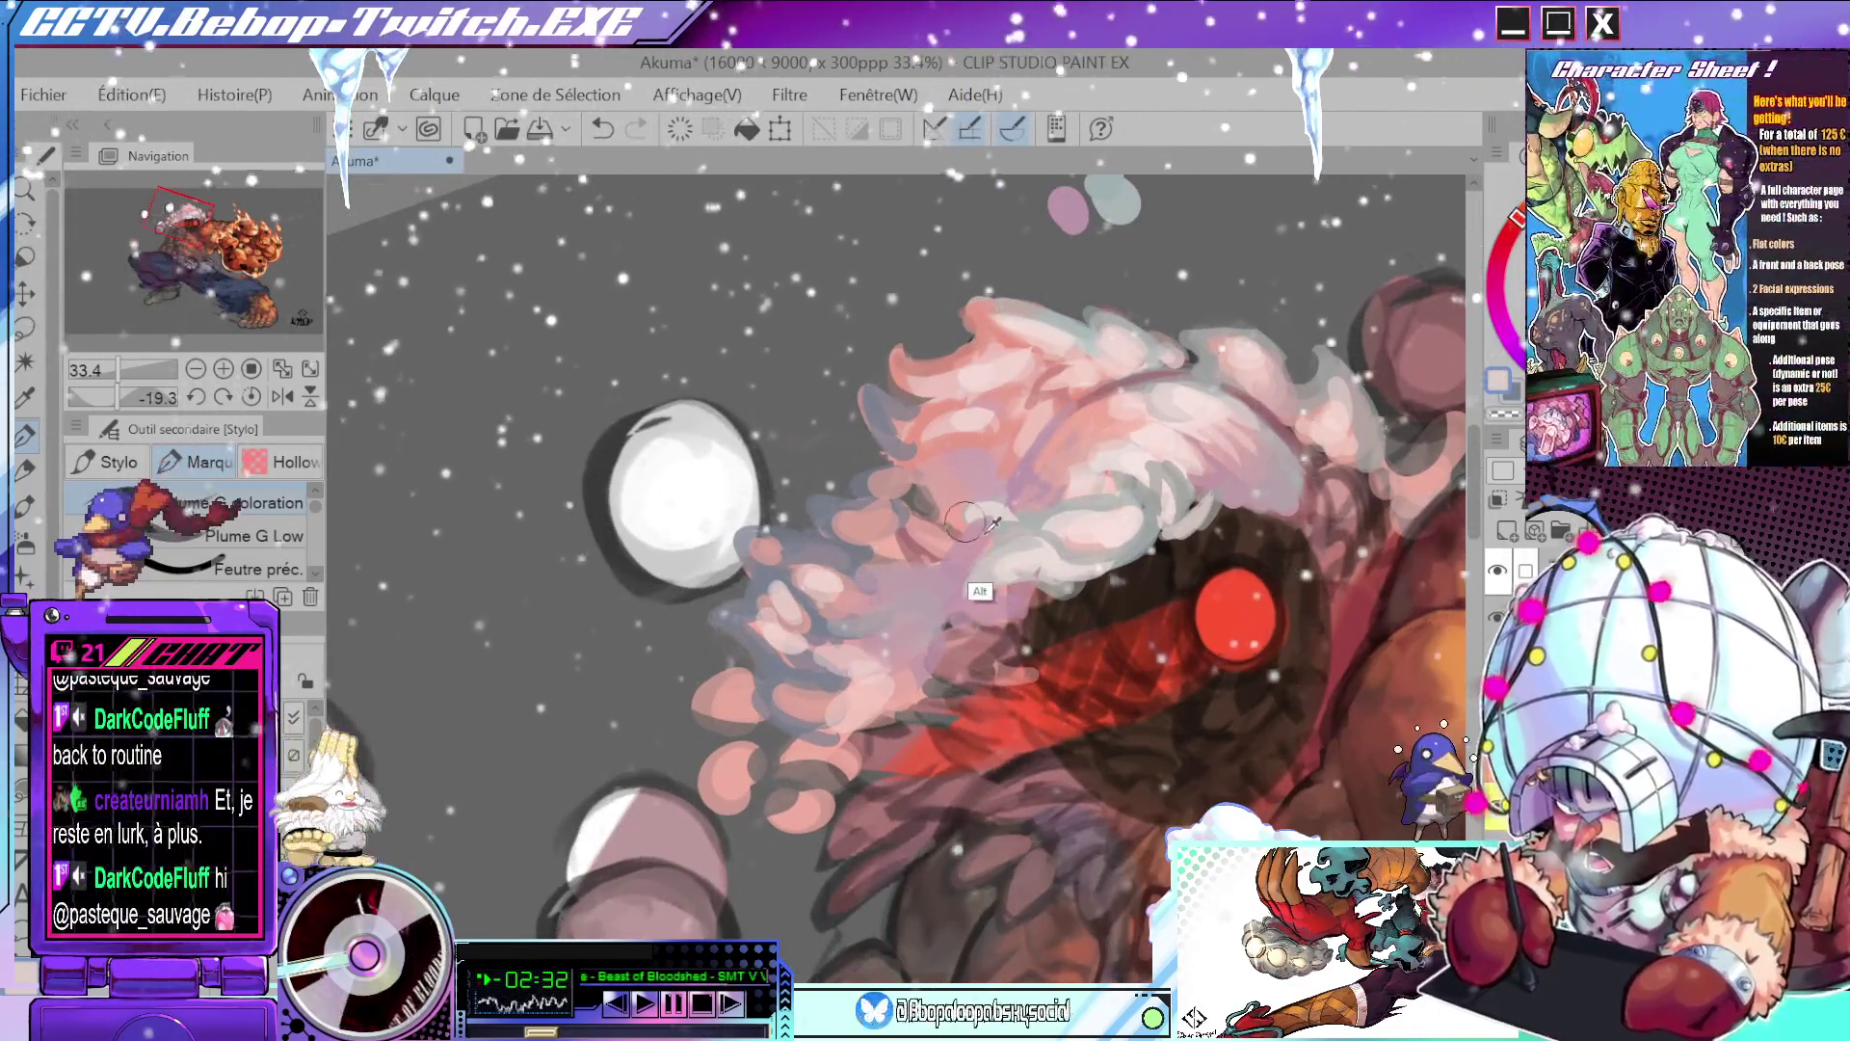
key(ctrl+z)
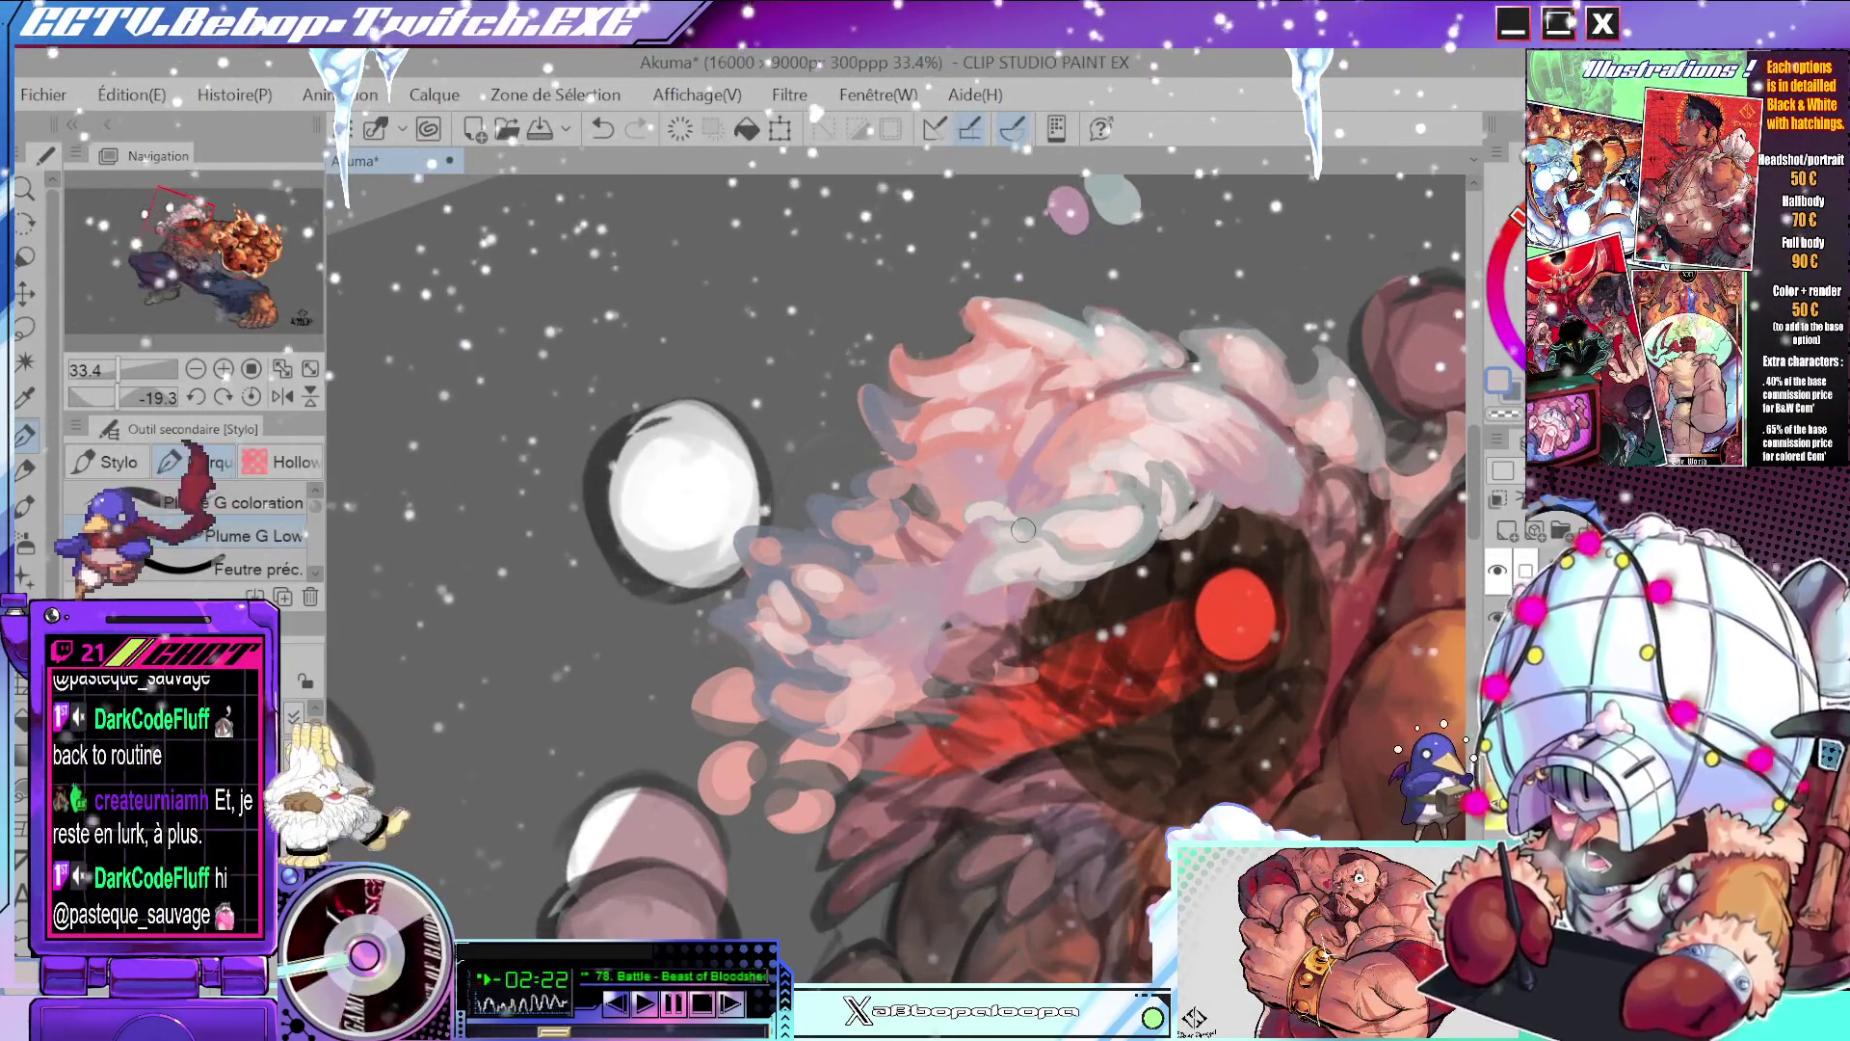
- Sample another hair colour, paint pale strands, then zoom out to view the whole illustration
scroll(1045, 511, down, 3)
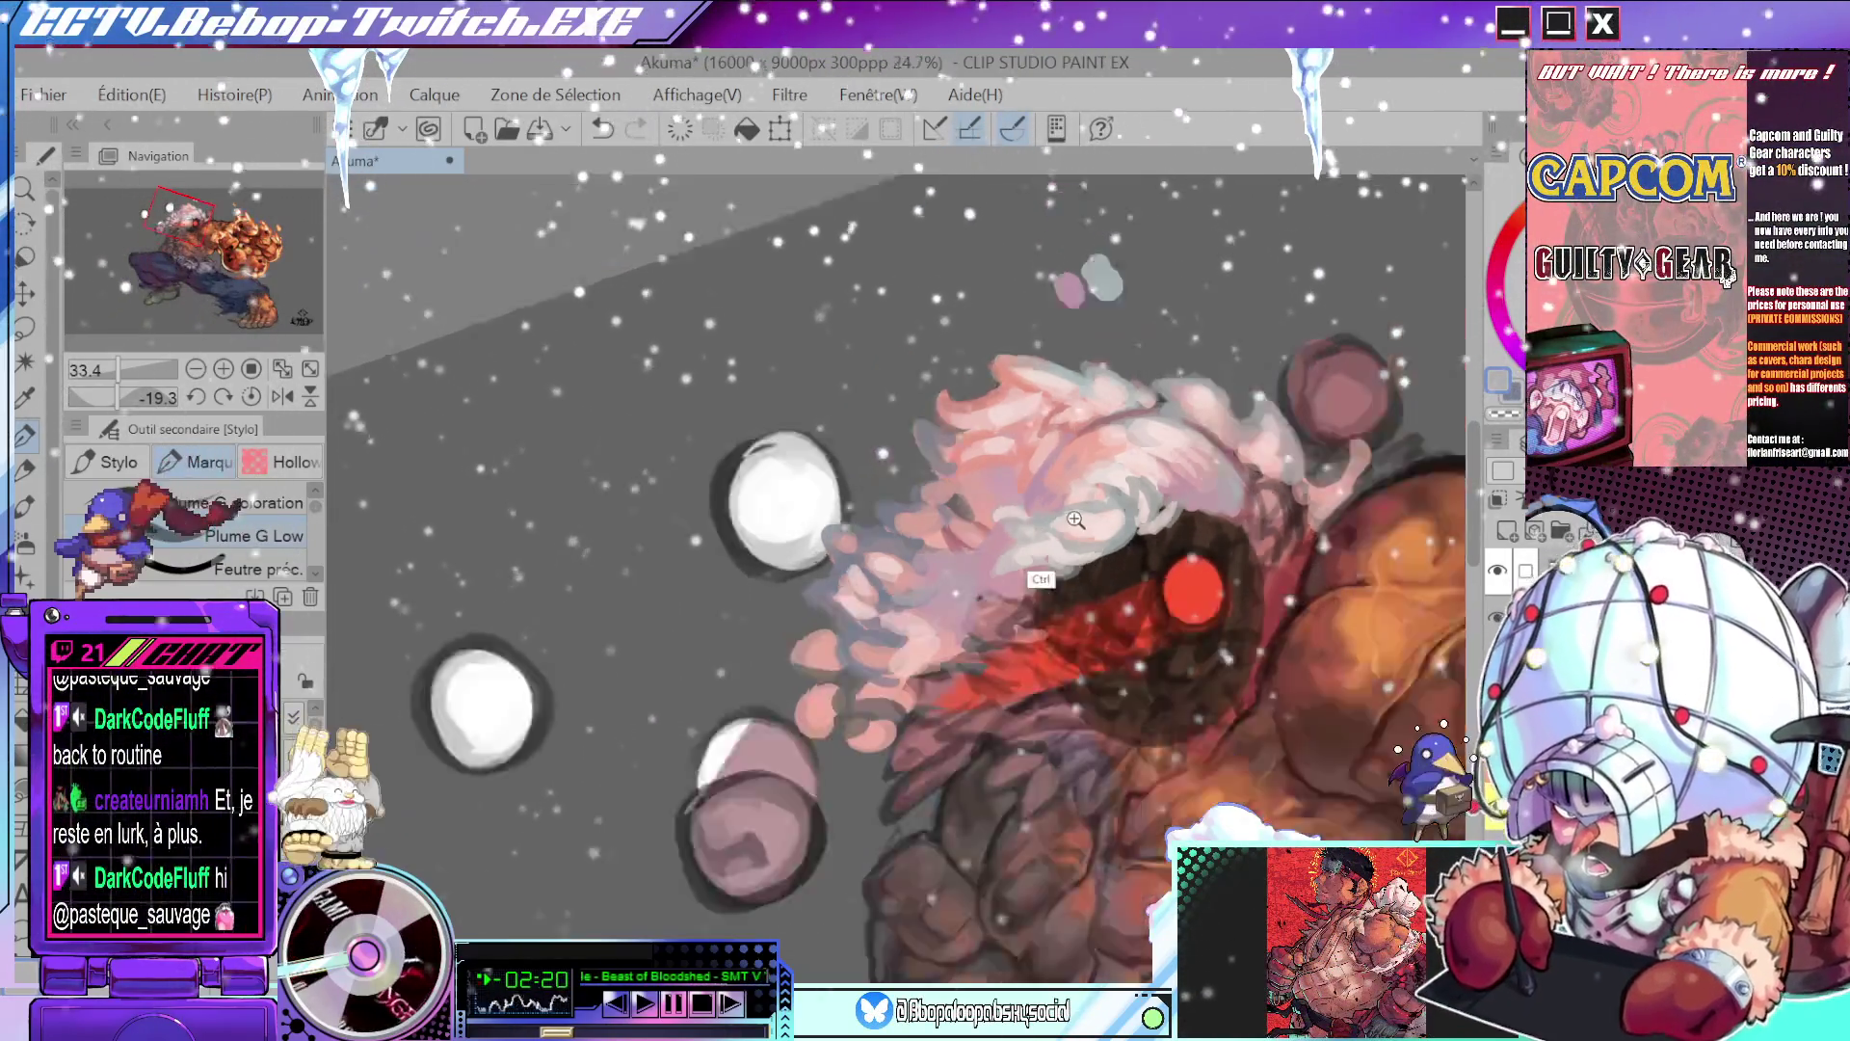
mouse_move(1046, 520)
mouse_down()
mouse_move(1016, 696)
mouse_move(963, 631)
mouse_up()
scroll(965, 629, up, 2)
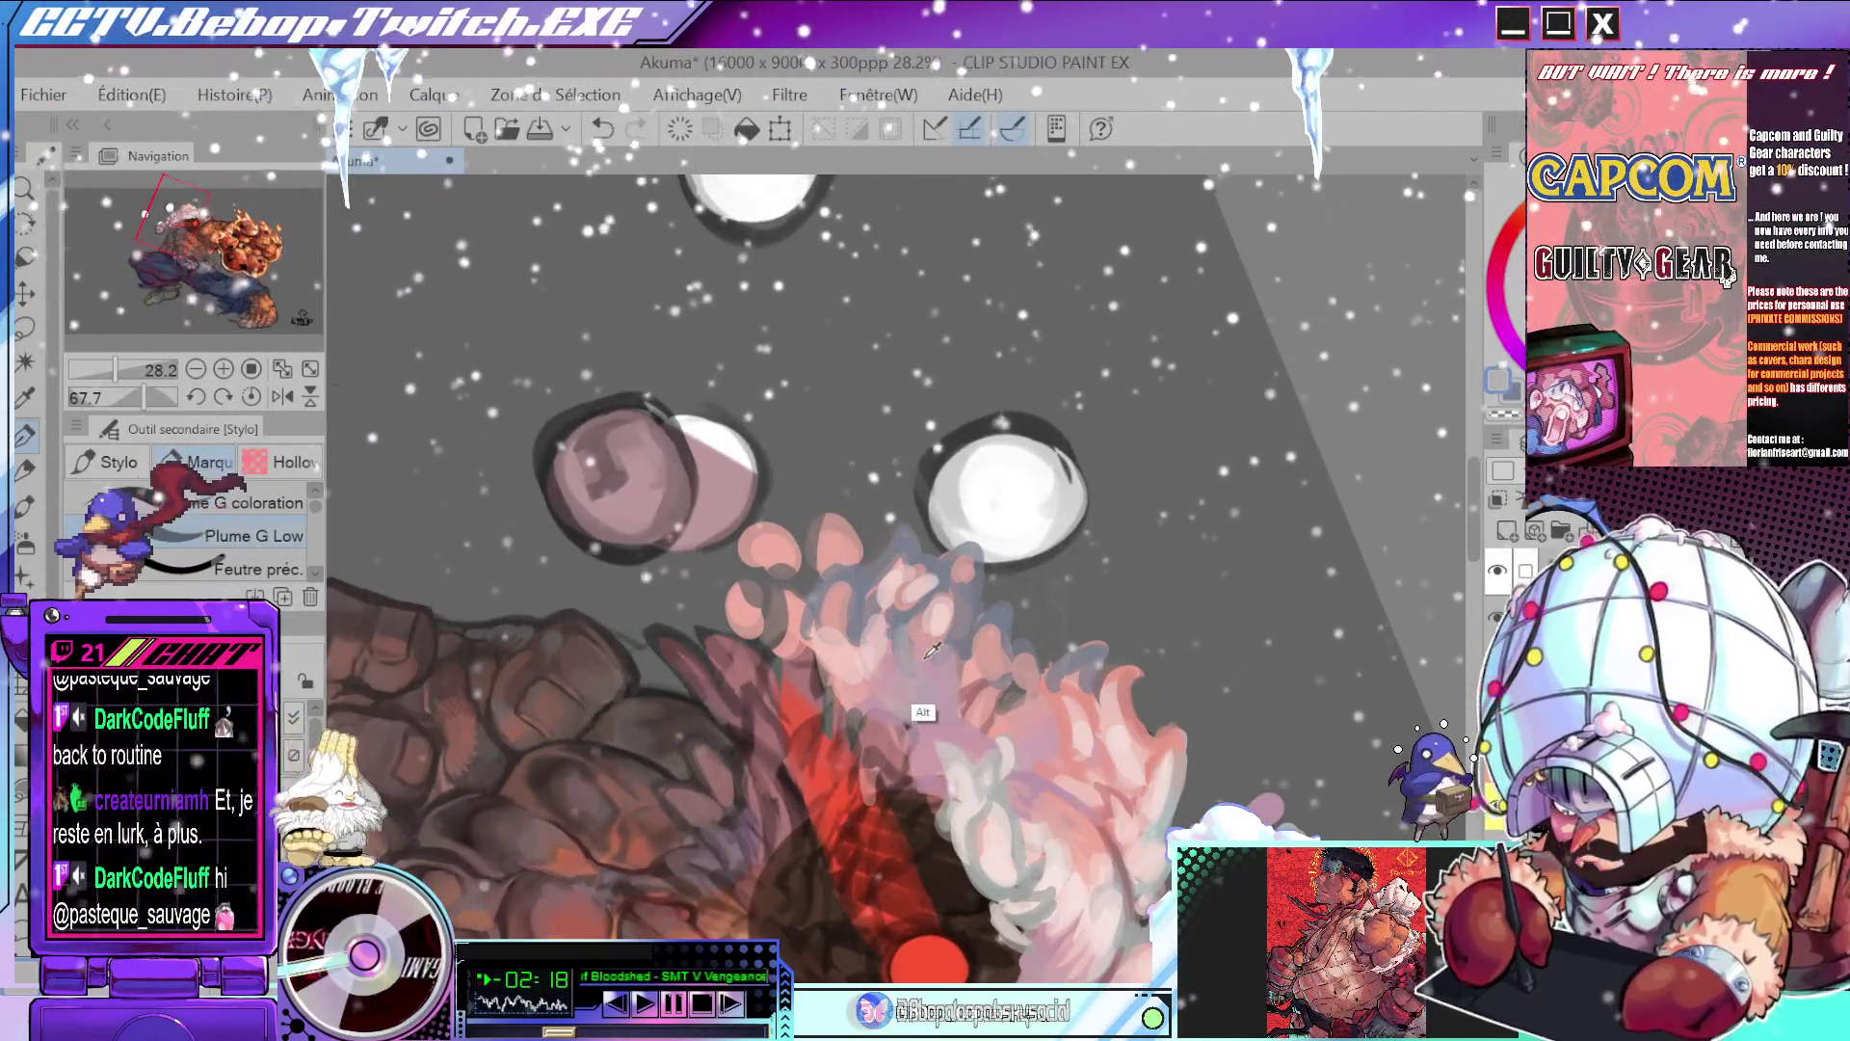
alt+click(933, 628)
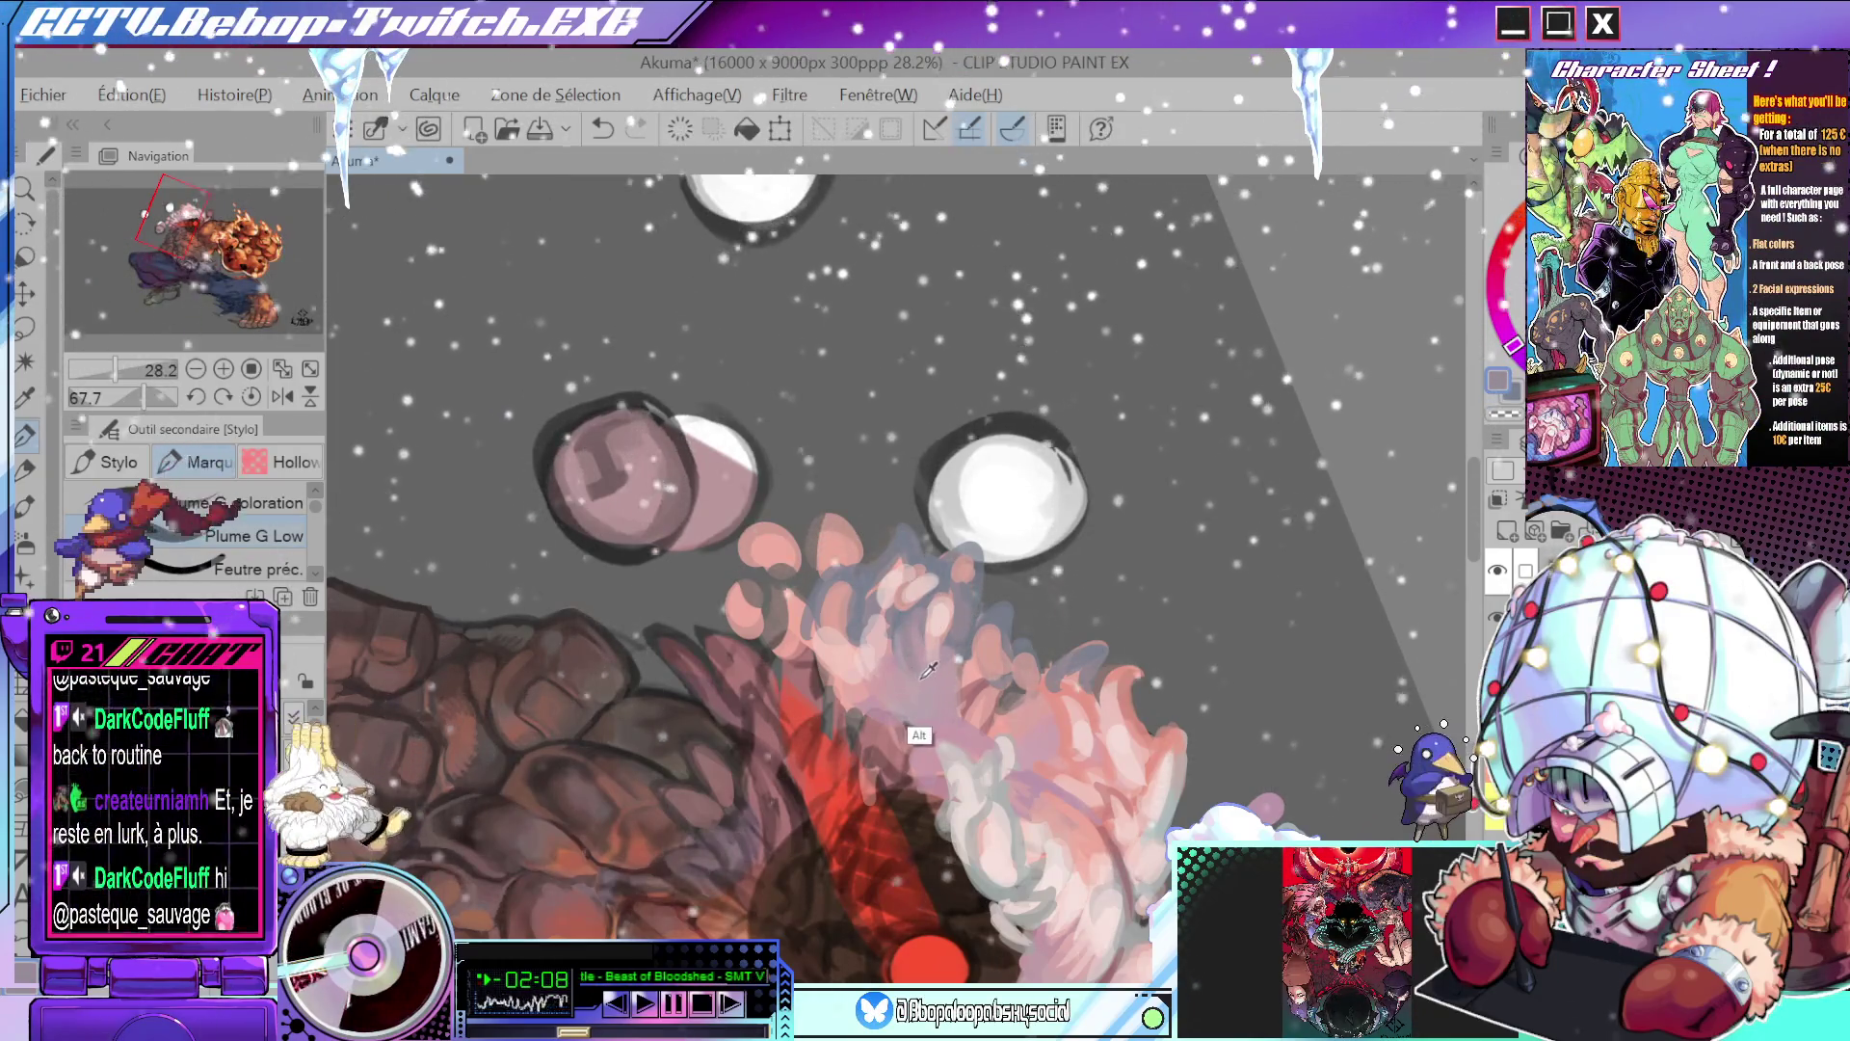
mouse_move(928, 670)
mouse_down()
mouse_move(1072, 508)
mouse_move(963, 499)
mouse_up()
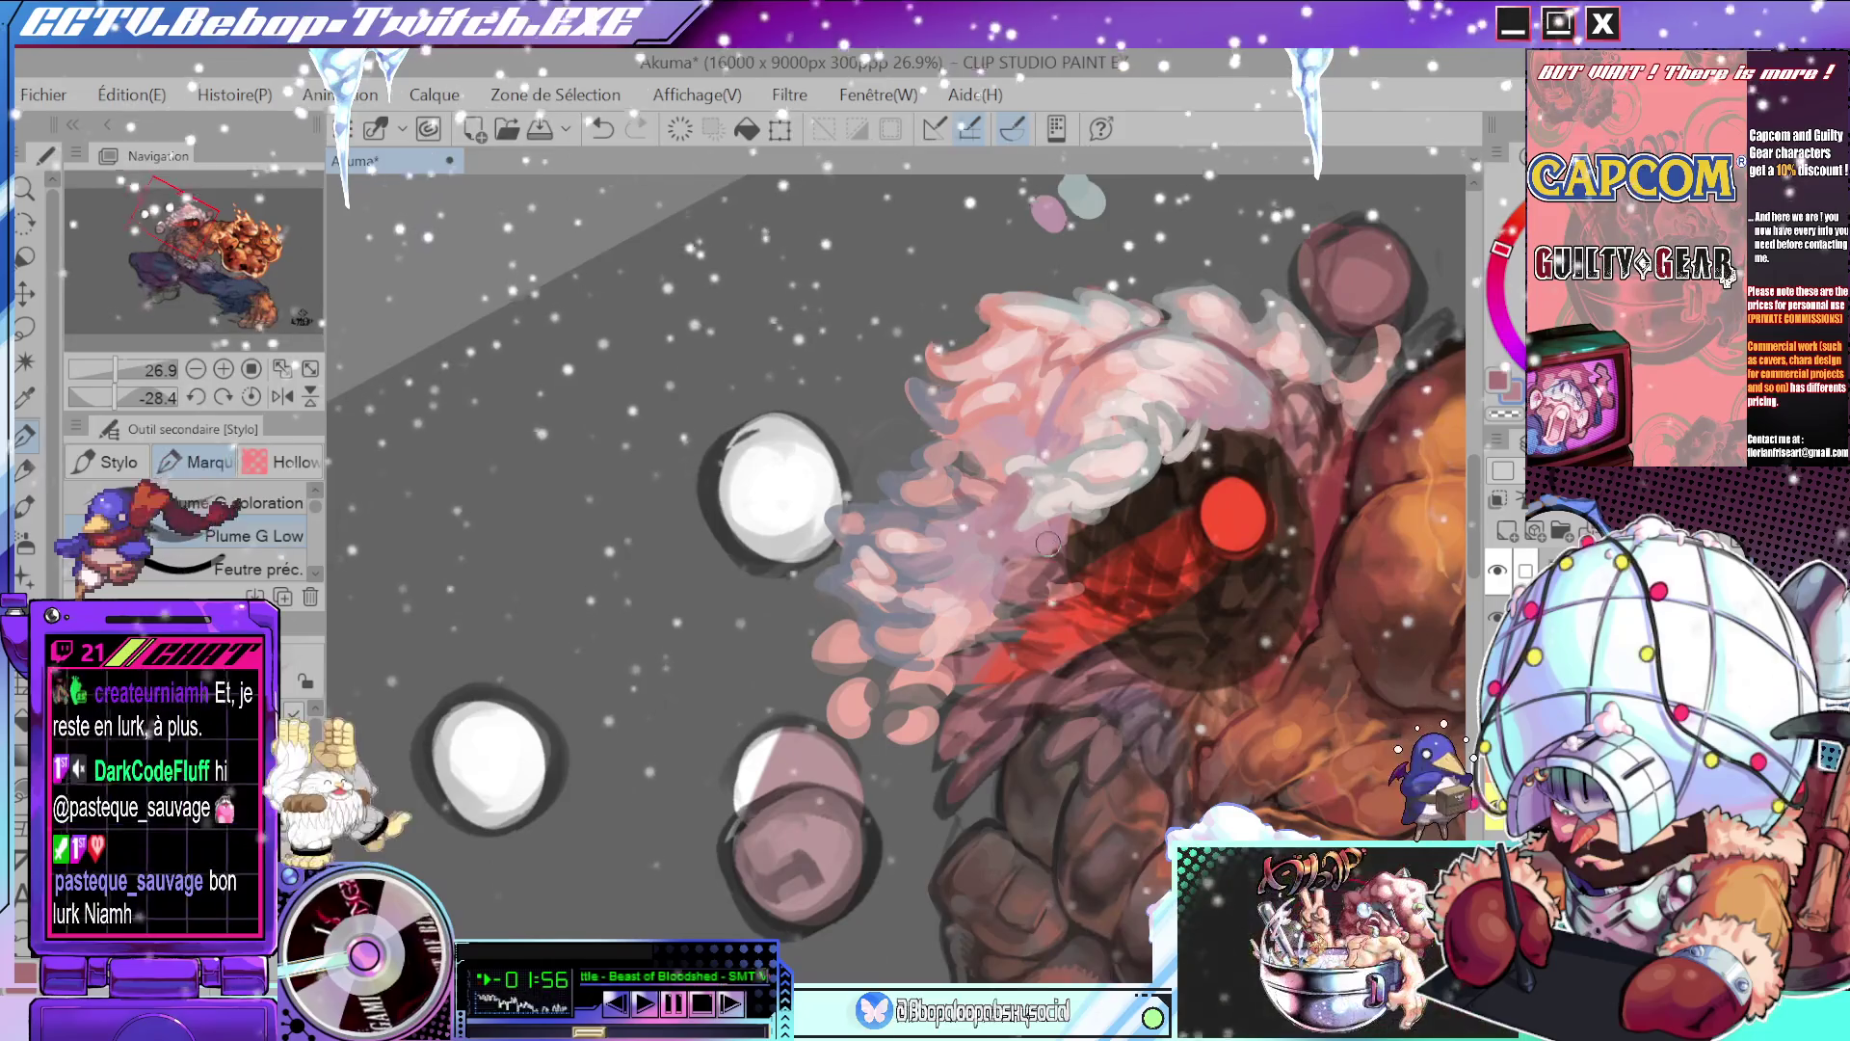
scroll(993, 735, down, 3)
scroll(880, 702, up, 2)
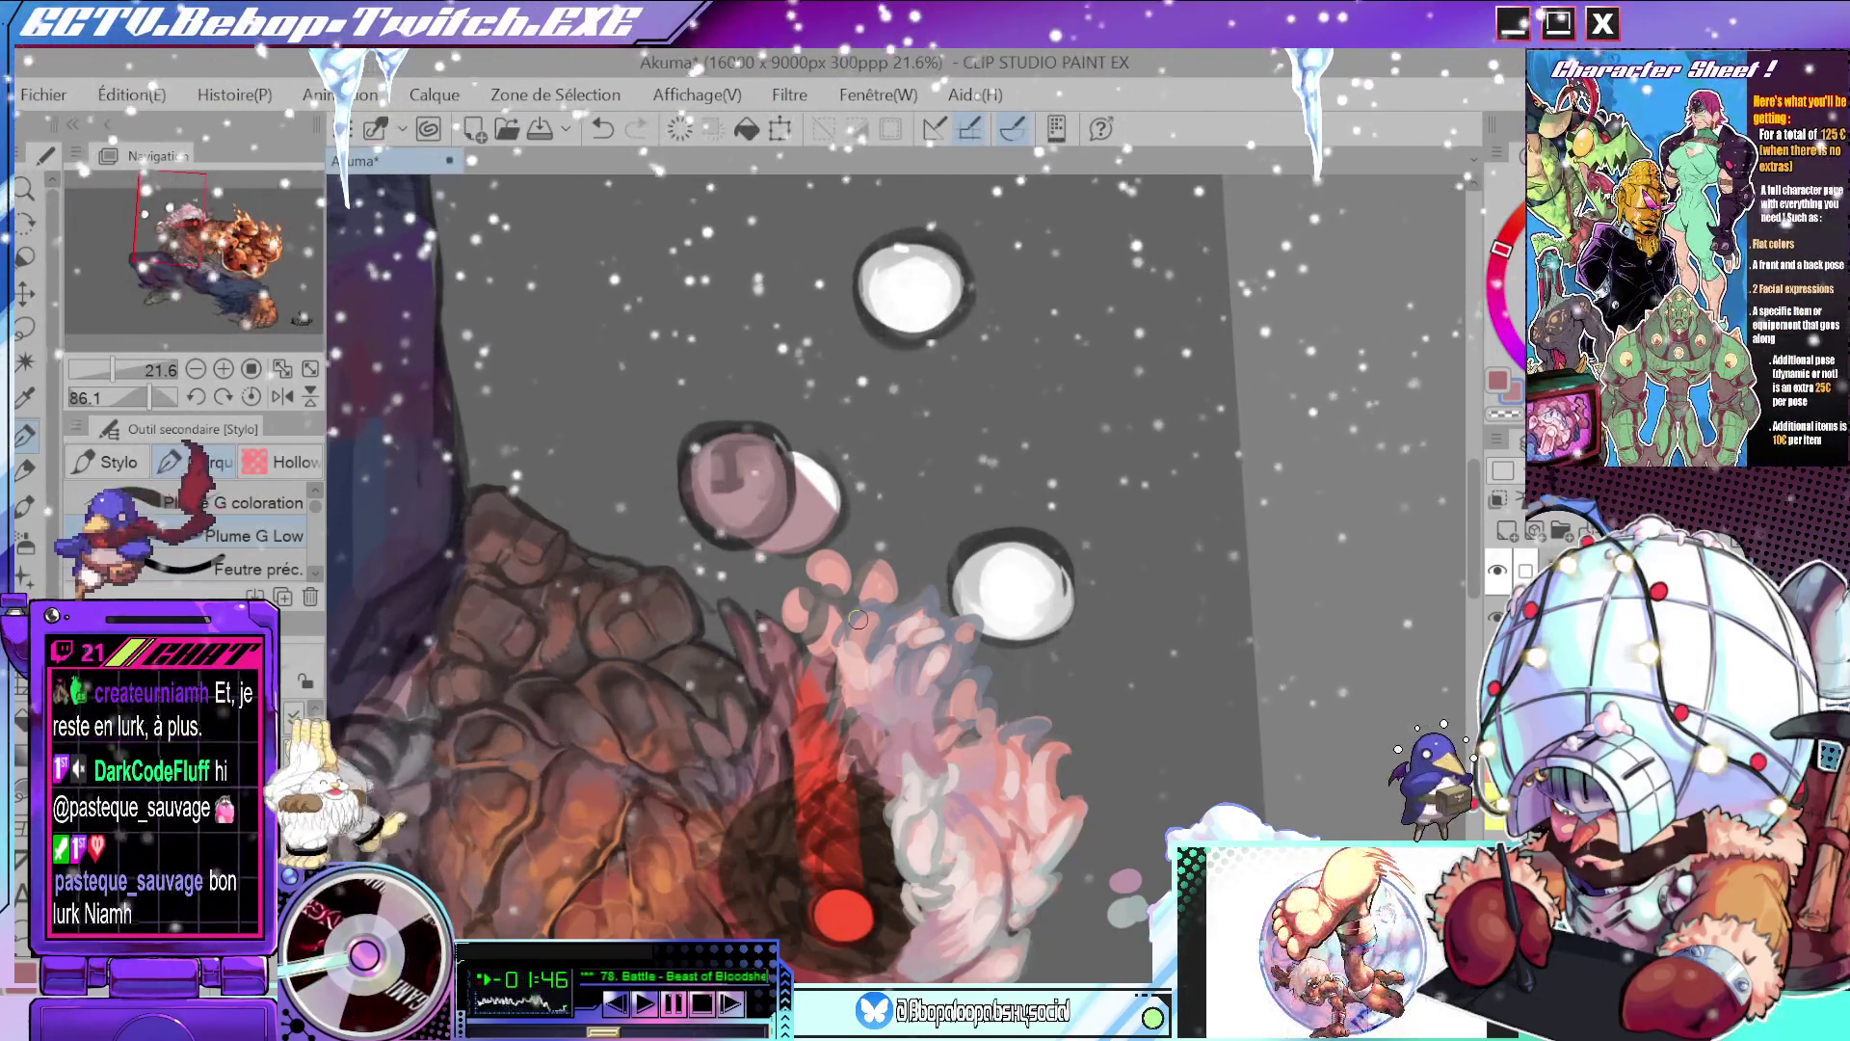
drag(1289, 434, 1055, 489)
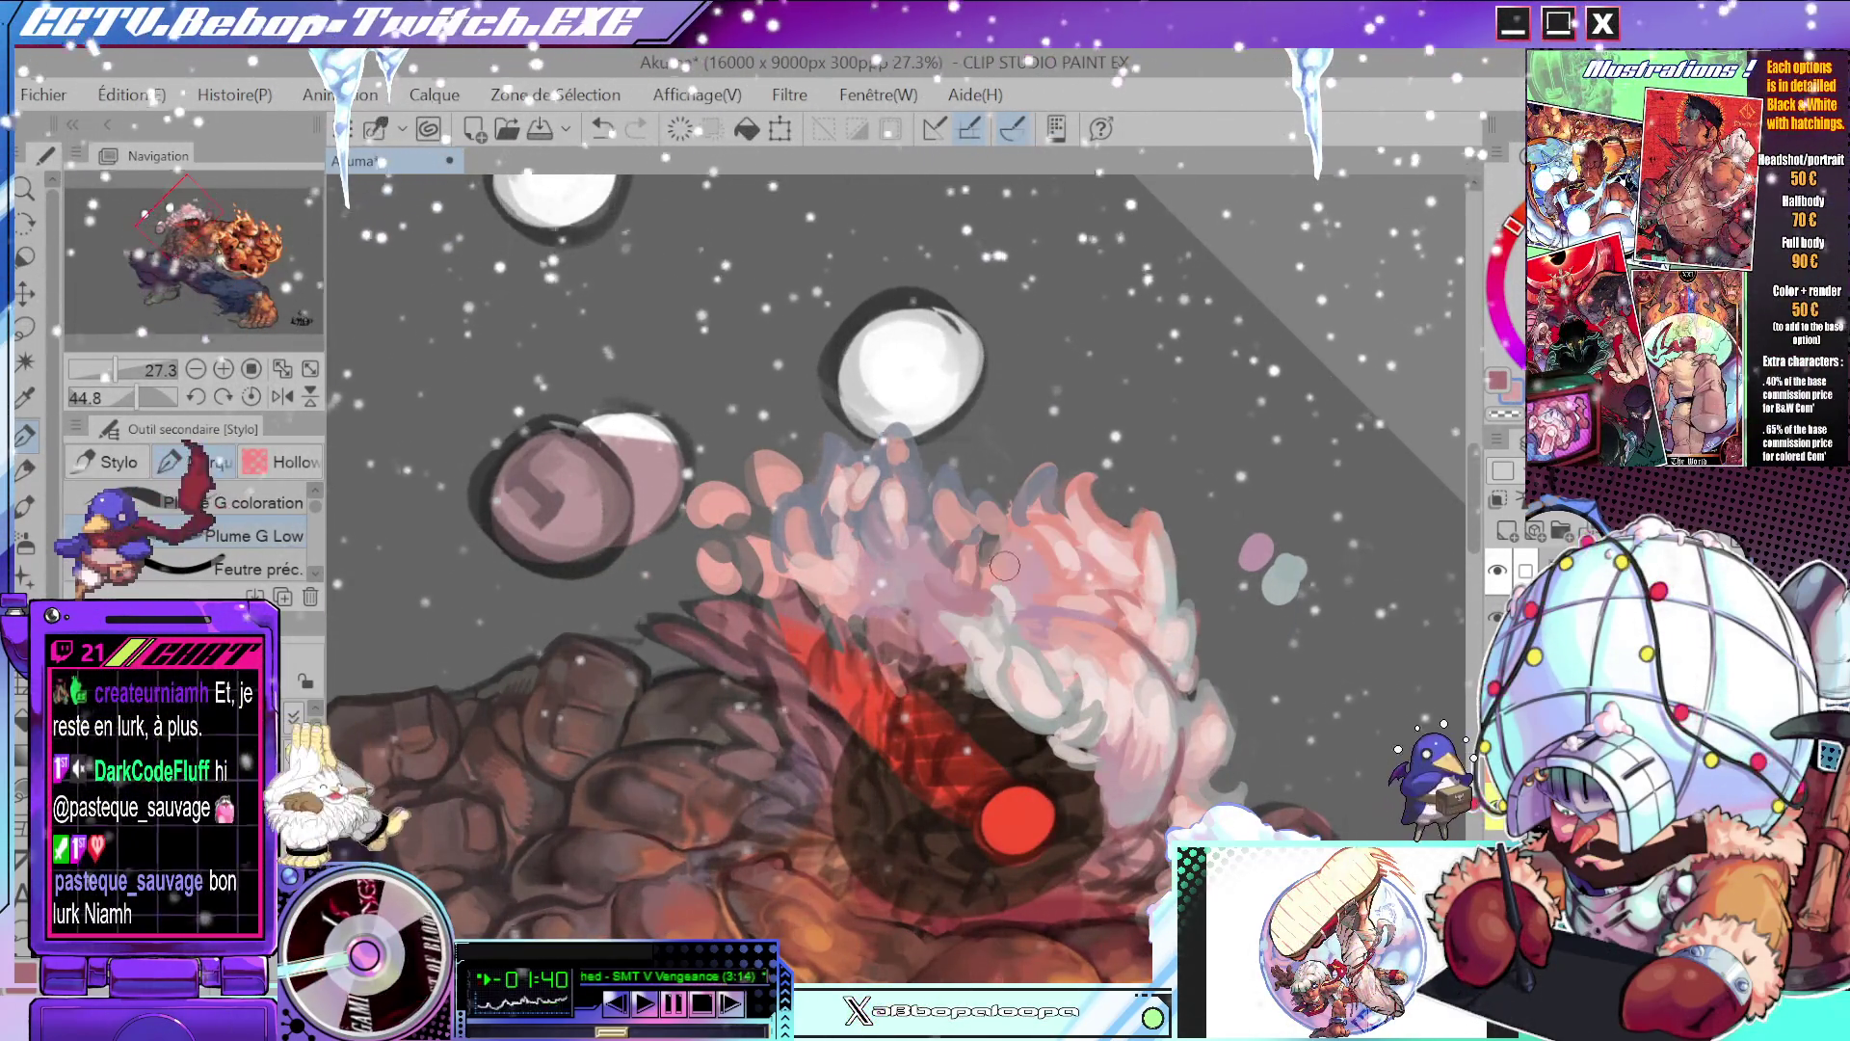
drag(1029, 553, 1148, 297)
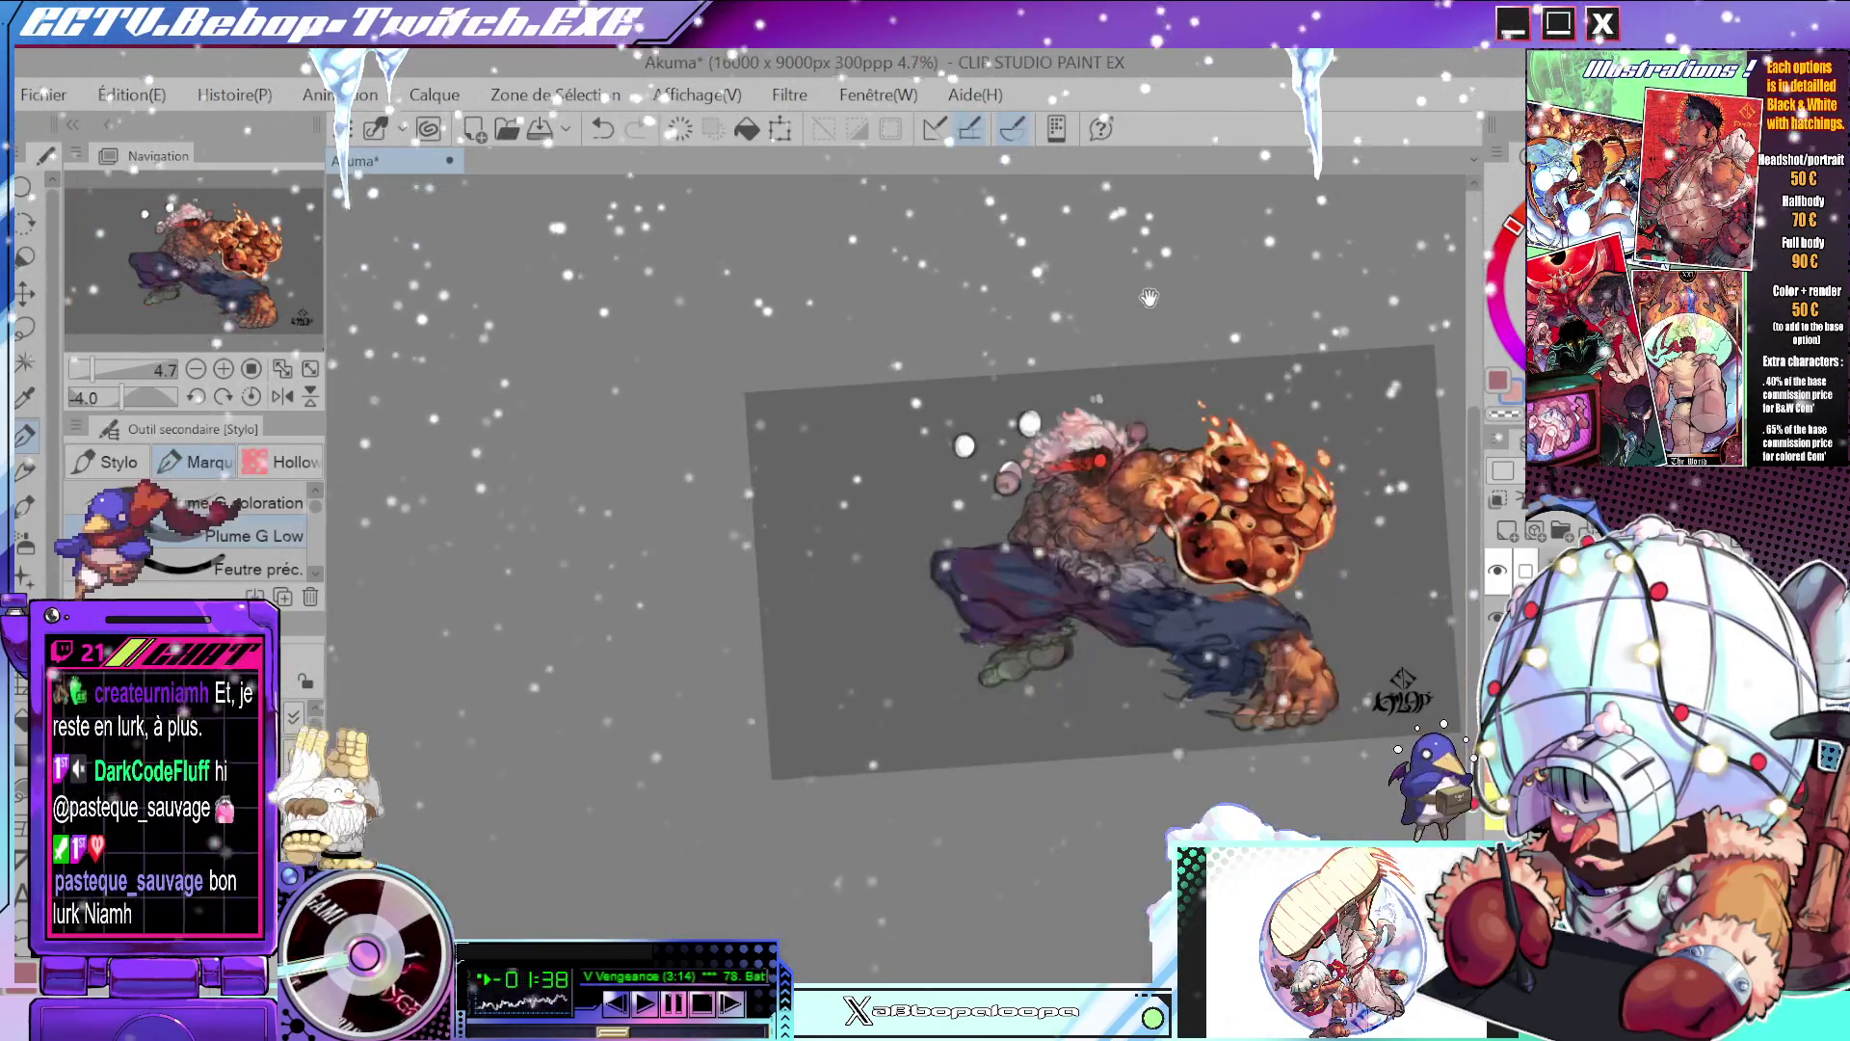
- Redraw the thin dark curved stroke along the hair beside the eyes
drag(1060, 375, 1243, 375)
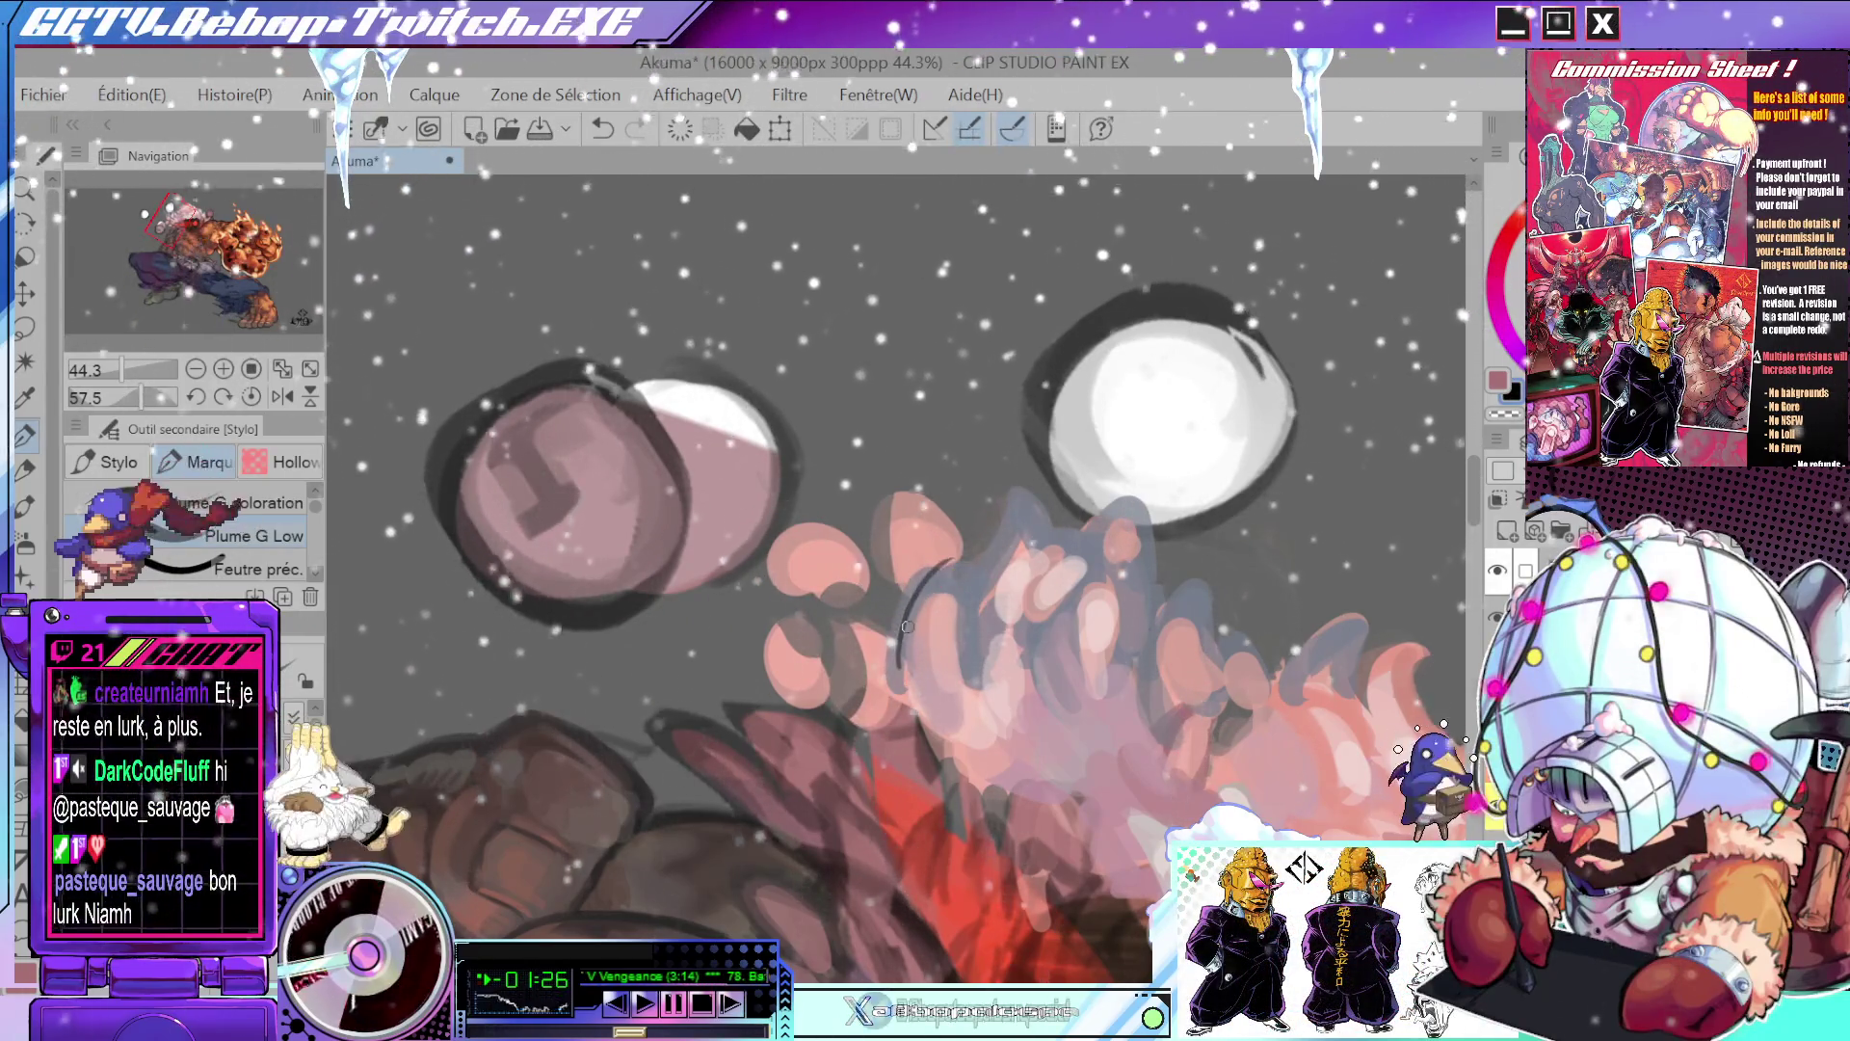
key(ctrl+z)
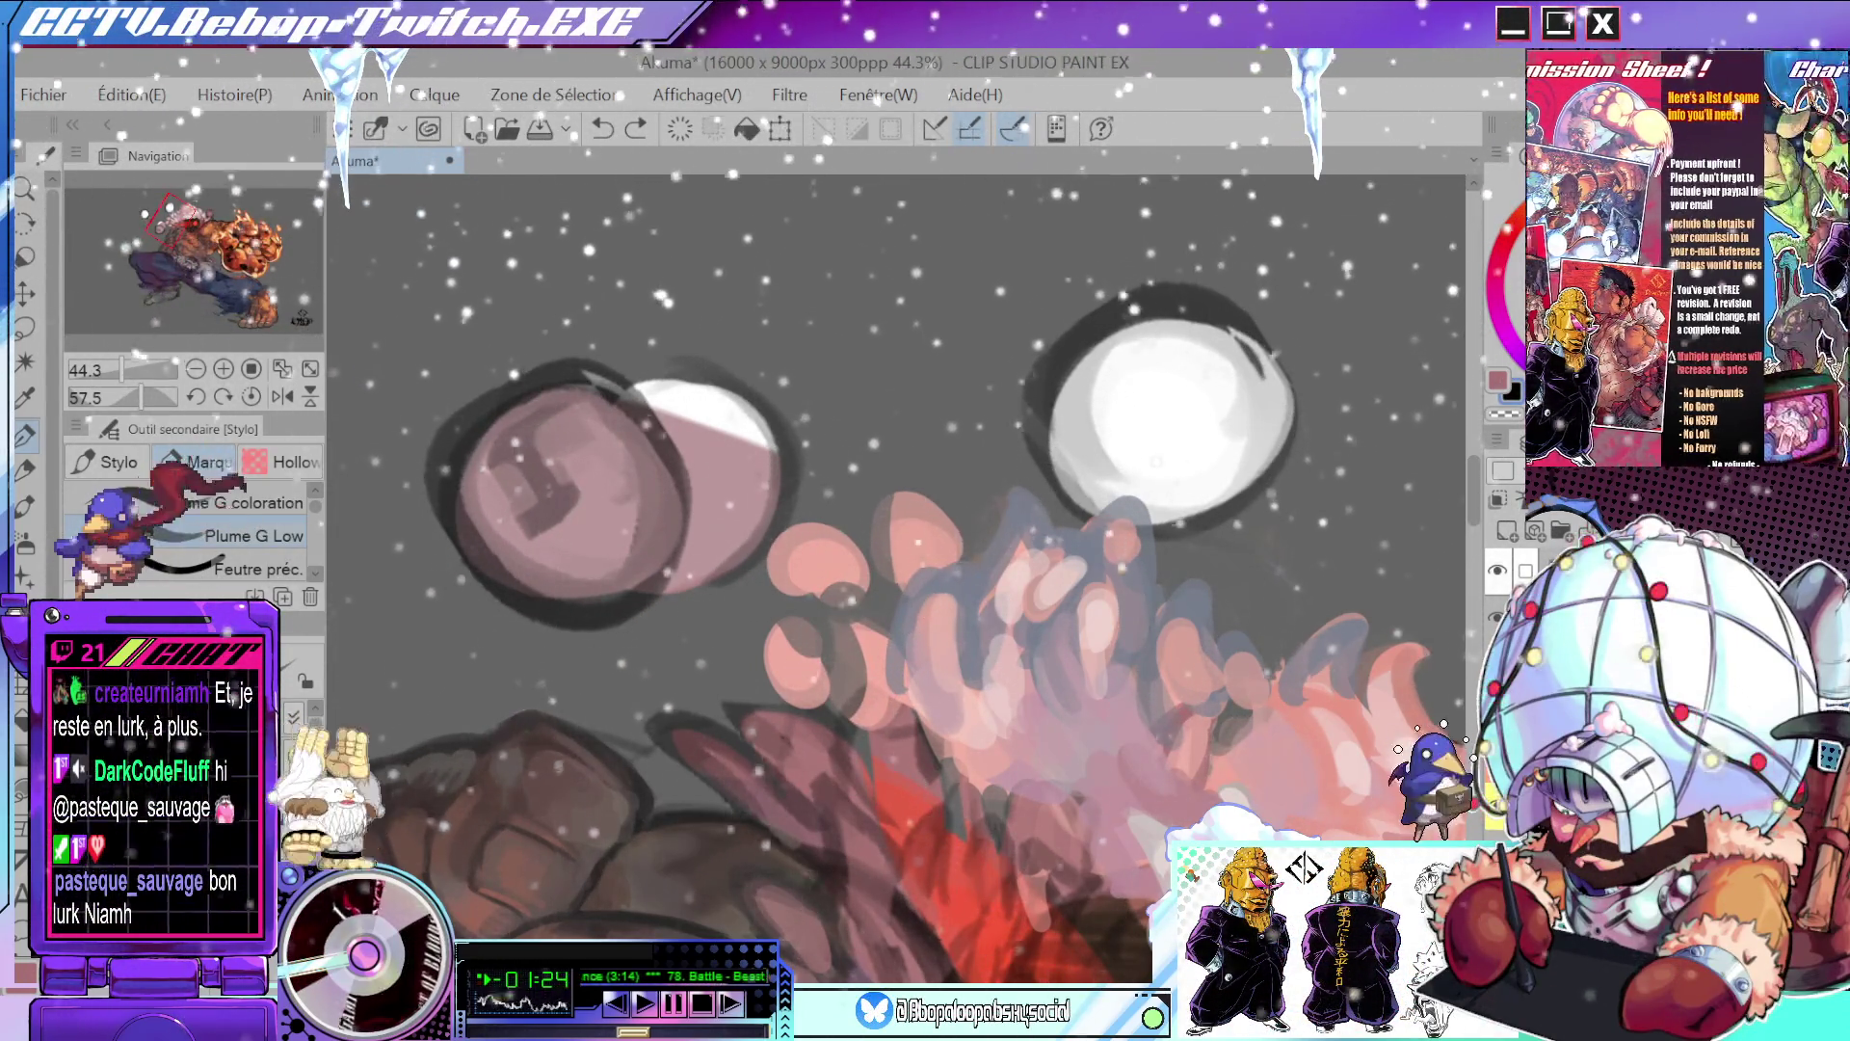
drag(912, 610, 967, 557)
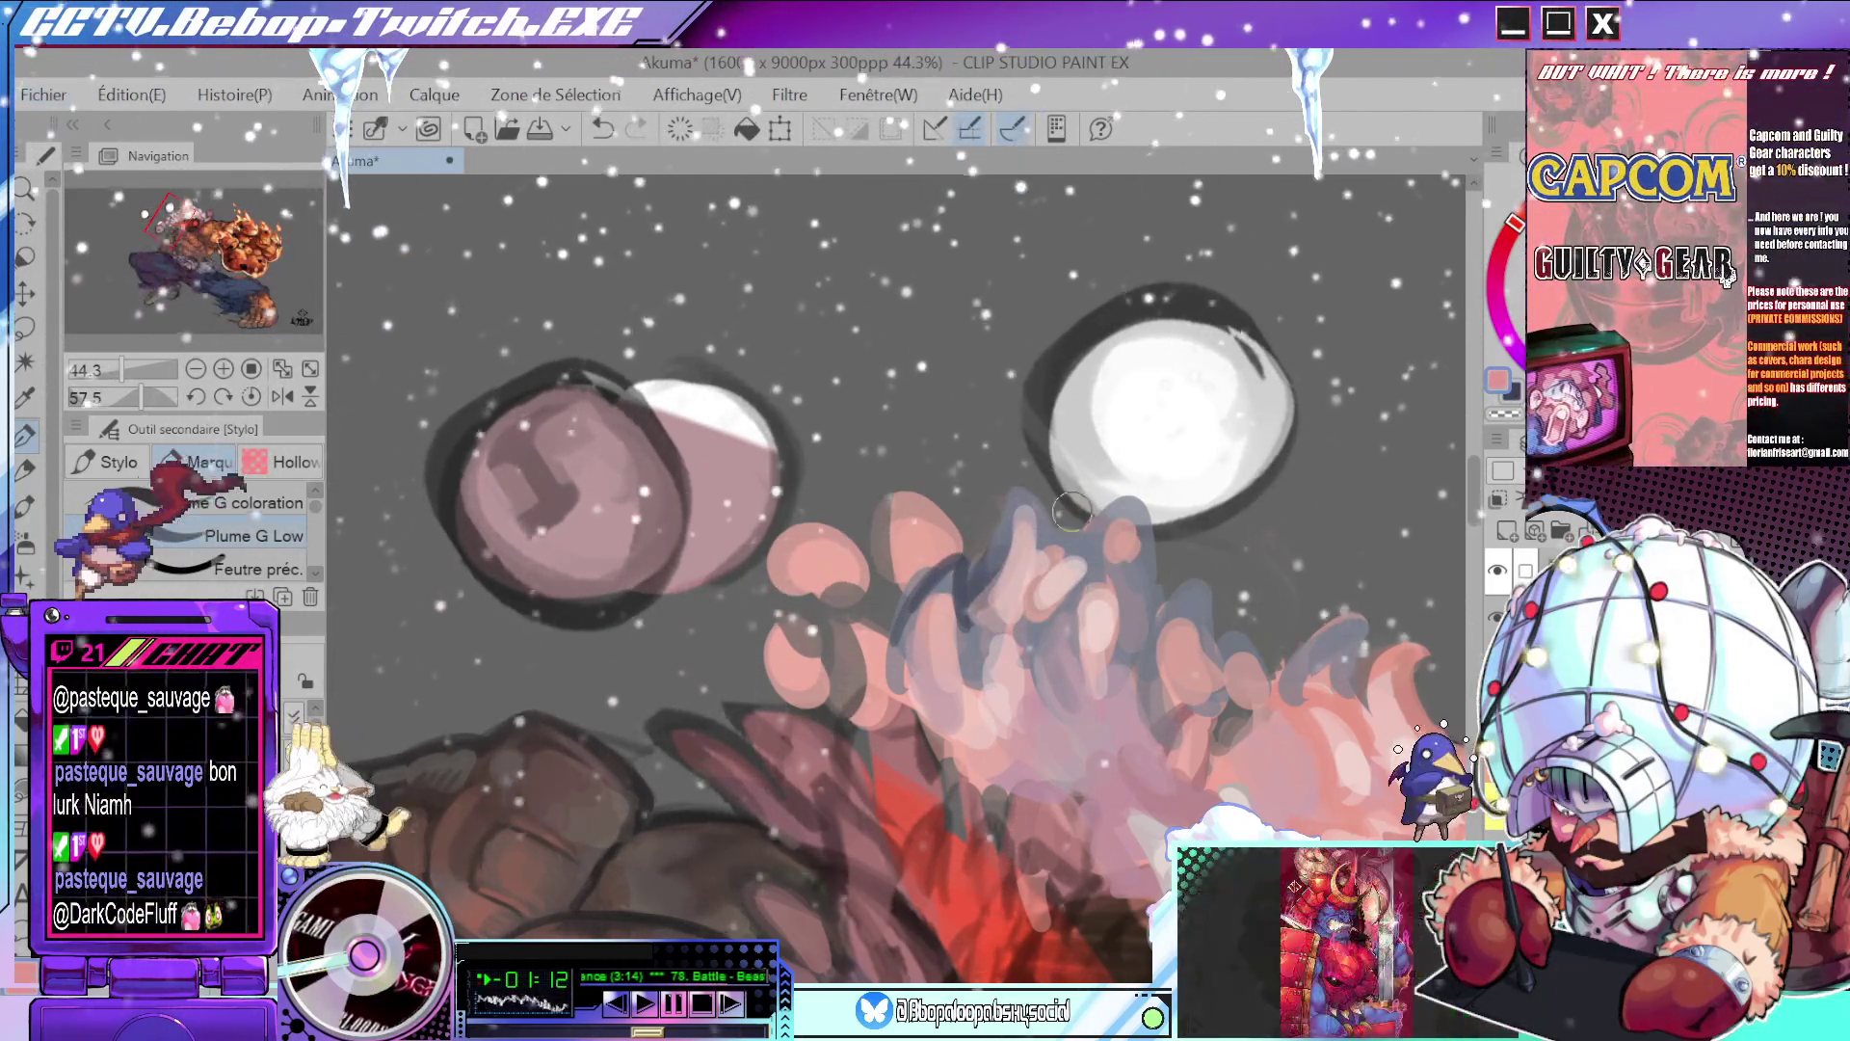
drag(1044, 573, 970, 374)
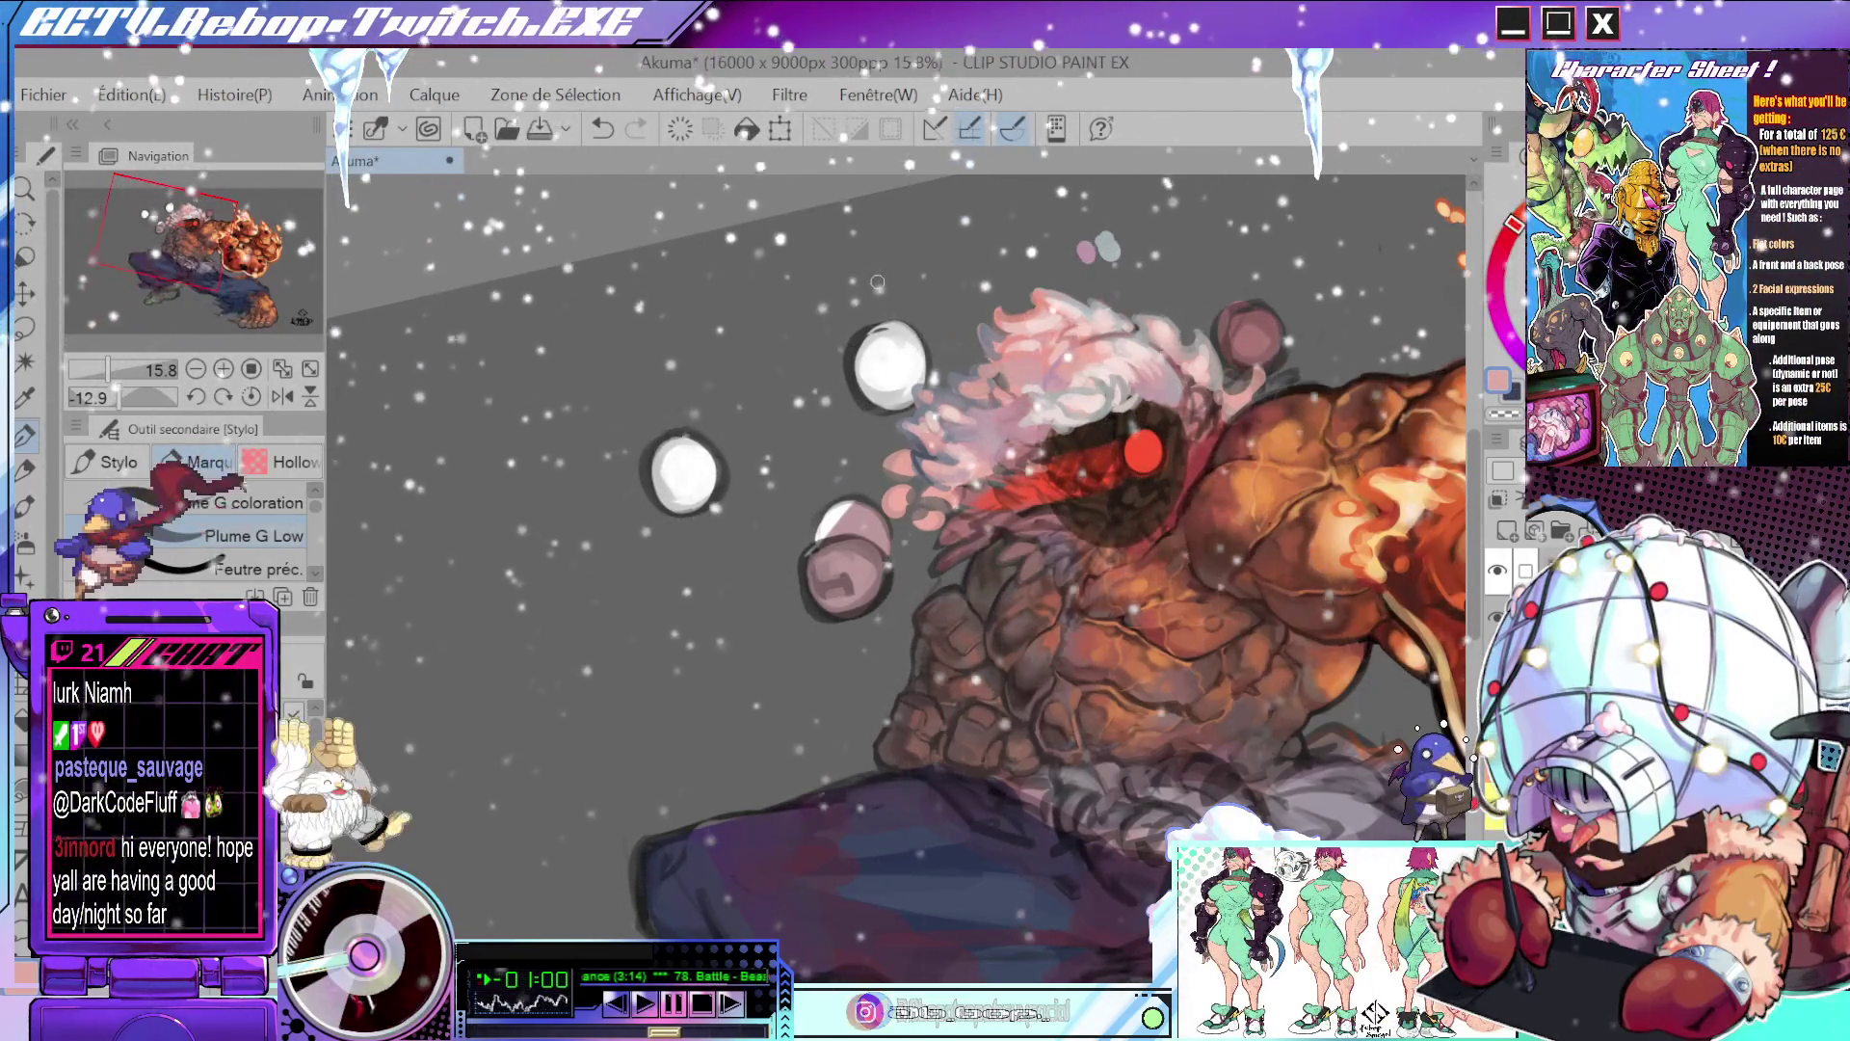
- Angle the view along the hair and make the brush smaller
scroll(944, 409, up, 5)
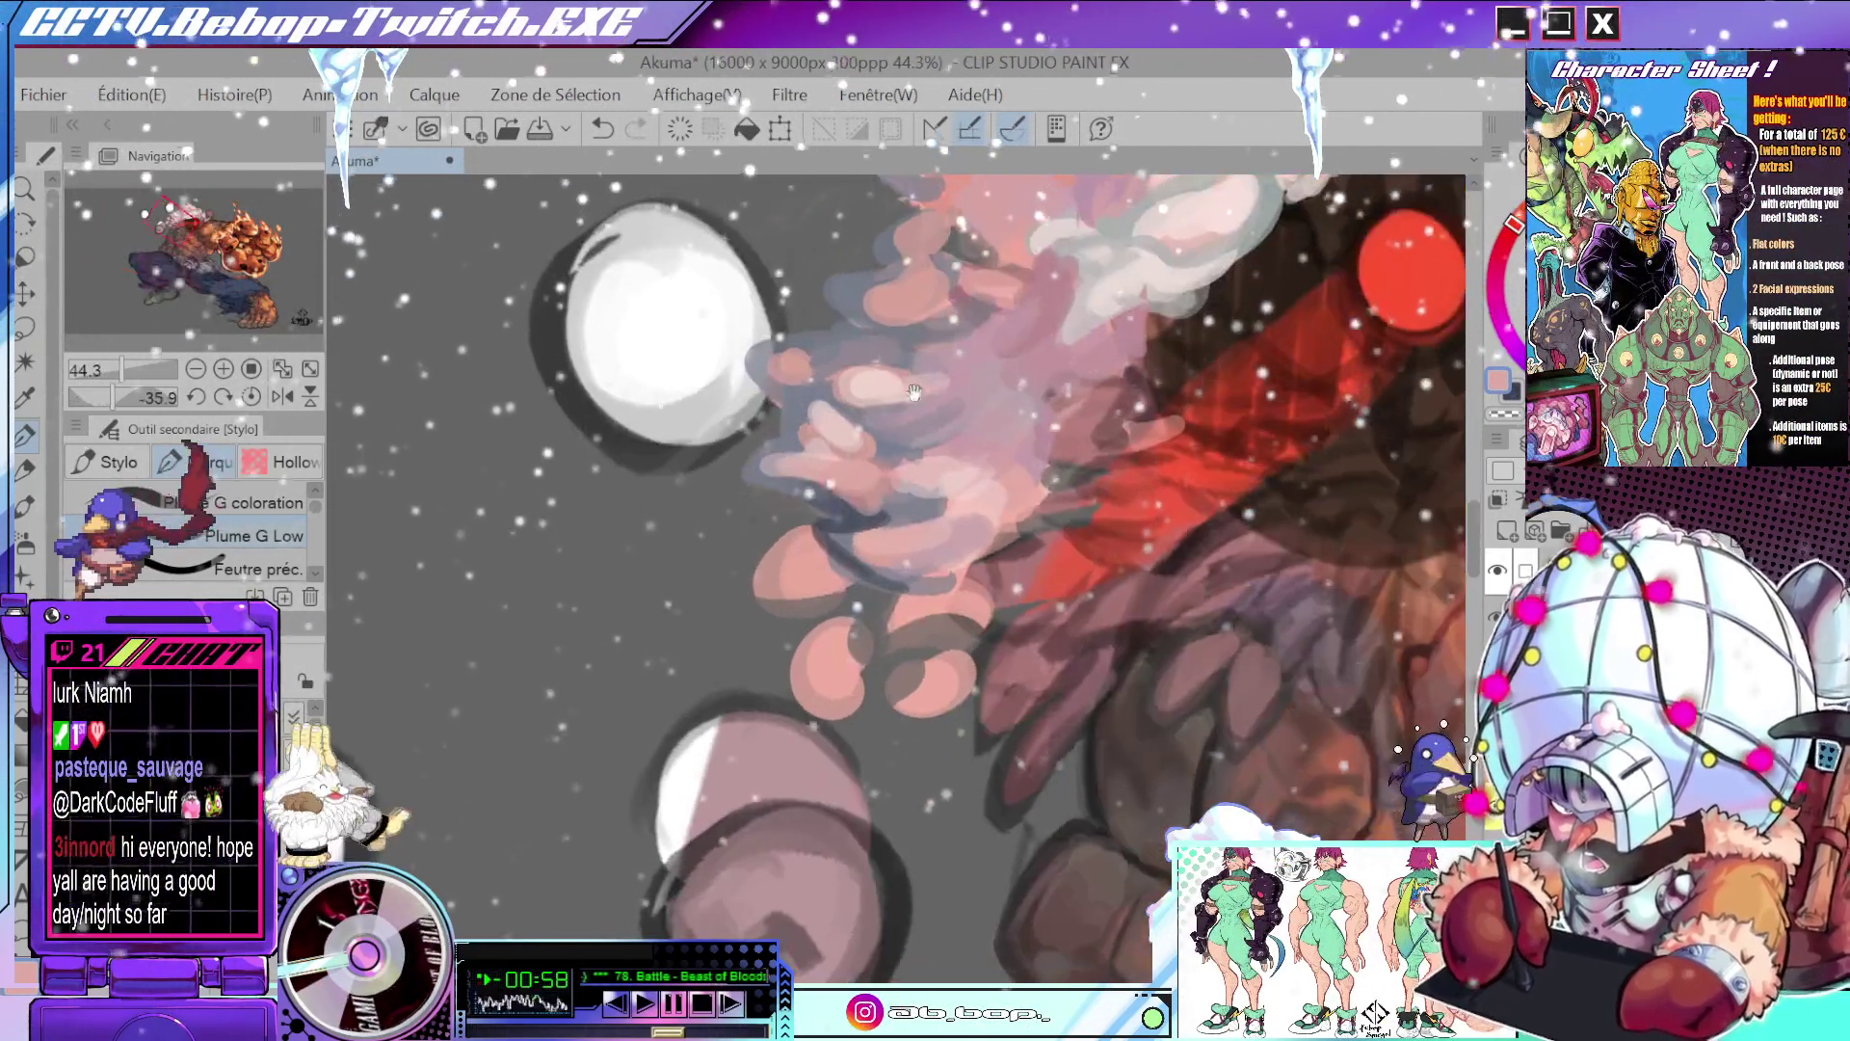
drag(969, 409, 822, 564)
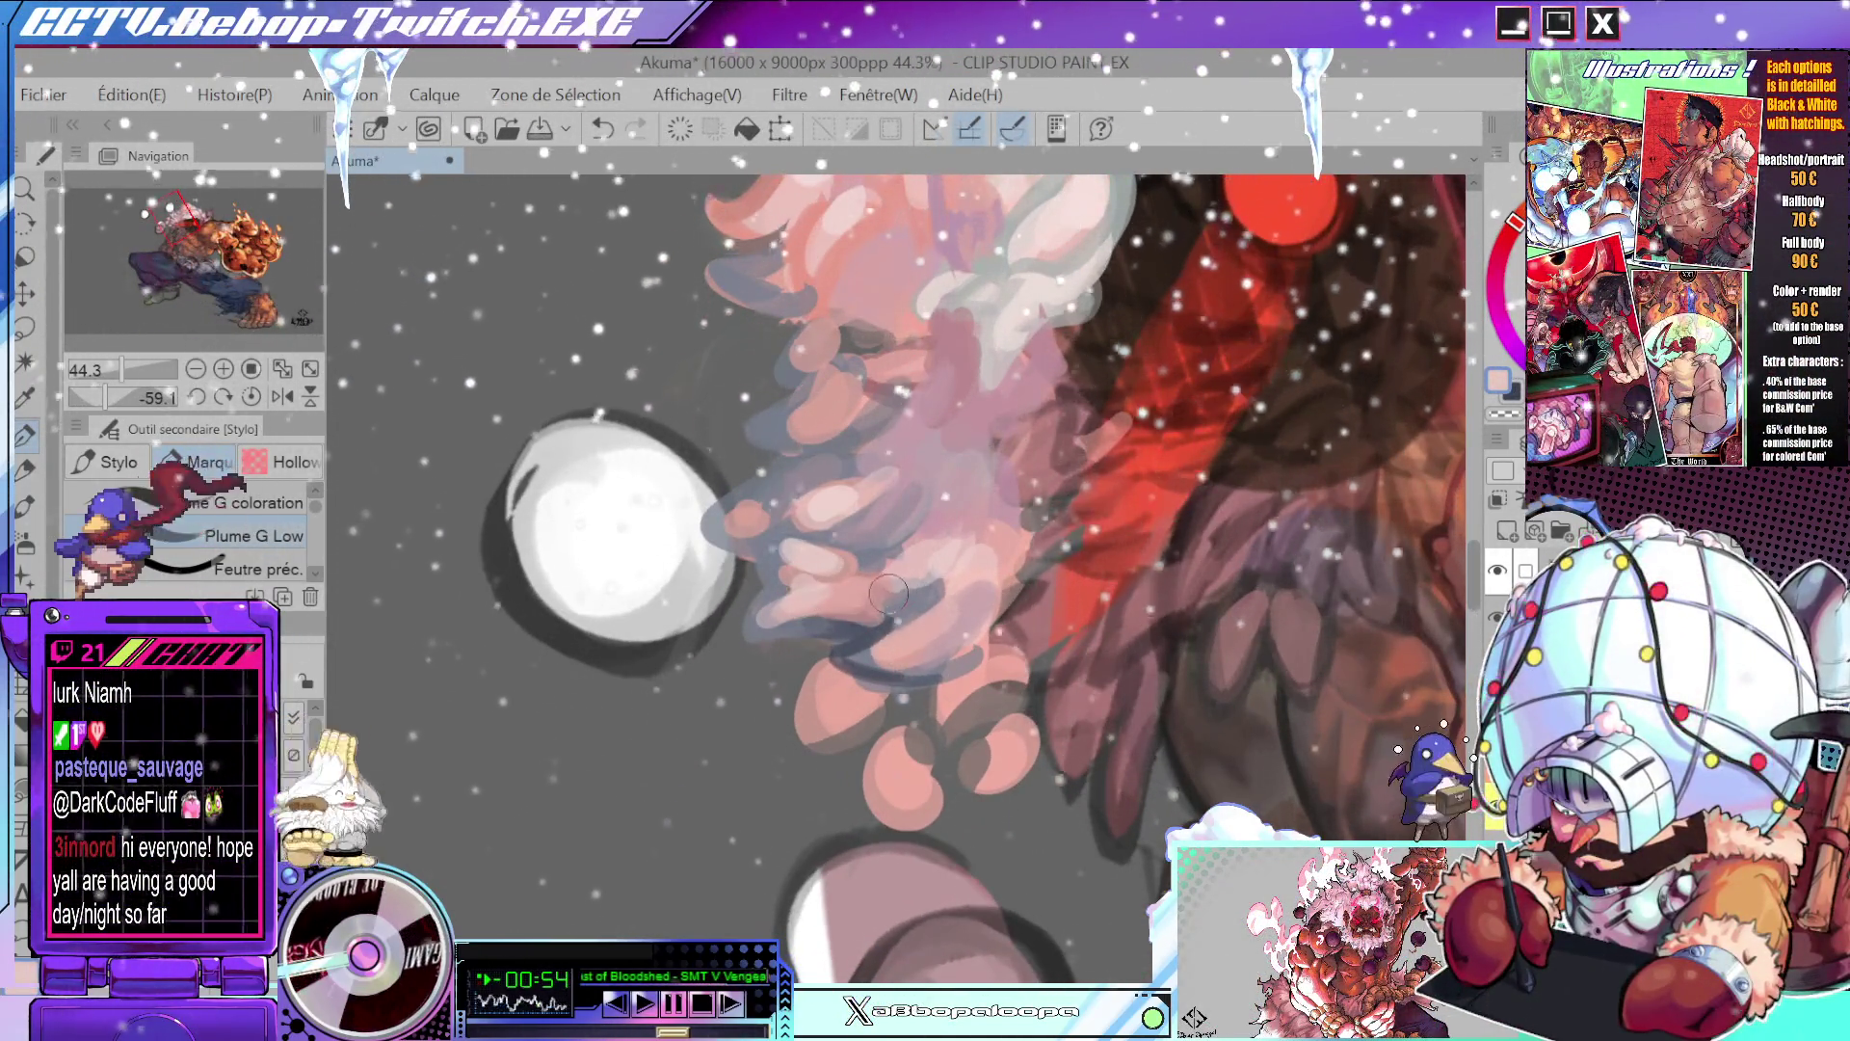
drag(904, 578, 855, 579)
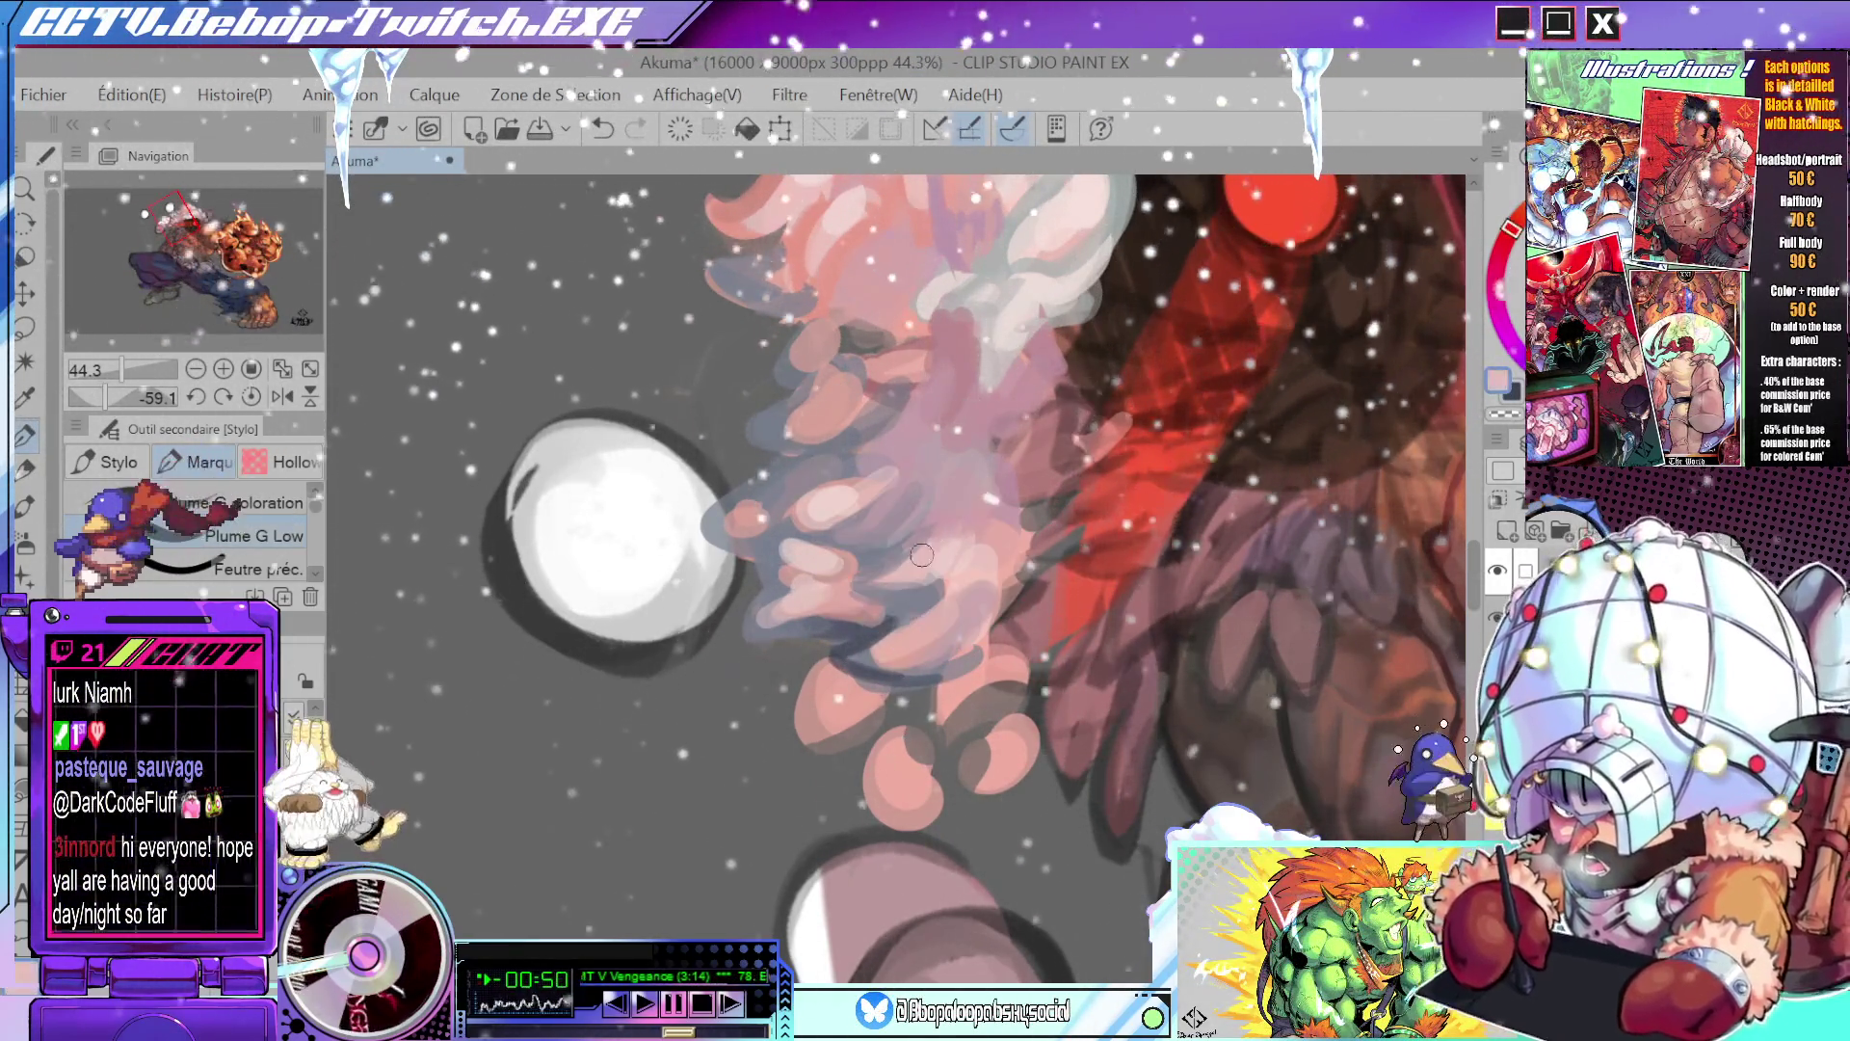
scroll(950, 703, down, 5)
drag(950, 703, 863, 627)
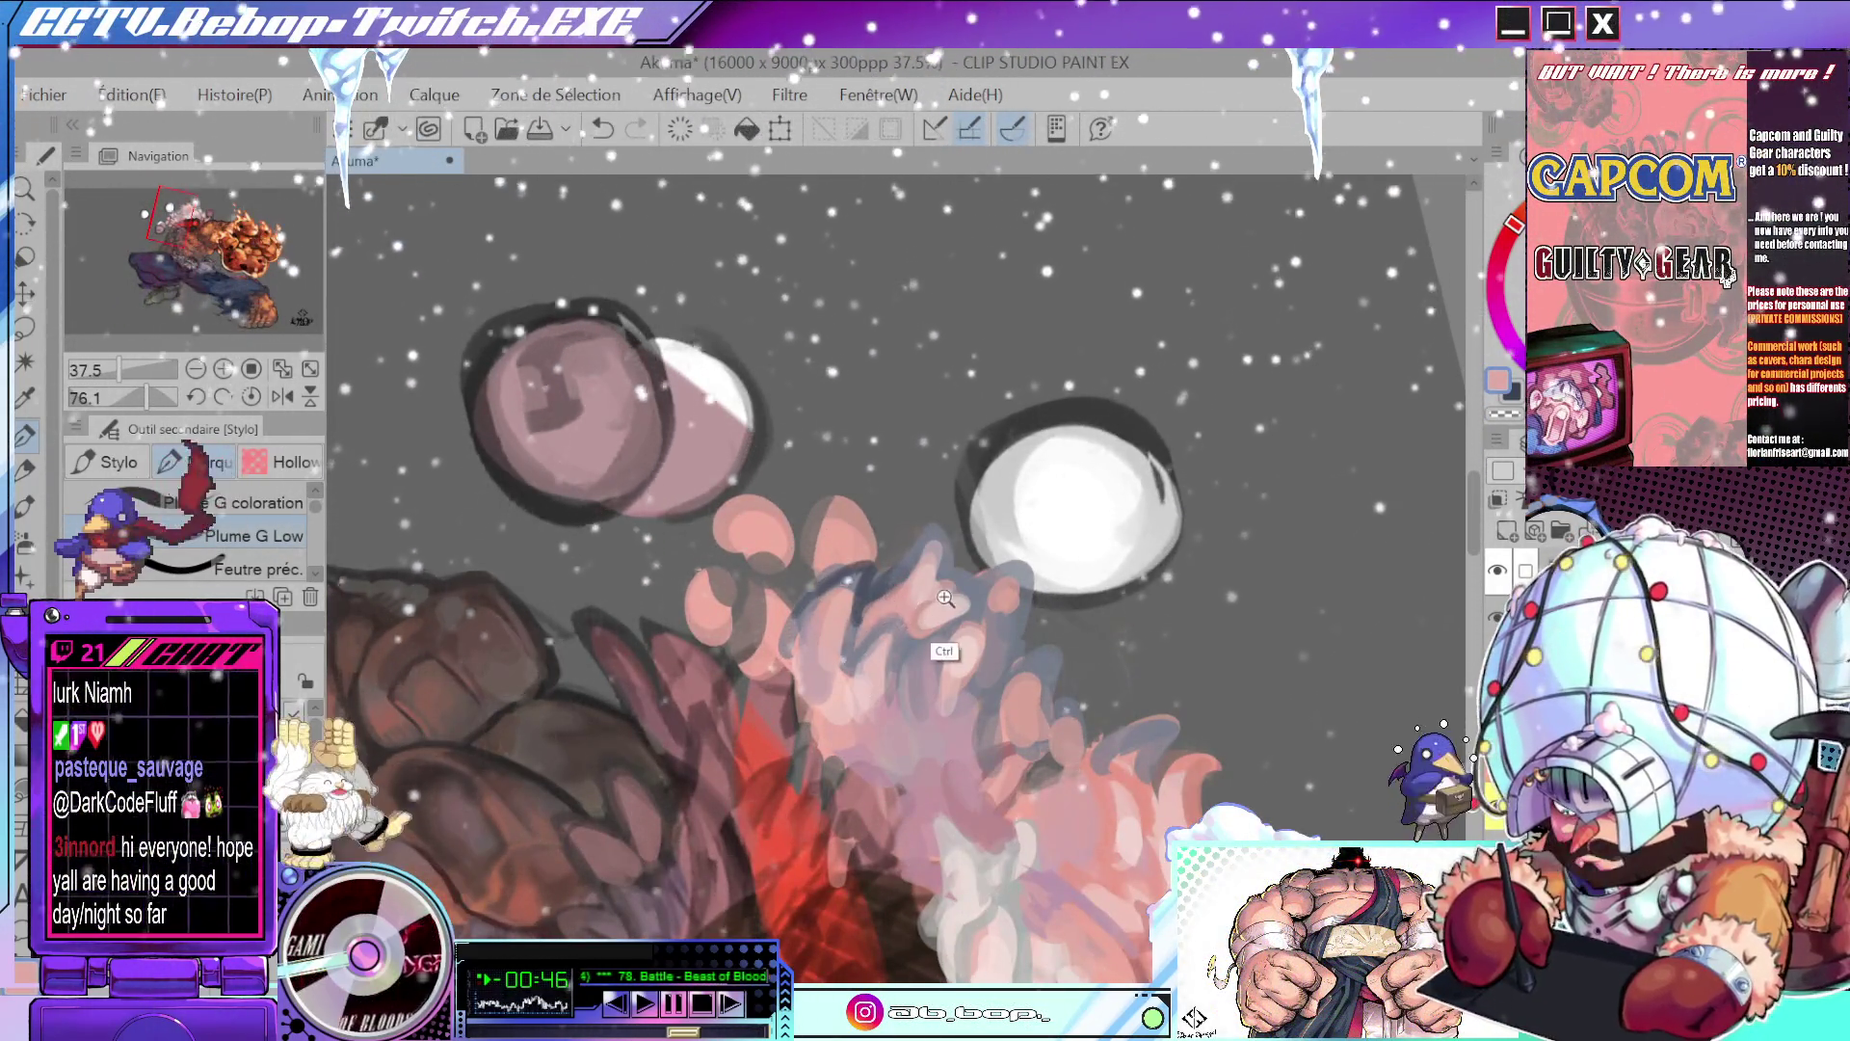
scroll(947, 426, down, 3)
scroll(942, 608, up, 3)
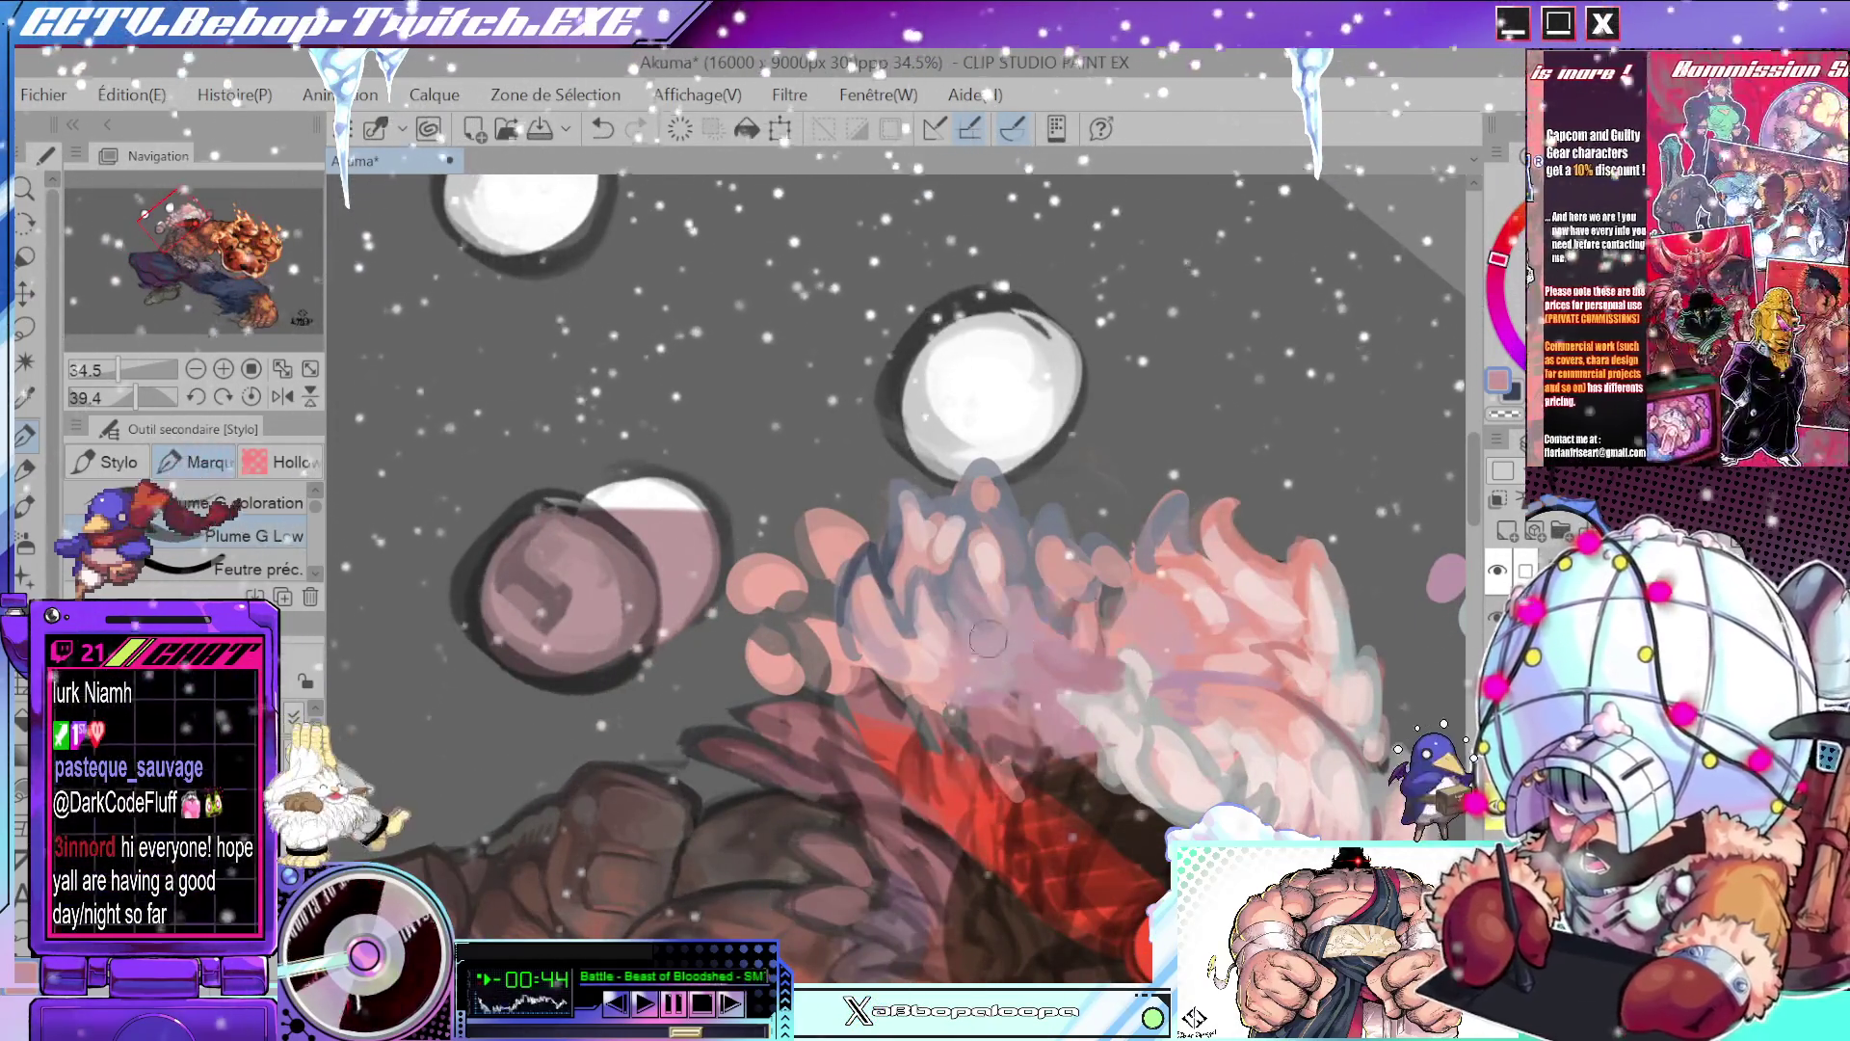
- Eyedrop the pink of Akuma's hair with Alt-clicks, adjusting the view between picks
key(alt)
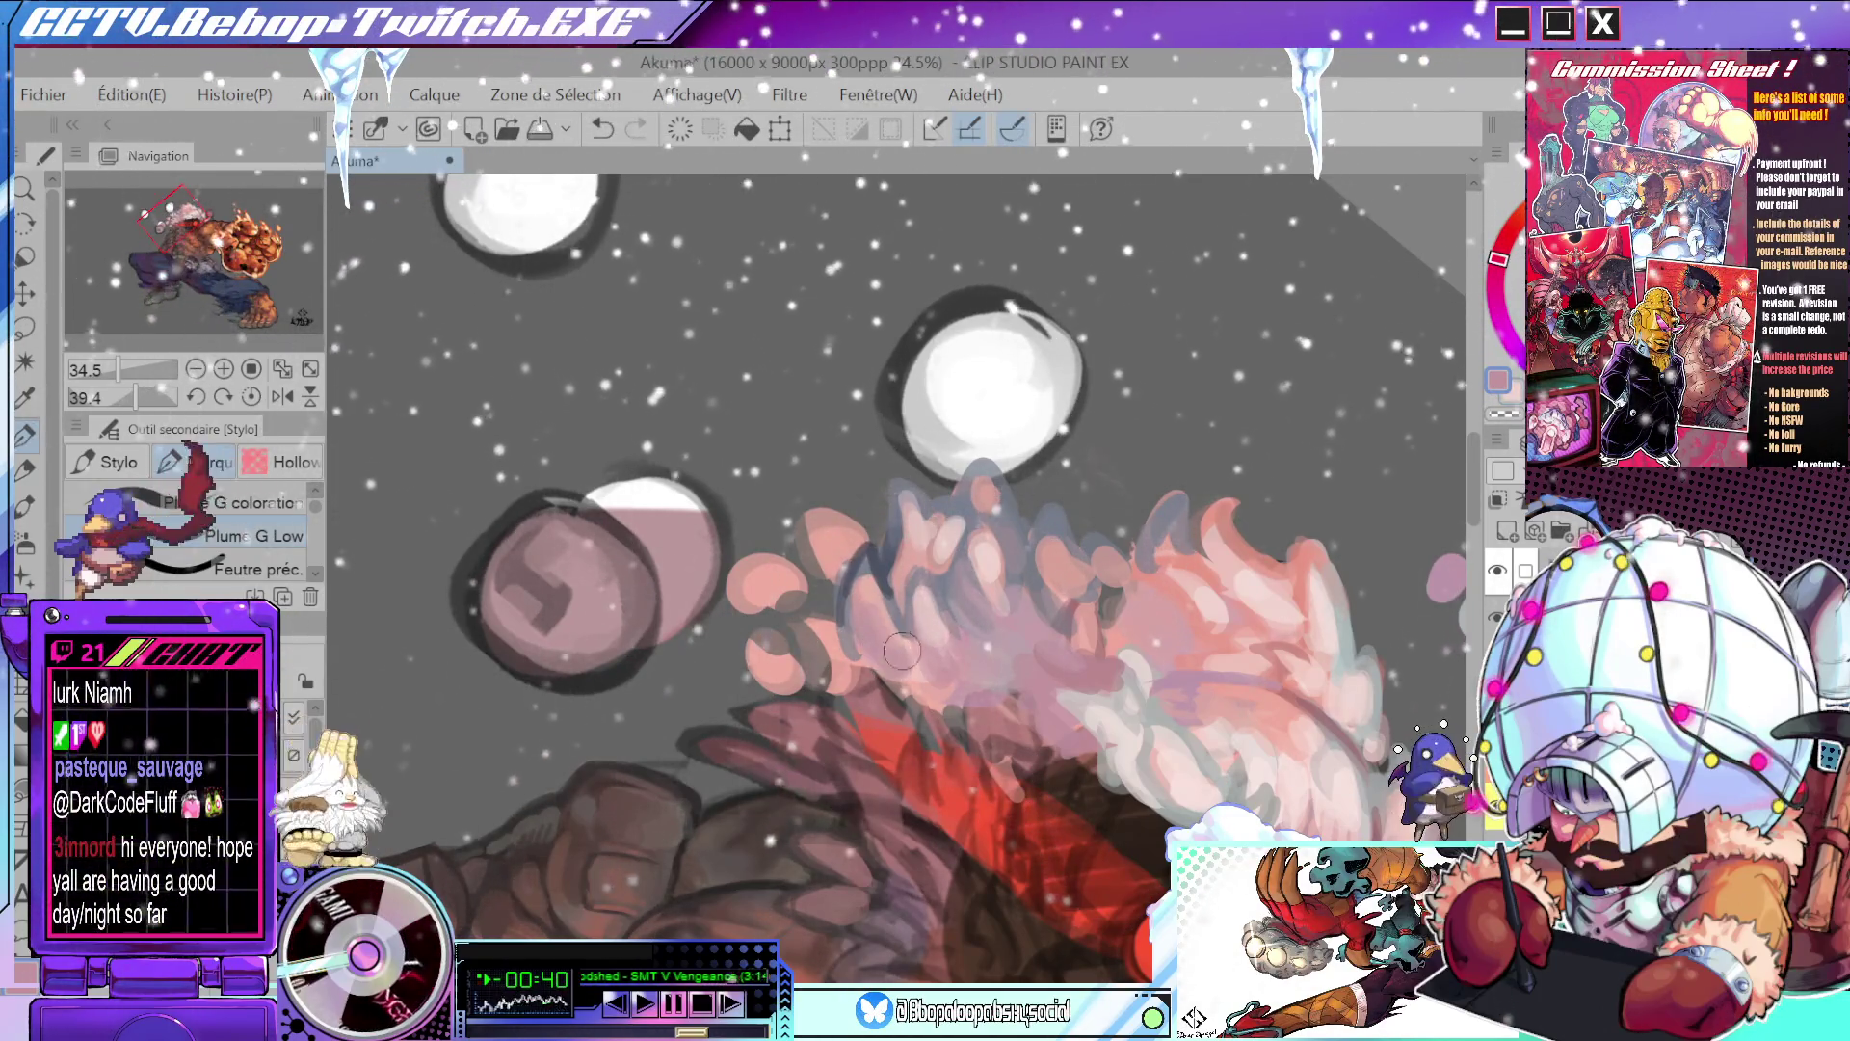
drag(868, 594, 923, 533)
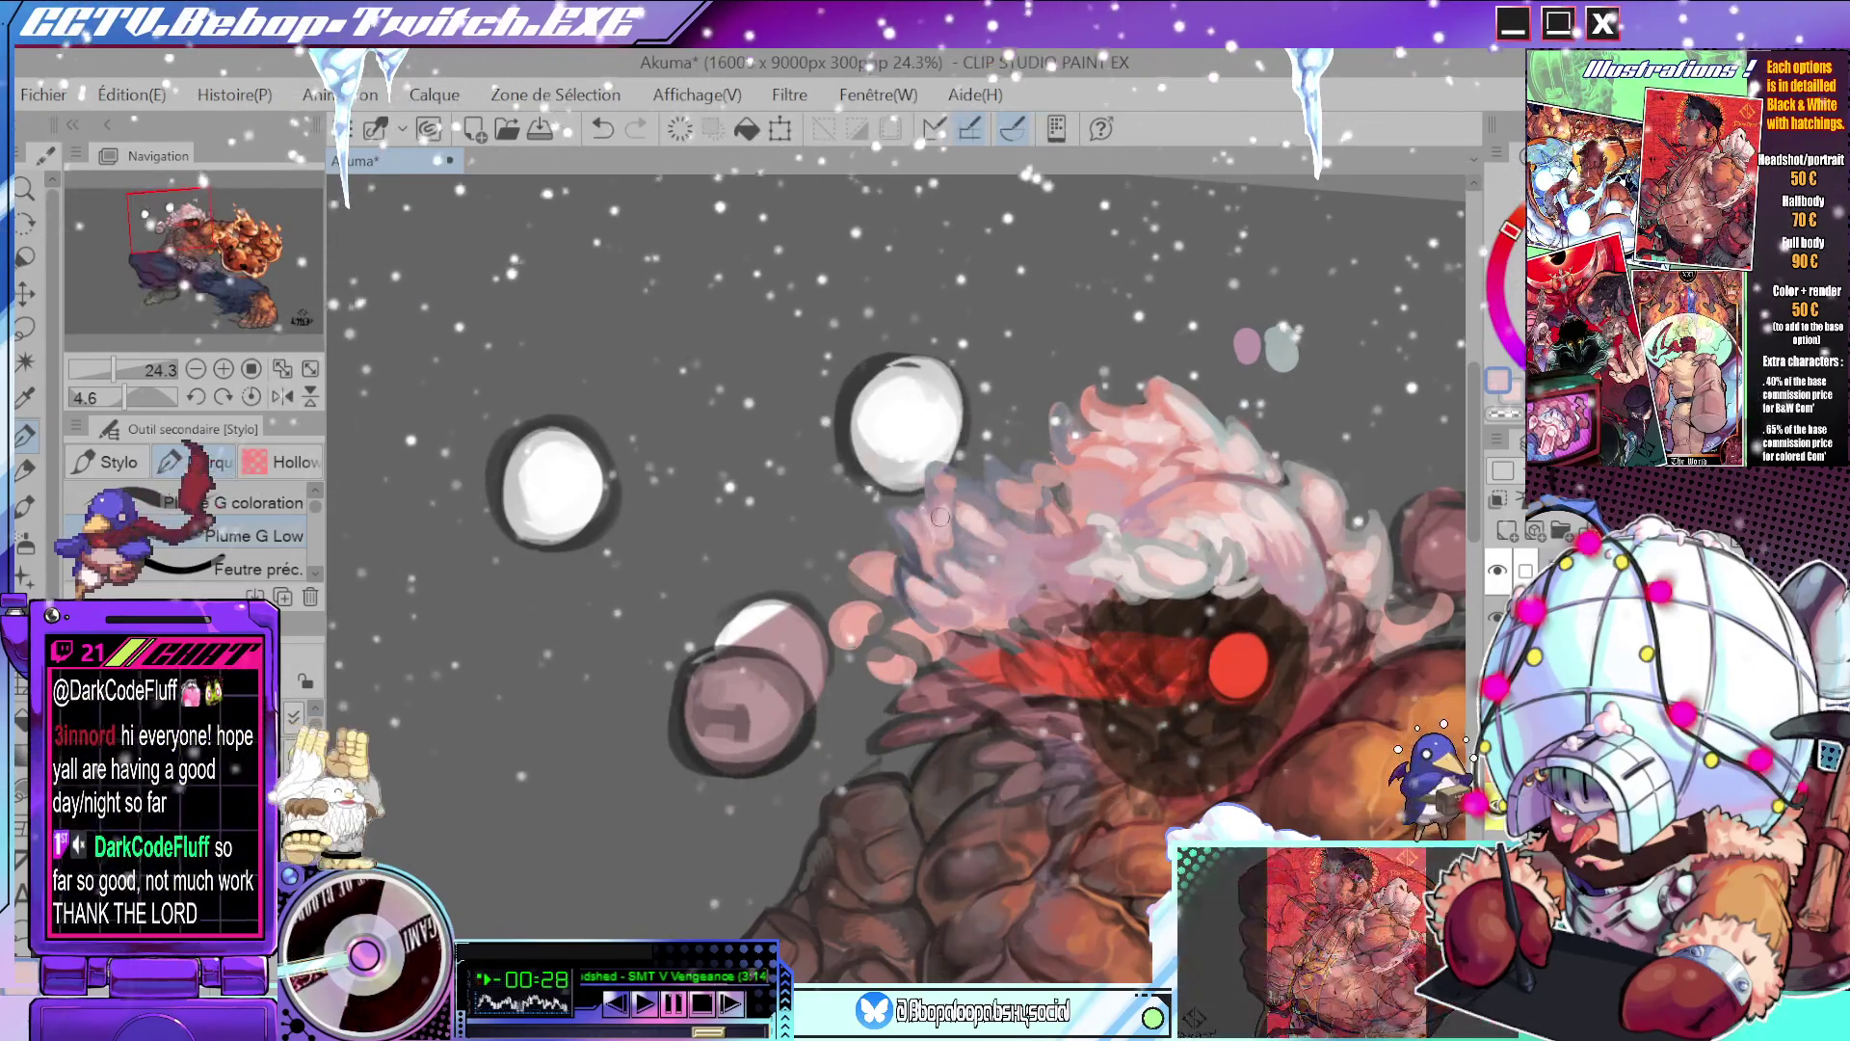
key(alt)
drag(1005, 489, 1039, 537)
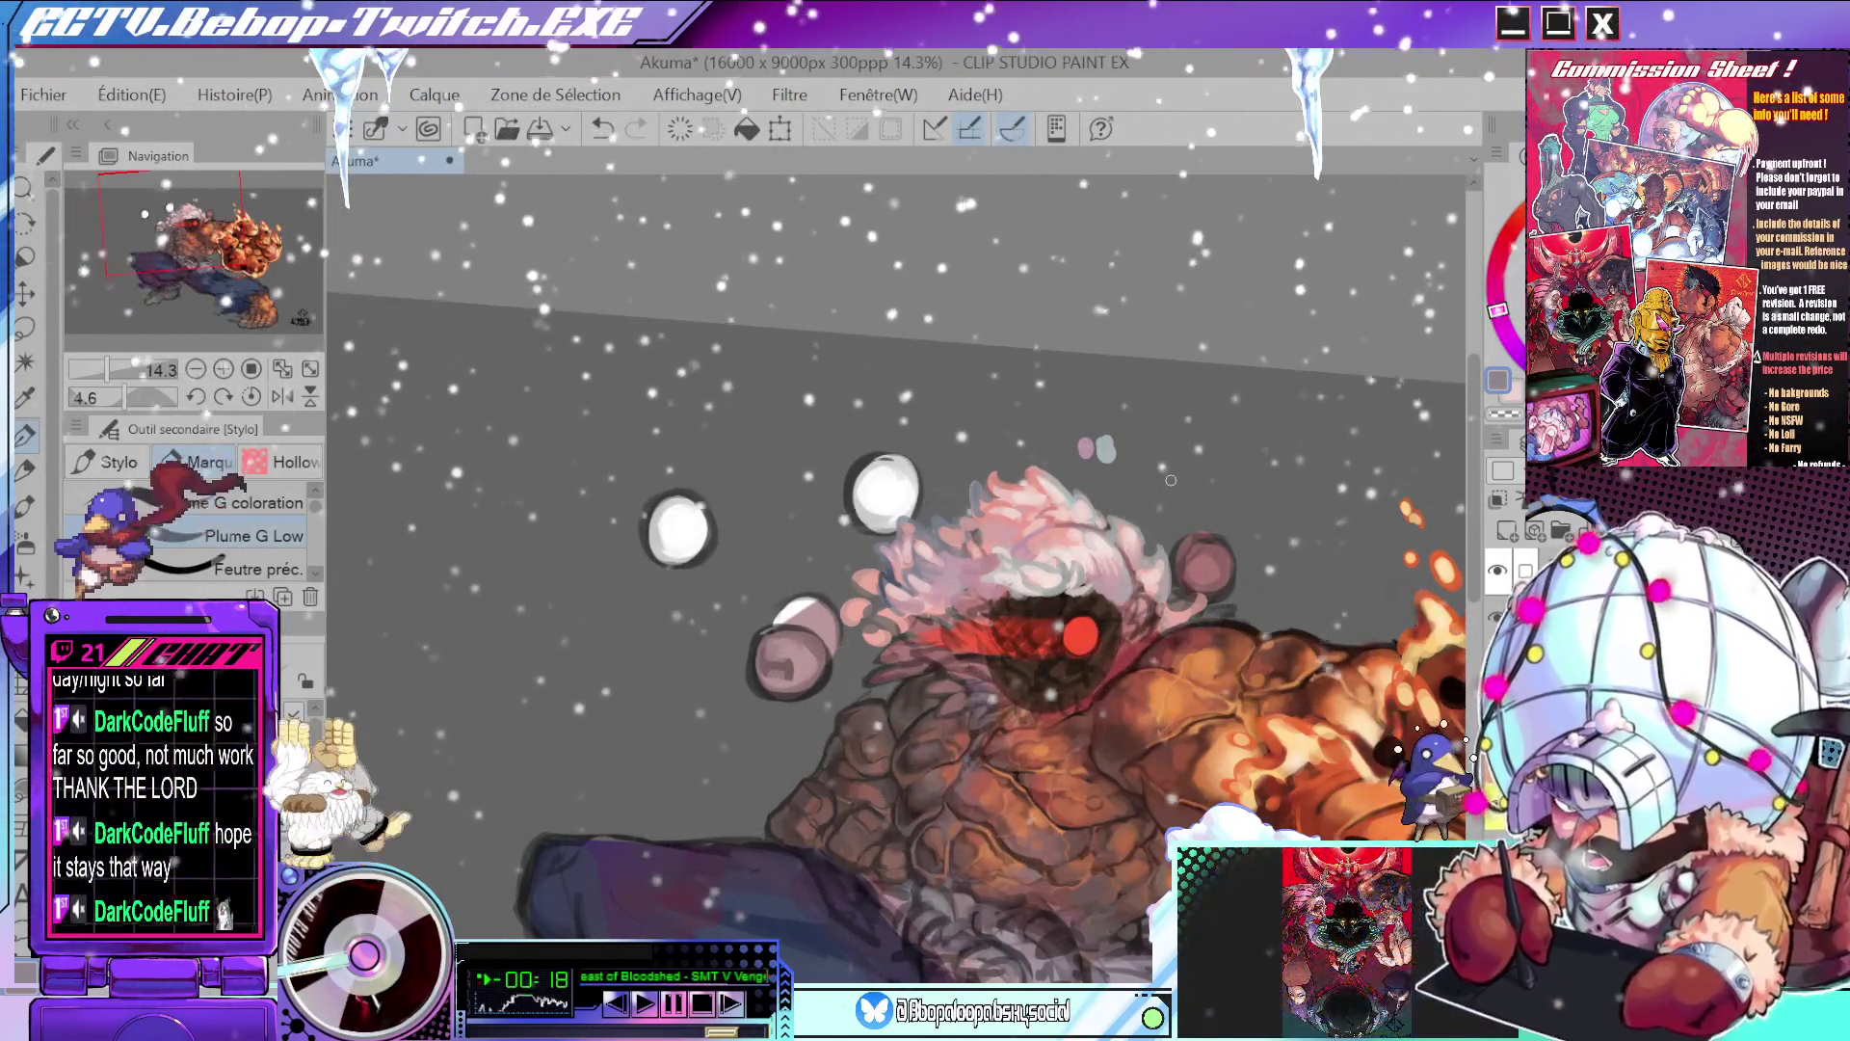
scroll(925, 554, up, 3)
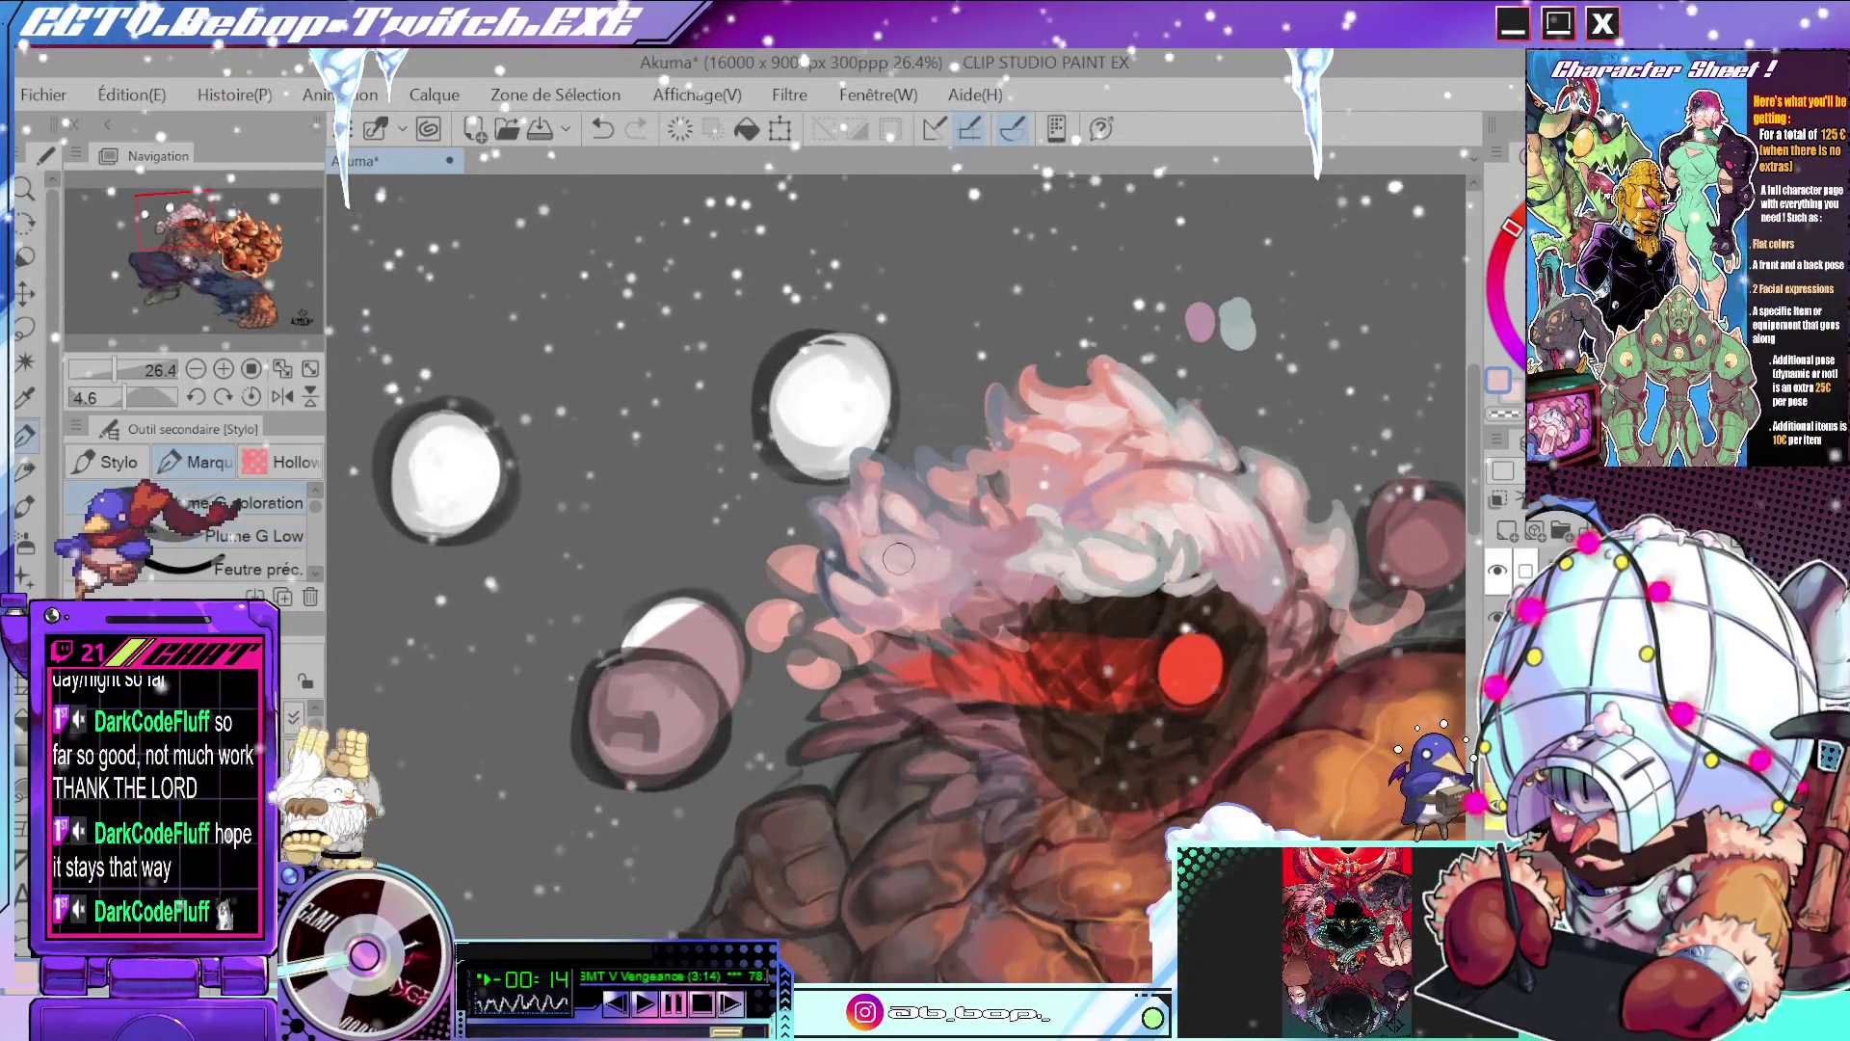
key(alt)
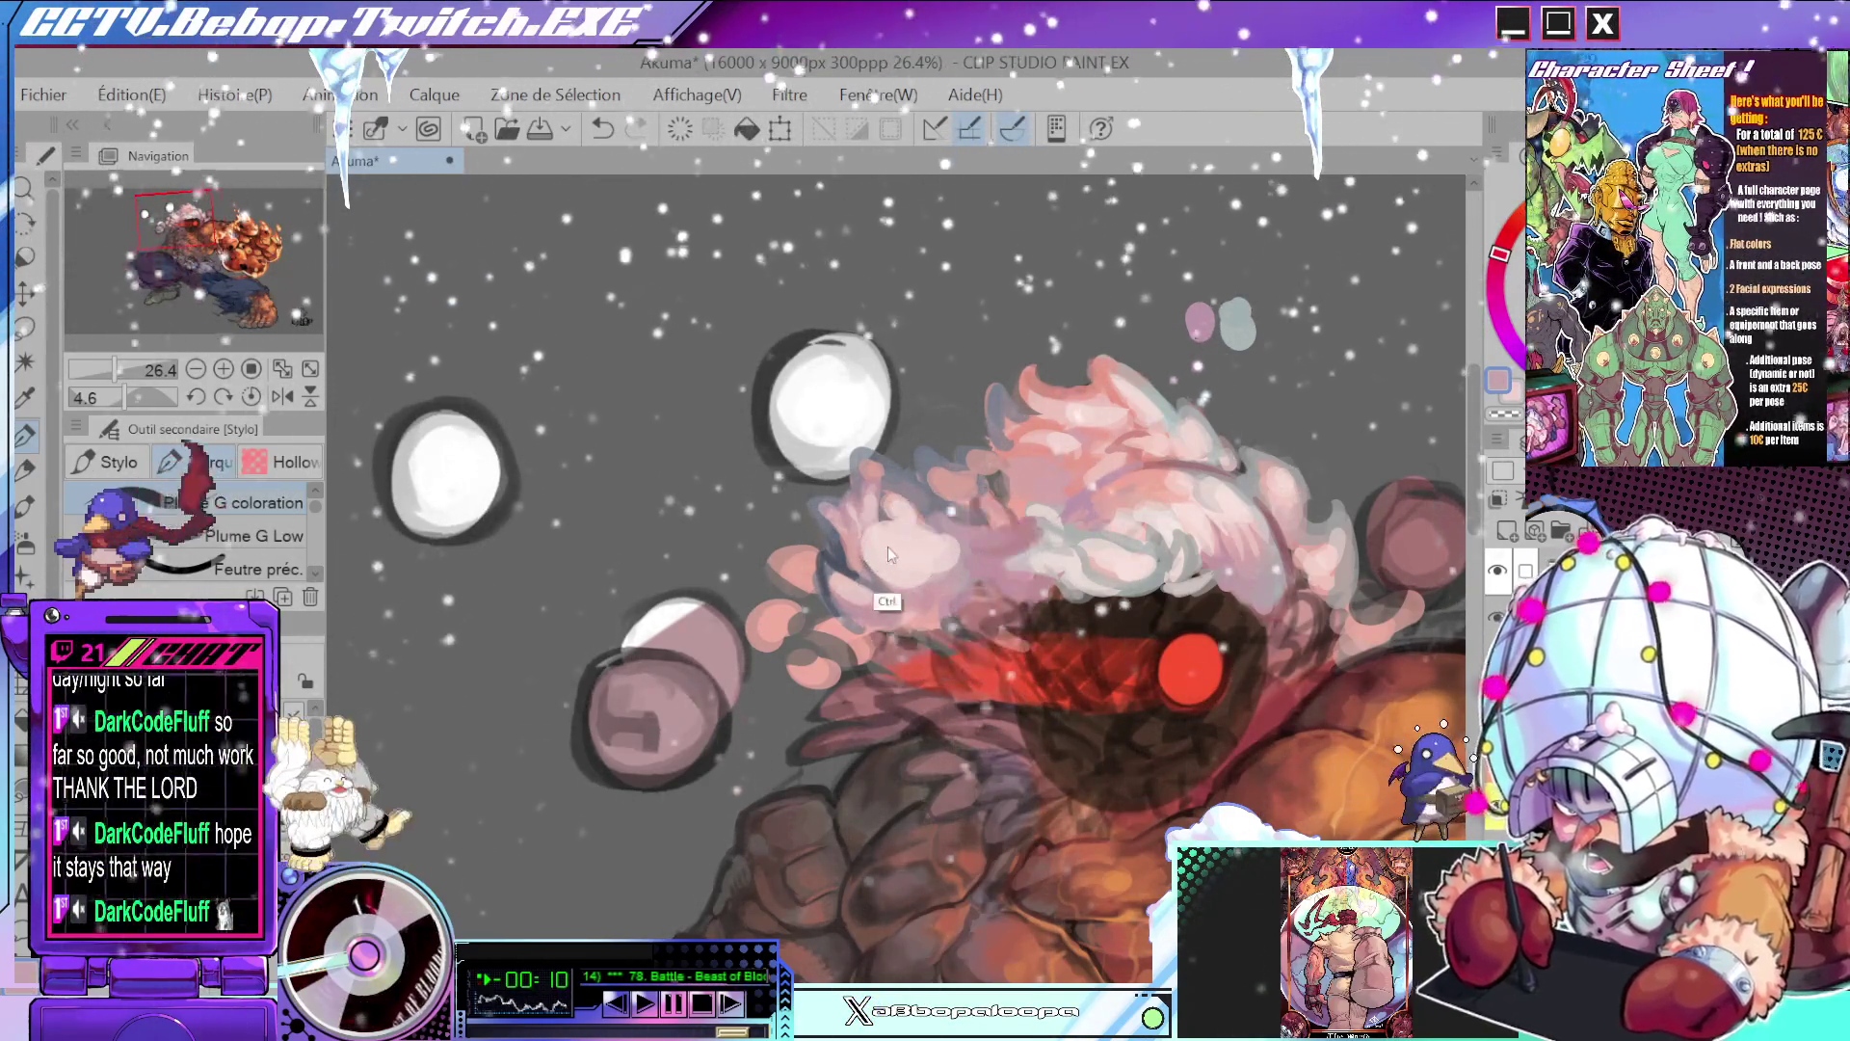
alt+click(910, 557)
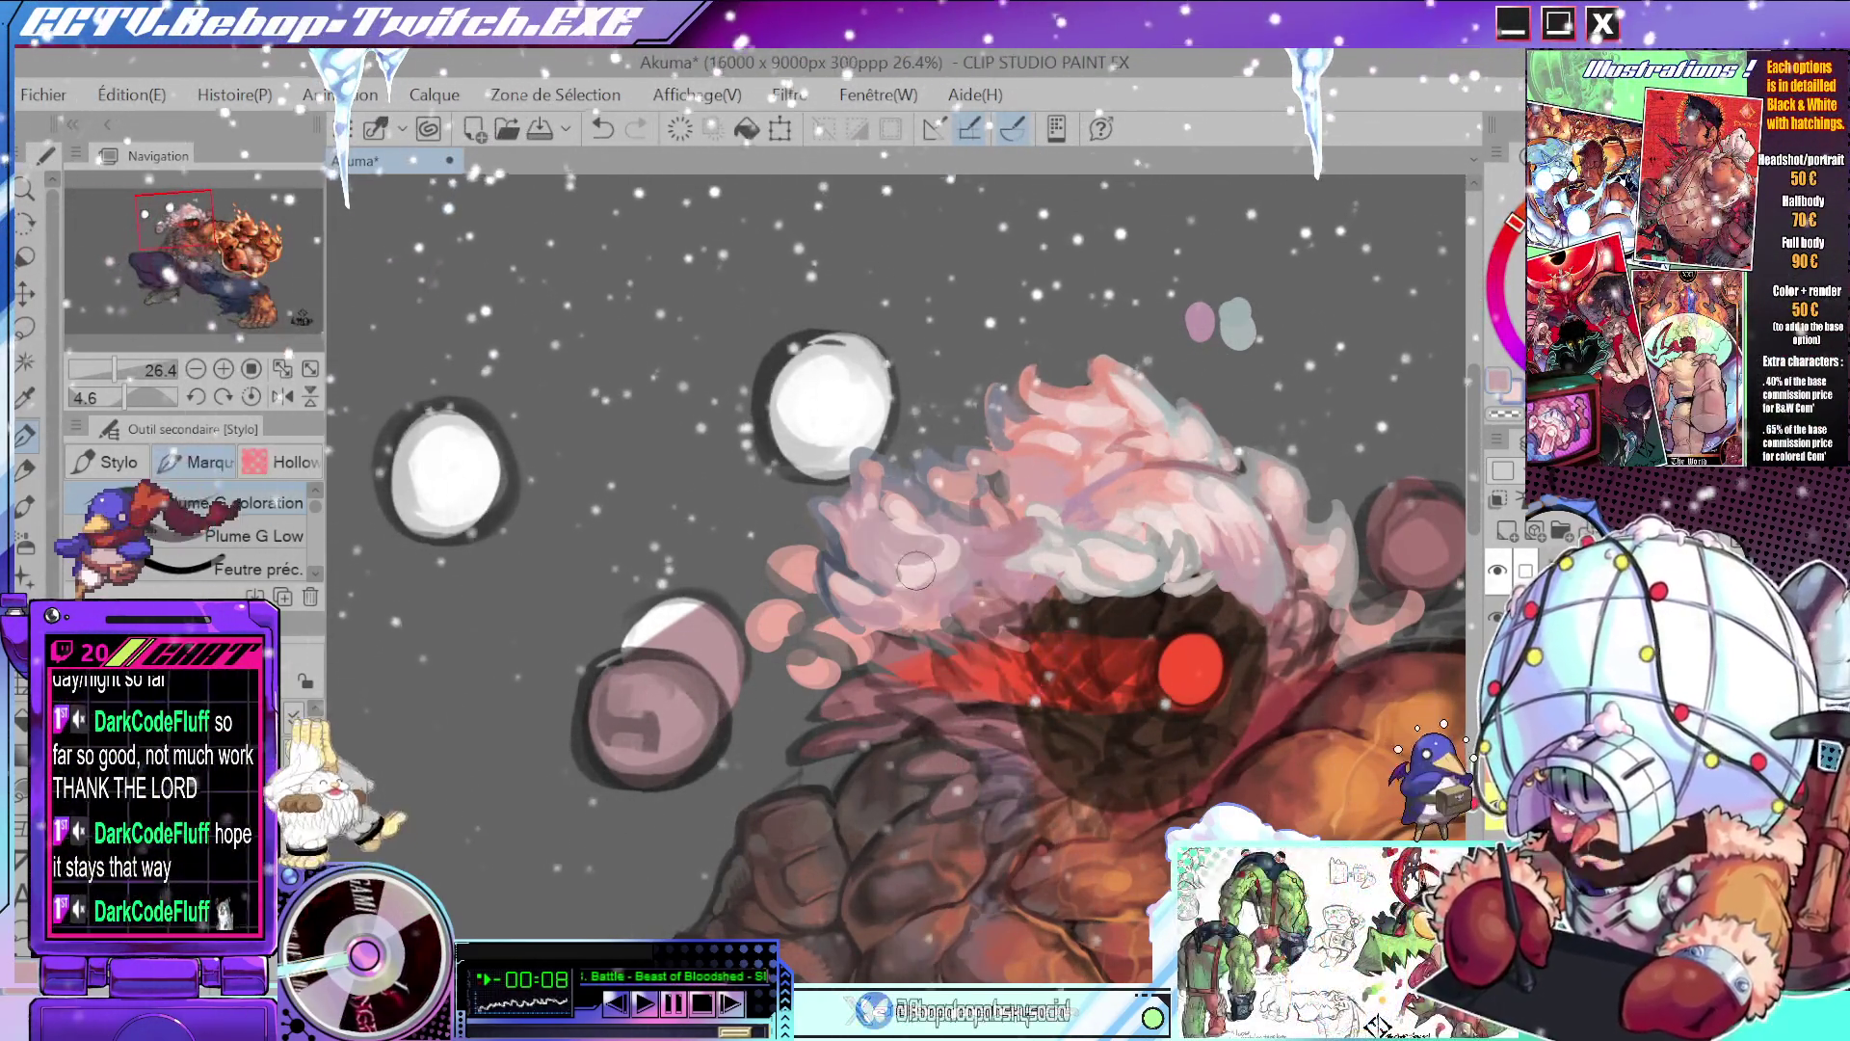
alt+click(1036, 434)
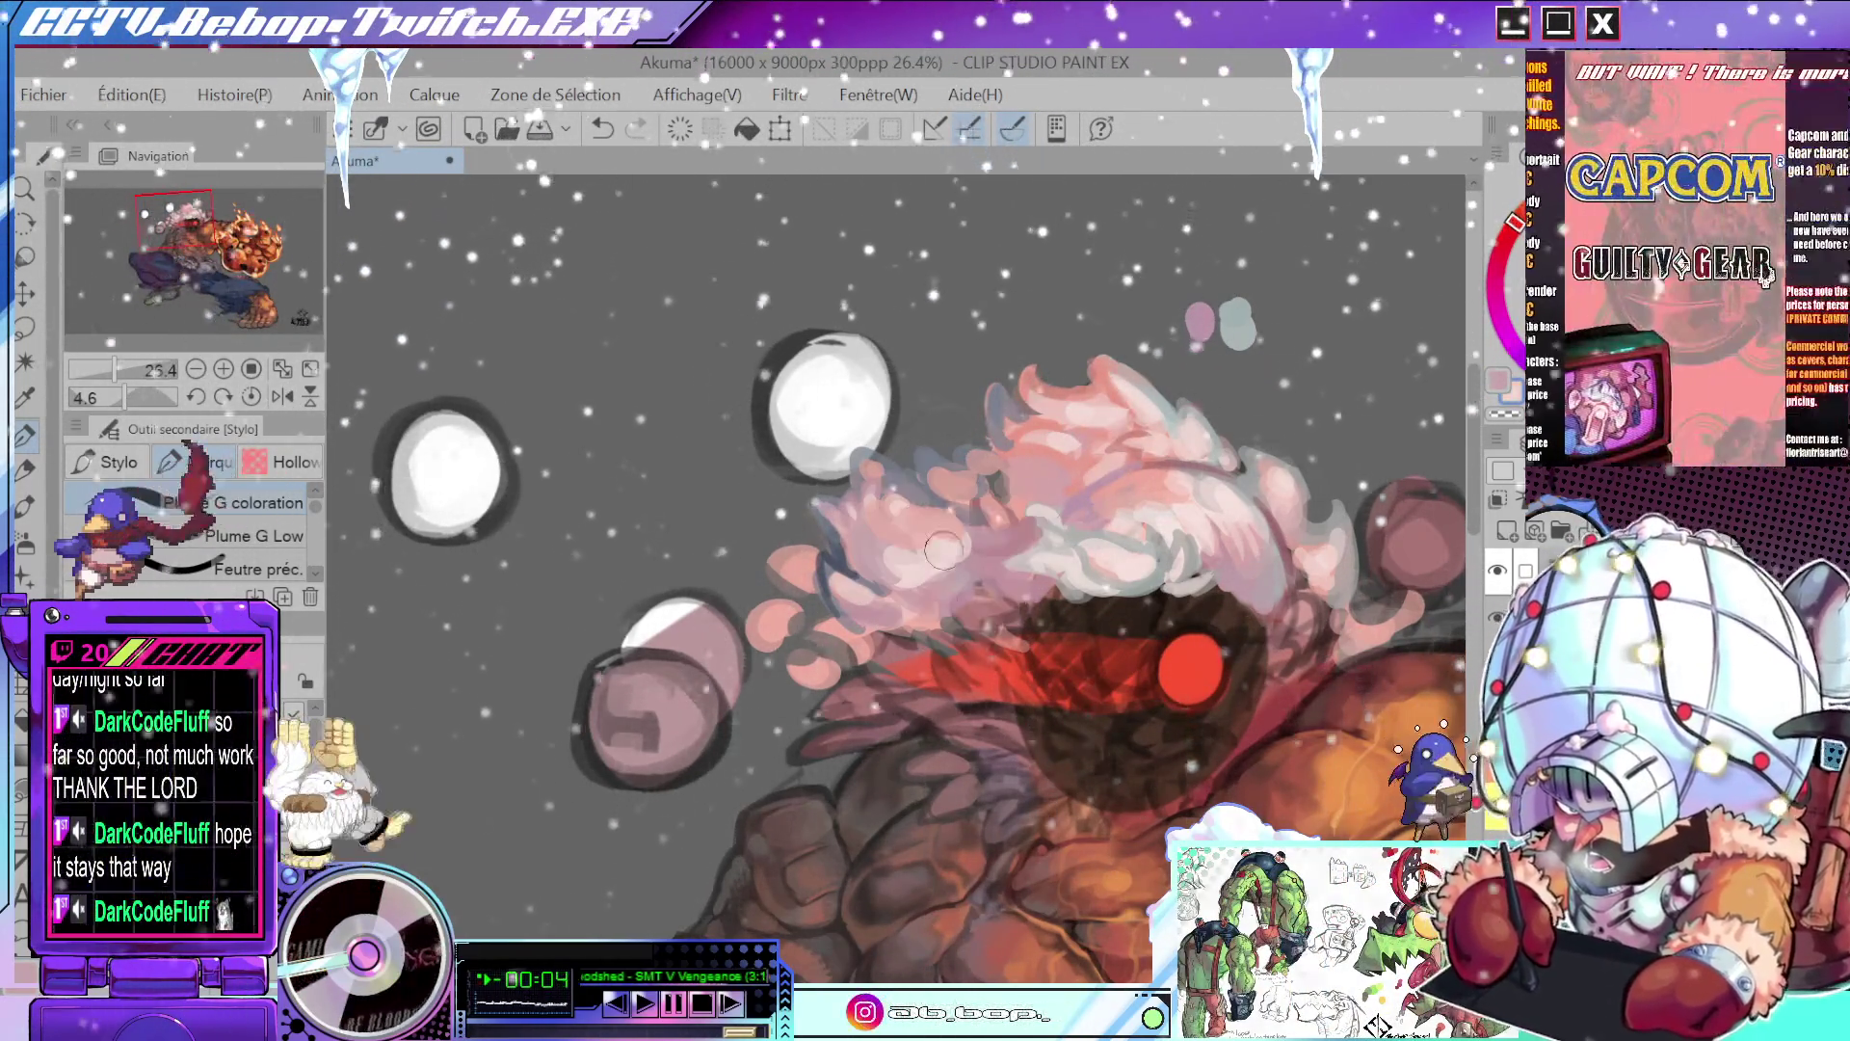
scroll(1041, 546, down, 4)
scroll(1041, 545, up, 4)
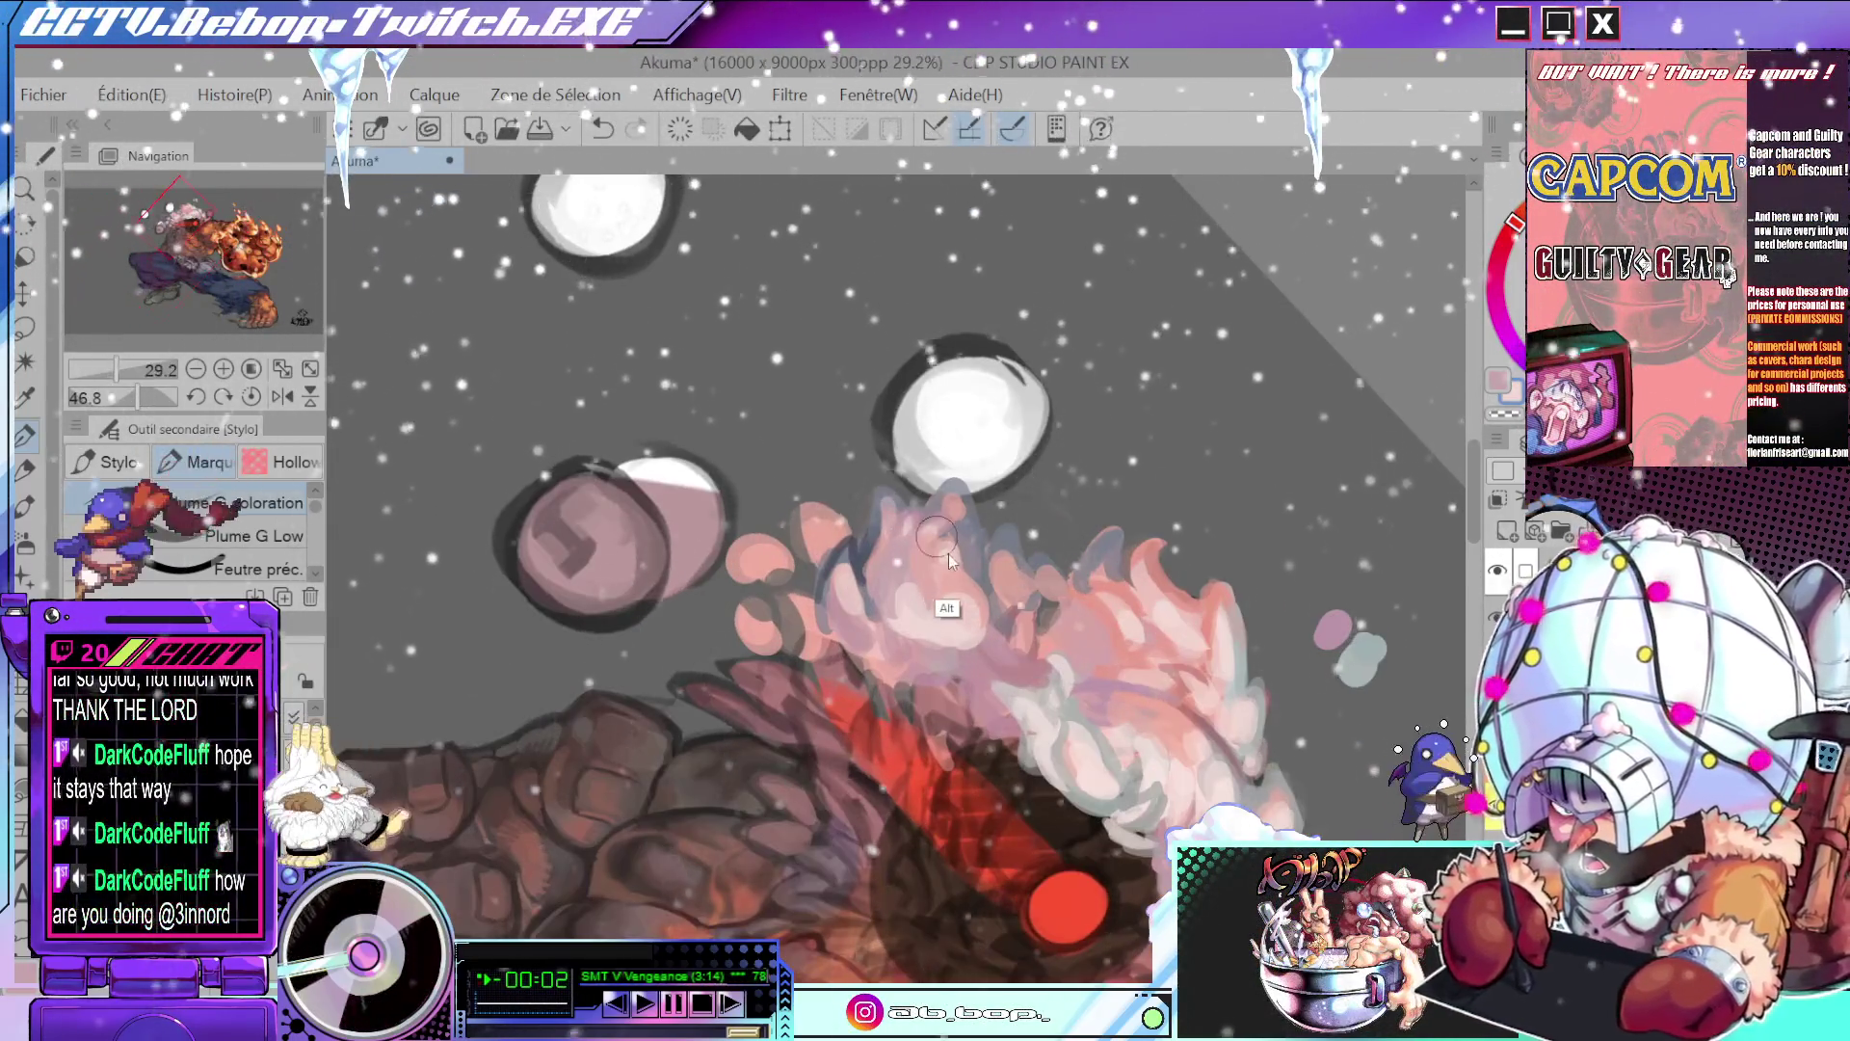
- Paint pinker strokes over part of Akuma's white hair with the pen
scroll(940, 556, down, 5)
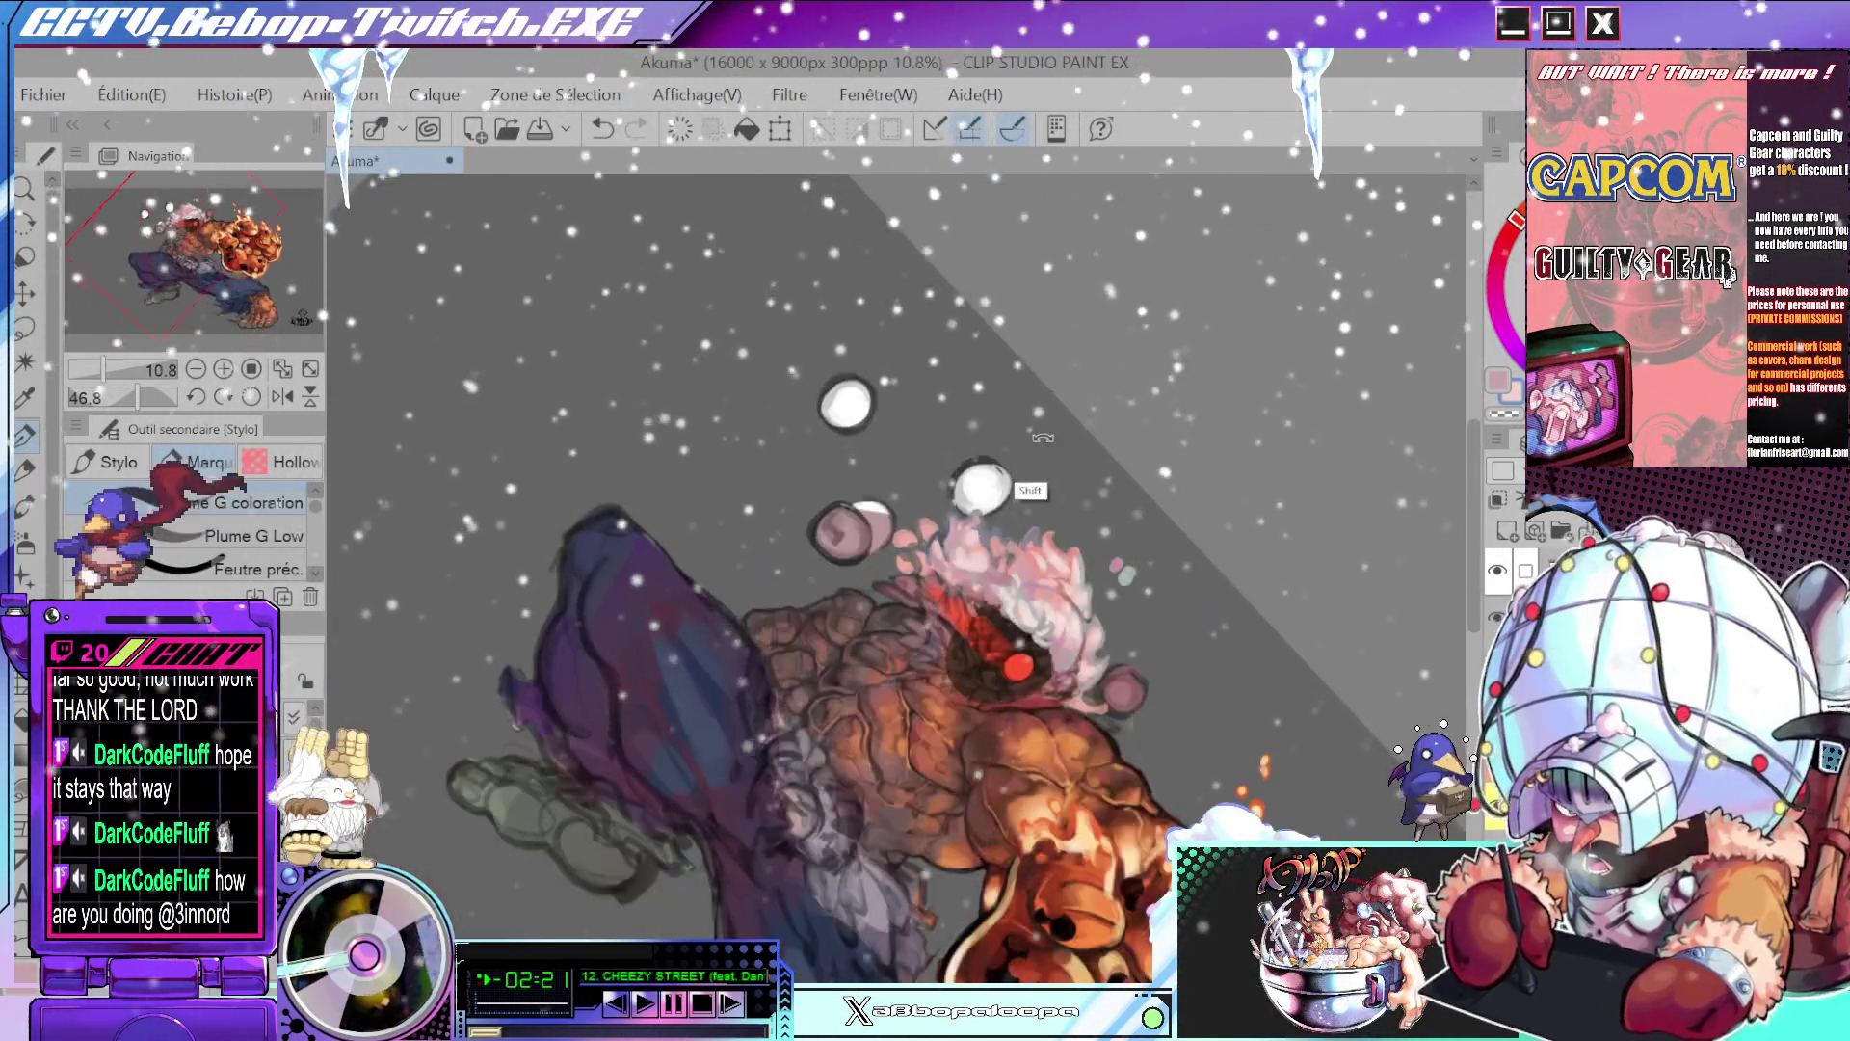
scroll(1004, 472, up, 3)
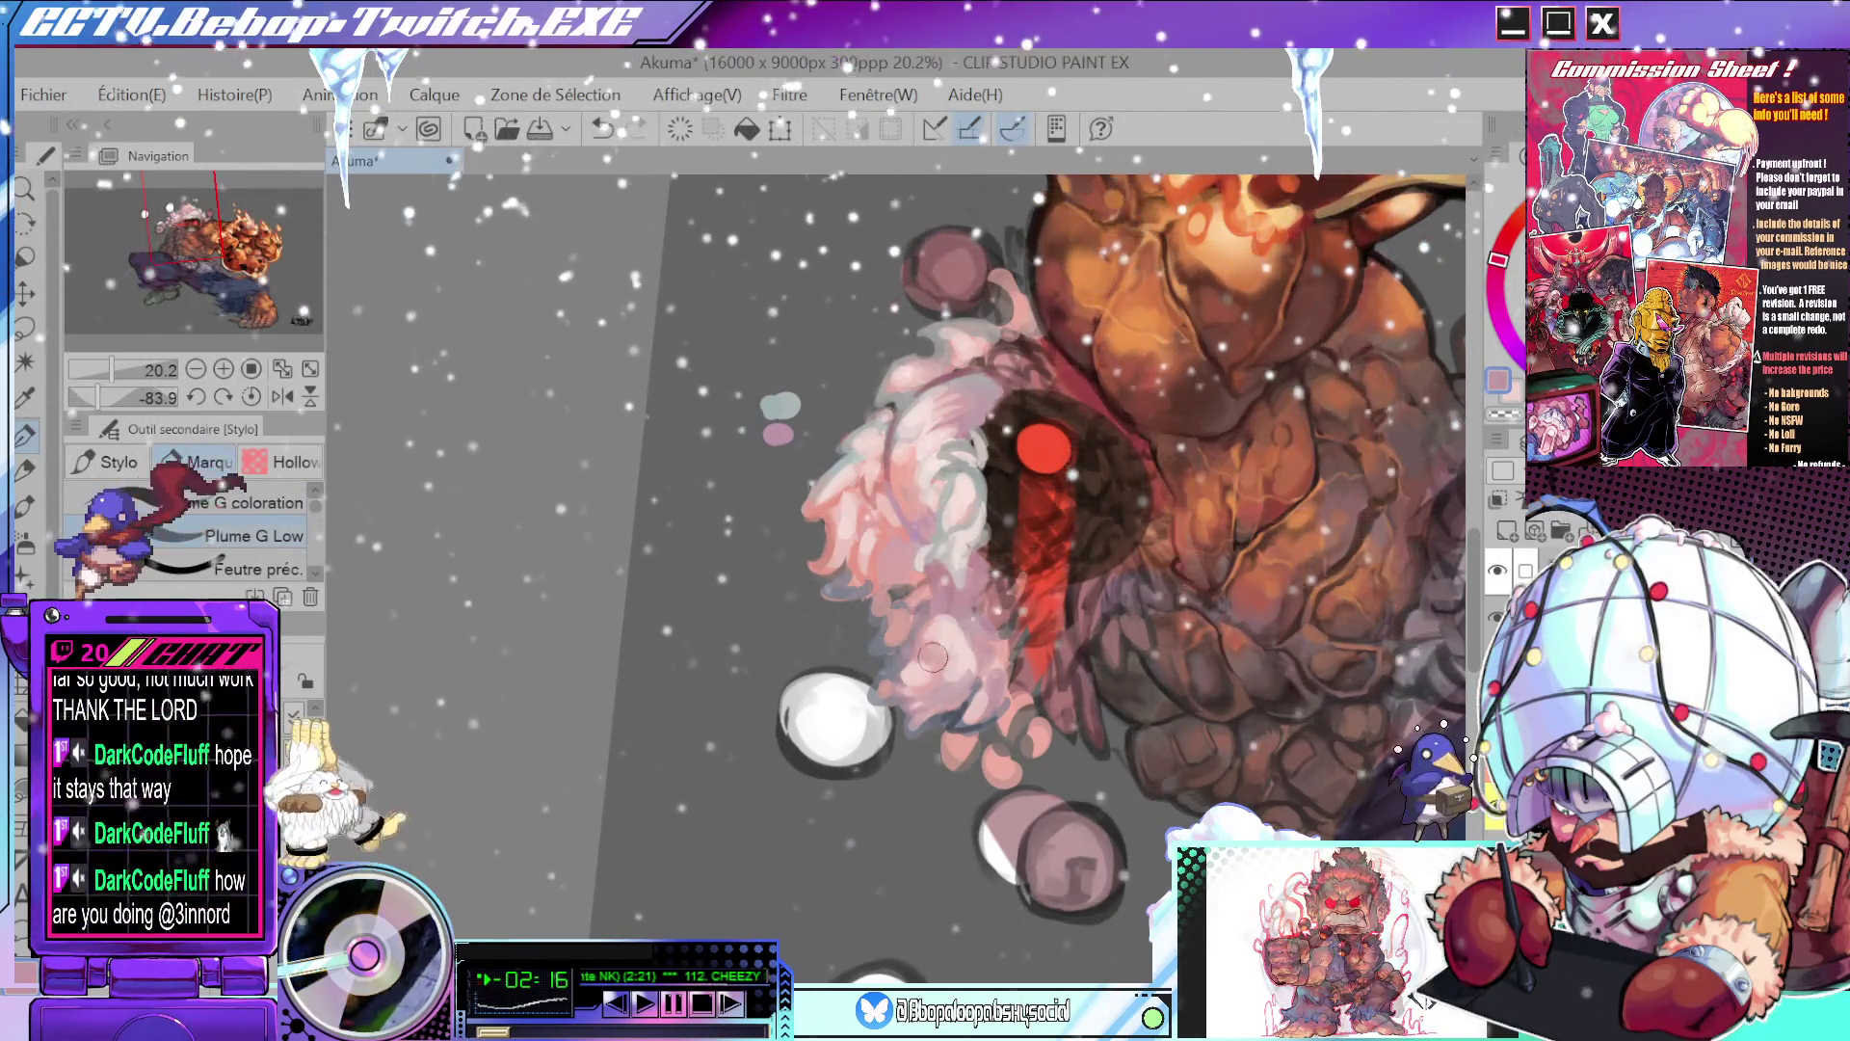
mouse_move(914, 633)
mouse_down()
mouse_move(933, 634)
mouse_move(887, 553)
mouse_up()
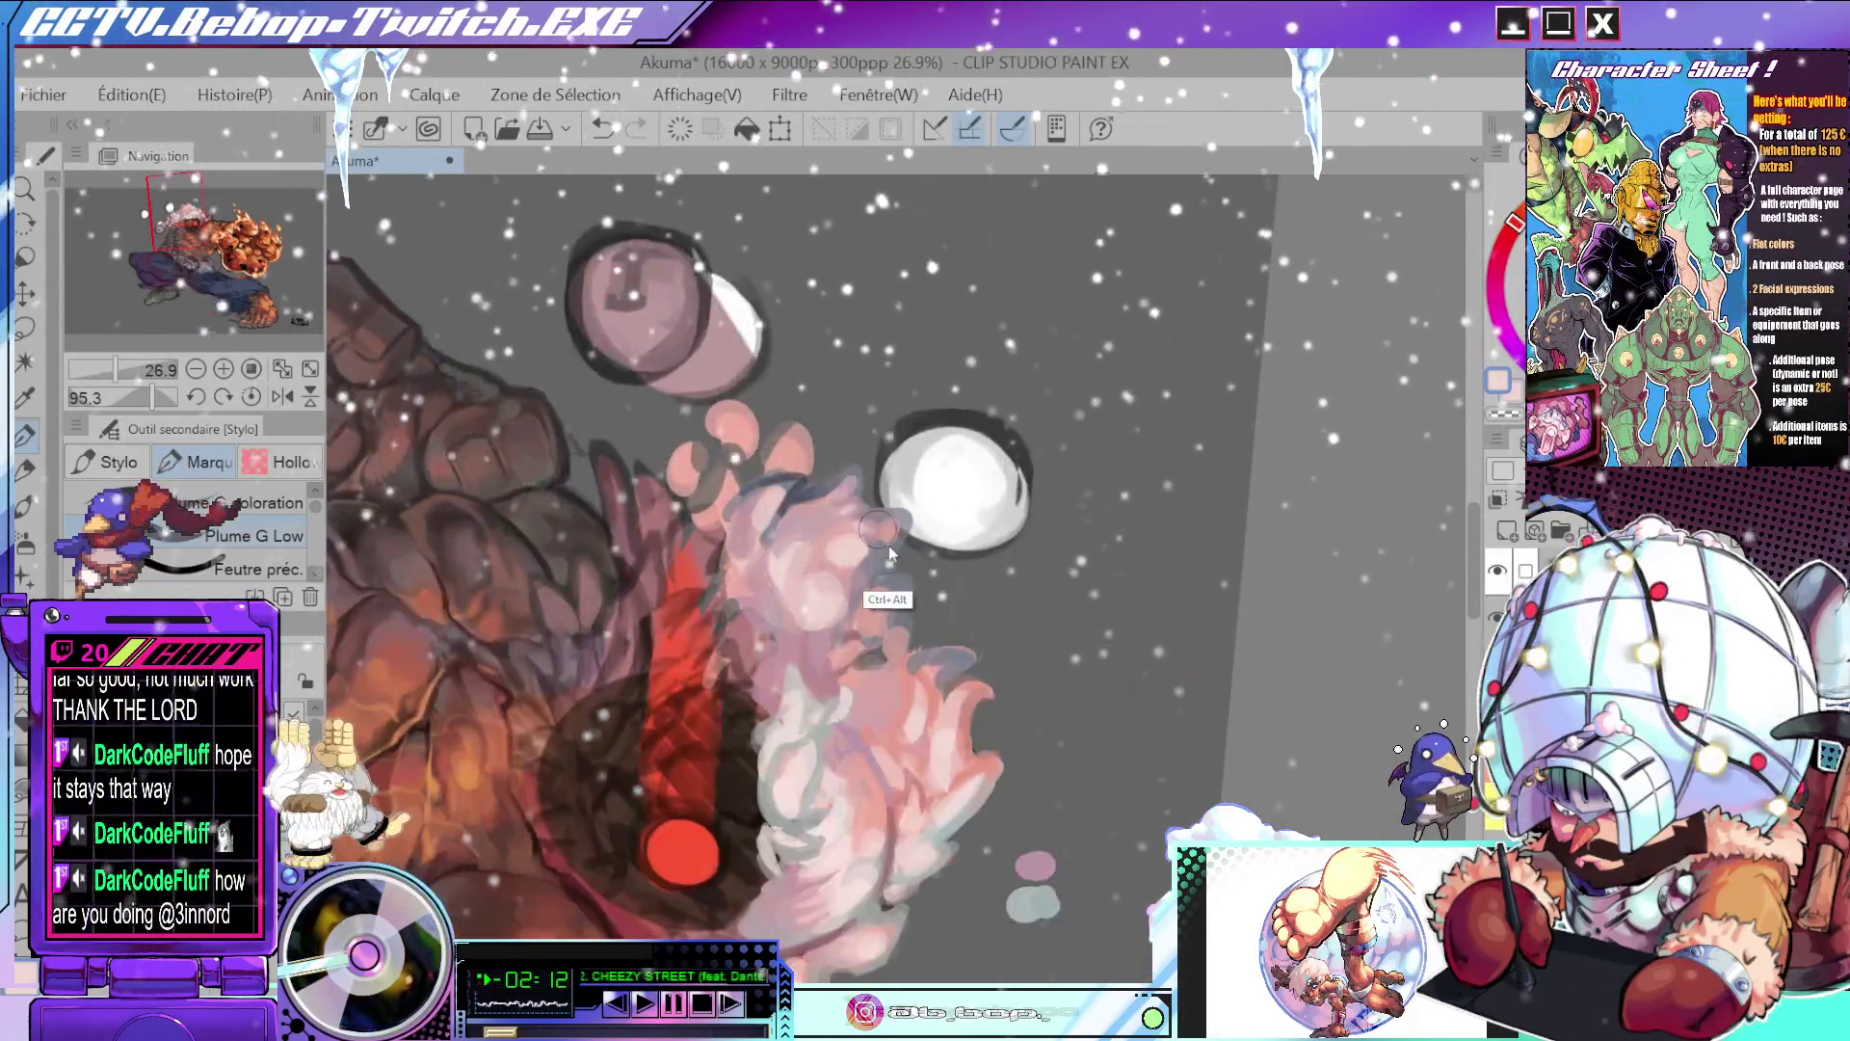
mouse_move(839, 554)
mouse_down()
mouse_move(851, 571)
mouse_move(885, 543)
mouse_up()
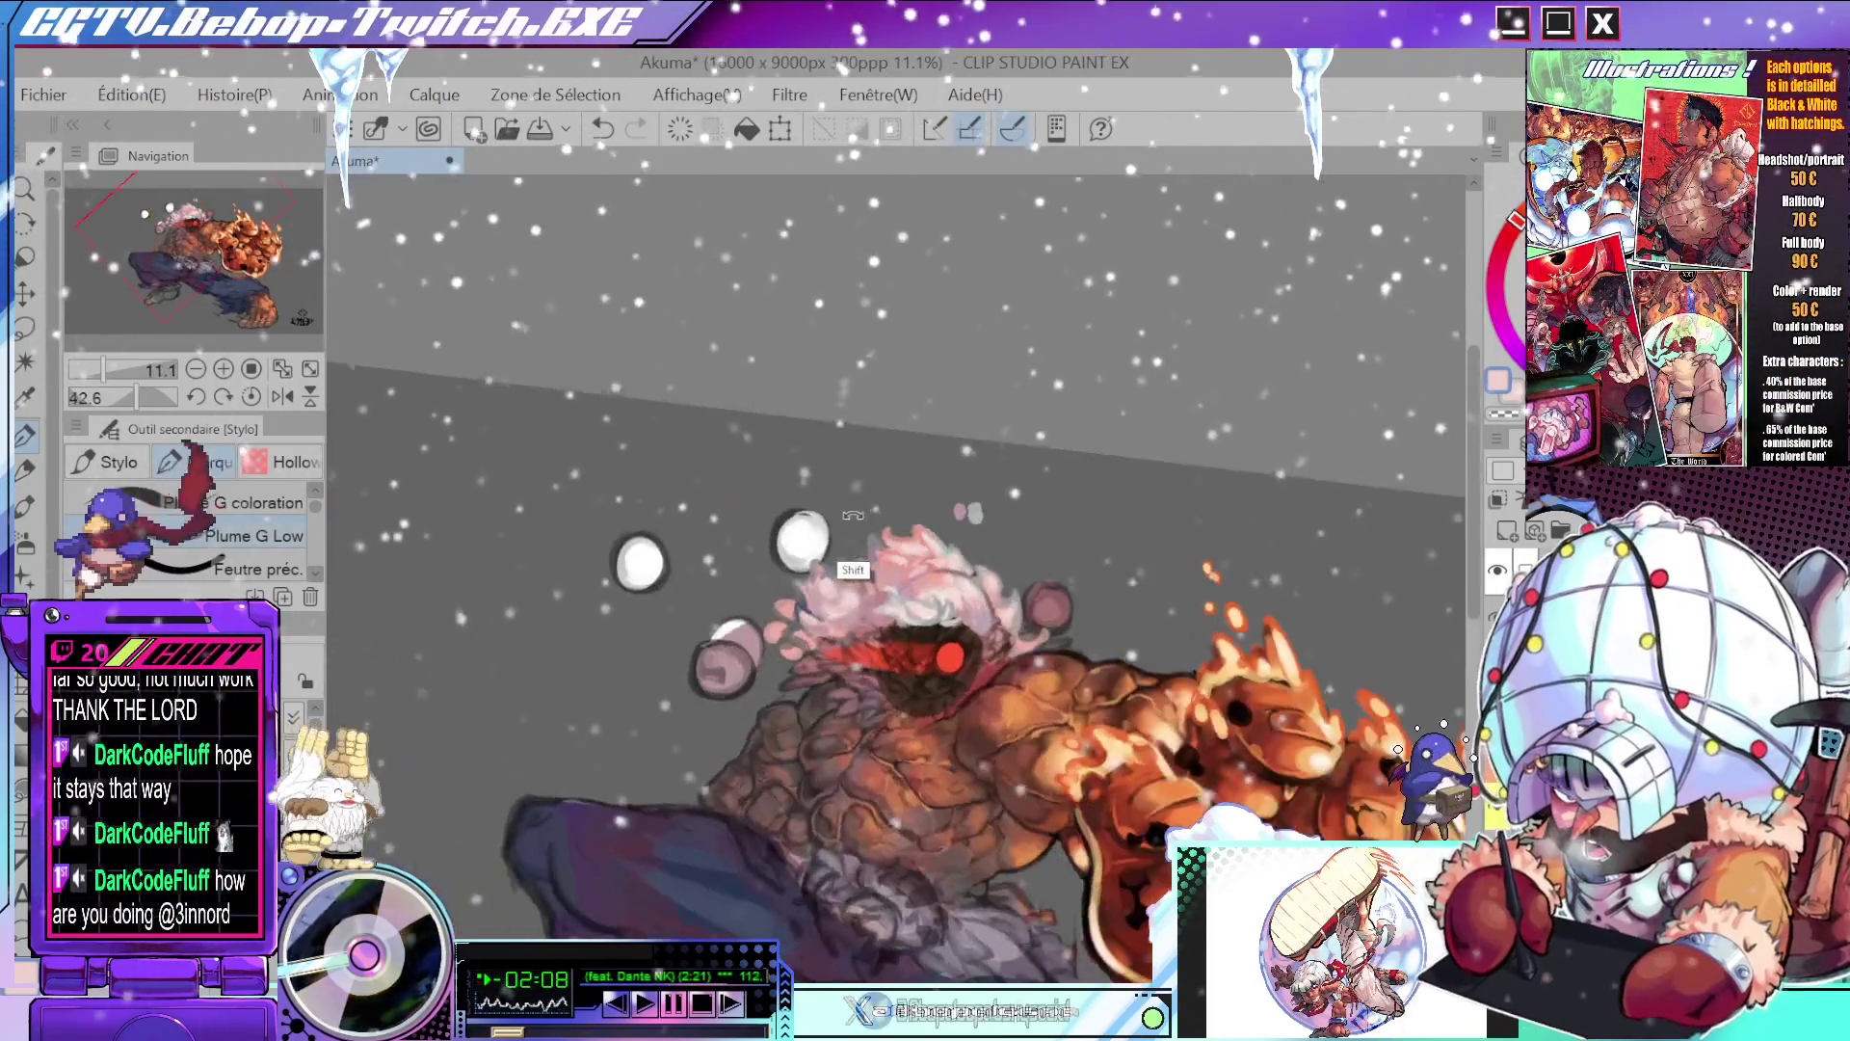
scroll(885, 542, up, 3)
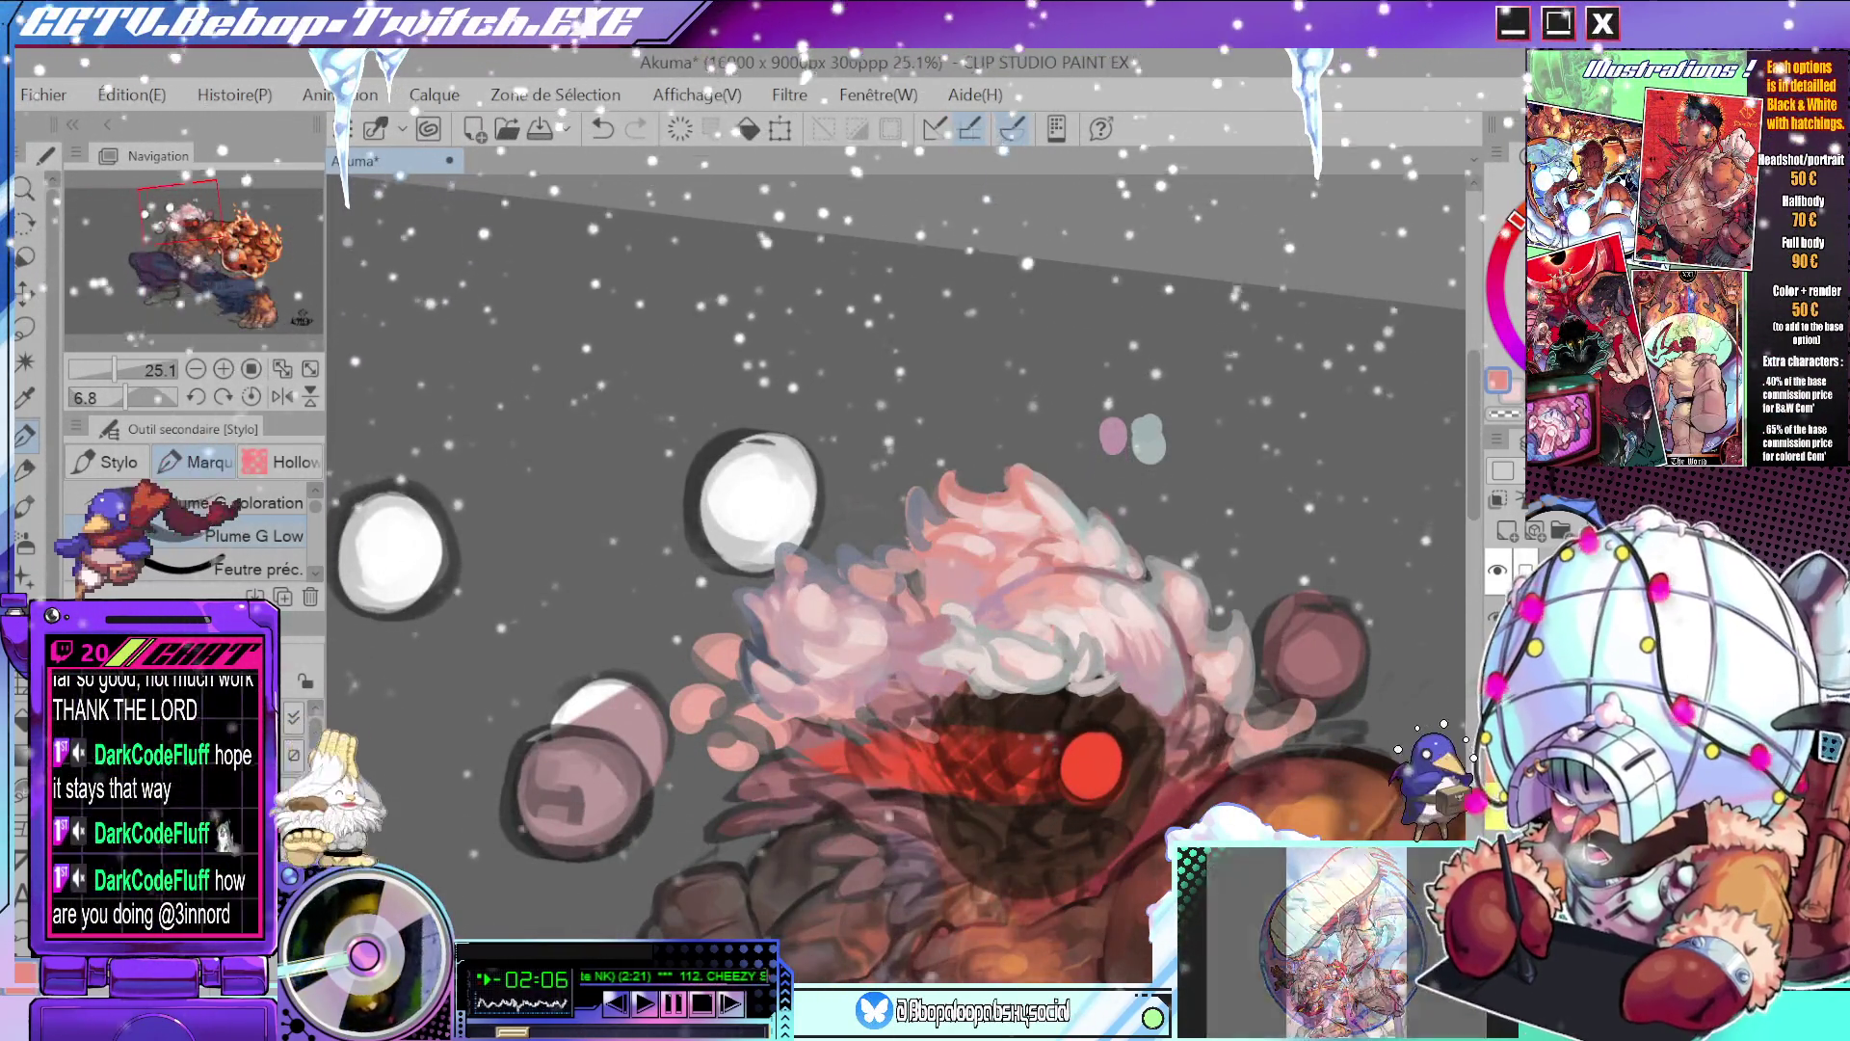
- Enlarge the brush slightly, reframe the figure, and switch to the Aérographe airbrush
drag(813, 622, 814, 636)
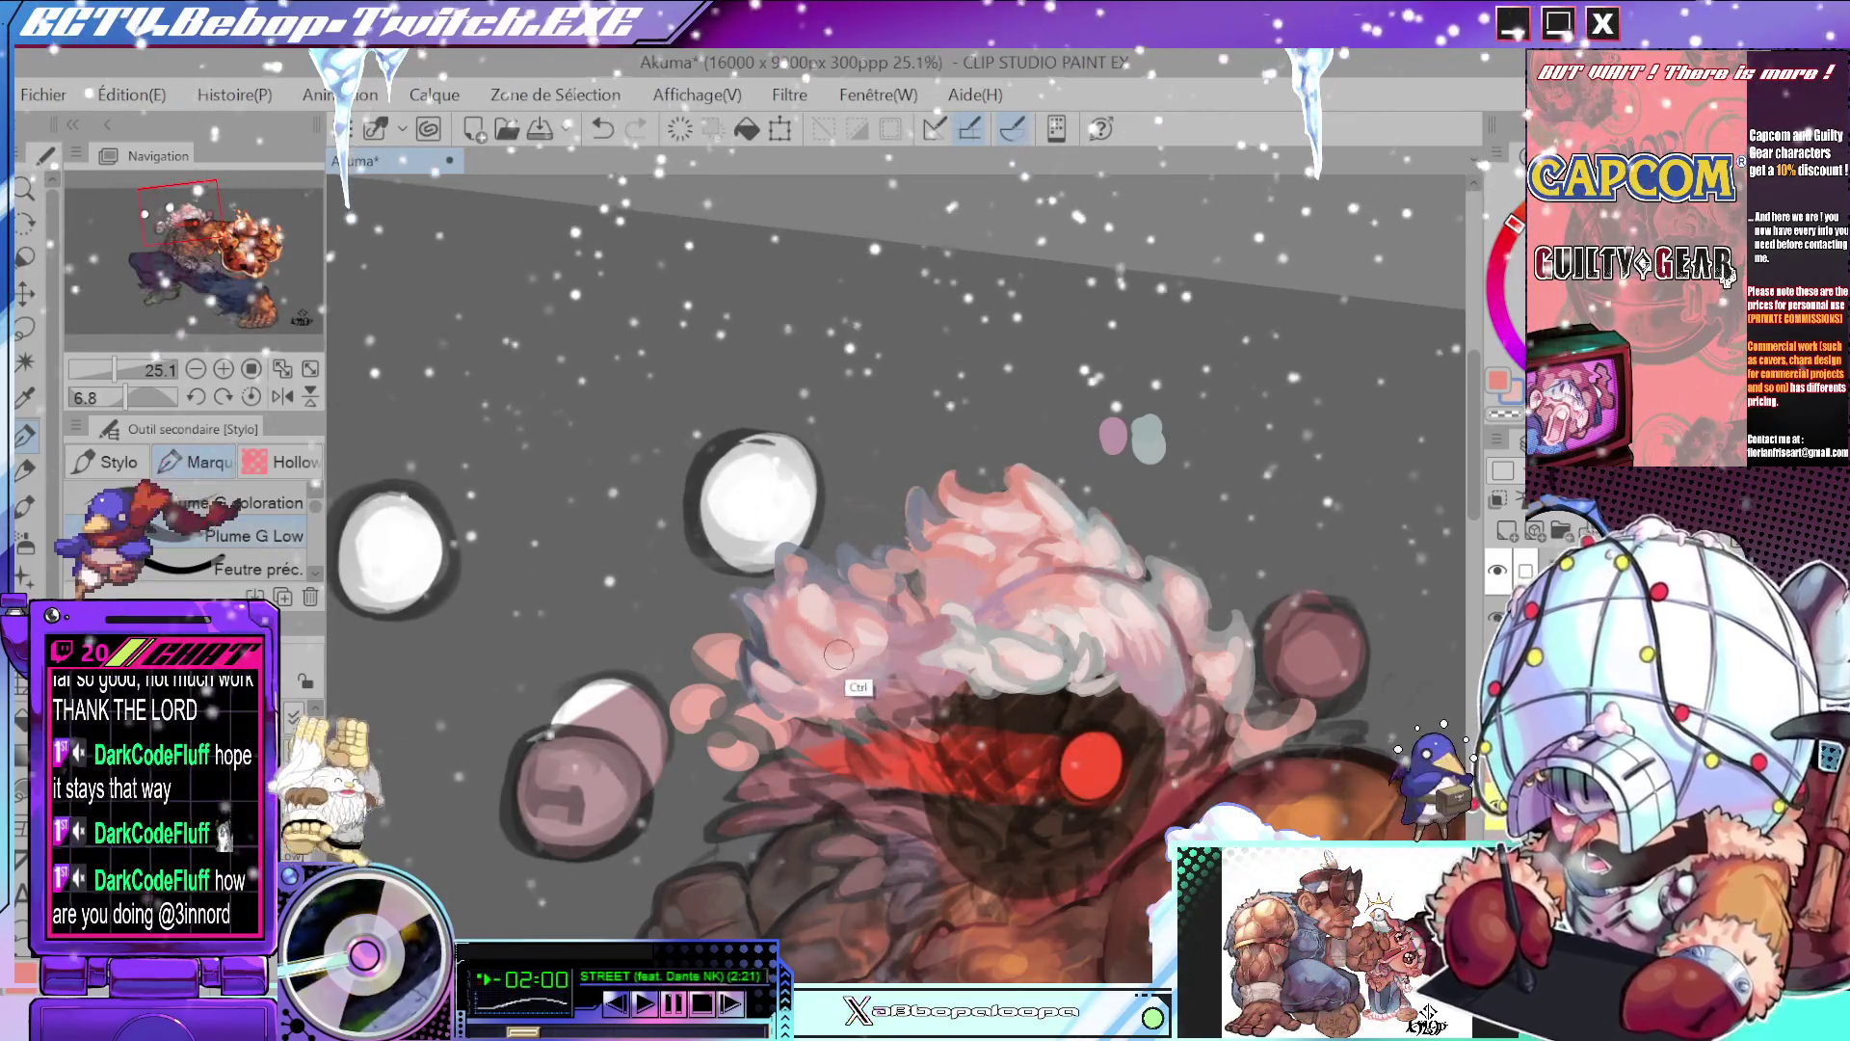
mouse_move(835, 638)
mouse_down()
mouse_move(833, 427)
mouse_move(891, 454)
mouse_up()
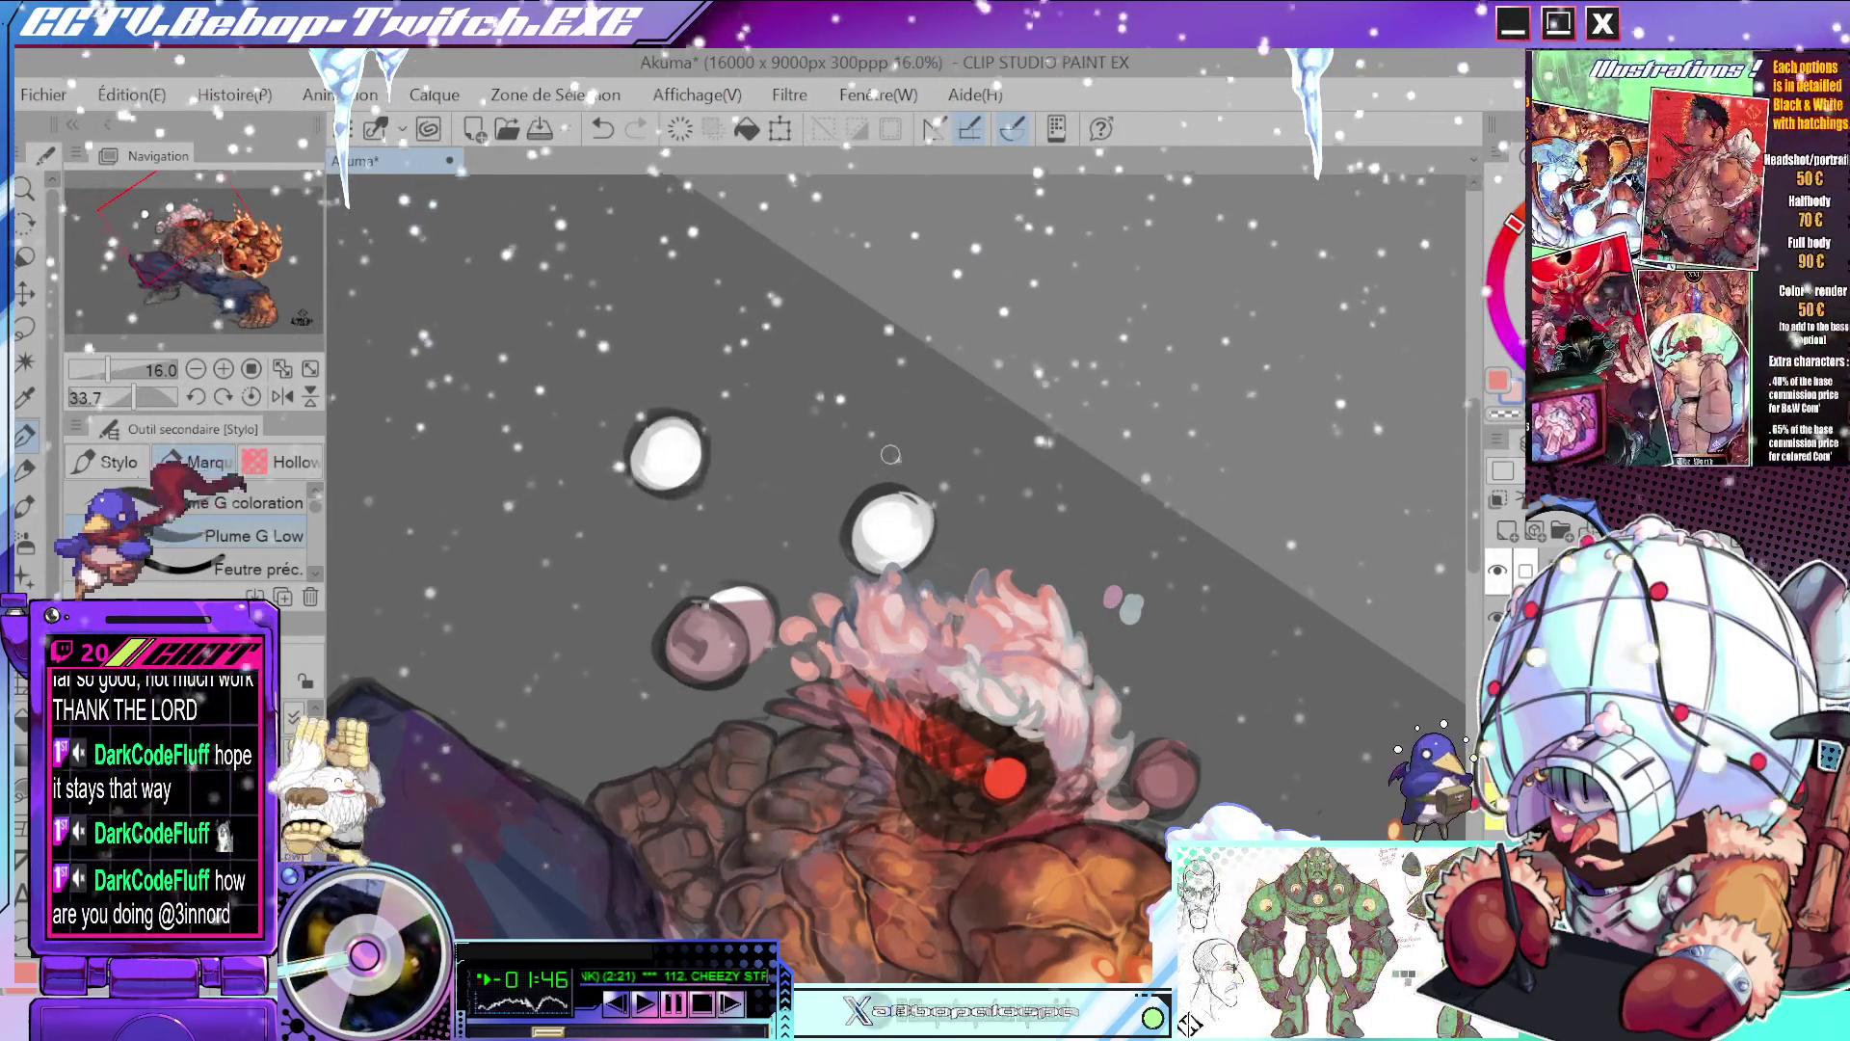
scroll(1108, 289, down, 3)
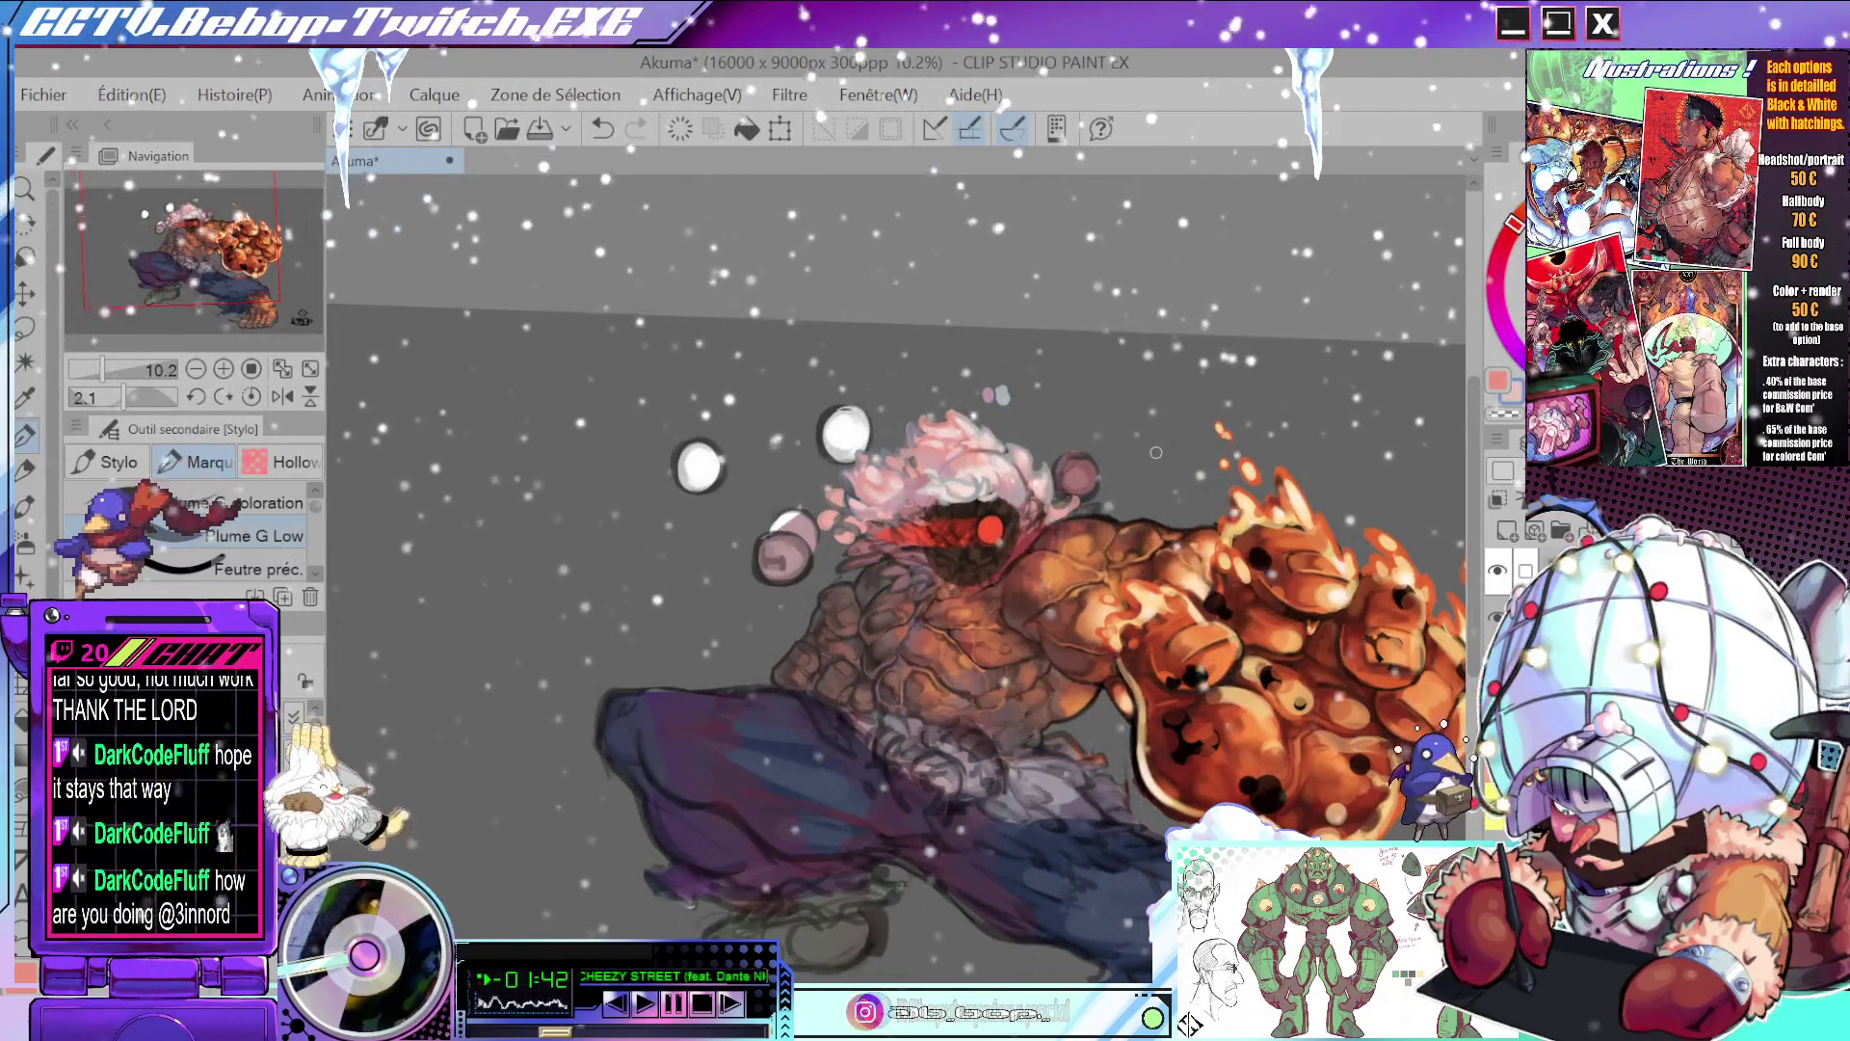
drag(1156, 453, 1075, 489)
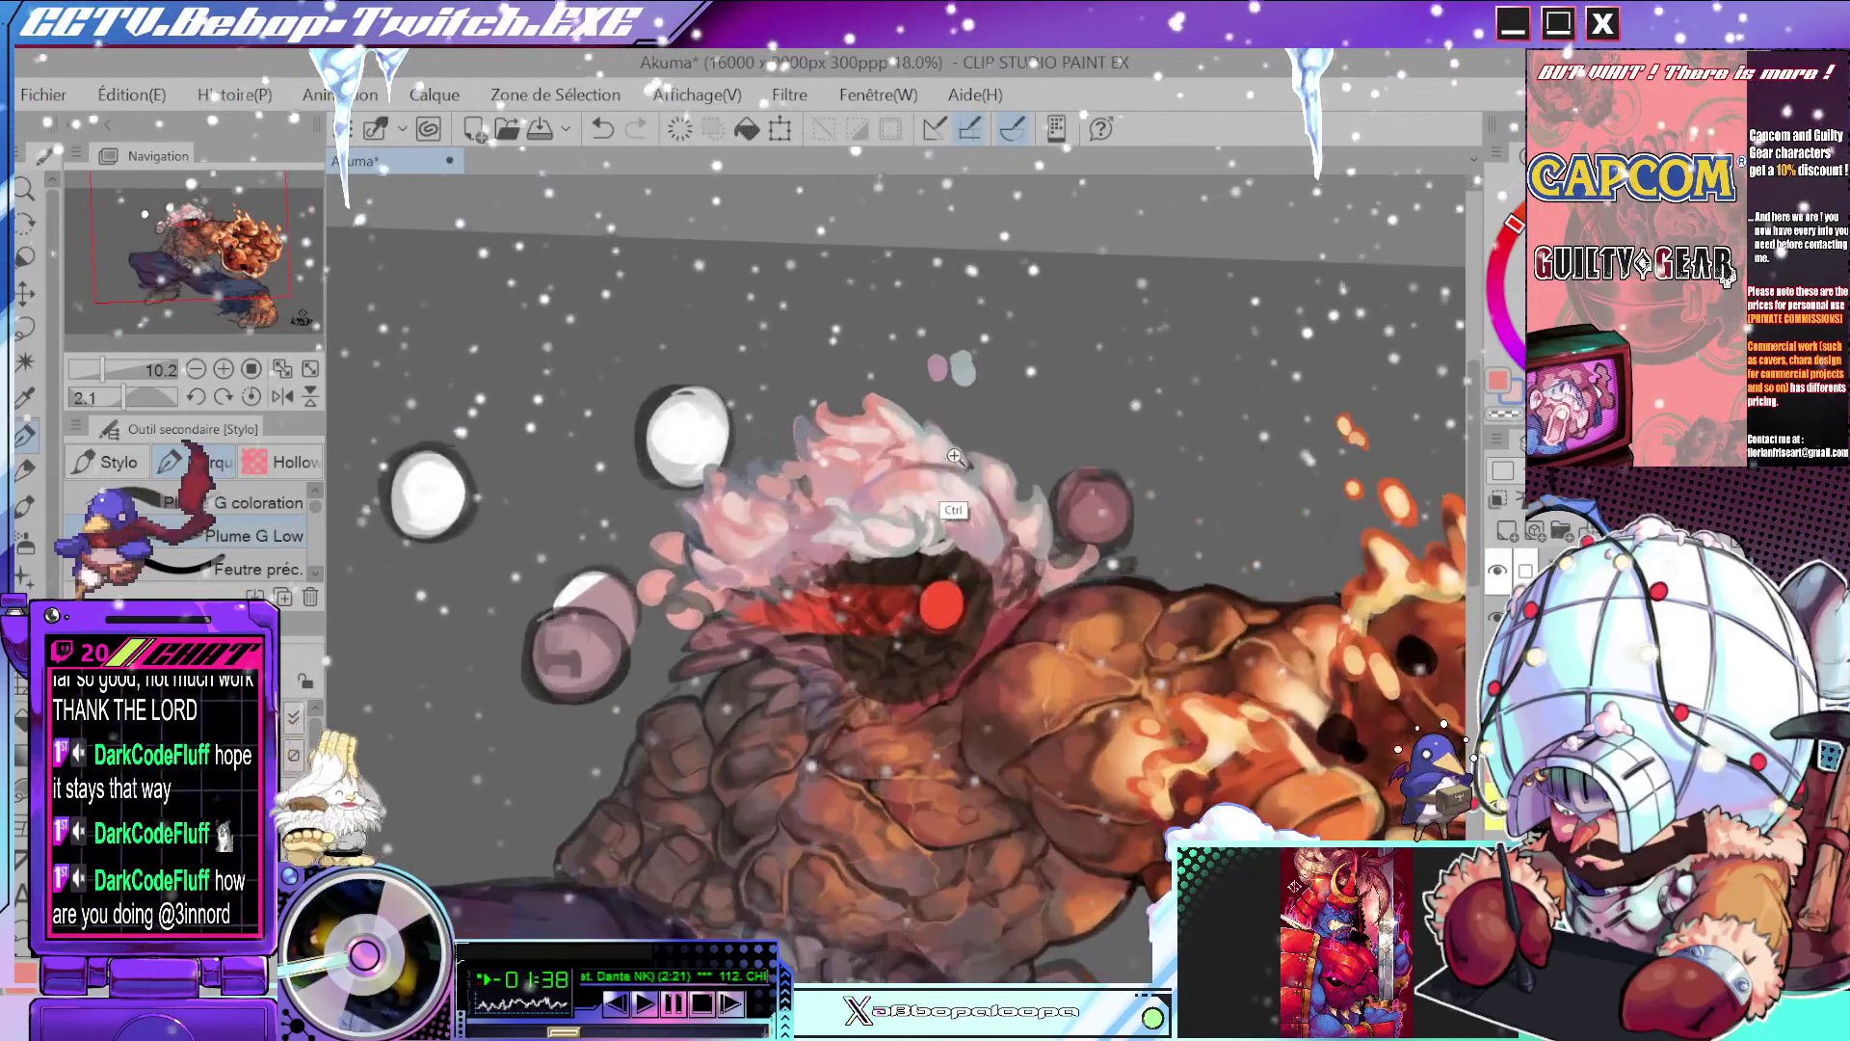
scroll(973, 484, down, 2)
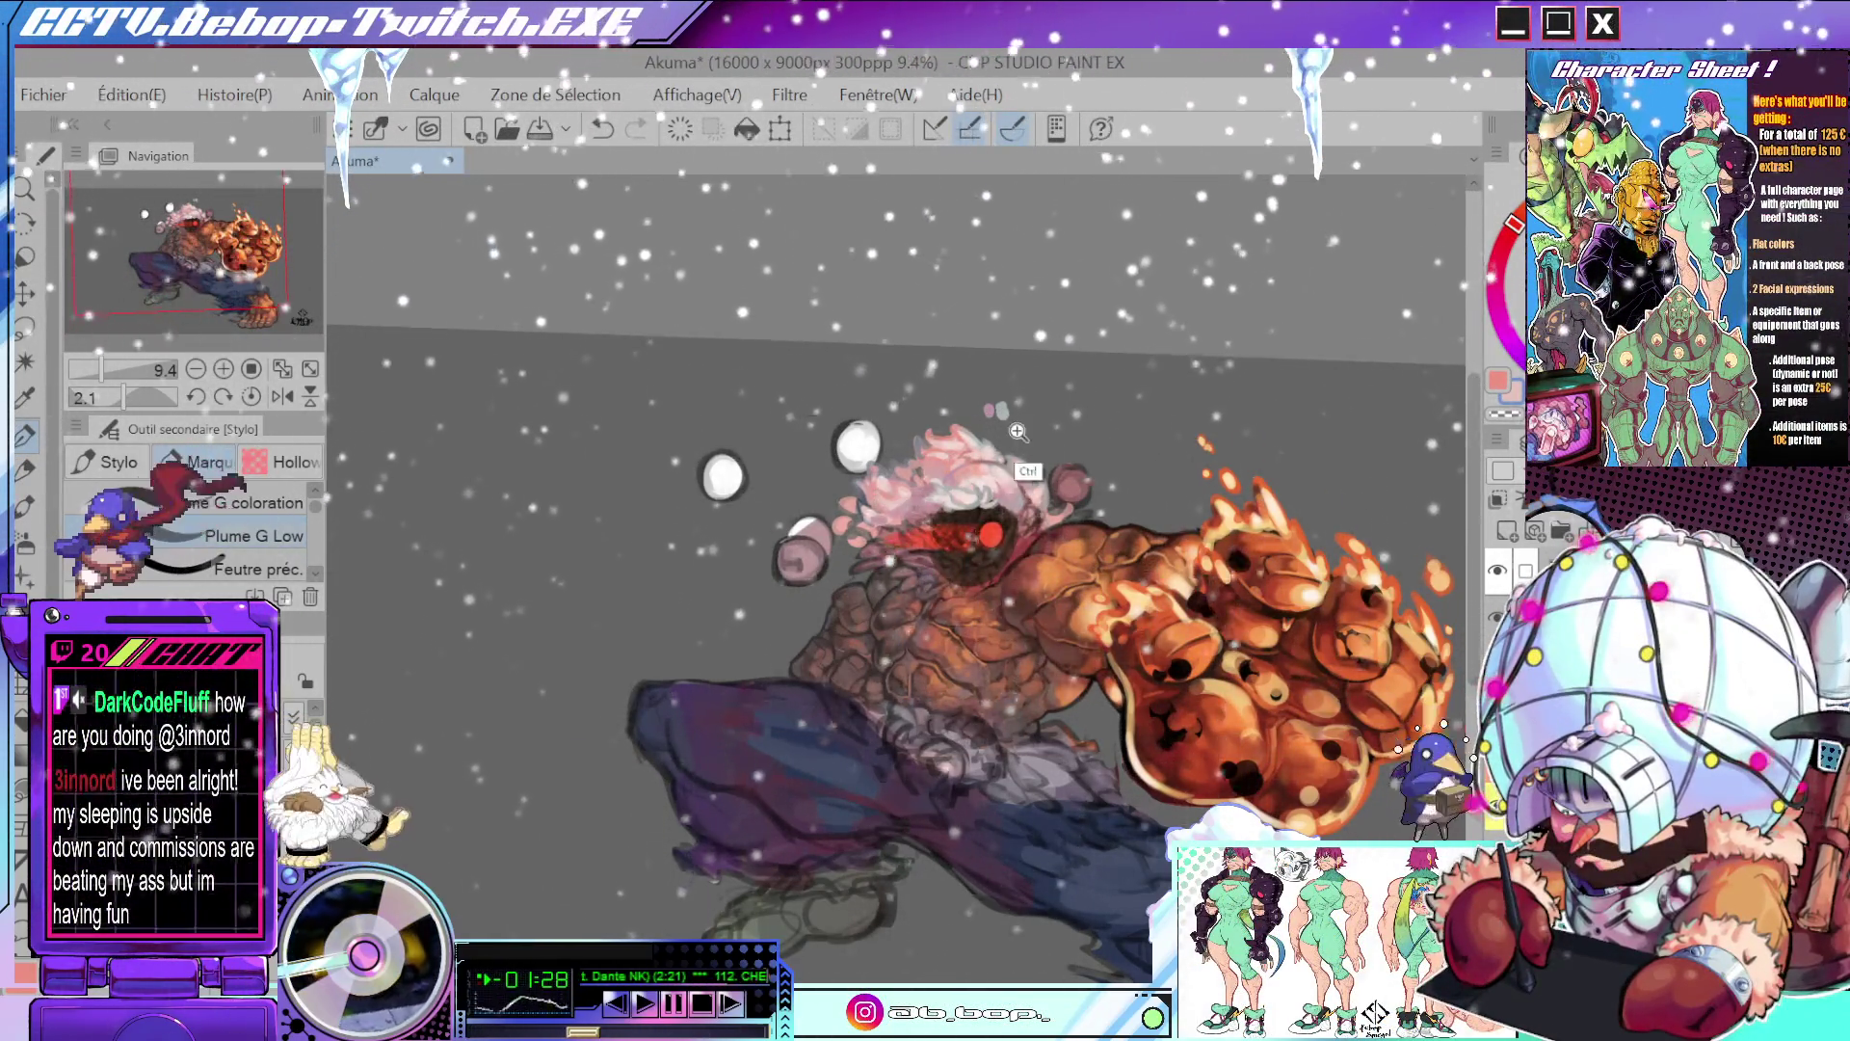
scroll(1018, 432, up, 3)
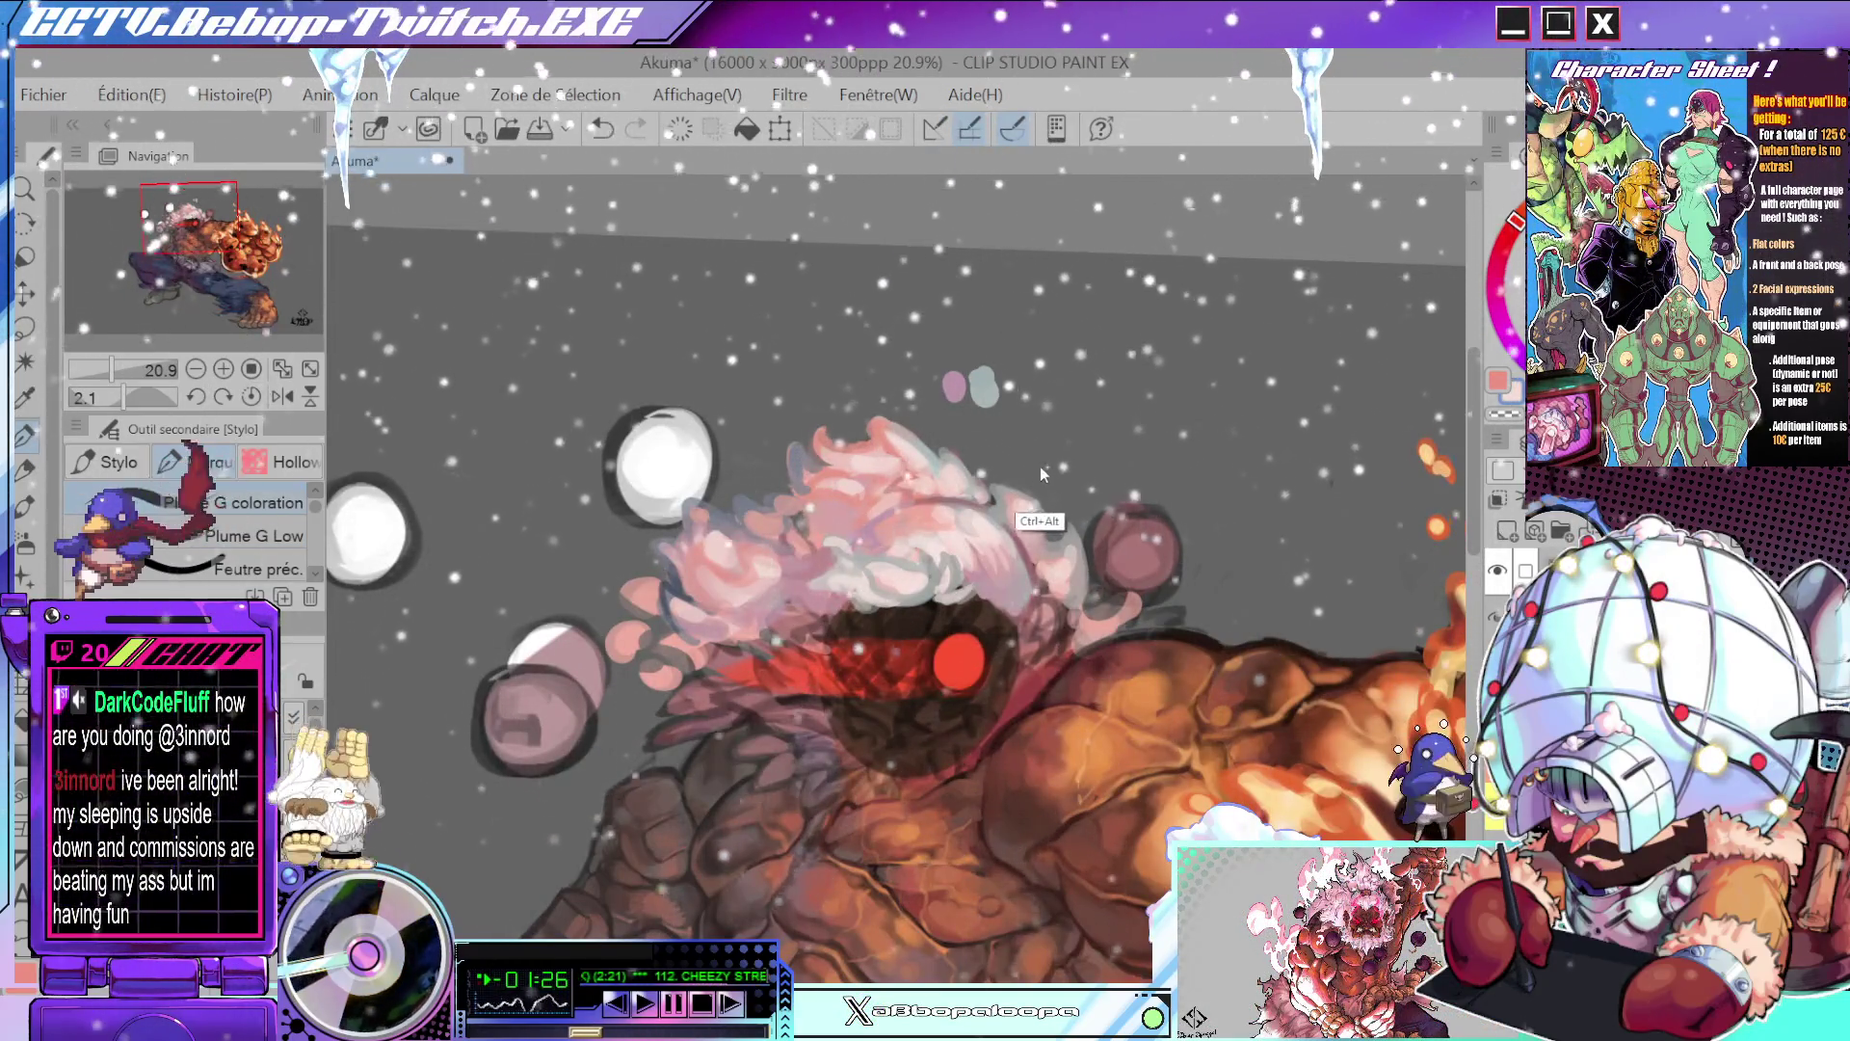
key(b)
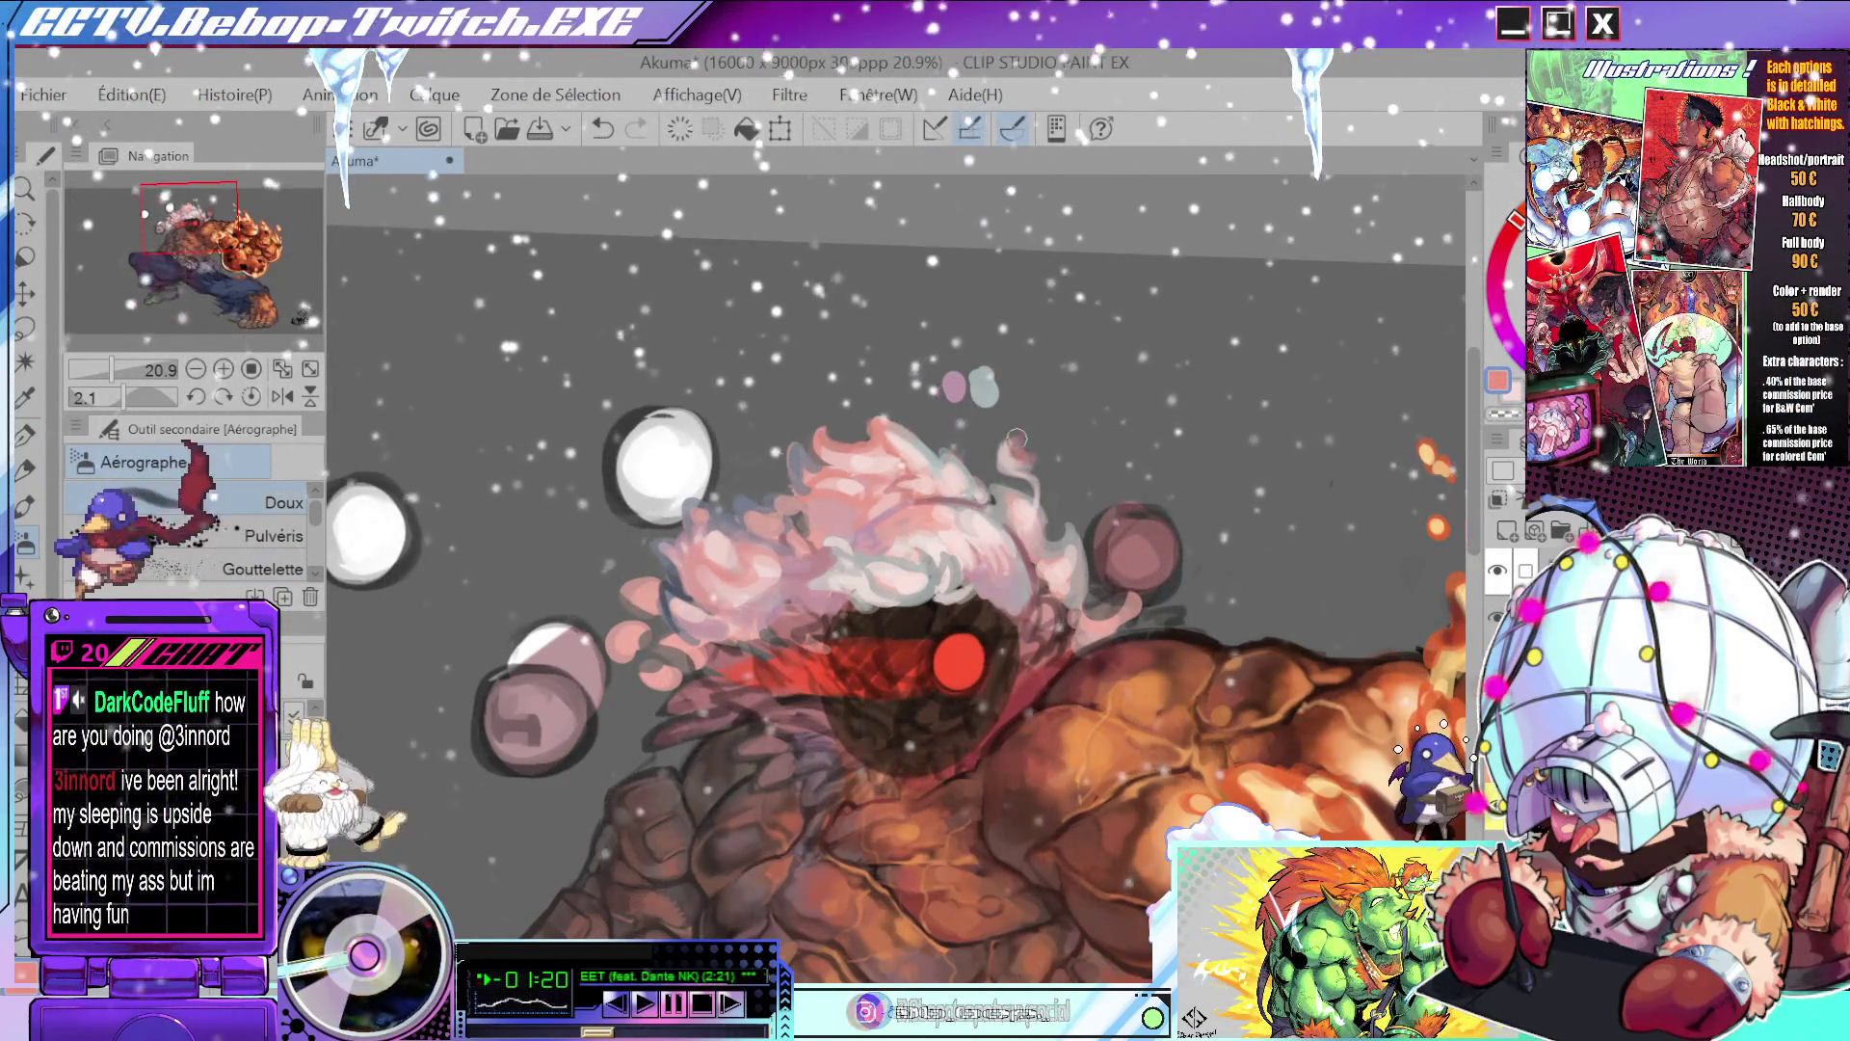
- Undo the last hair stroke and zoom out to review the whole figure
key(ctrl+z)
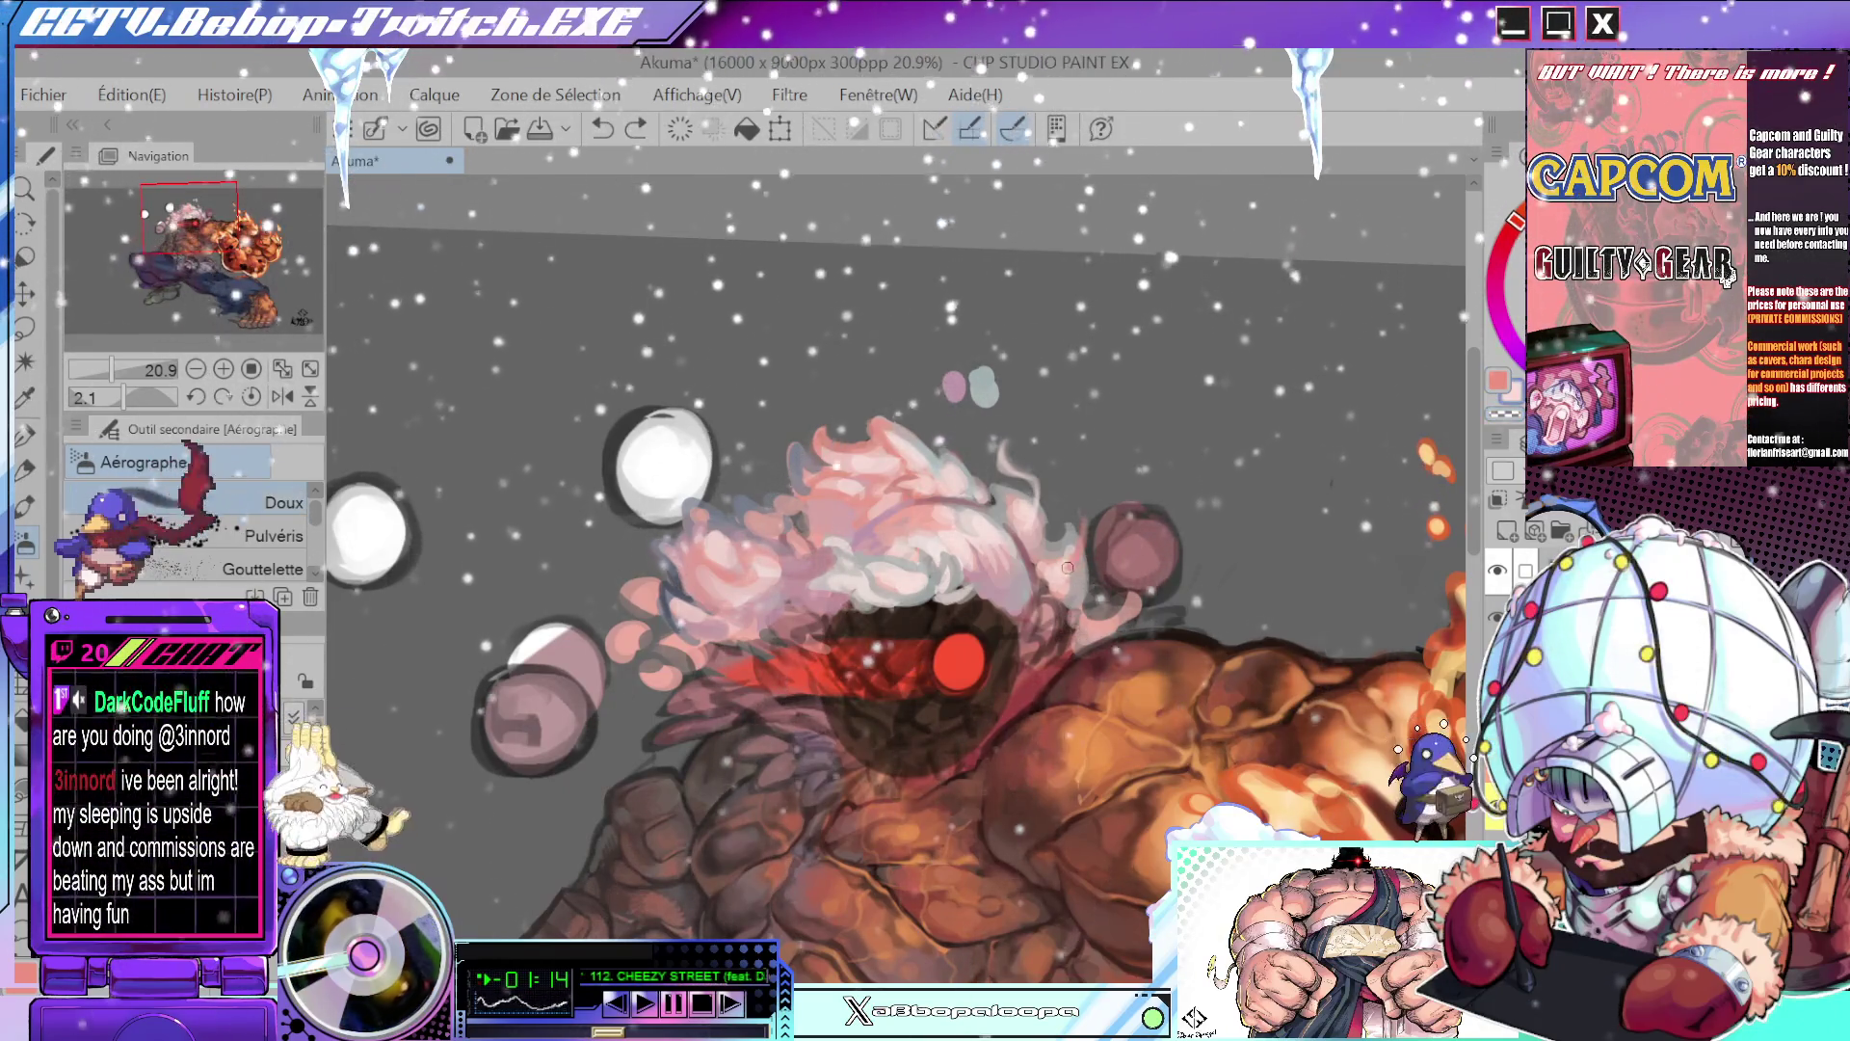
scroll(1082, 503, down, 2)
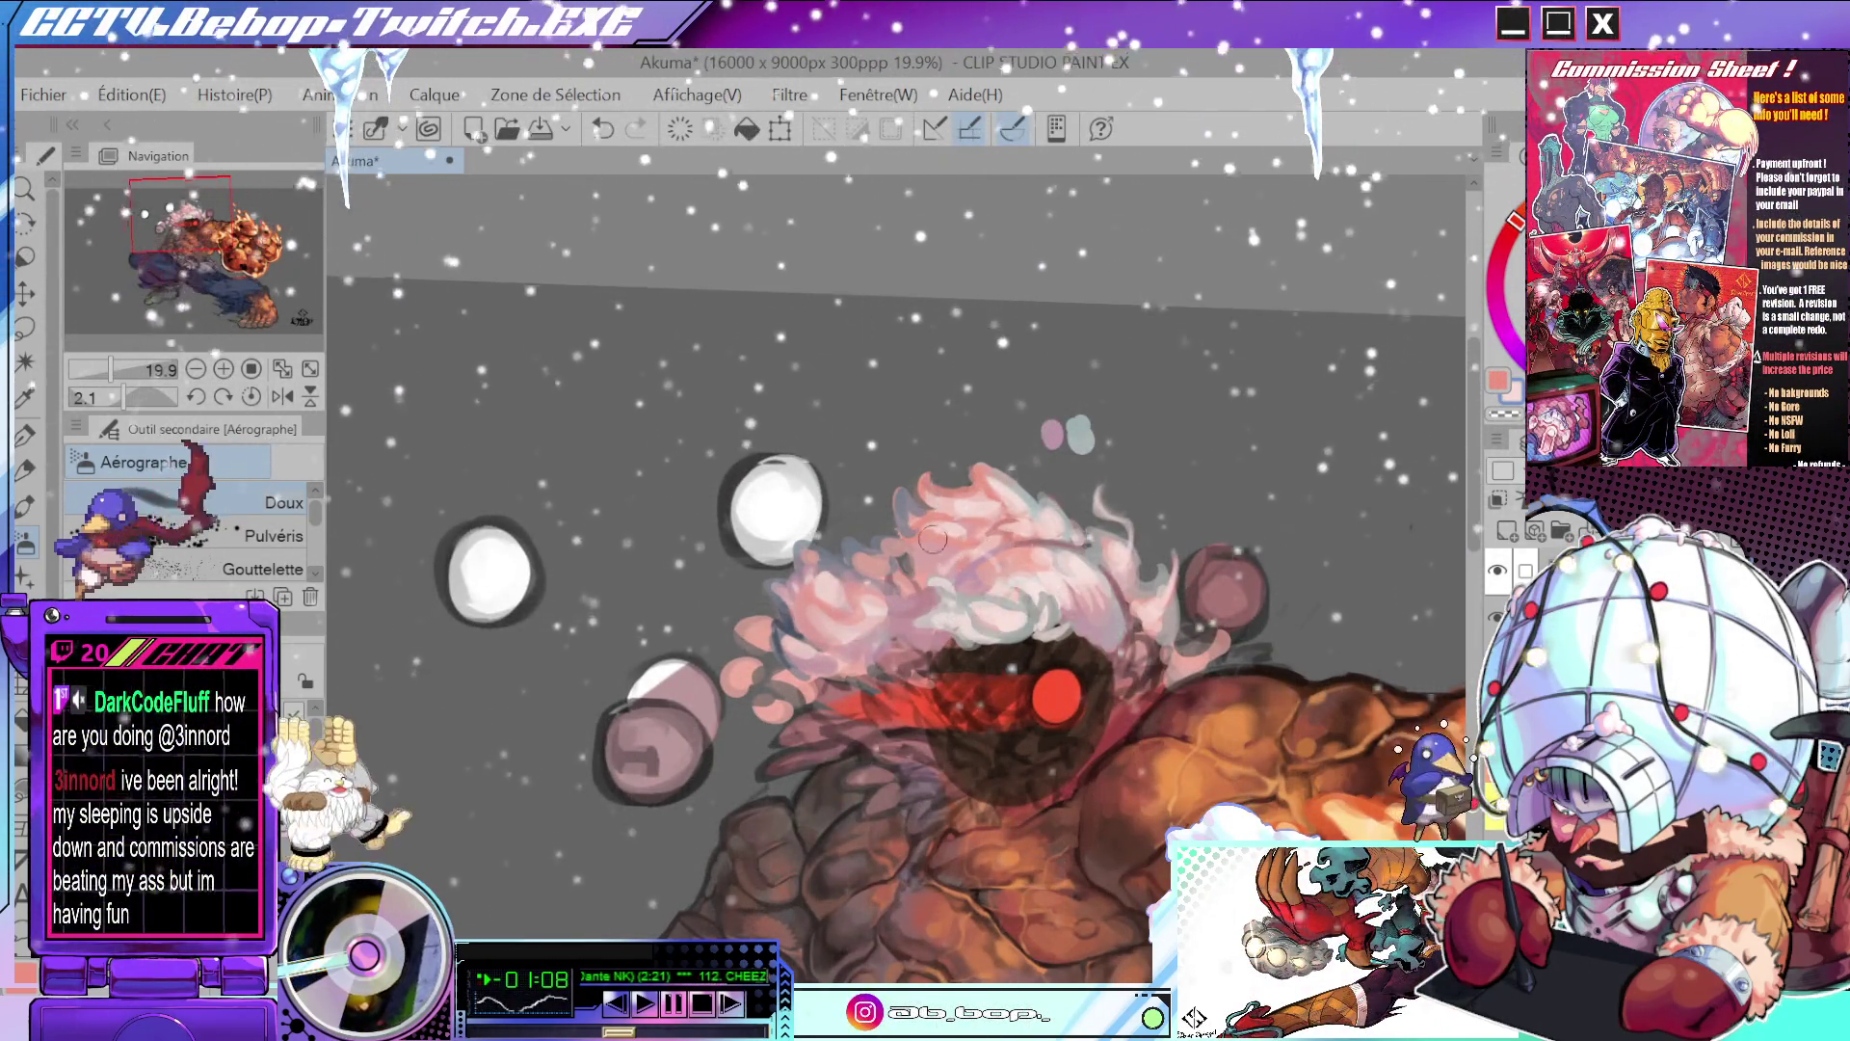
scroll(931, 539, down, 3)
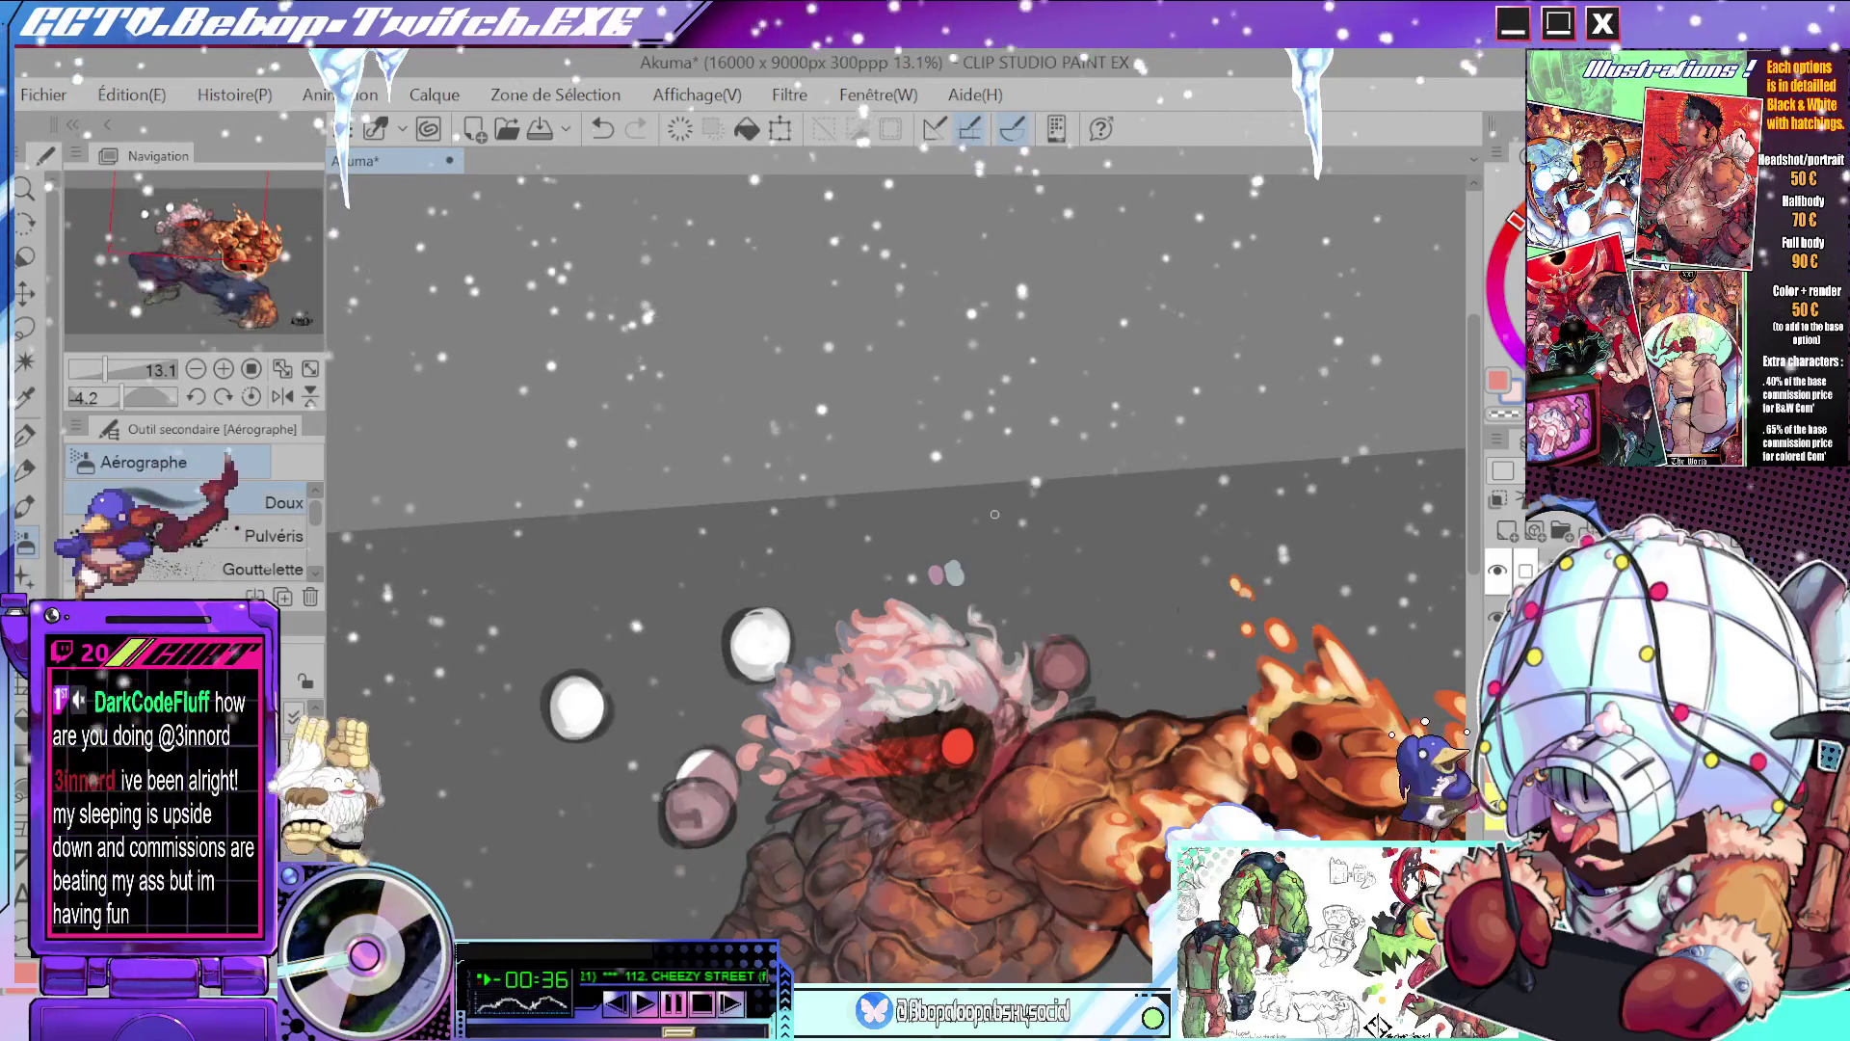
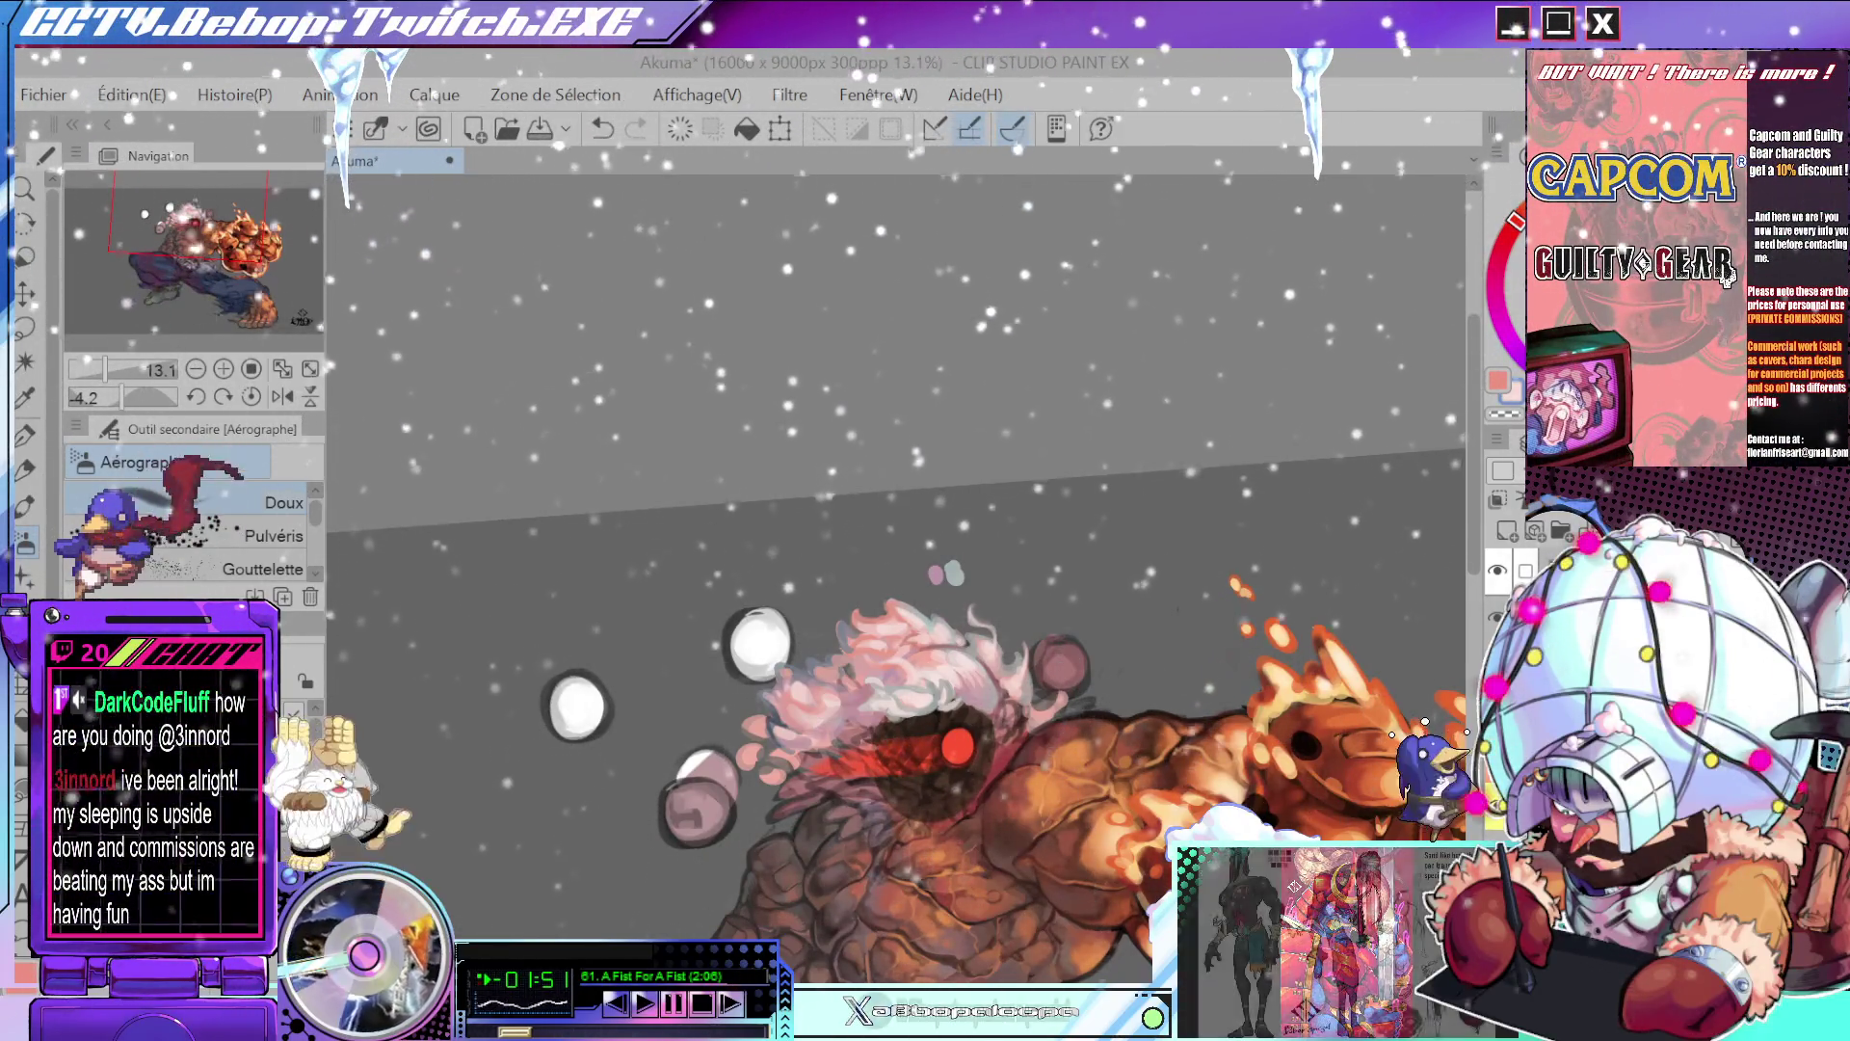
- Switch to the pen and extend light pinkish-grey paint along the hair edge
mouse_move(1109, 521)
mouse_down()
mouse_move(1048, 459)
mouse_move(1048, 605)
mouse_up()
key(p)
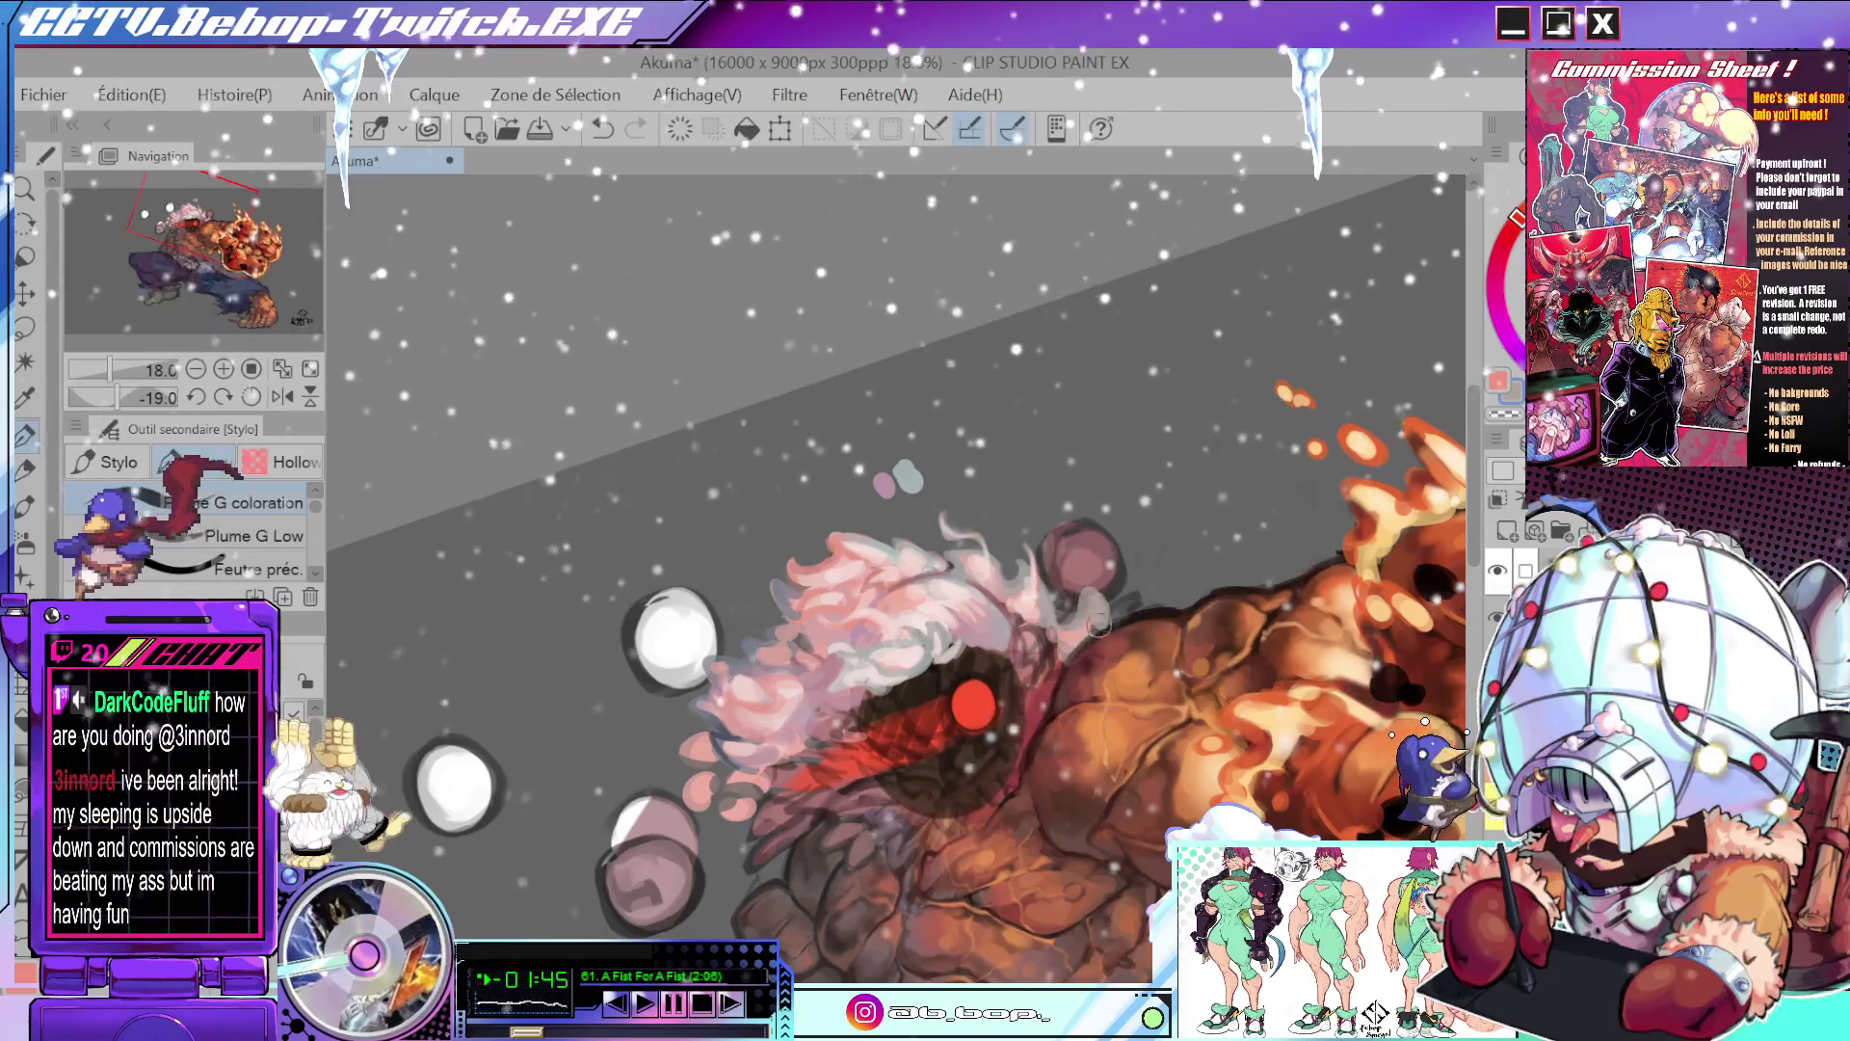
mouse_move(1087, 635)
mouse_down()
mouse_move(1101, 600)
mouse_move(1074, 660)
mouse_up()
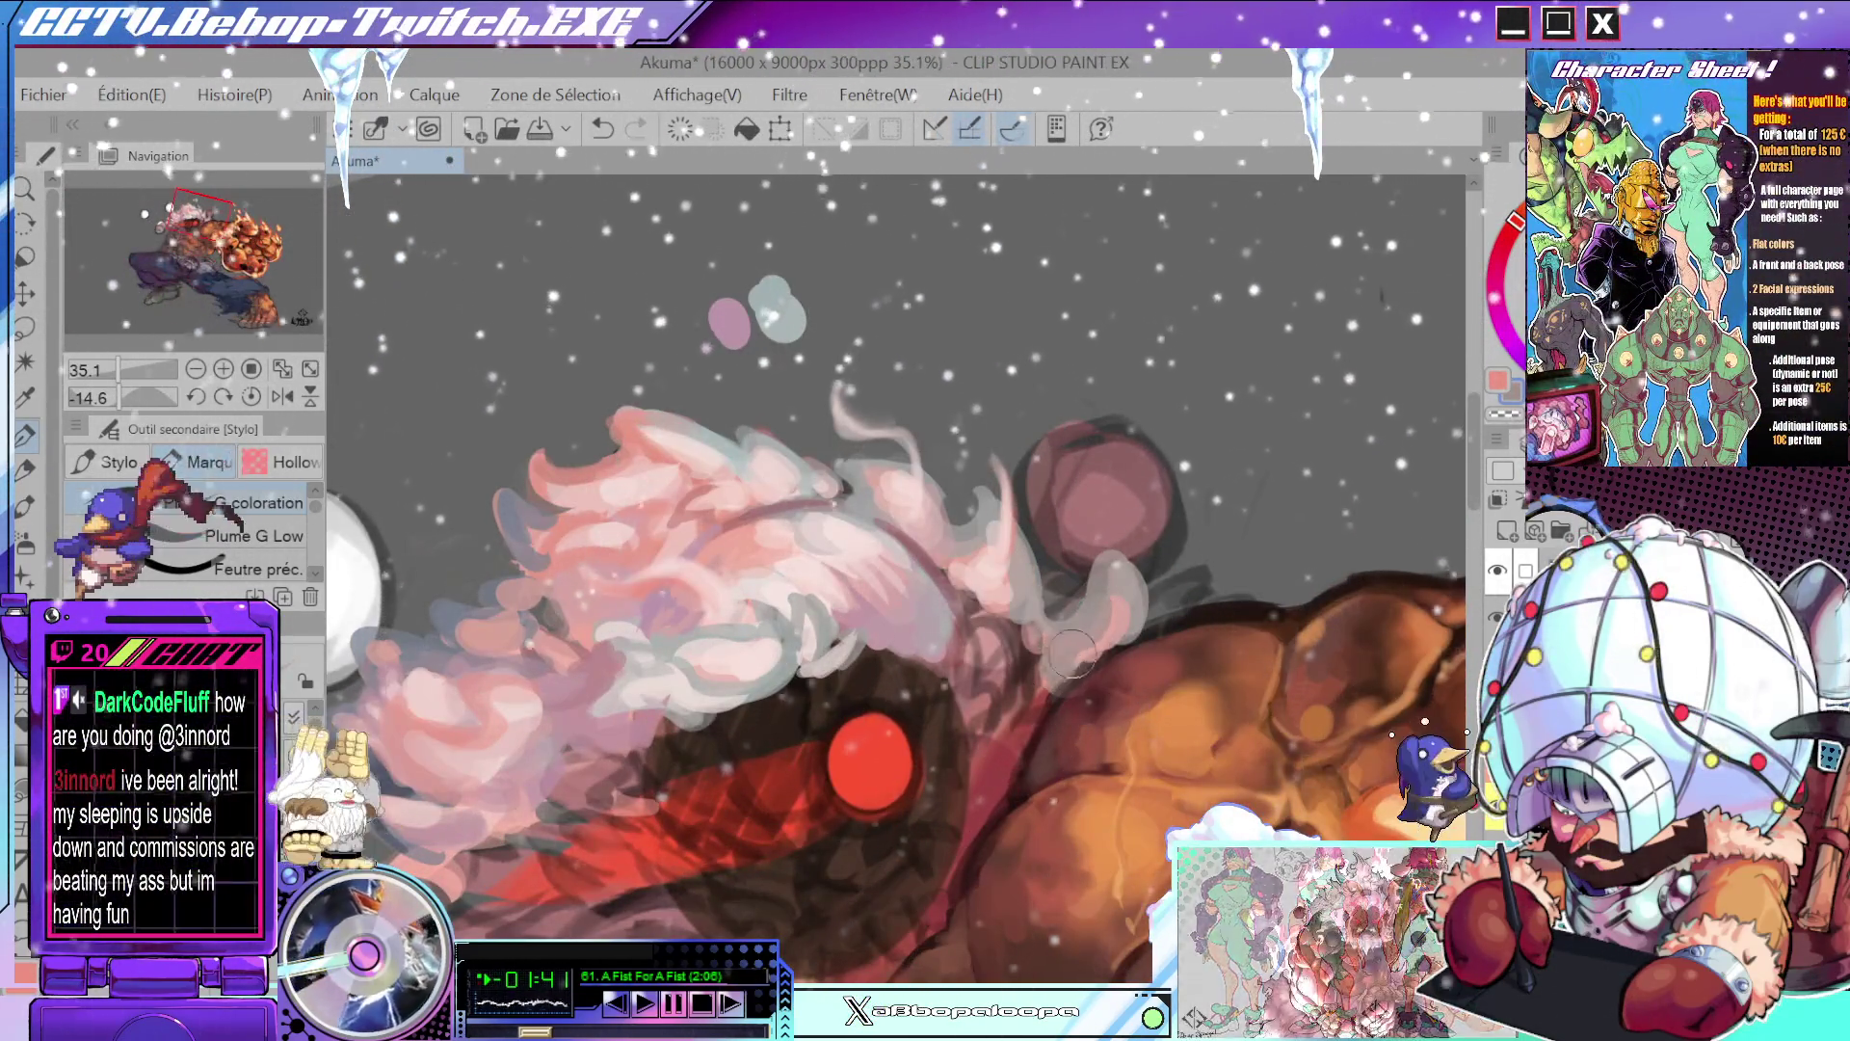
drag(1125, 604, 1116, 595)
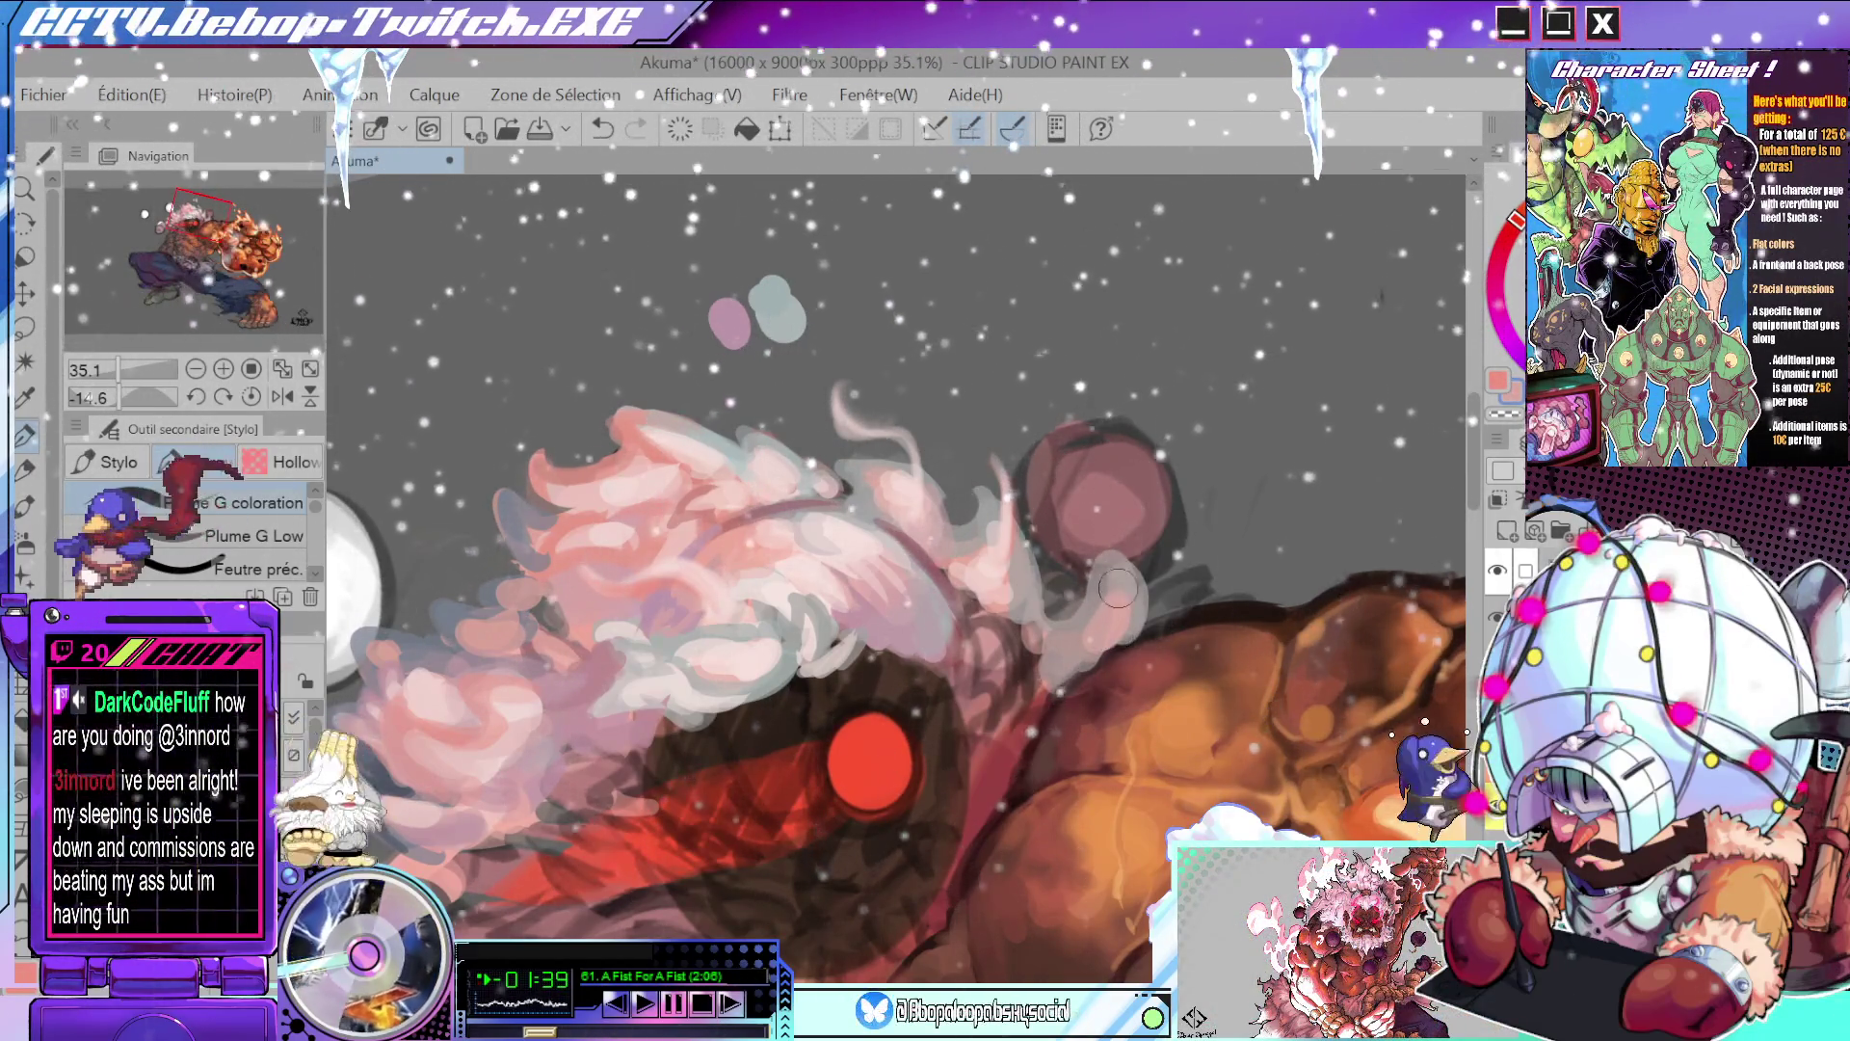
mouse_move(1099, 621)
mouse_down()
mouse_move(1087, 641)
mouse_move(1120, 595)
mouse_up()
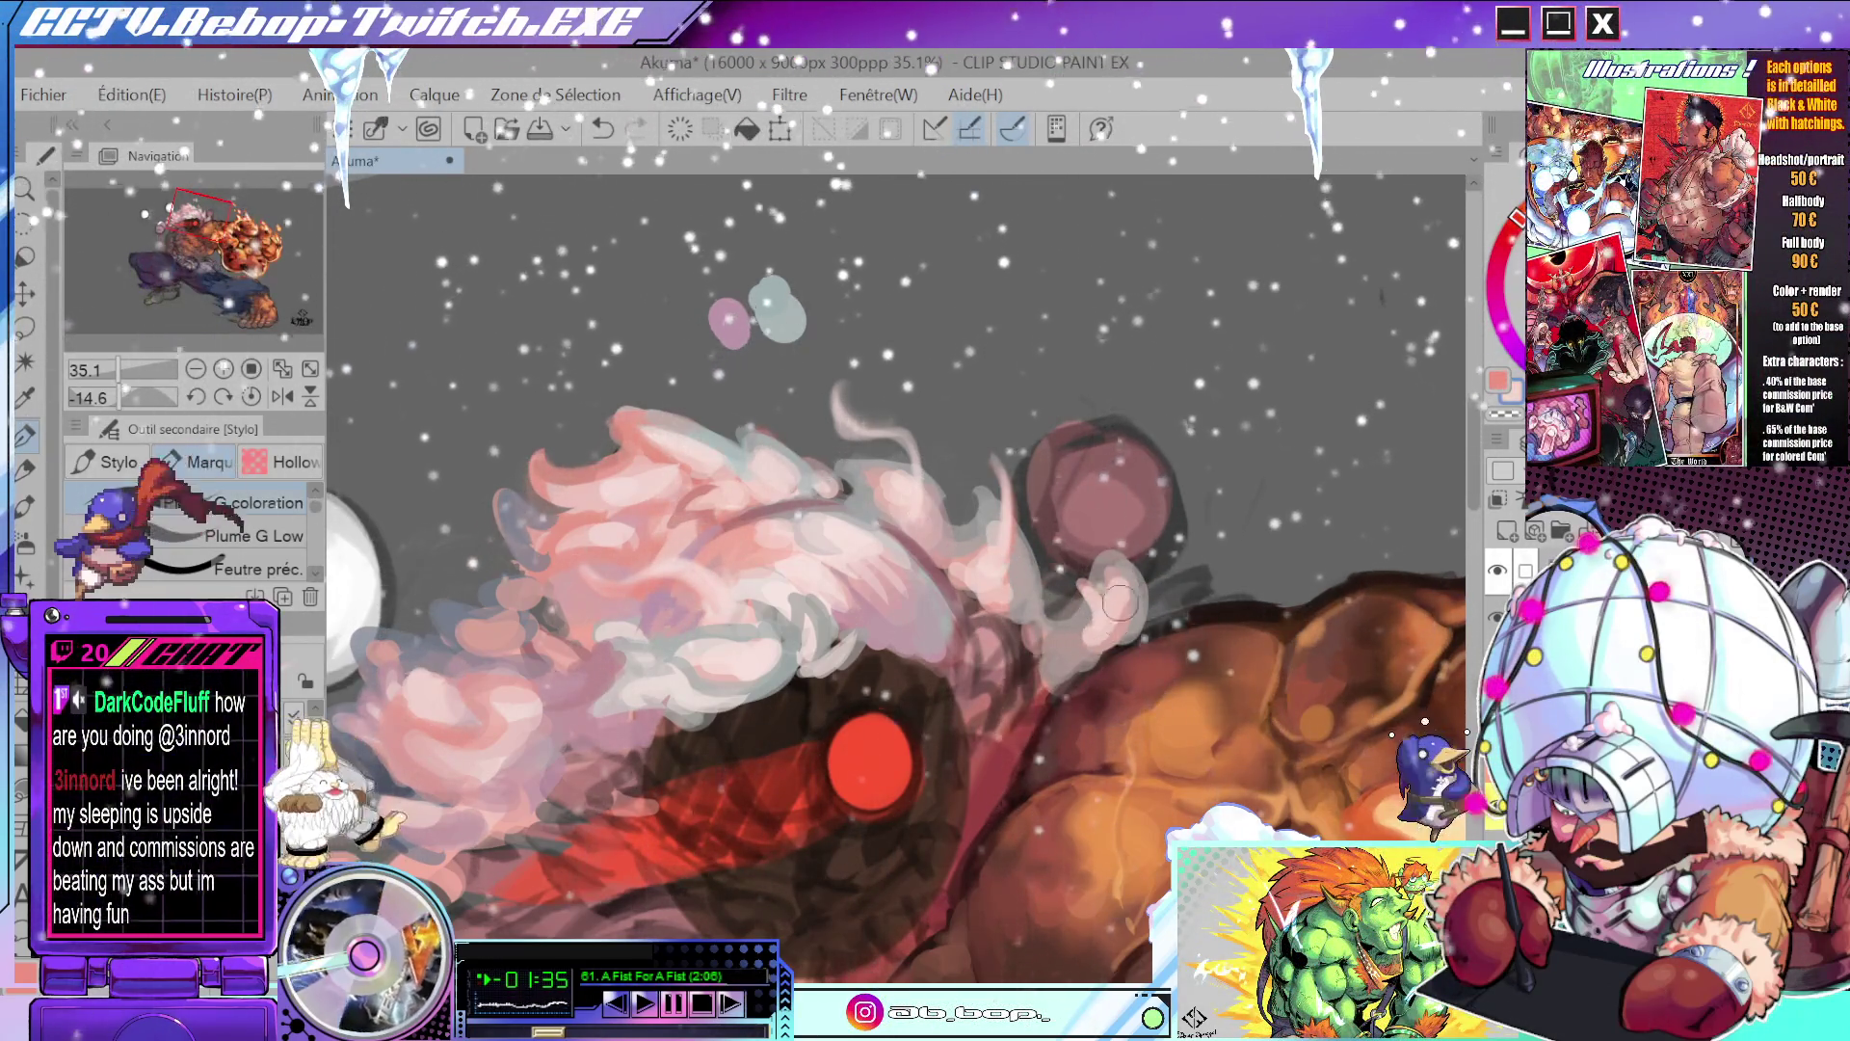
- Paint light pink strokes along the hair's lower edge, then recentre the figure
scroll(1083, 641, up, 2)
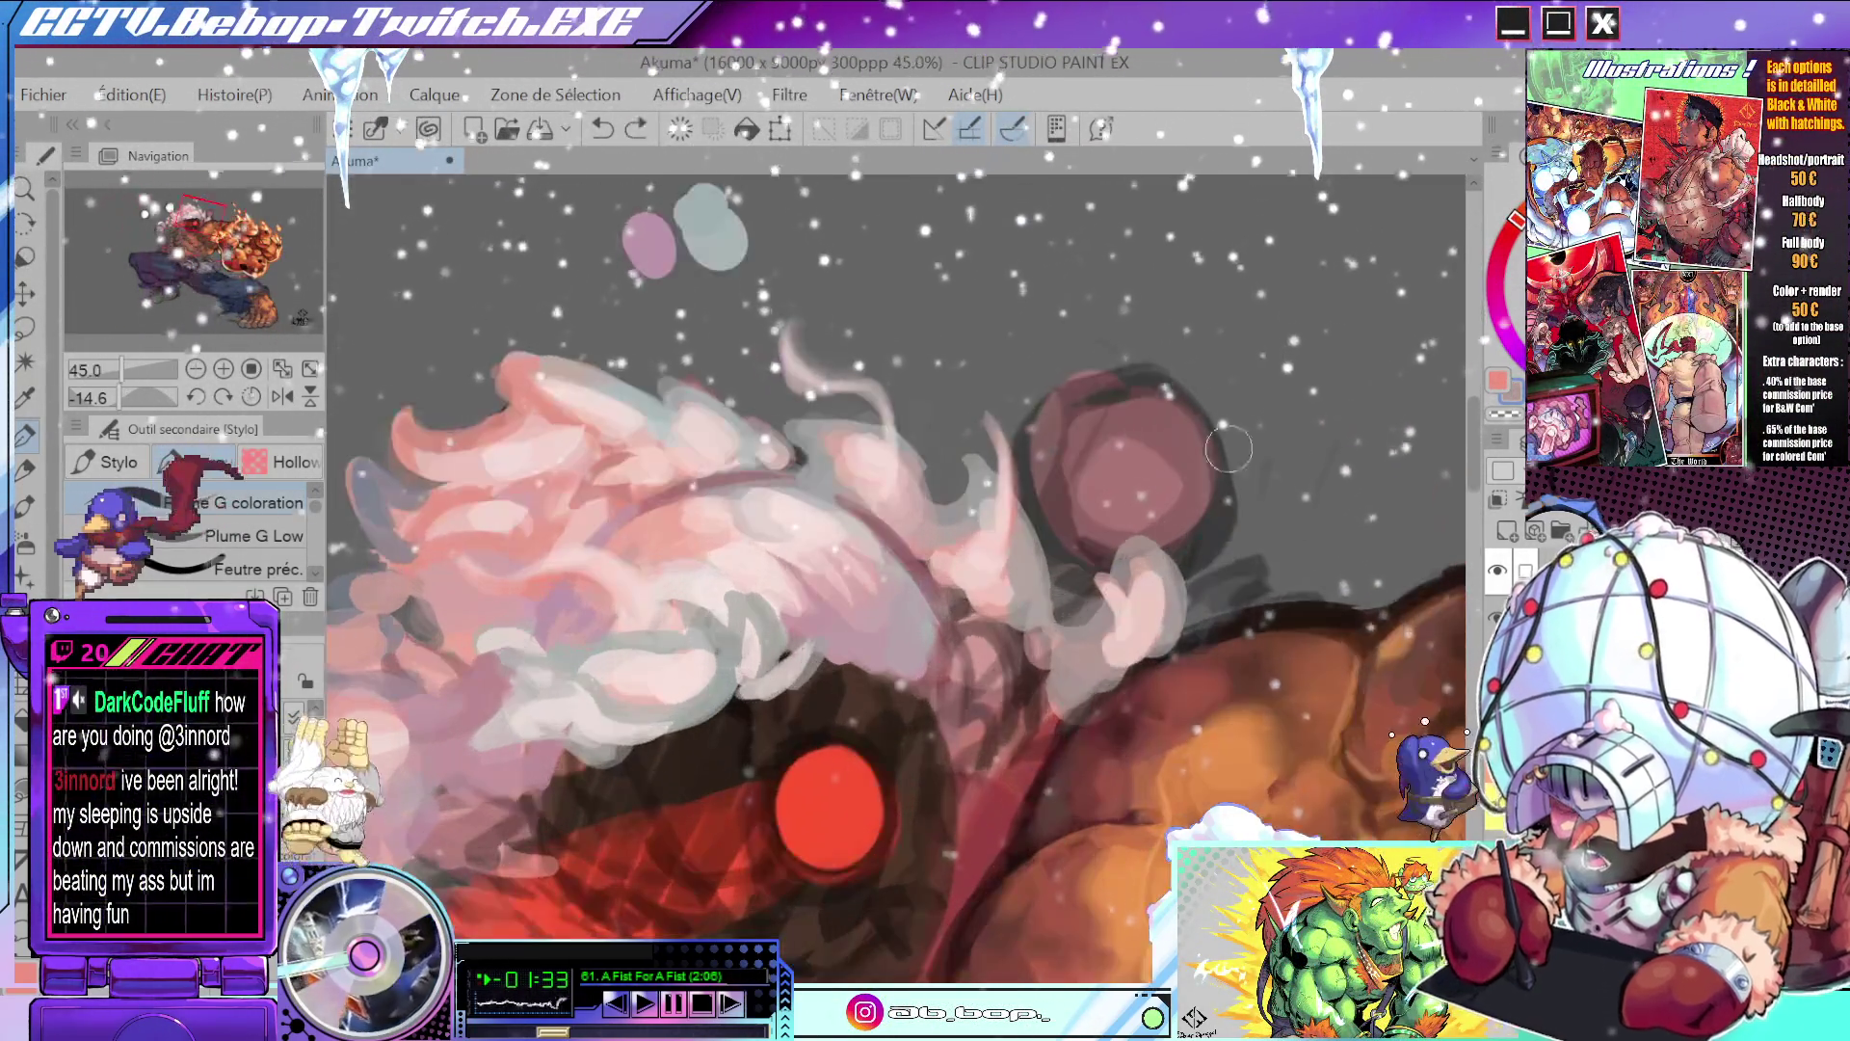
drag(1124, 578, 1113, 651)
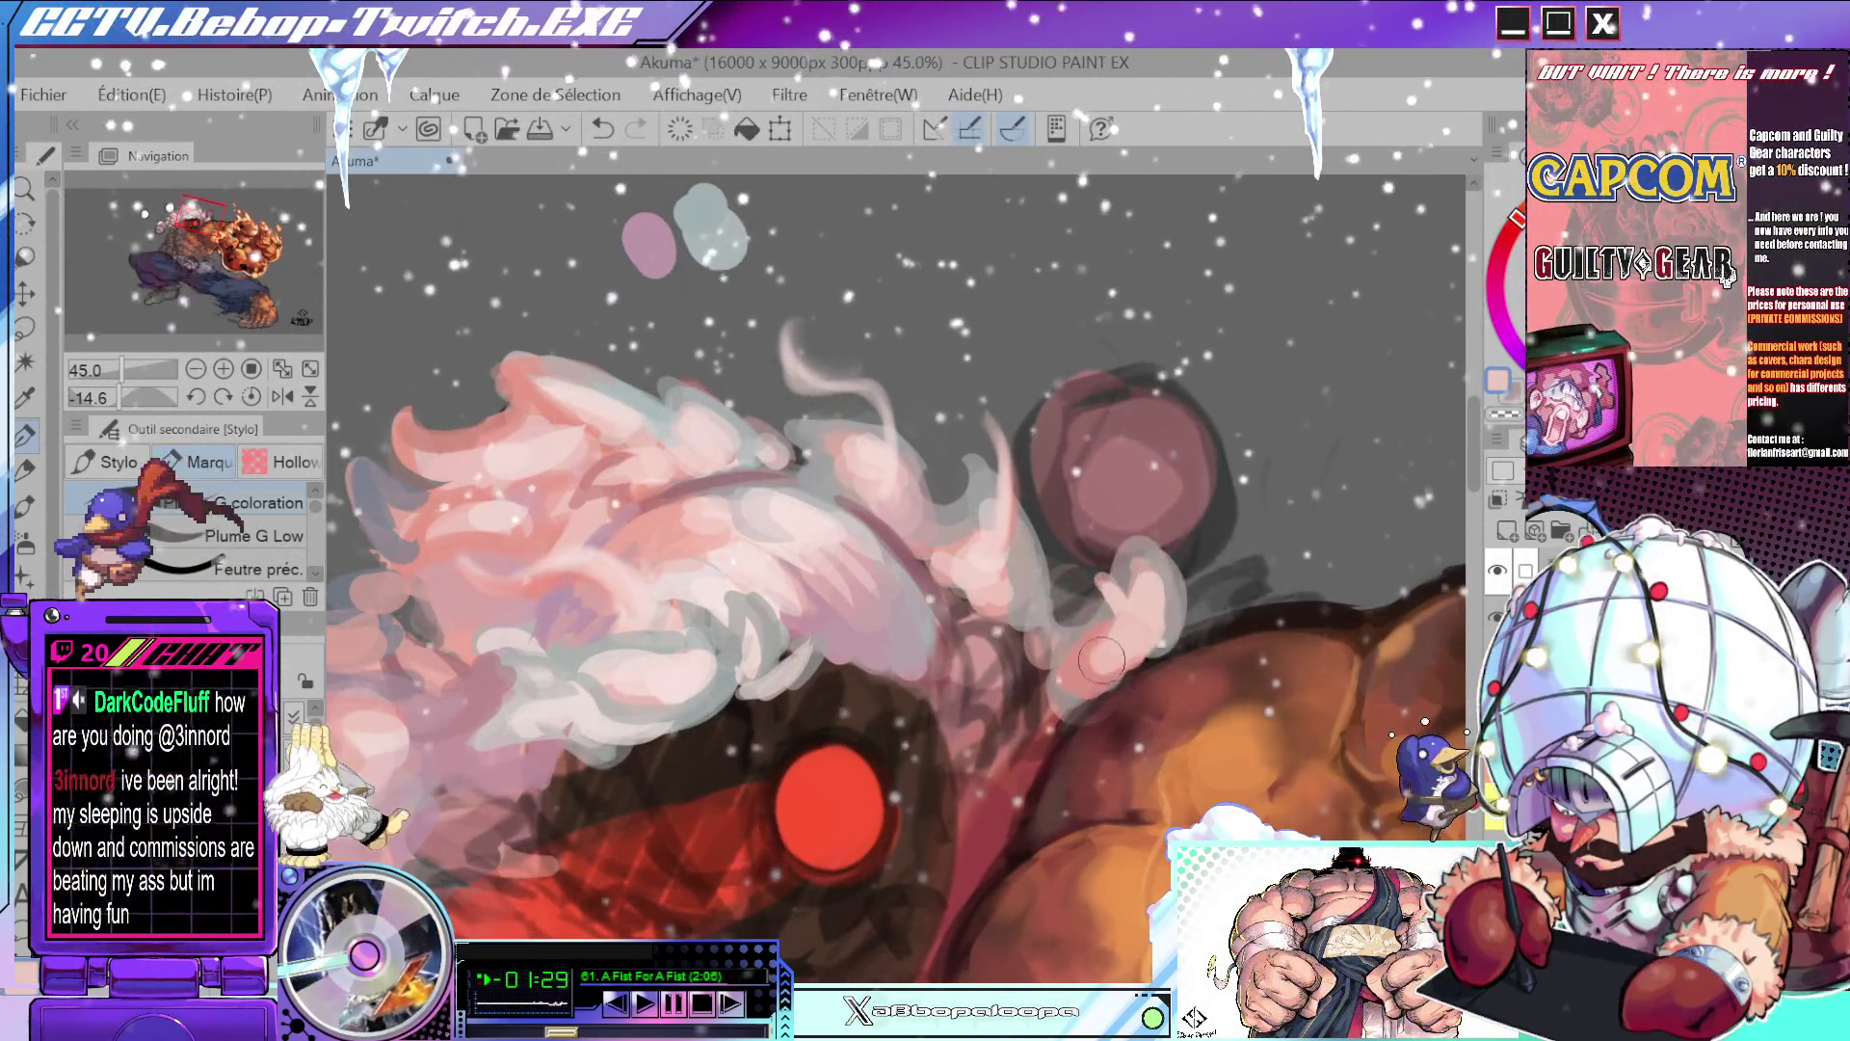
drag(1143, 602, 1067, 694)
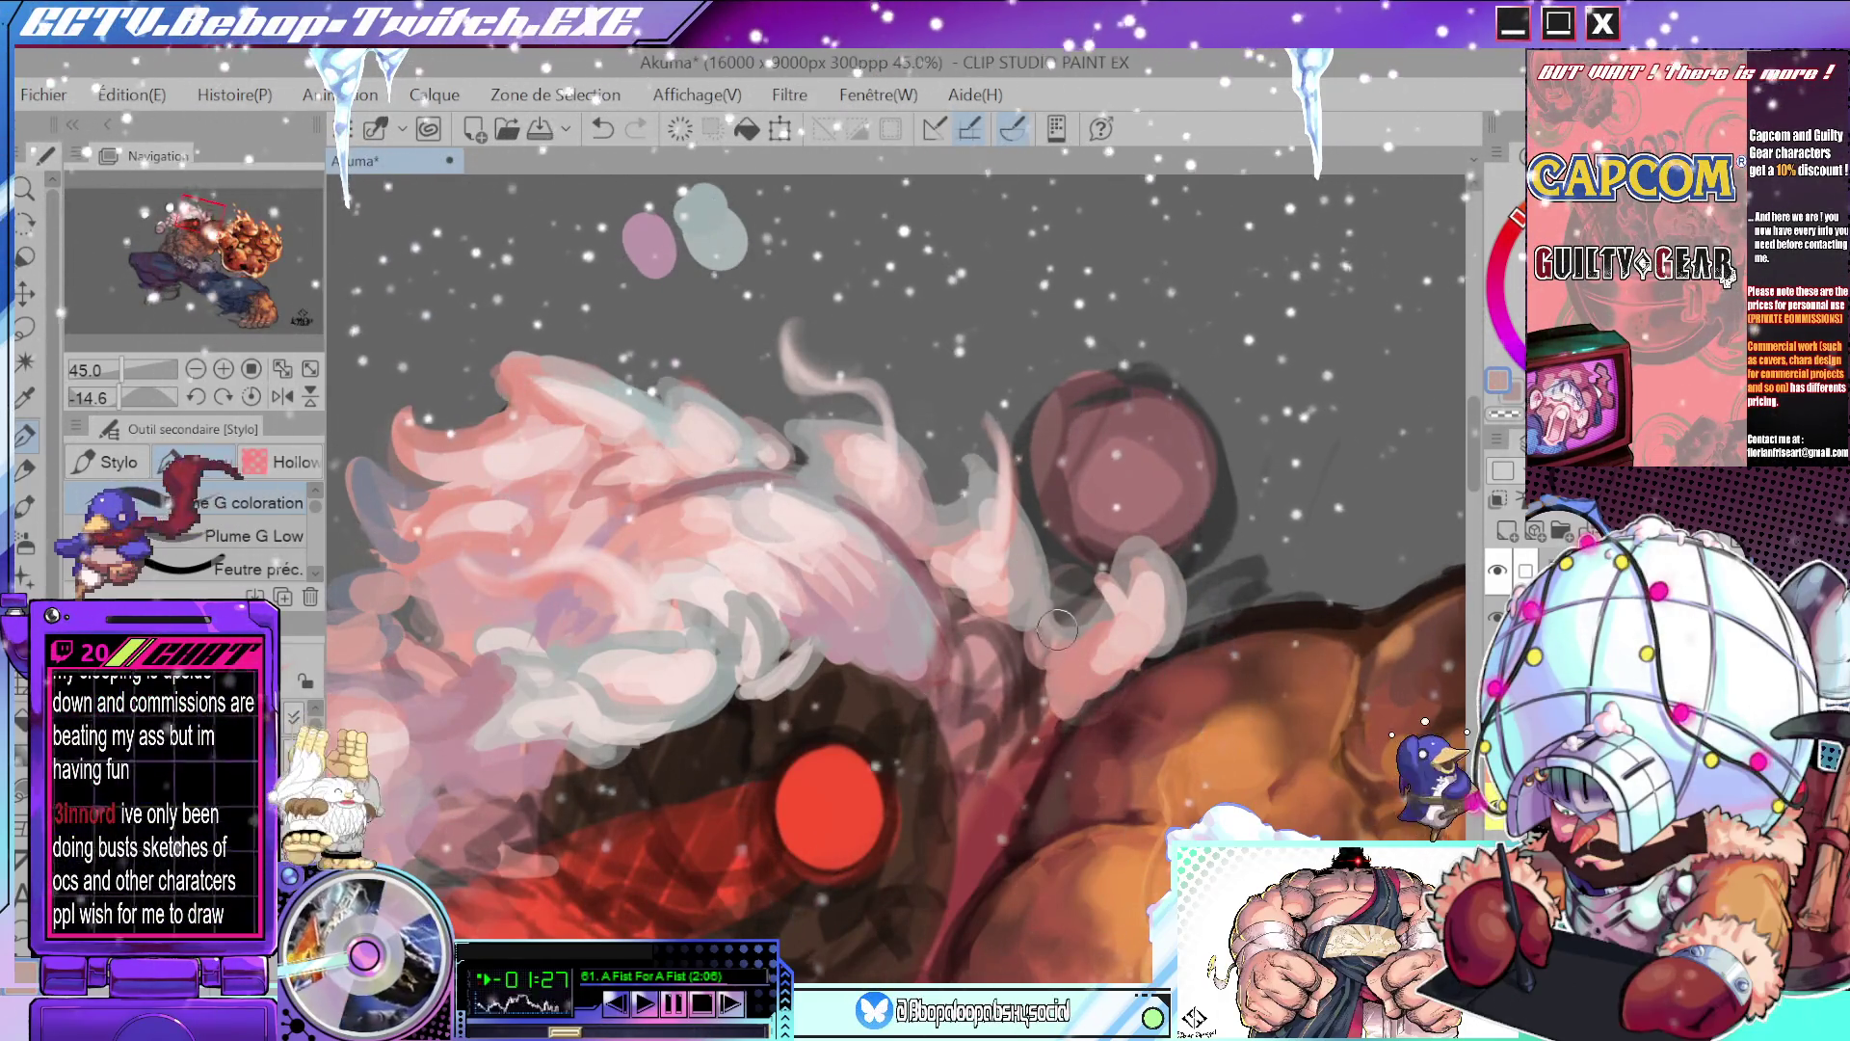
drag(1051, 663, 1046, 718)
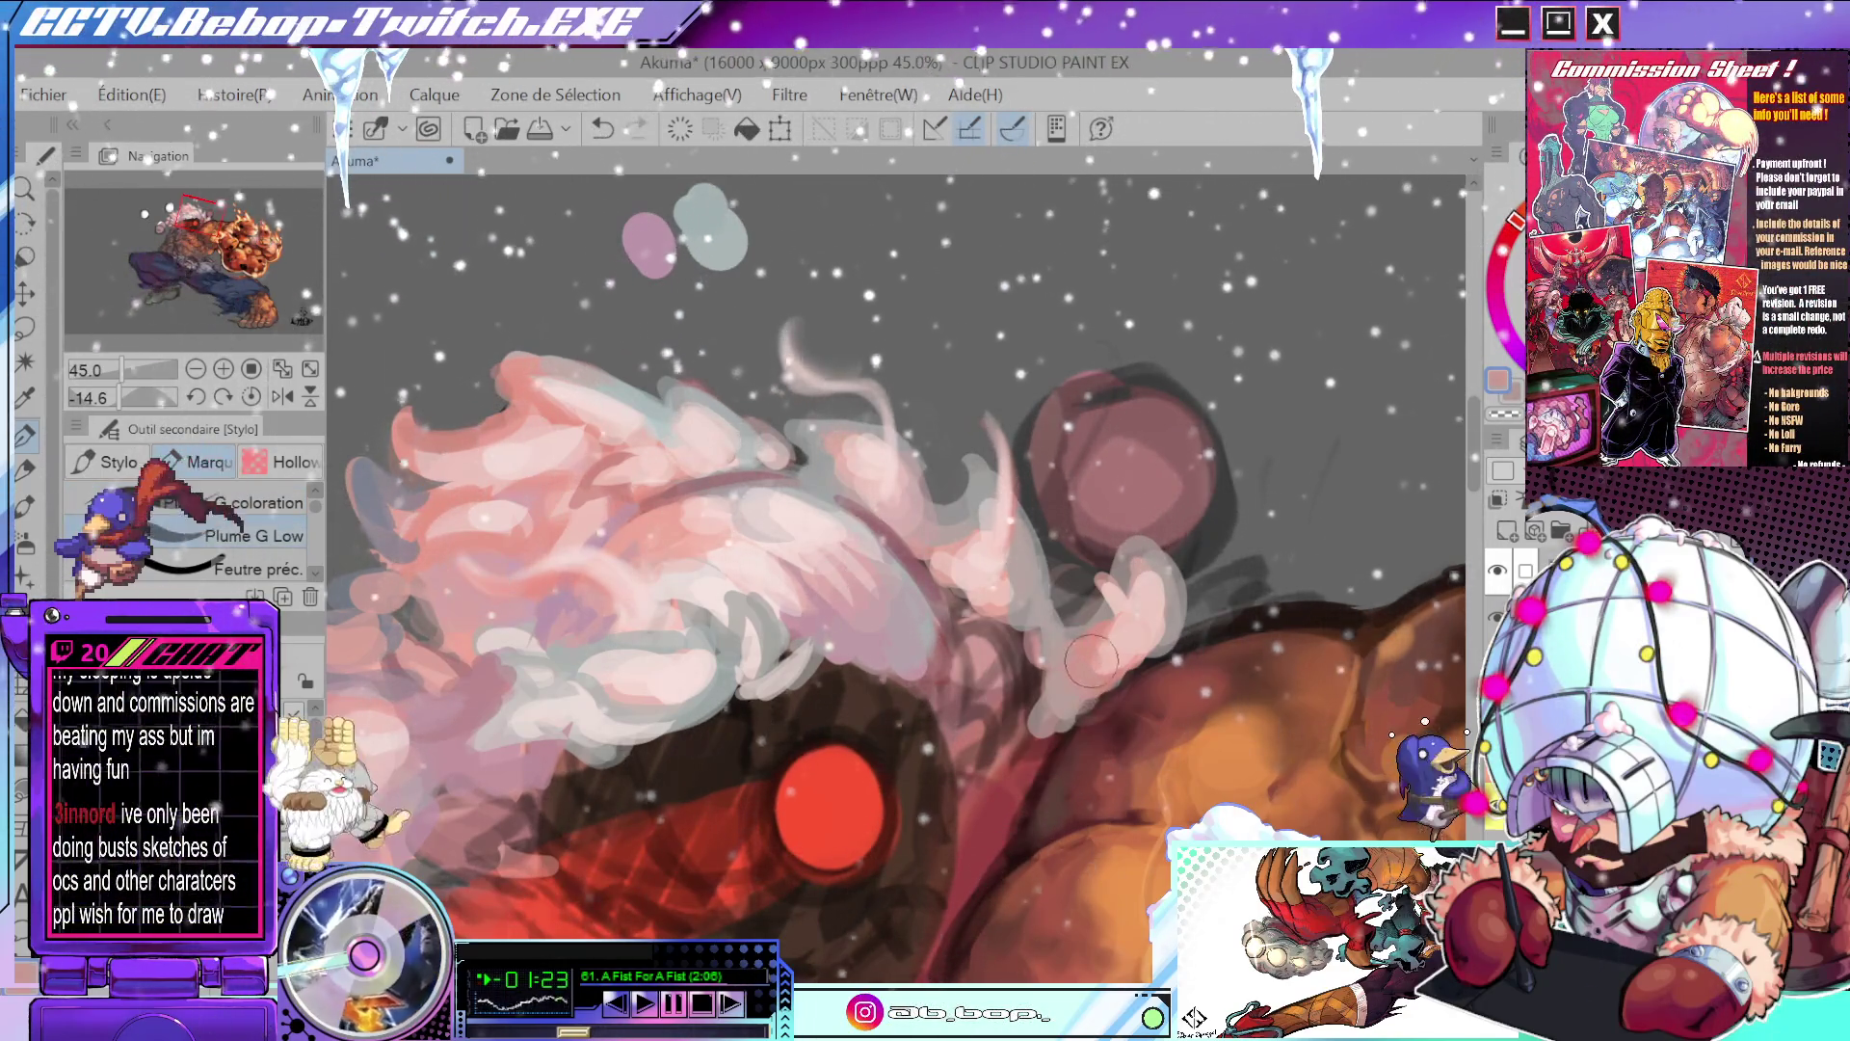
scroll(1070, 662, down, 5)
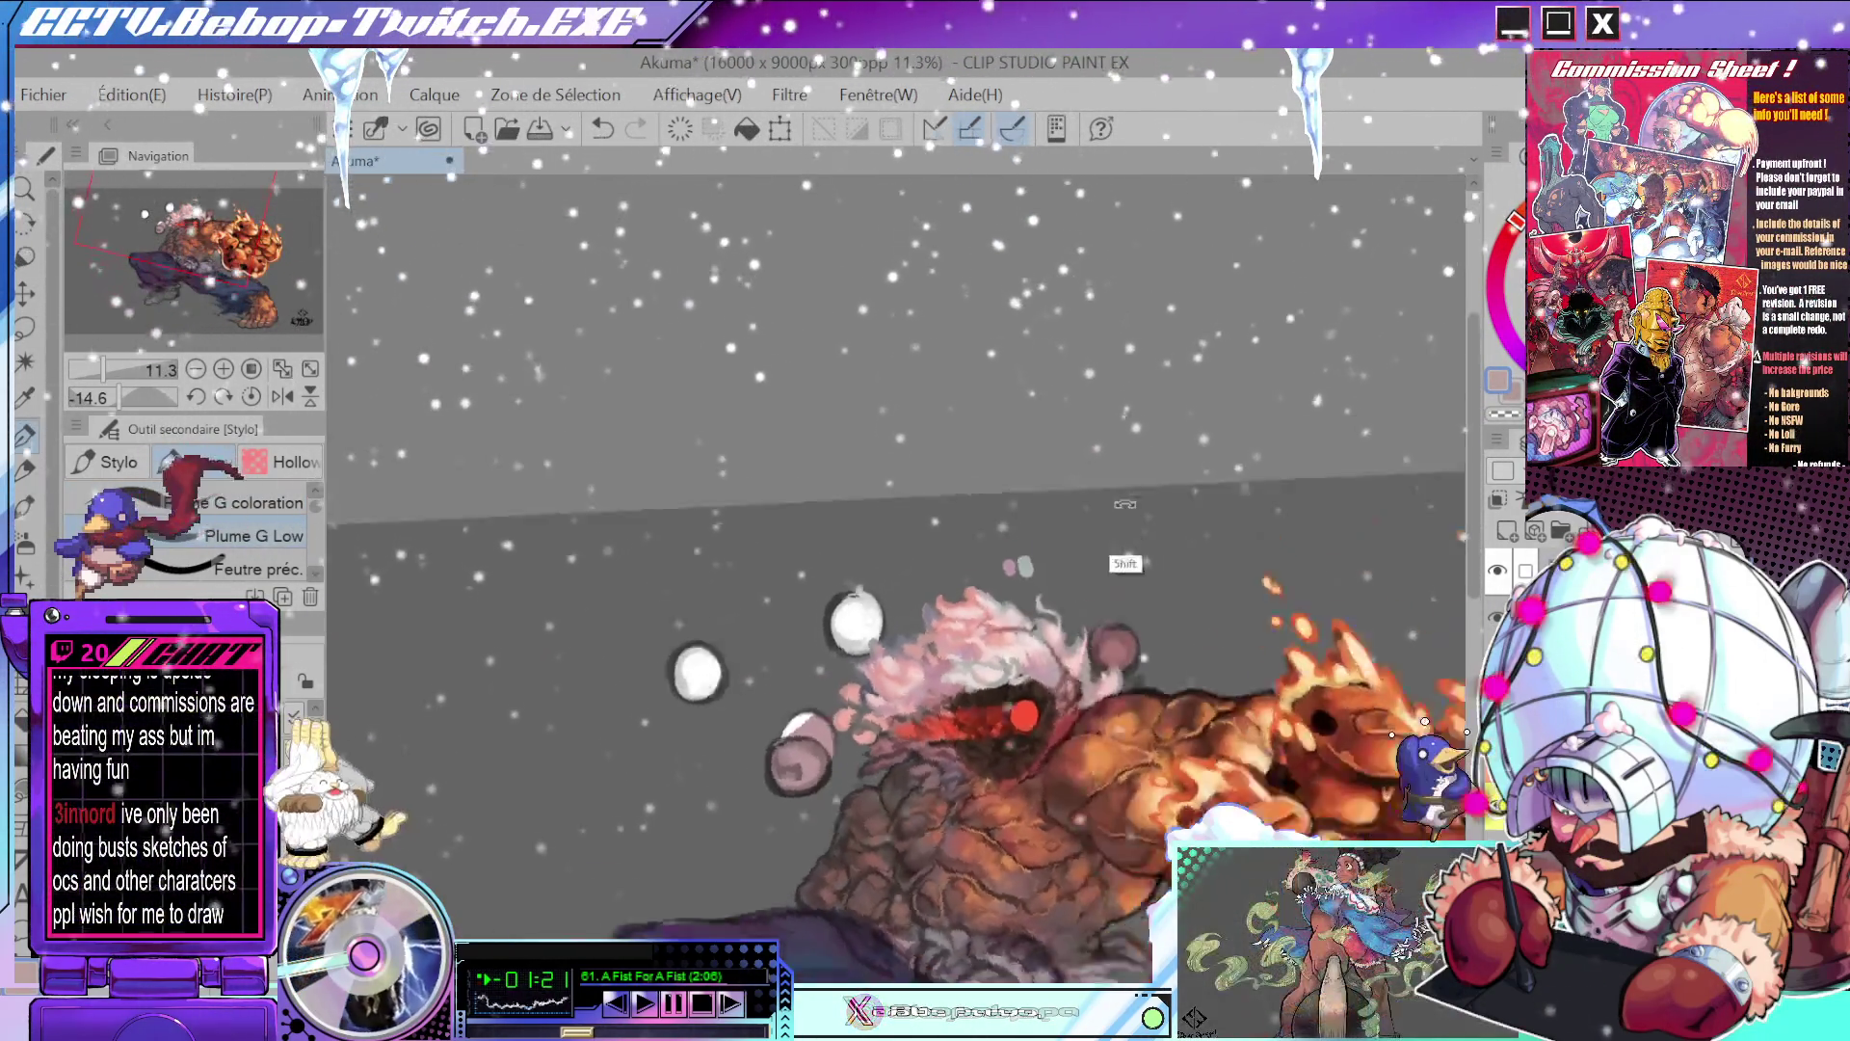
scroll(1074, 661, up, 3)
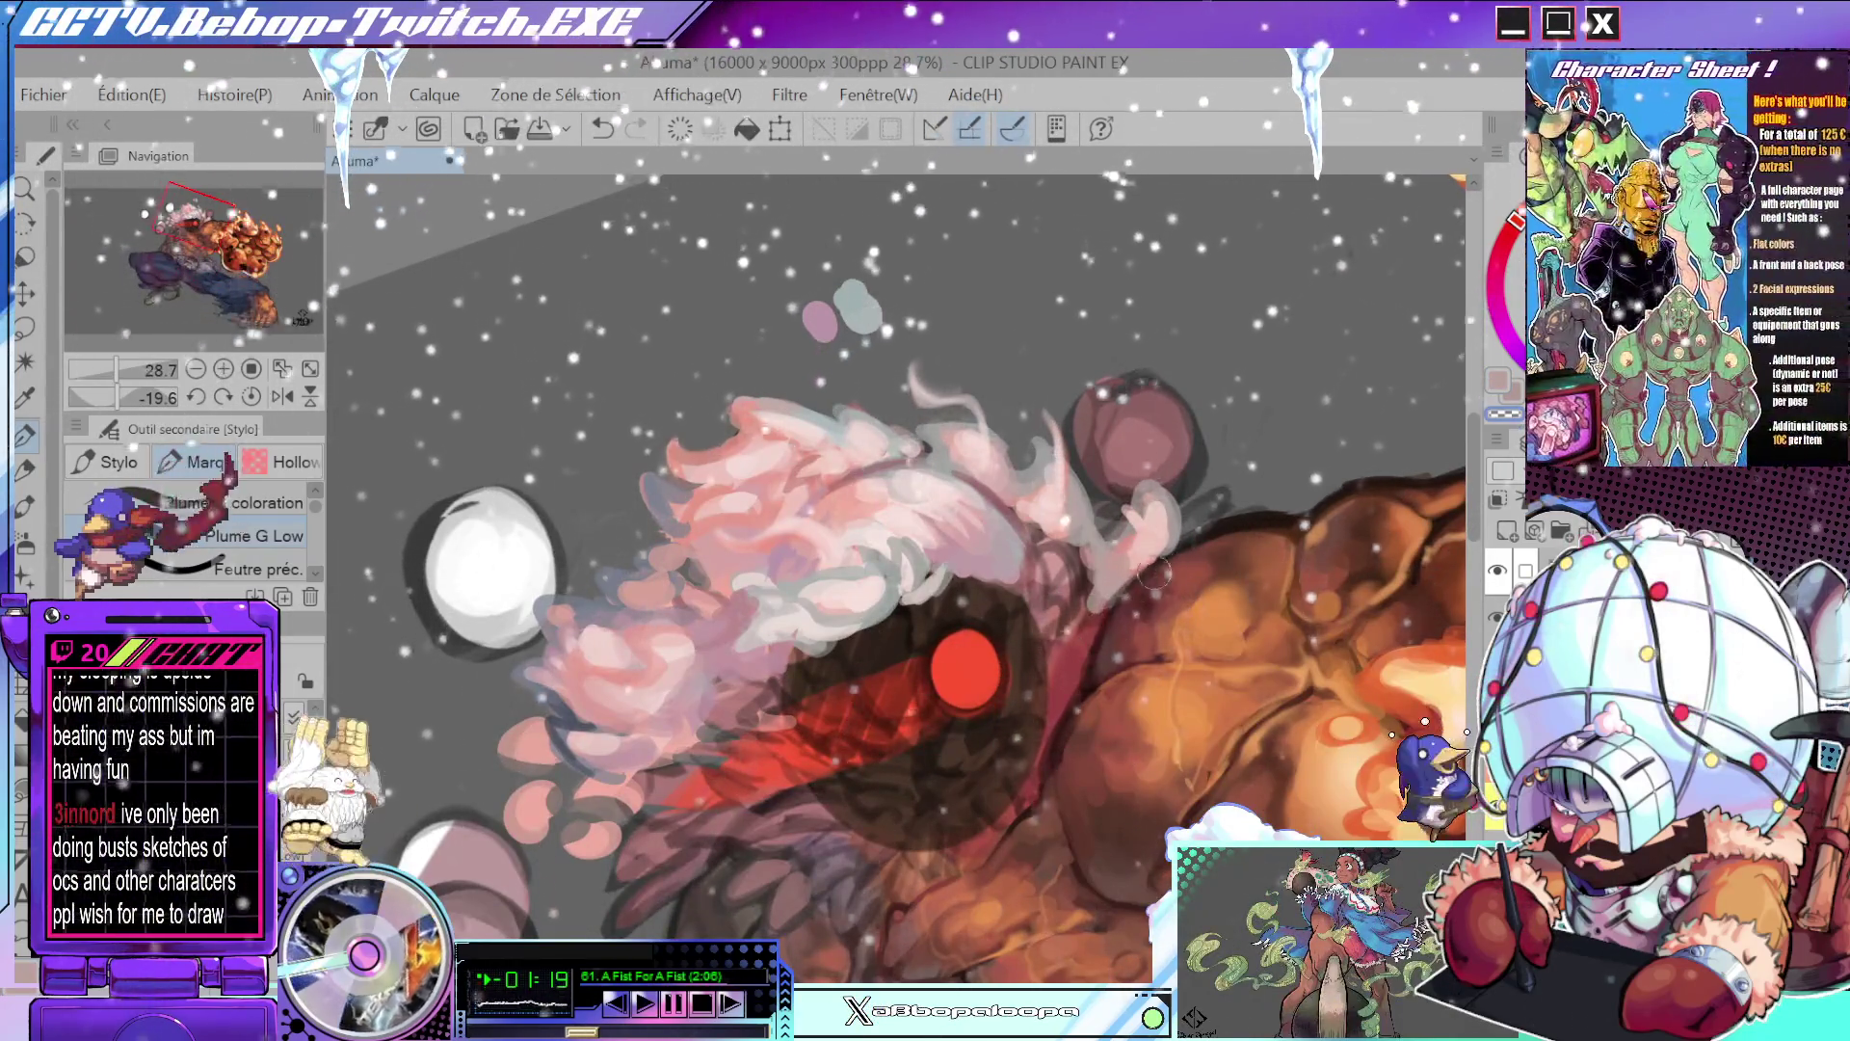
scroll(1072, 561, down, 3)
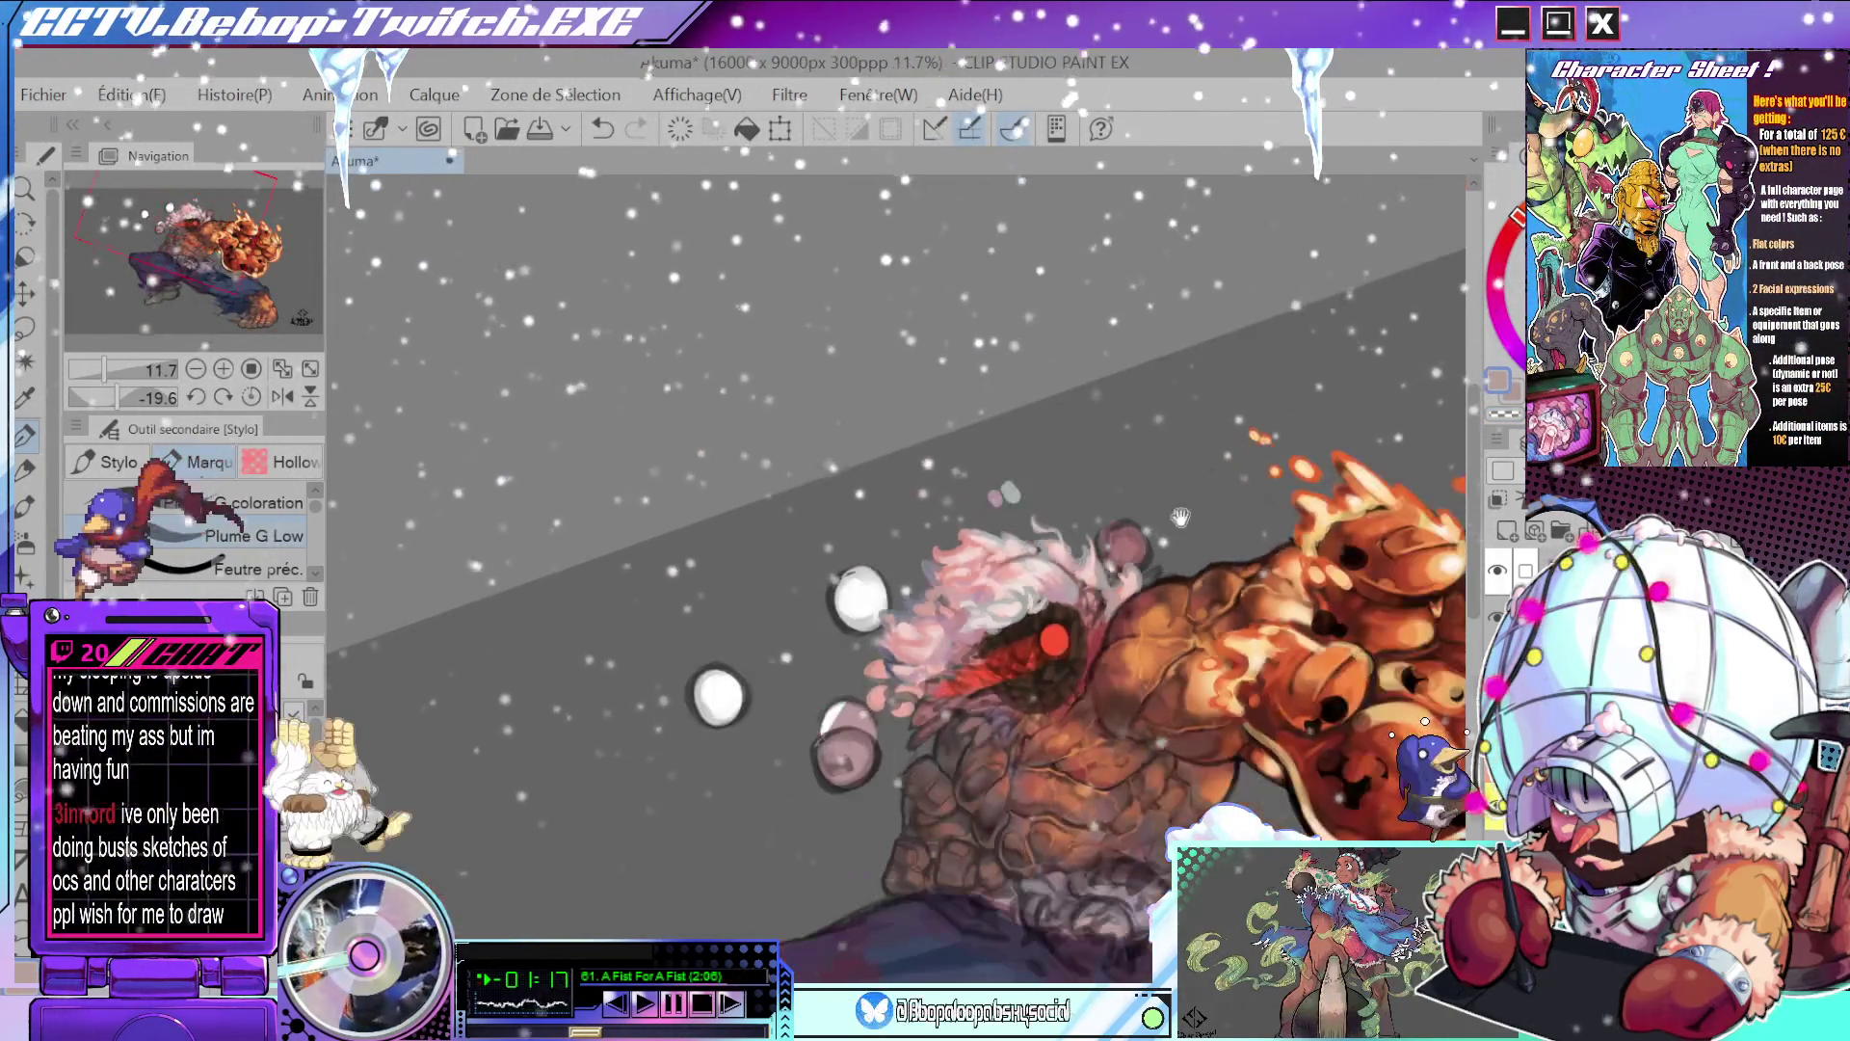
drag(1071, 562, 1067, 495)
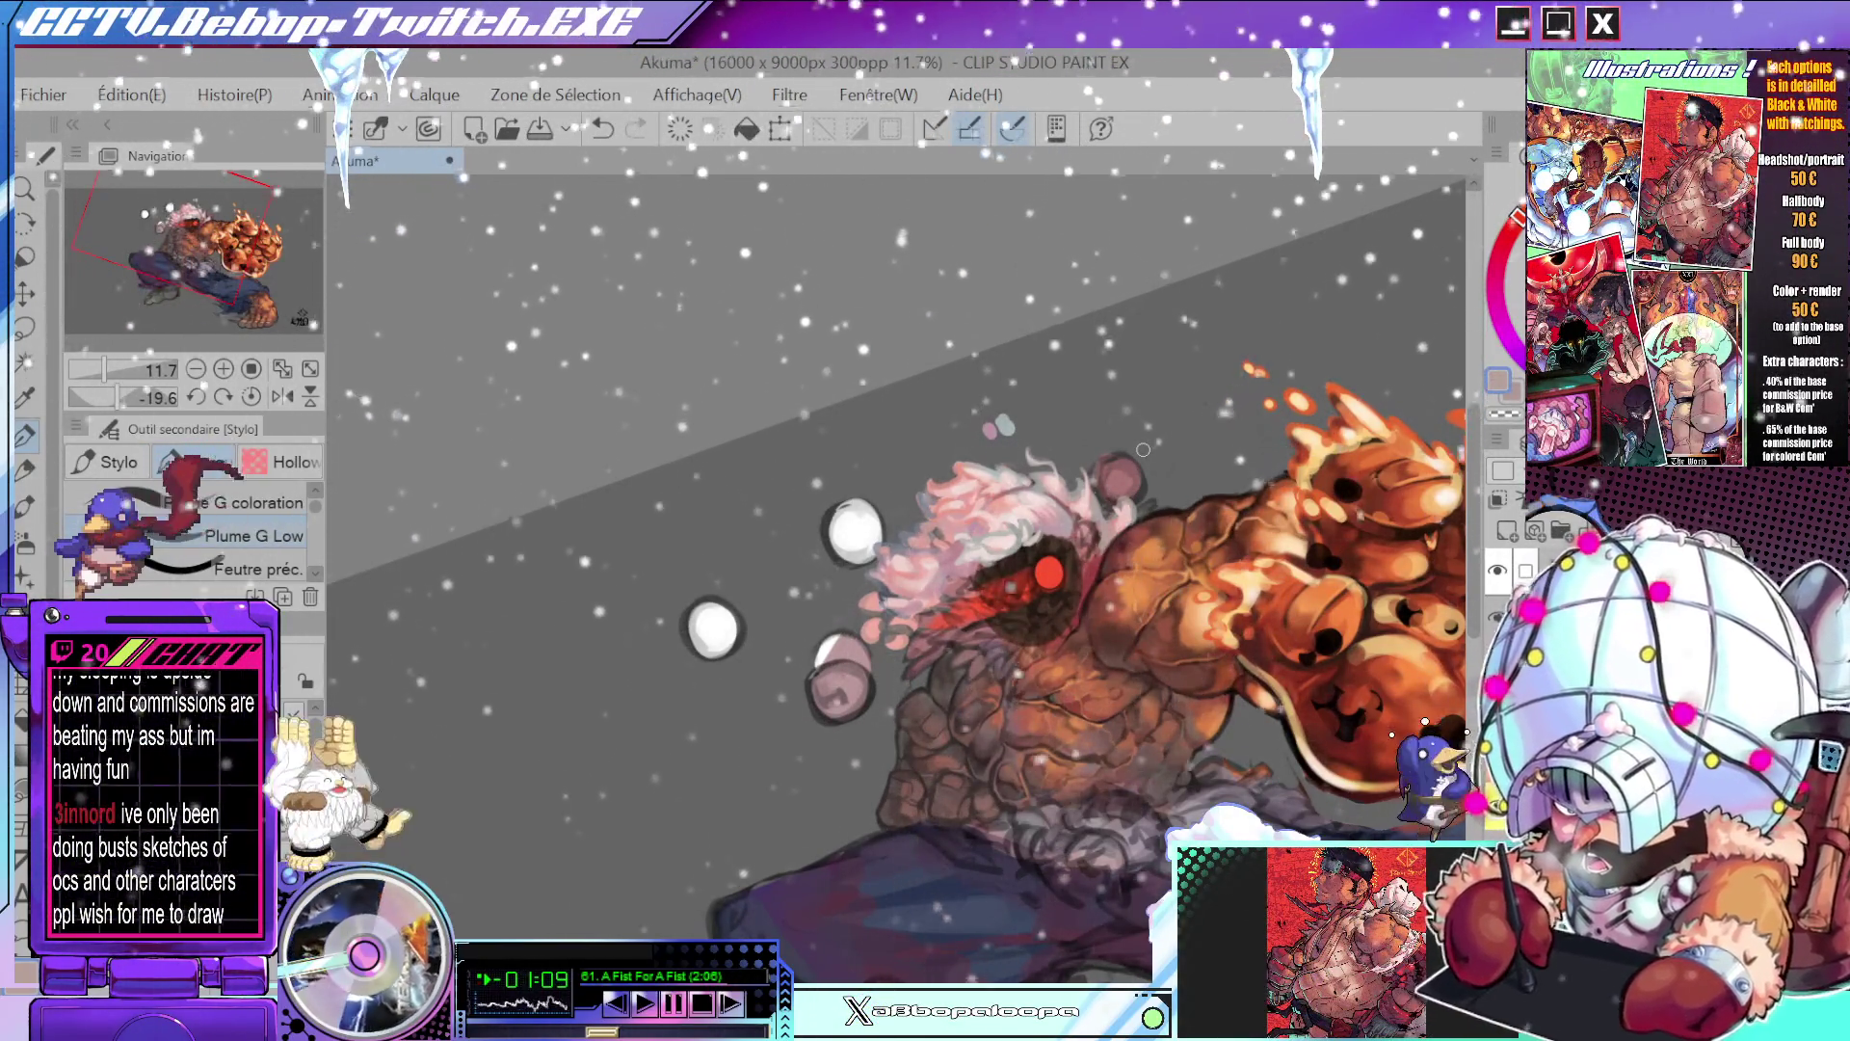
mouse_move(1027, 458)
mouse_down()
mouse_move(1021, 336)
mouse_move(1038, 595)
mouse_up()
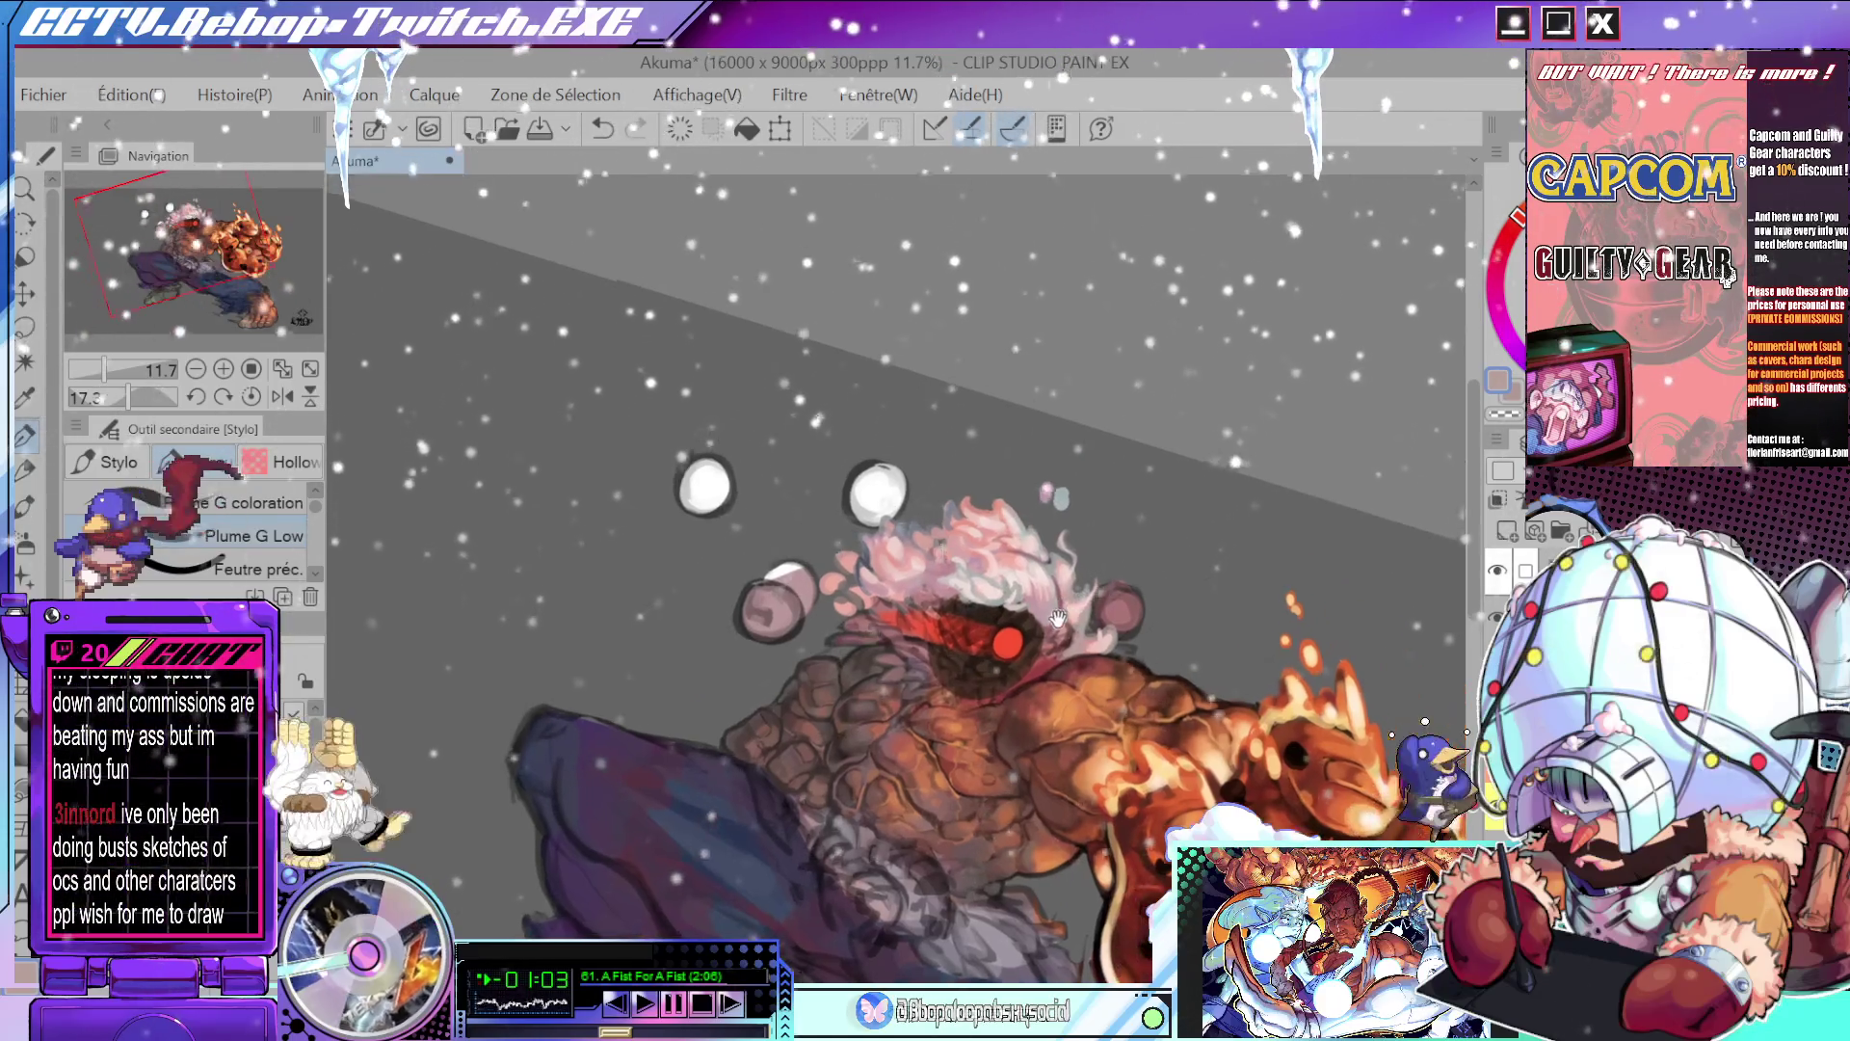
scroll(1038, 594, up, 4)
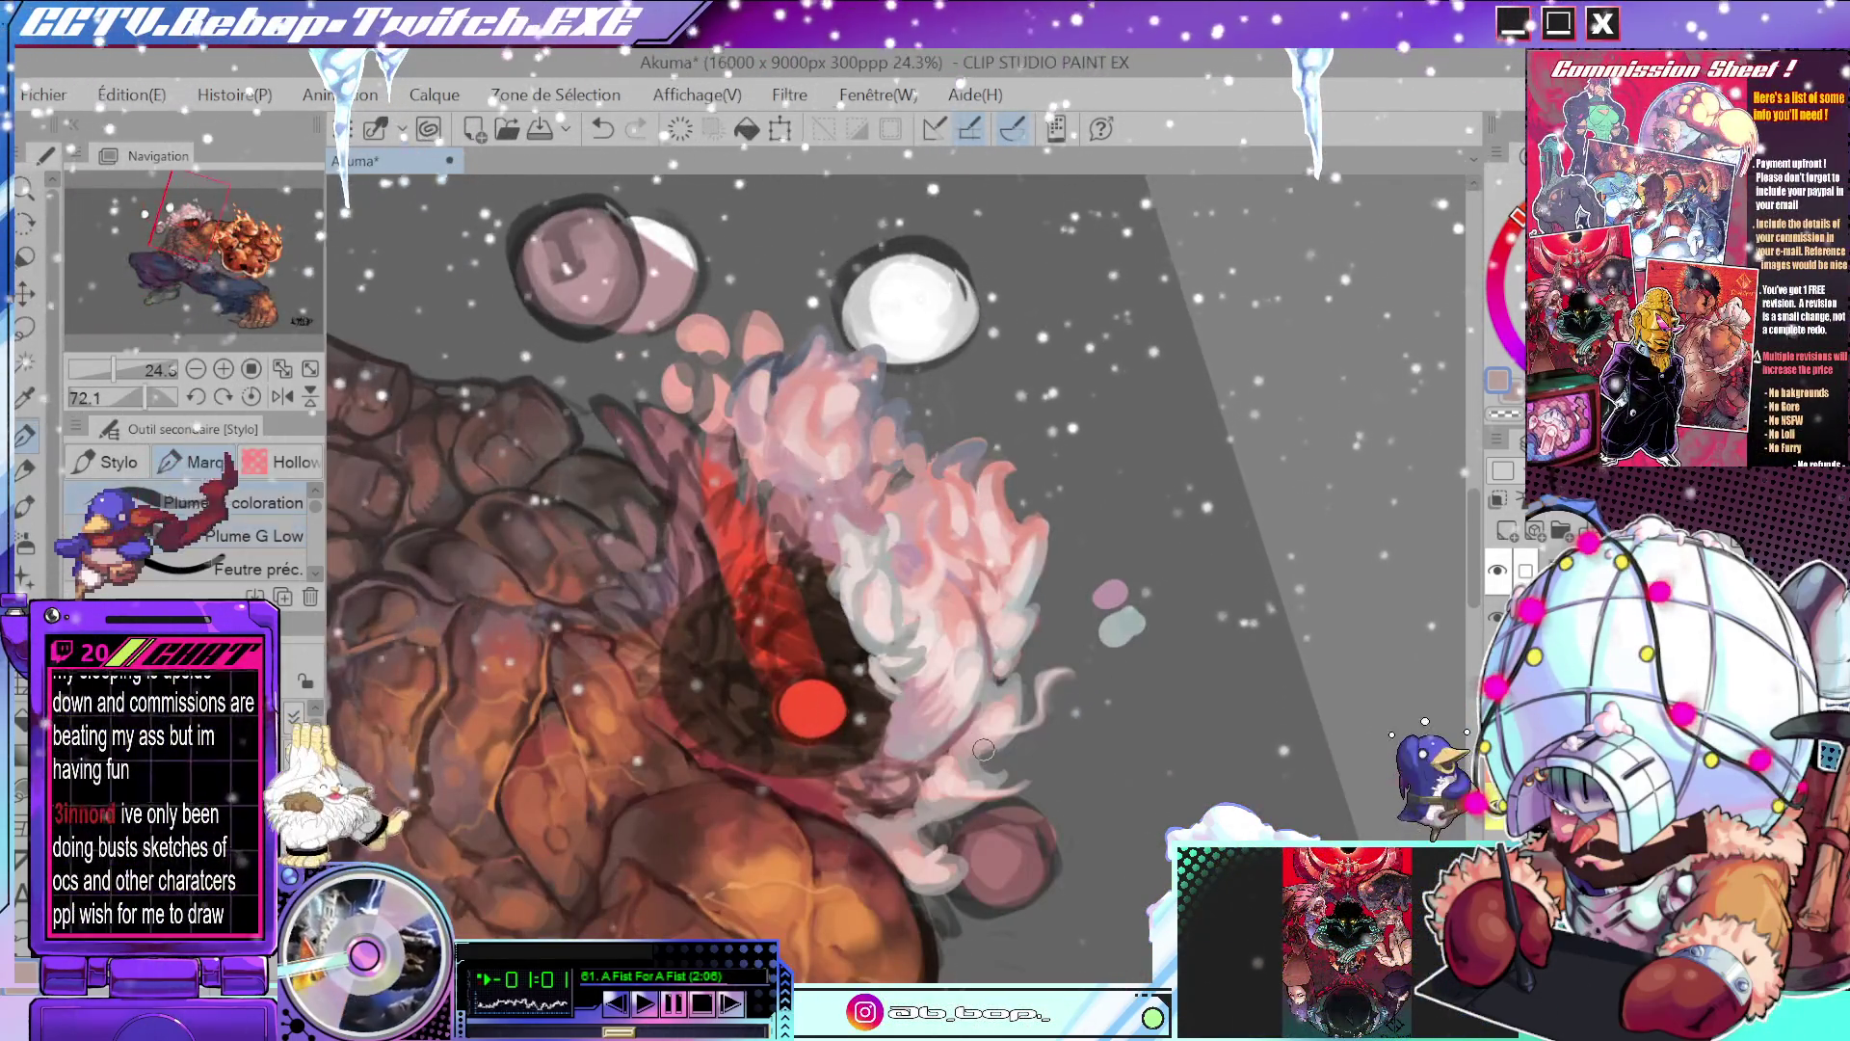
- Rotate and zoom around Akuma's head and eyedrop the pale pink from his hair
mouse_move(973, 634)
mouse_down()
mouse_move(1063, 476)
mouse_move(1023, 520)
mouse_up()
scroll(1062, 475, up, 2)
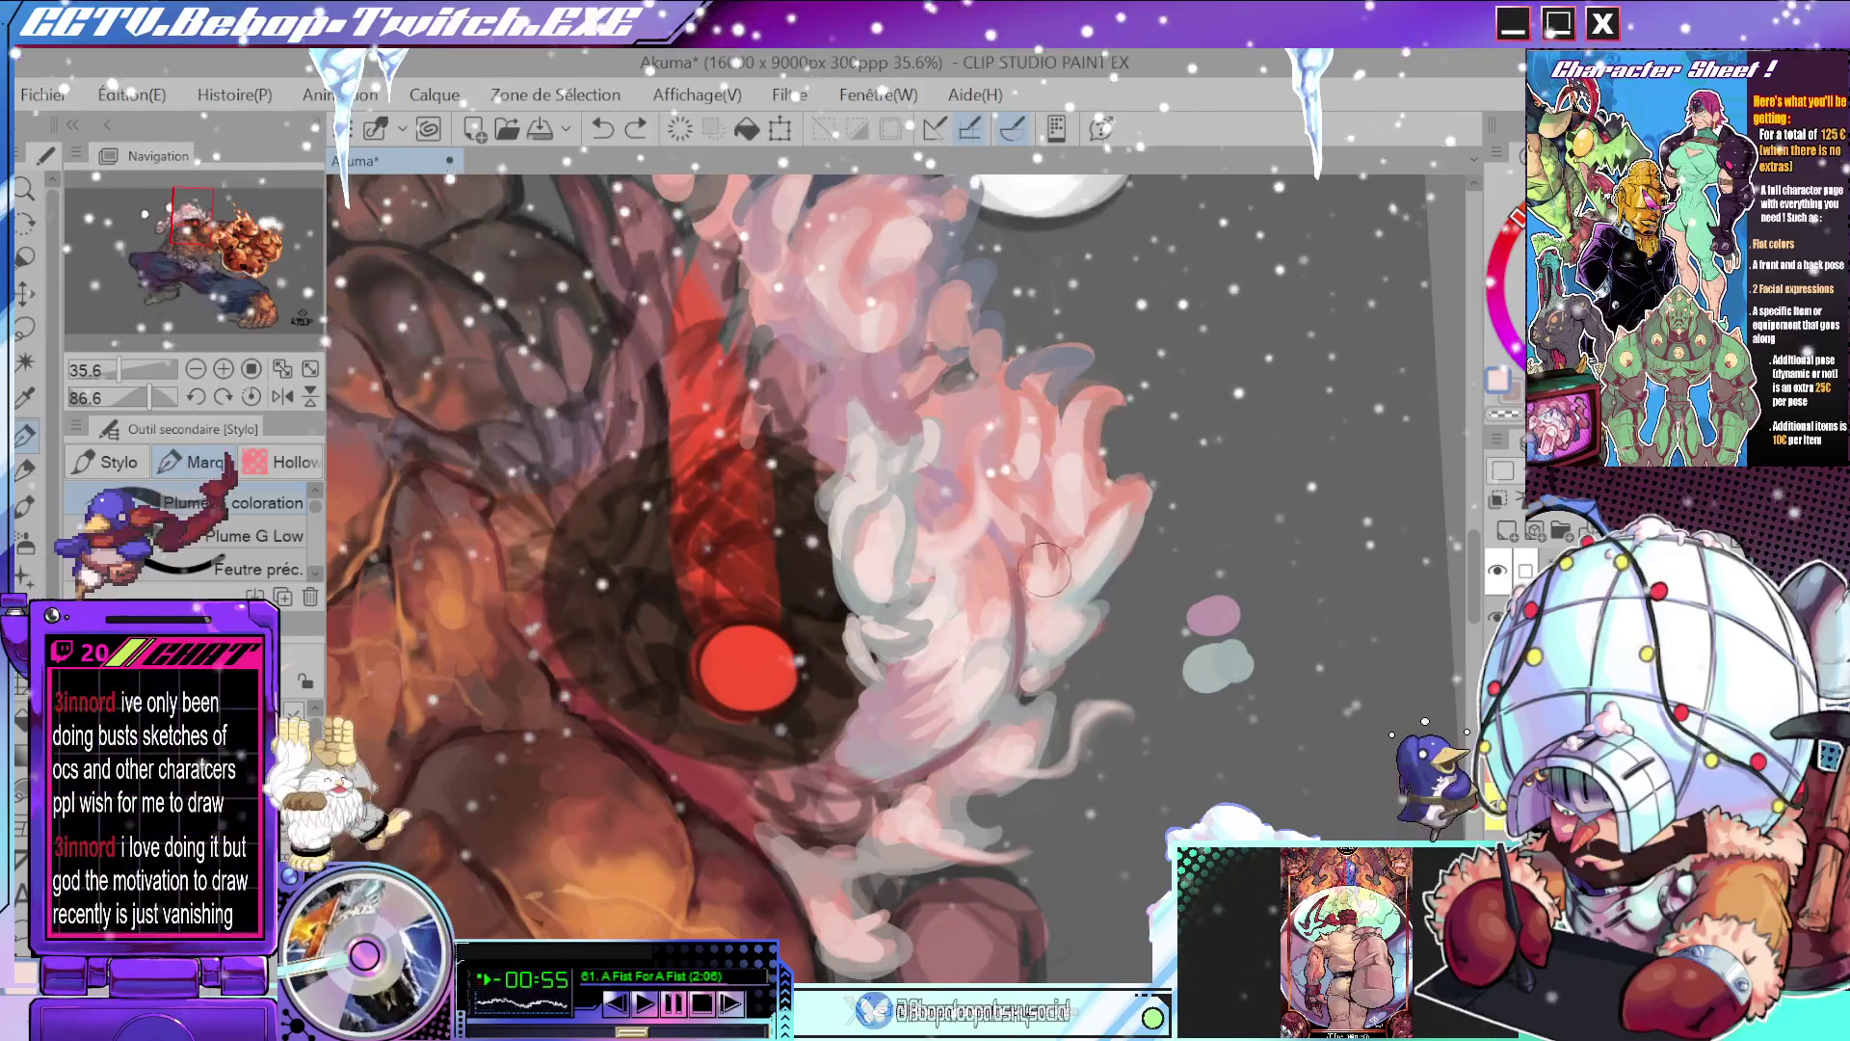
scroll(1120, 510, down, 3)
drag(1120, 510, 1004, 533)
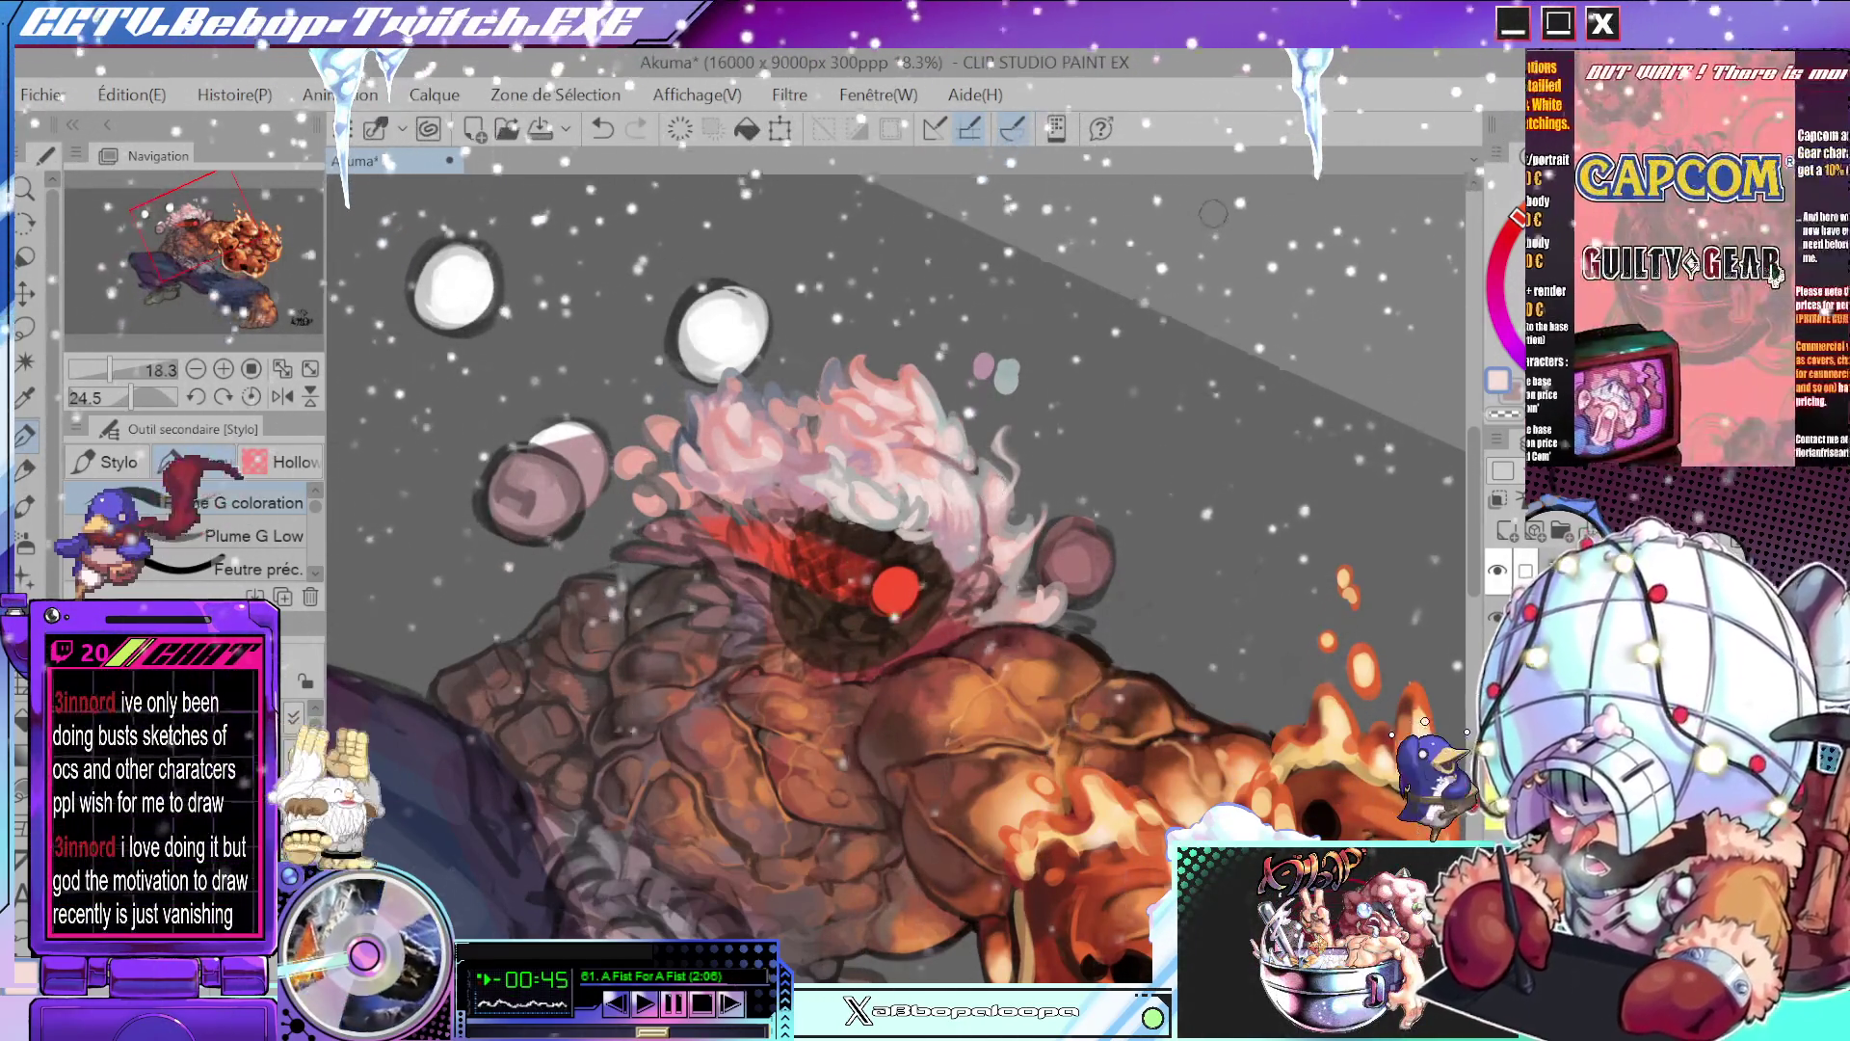
drag(990, 486, 1024, 242)
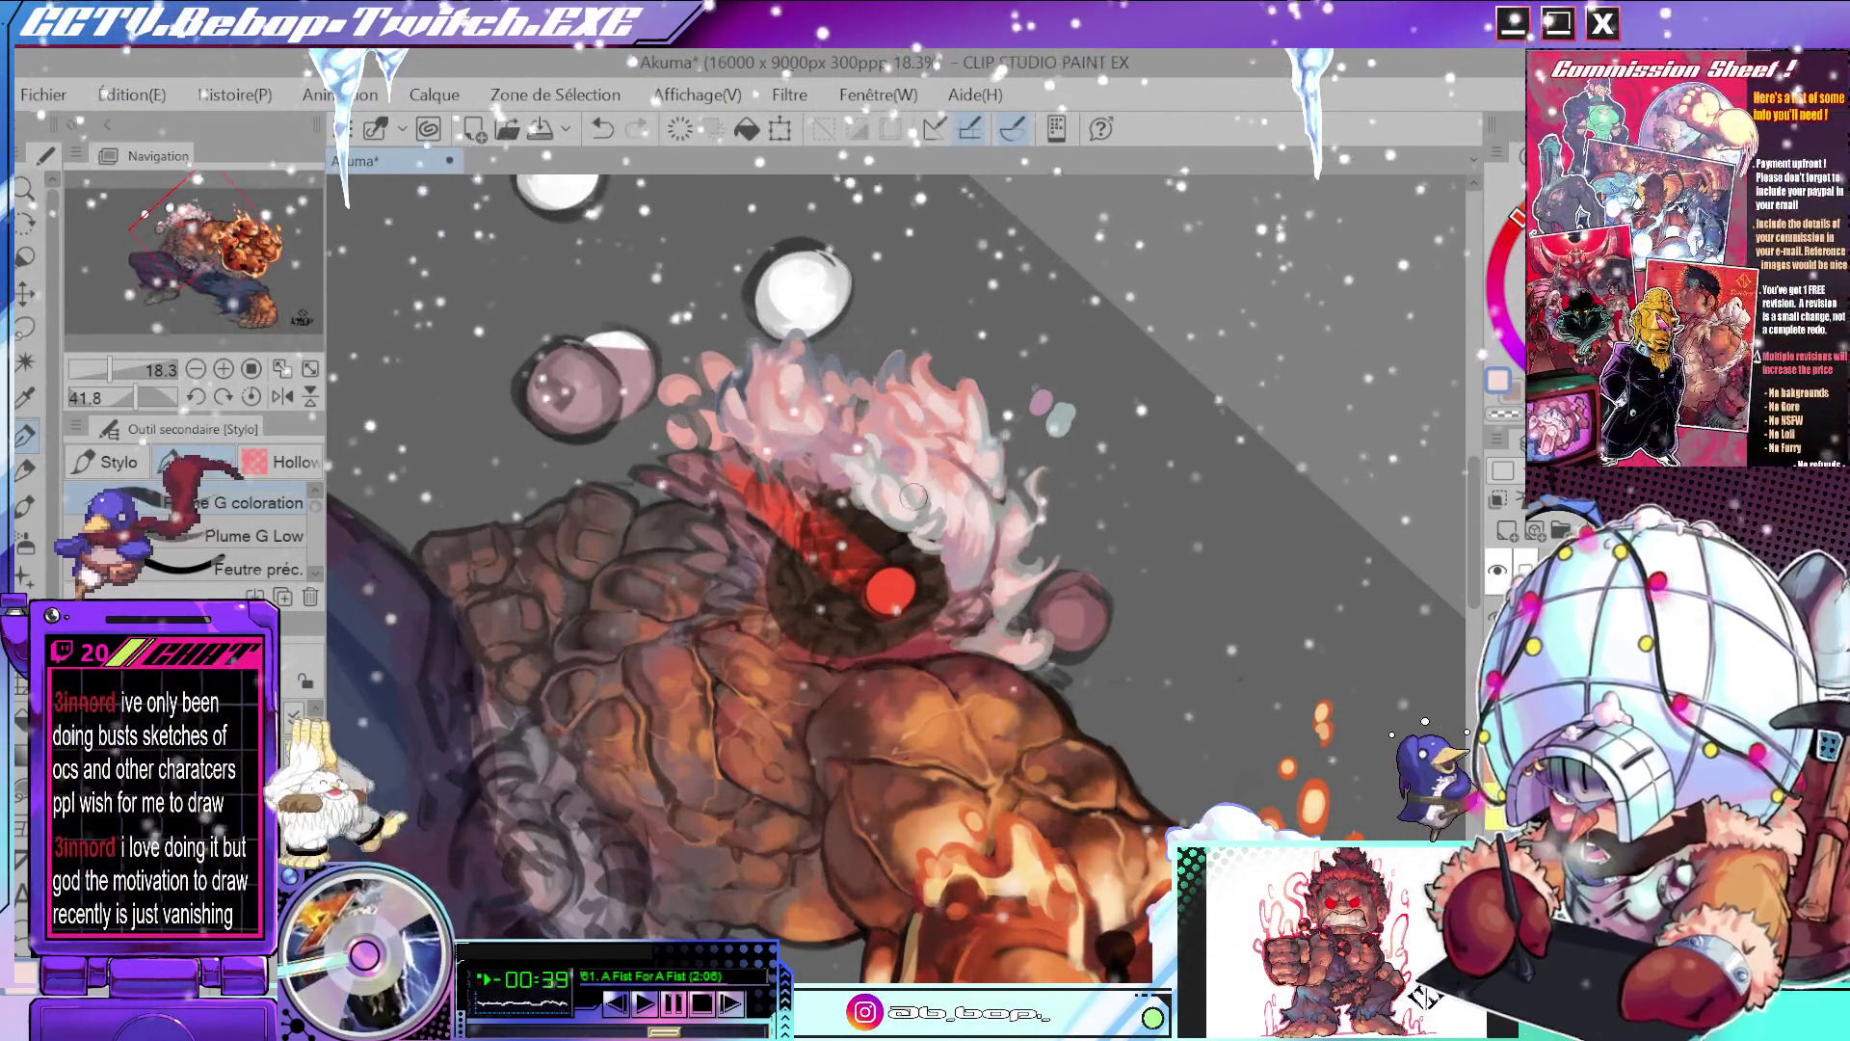
scroll(938, 486, up, 2)
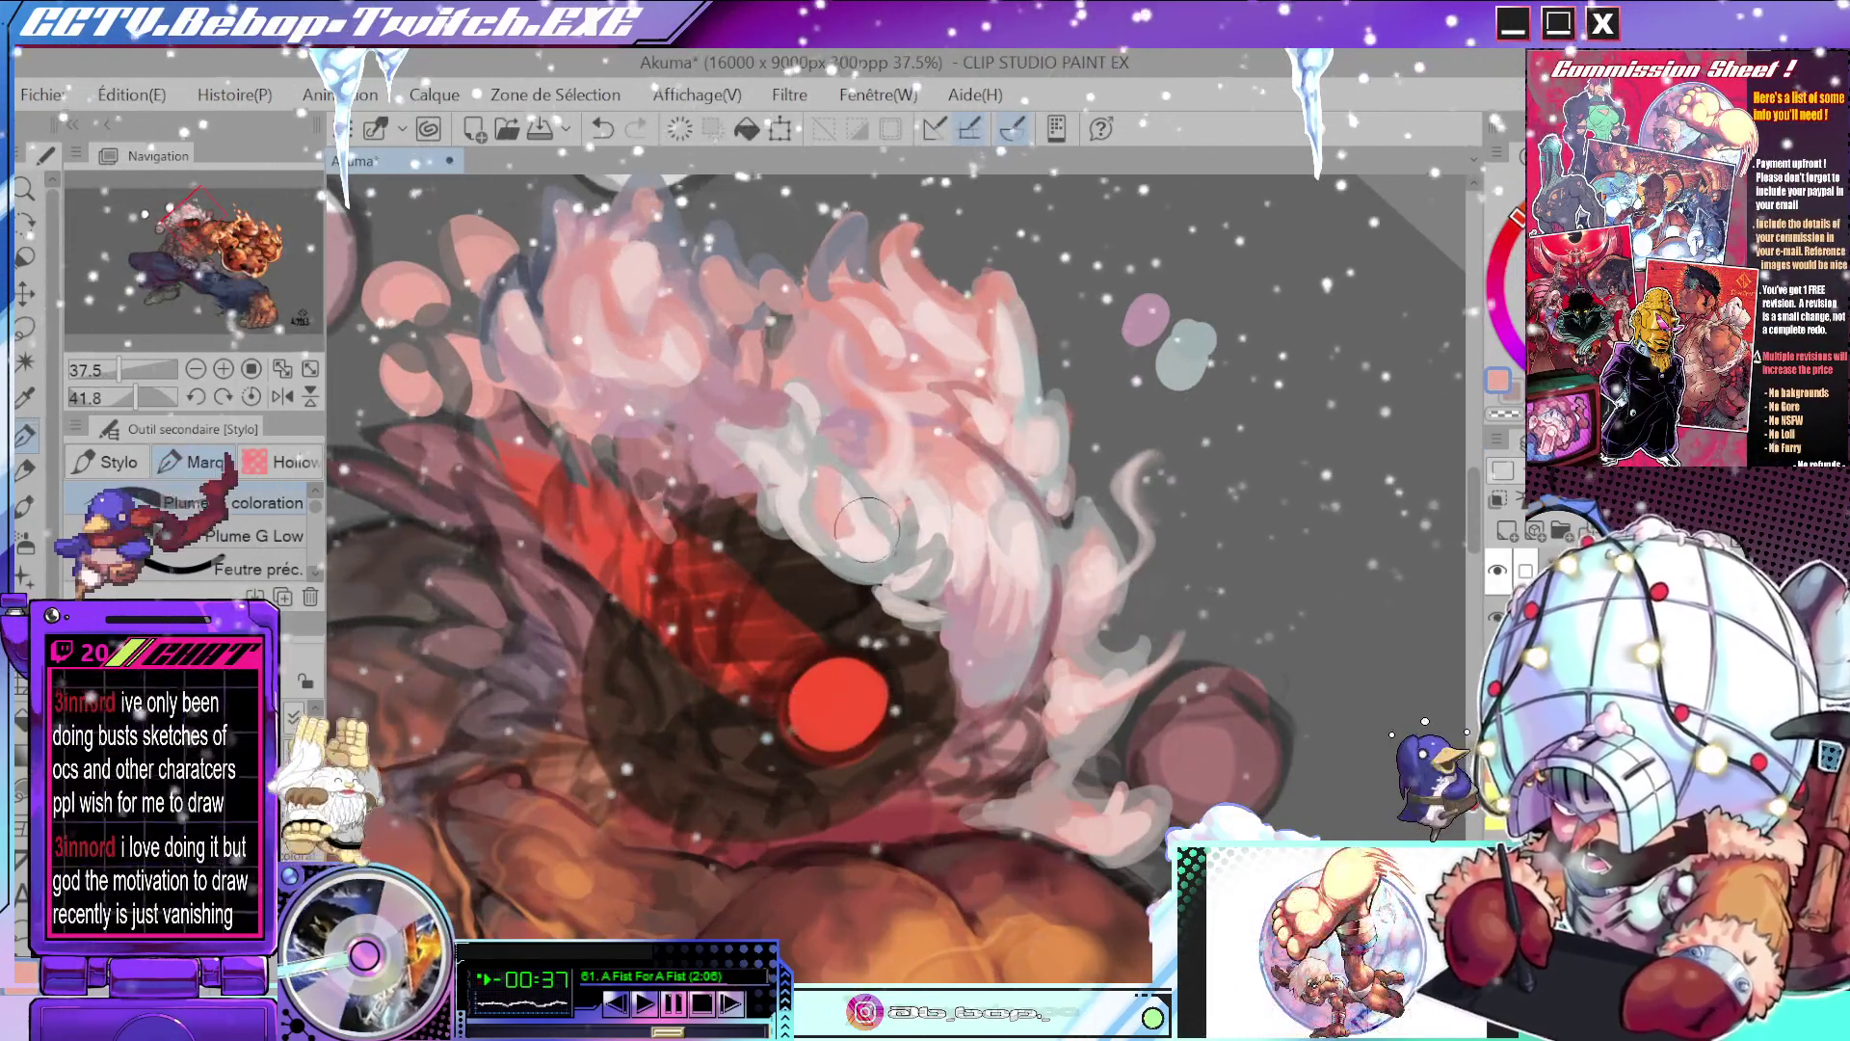
alt+click(853, 508)
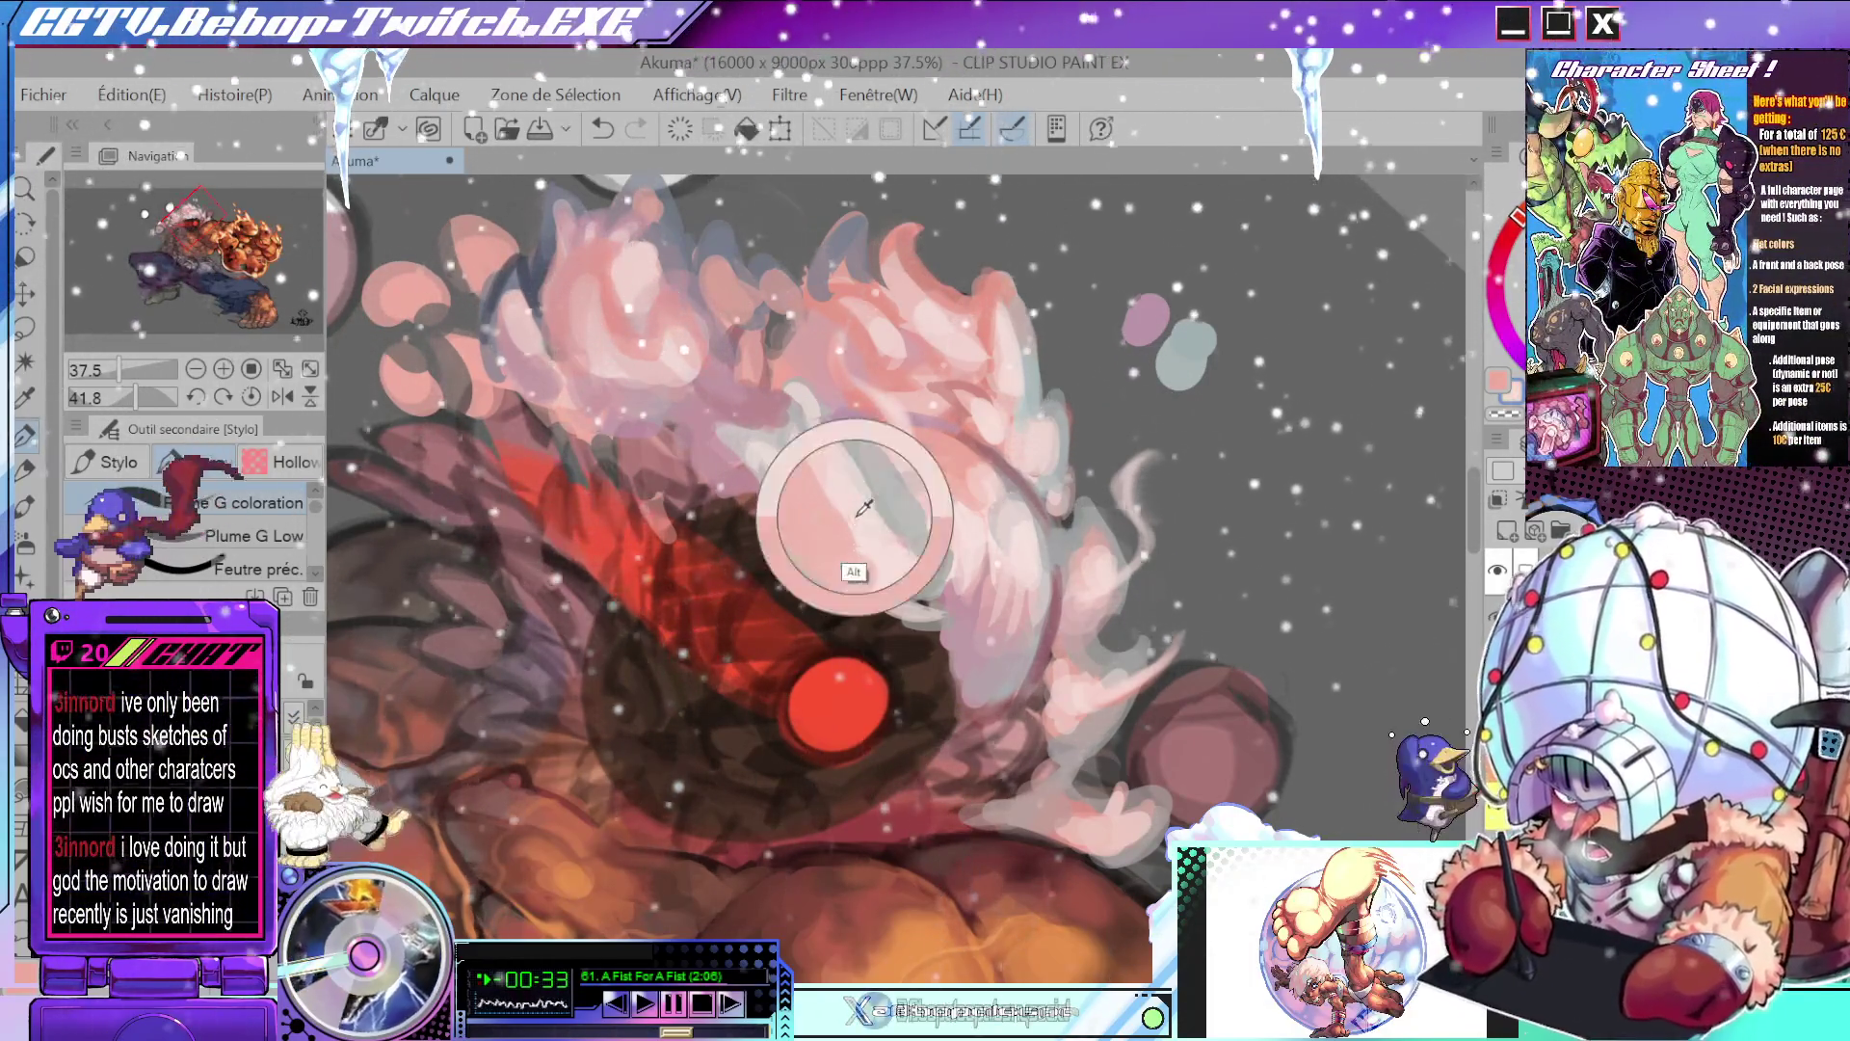
drag(855, 513, 847, 693)
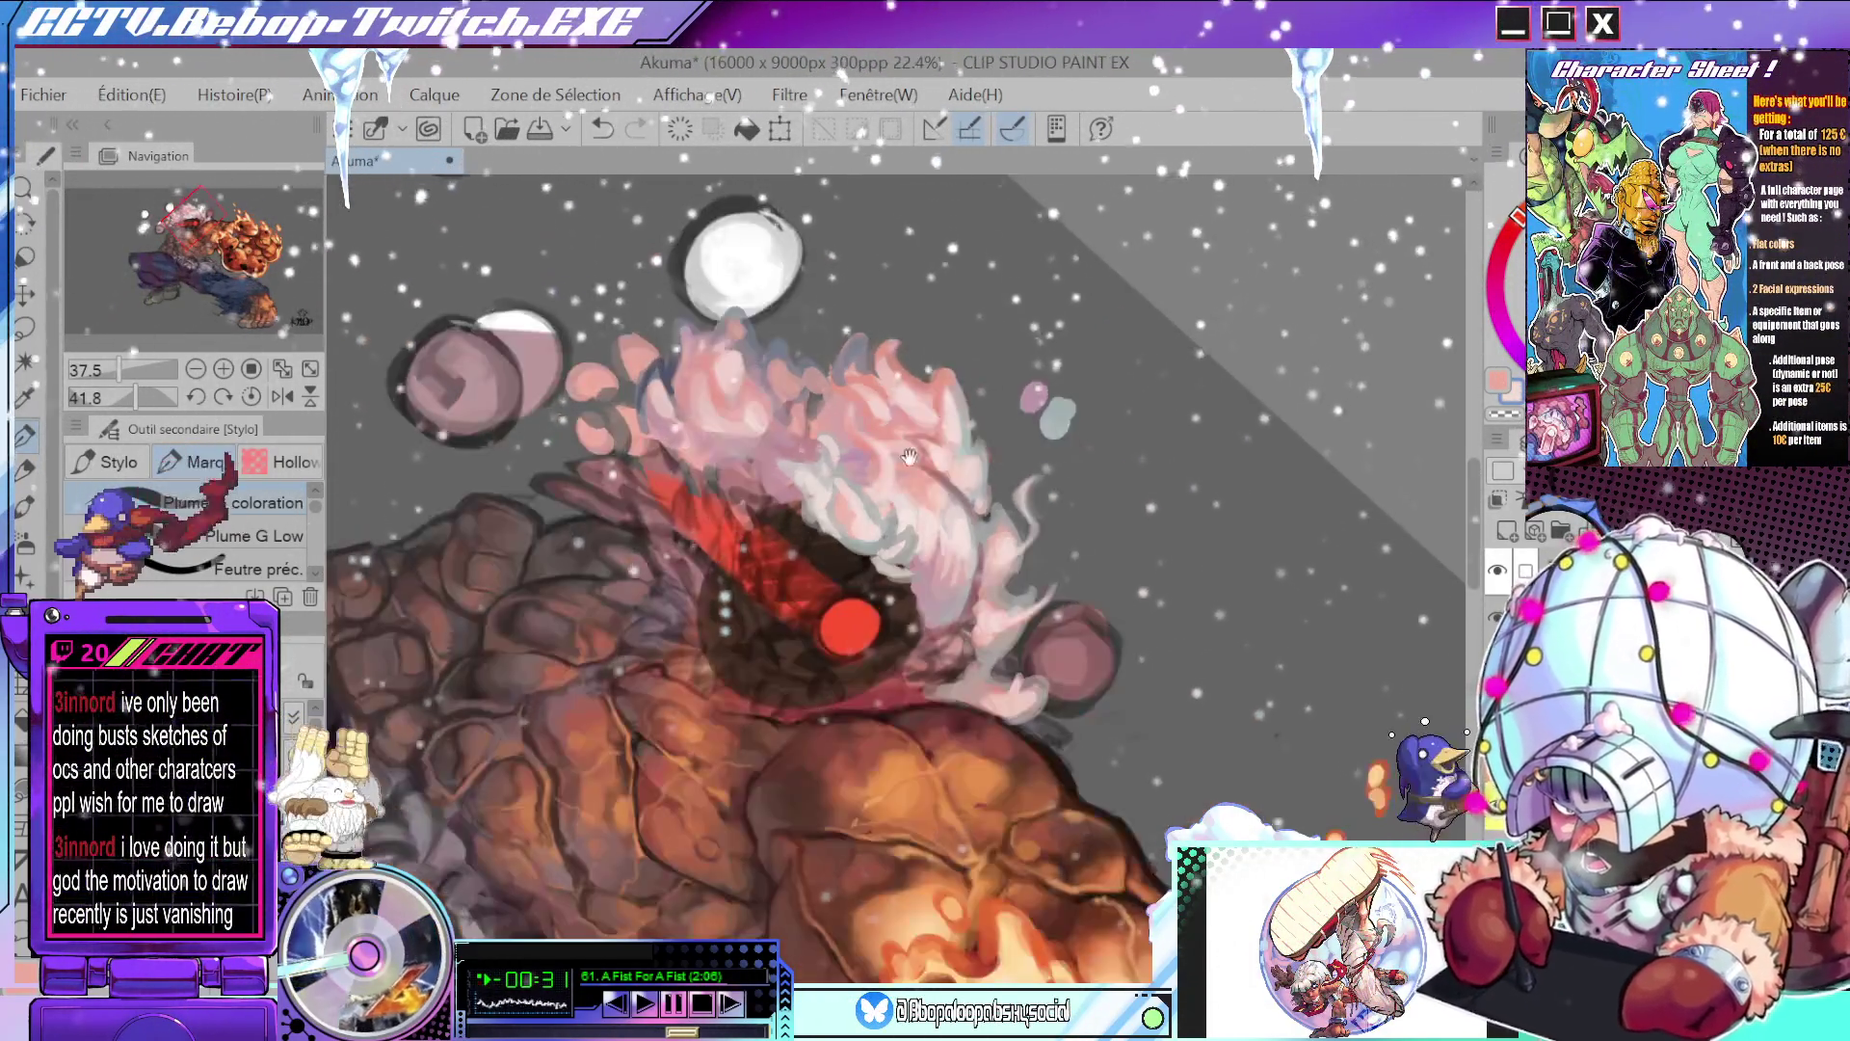
scroll(840, 750, up, 3)
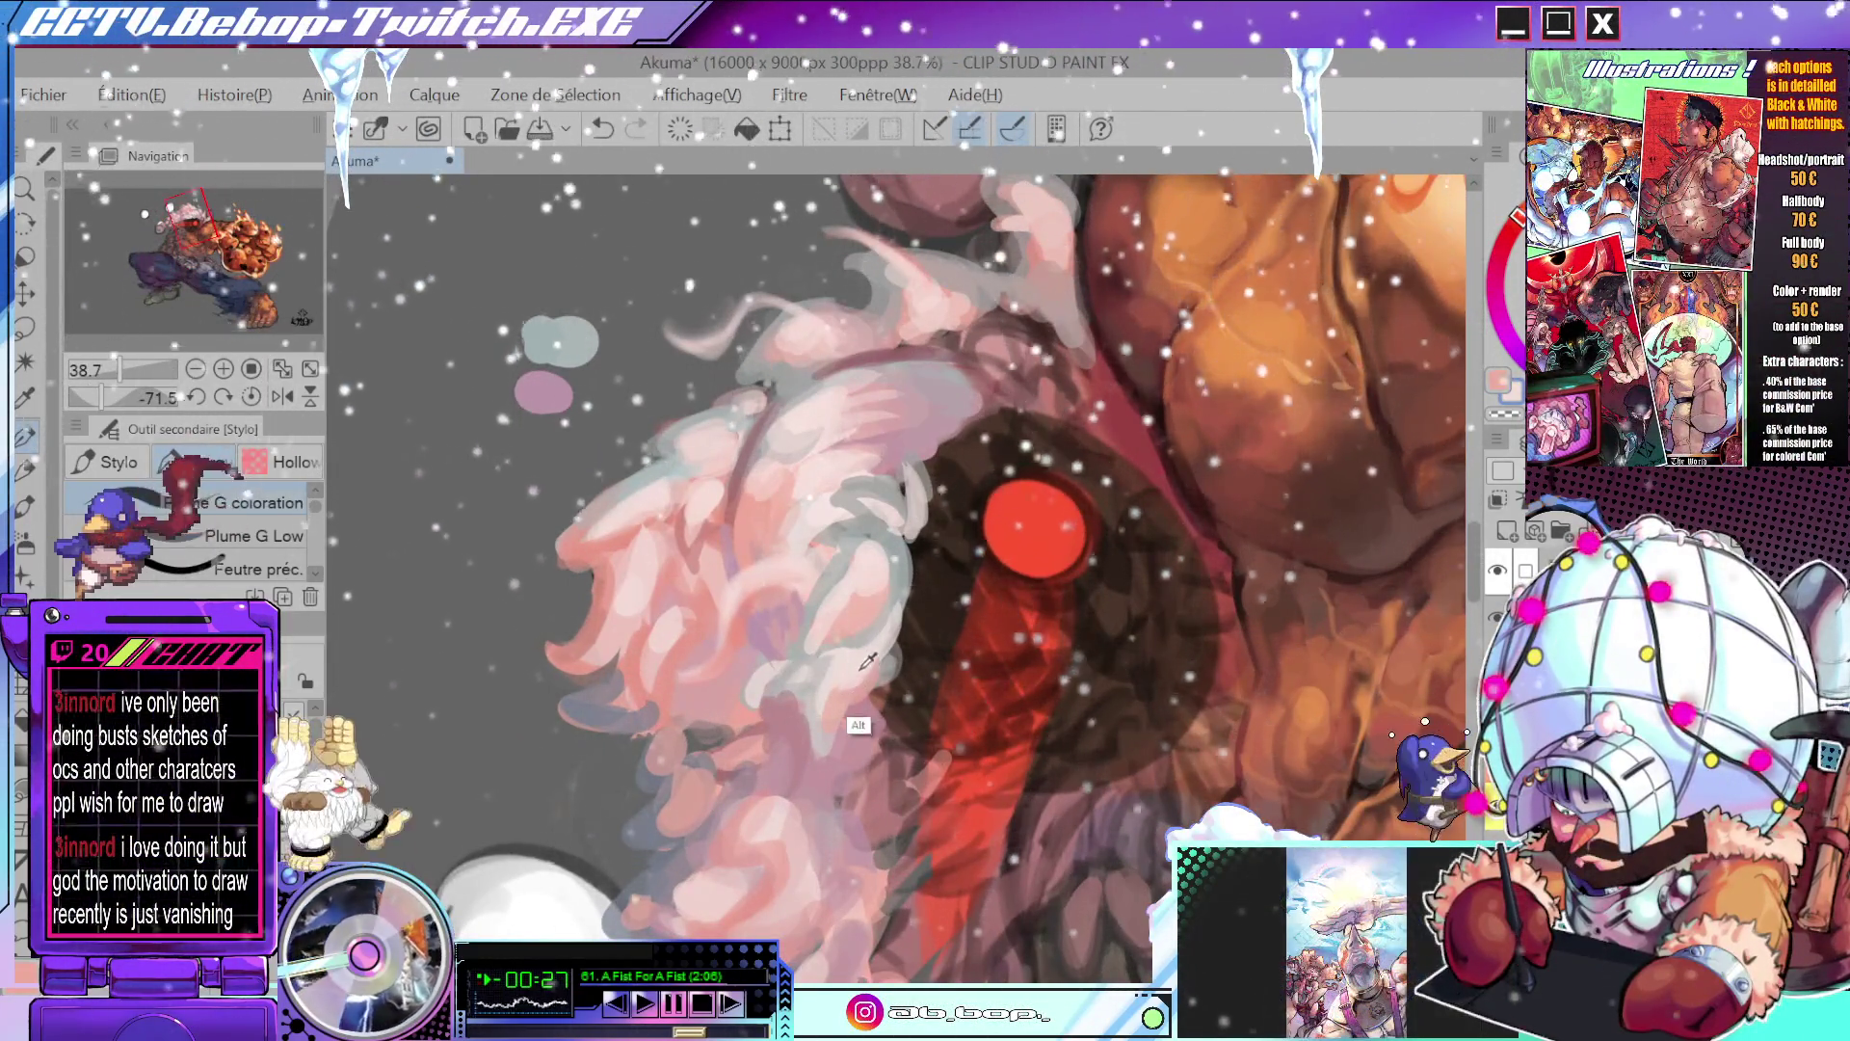
mouse_move(835, 734)
mouse_down()
mouse_move(866, 502)
mouse_move(881, 575)
mouse_up()
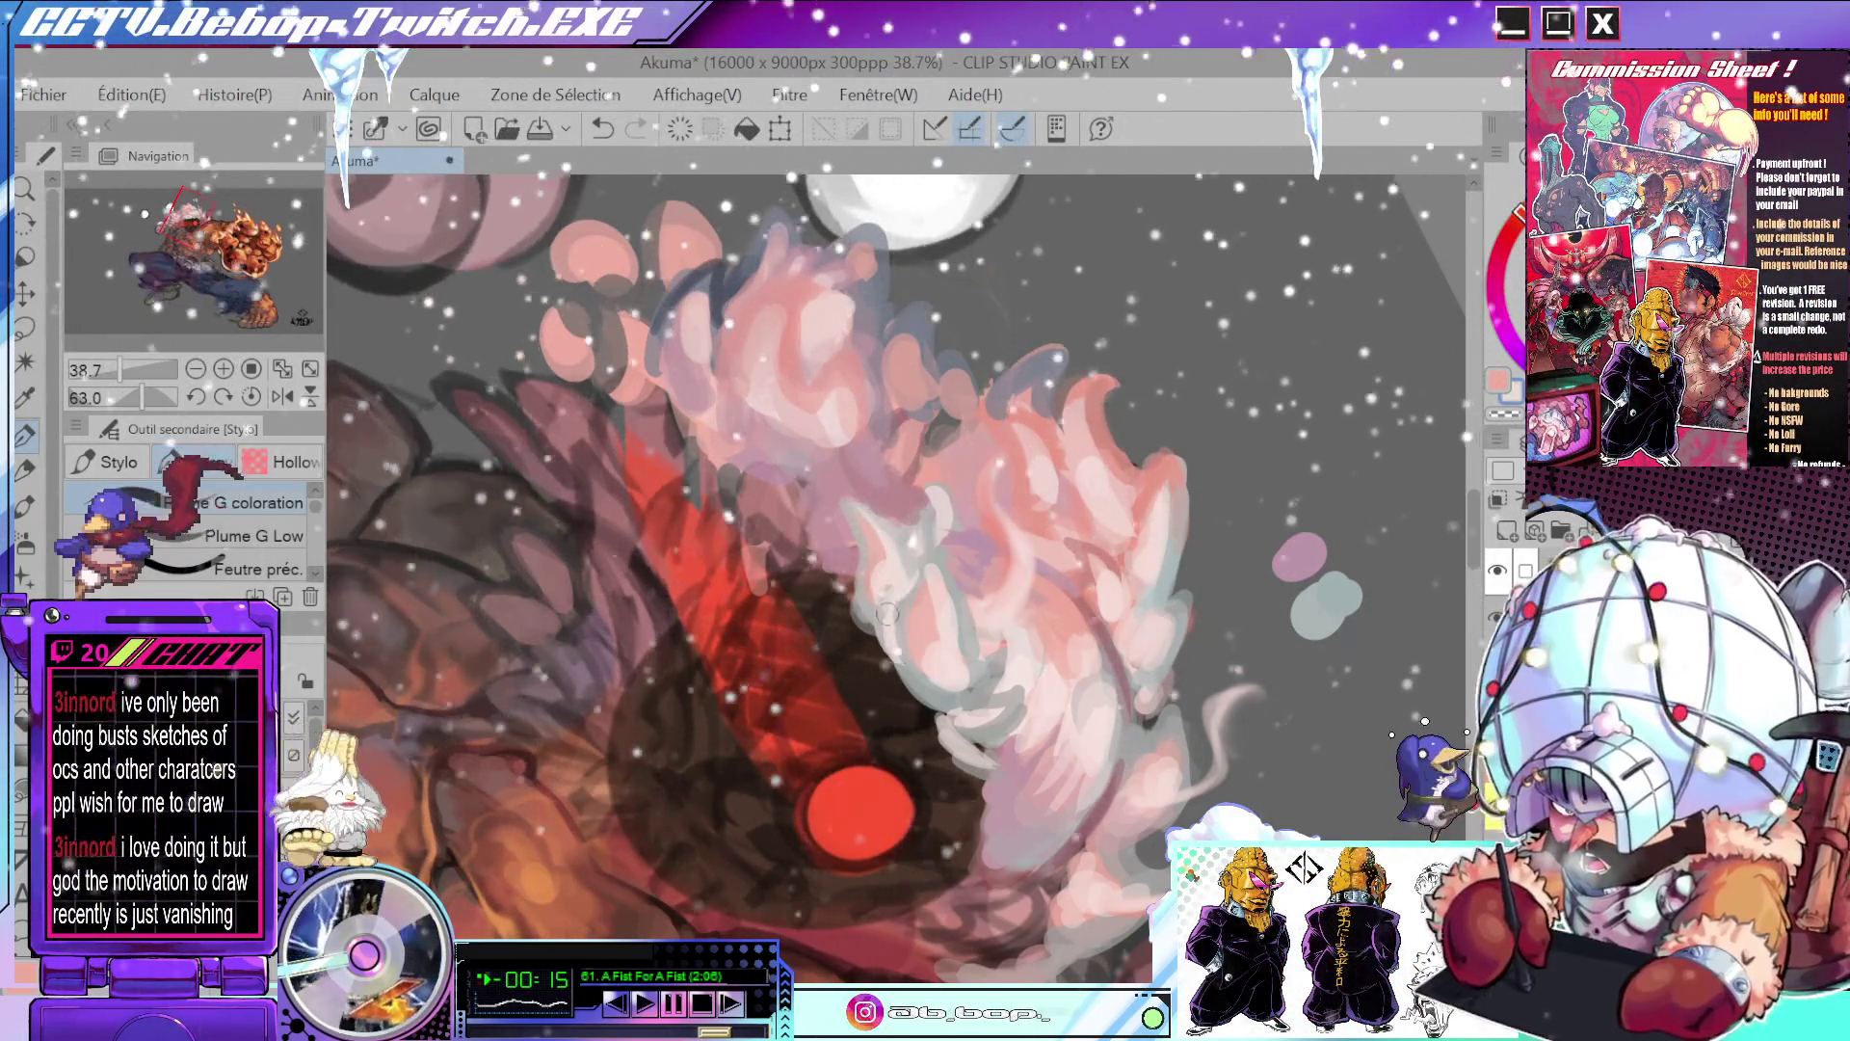
scroll(887, 605, down, 3)
scroll(911, 523, up, 3)
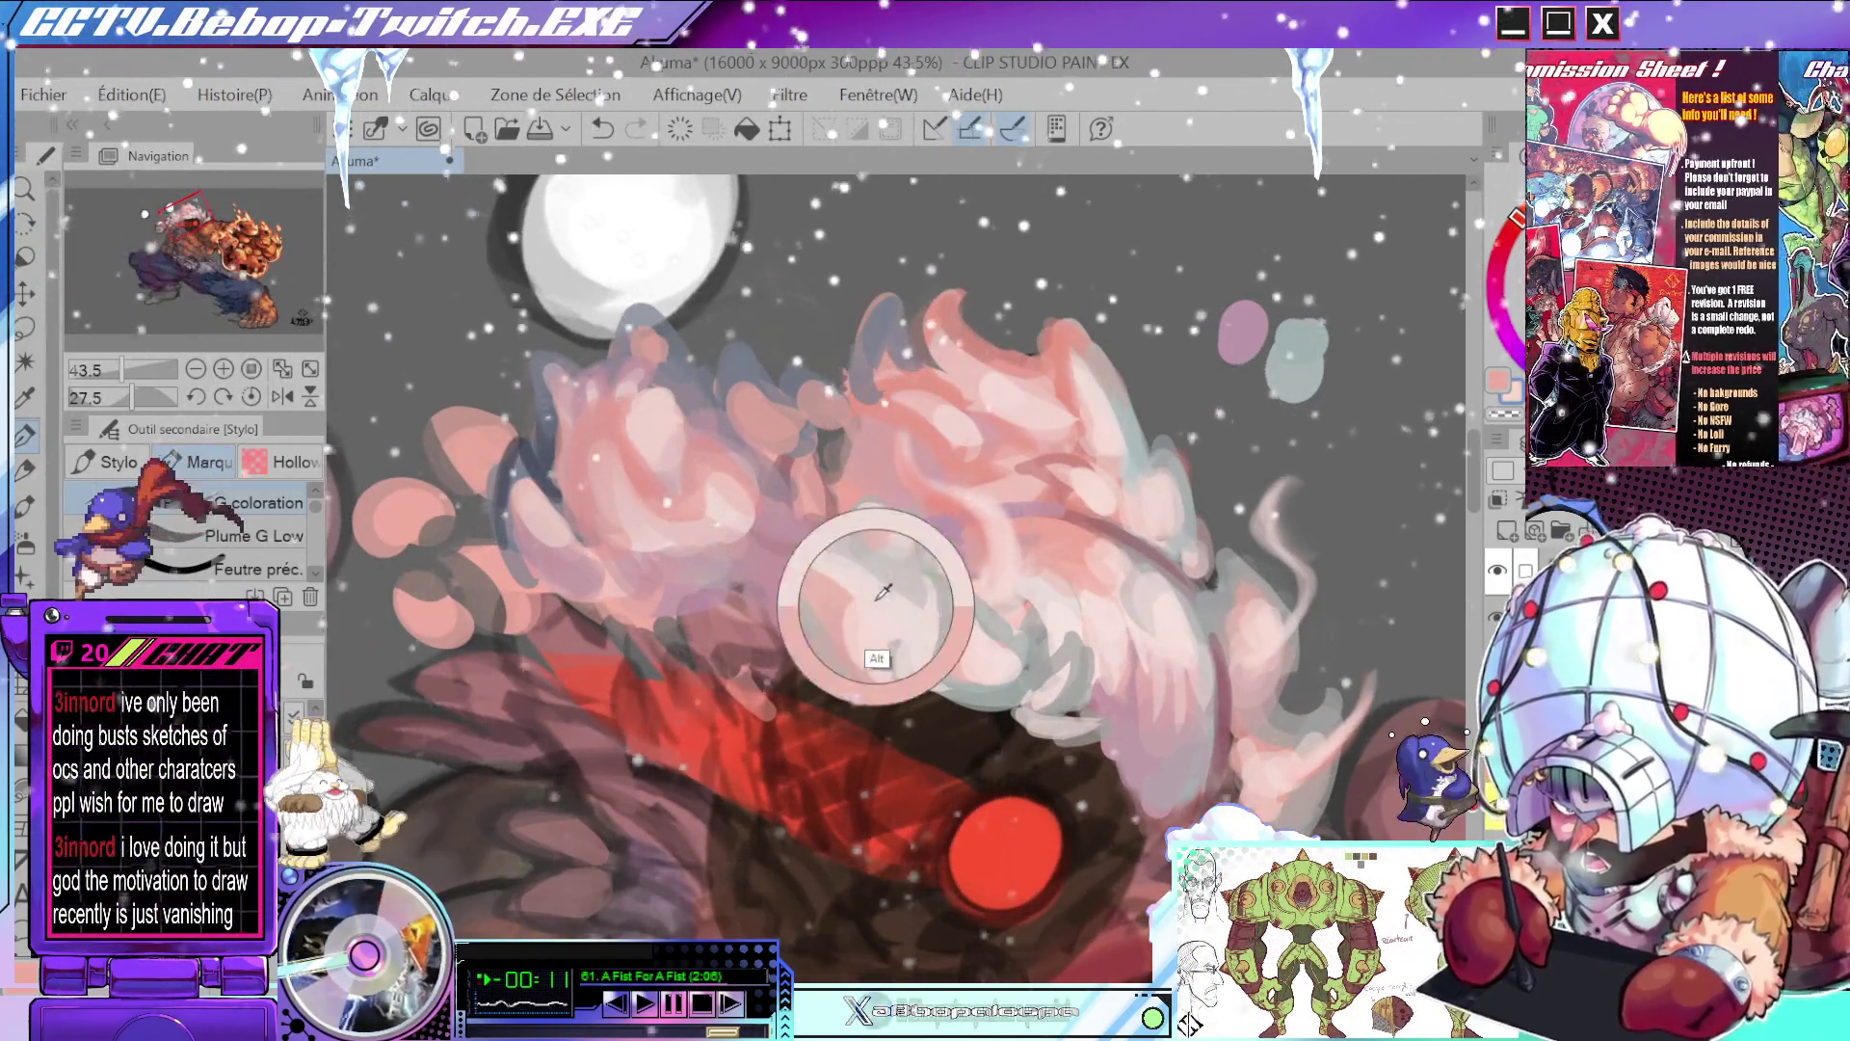
scroll(936, 549, down, 2)
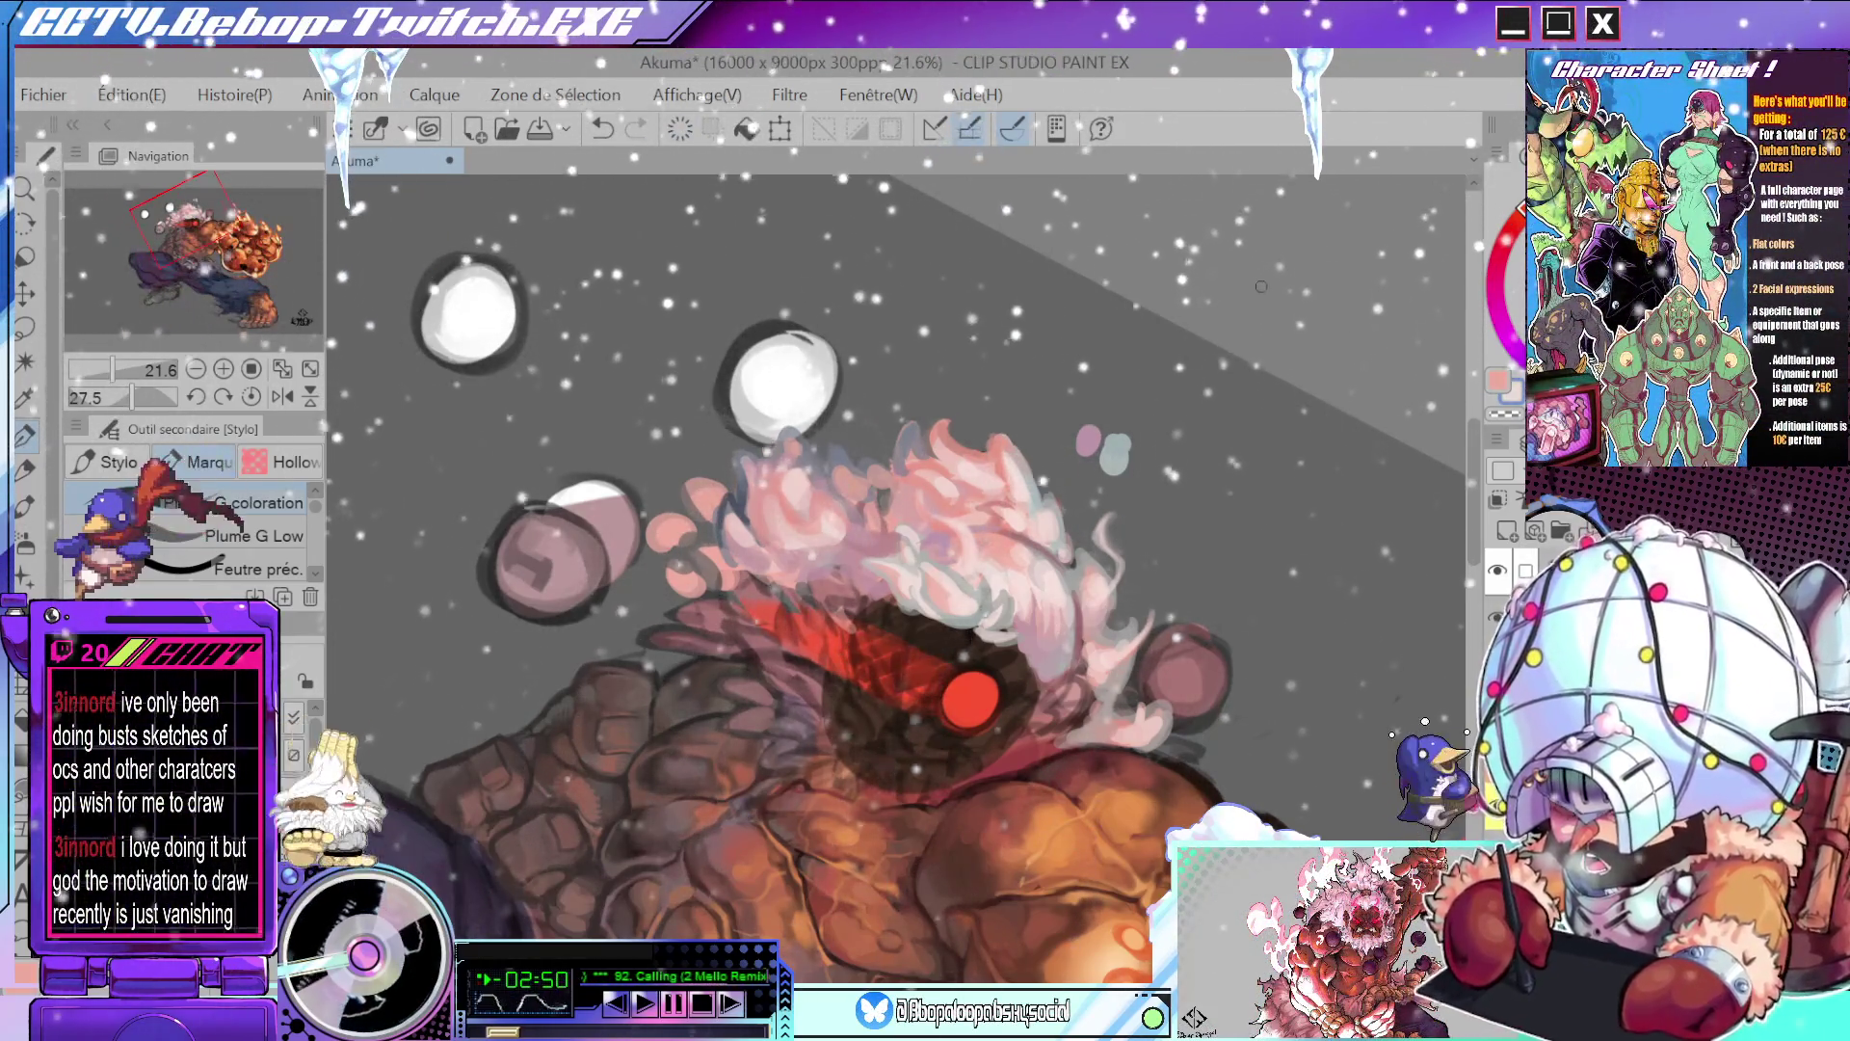
scroll(1027, 512, up, 3)
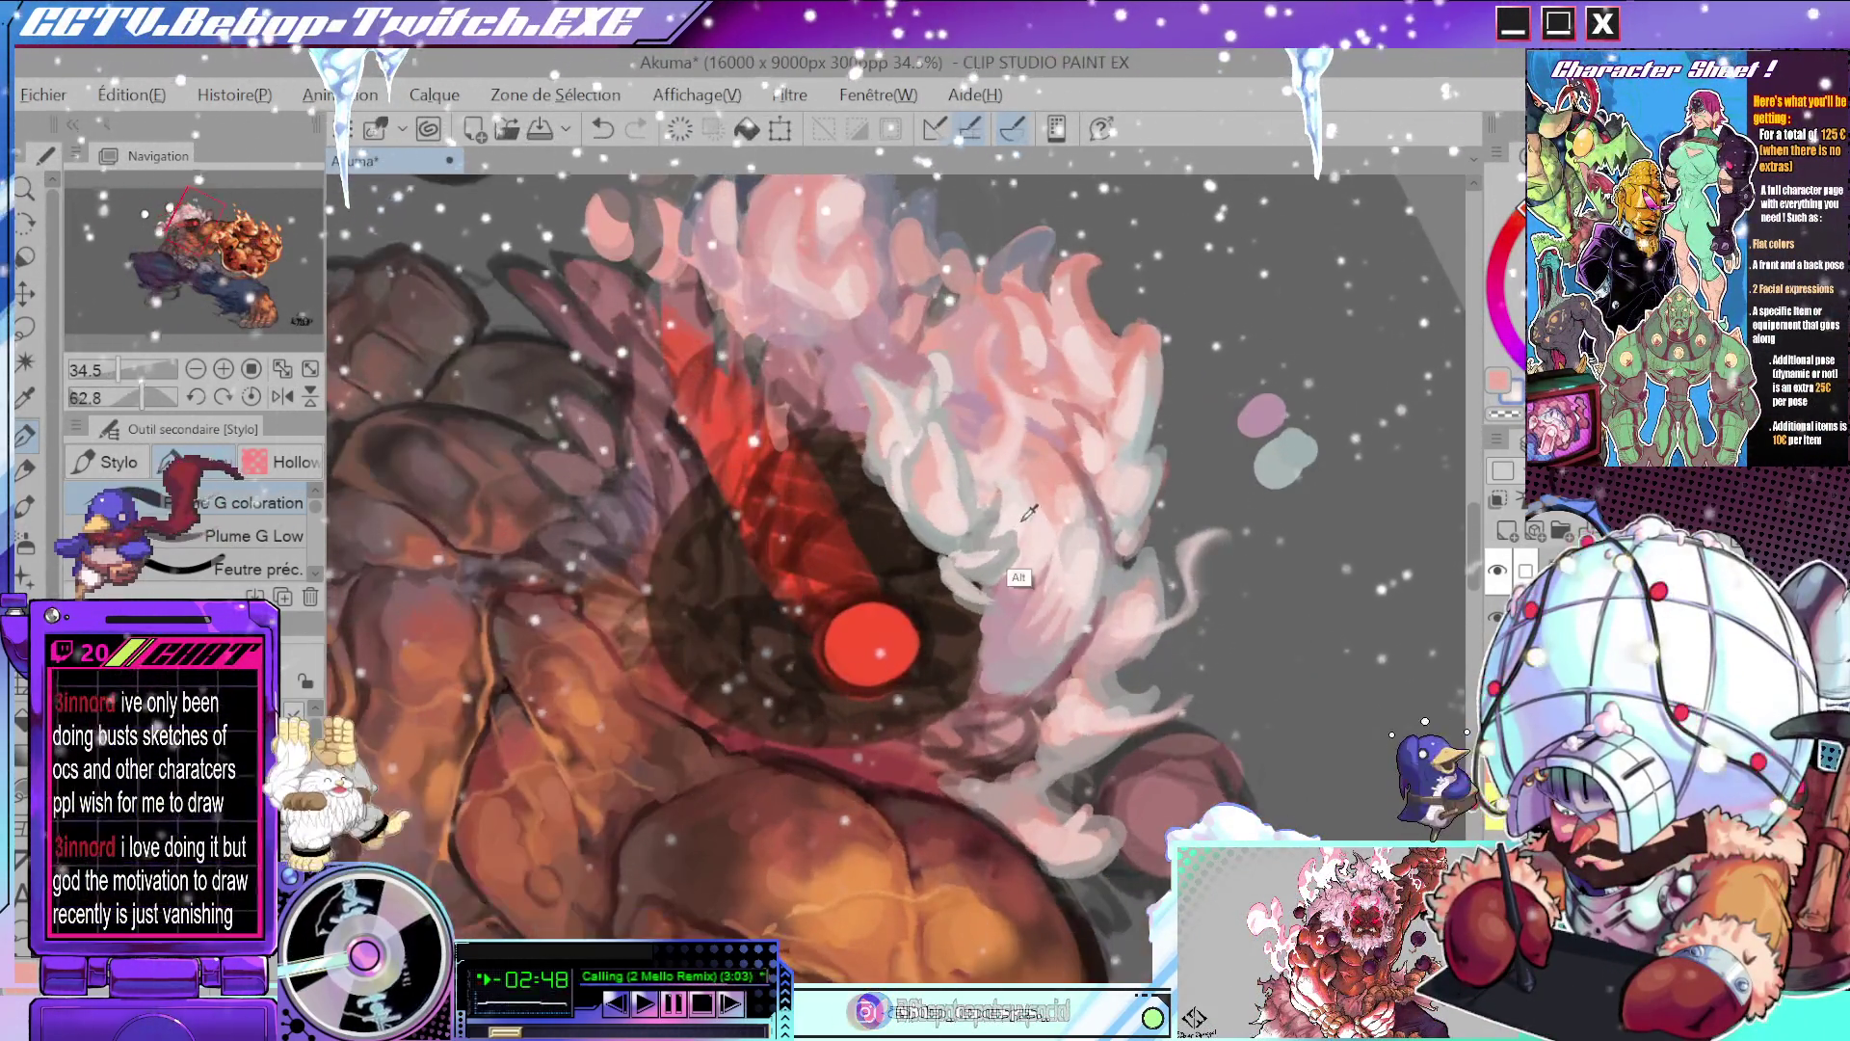
scroll(937, 474, down, 5)
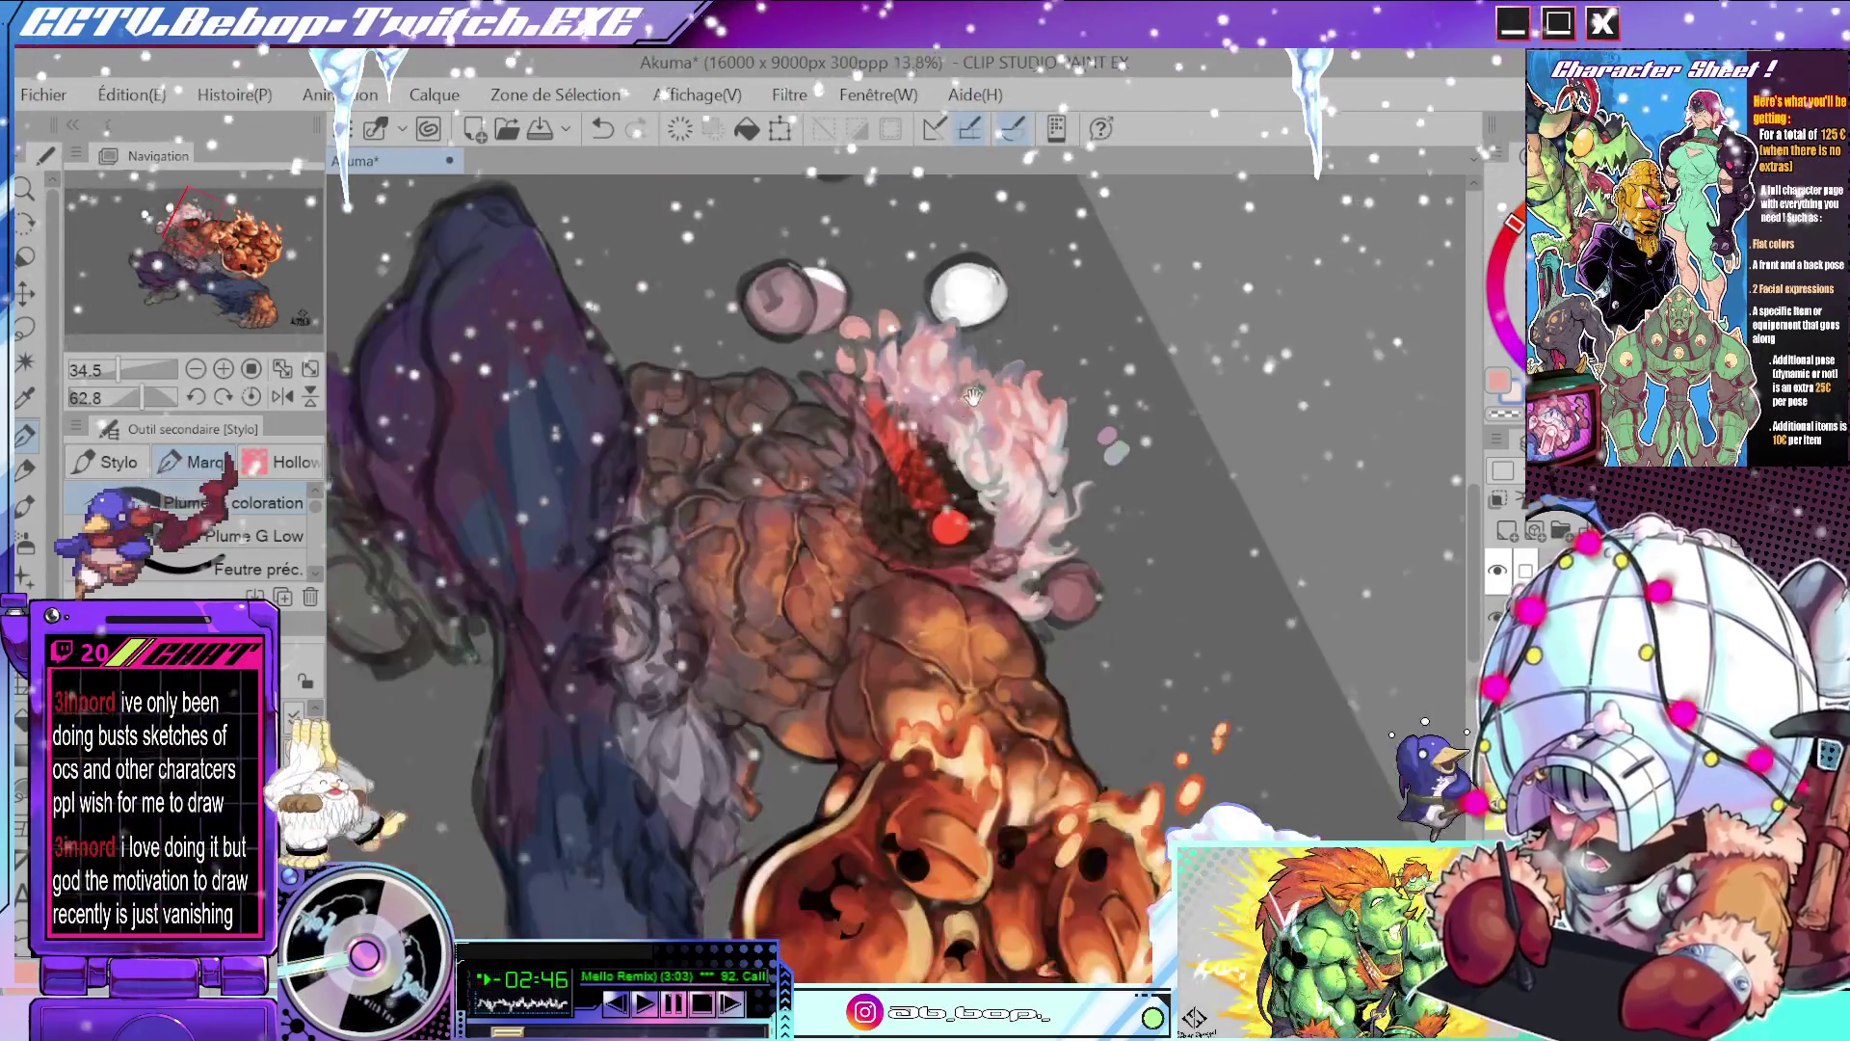
scroll(917, 402, up, 3)
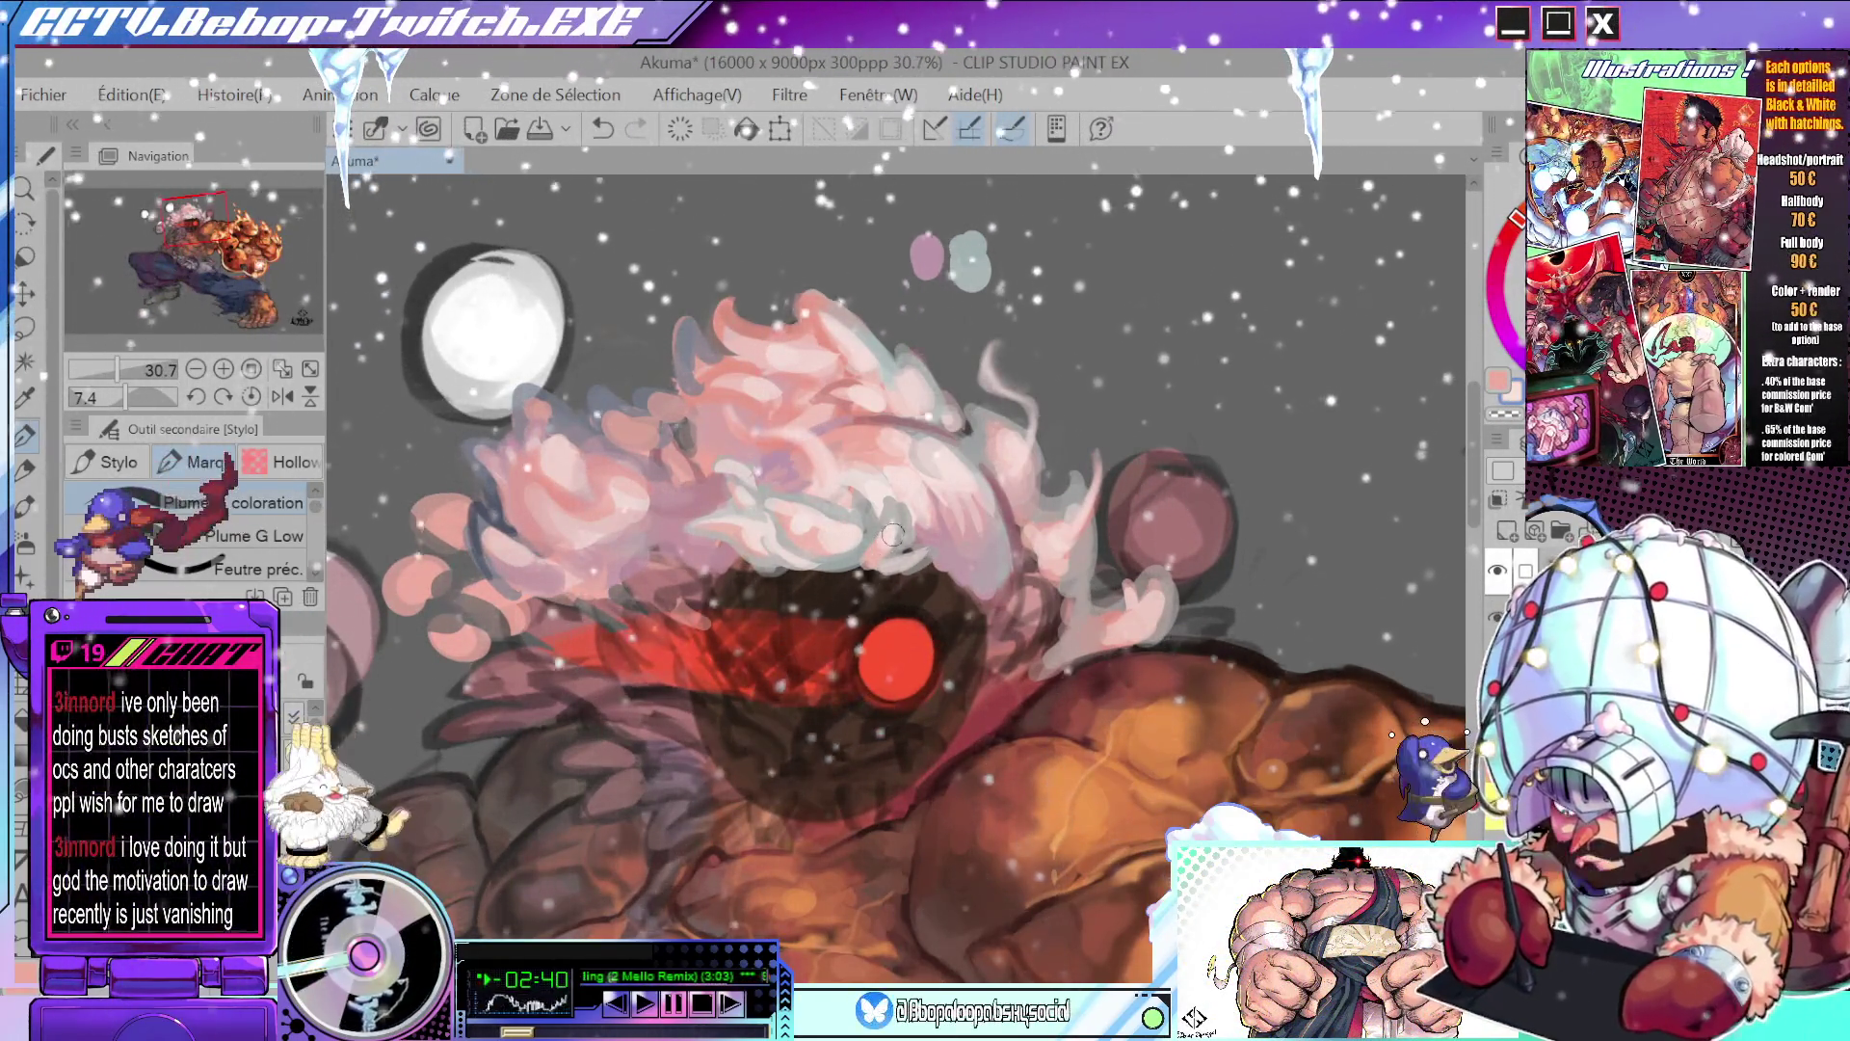
scroll(964, 607, down, 3)
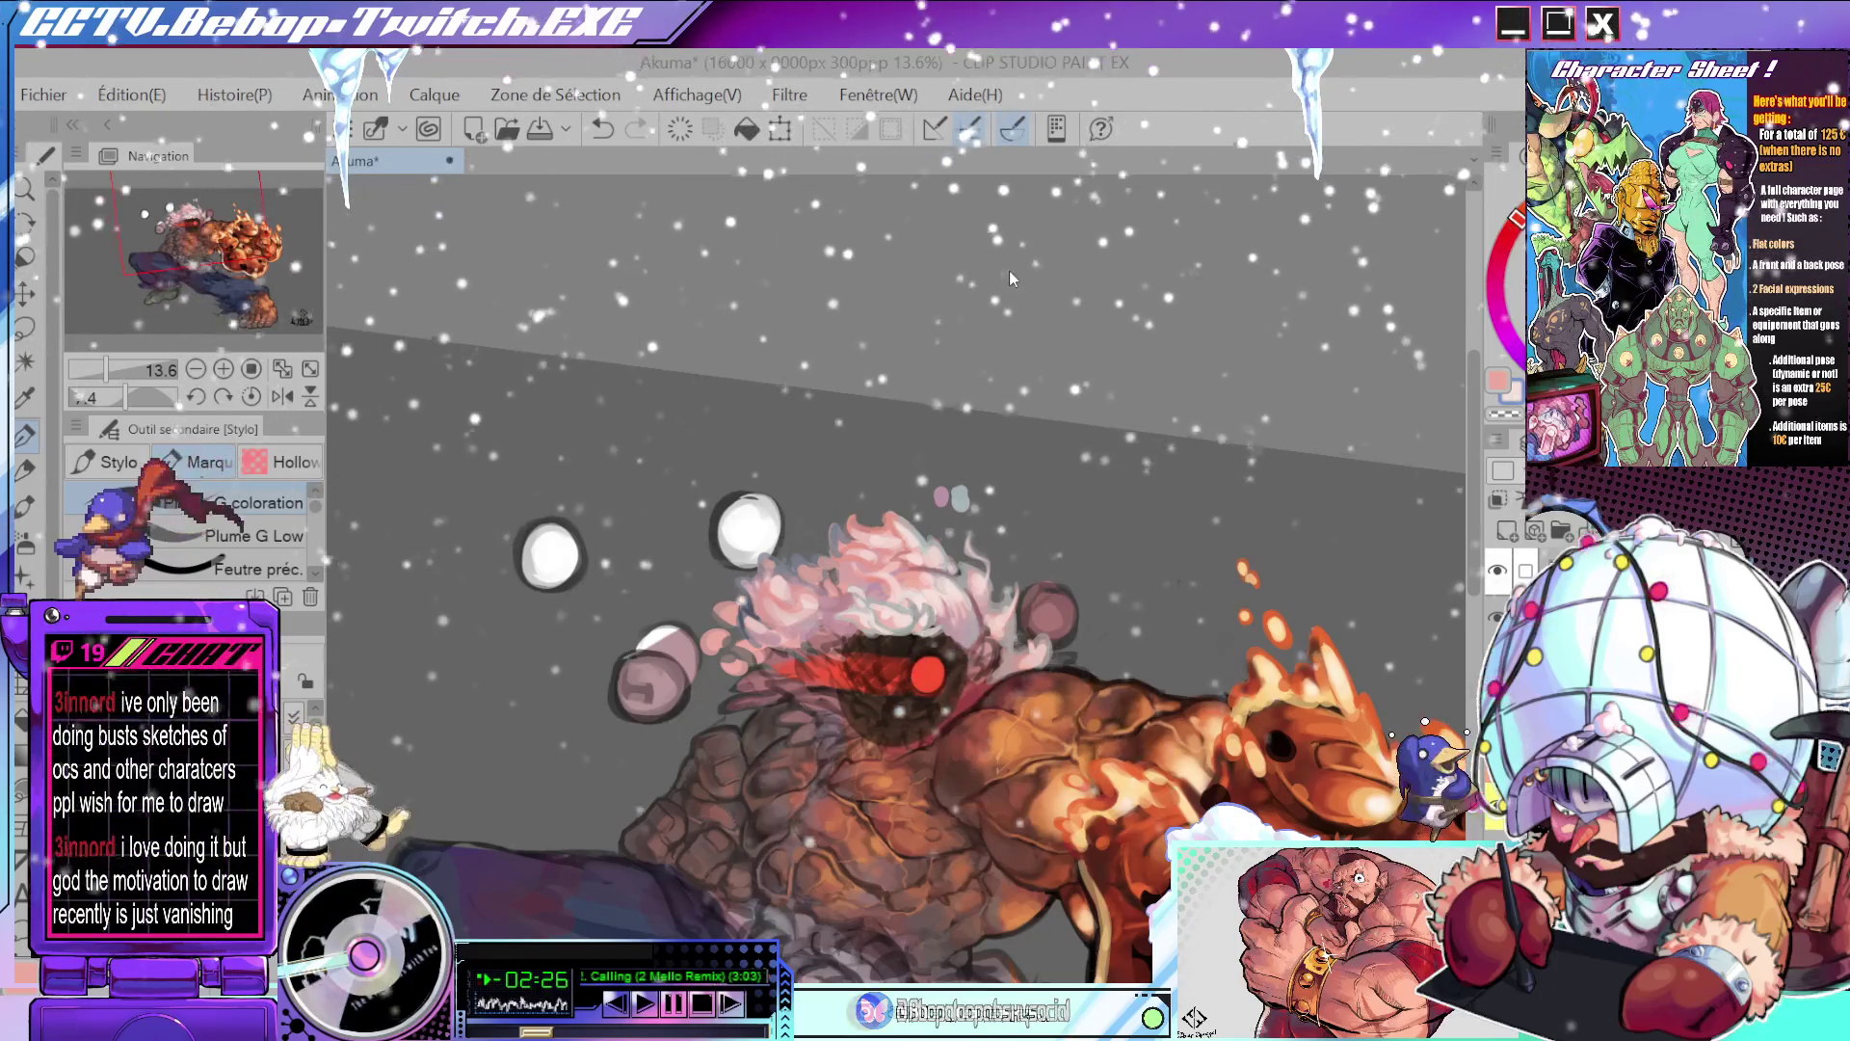
scroll(915, 511, up, 3)
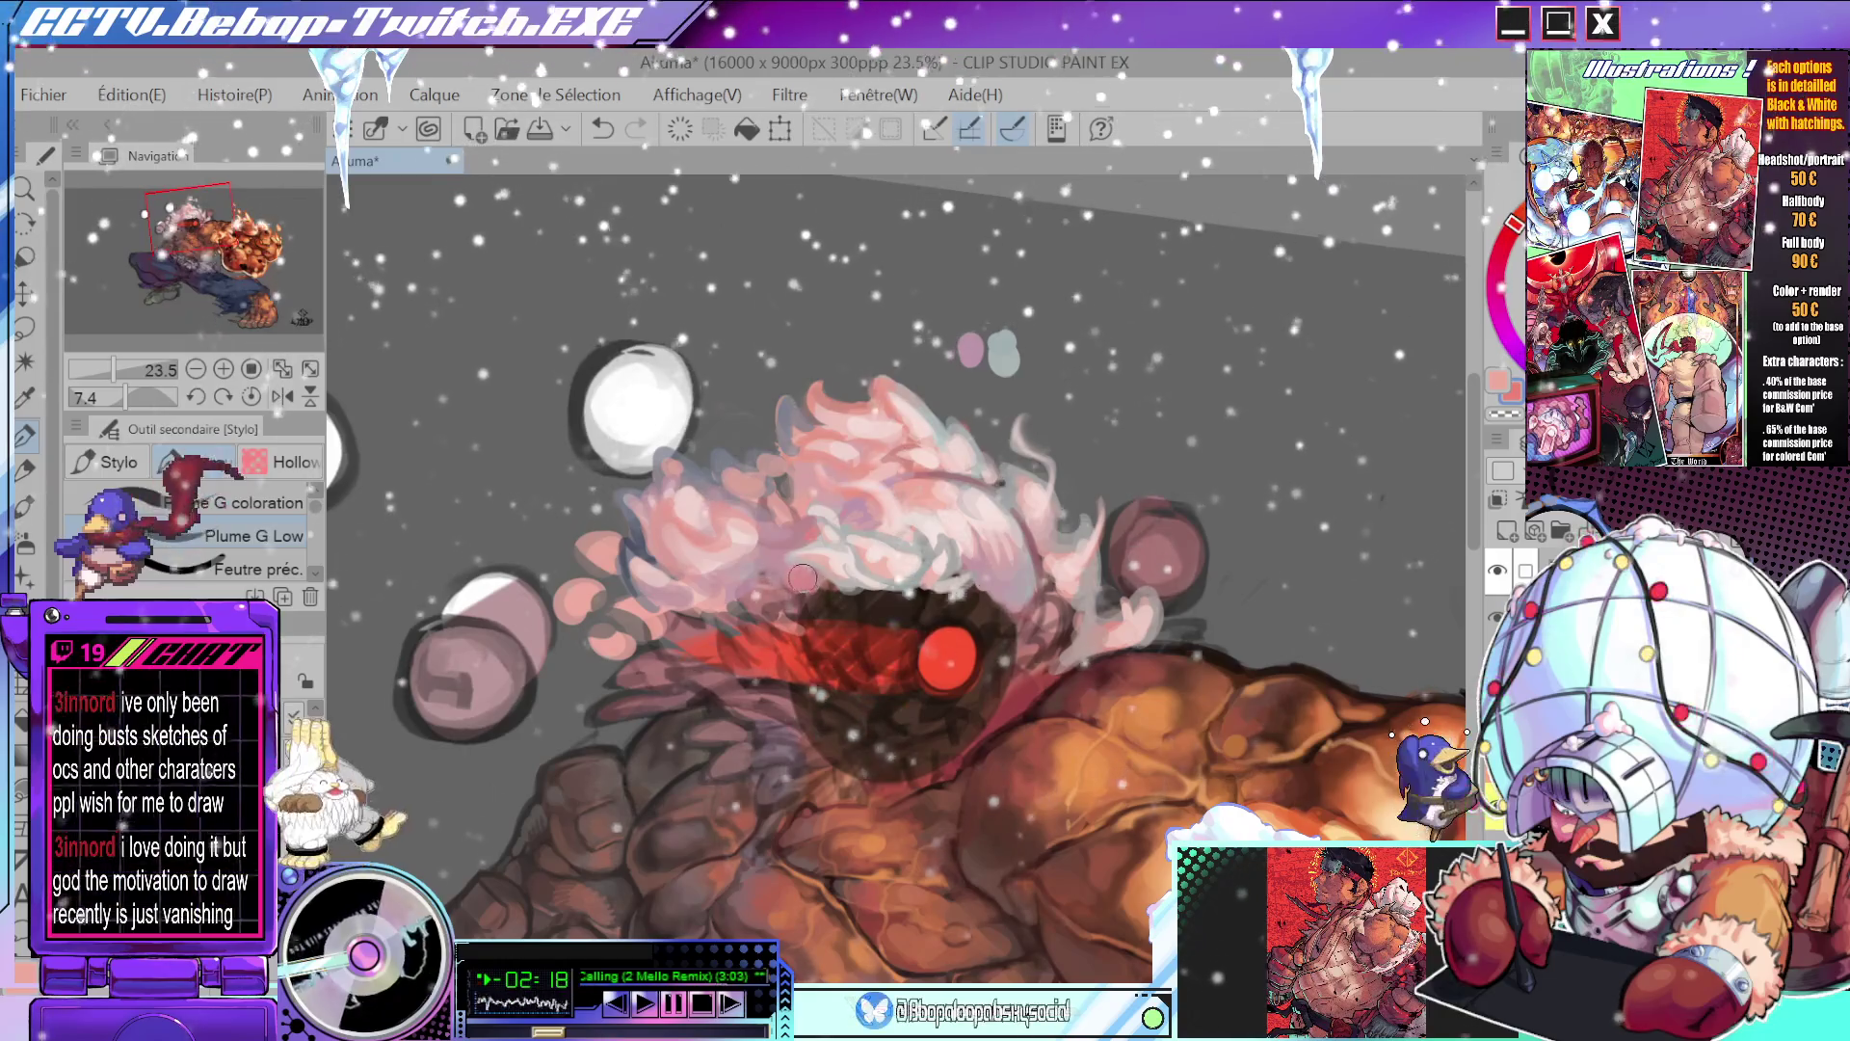
scroll(954, 501, down, 4)
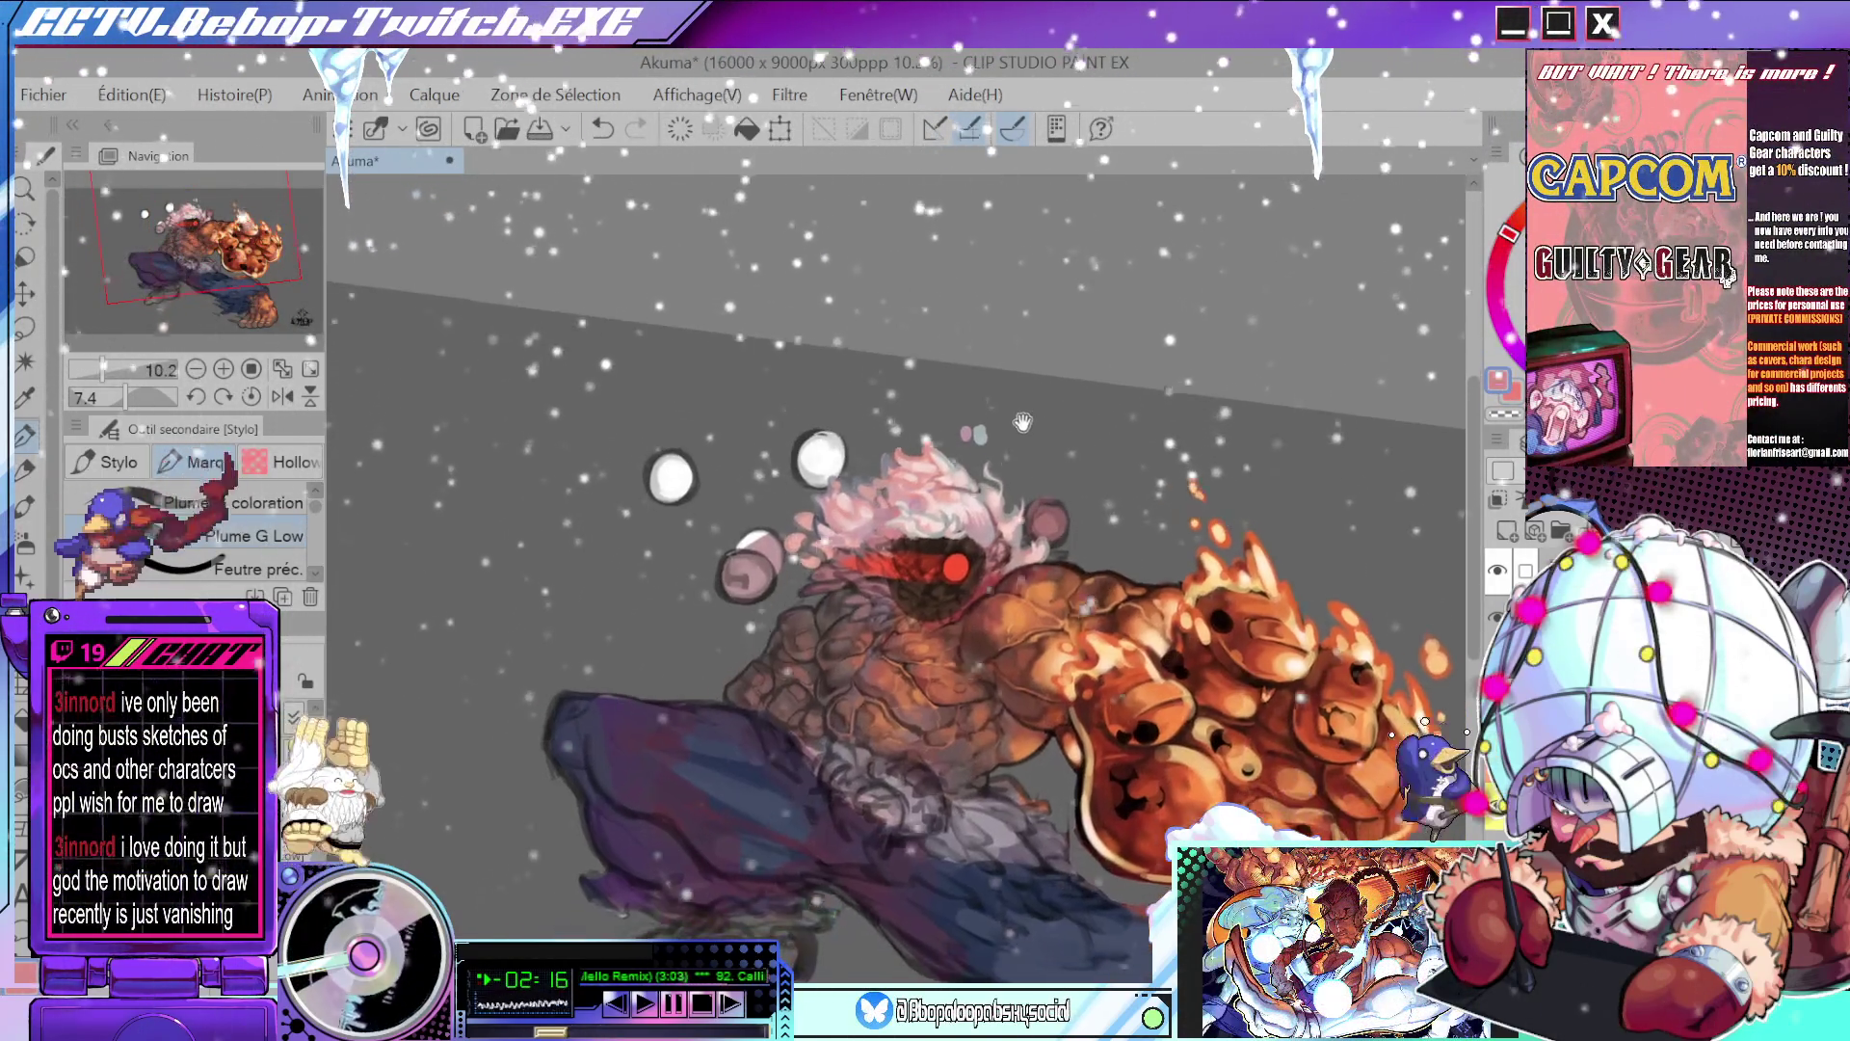
scroll(1040, 431, down, 2)
scroll(1065, 438, down, 2)
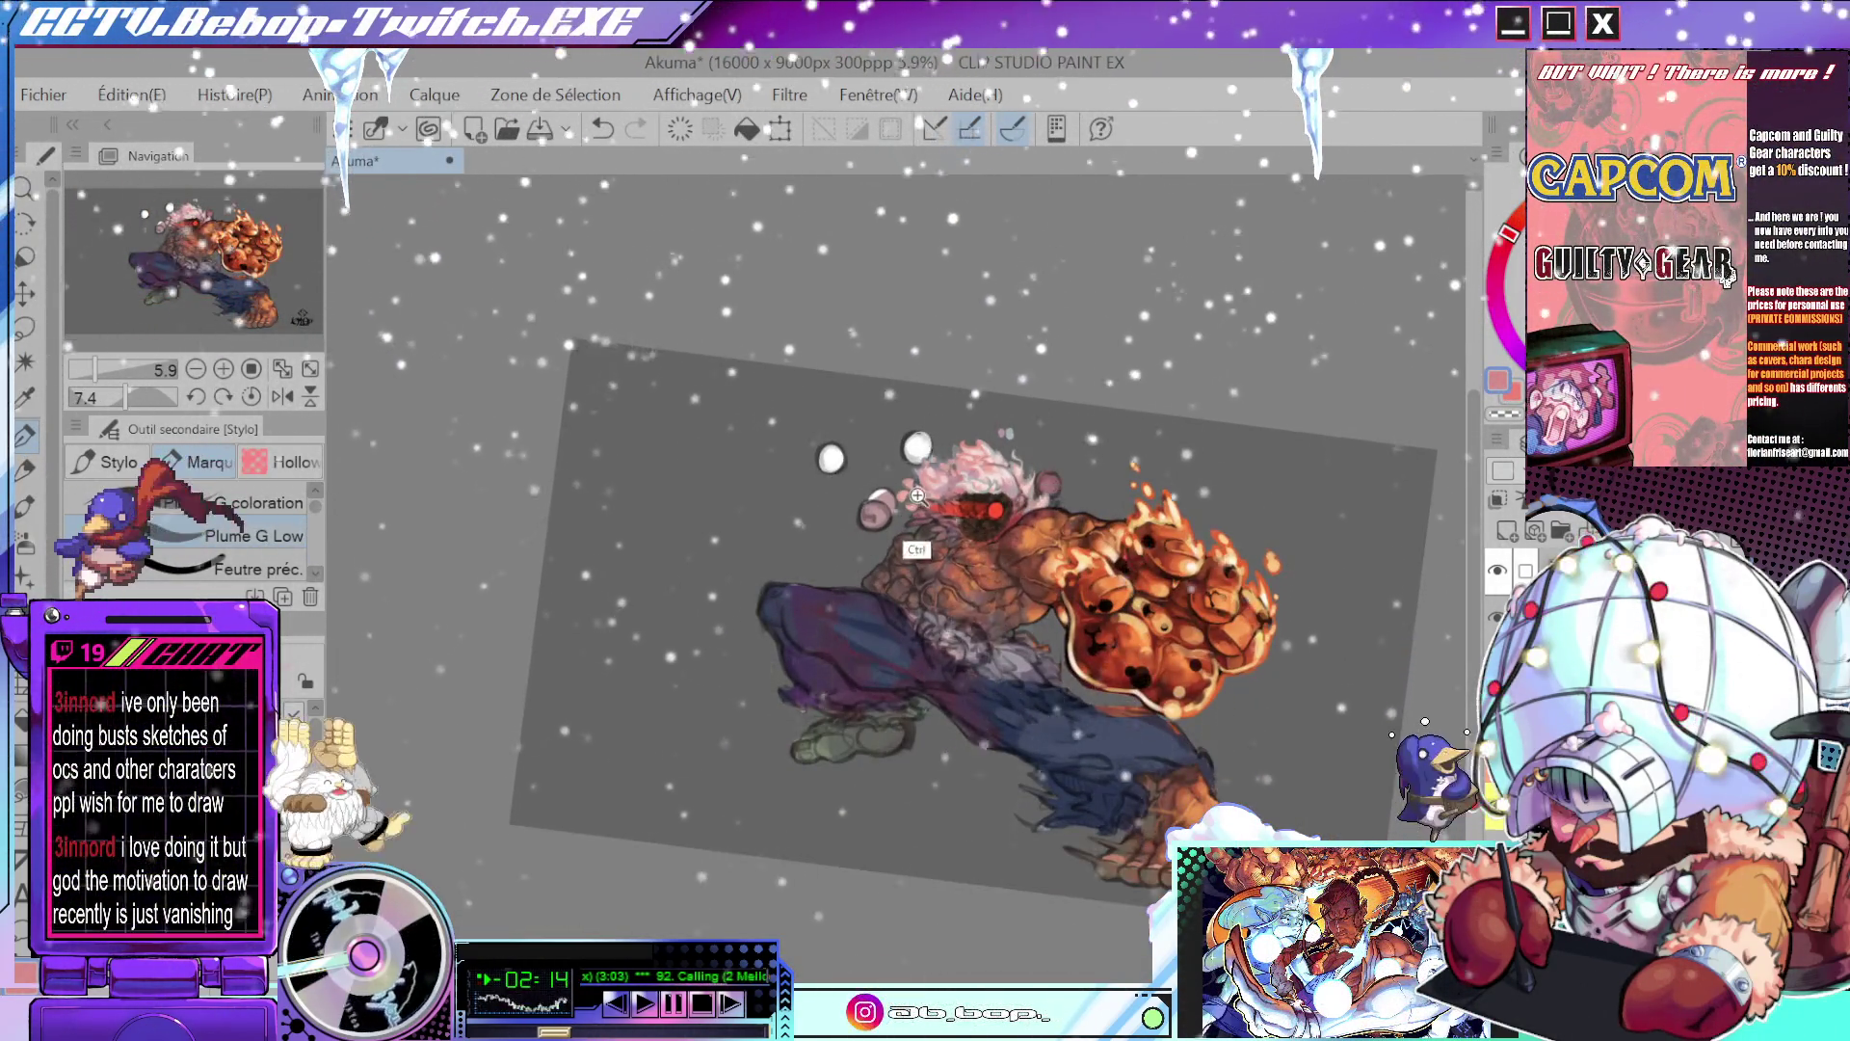
scroll(916, 497, up, 5)
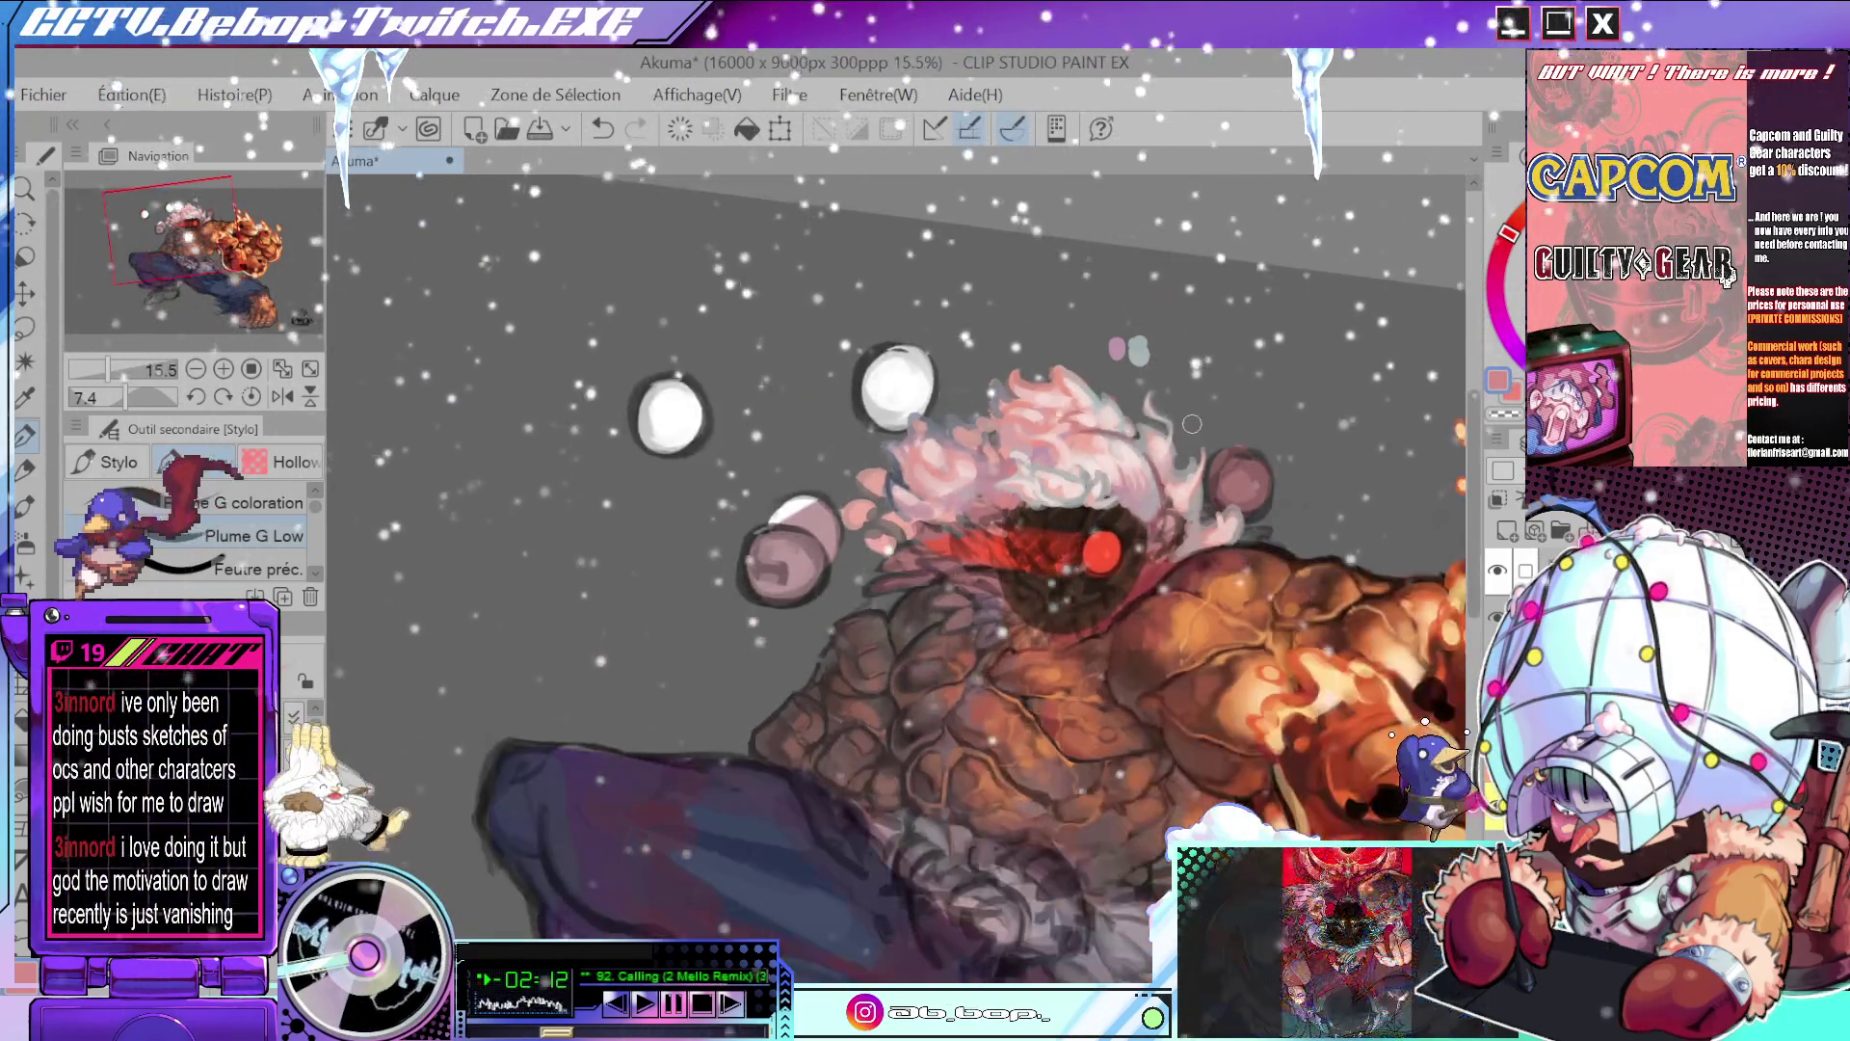
scroll(1191, 429, down, 1)
scroll(1193, 435, down, 1)
scroll(1195, 442, down, 1)
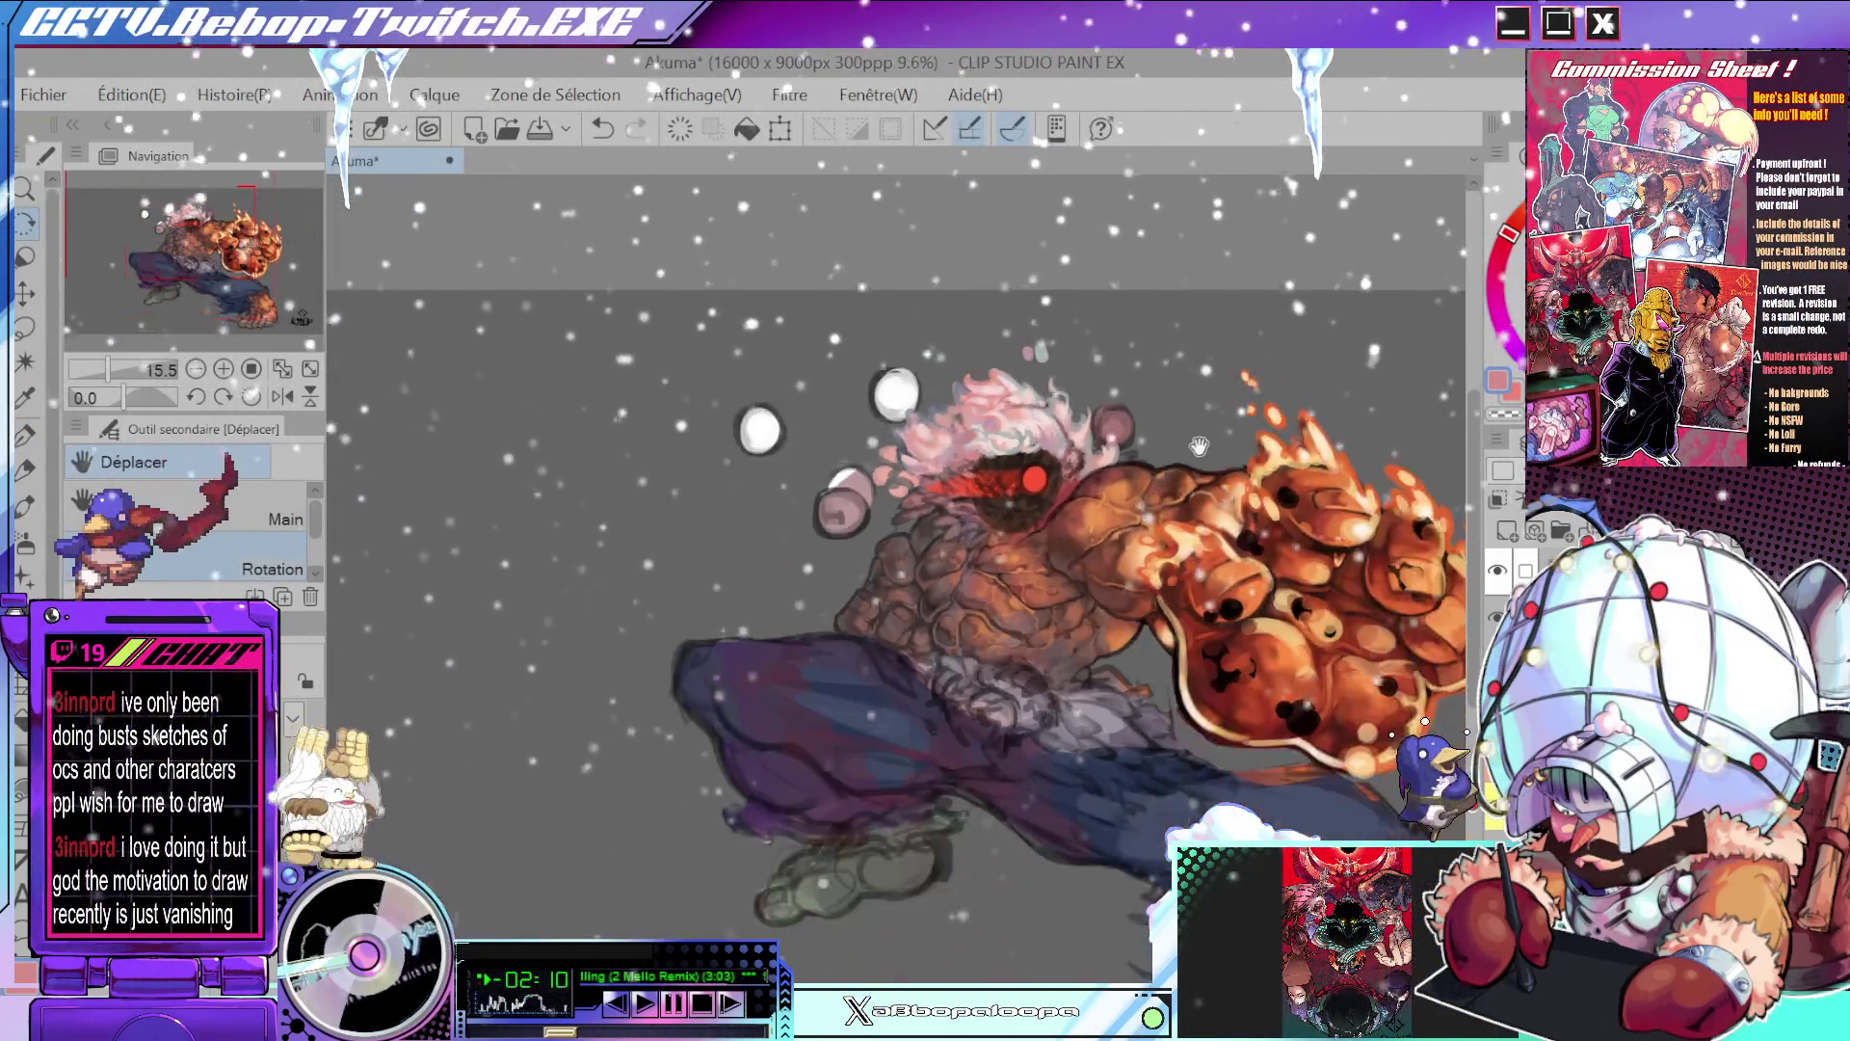
scroll(1194, 477, up, 2)
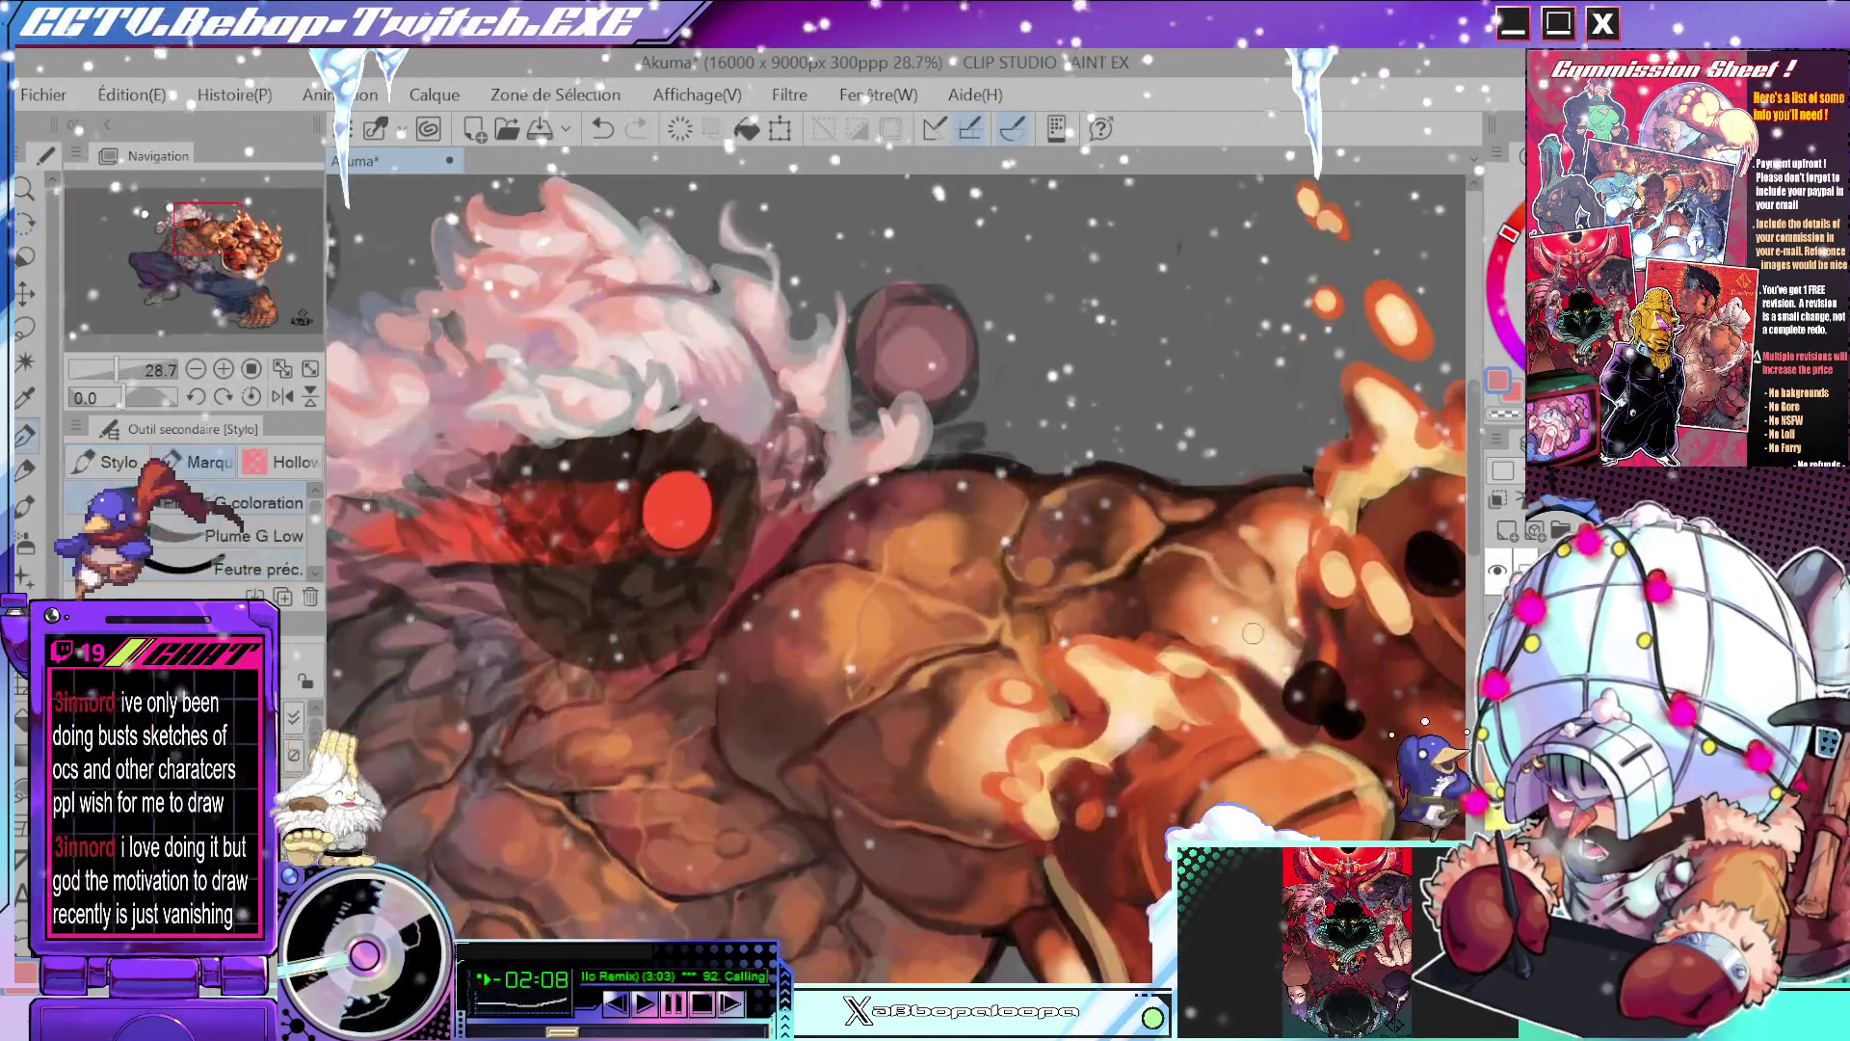
- Tilt the canvas to a better angle and paint light strands onto the hair
scroll(1156, 511, up, 2)
scroll(1108, 549, up, 2)
scroll(1050, 550, down, 1)
scroll(964, 424, up, 1)
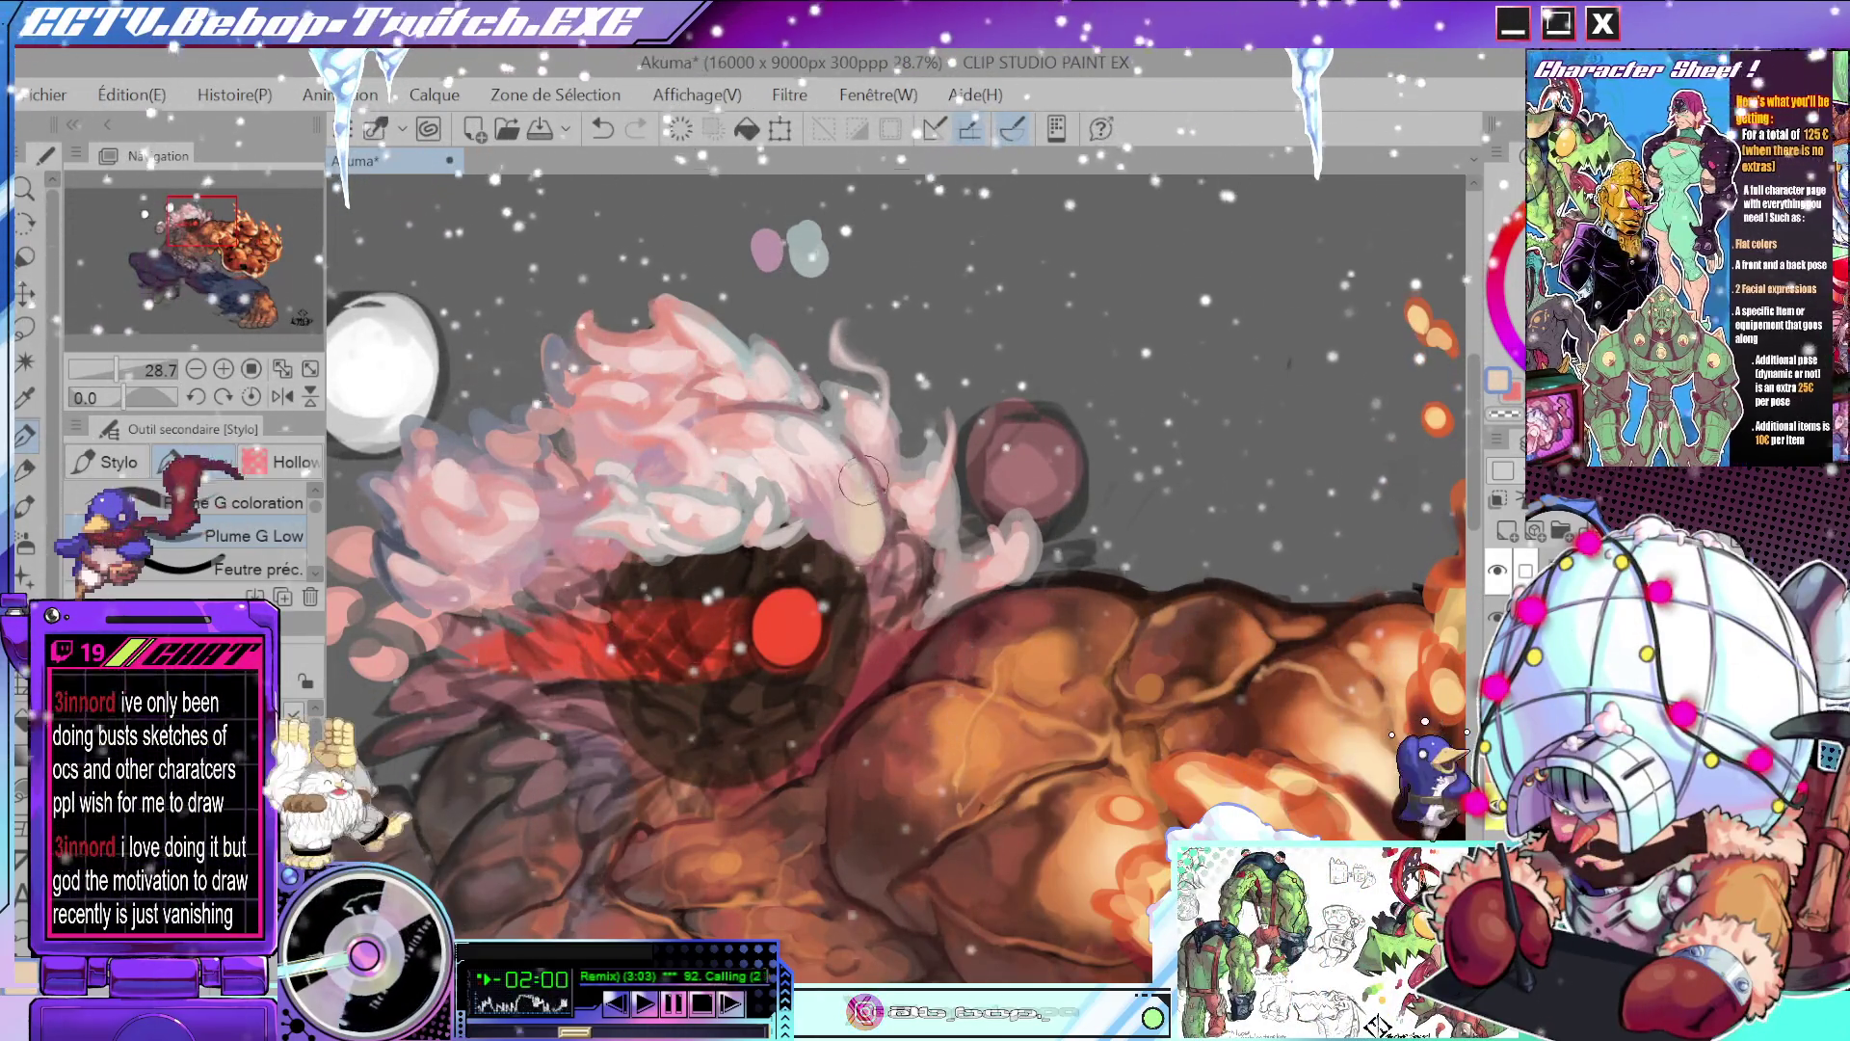
scroll(941, 483, down, 3)
scroll(940, 484, up, 2)
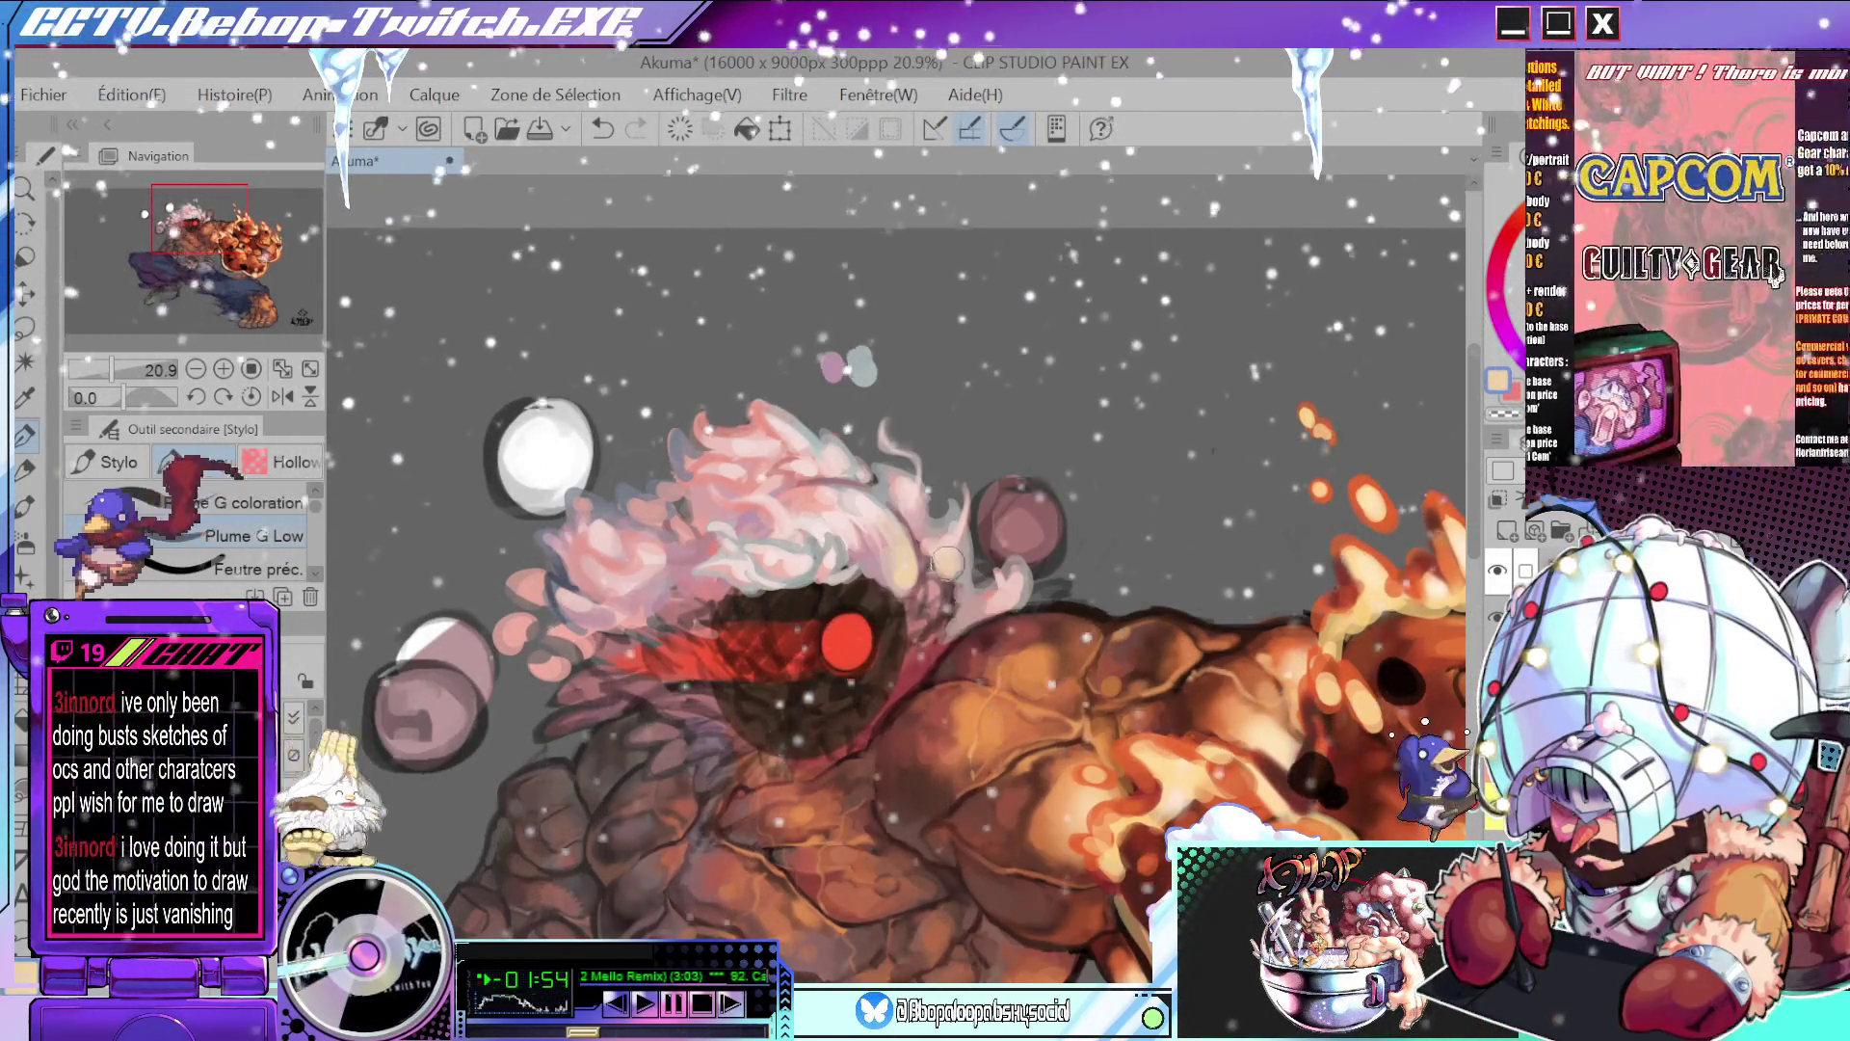
scroll(982, 578, down, 3)
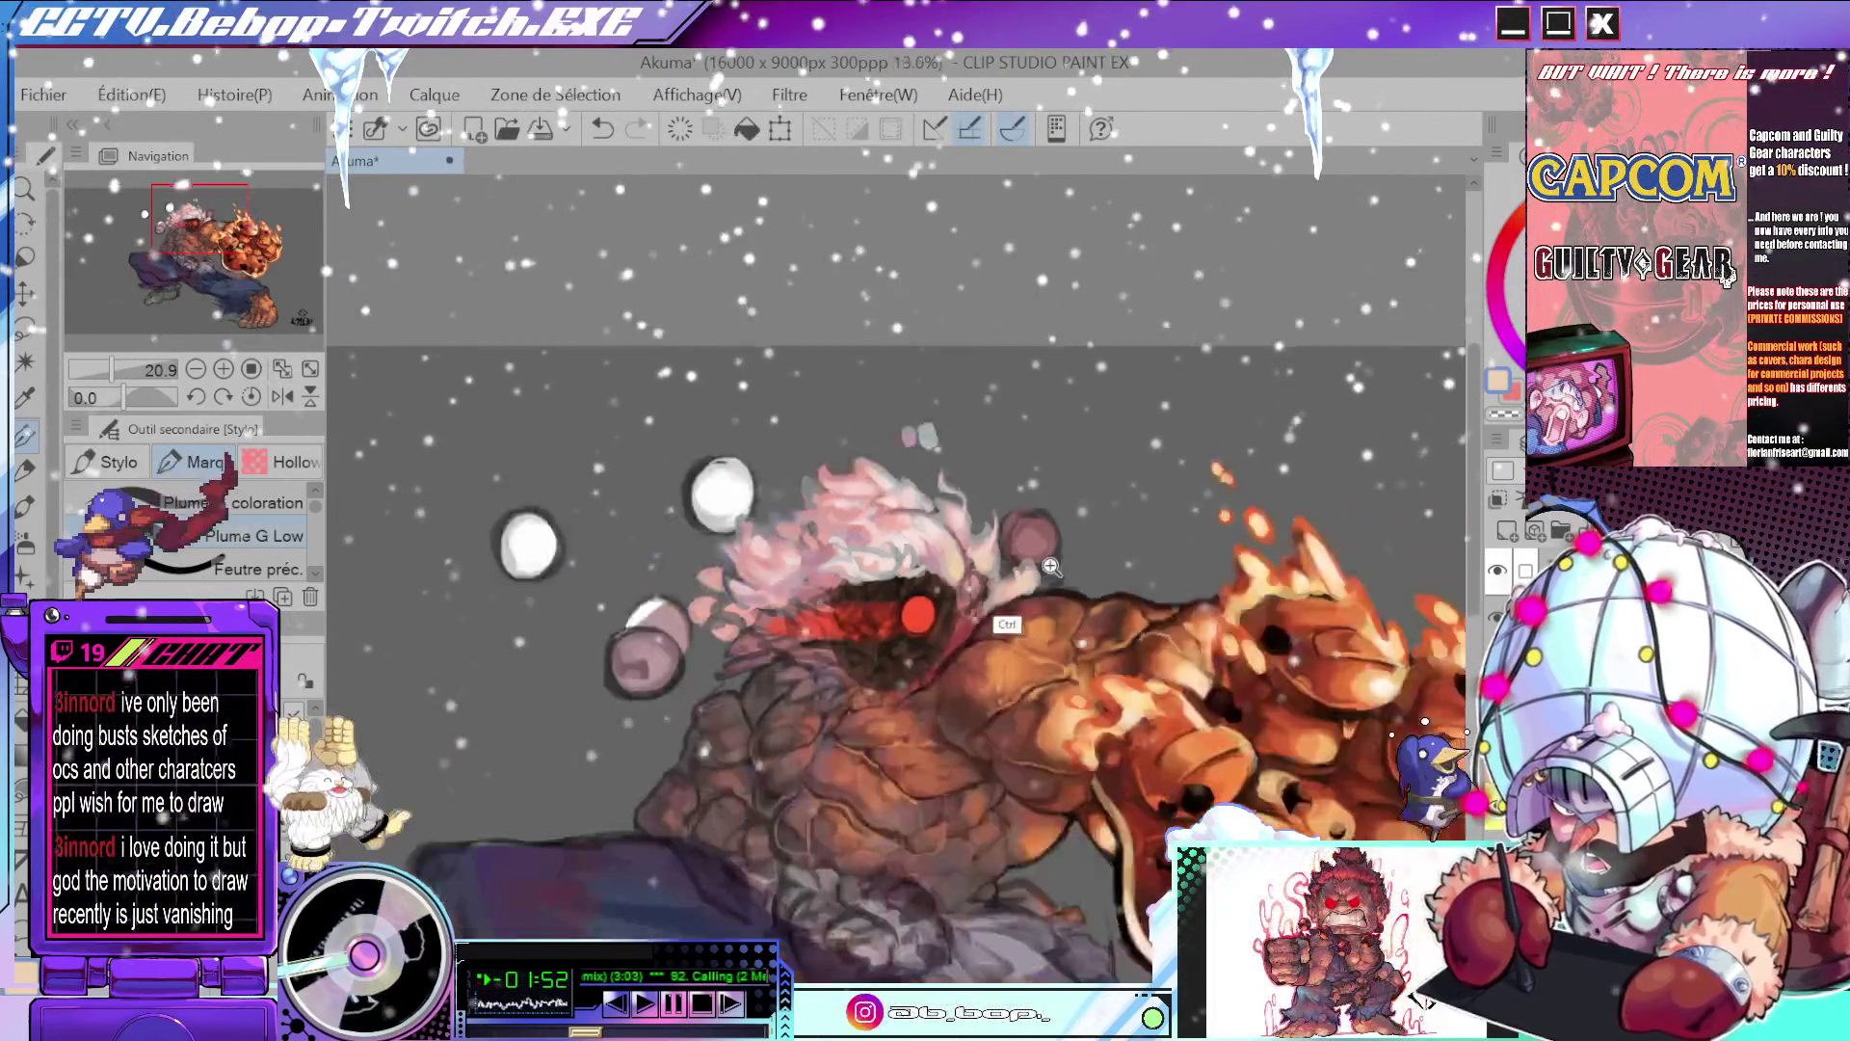
scroll(993, 532, up, 3)
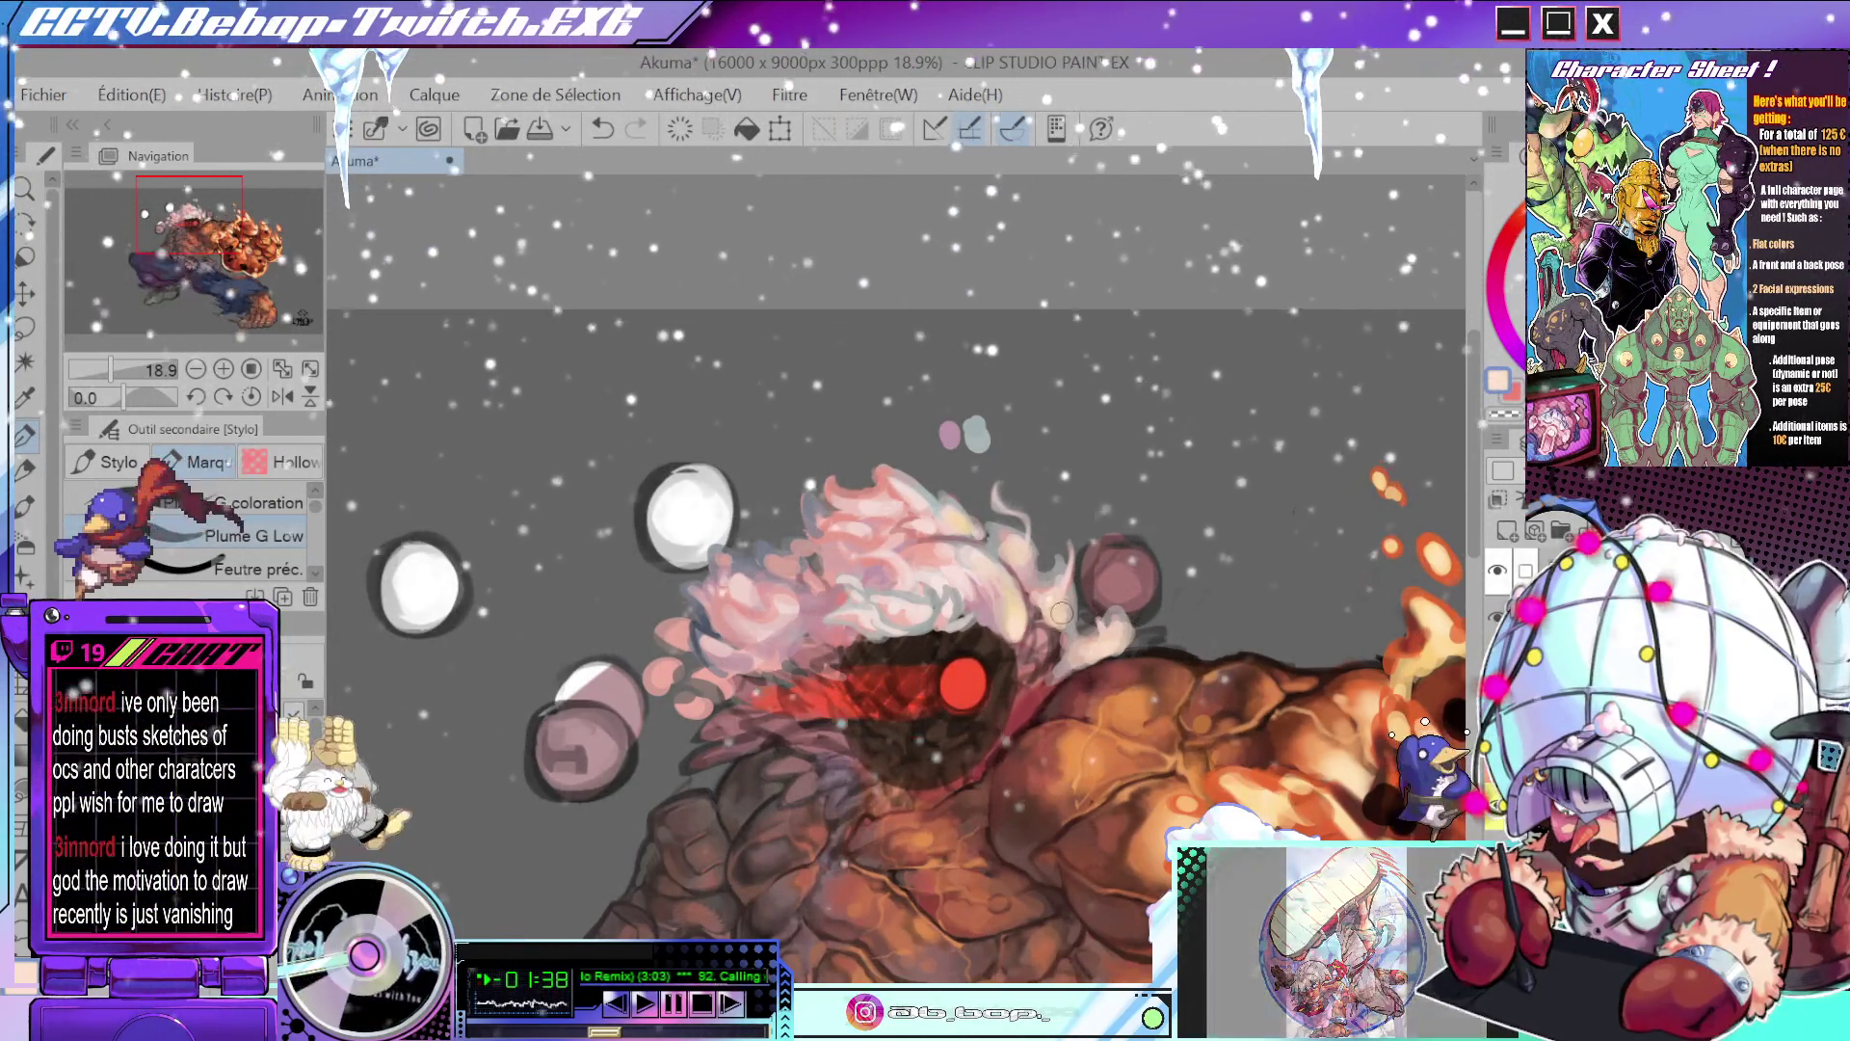
scroll(1133, 628, down, 2)
scroll(1018, 557, up, 4)
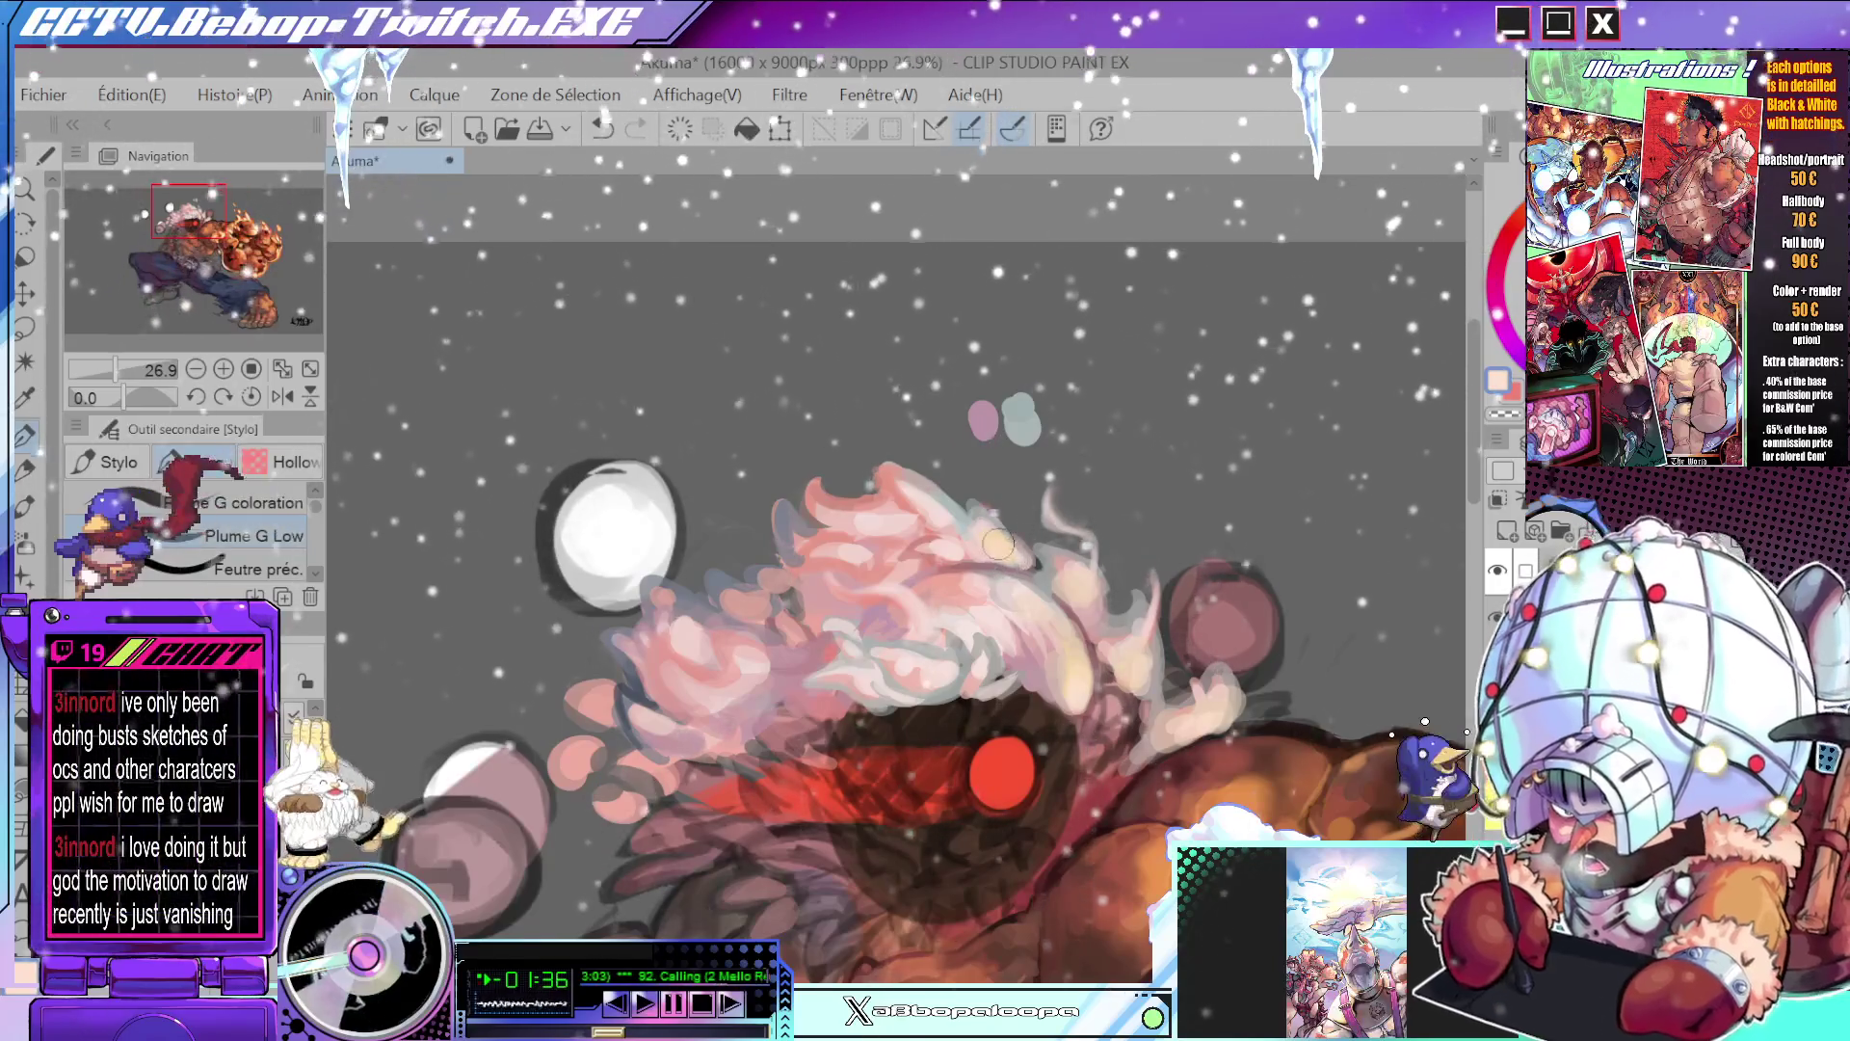
scroll(1019, 558, down, 3)
drag(1127, 556, 1060, 384)
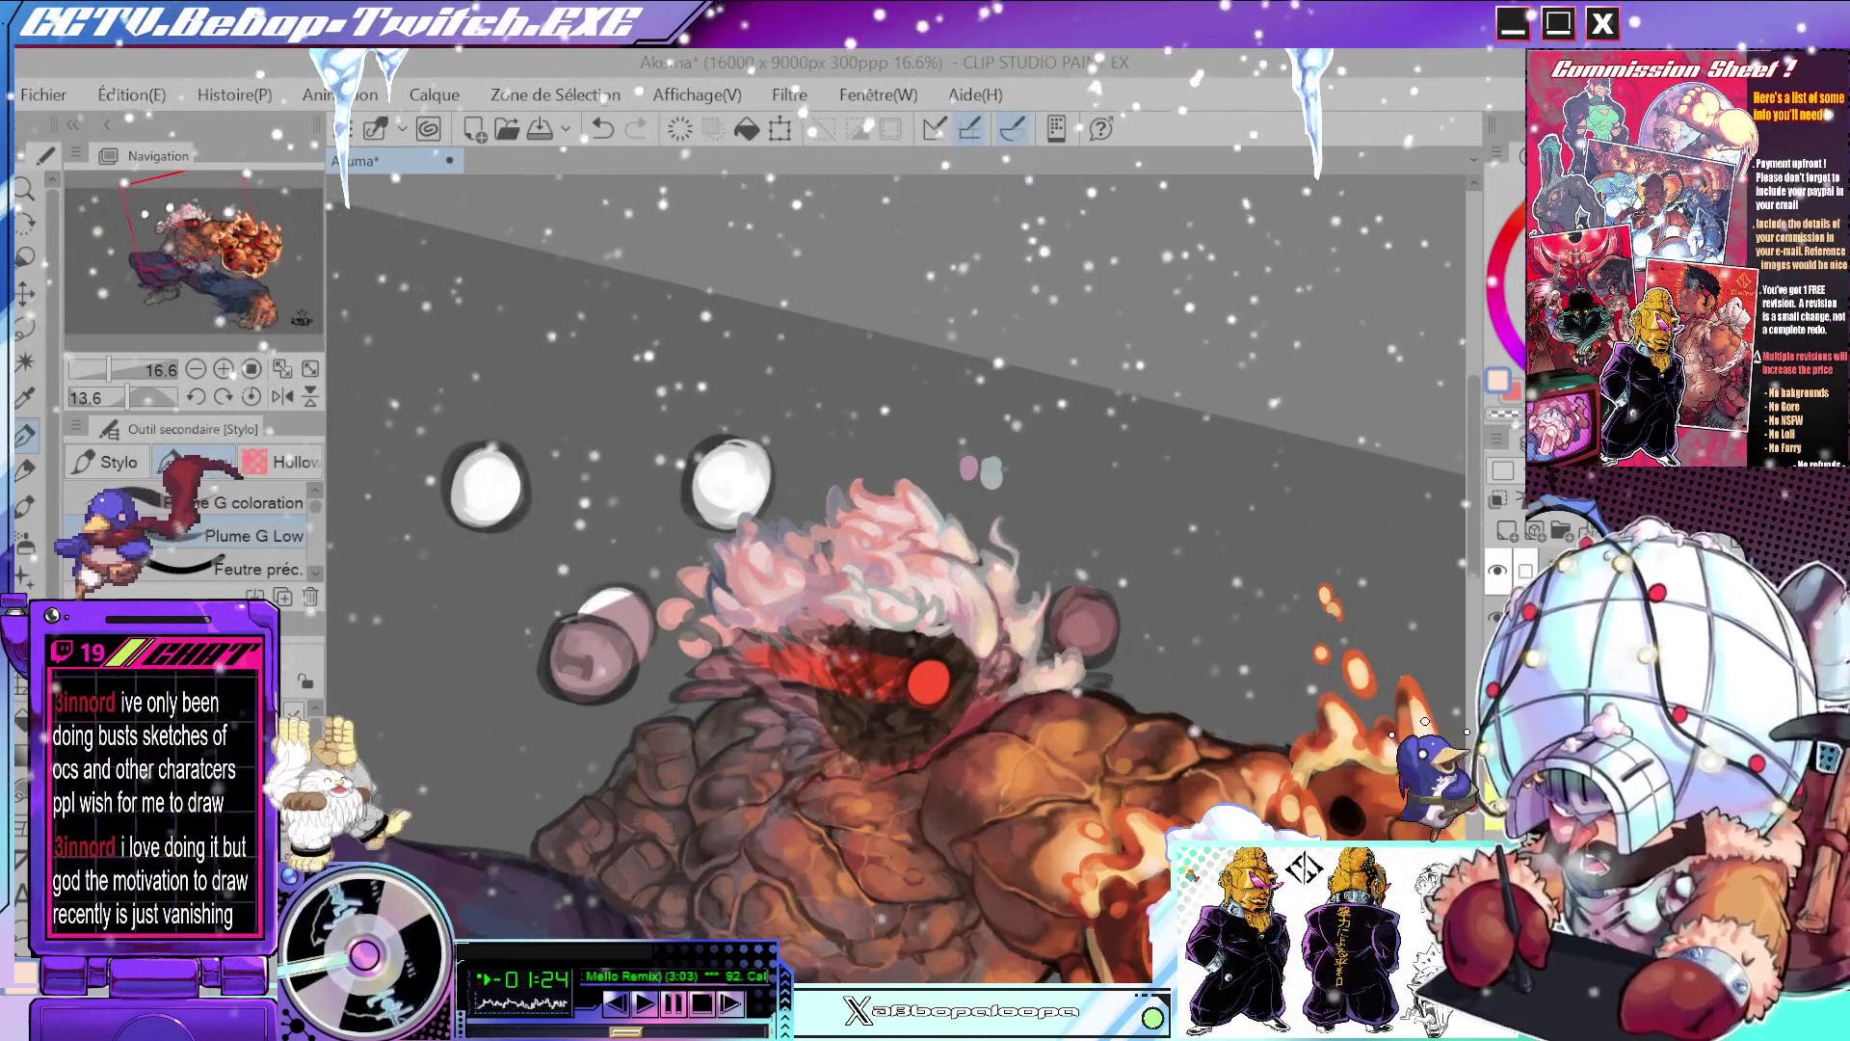
mouse_move(1026, 627)
mouse_down()
mouse_move(1039, 575)
mouse_move(903, 565)
mouse_up()
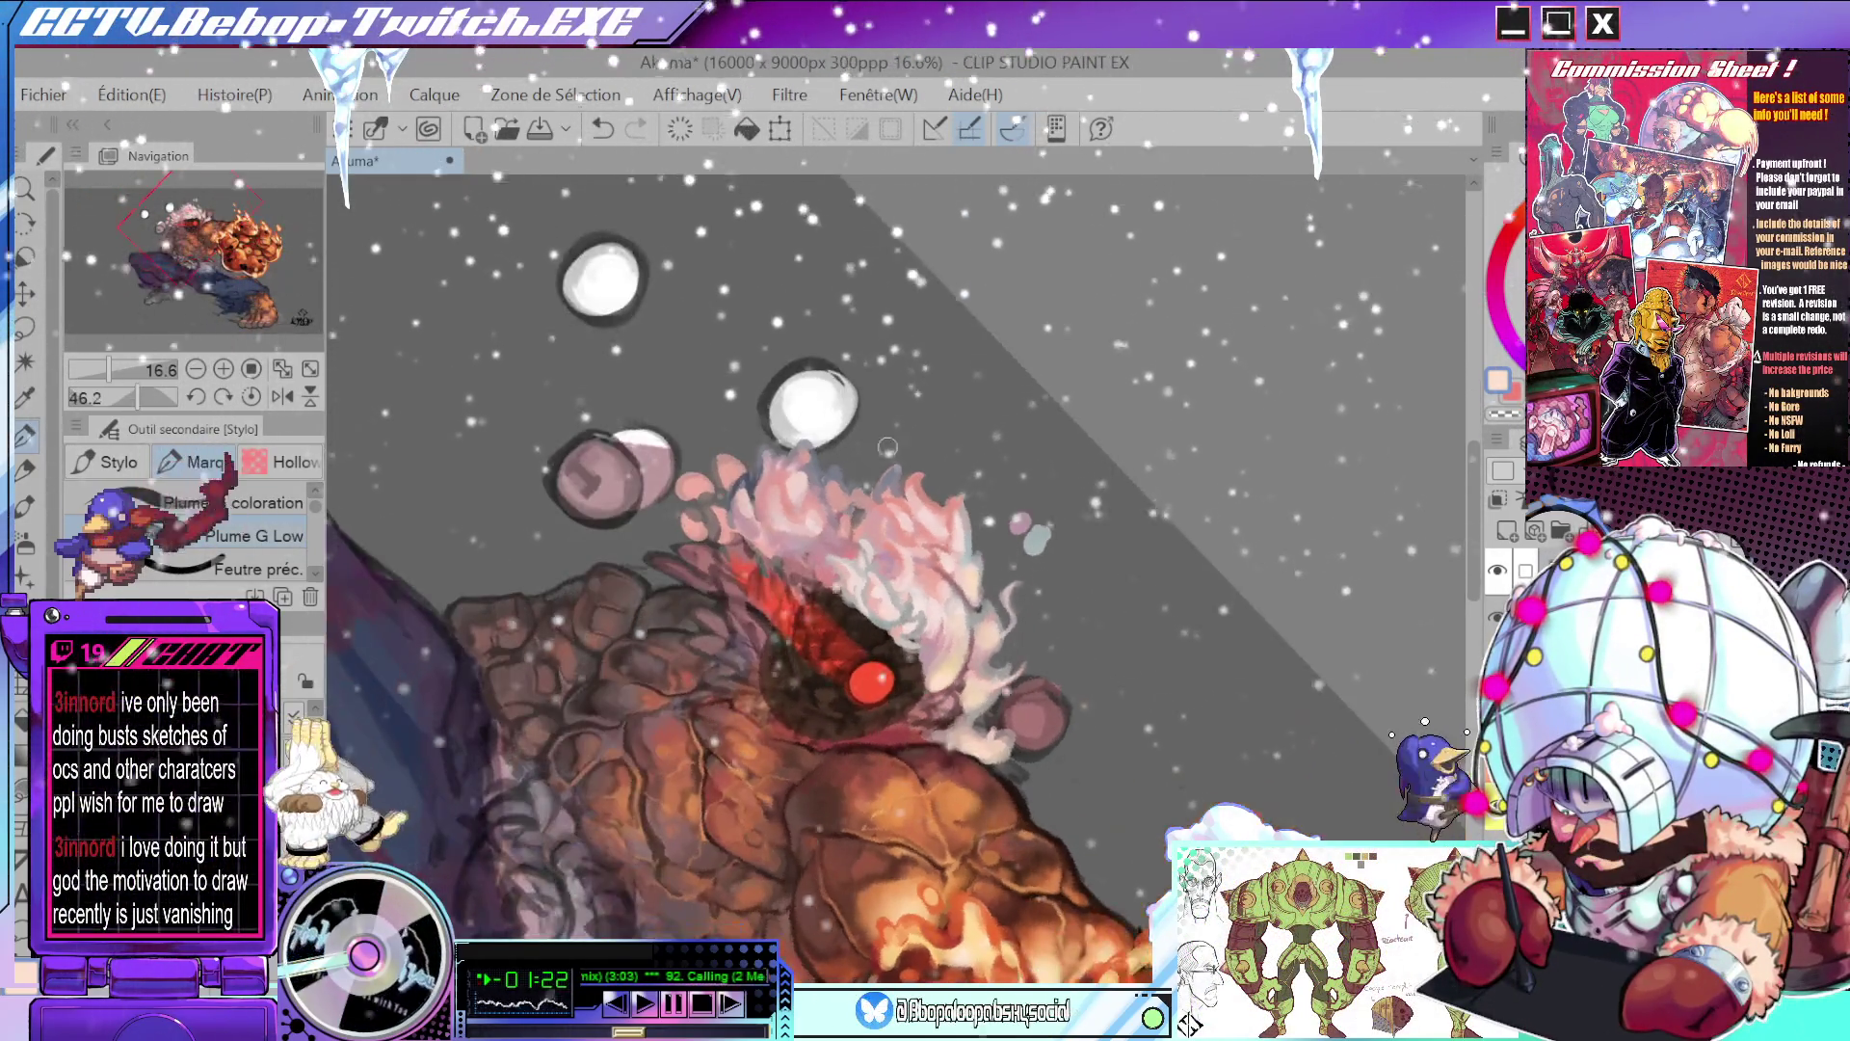
- Switch to the airbrush, sample a hair colour, and paint soft pale strokes on the hair
key(b)
ctrl+click(968, 628)
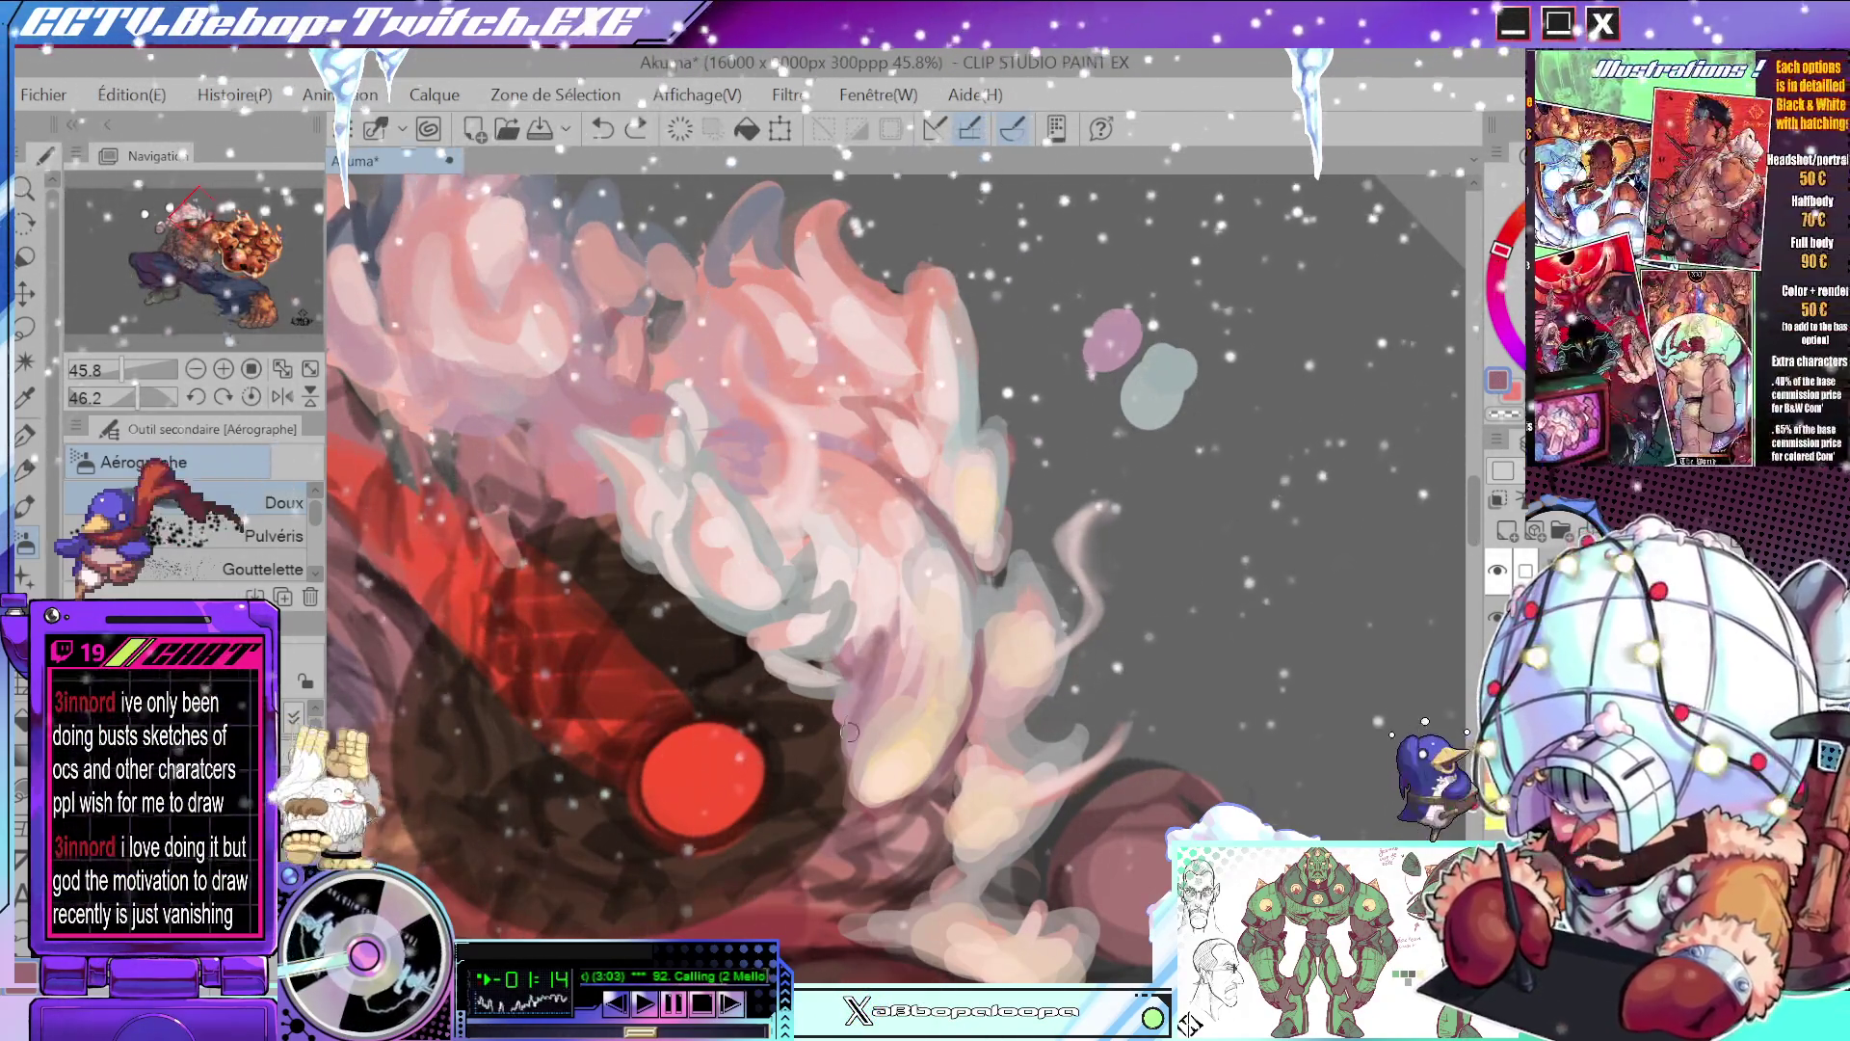
key(alt)
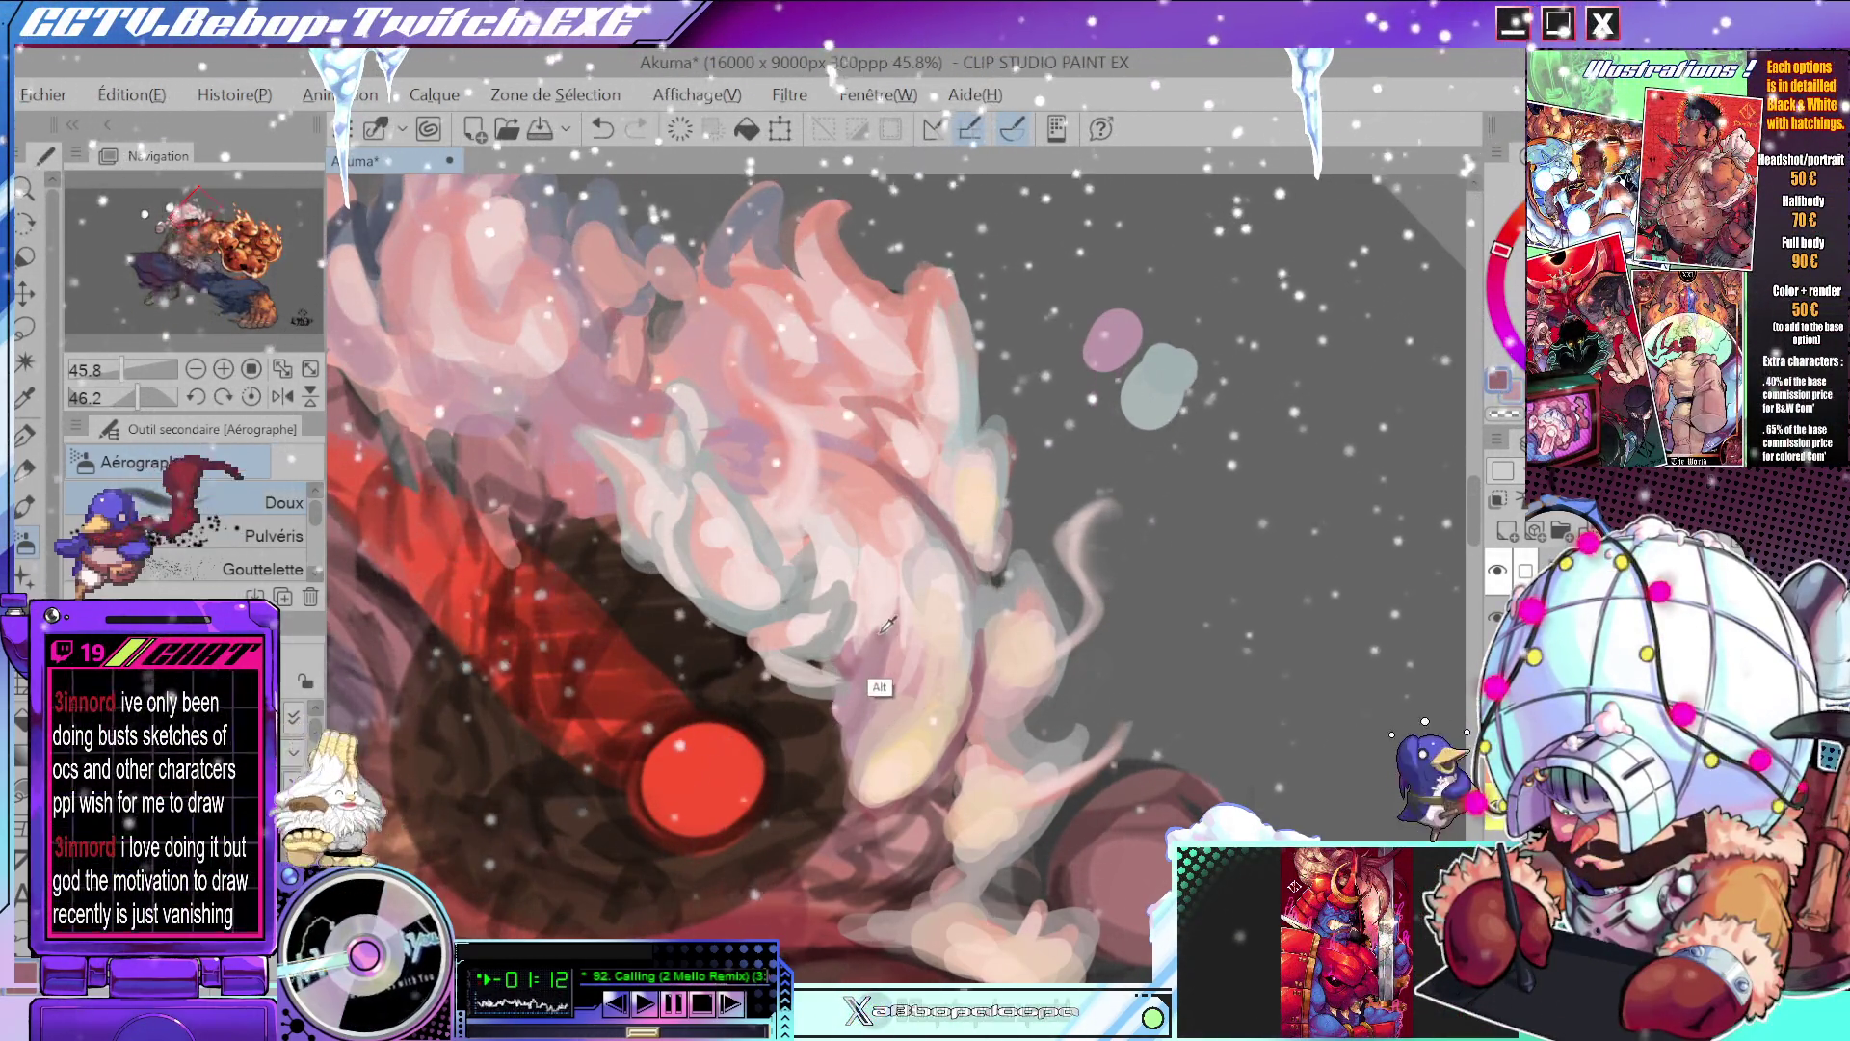
mouse_move(848, 663)
mouse_down()
mouse_move(838, 650)
mouse_move(890, 716)
mouse_up()
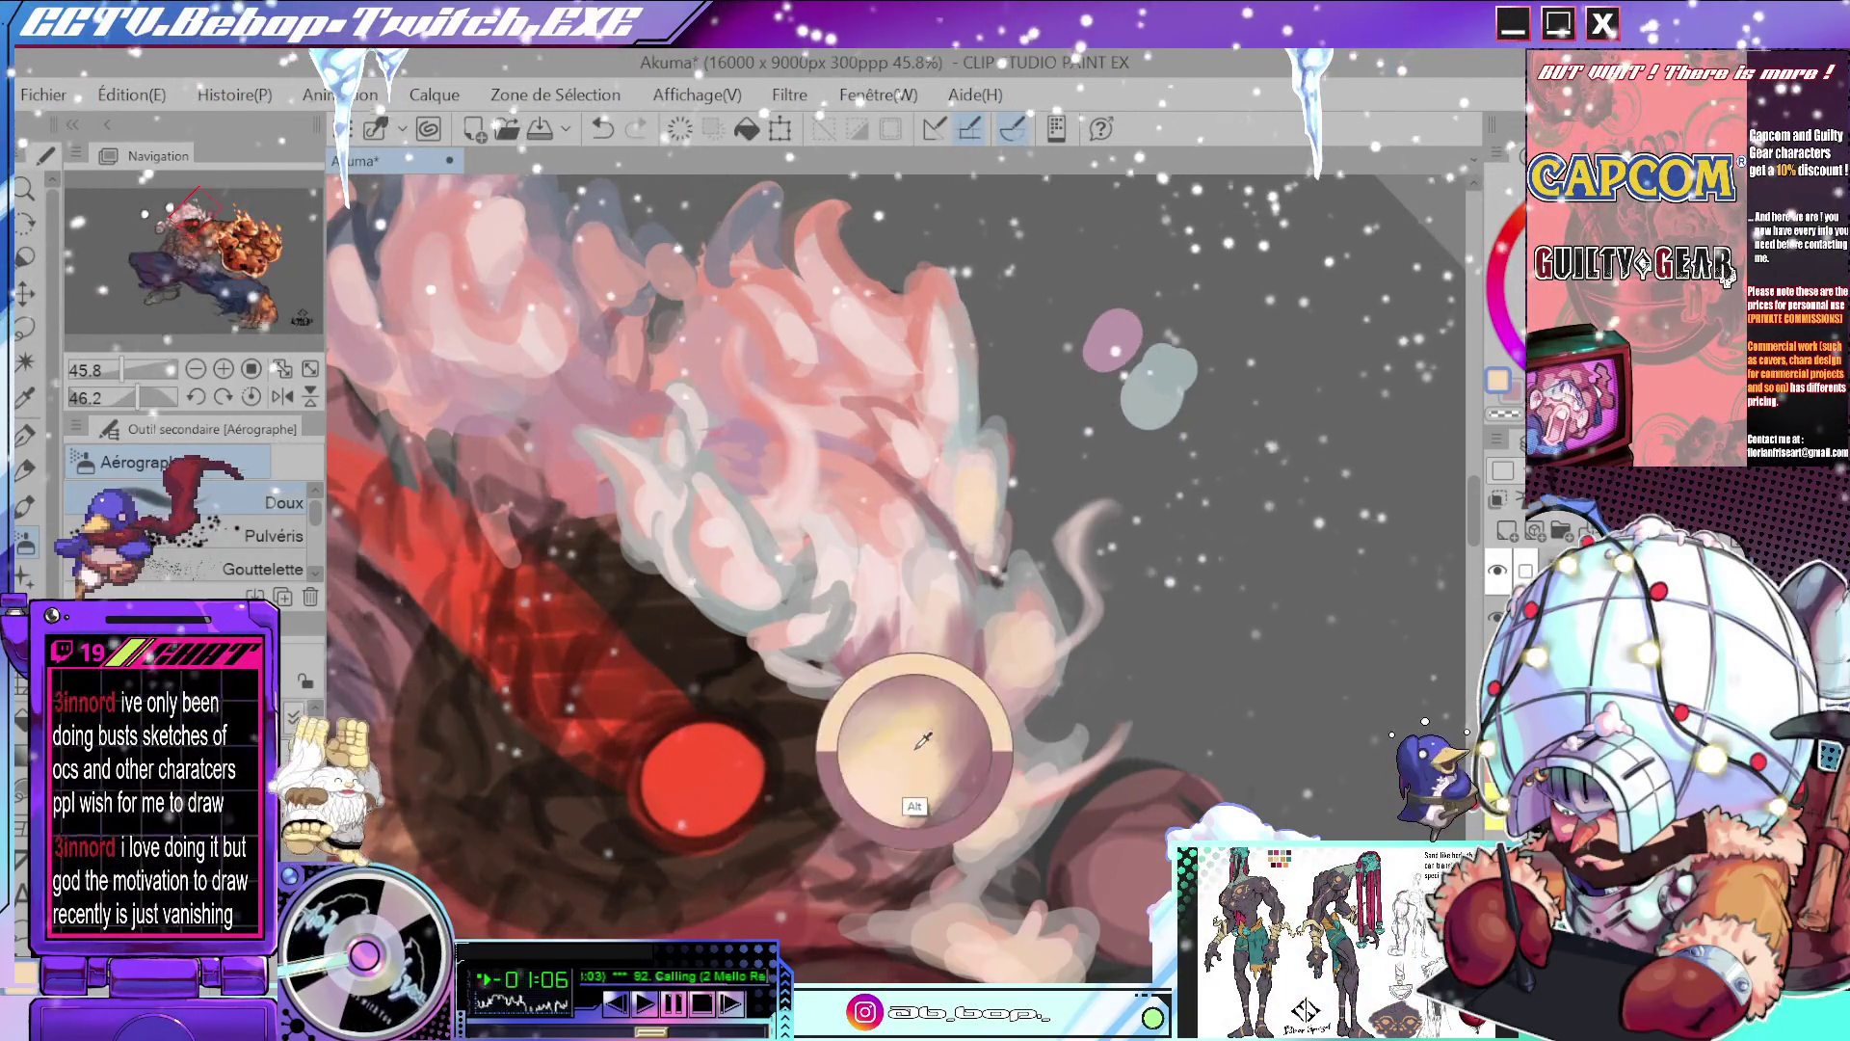
scroll(940, 770, down, 5)
drag(937, 776, 964, 627)
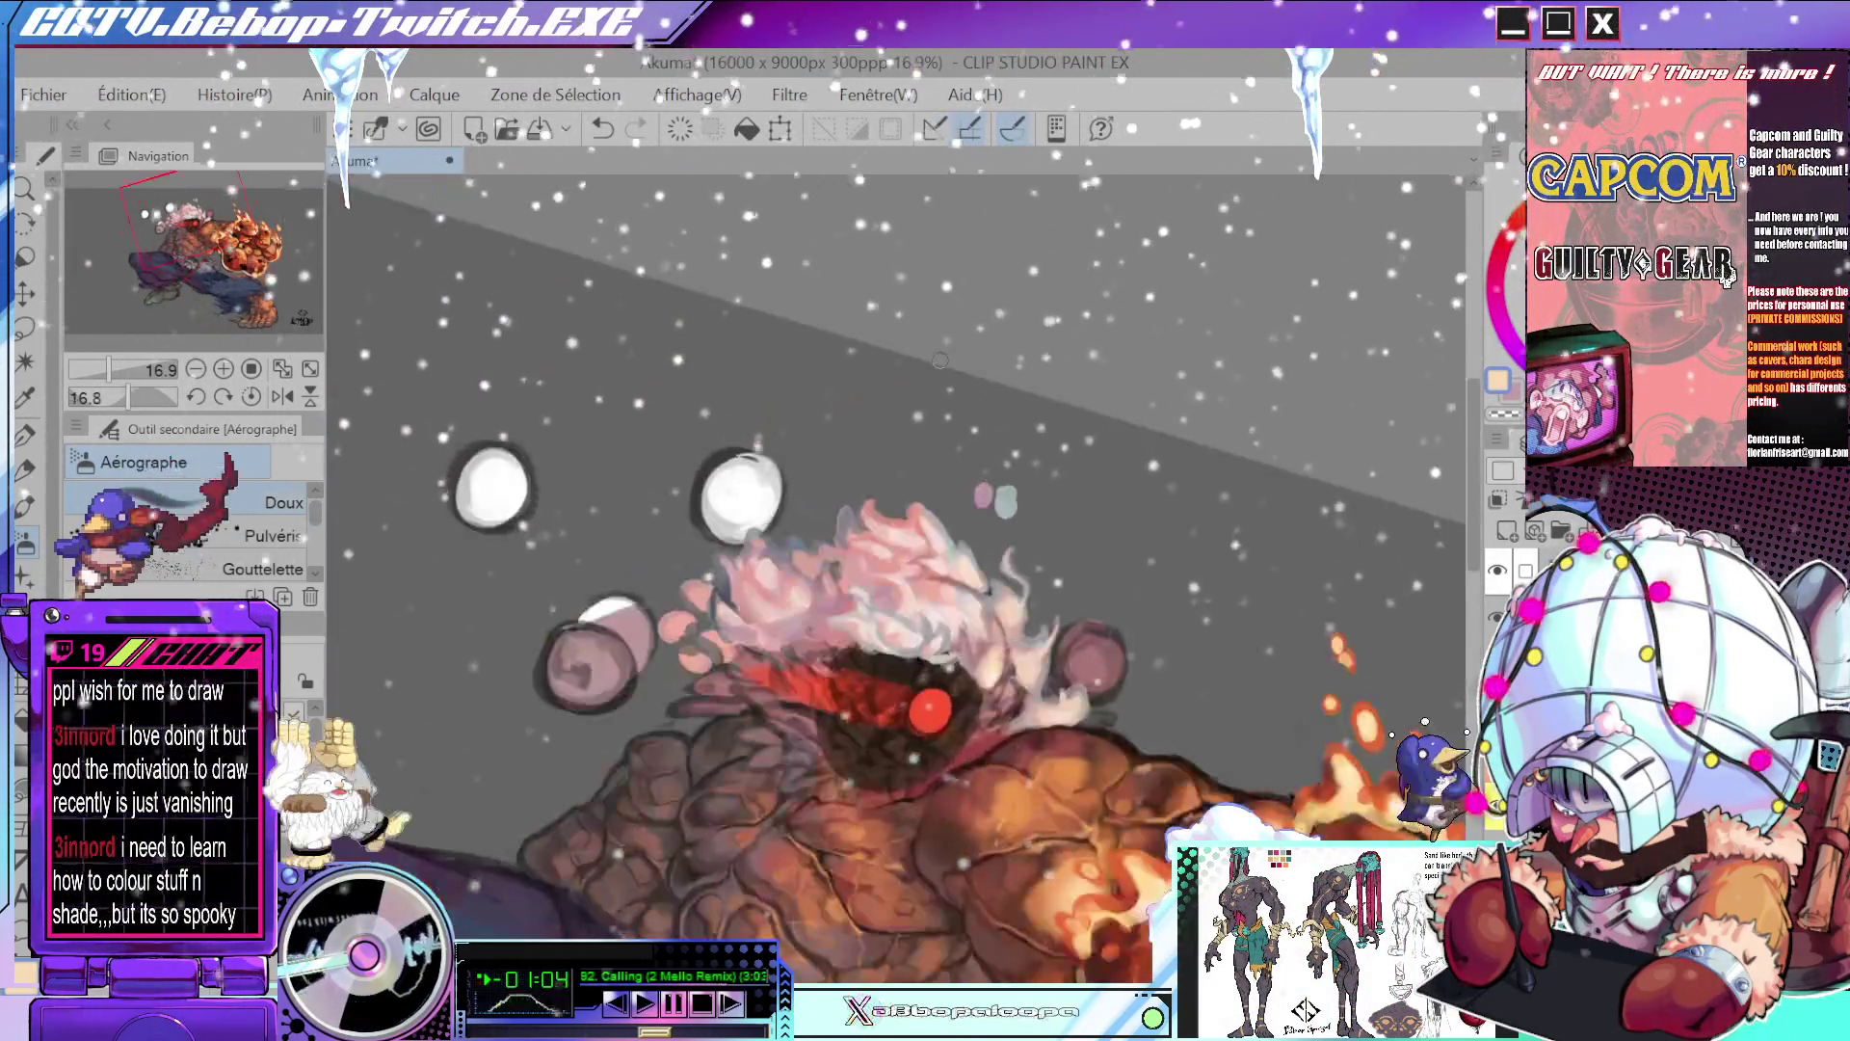
scroll(976, 569, up, 3)
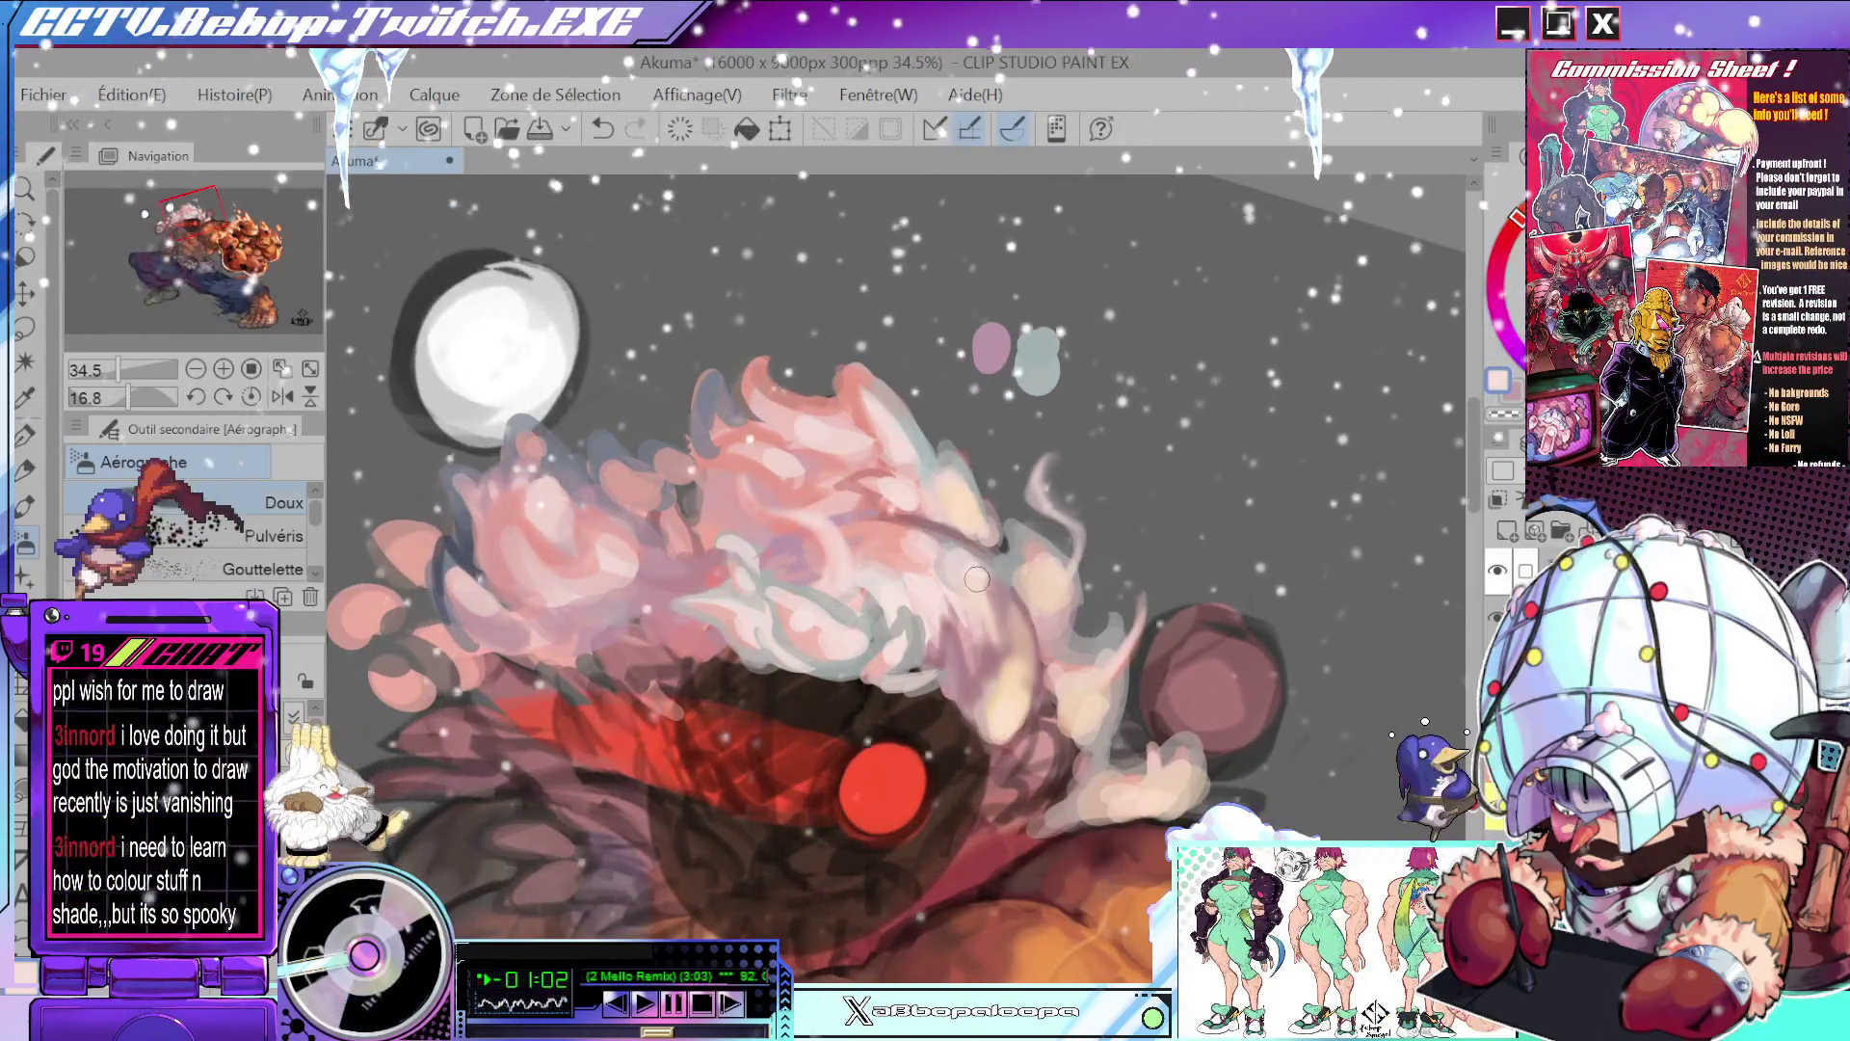
drag(989, 580, 1002, 631)
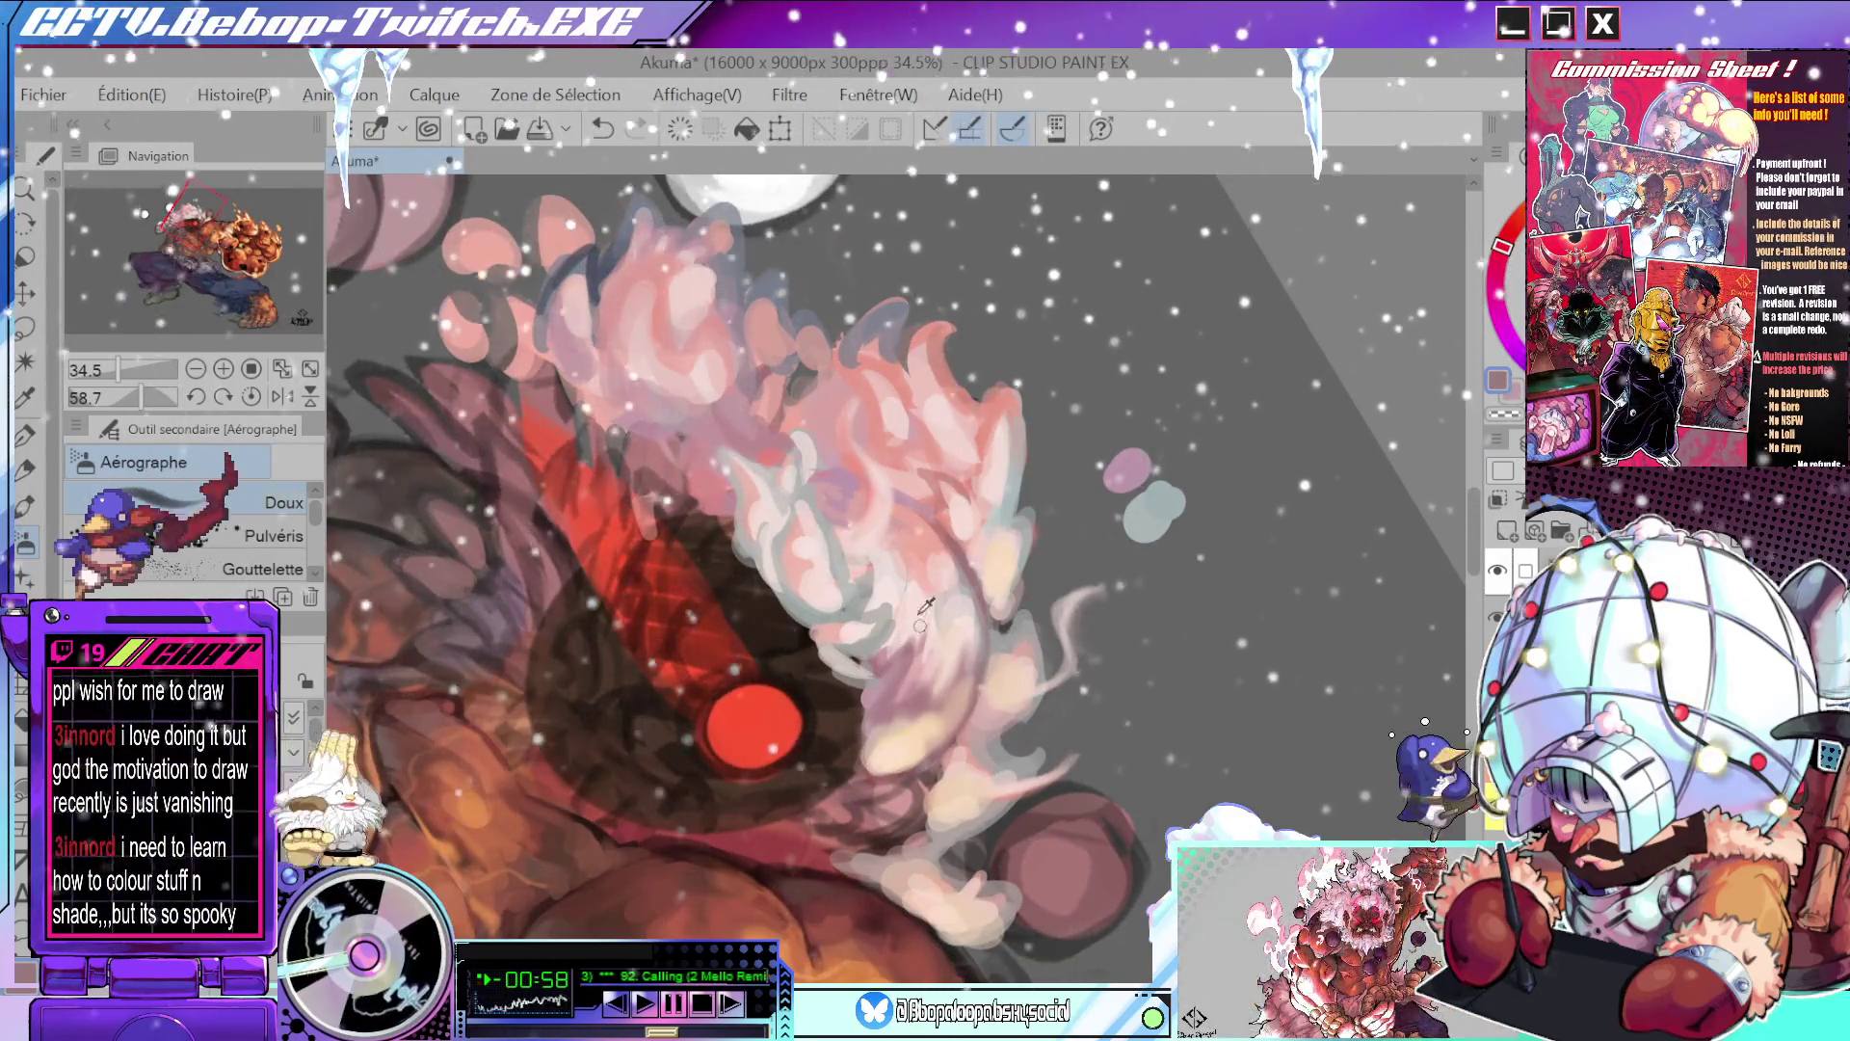
mouse_move(918, 609)
mouse_down()
mouse_move(941, 569)
mouse_move(926, 559)
mouse_up()
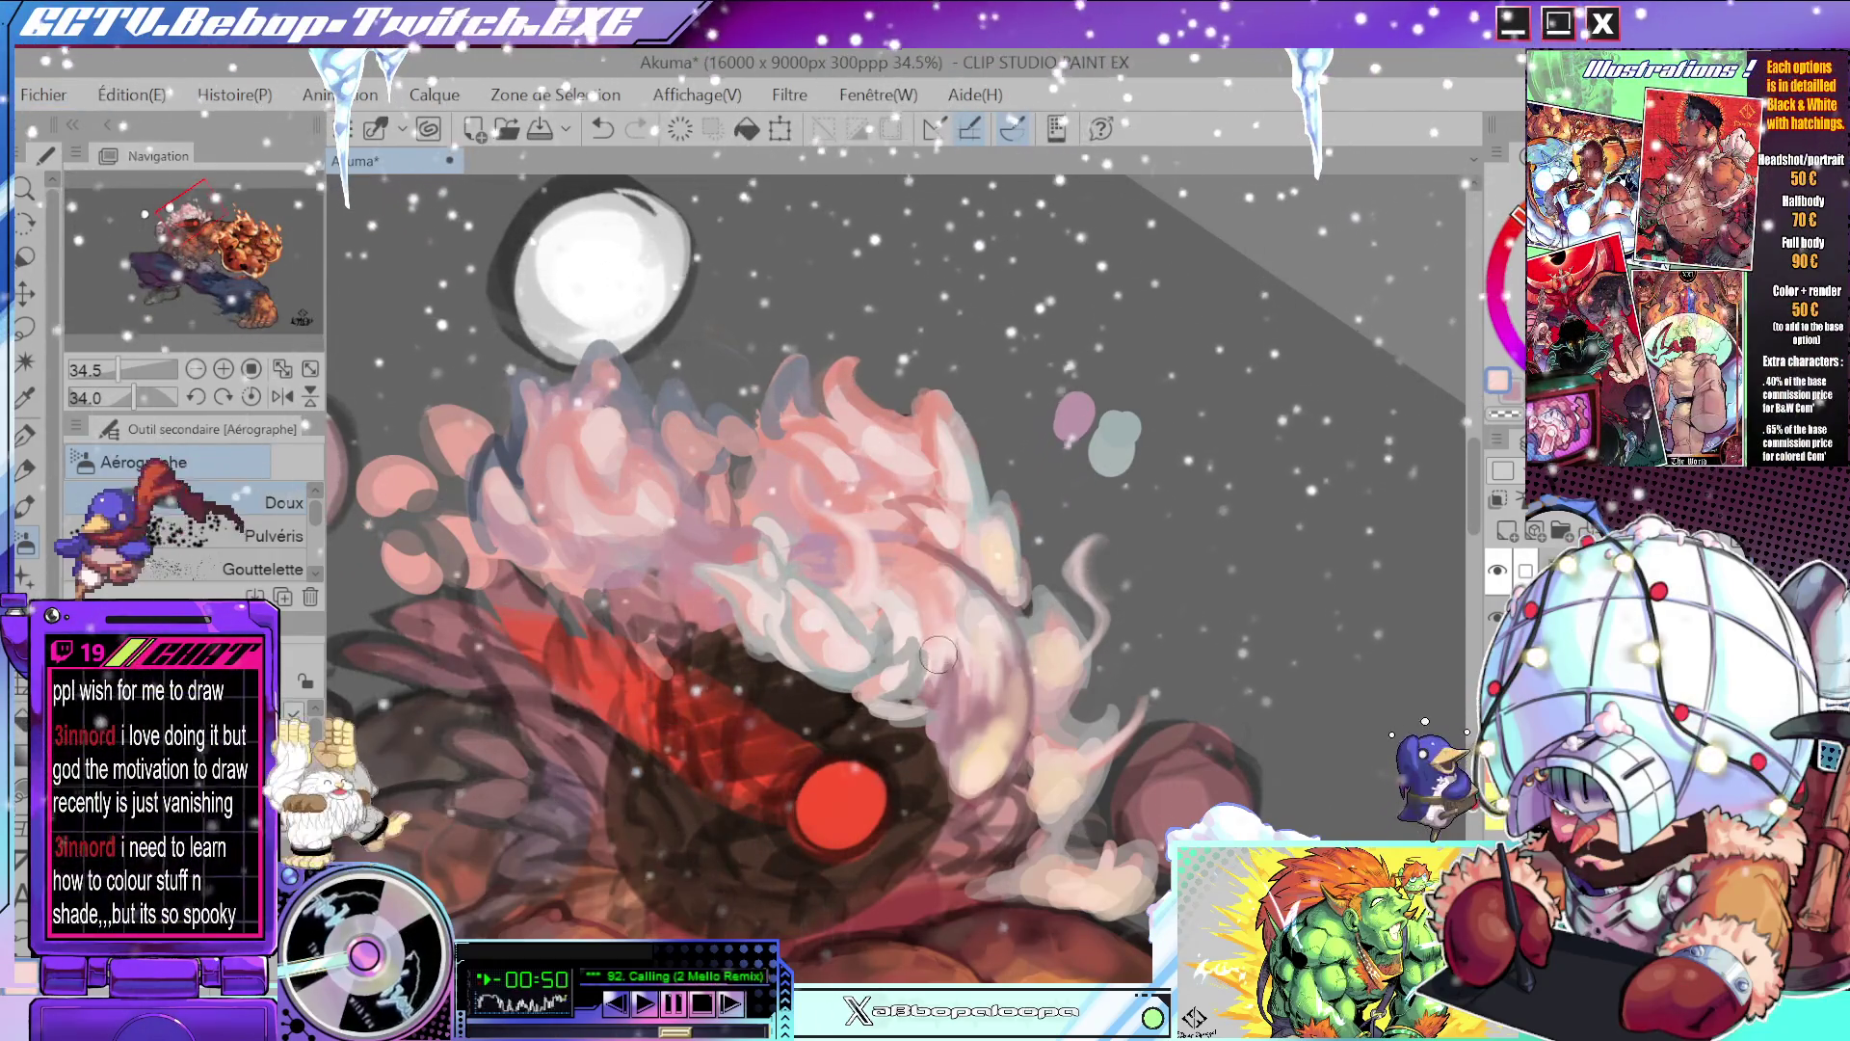
- Save the illustration, then add a soft hair stroke, undoing and restoring it
key(ctrl+s)
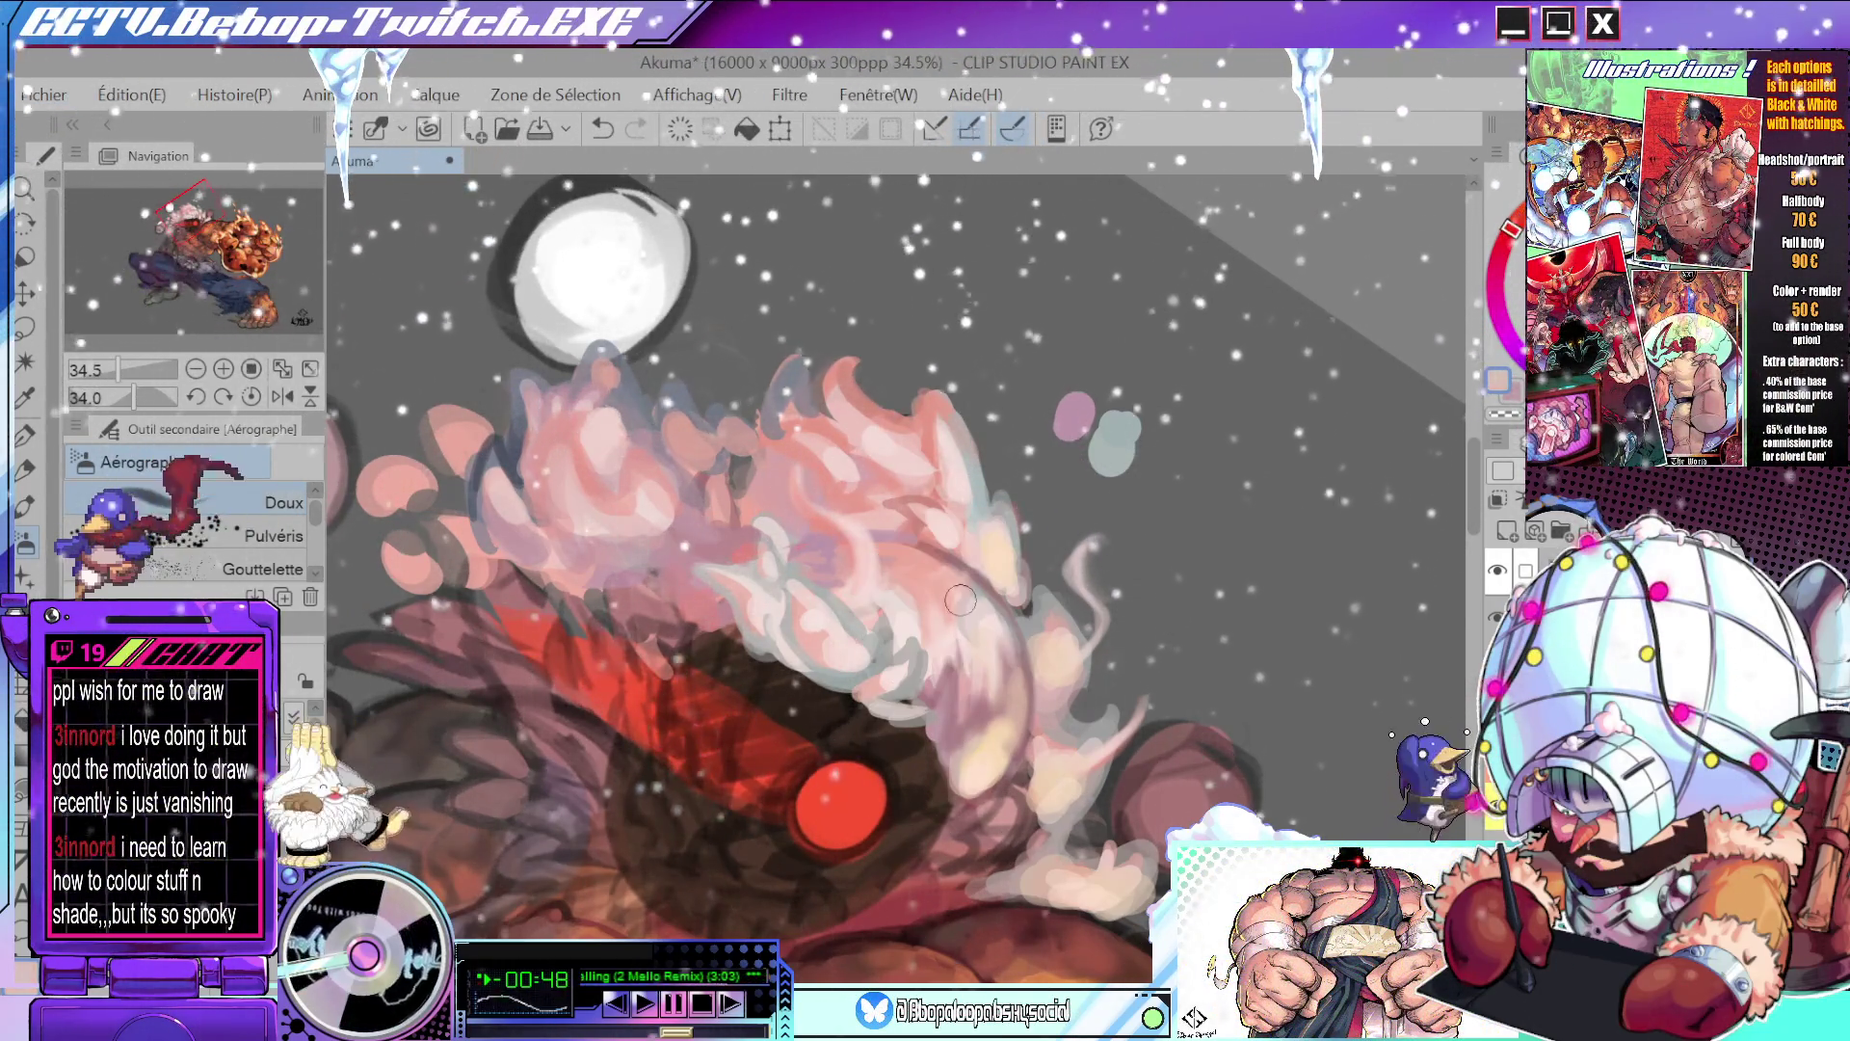
mouse_move(960, 601)
mouse_down()
mouse_move(949, 491)
mouse_move(1059, 429)
mouse_move(1026, 601)
mouse_up()
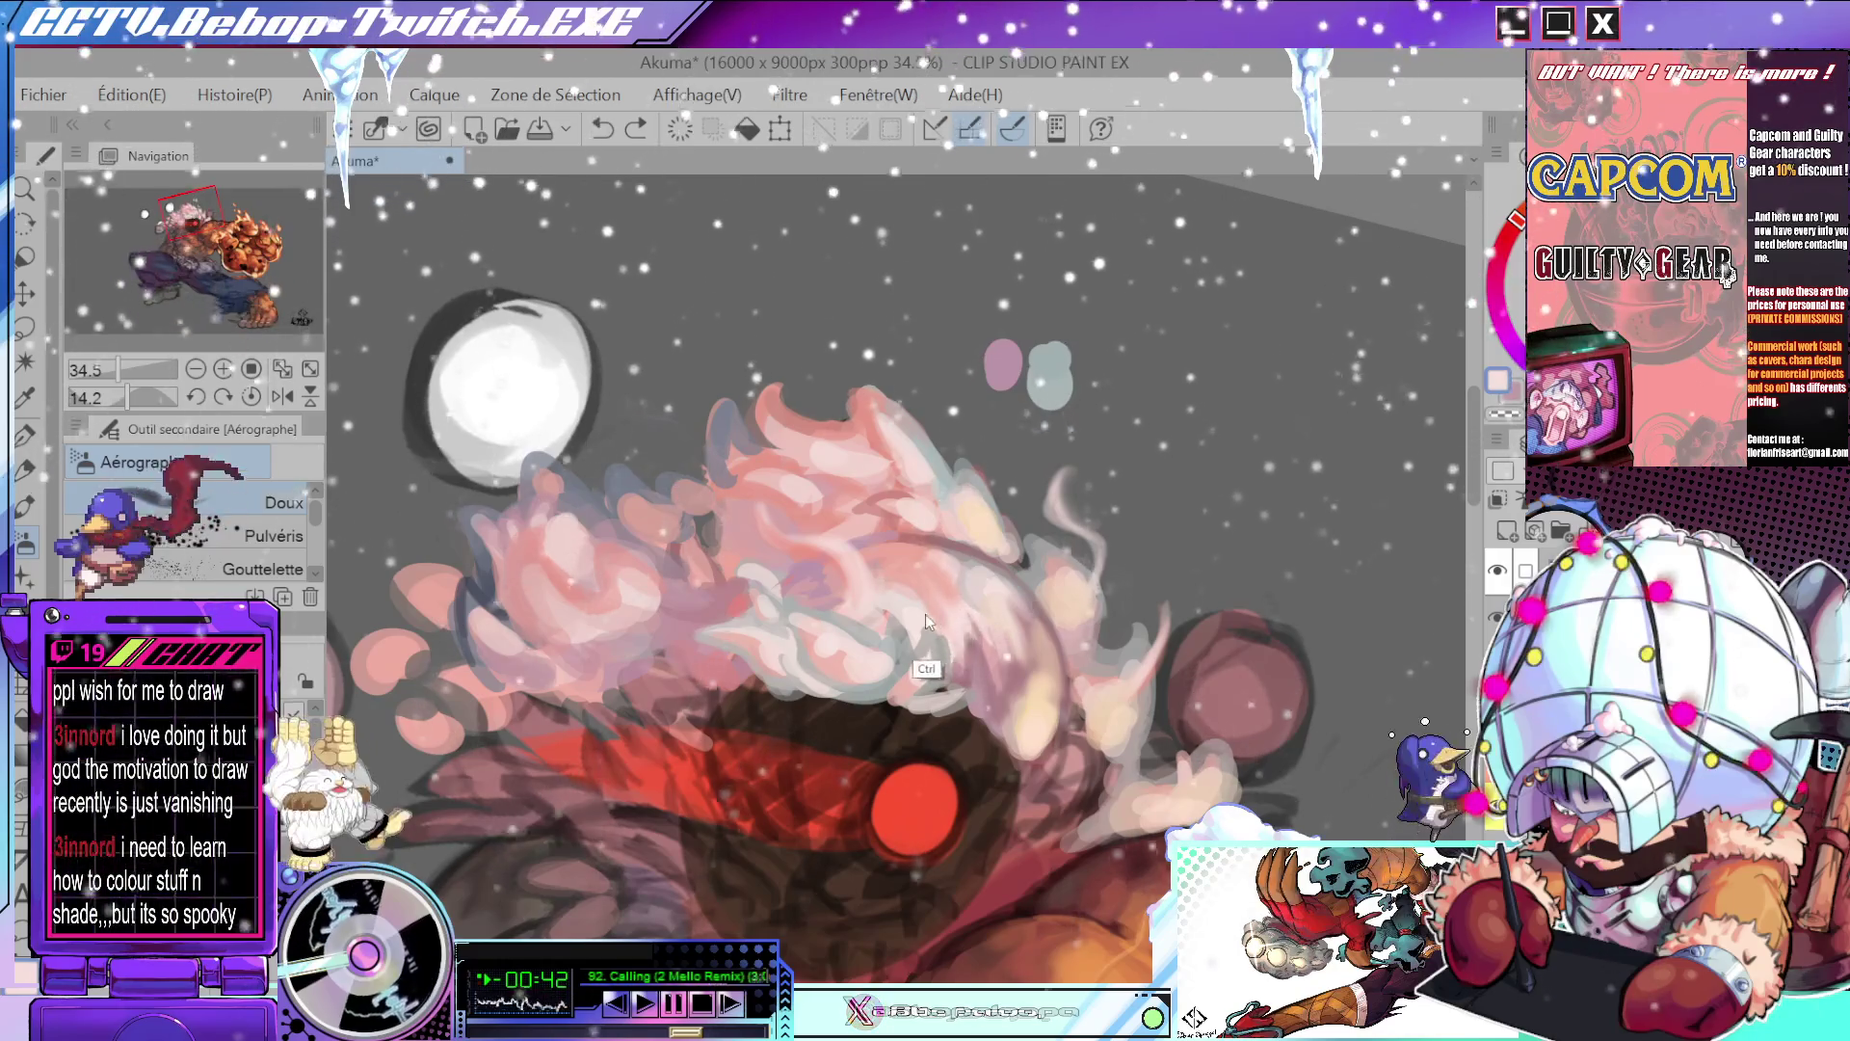
drag(923, 605, 916, 567)
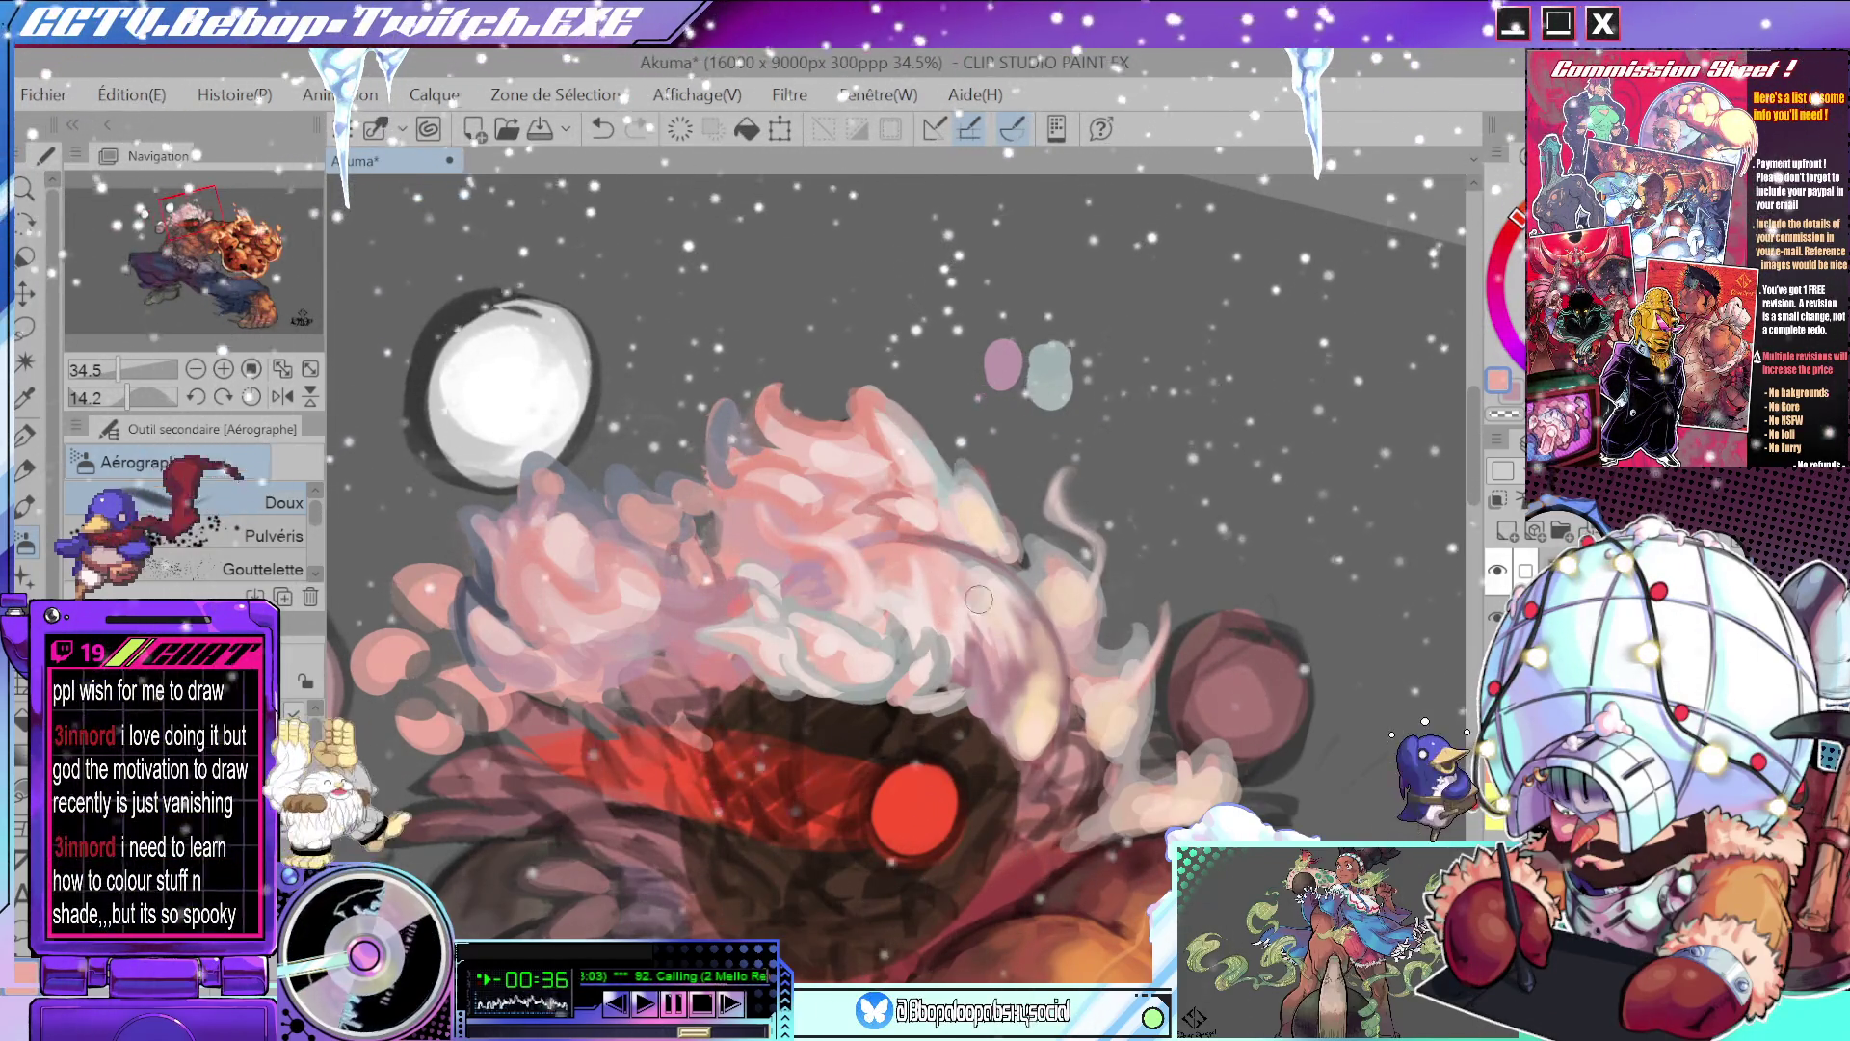
key(ctrl+z)
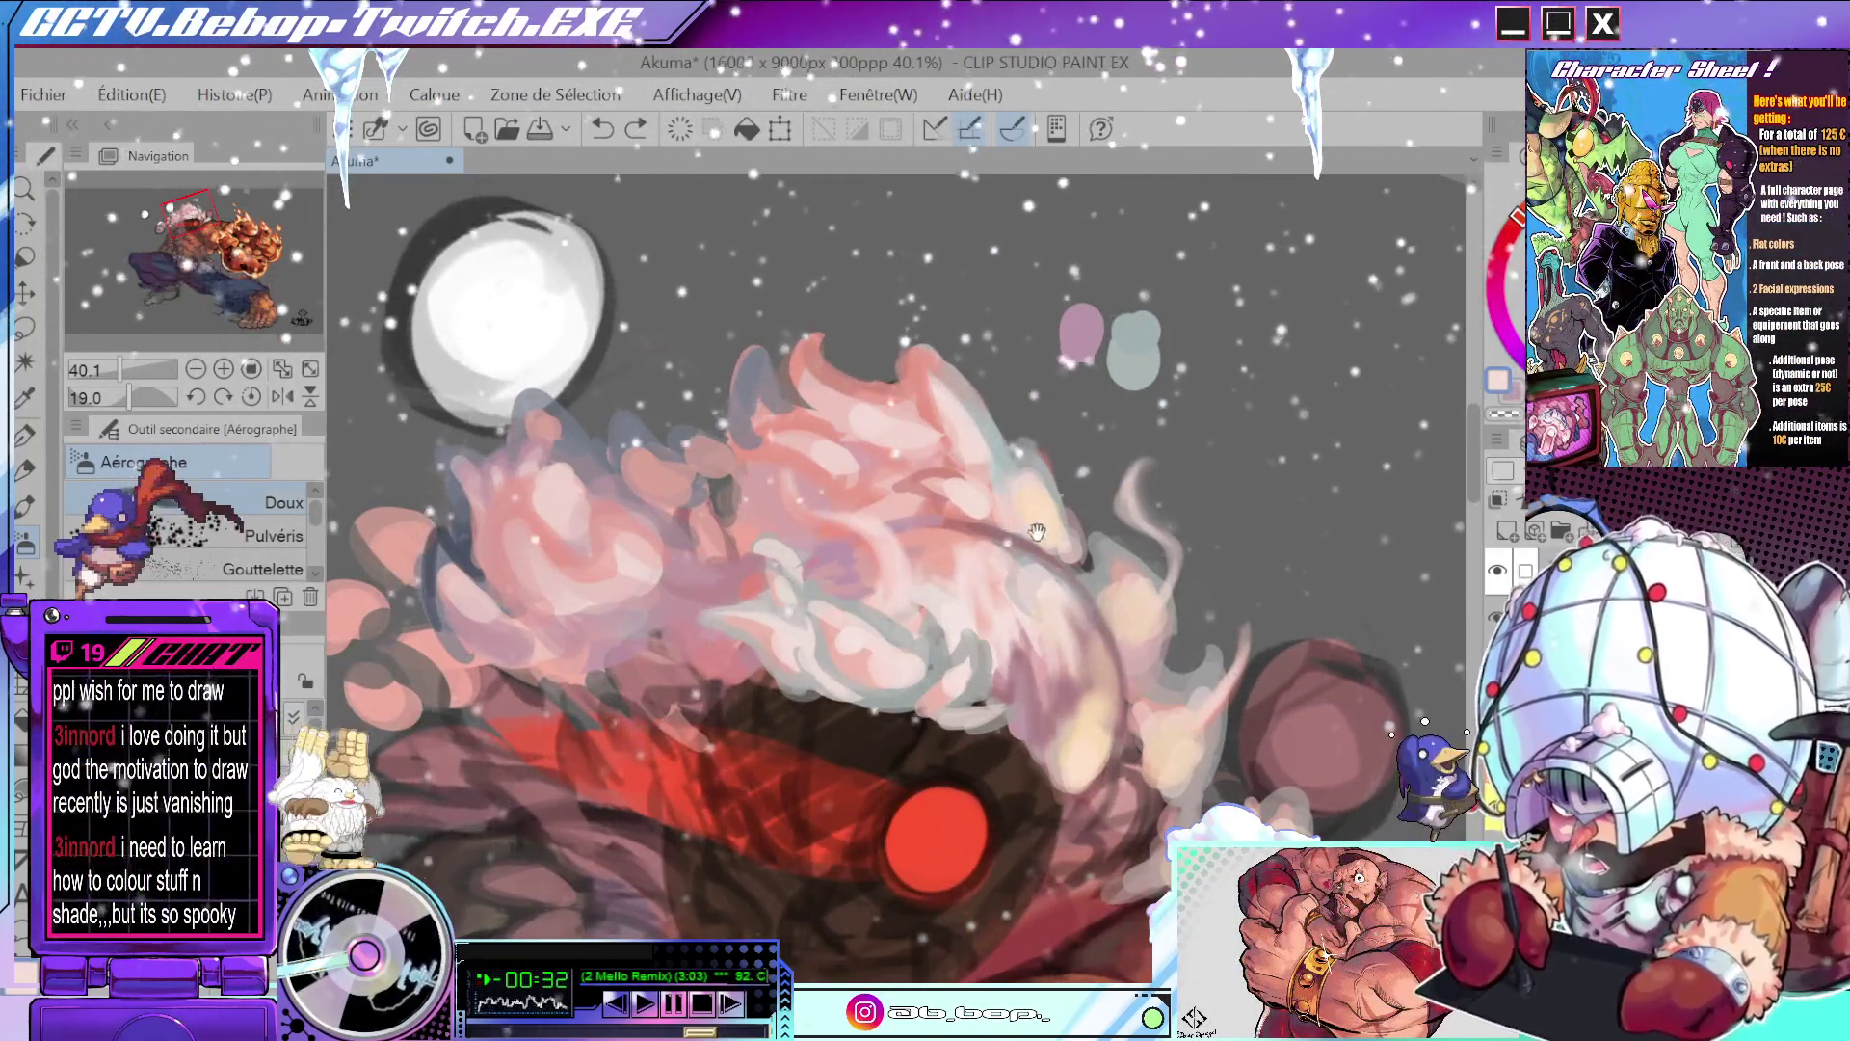
drag(949, 571, 881, 668)
key(p)
key(ctrl+y)
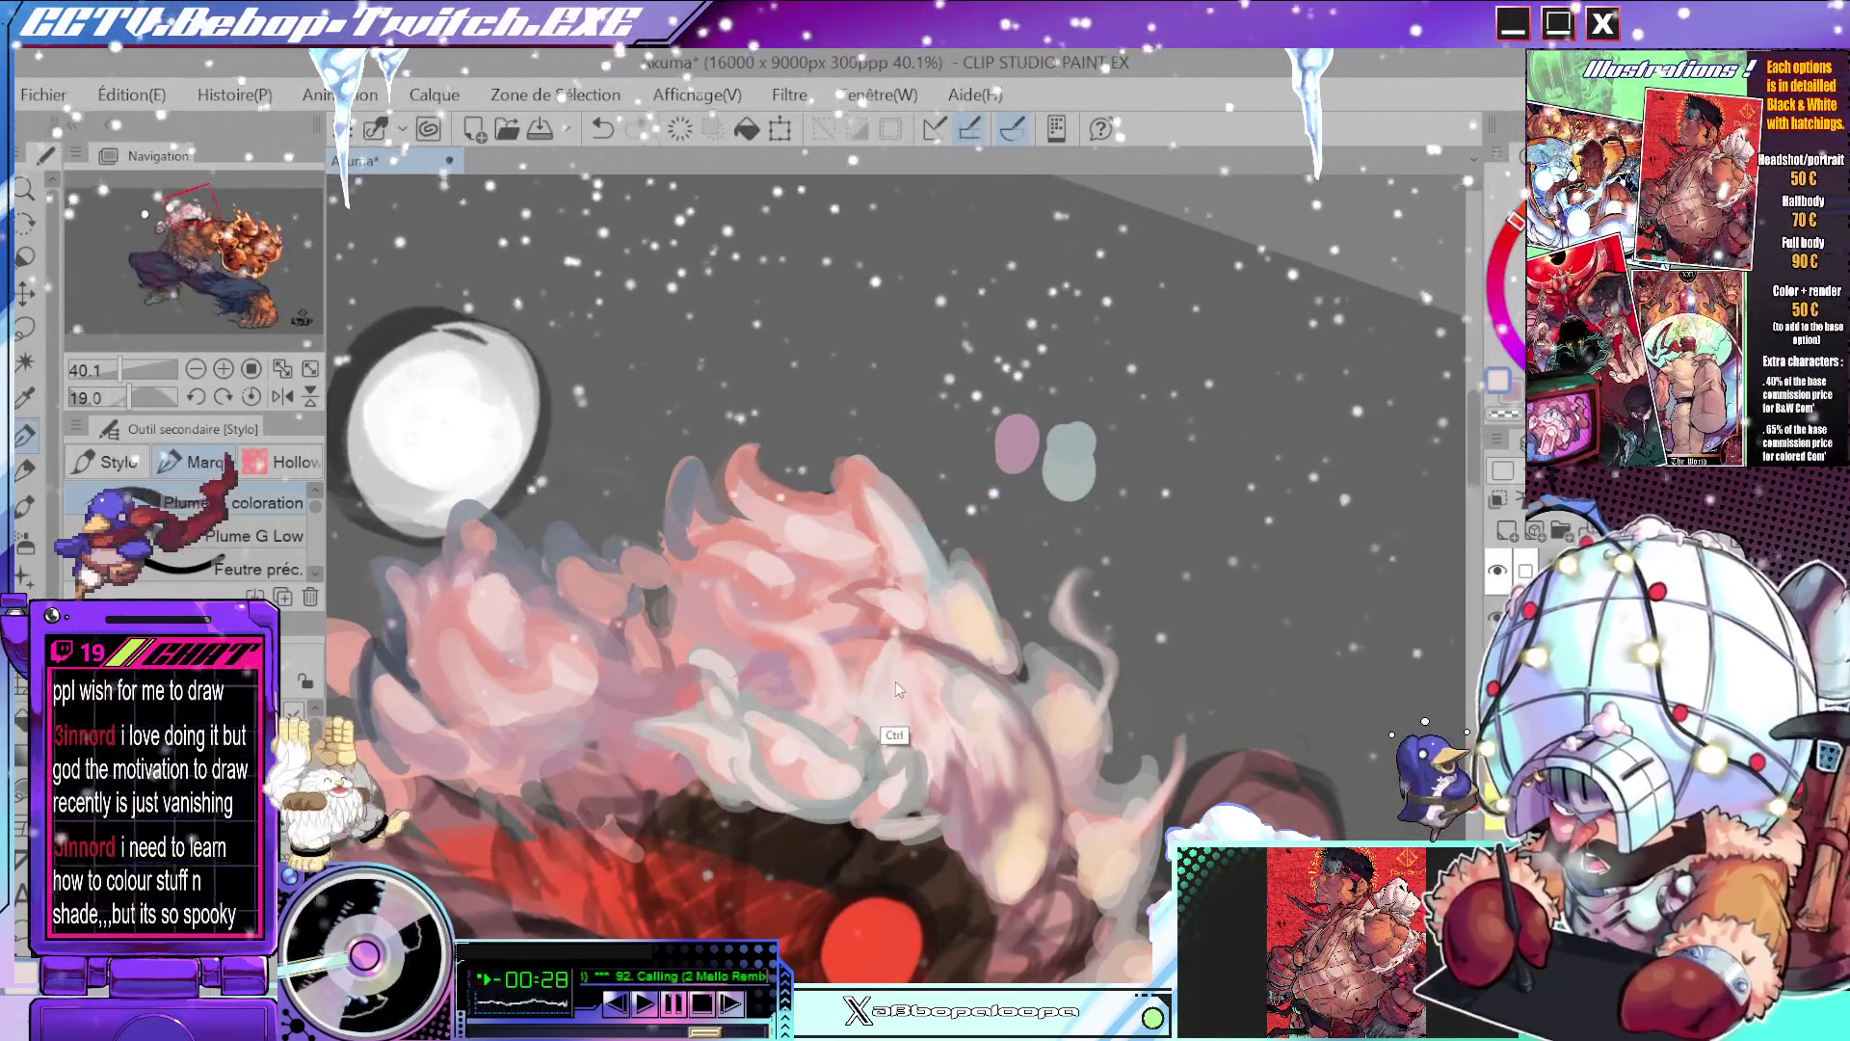
- Sample the hair colour from the painting while rotating the canvas
key(alt)
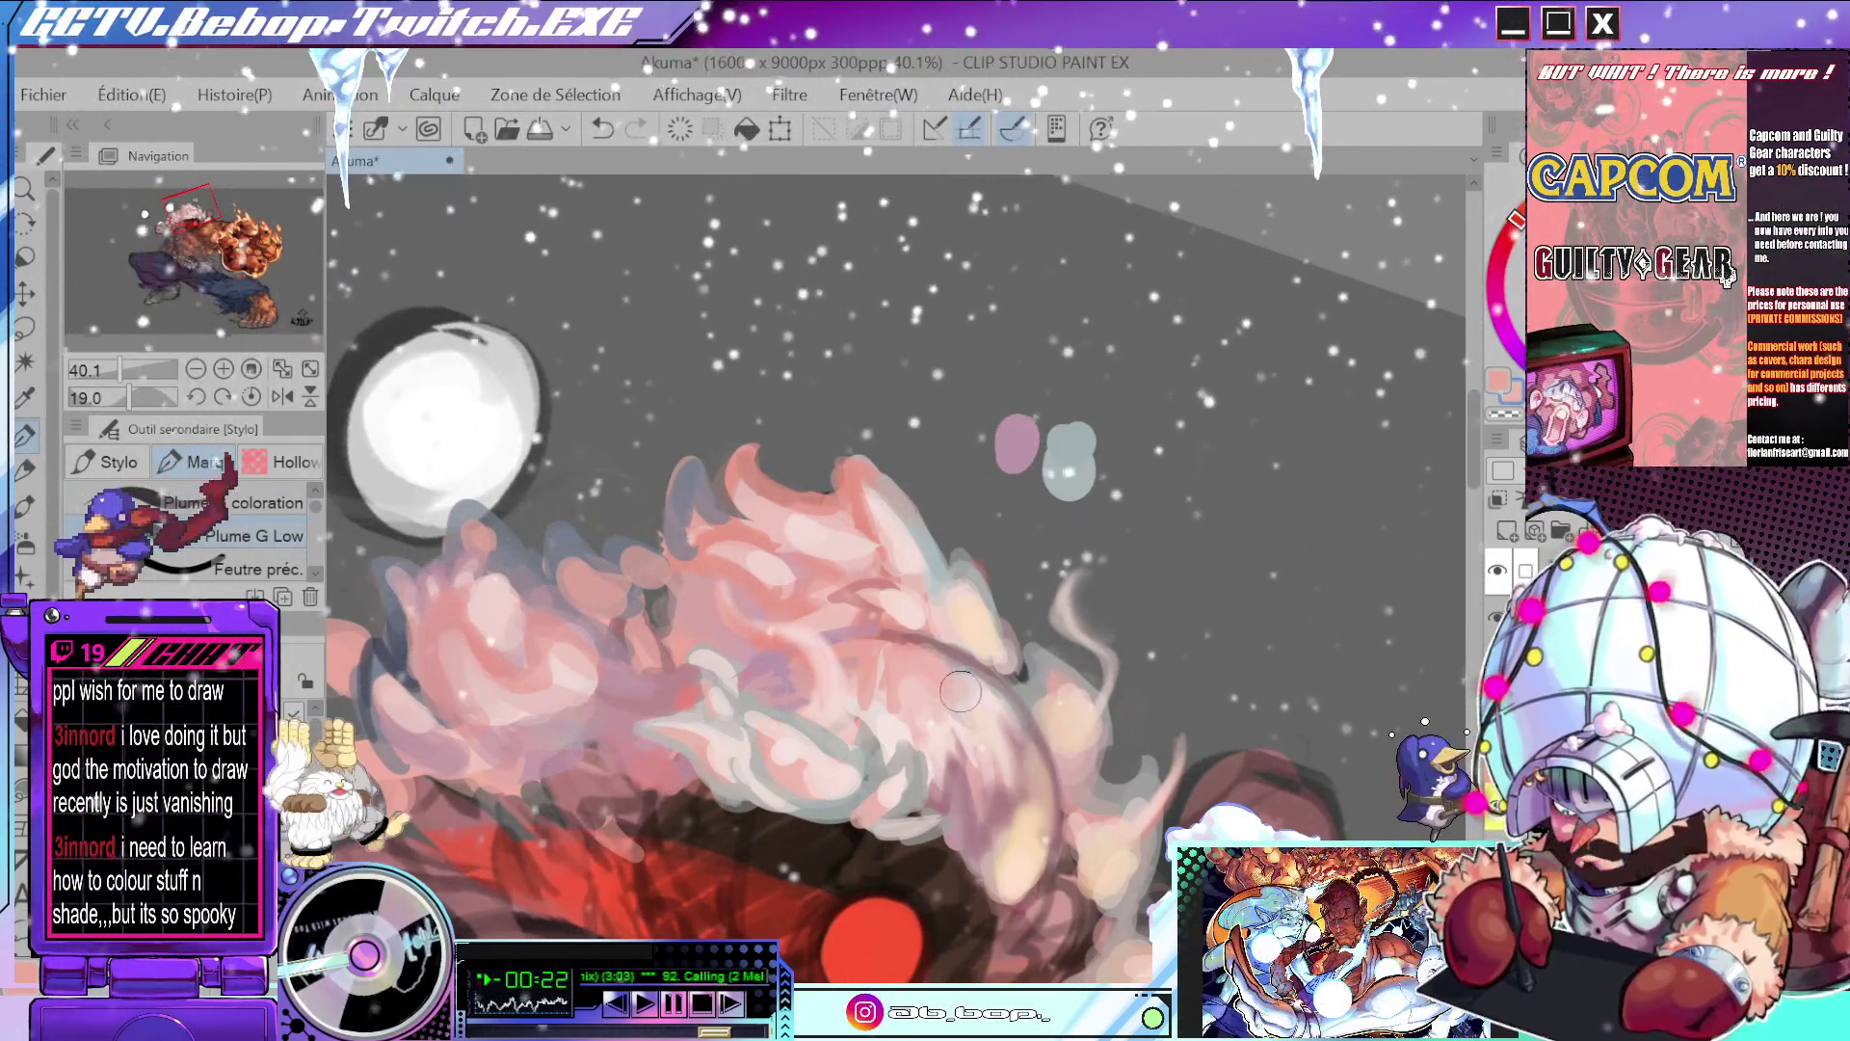
mouse_move(967, 711)
mouse_down()
mouse_move(846, 643)
mouse_move(1040, 643)
mouse_move(978, 675)
mouse_up()
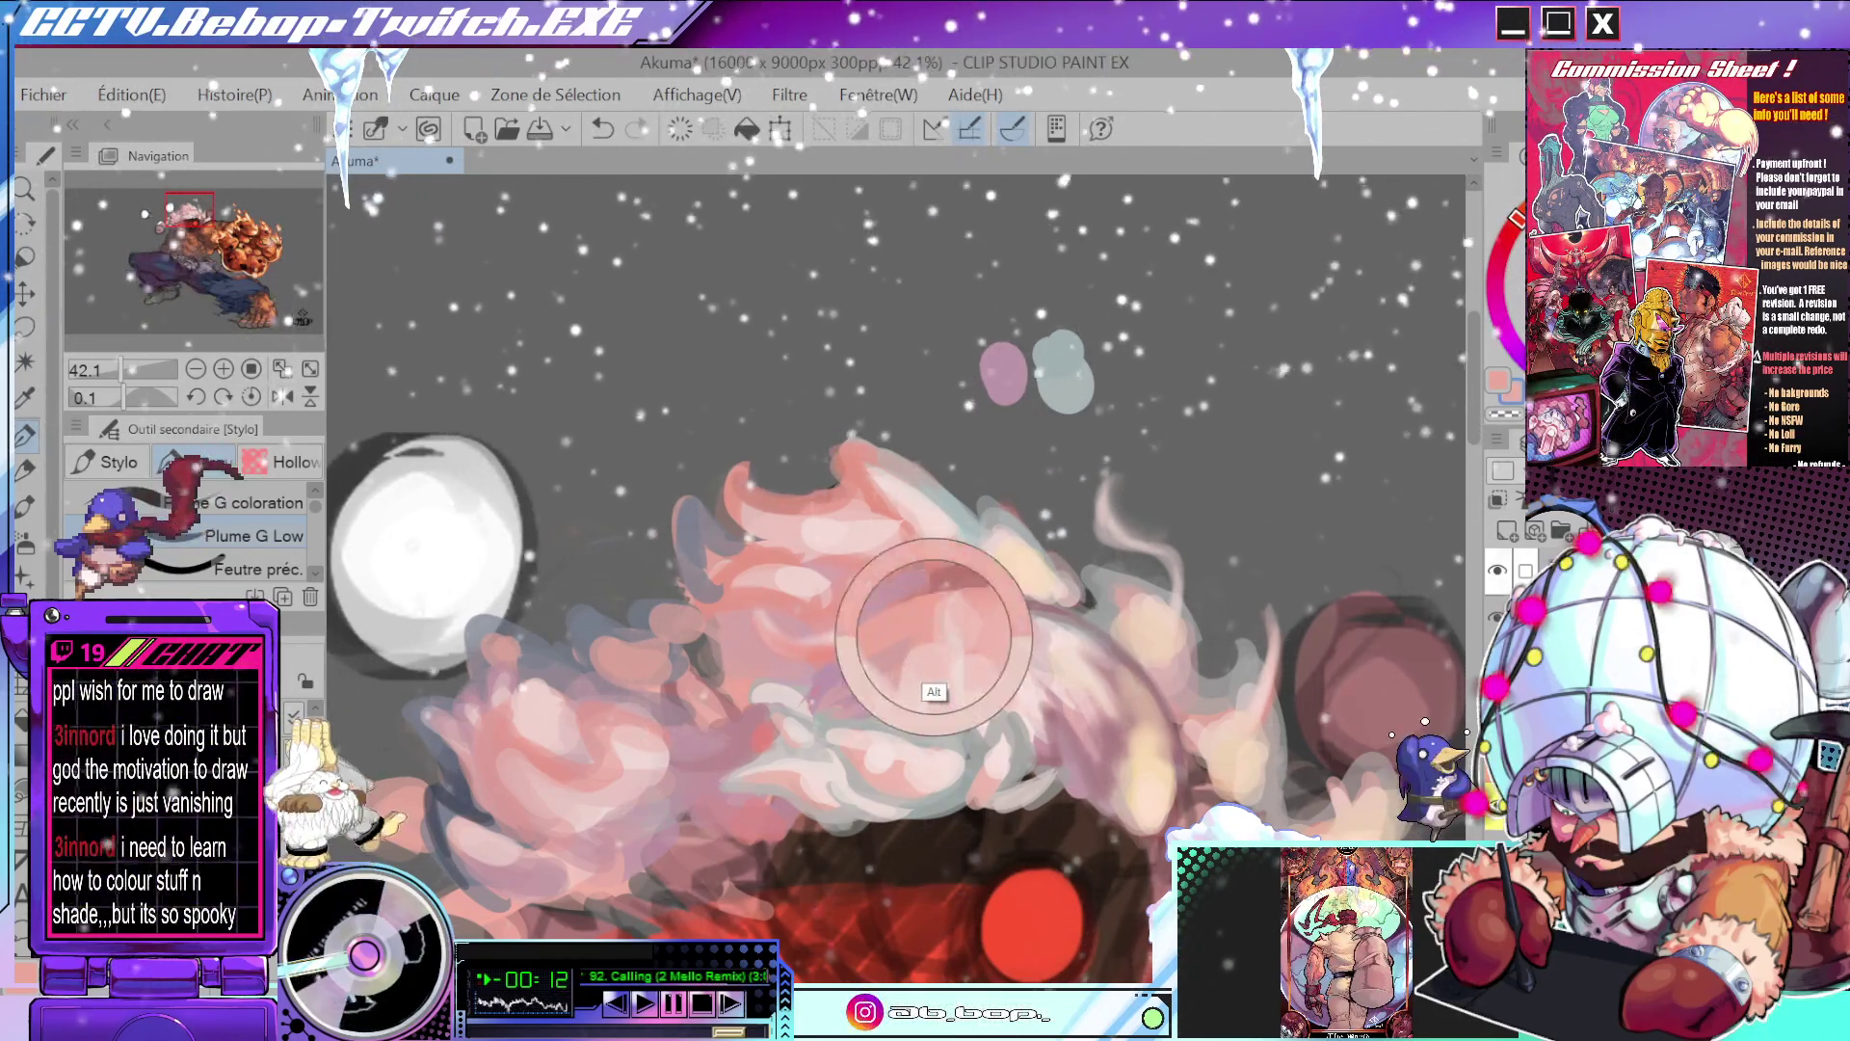
alt+click(941, 628)
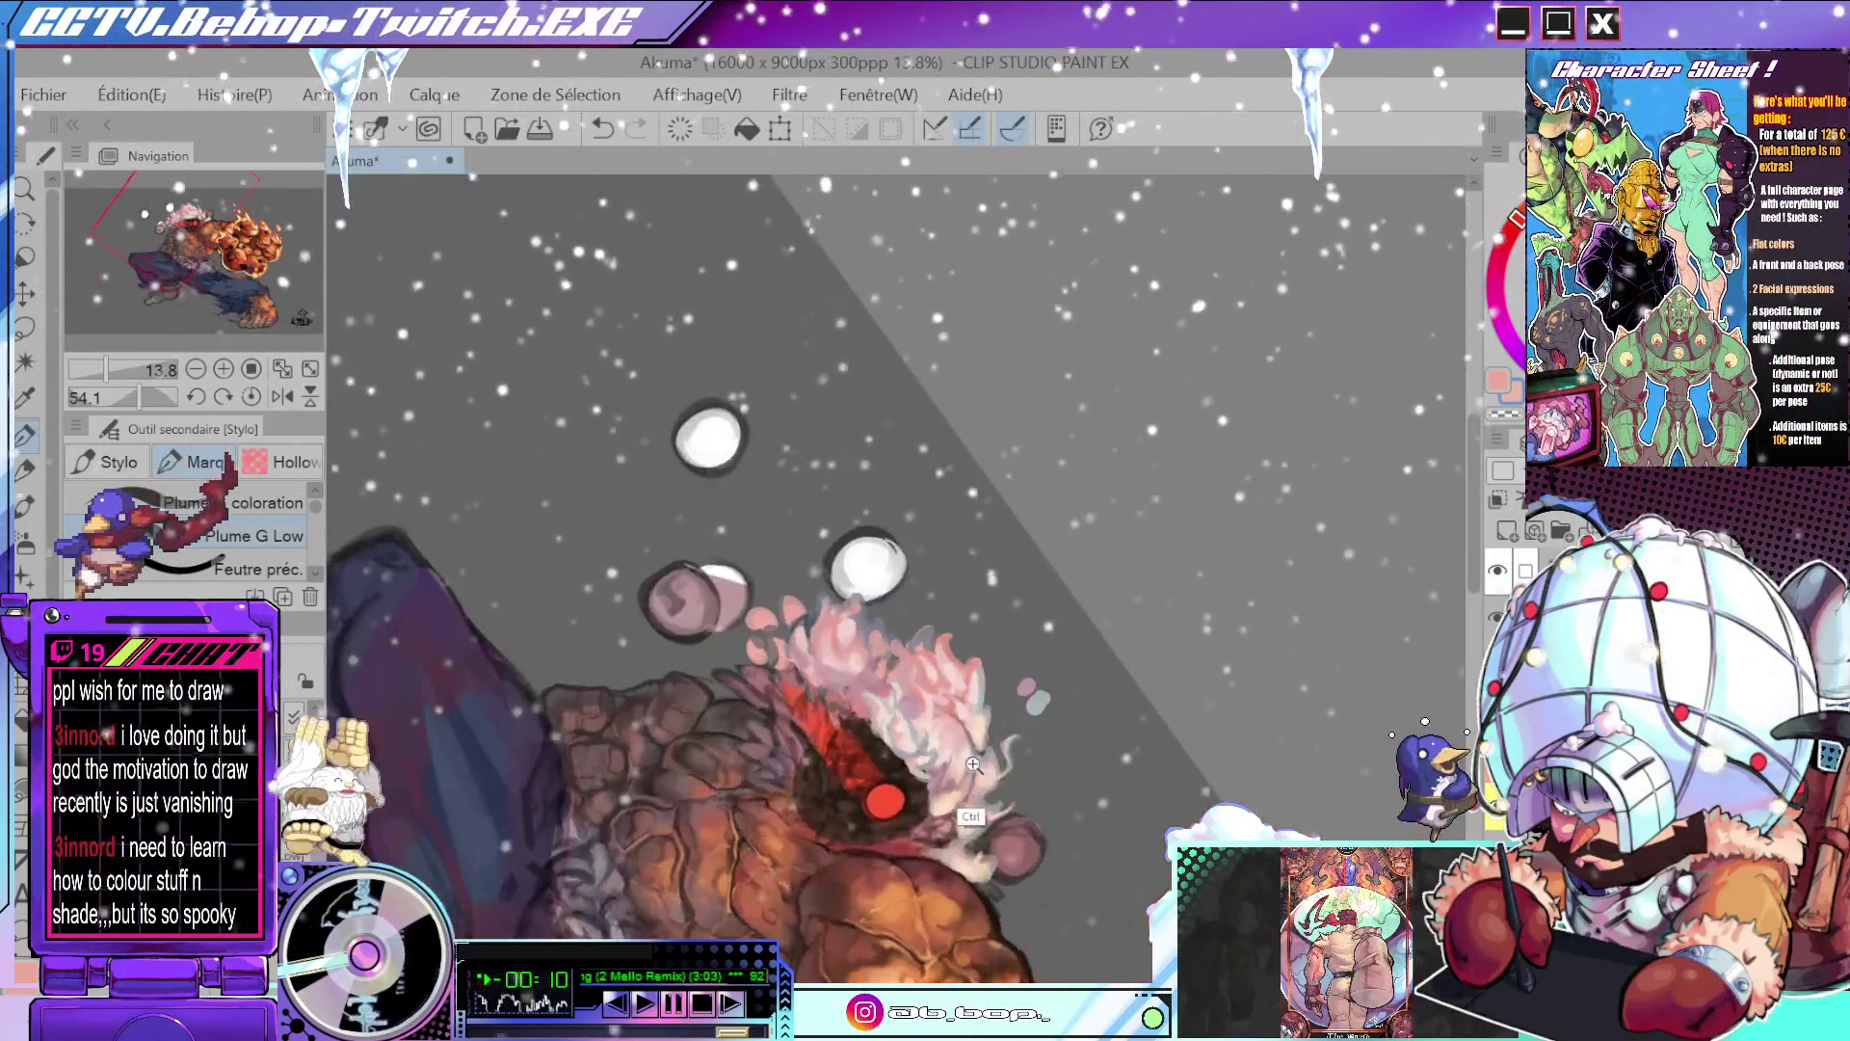
drag(1045, 608, 949, 745)
alt+click(949, 745)
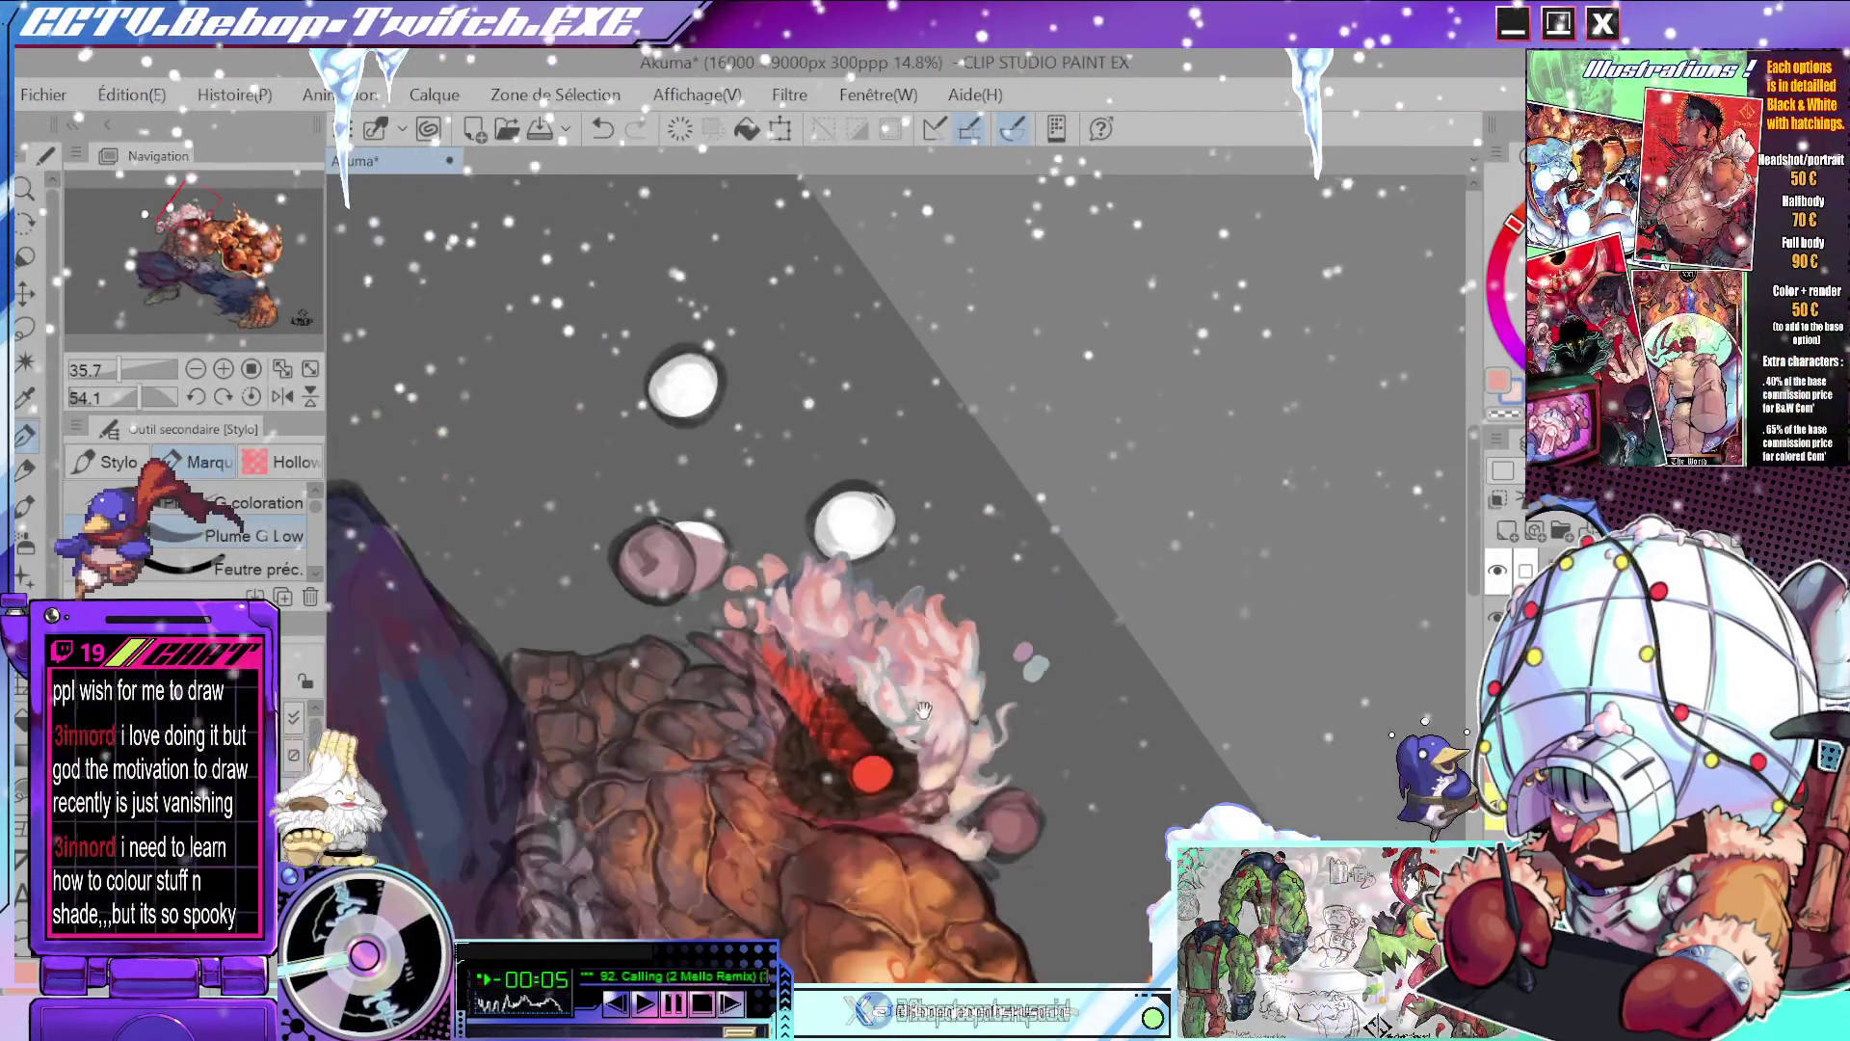
mouse_move(903, 743)
mouse_down()
mouse_move(1030, 628)
mouse_move(1045, 650)
mouse_up()
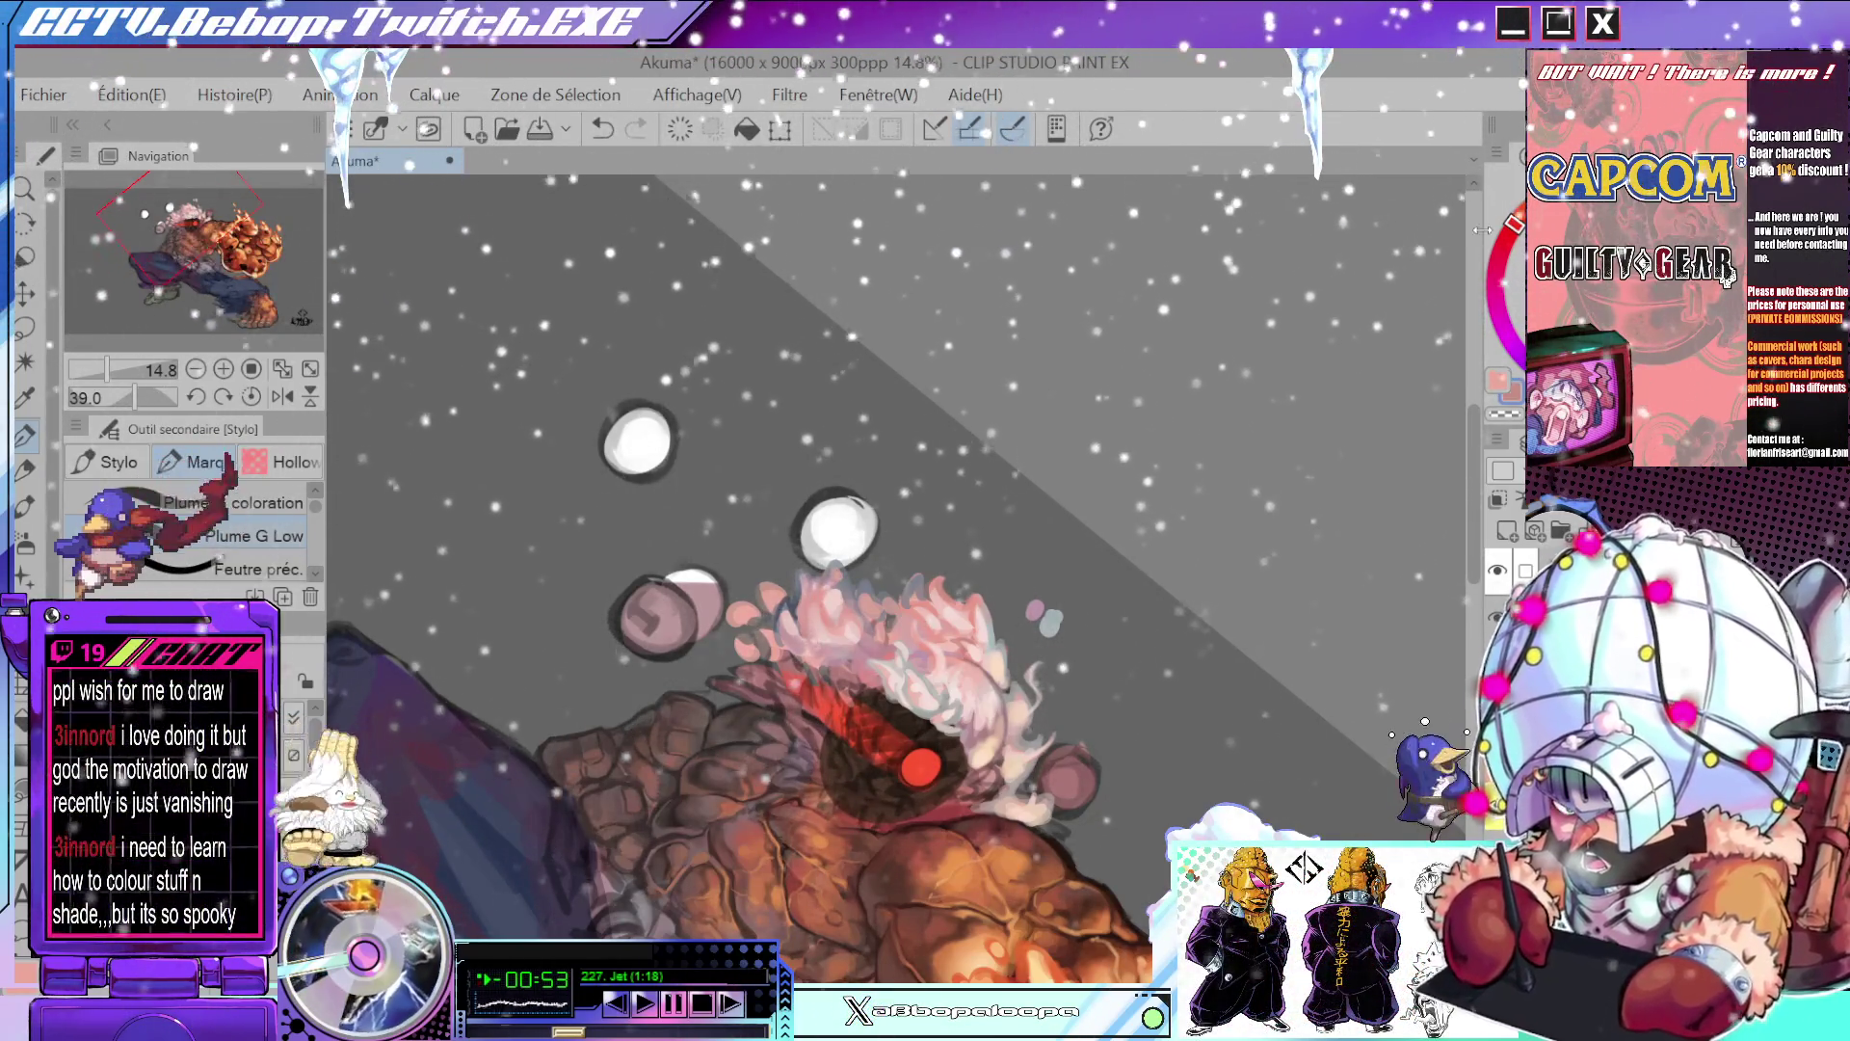
- Paint a dark ear mark in the hair, then darken and extend it in reddish-brown
drag(1147, 482, 963, 579)
scroll(960, 656, up, 5)
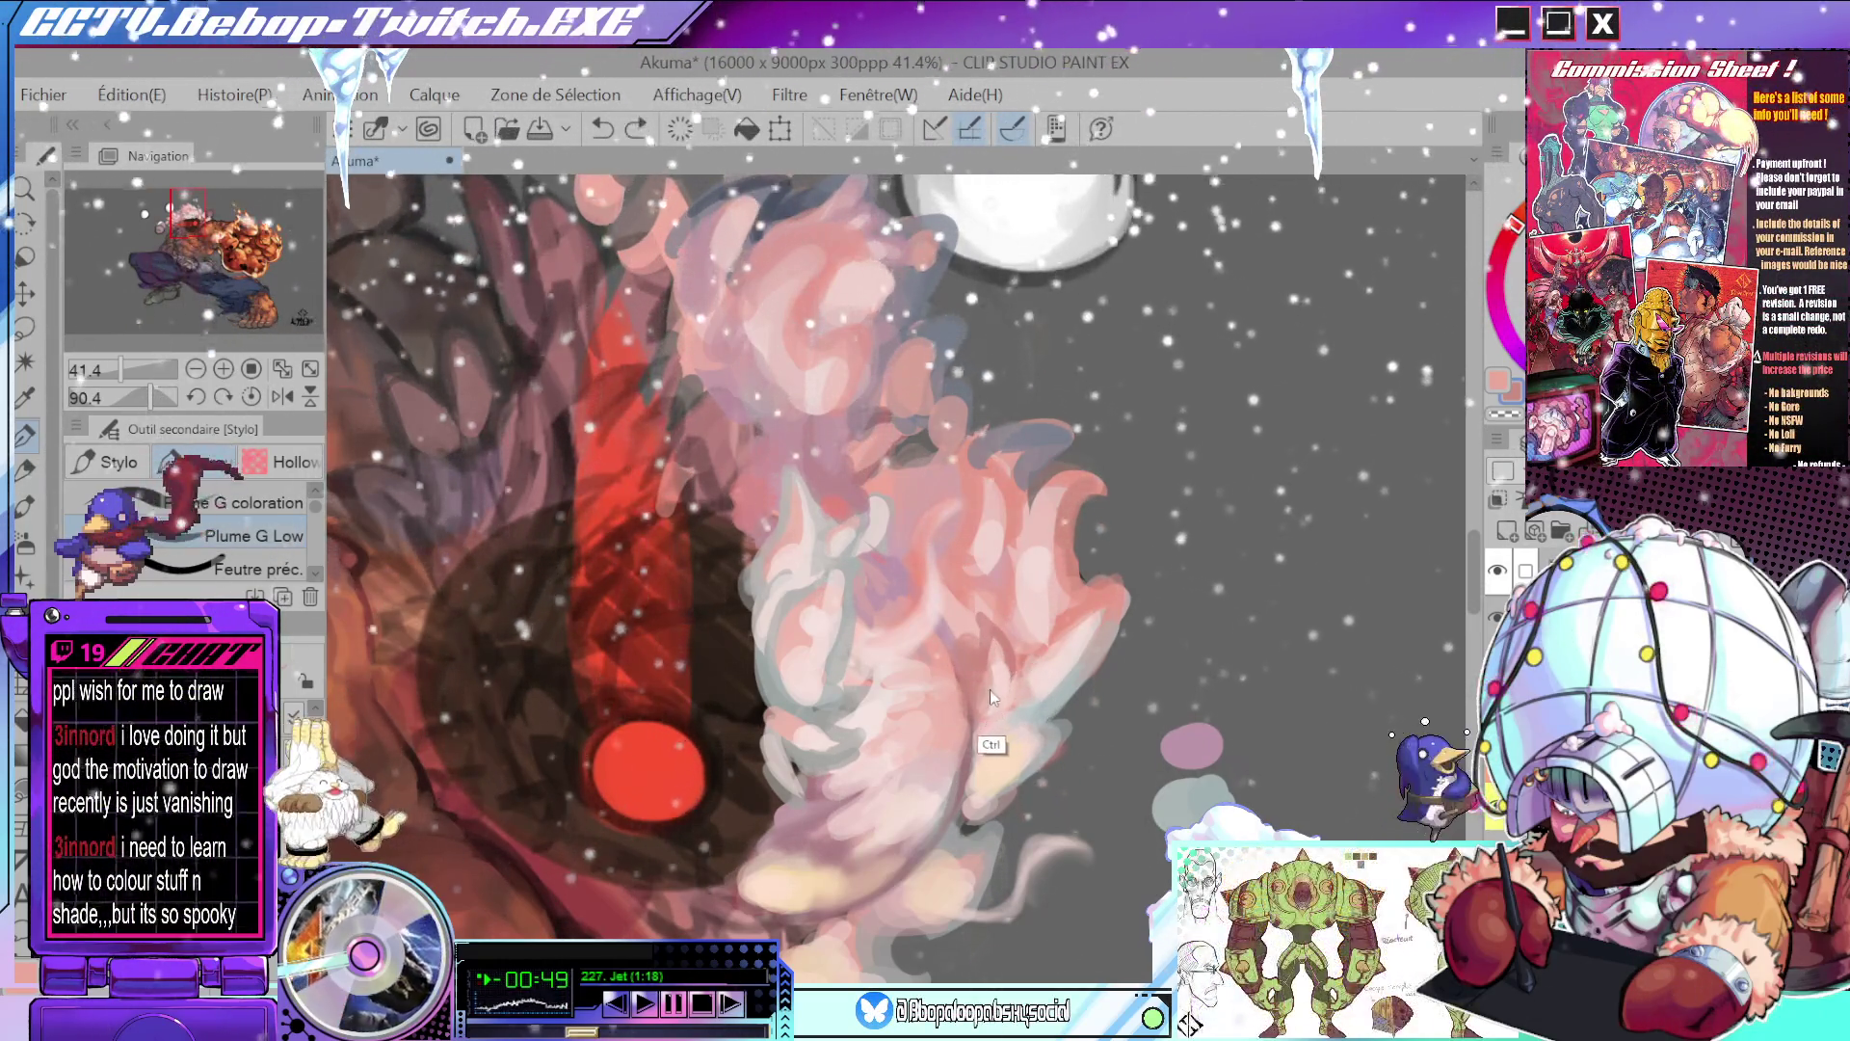
key(ctrl+z)
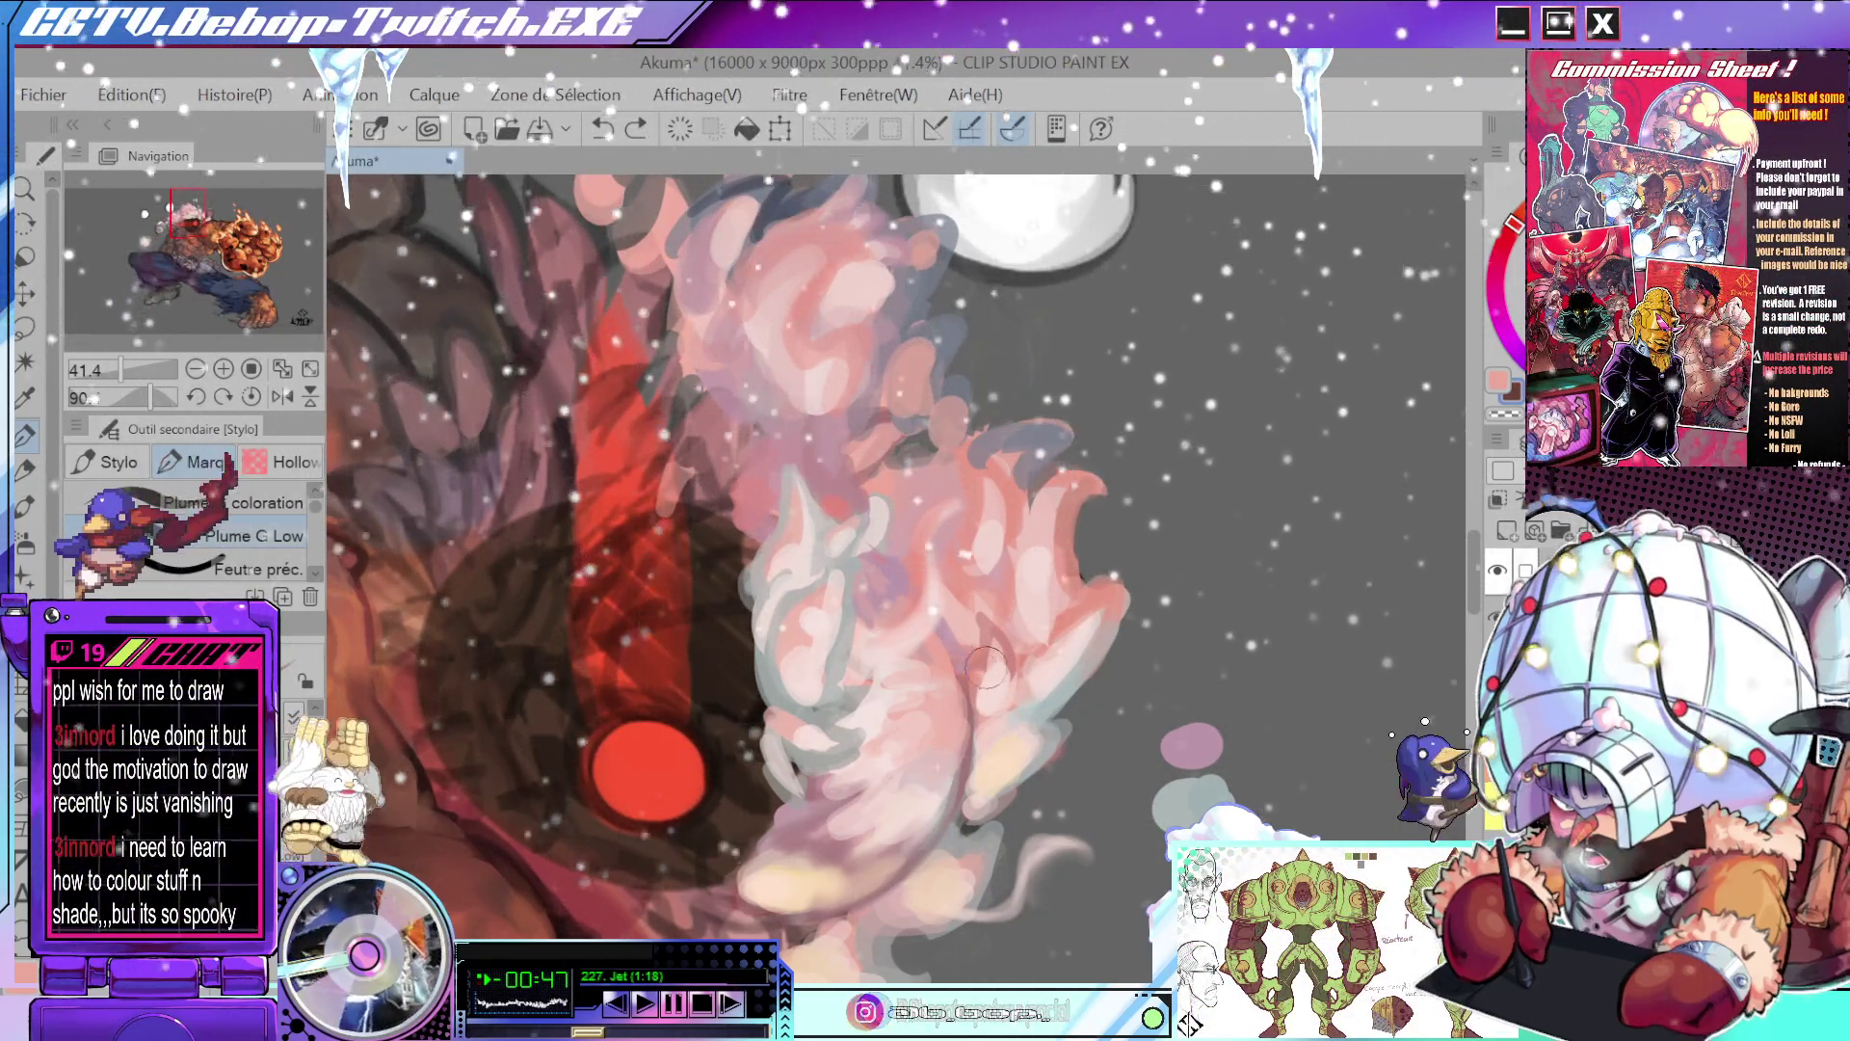
drag(954, 648, 968, 693)
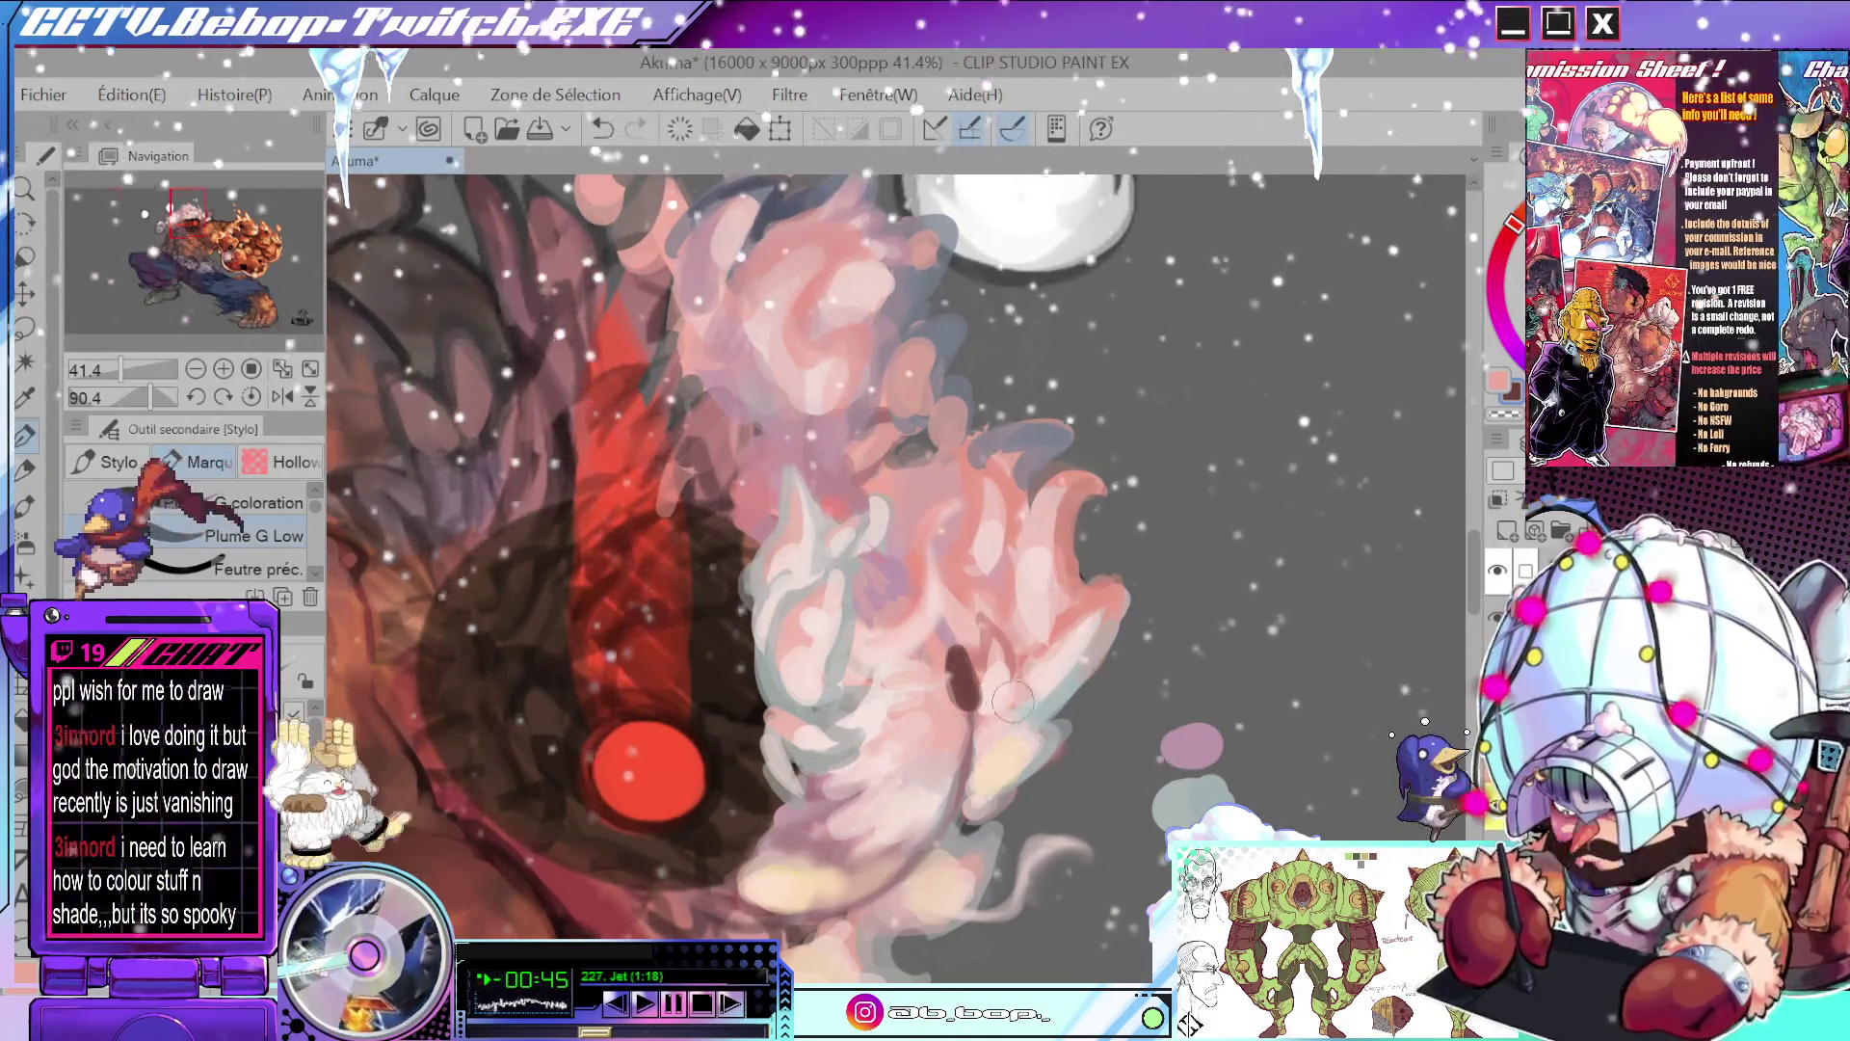
alt+click(967, 698)
mouse_move(968, 698)
mouse_down()
mouse_move(963, 670)
mouse_move(1053, 735)
mouse_up()
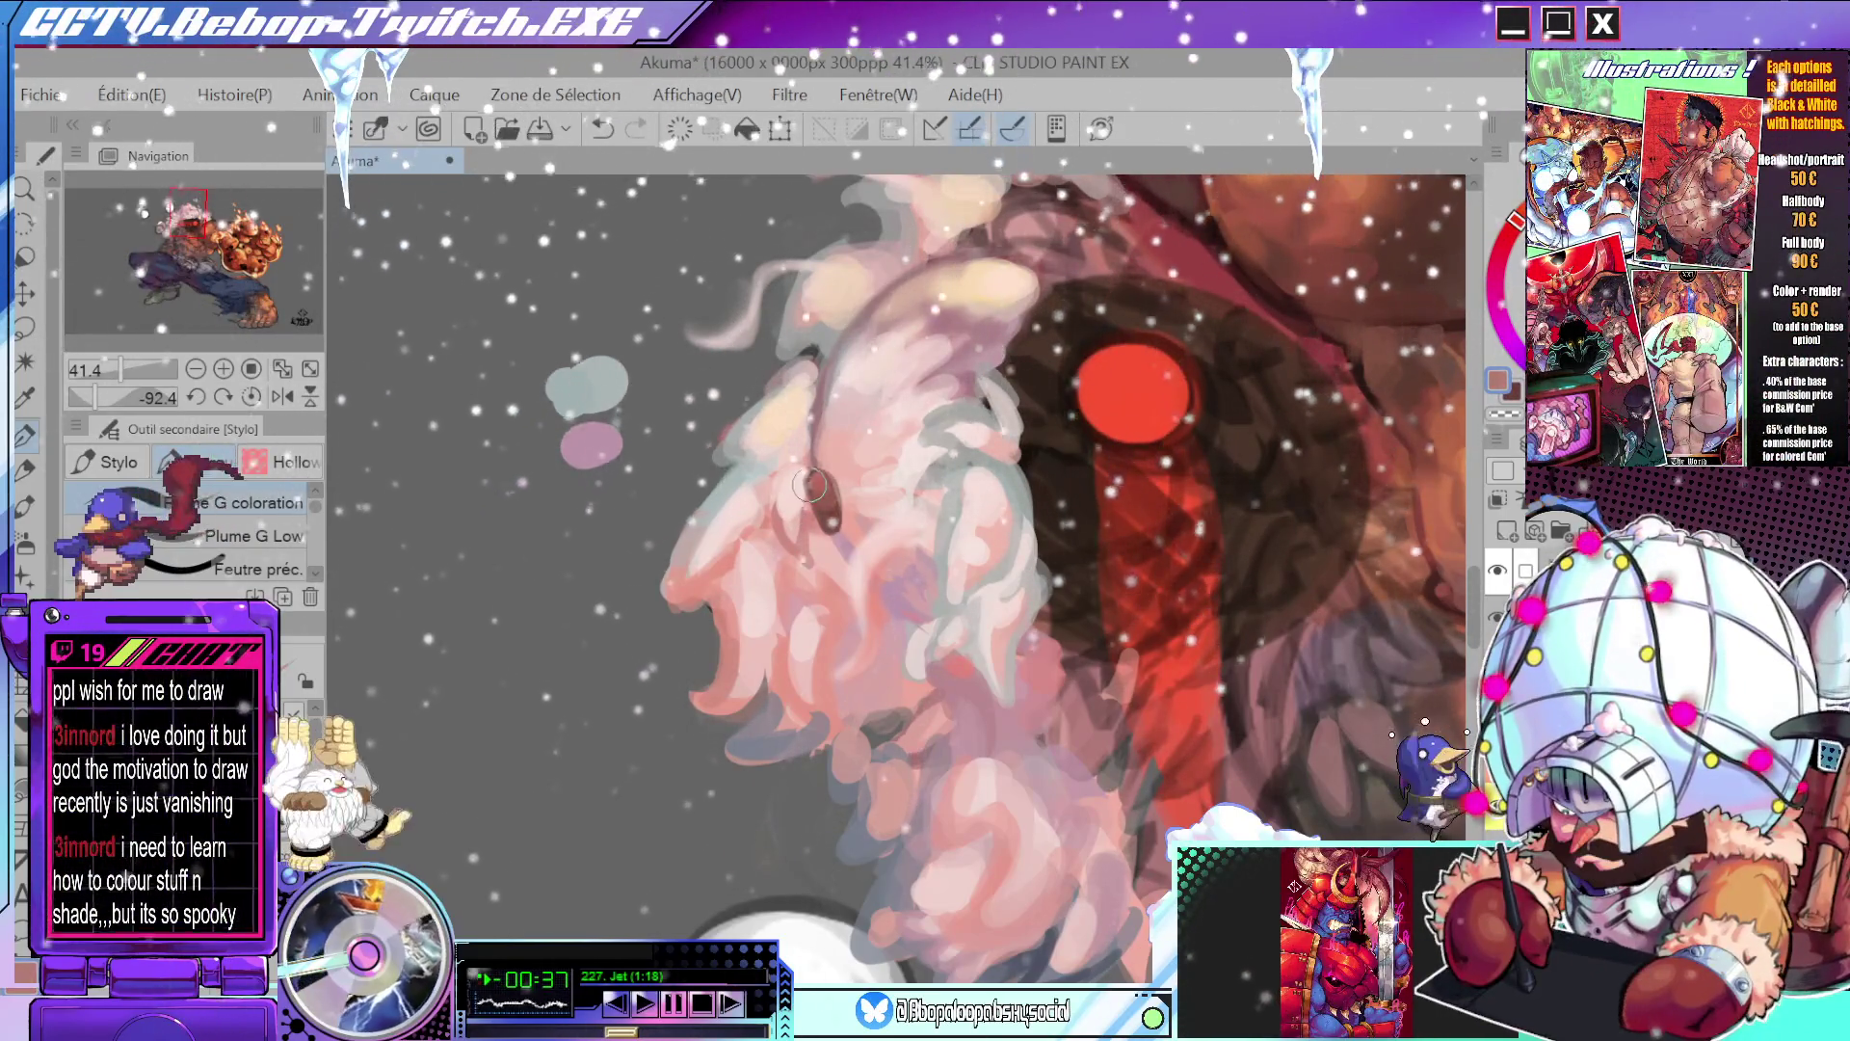
- Dab orange highlights onto the brown ear, redoing one dab
key(ctrl+z)
key(ctrl+y)
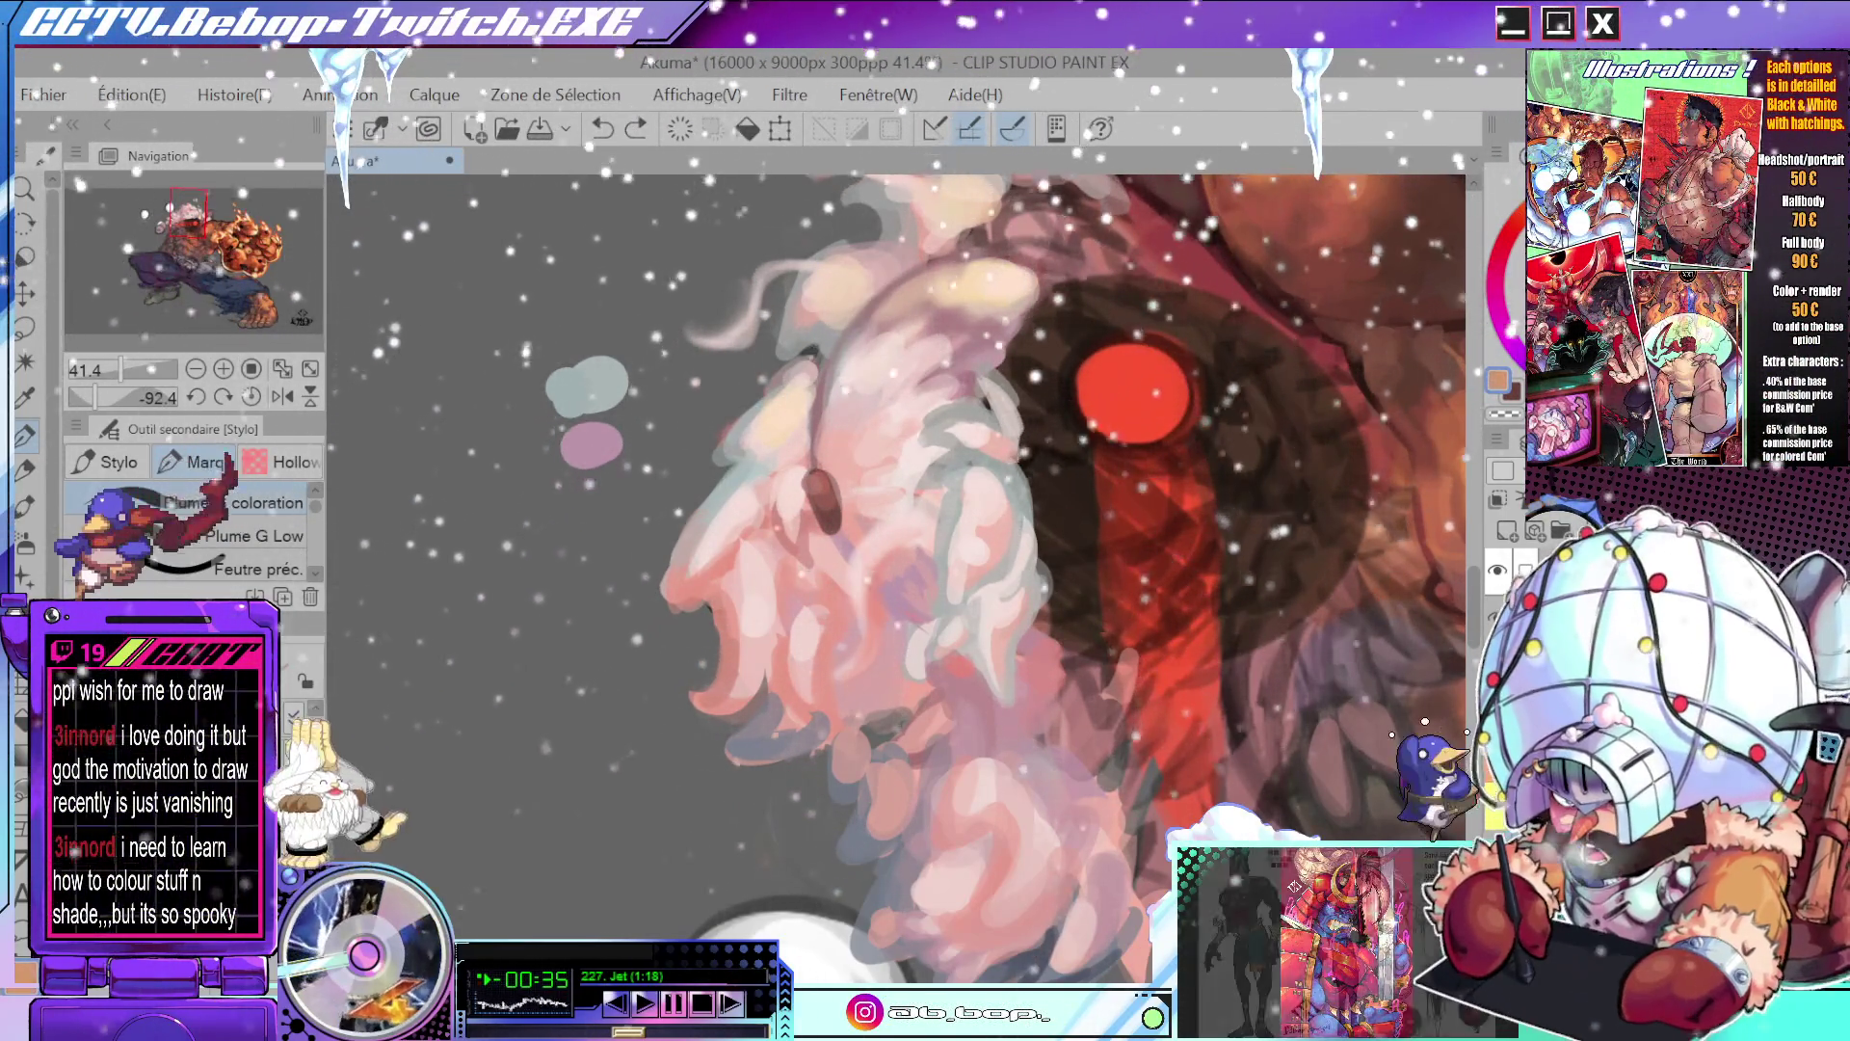
drag(1002, 578, 1026, 612)
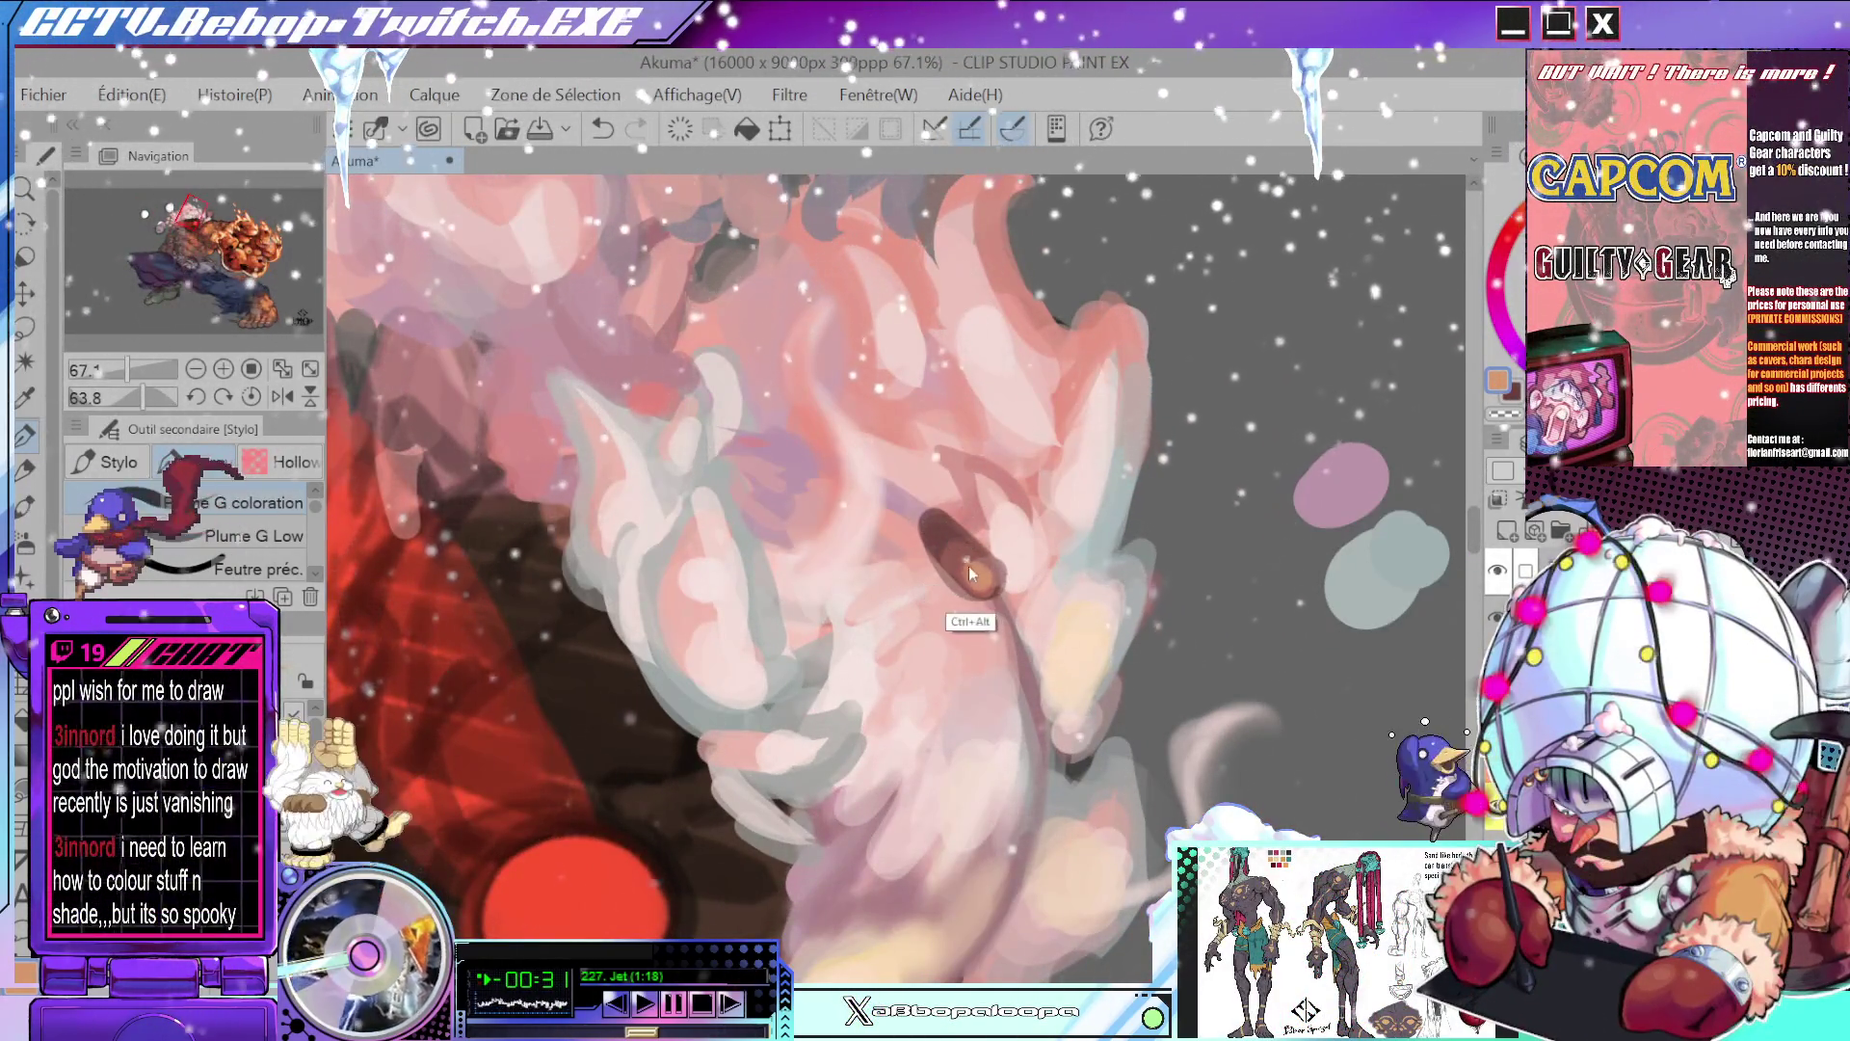
alt+click(990, 557)
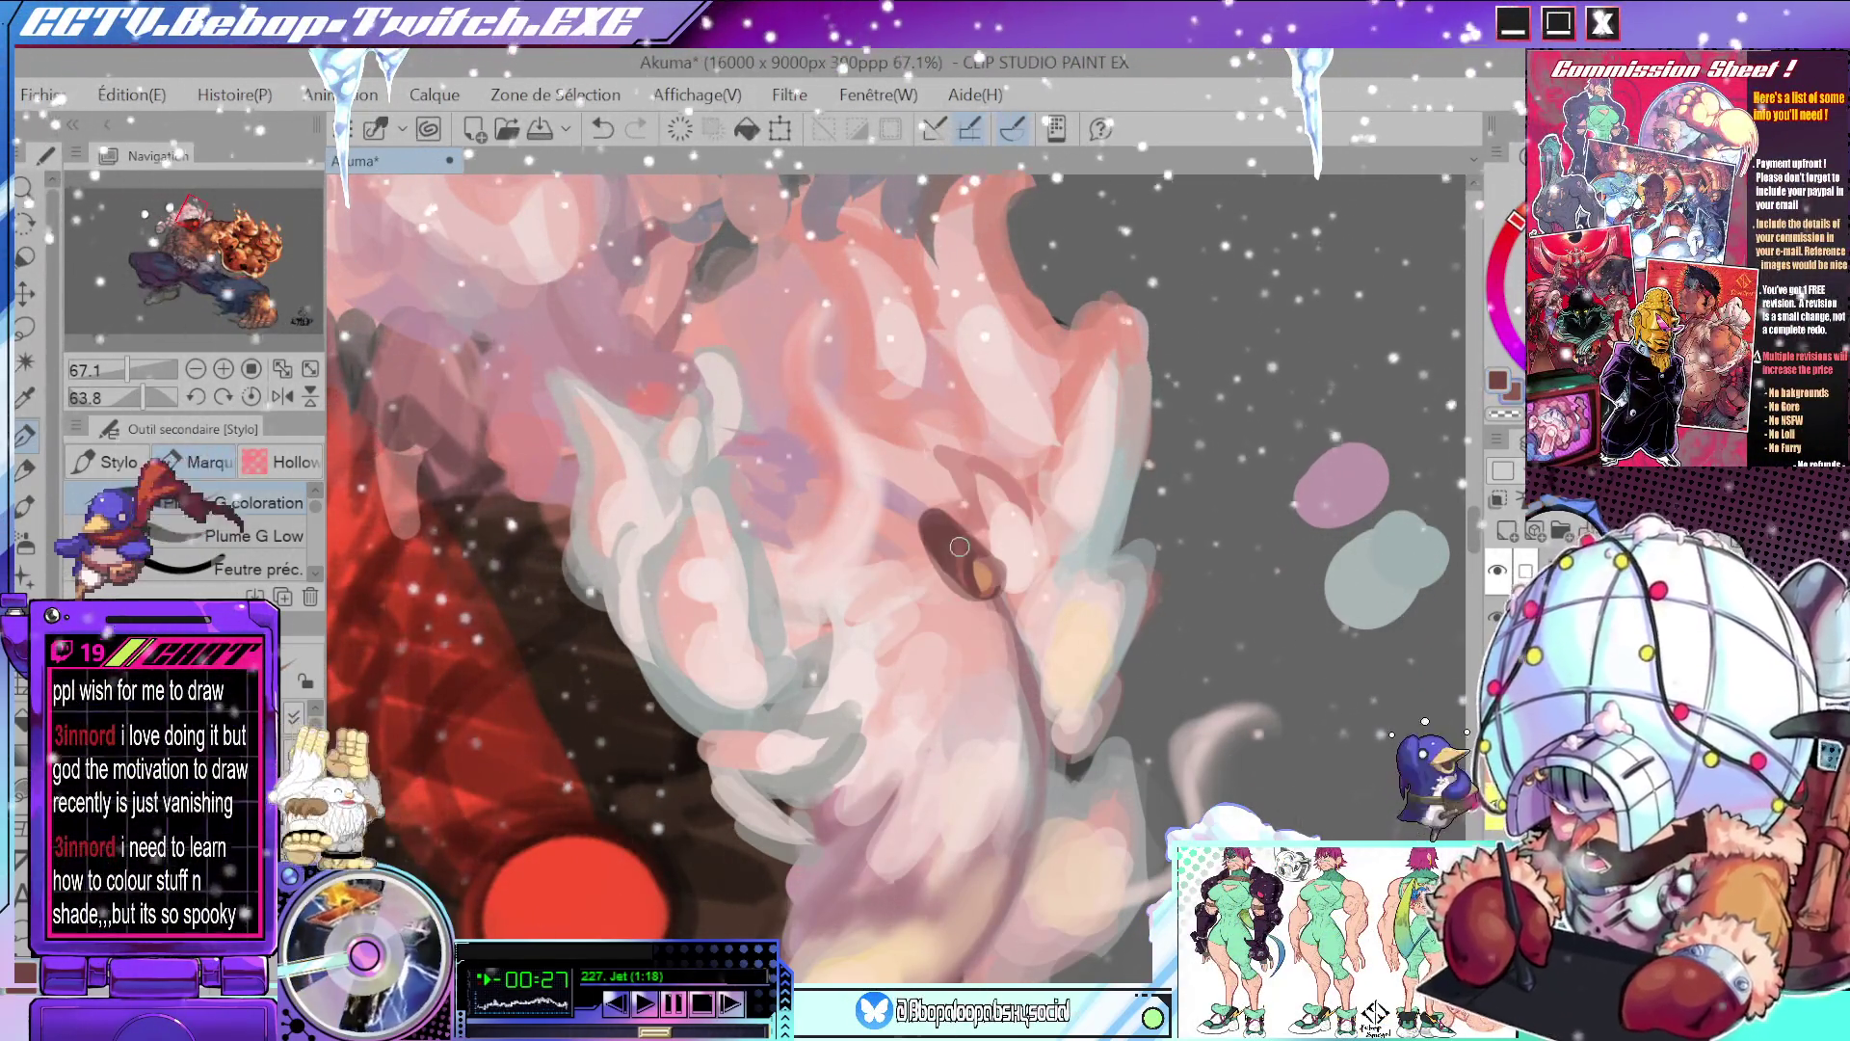
alt+click(983, 578)
click(952, 547)
alt+click(957, 549)
drag(970, 518, 943, 510)
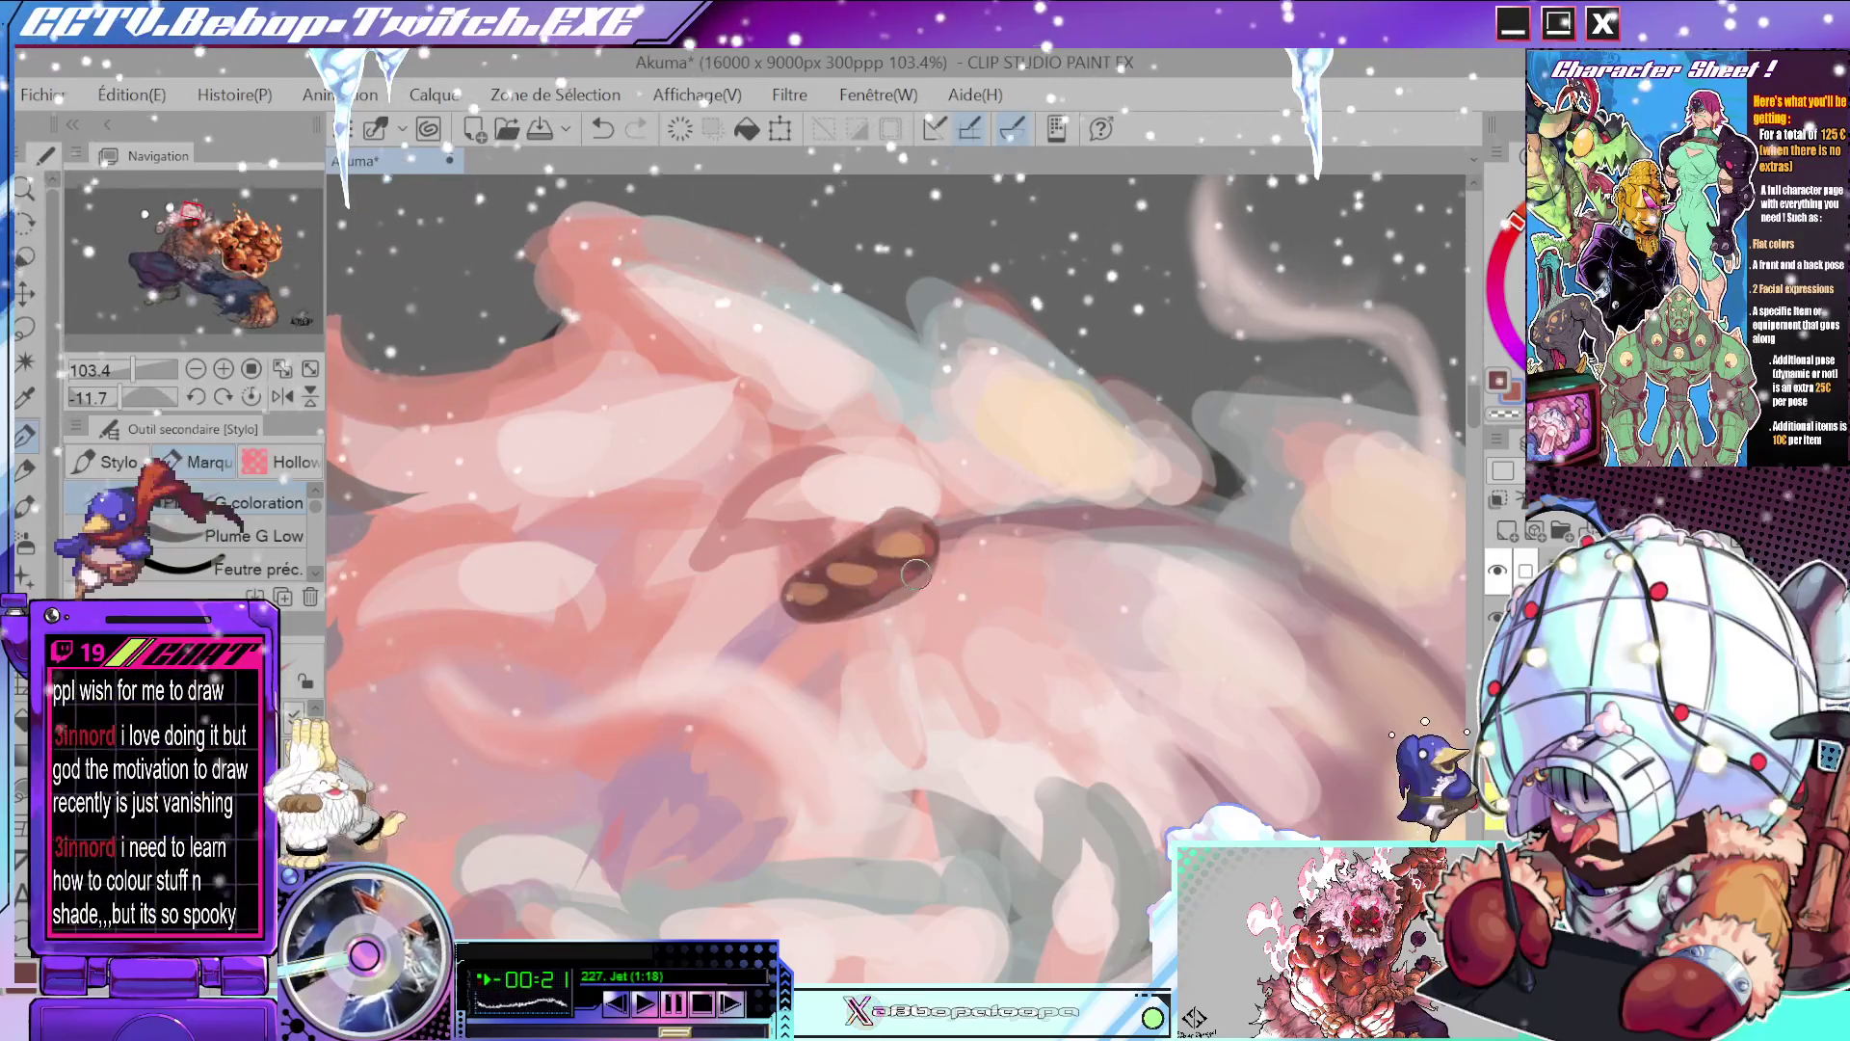
key(ctrl+z)
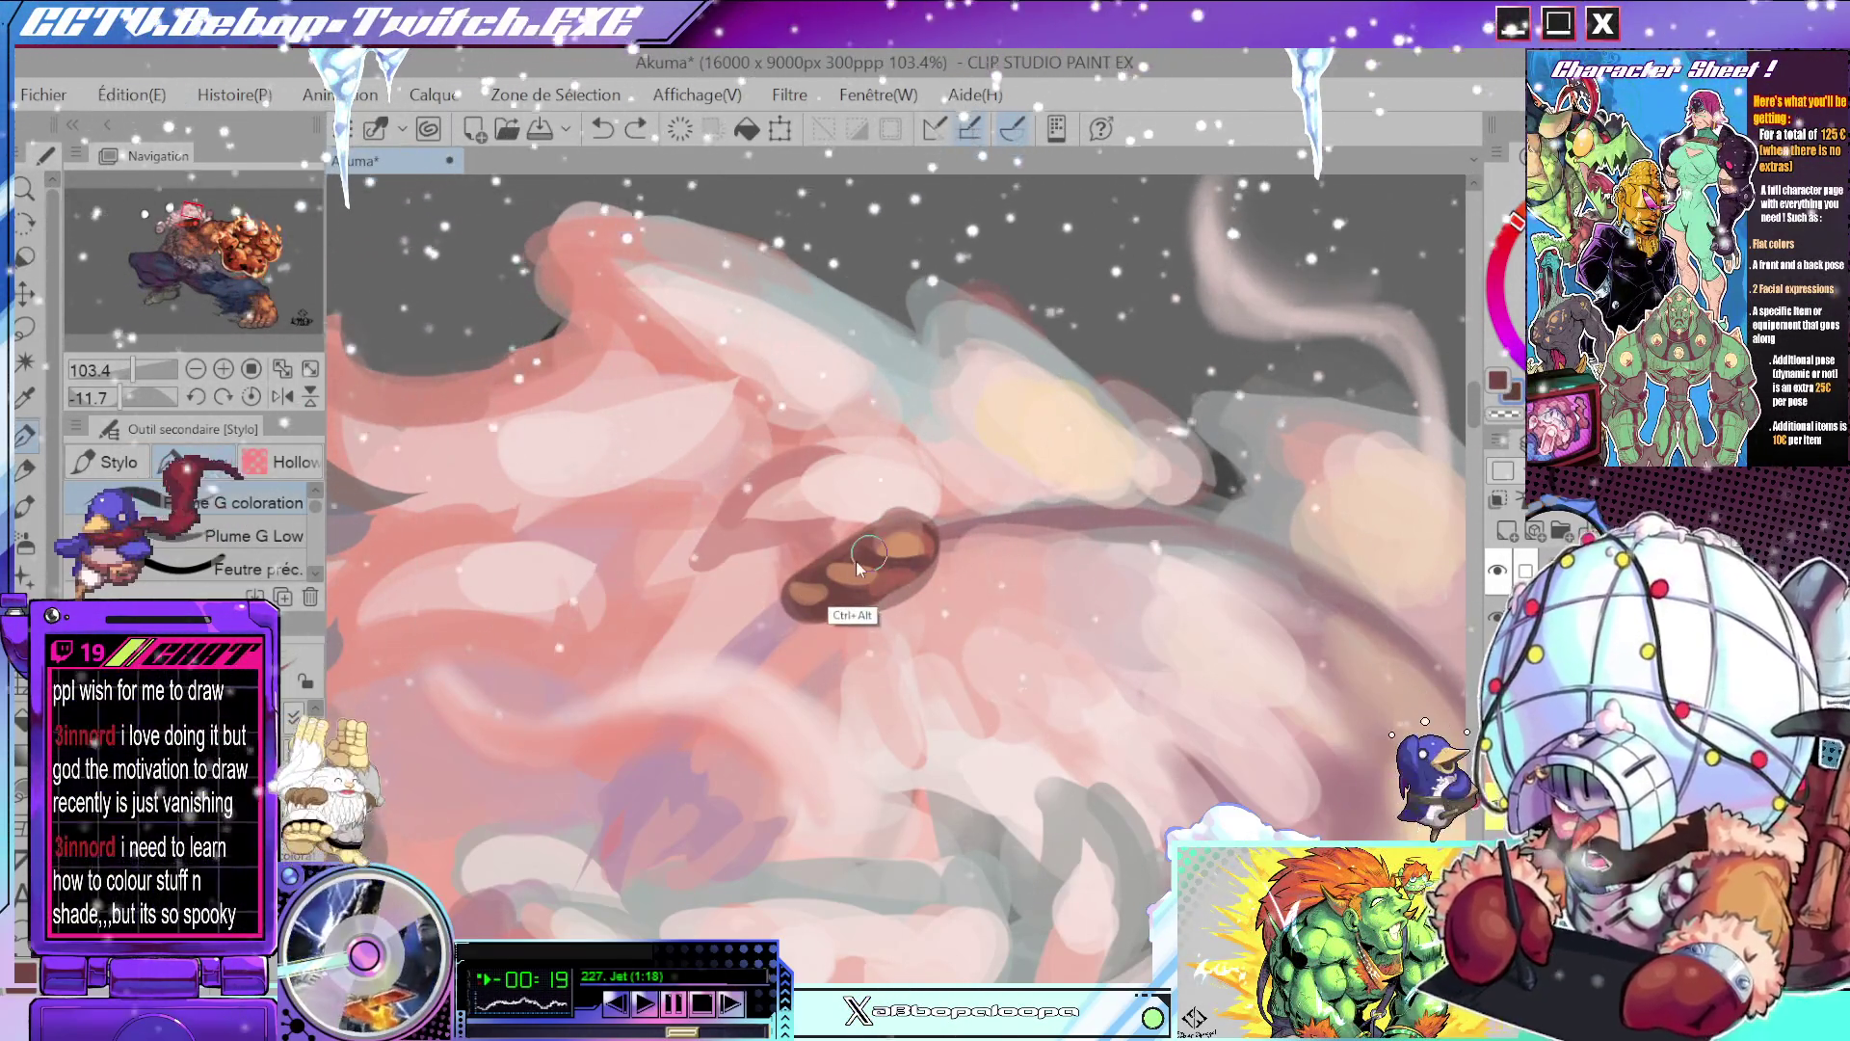
click(879, 530)
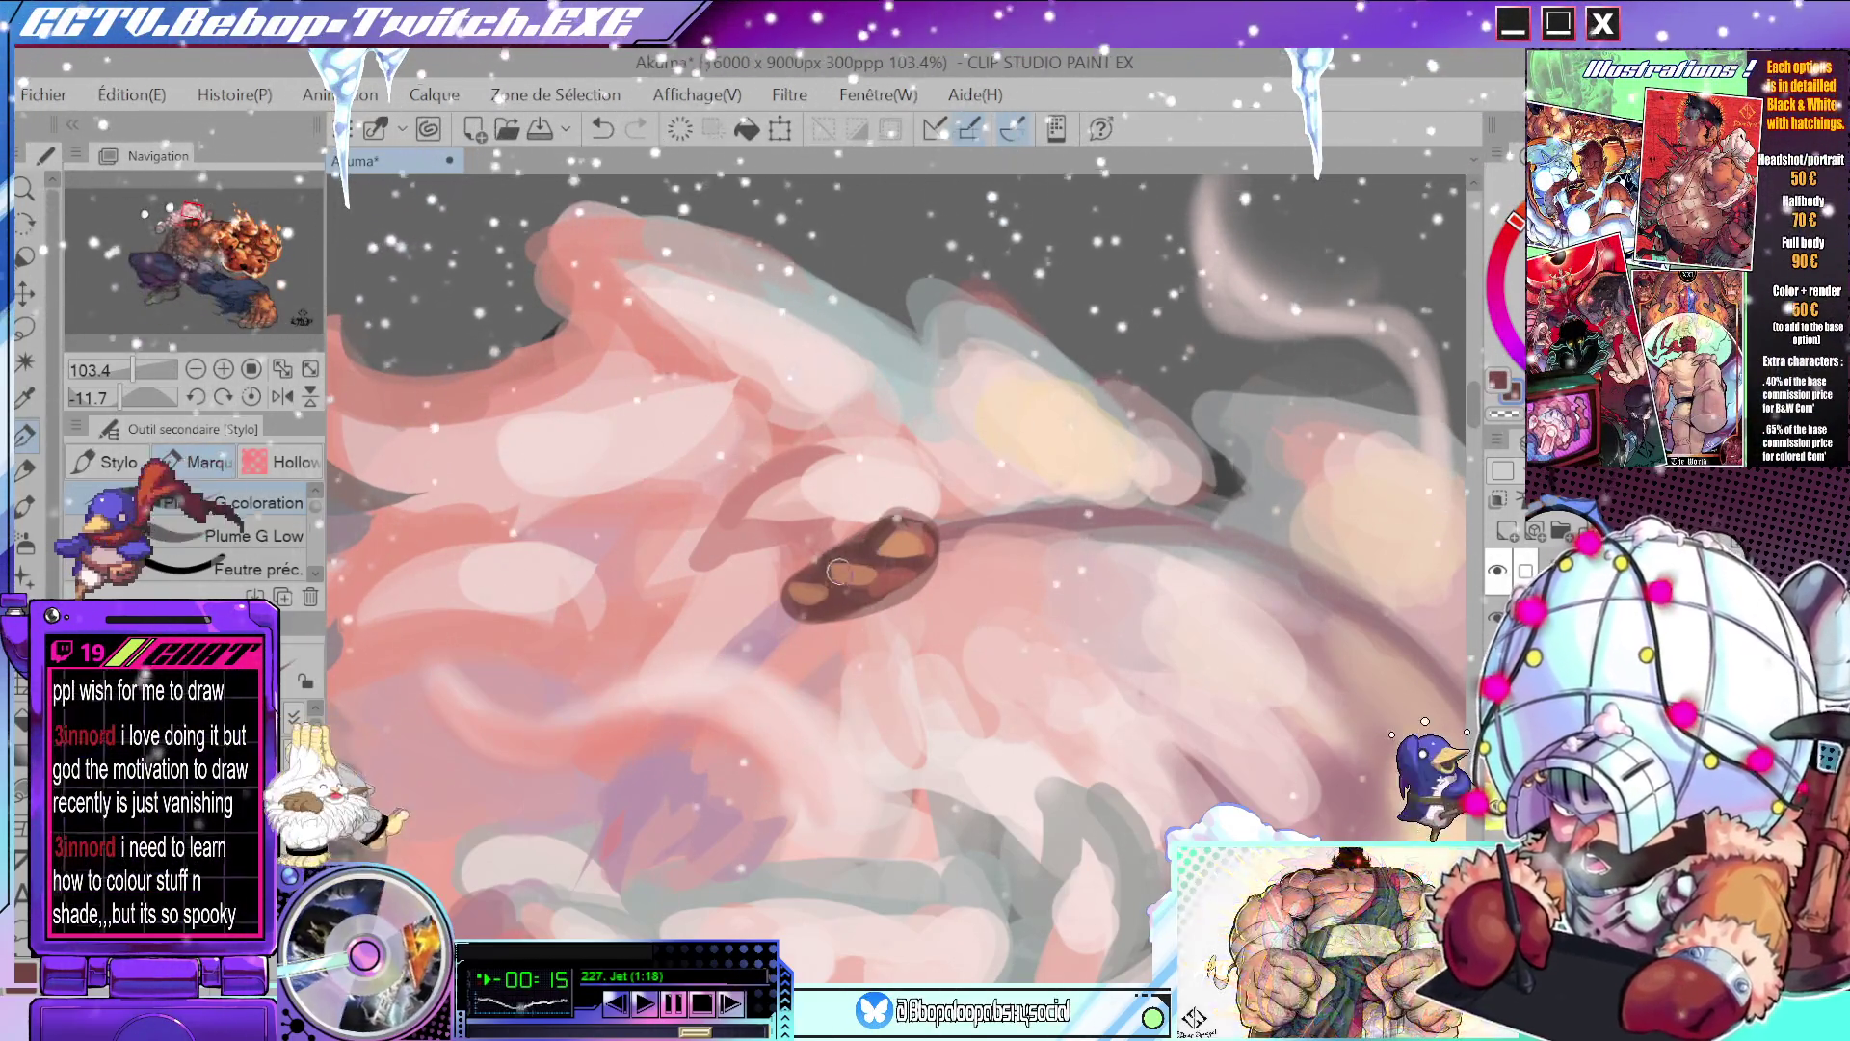
- Sample dark brown from the ear and split its highlight with a darker stroke and dabs
drag(871, 546, 919, 628)
alt+click(918, 550)
alt+click(917, 605)
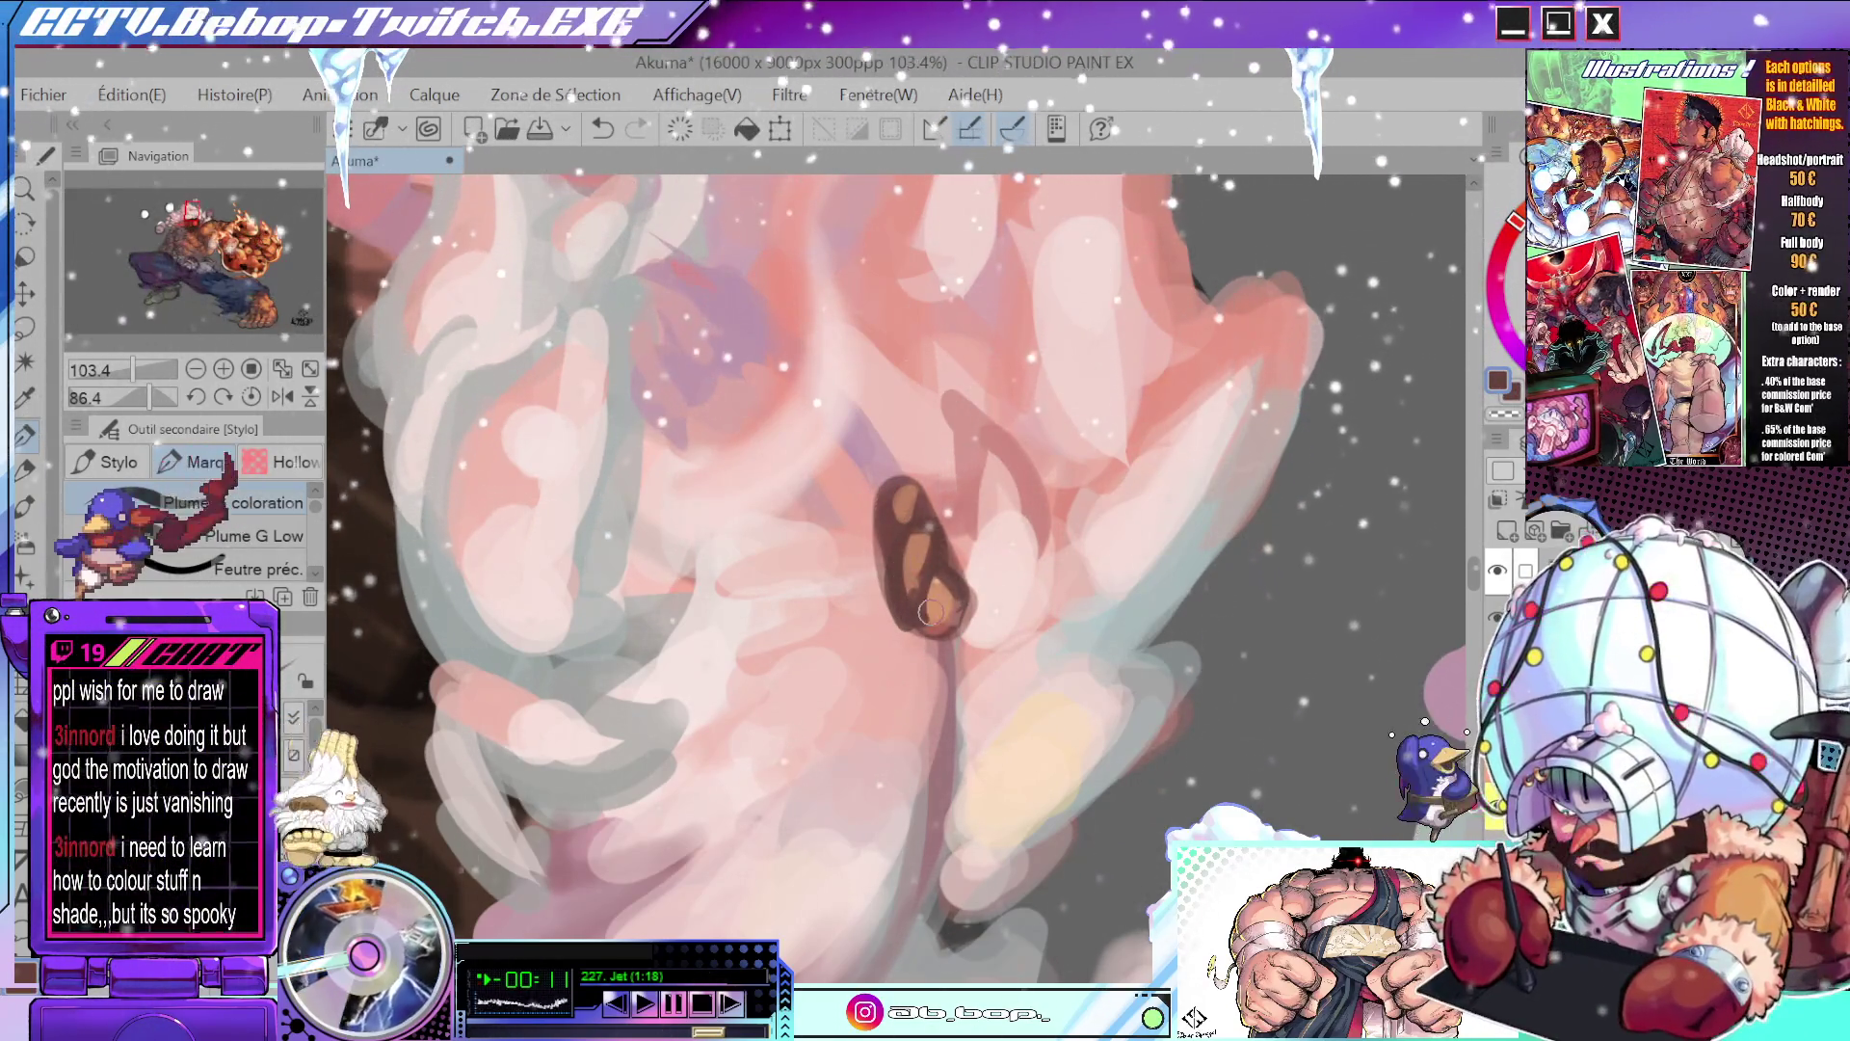
alt+click(932, 536)
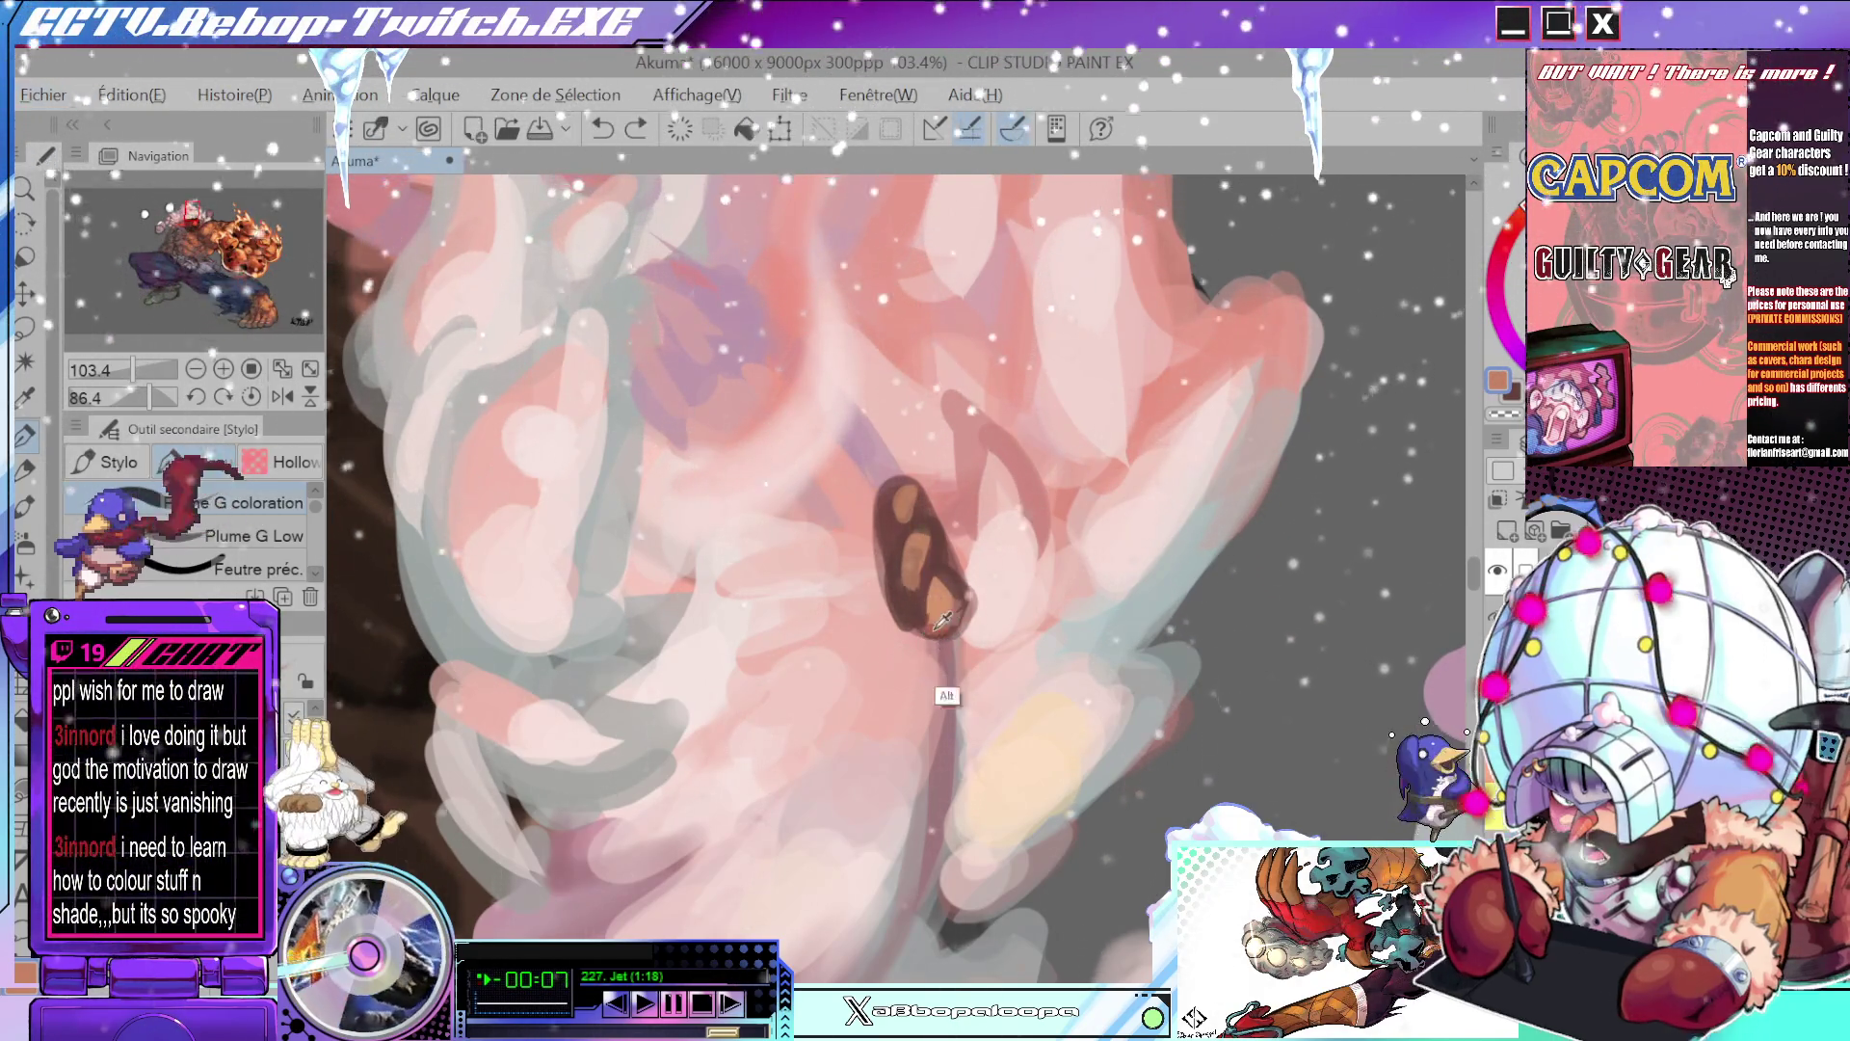
mouse_move(917, 601)
mouse_down()
mouse_move(920, 542)
mouse_move(949, 574)
mouse_up()
alt+click(932, 568)
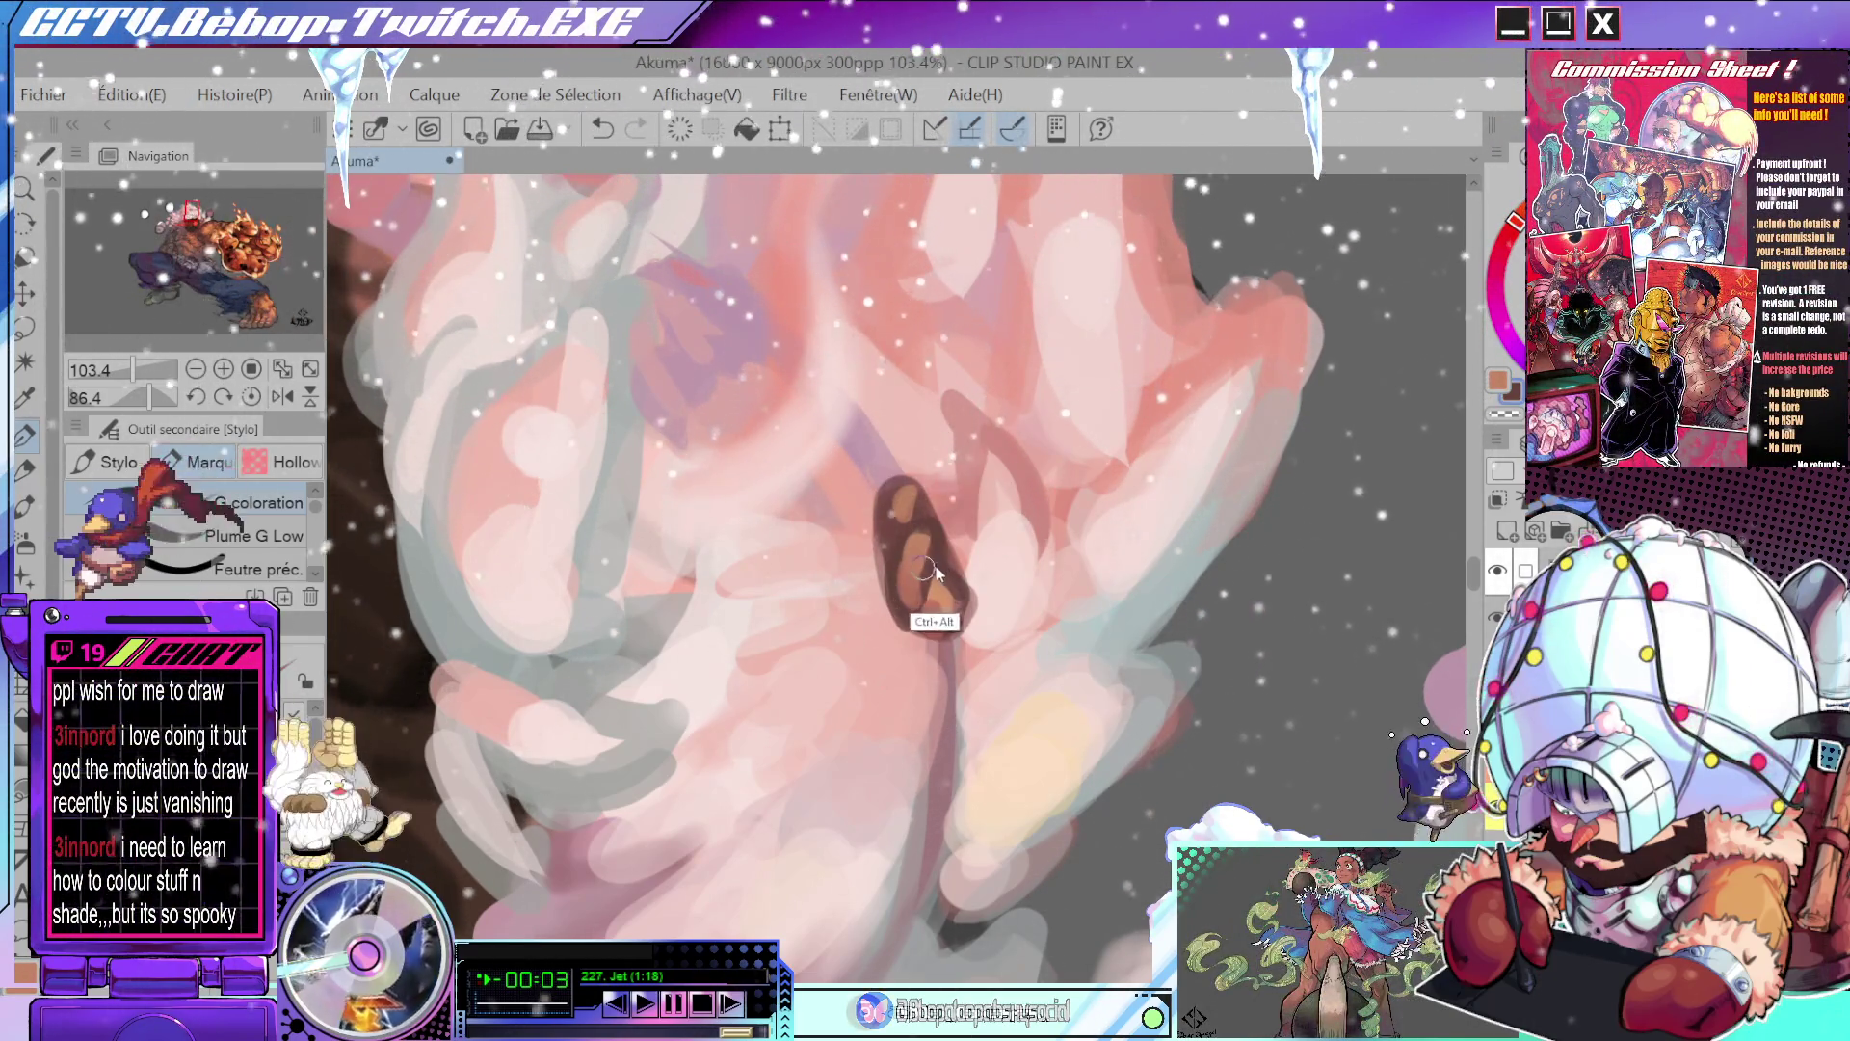
alt+click(921, 619)
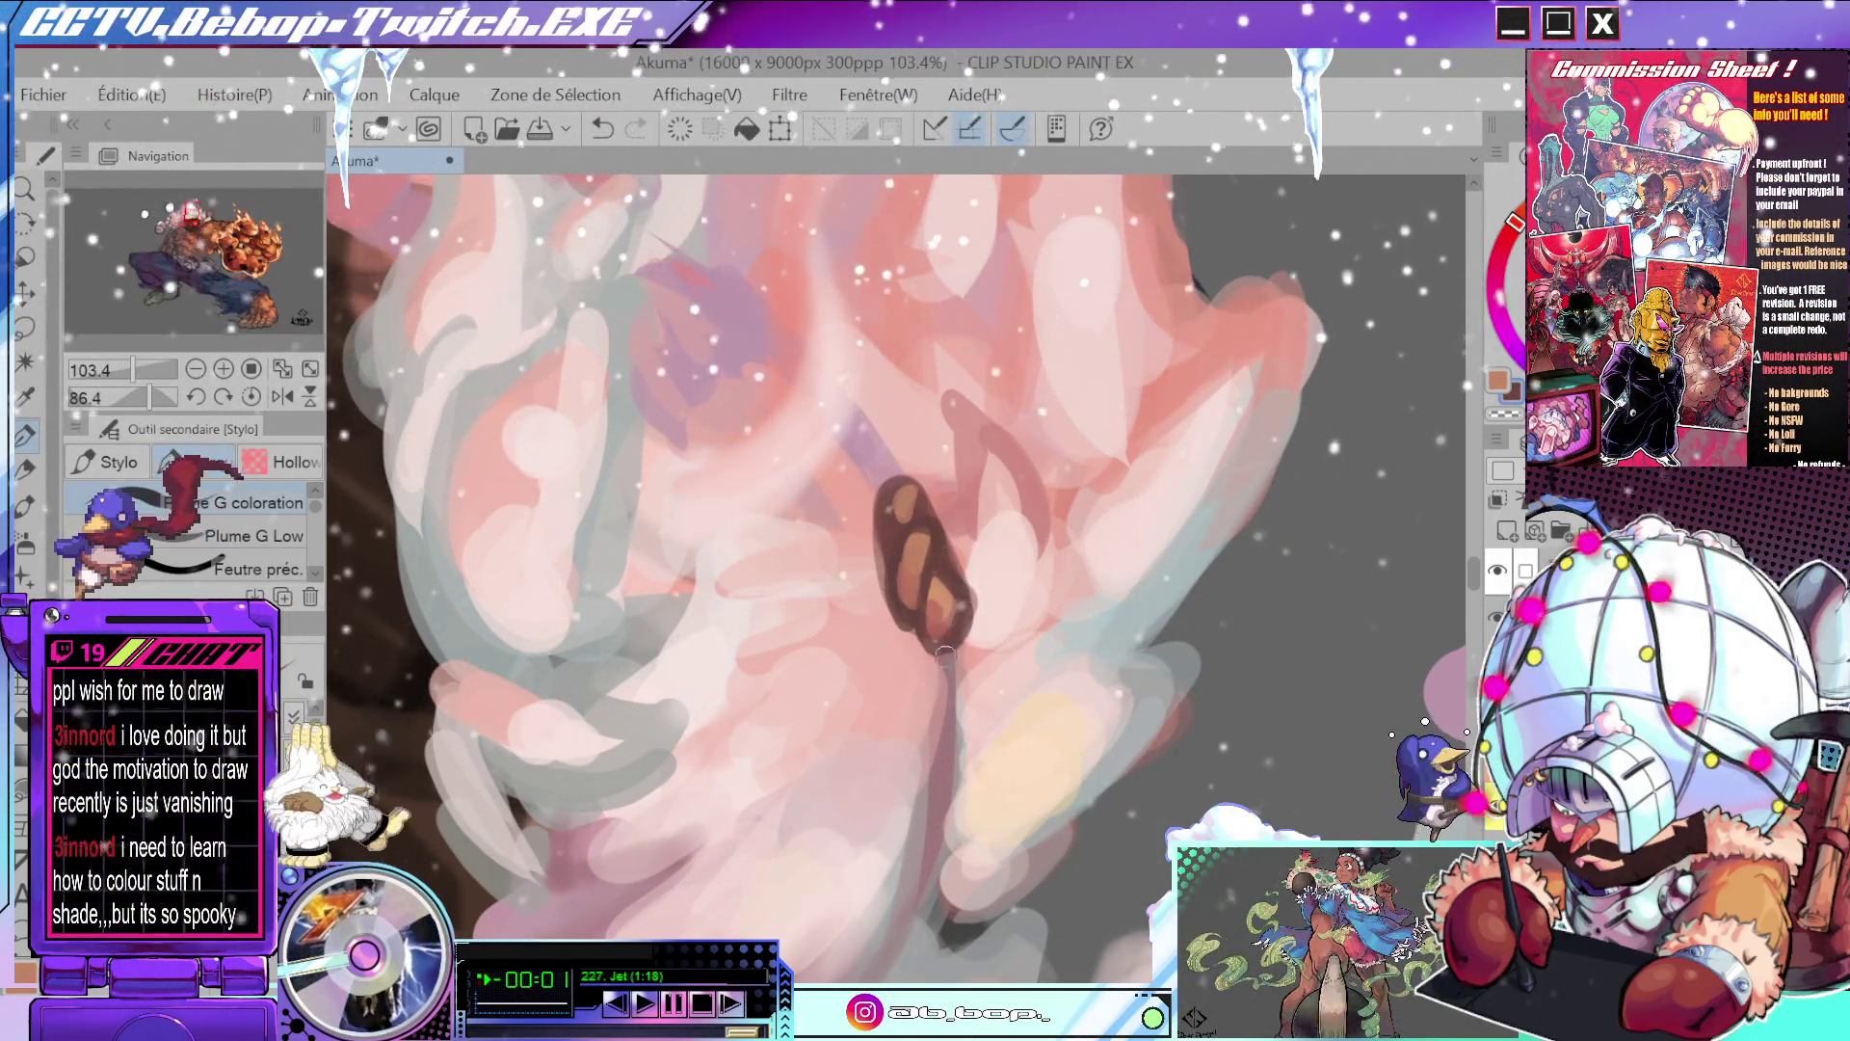
scroll(1128, 464, down, 6)
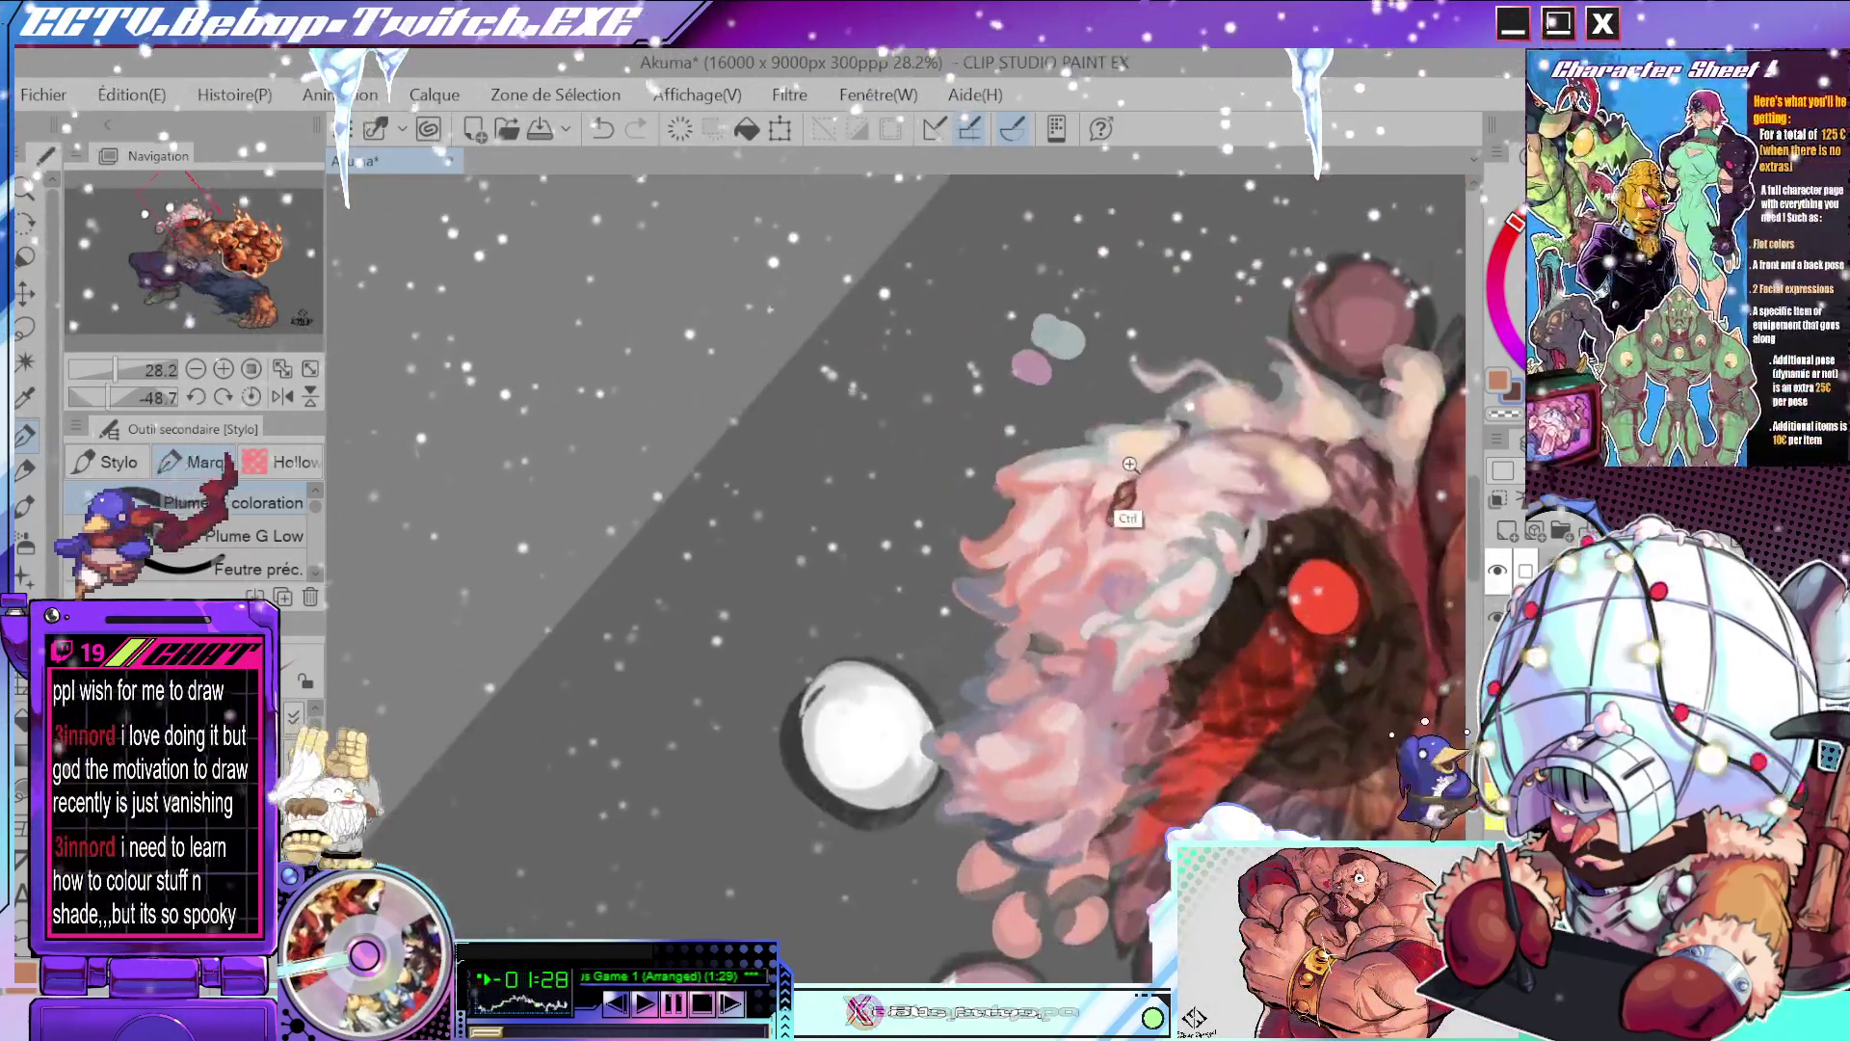
- Shrink the brush and zoom in on the head, undoing the last dark ear stroke
scroll(1128, 463, up, 3)
scroll(1132, 453, down, 1)
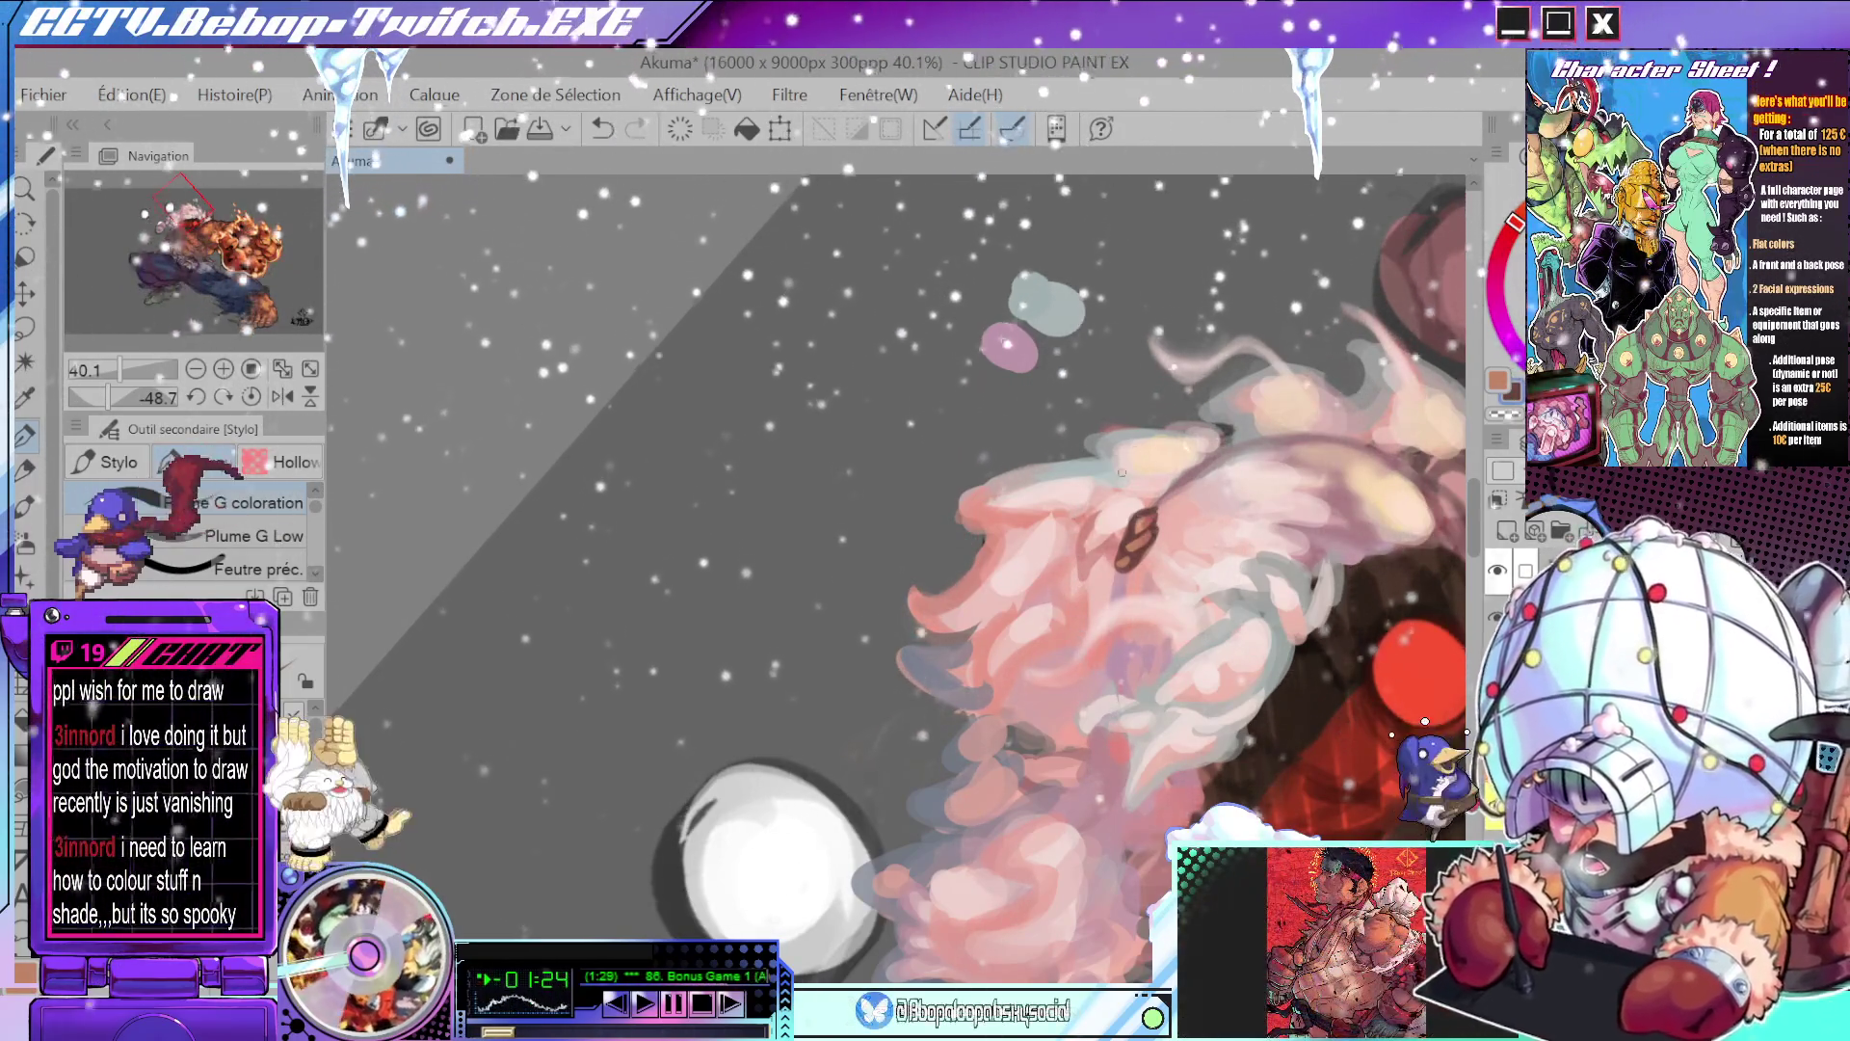
scroll(1119, 464, up, 3)
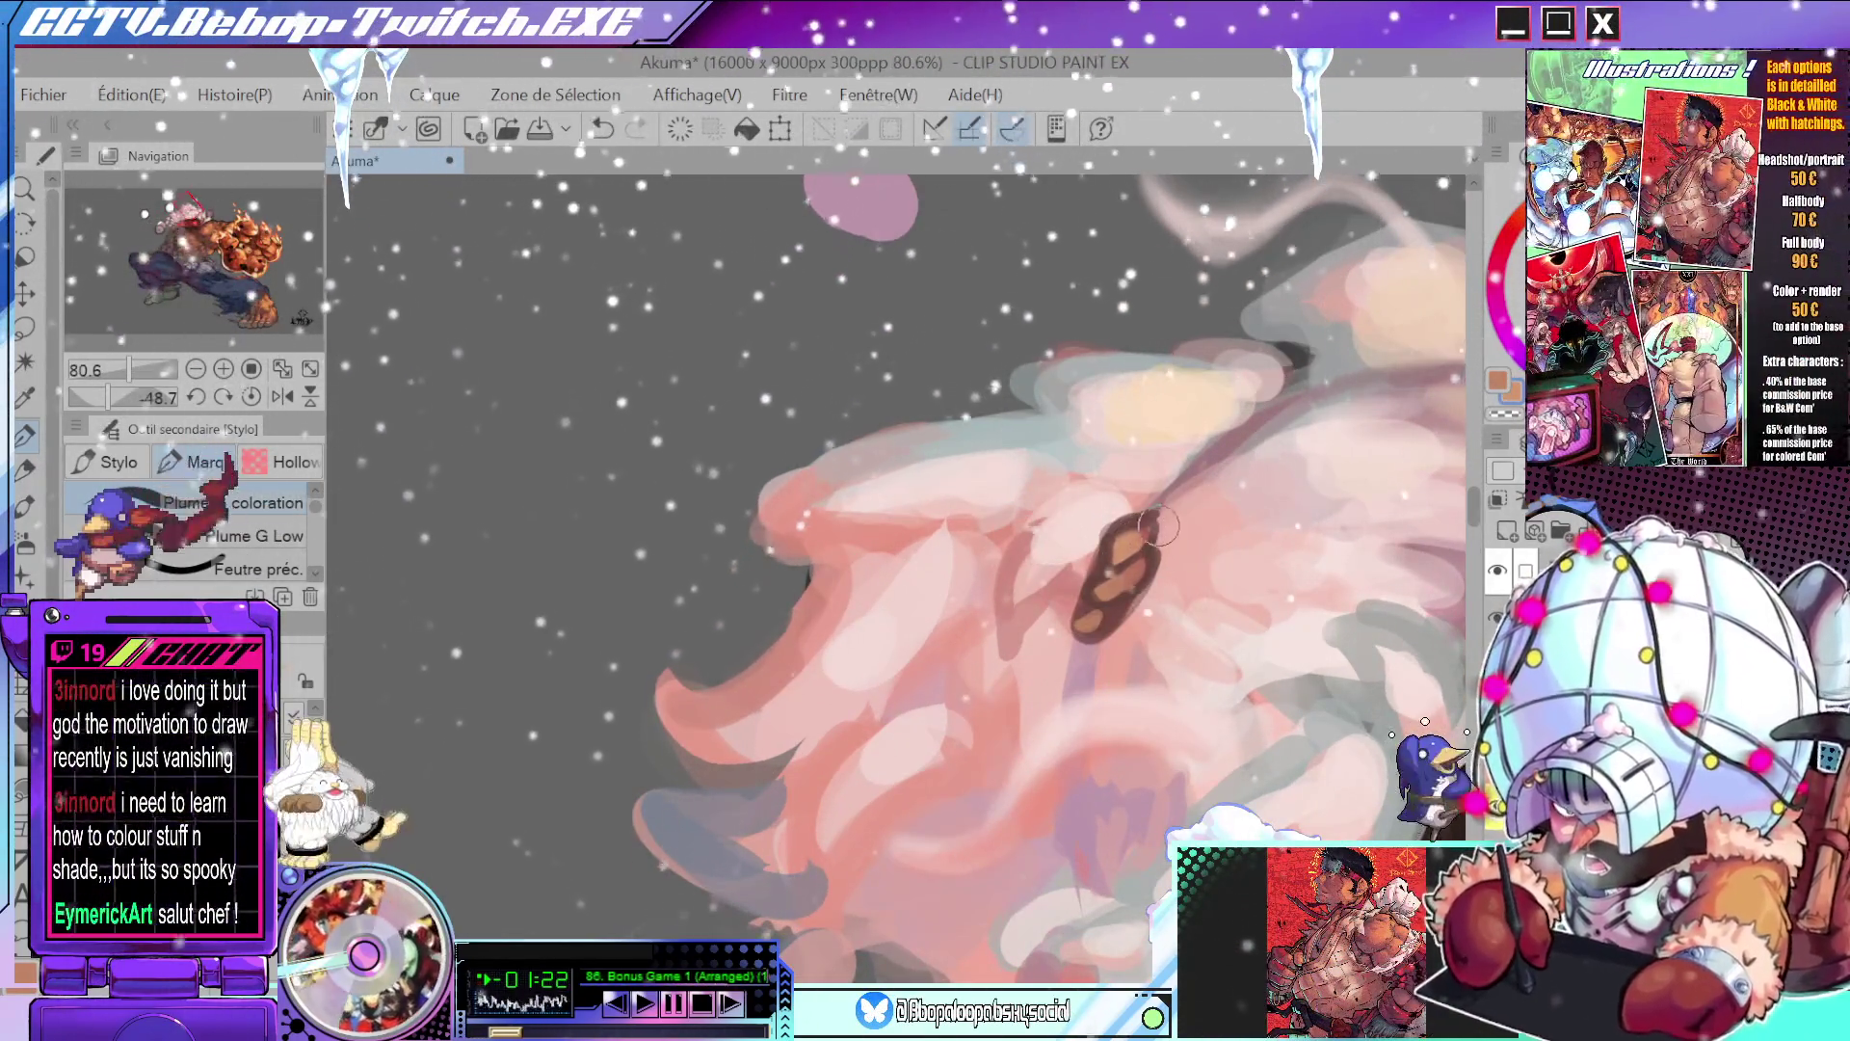
key(ctrl)
drag(1157, 534, 1121, 563)
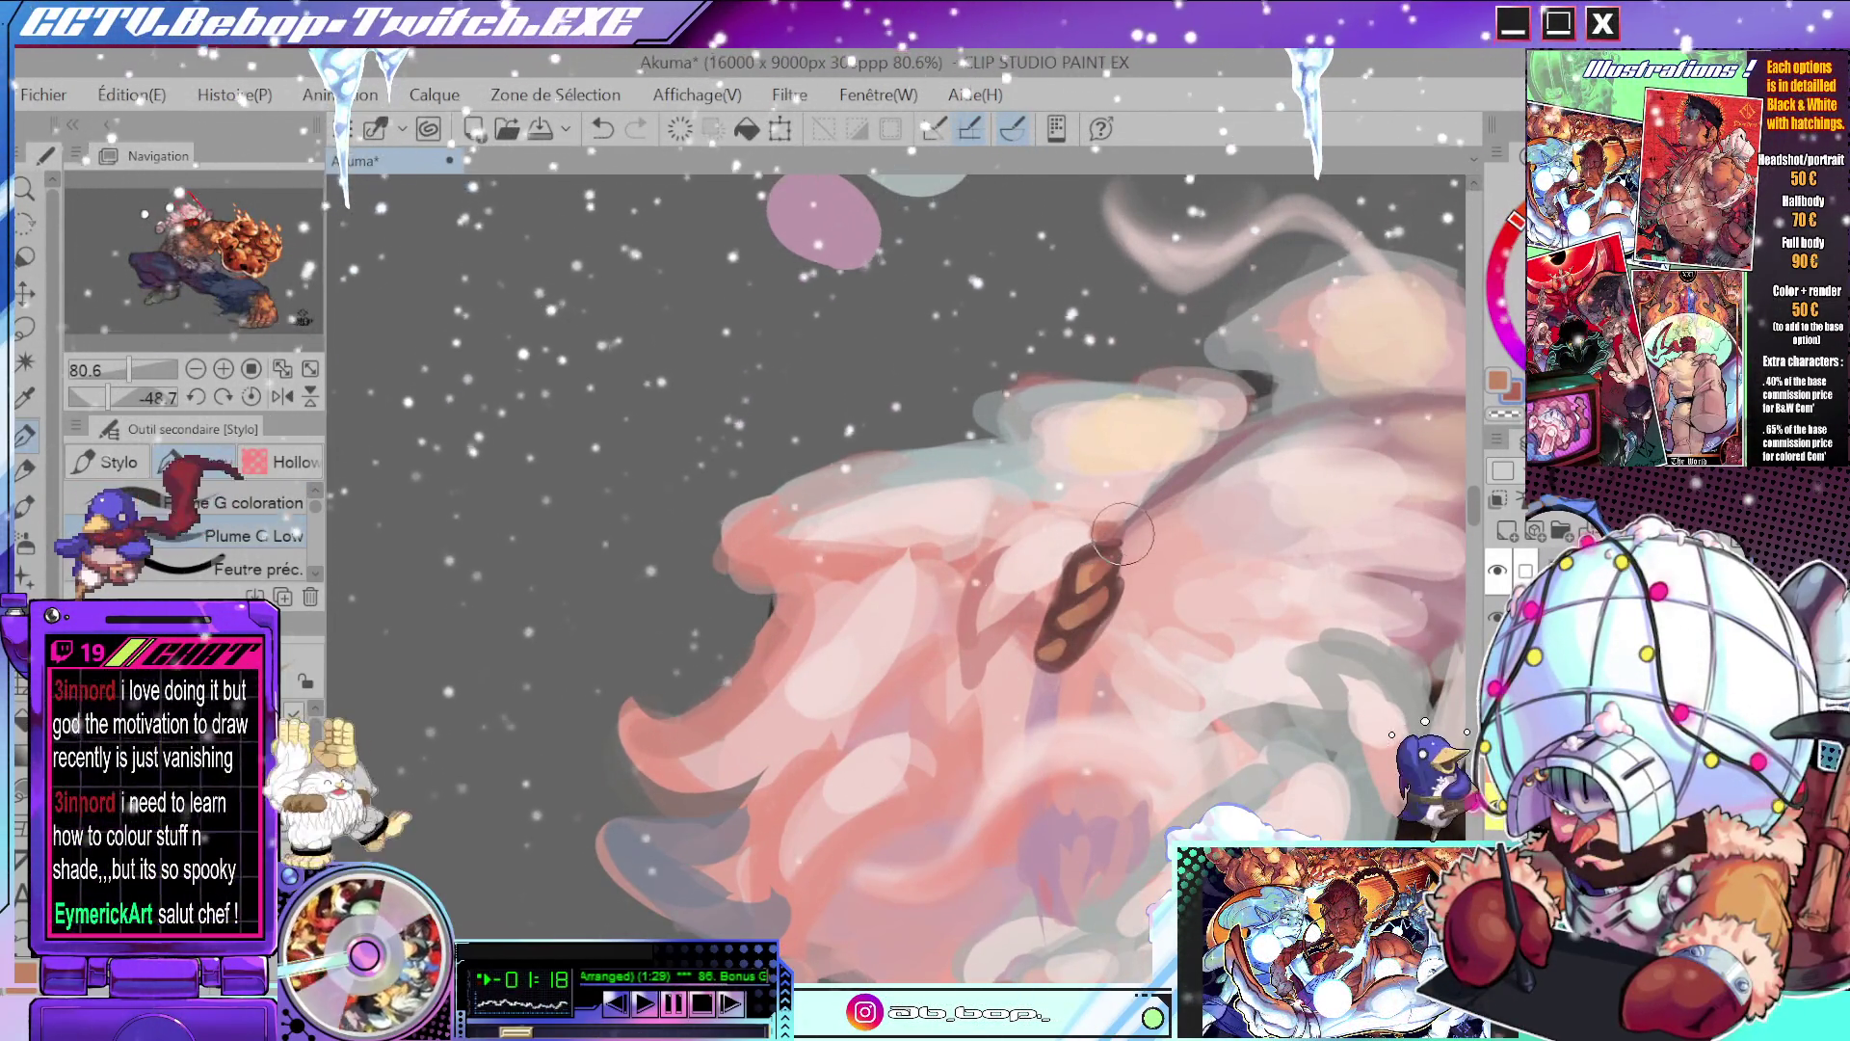
mouse_move(1113, 547)
mouse_down()
mouse_move(898, 649)
mouse_move(1189, 504)
mouse_move(1045, 369)
mouse_up()
scroll(1106, 538, down, 10)
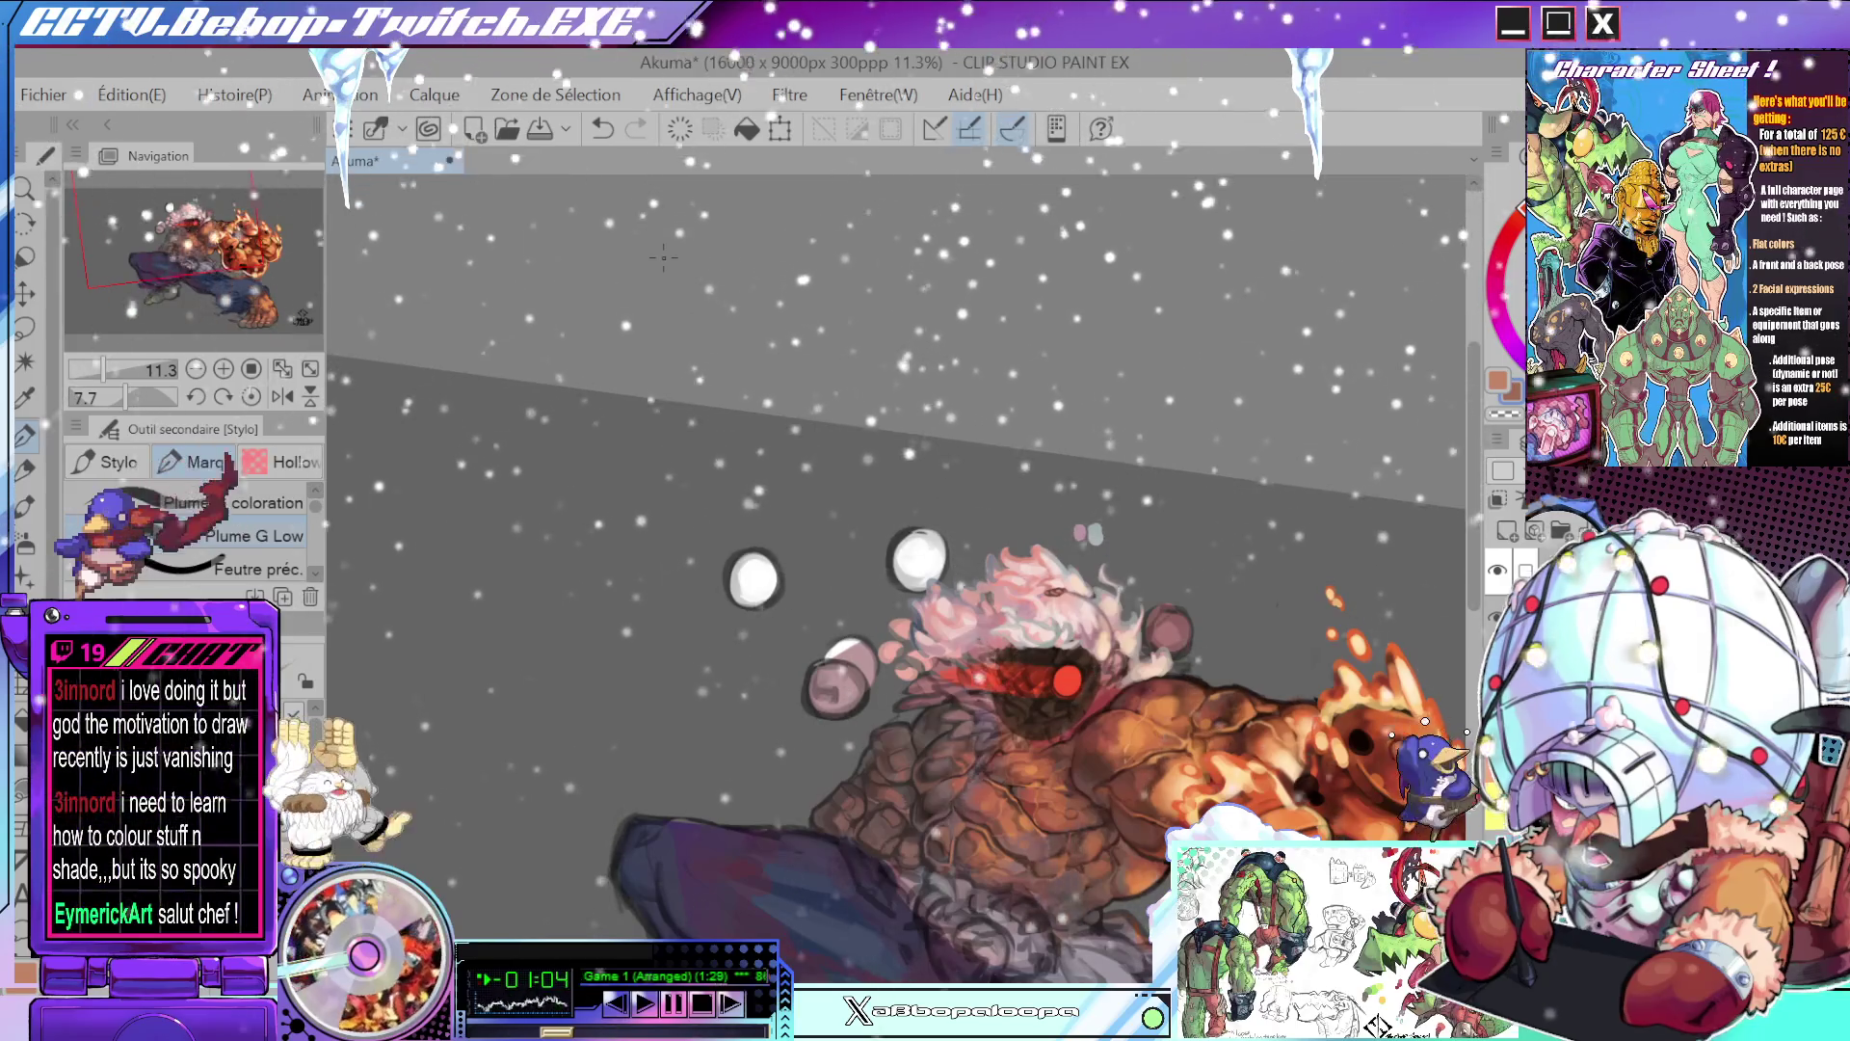
key(ctrl)
mouse_move(1064, 628)
mouse_down()
mouse_move(1012, 597)
mouse_move(1046, 638)
mouse_up()
key(ctrl+z)
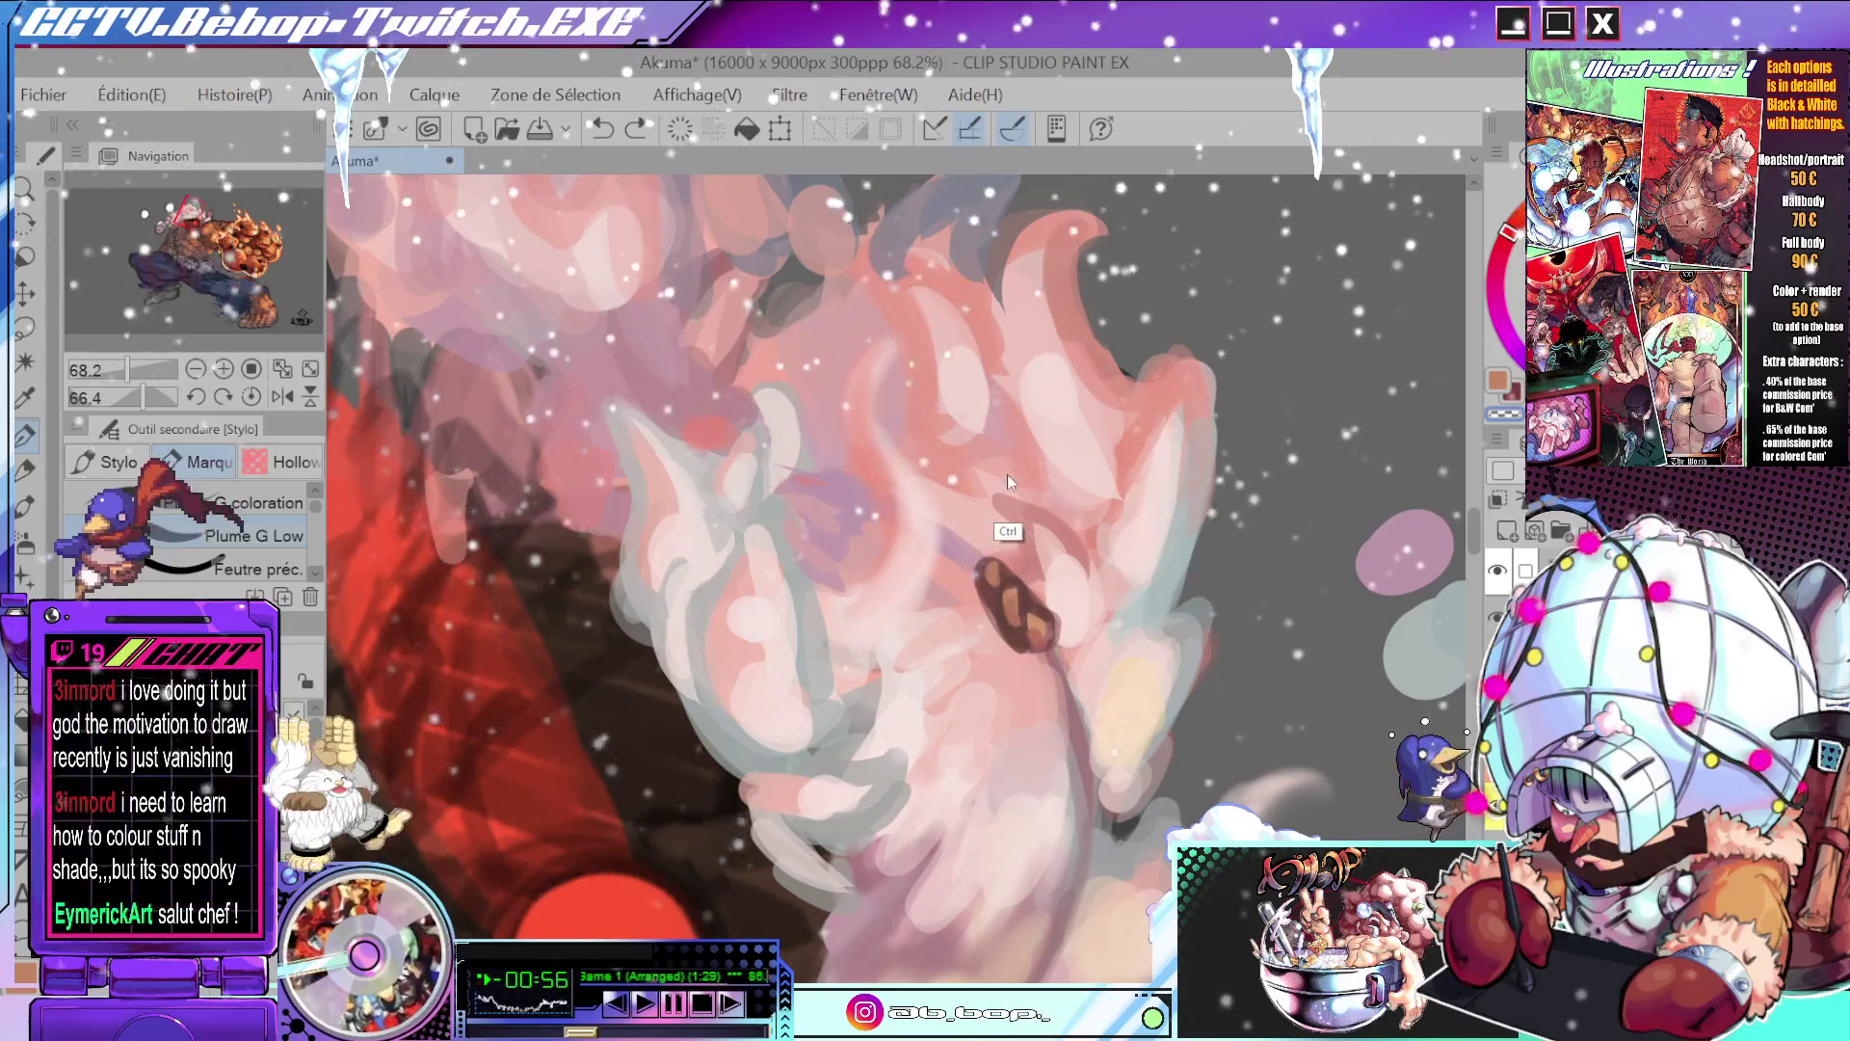
- Repaint the short dark outline stroke along the ear after one undone attempt
drag(1083, 578, 981, 711)
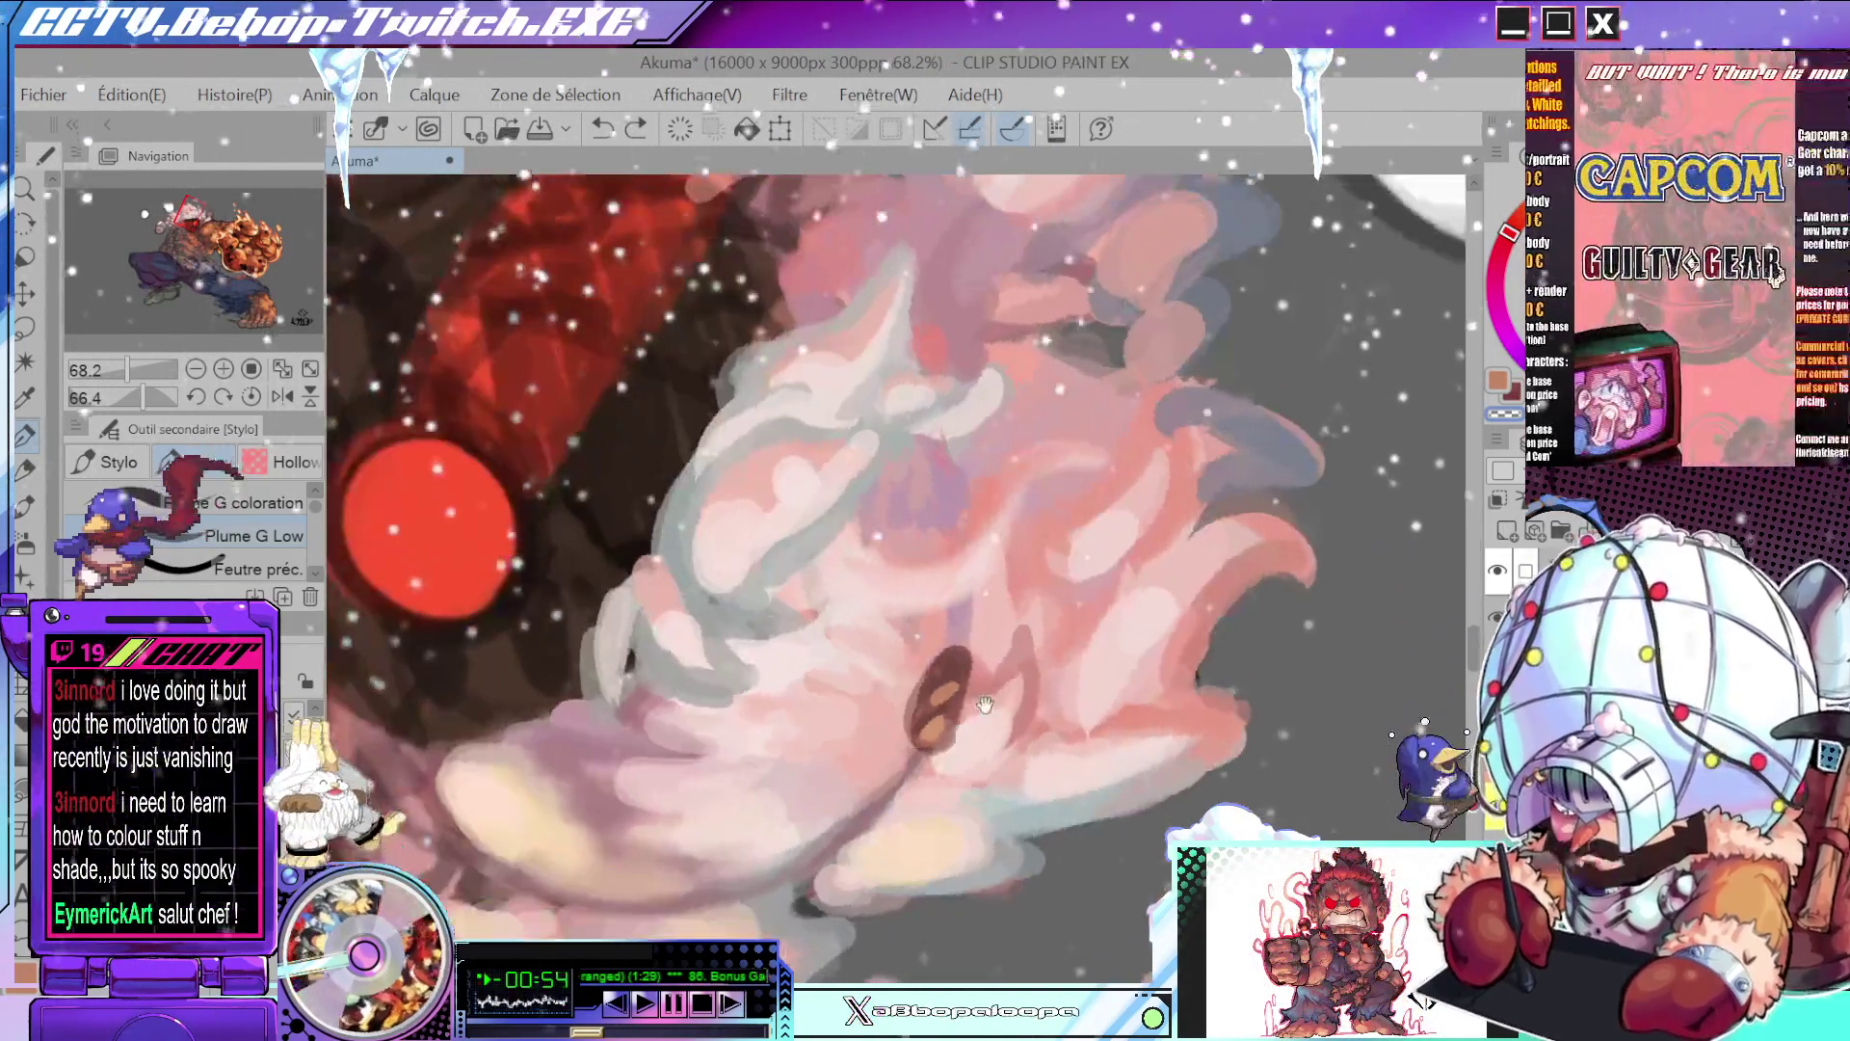
scroll(975, 686, down, 3)
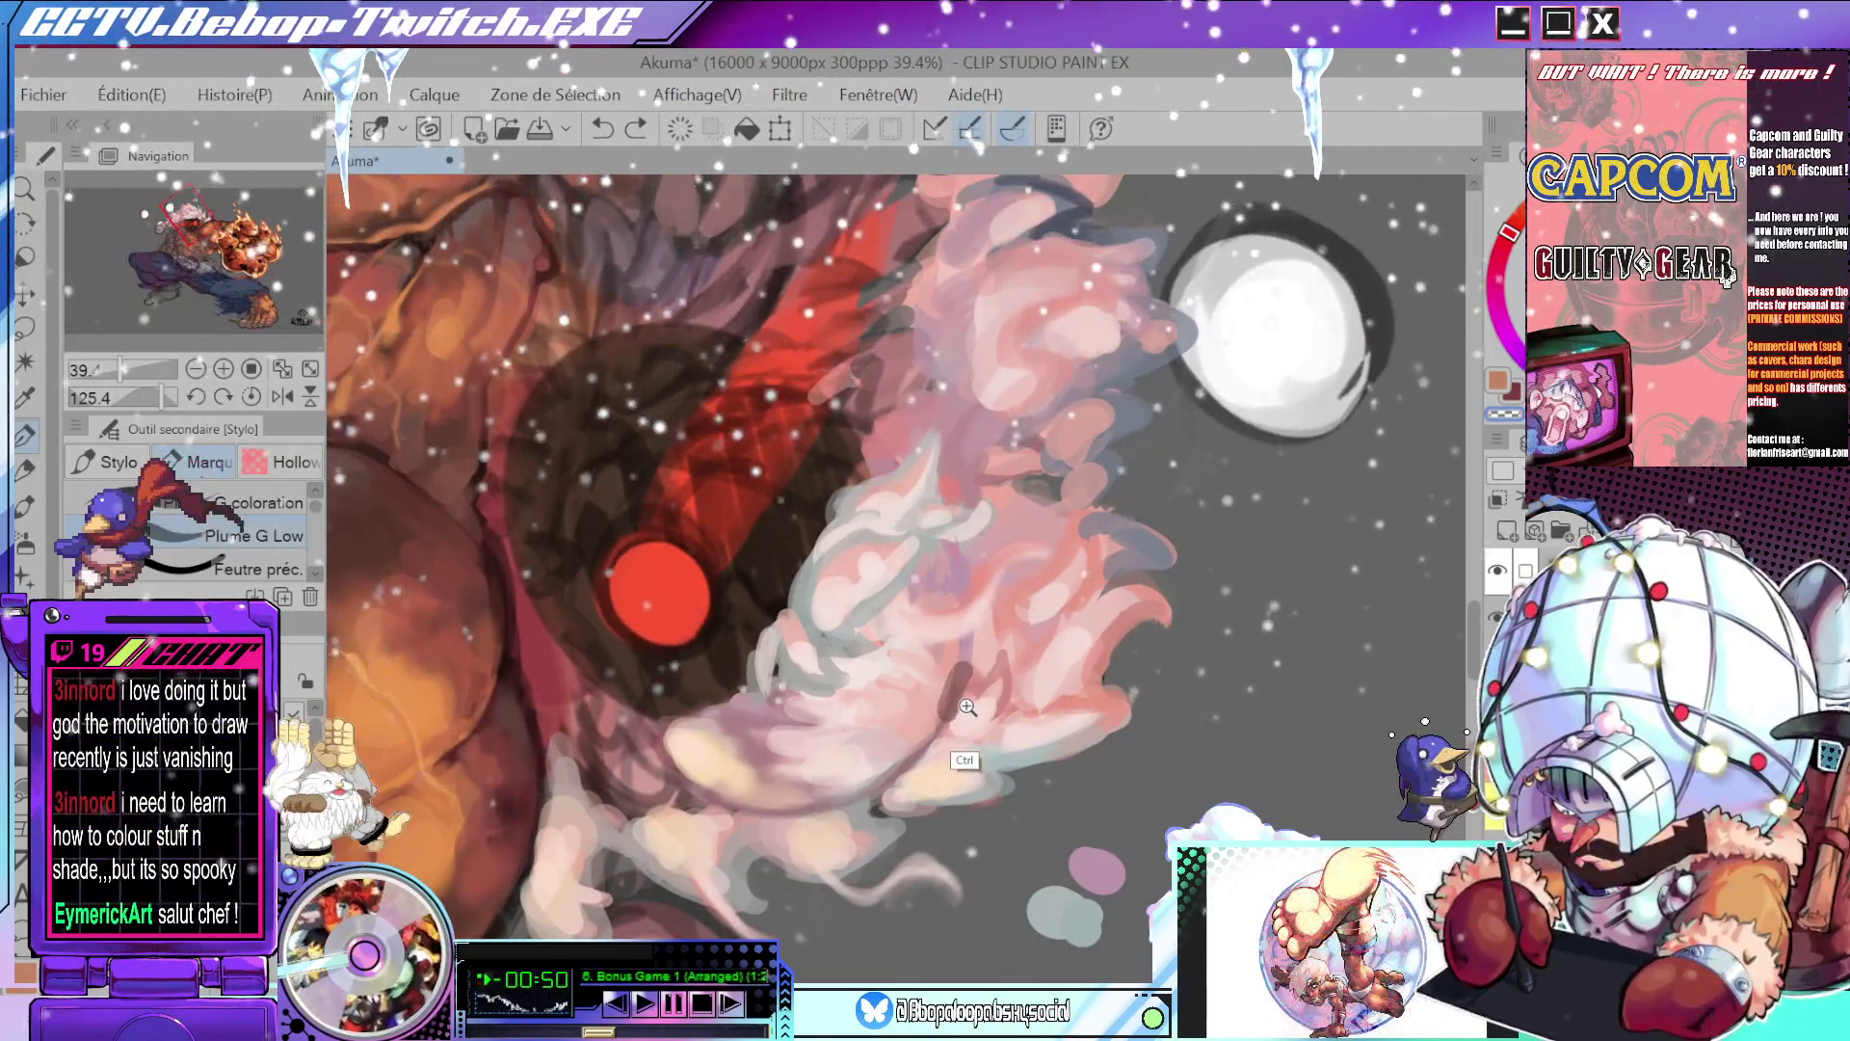
scroll(960, 717, up, 3)
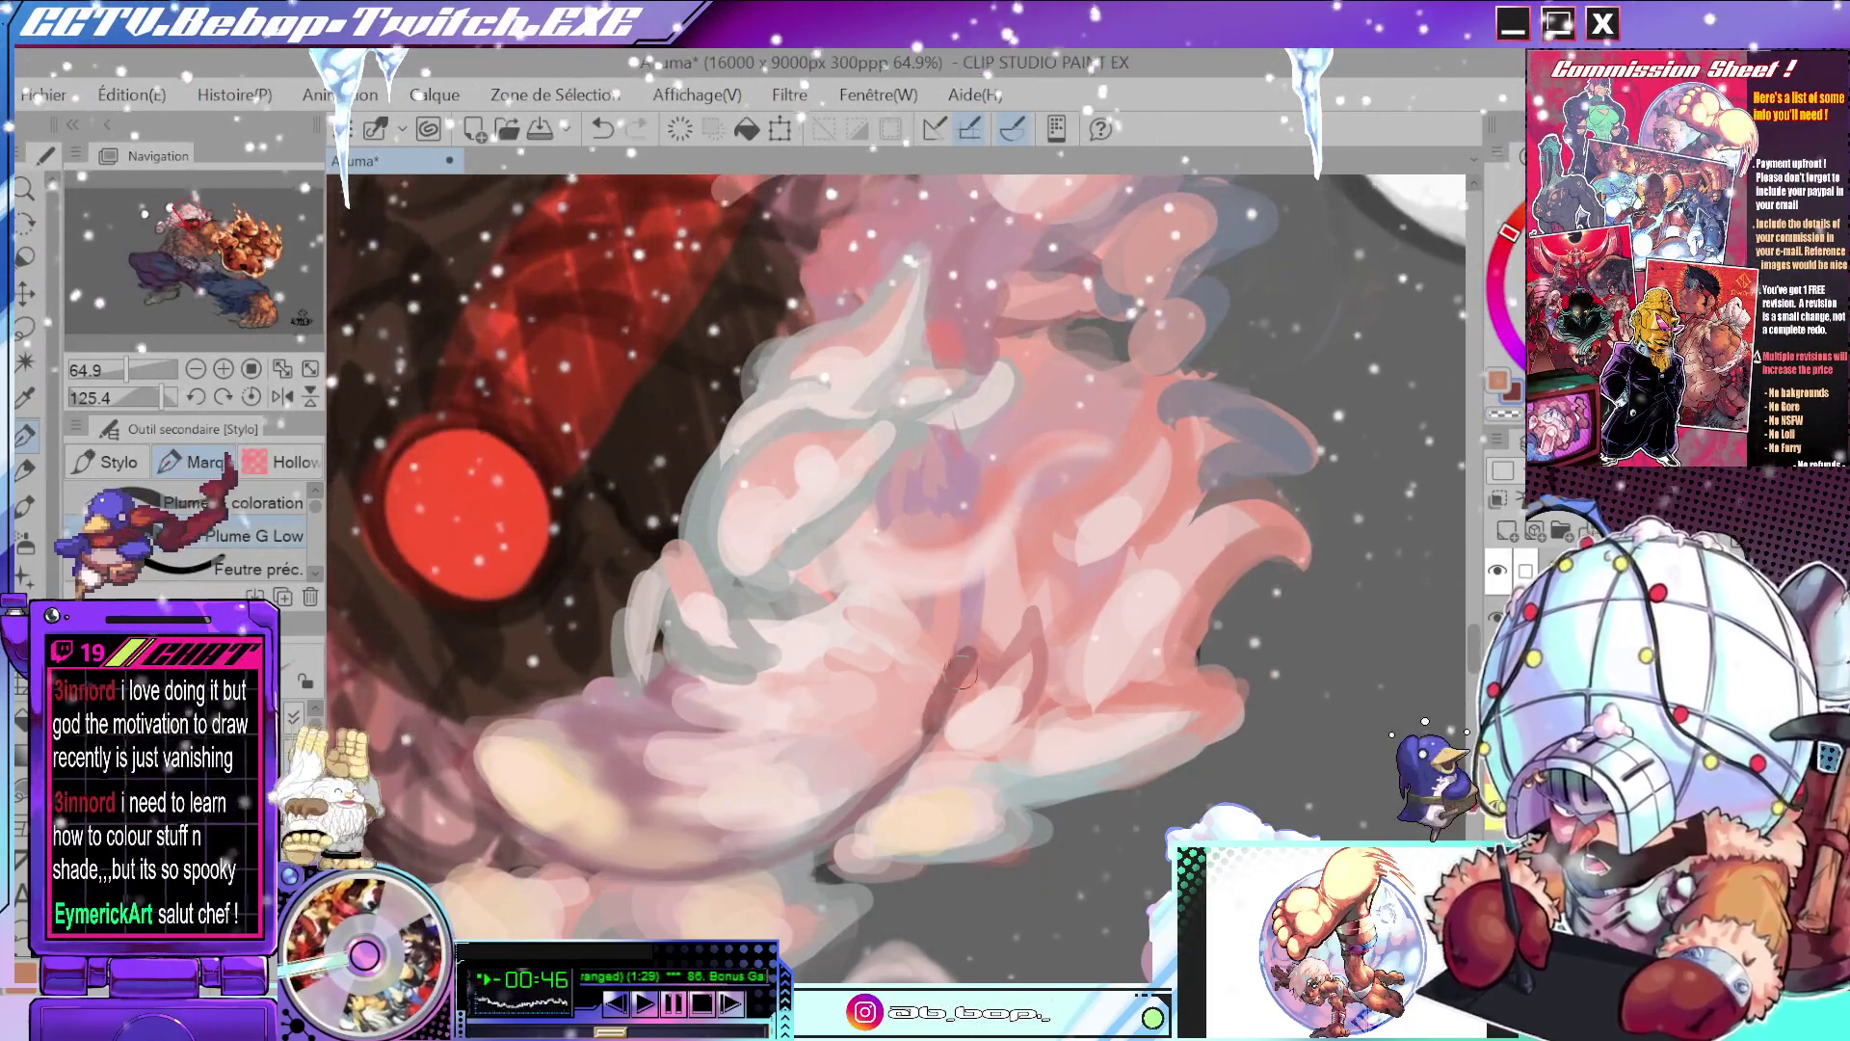
drag(958, 677, 1014, 604)
scroll(1002, 588, up, 5)
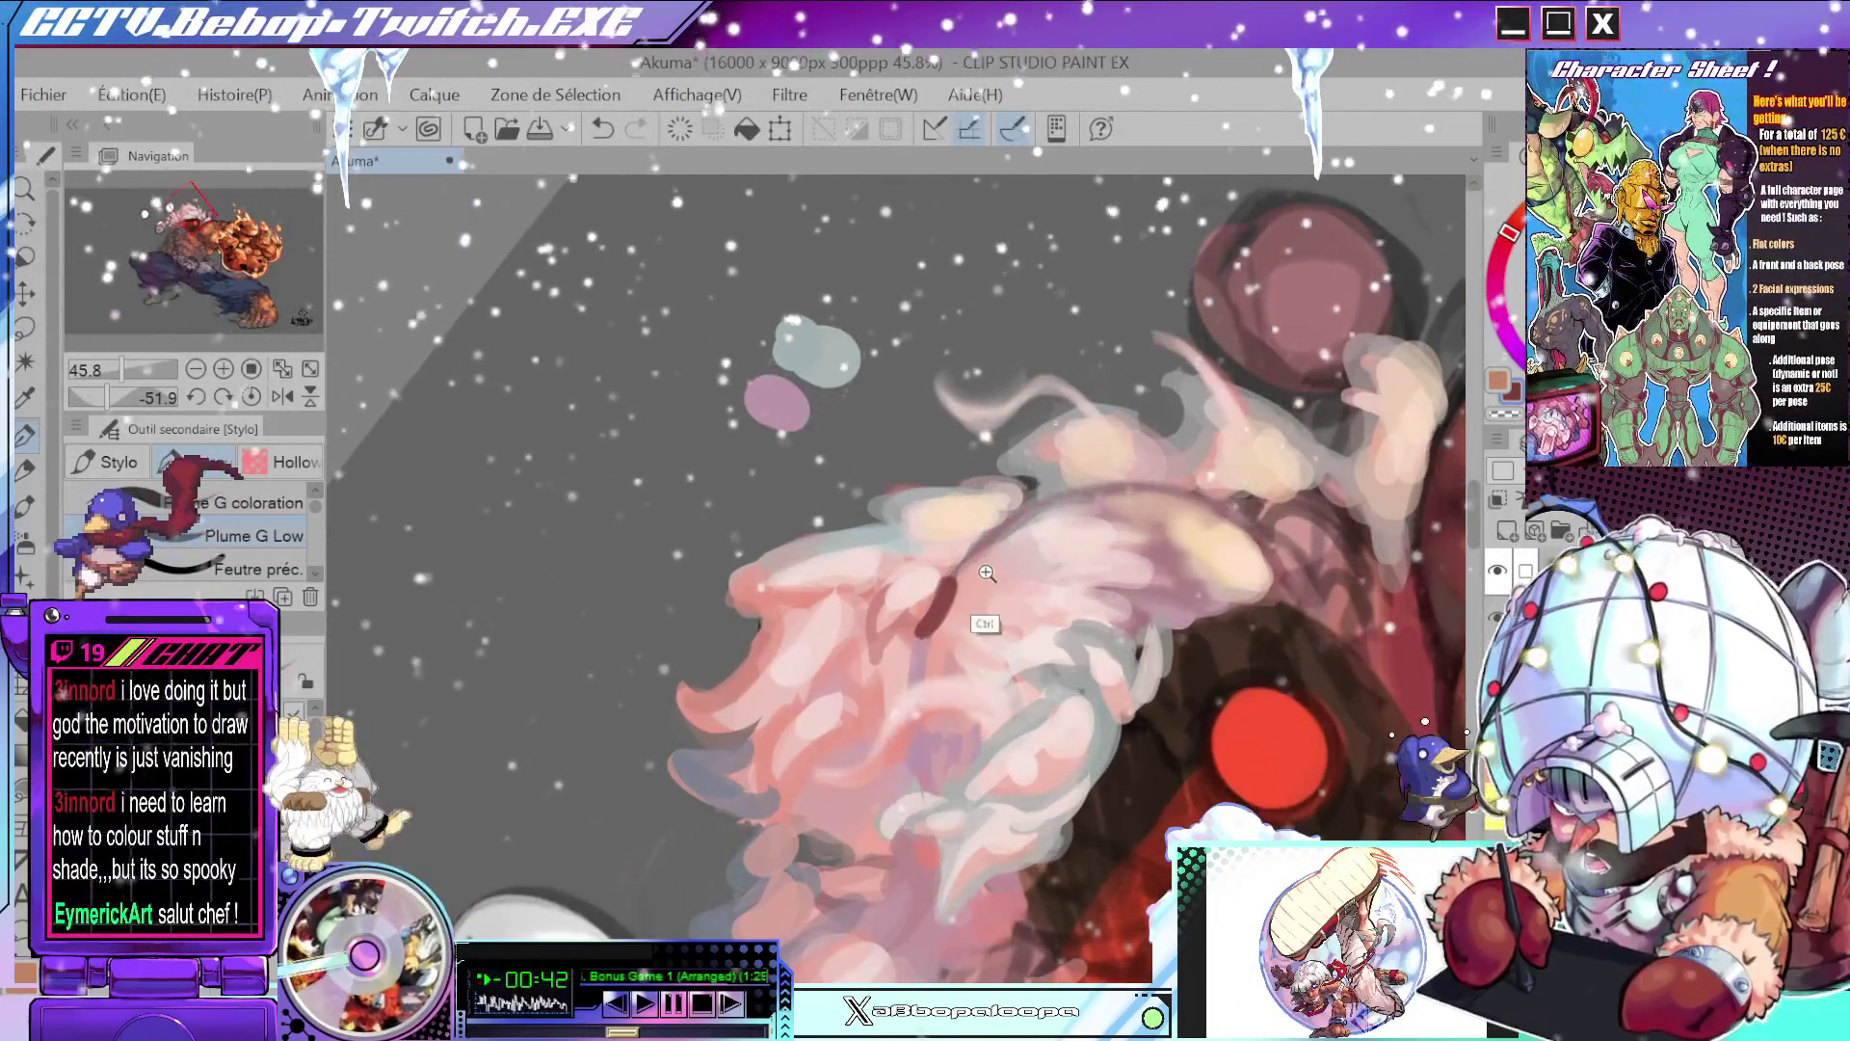
scroll(986, 570, up, 3)
drag(901, 591, 898, 617)
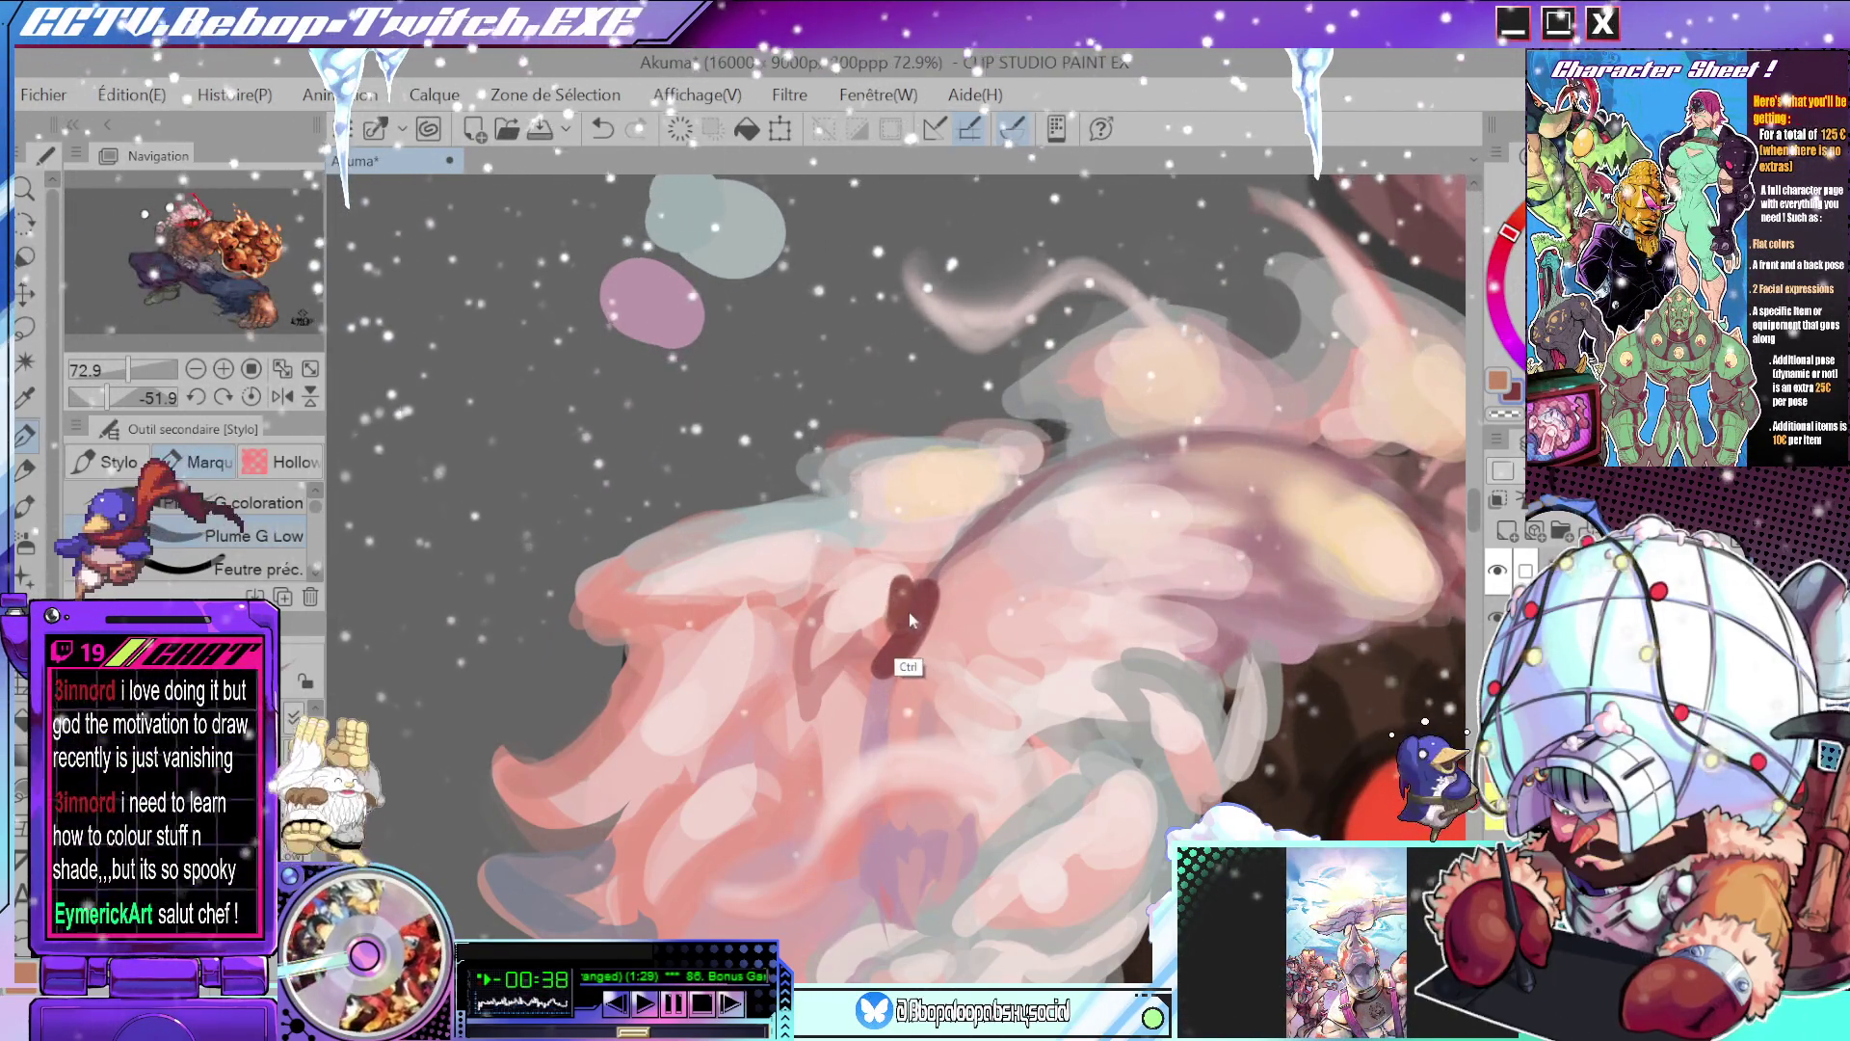
key(ctrl+z)
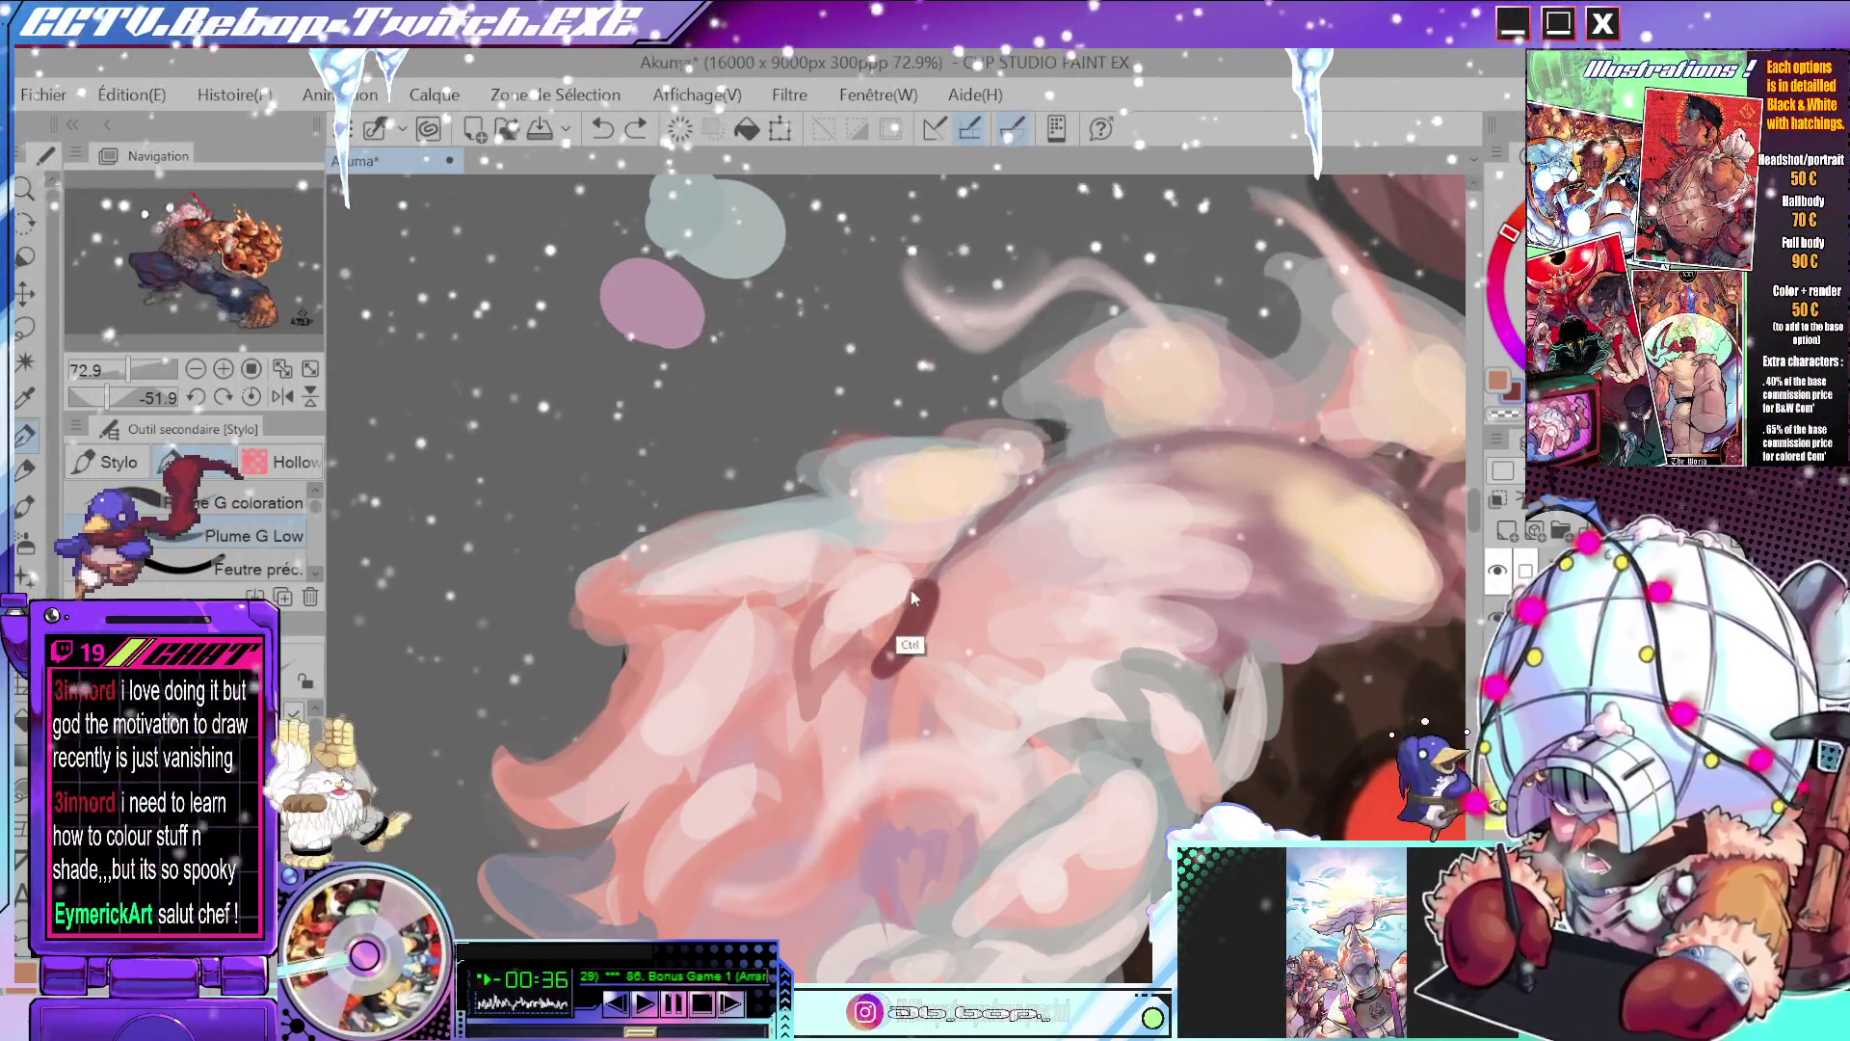
drag(911, 598, 906, 576)
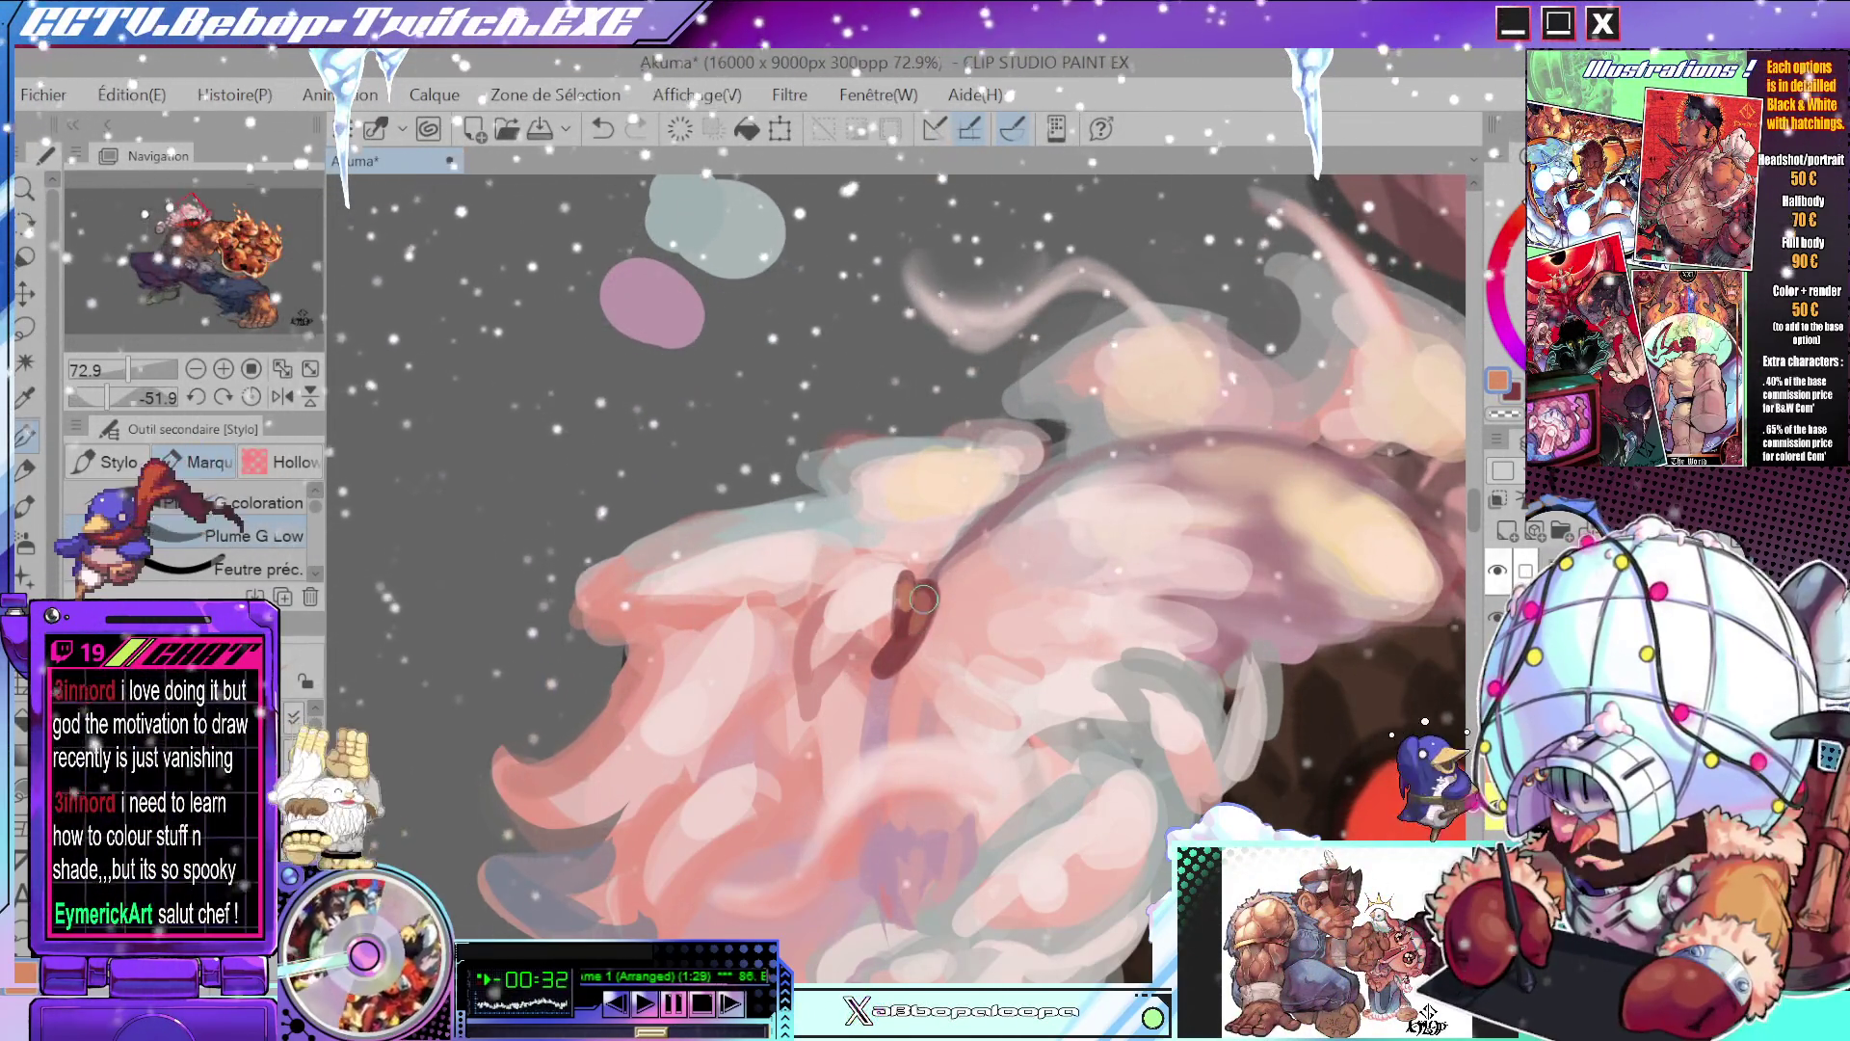
- Sample pink from the hair and zoom out to see the whole character
drag(922, 600, 860, 675)
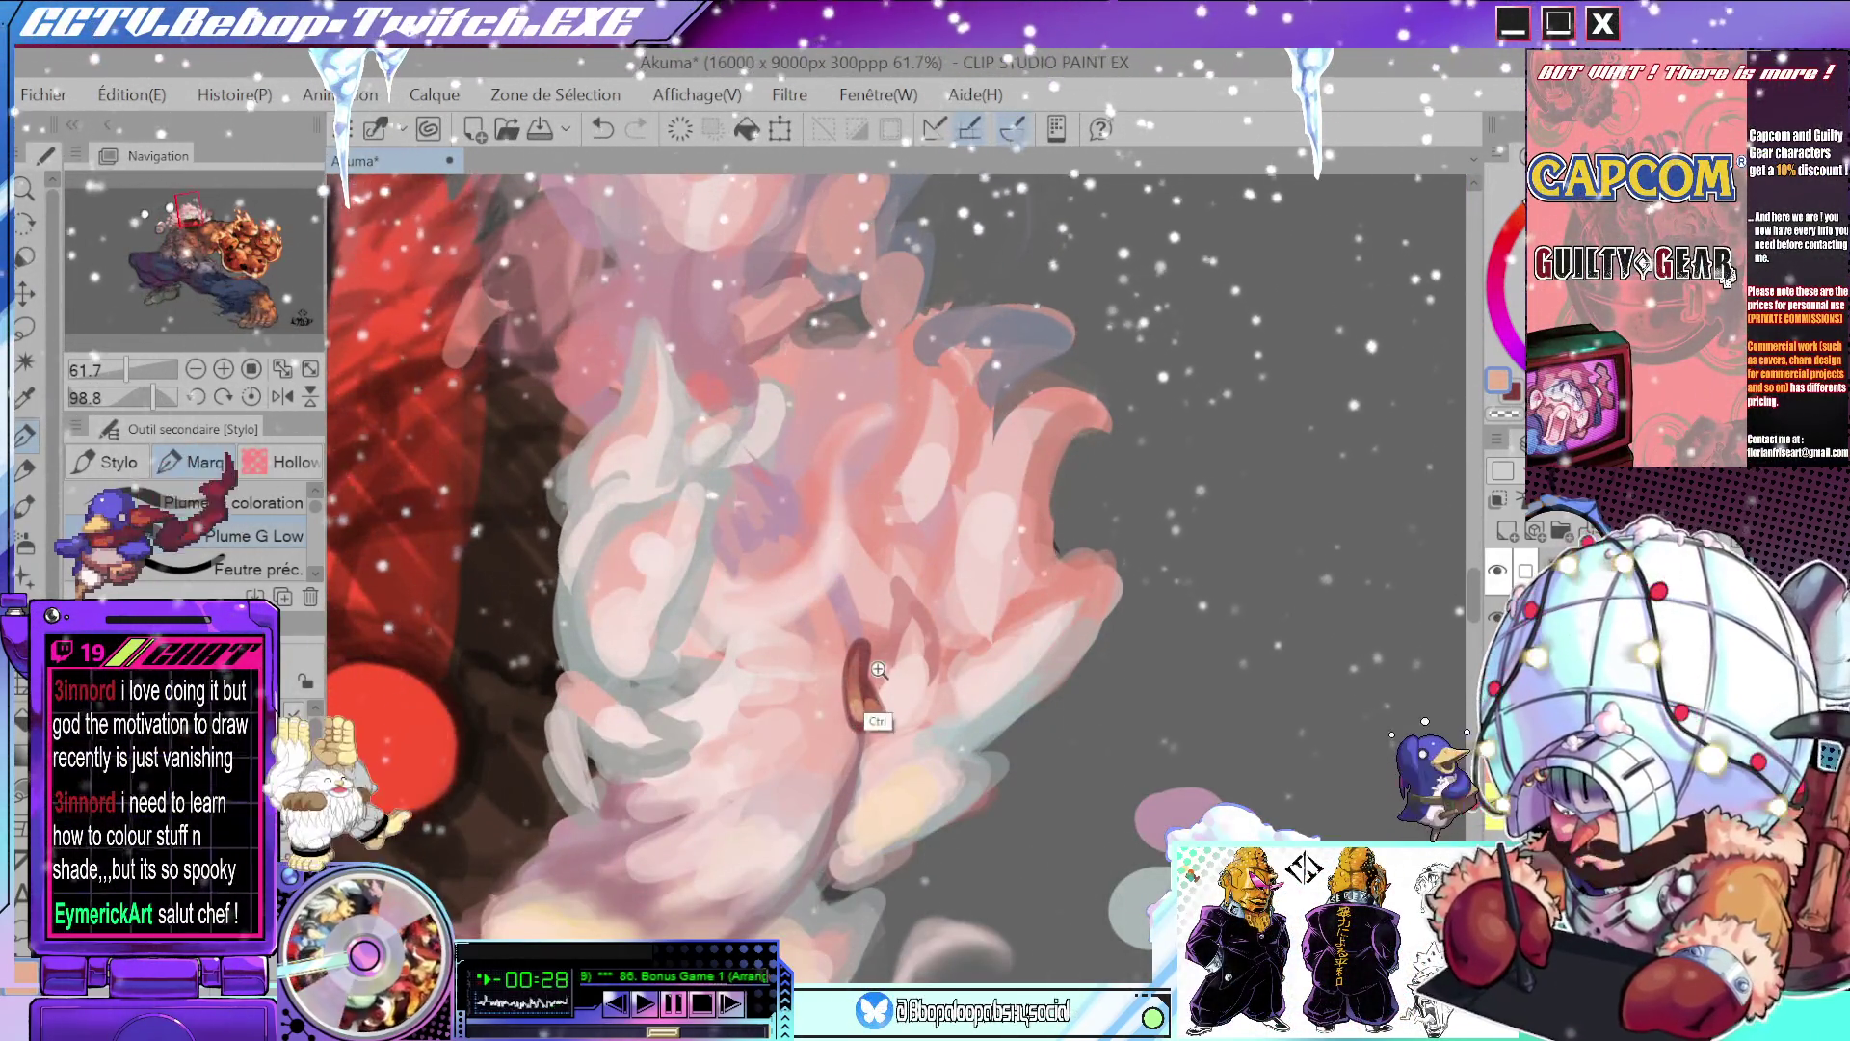
drag(878, 667, 1018, 582)
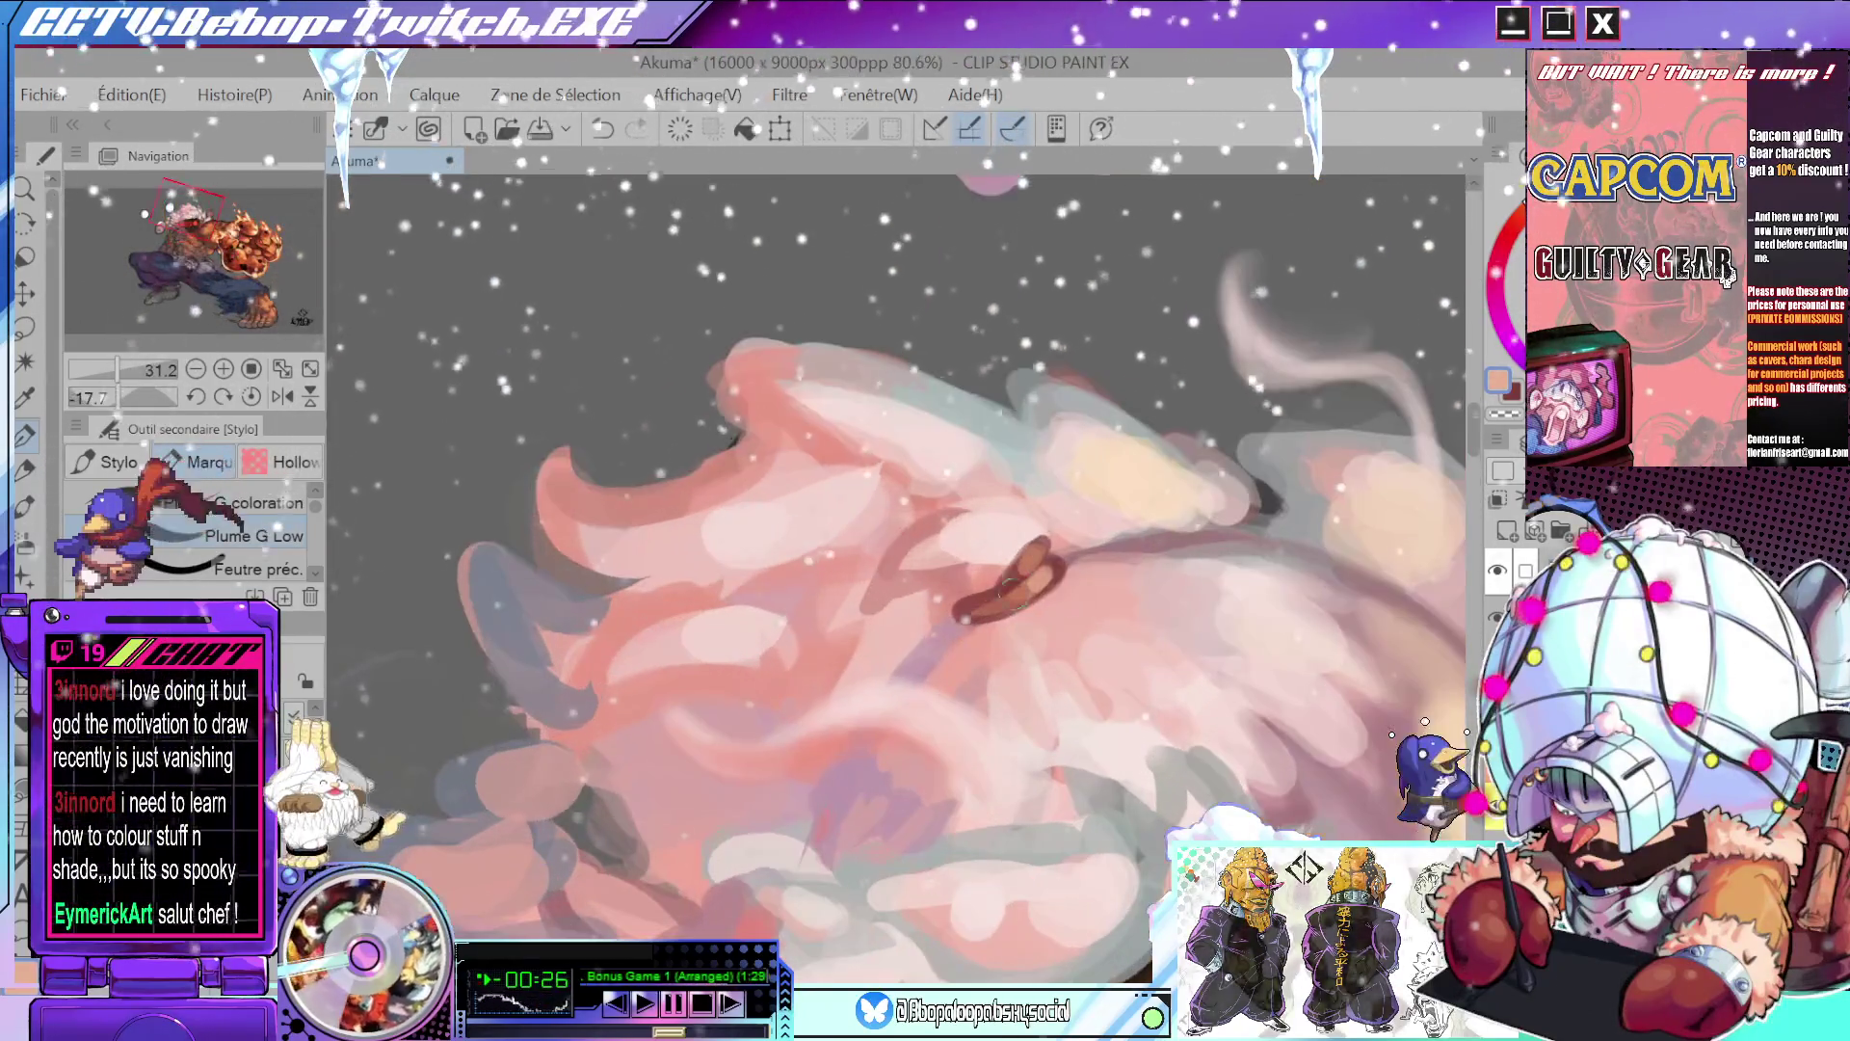
alt+click(982, 597)
alt+click(968, 590)
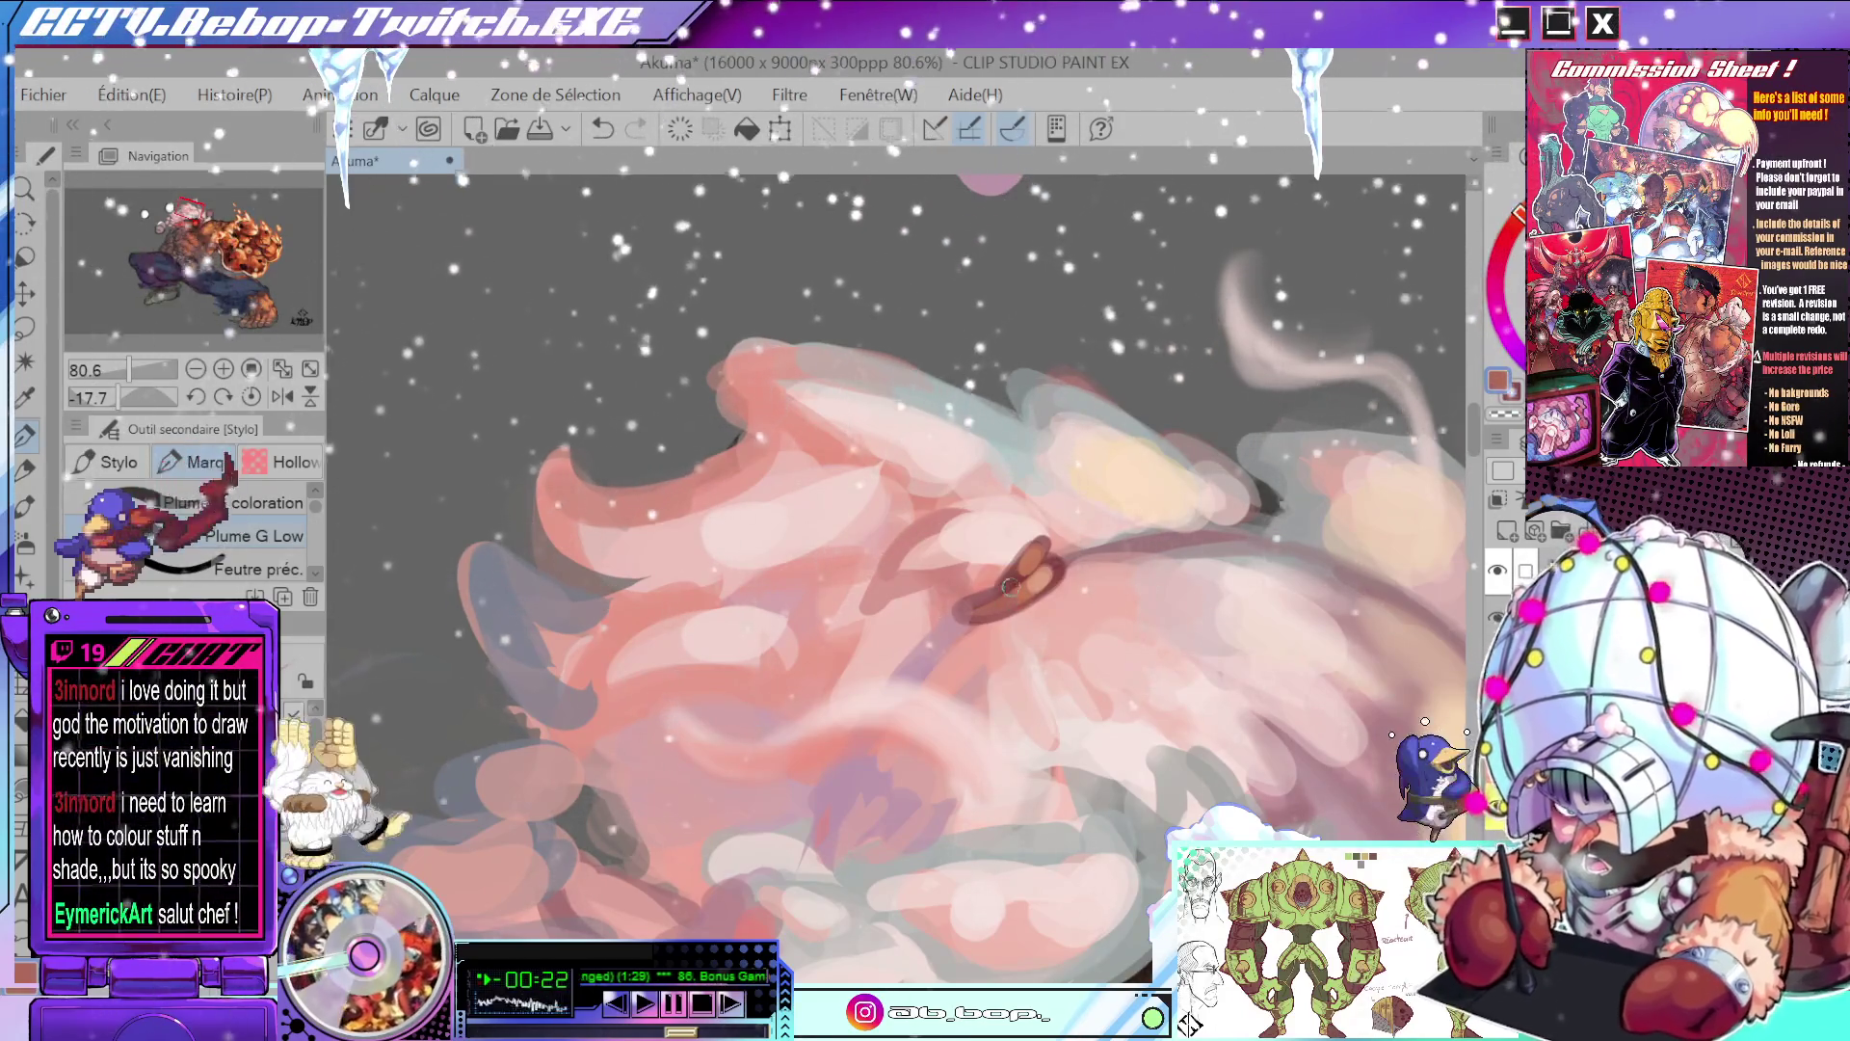
mouse_move(1008, 591)
mouse_down()
mouse_move(1016, 713)
mouse_move(838, 651)
mouse_move(1011, 474)
mouse_move(983, 515)
mouse_up()
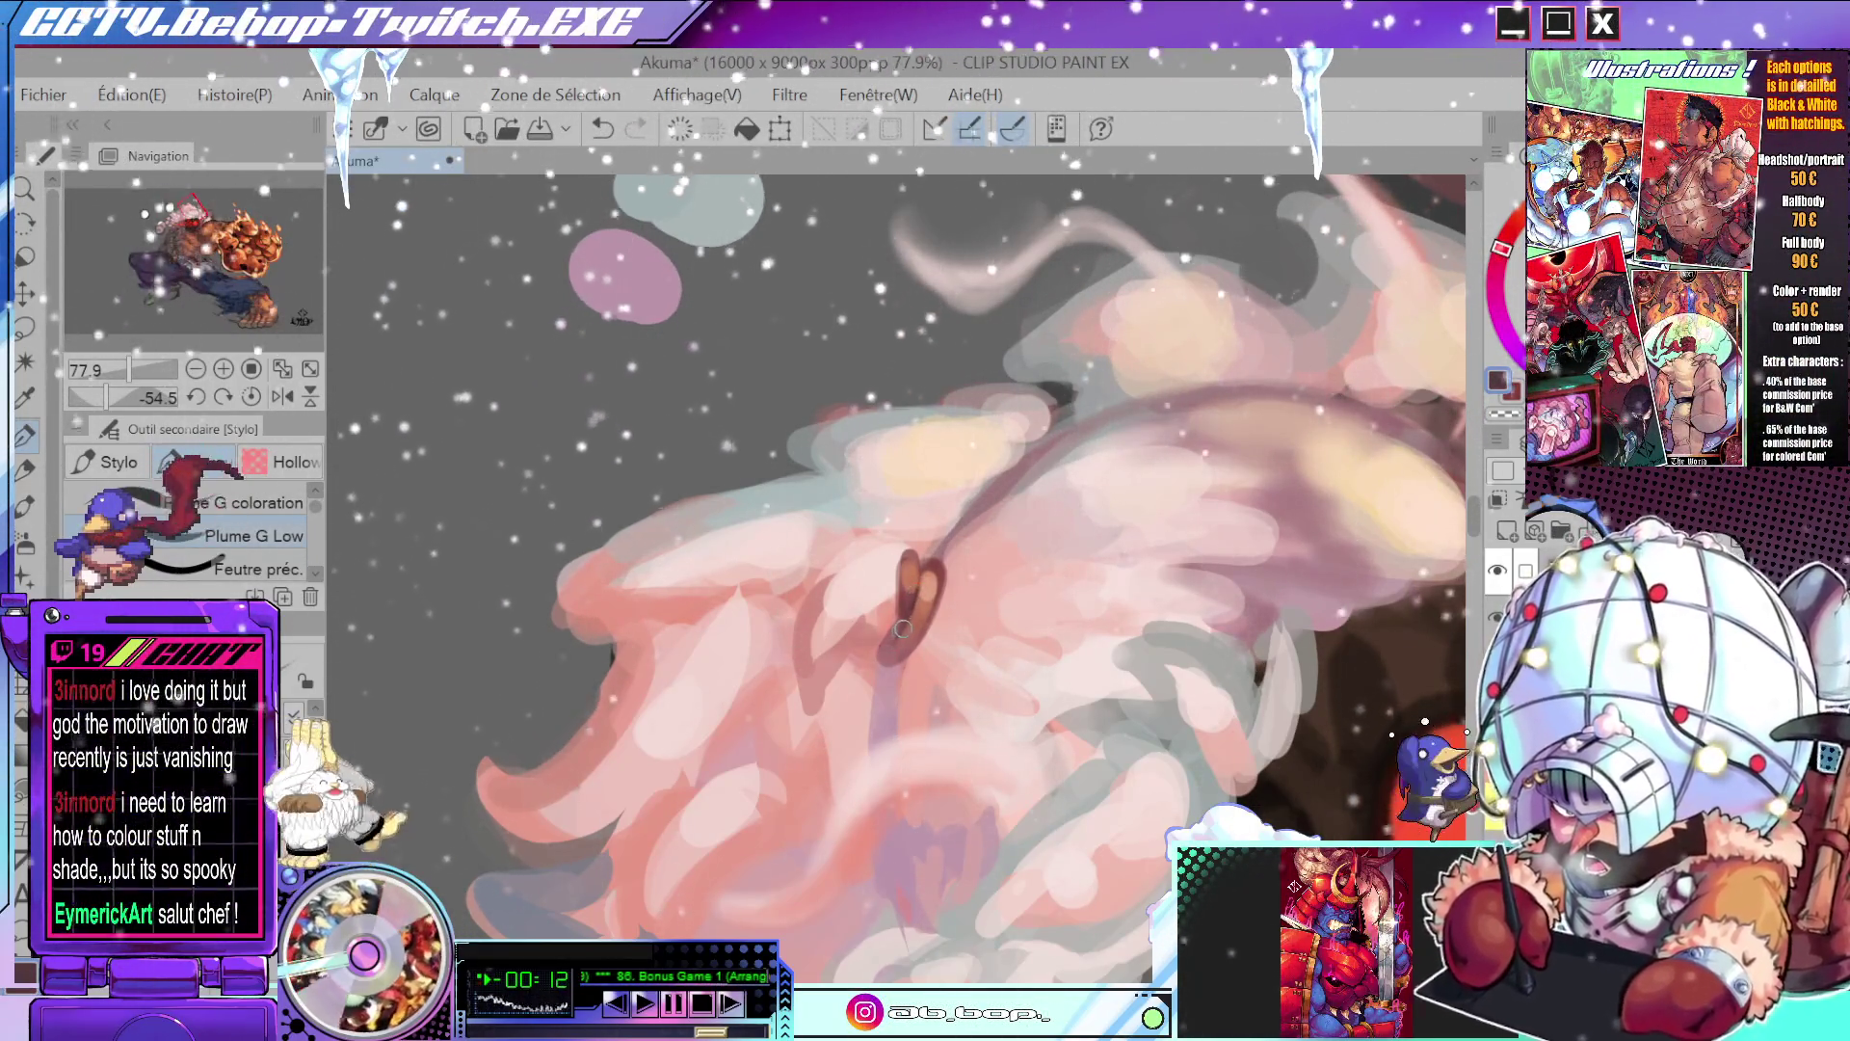
mouse_move(900, 614)
mouse_down()
mouse_move(1046, 659)
mouse_move(1009, 398)
mouse_up()
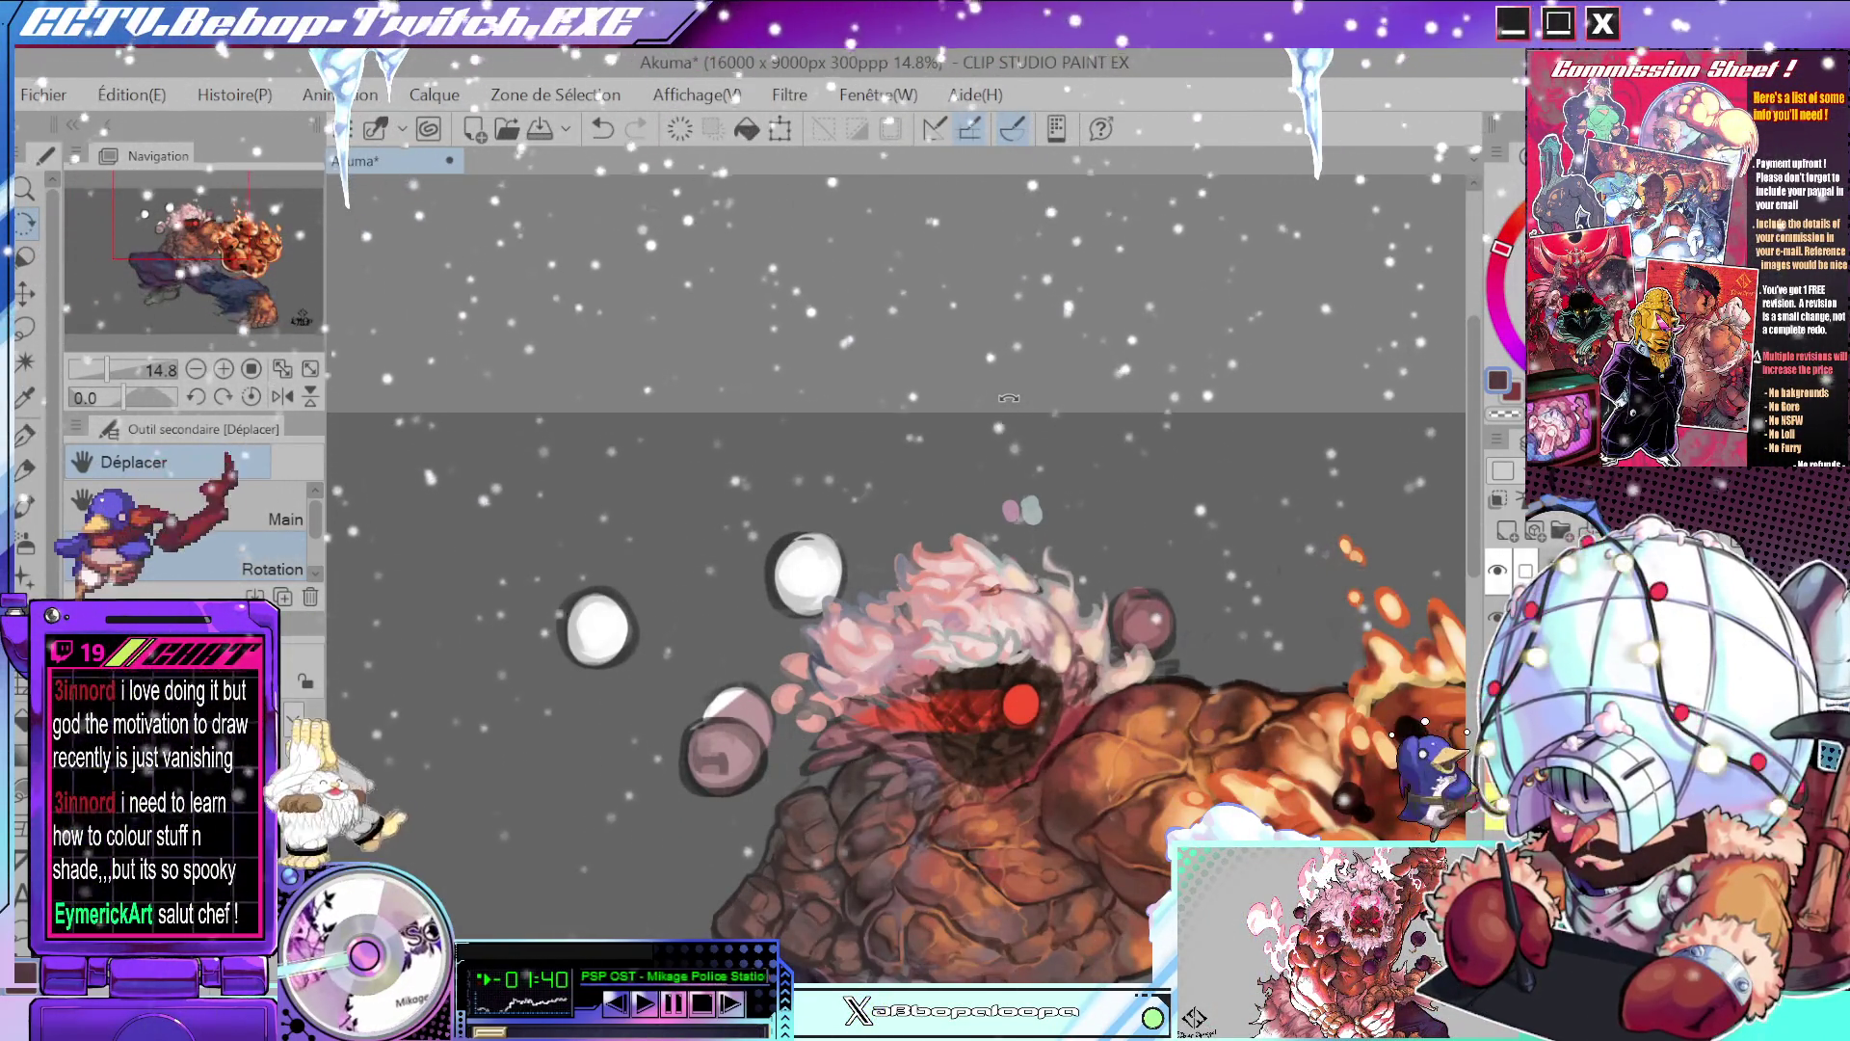
- Recentre on Akuma's head, eyedrop a pinkish-red from the hair, paint a stroke, then undo it
scroll(1141, 254, up, 5)
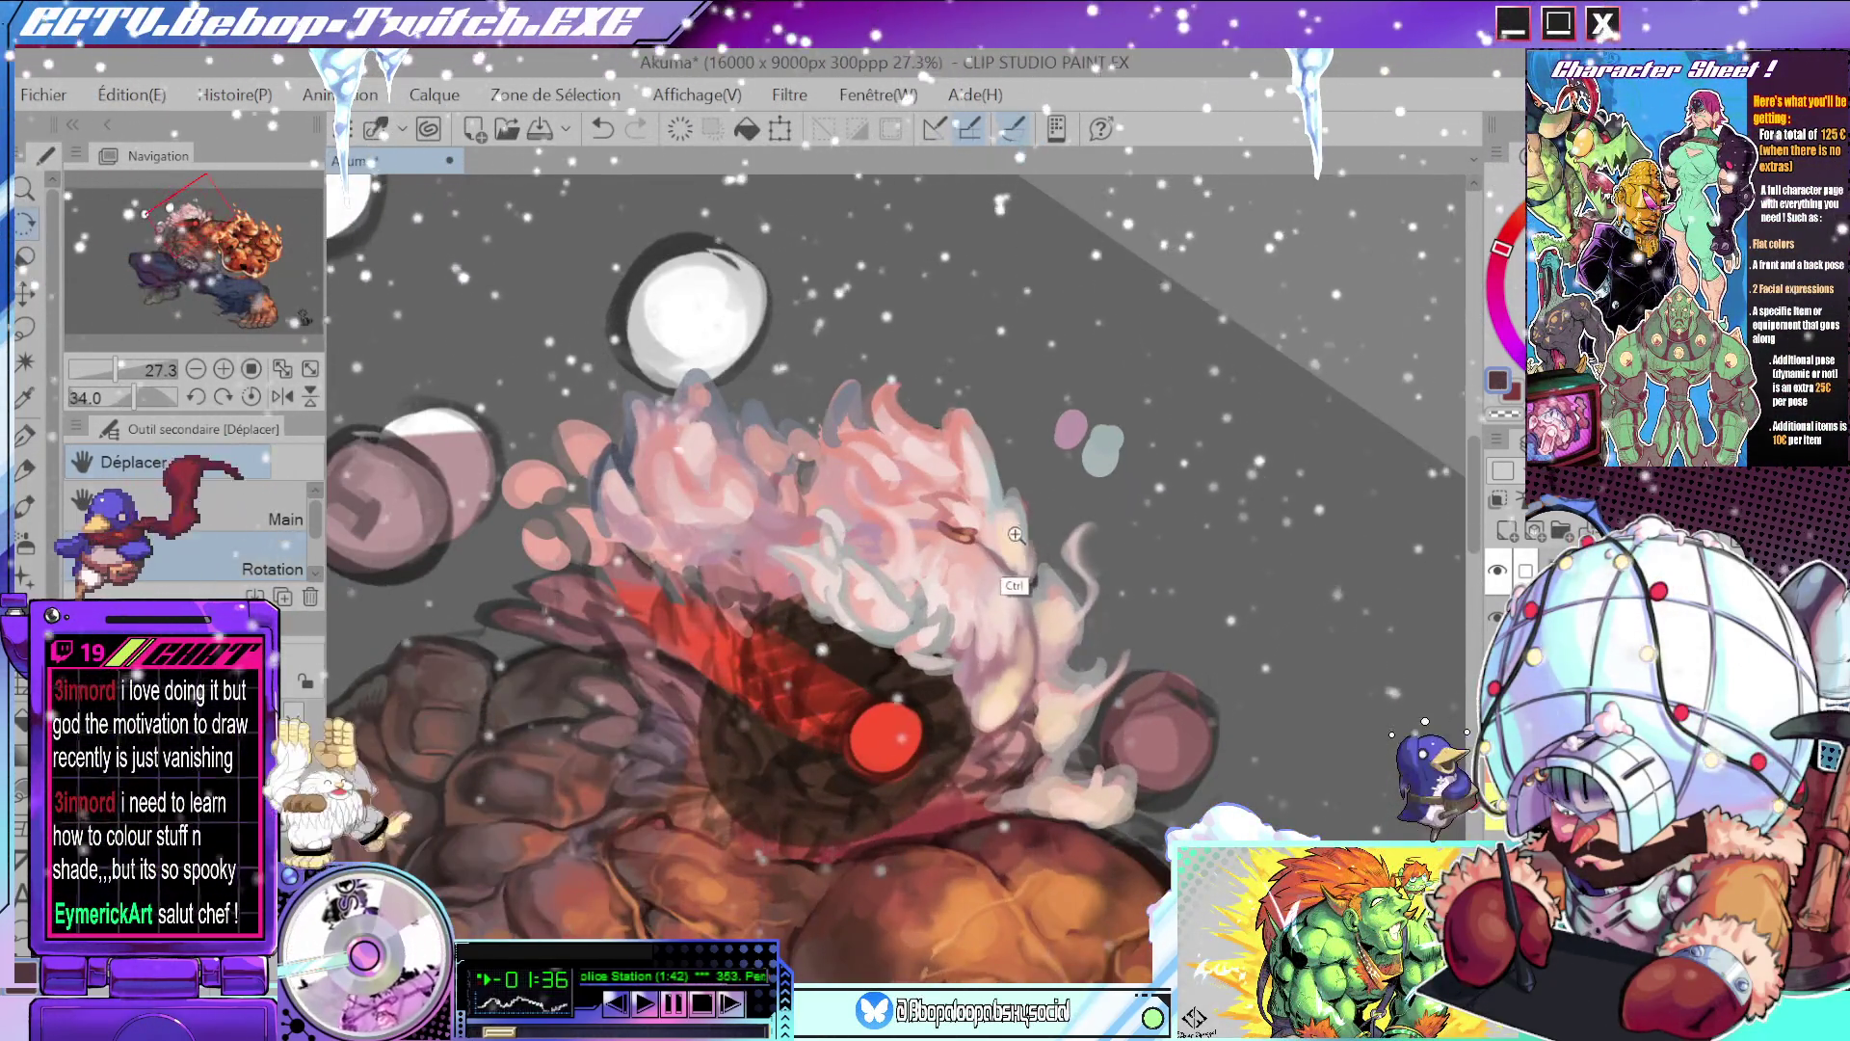
scroll(1016, 530, up, 2)
scroll(976, 439, down, 3)
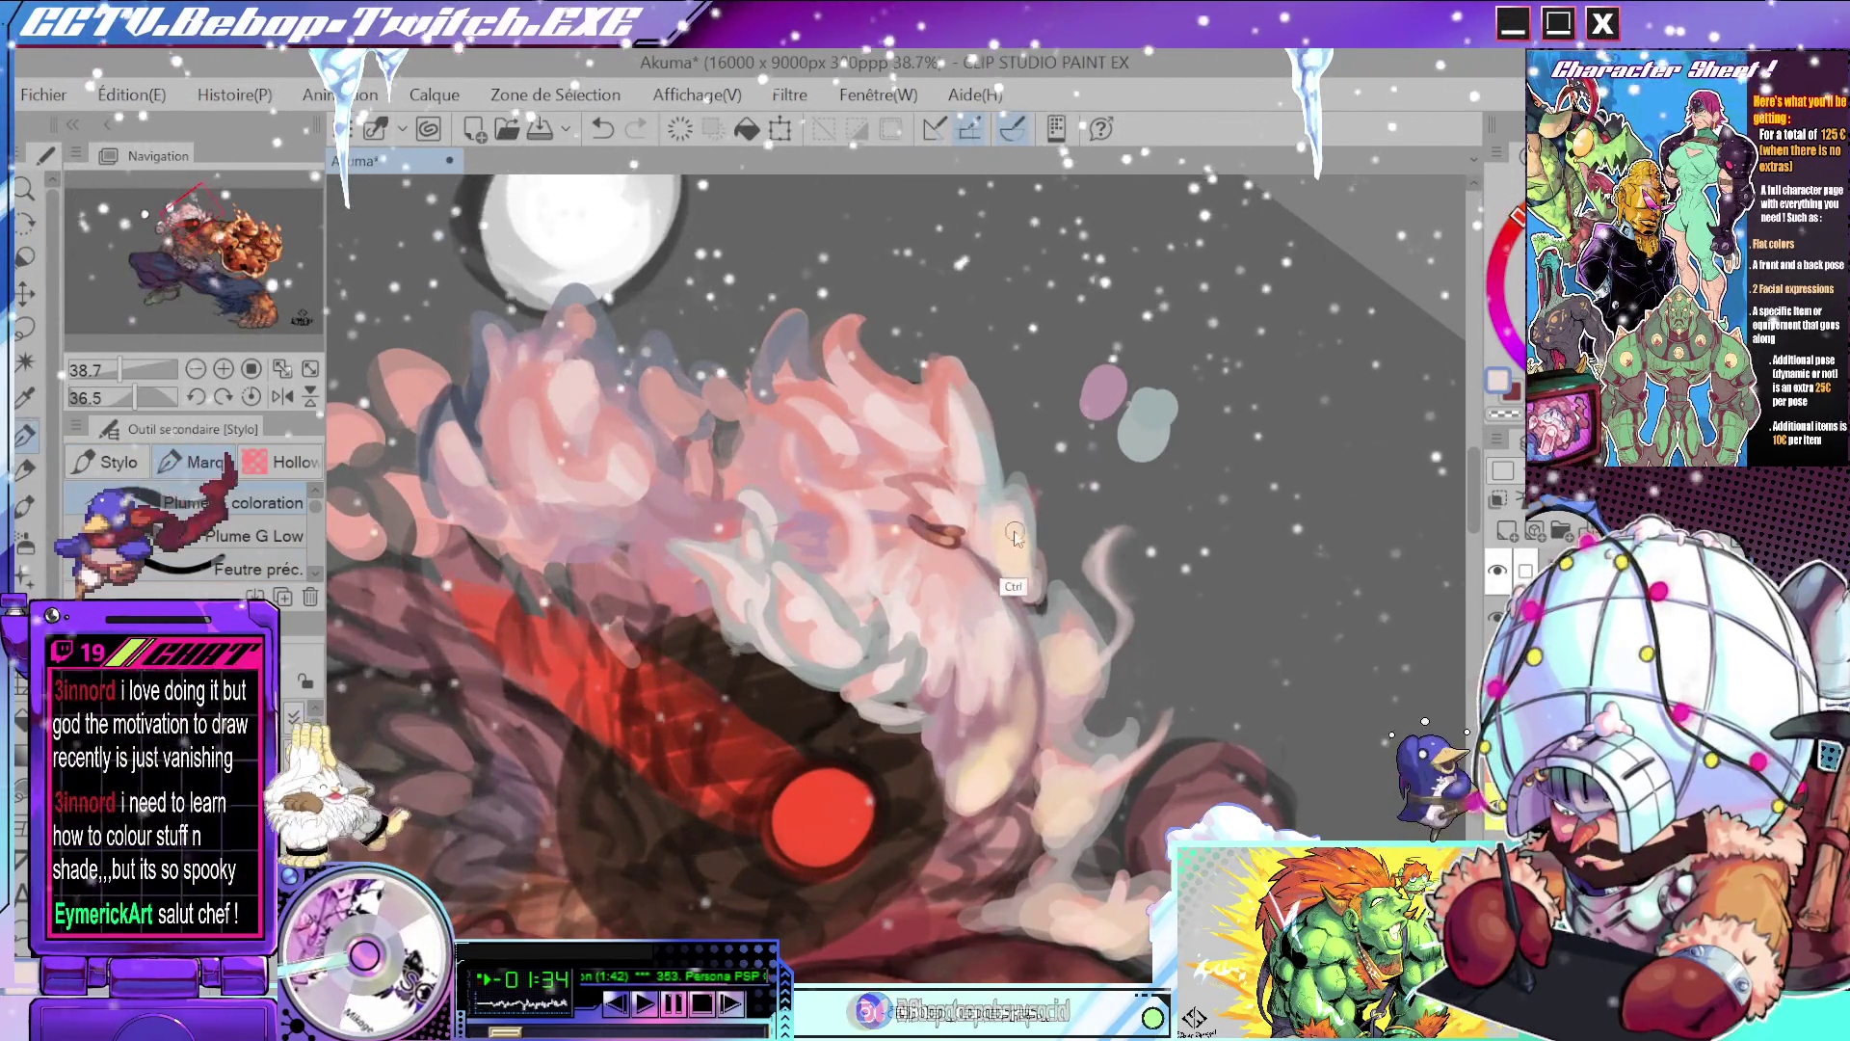
scroll(1077, 543, up, 3)
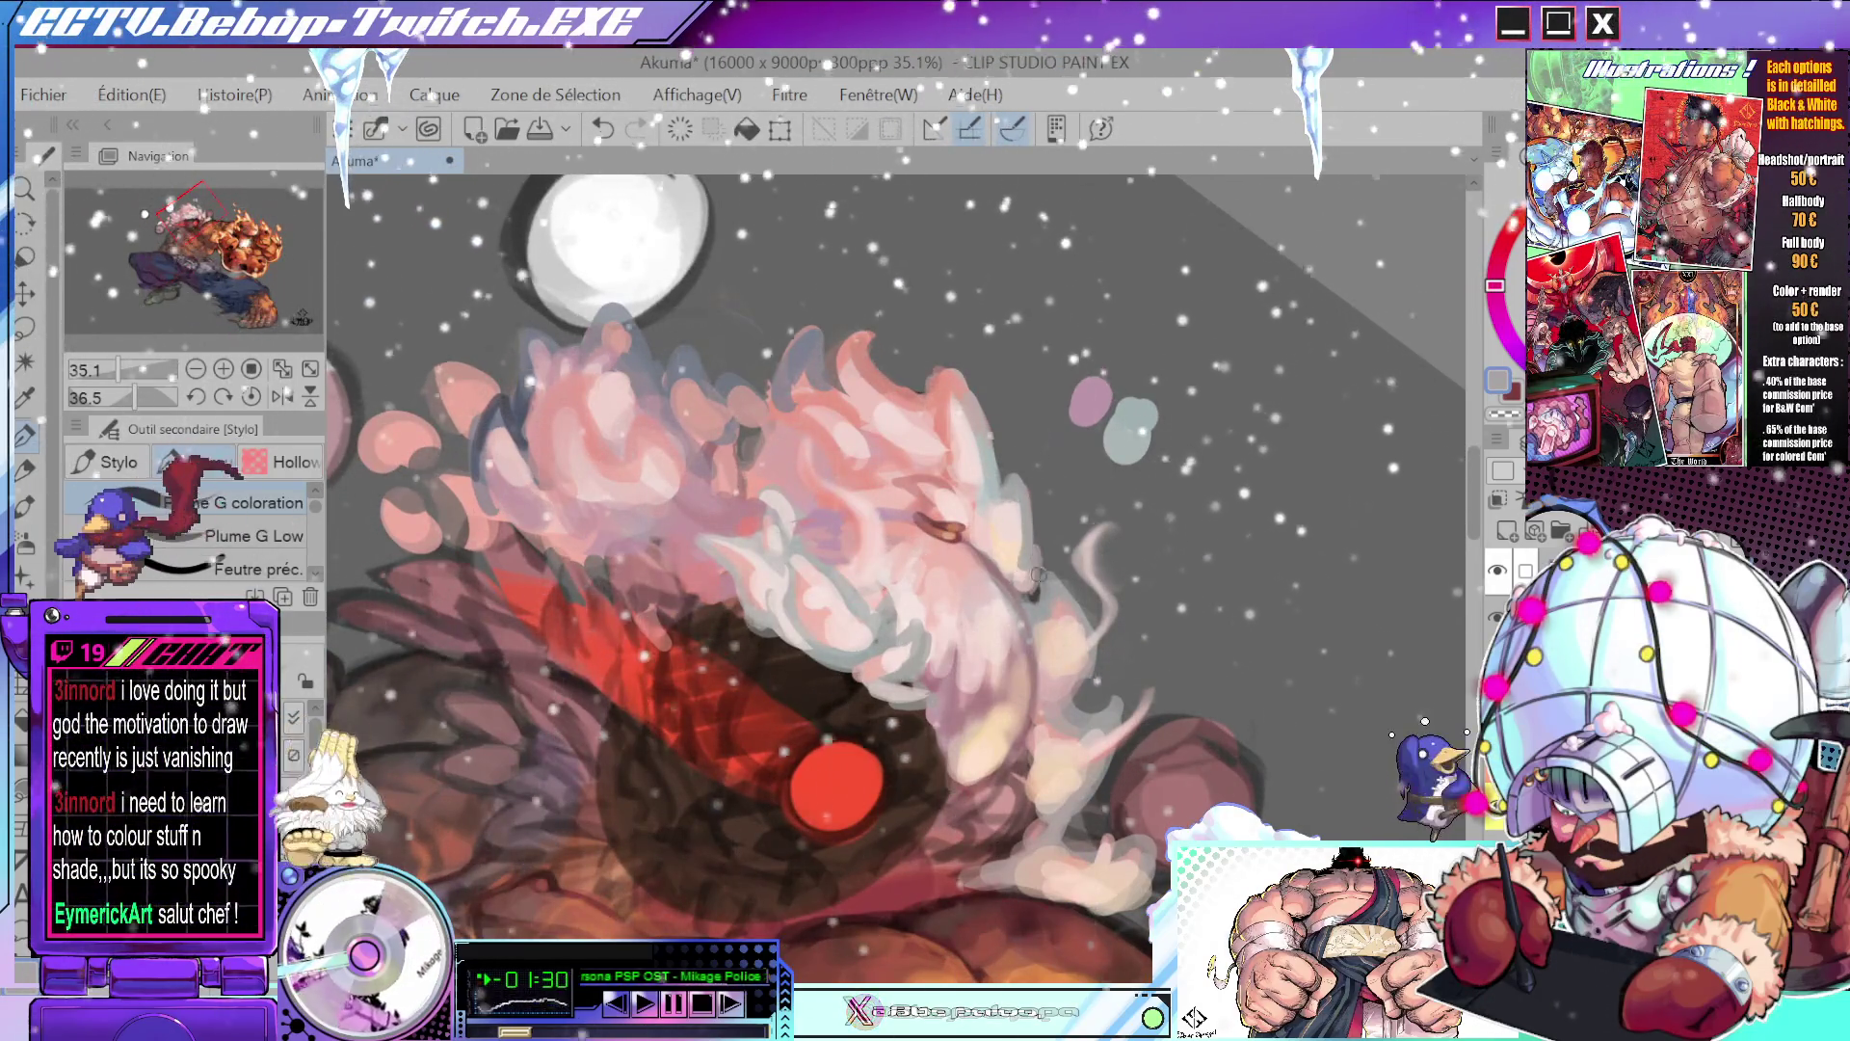
scroll(1104, 695, down, 5)
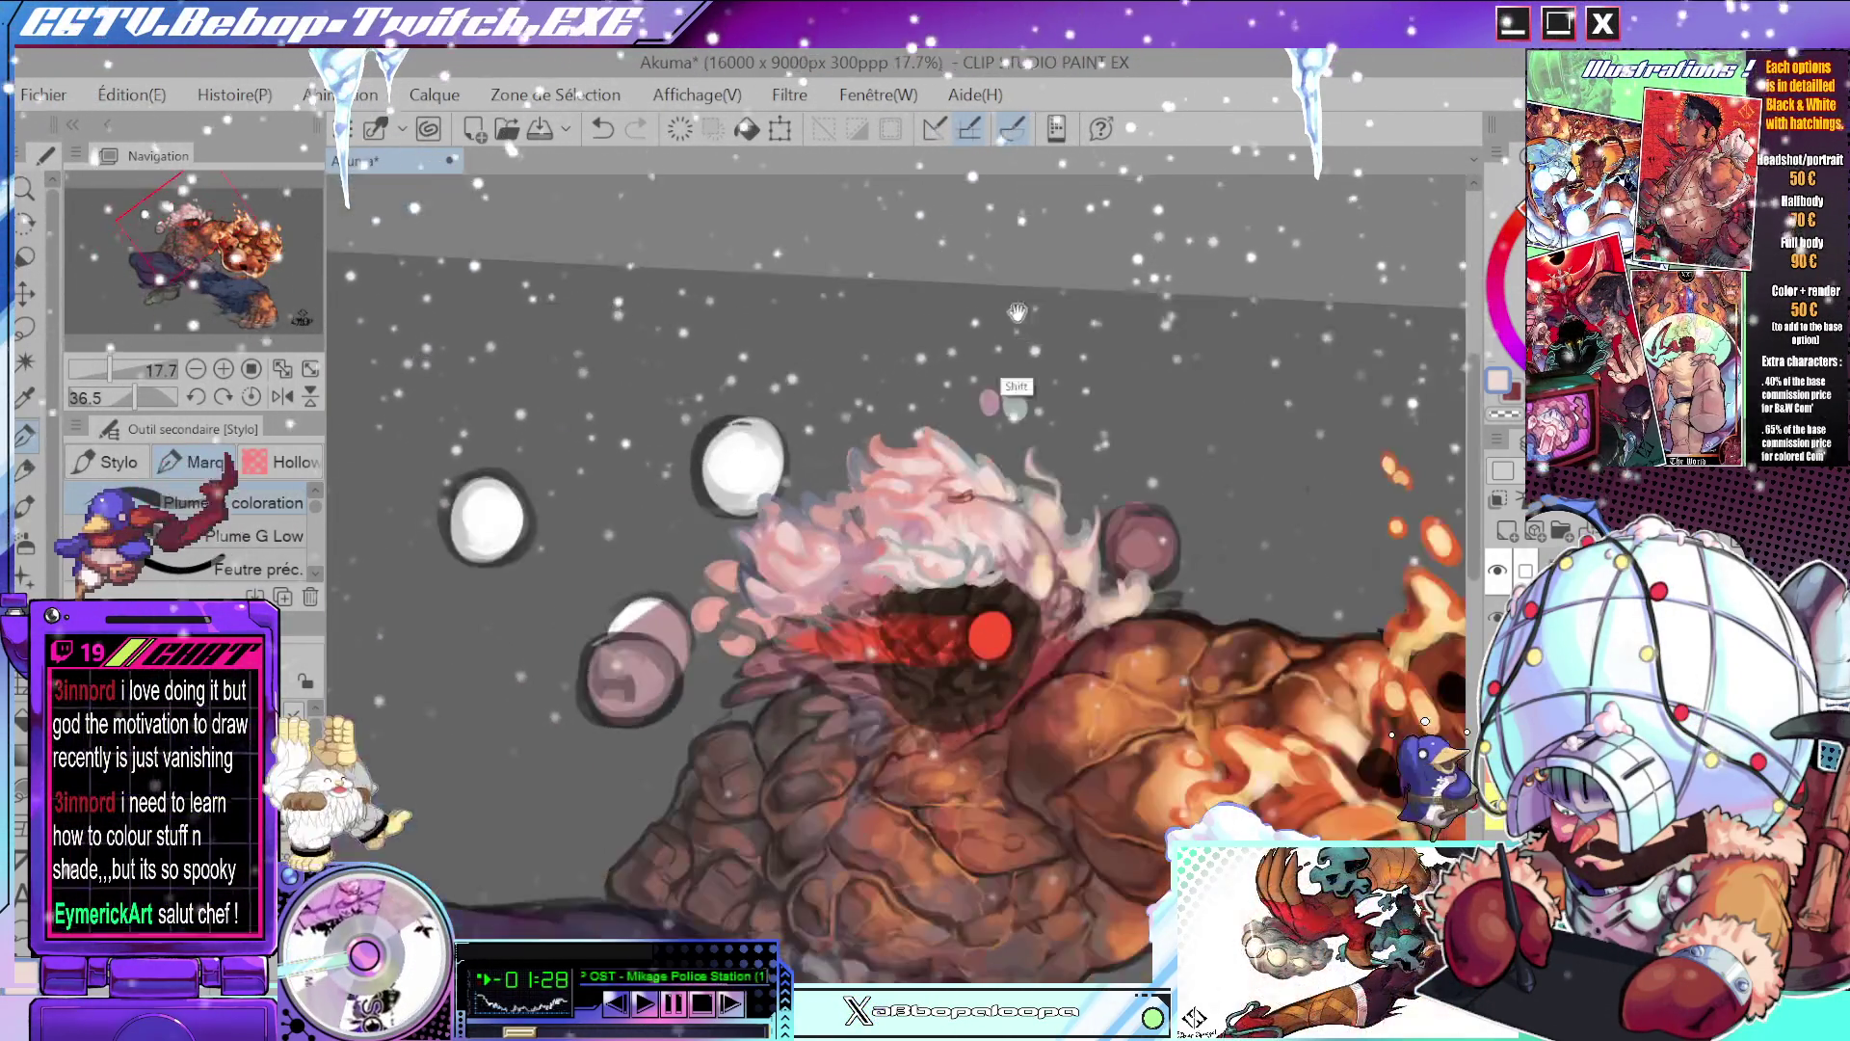
scroll(1104, 696, down, 2)
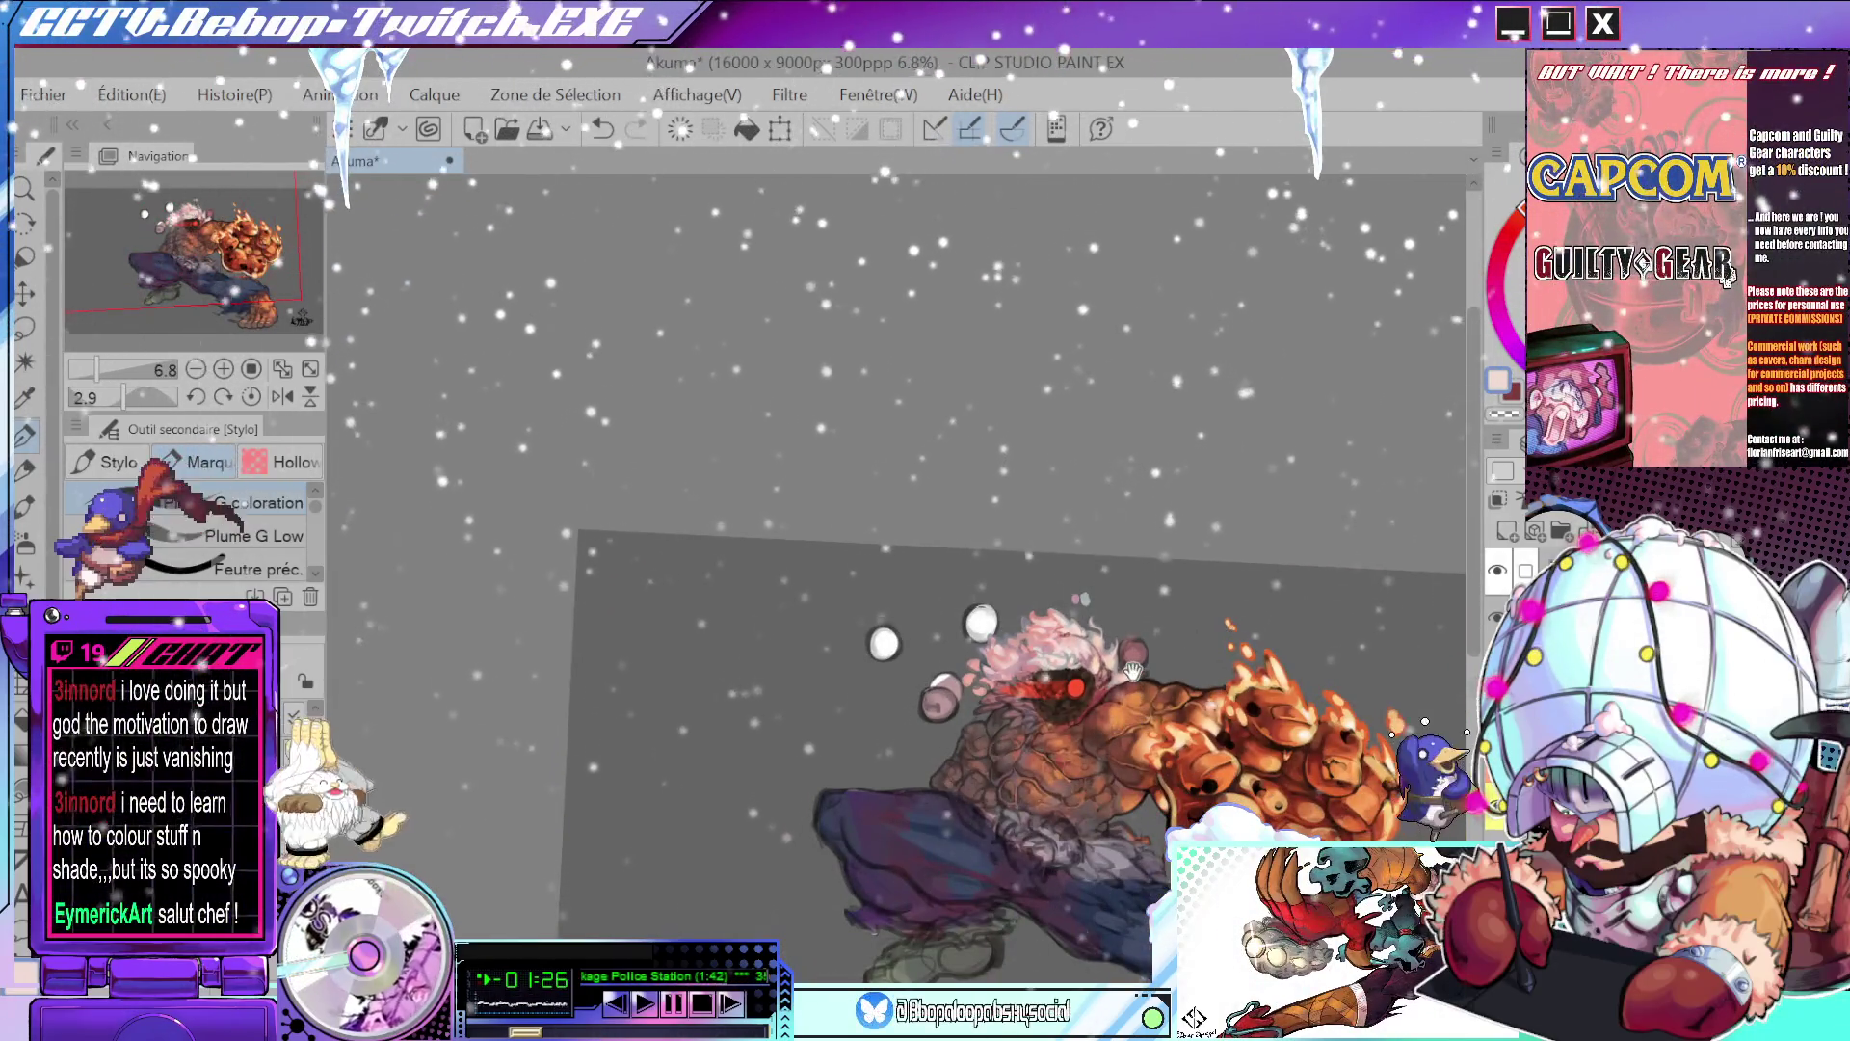
scroll(1140, 703, up, 4)
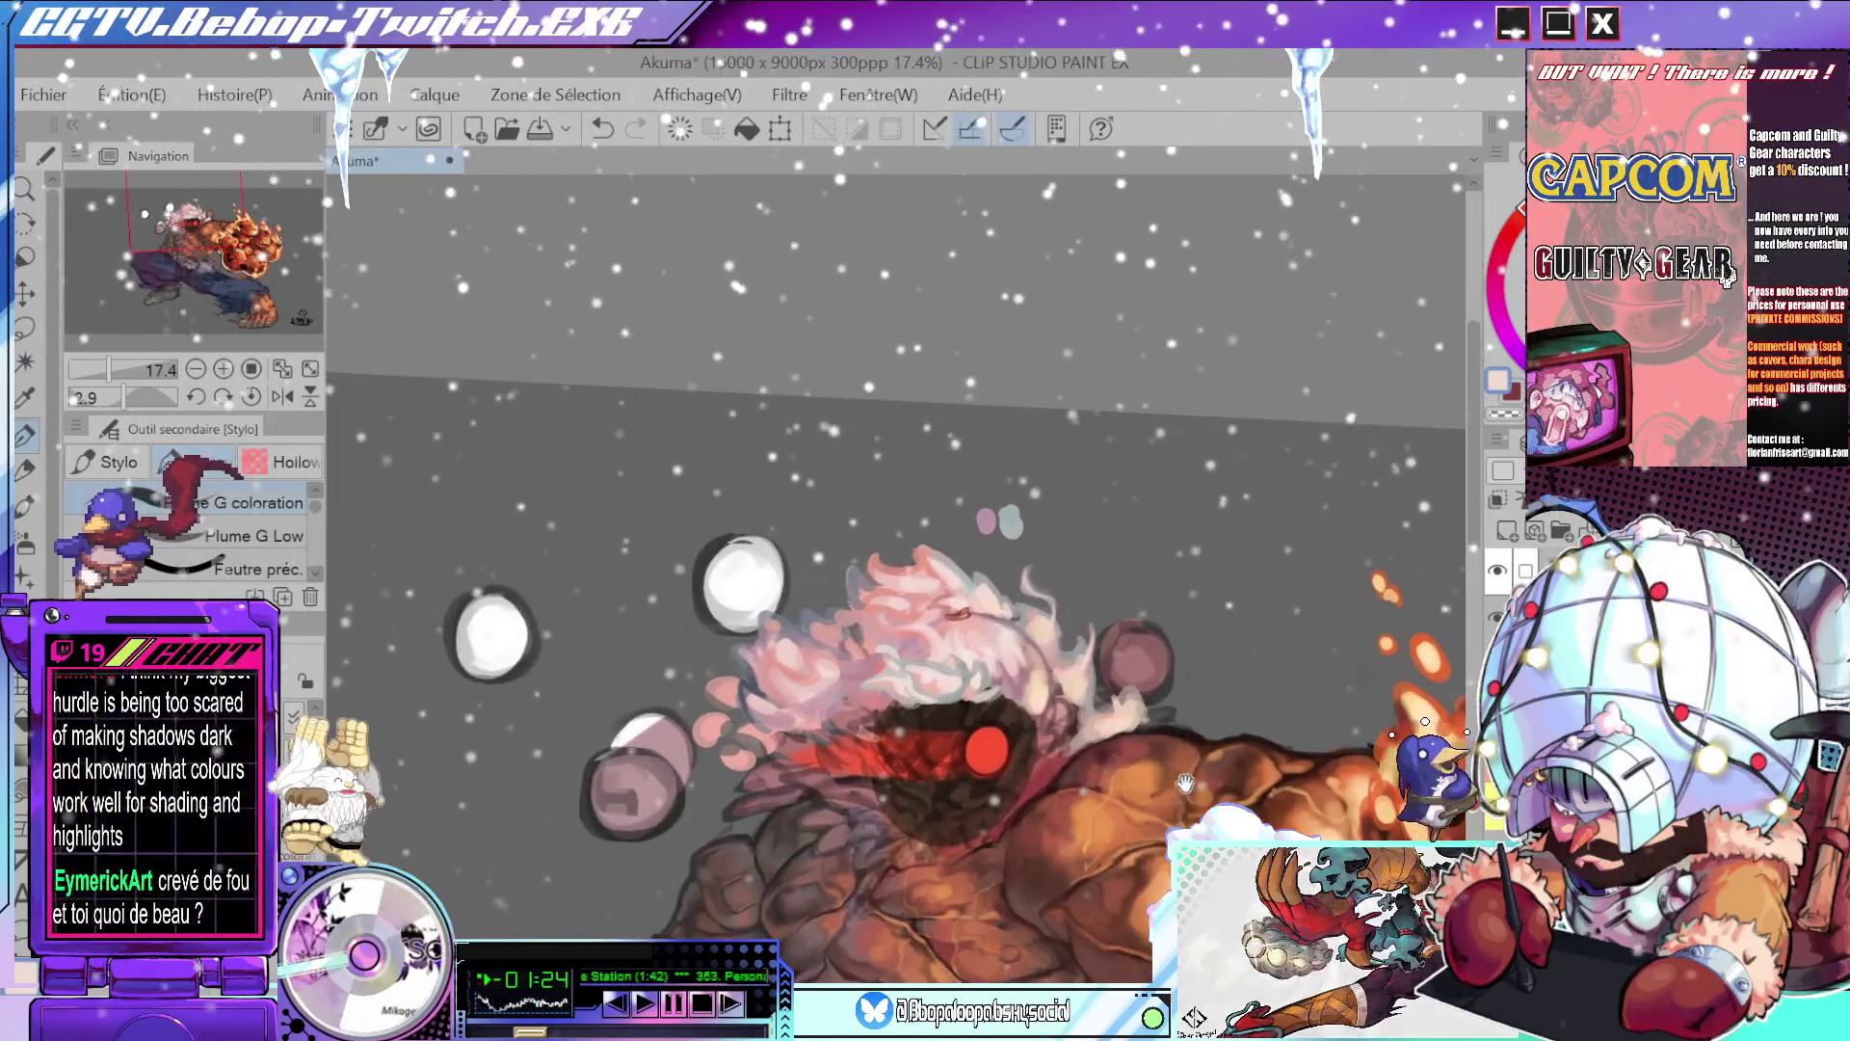
mouse_move(1172, 779)
mouse_down()
mouse_move(1176, 836)
mouse_move(1224, 788)
mouse_up()
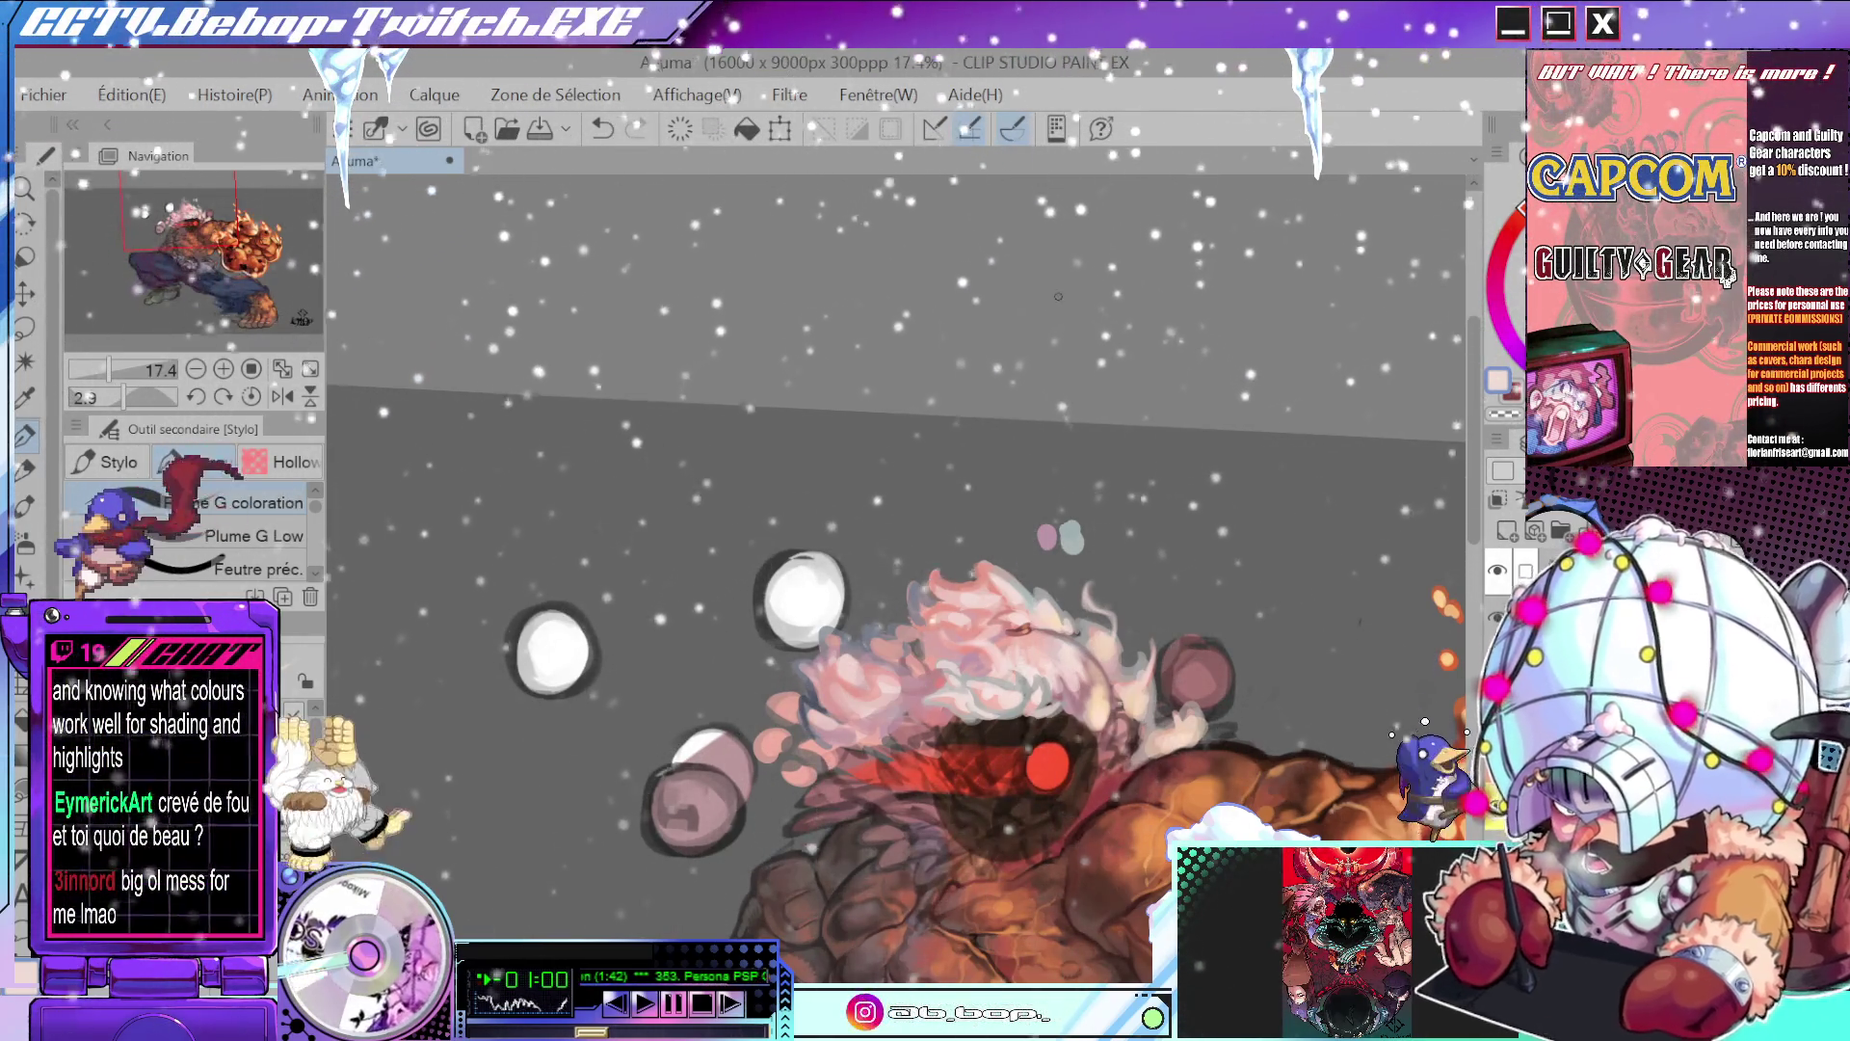
scroll(942, 663, up, 3)
alt+click(943, 663)
mouse_move(947, 683)
mouse_down()
mouse_move(940, 626)
mouse_move(994, 621)
mouse_up()
key(ctrl+z)
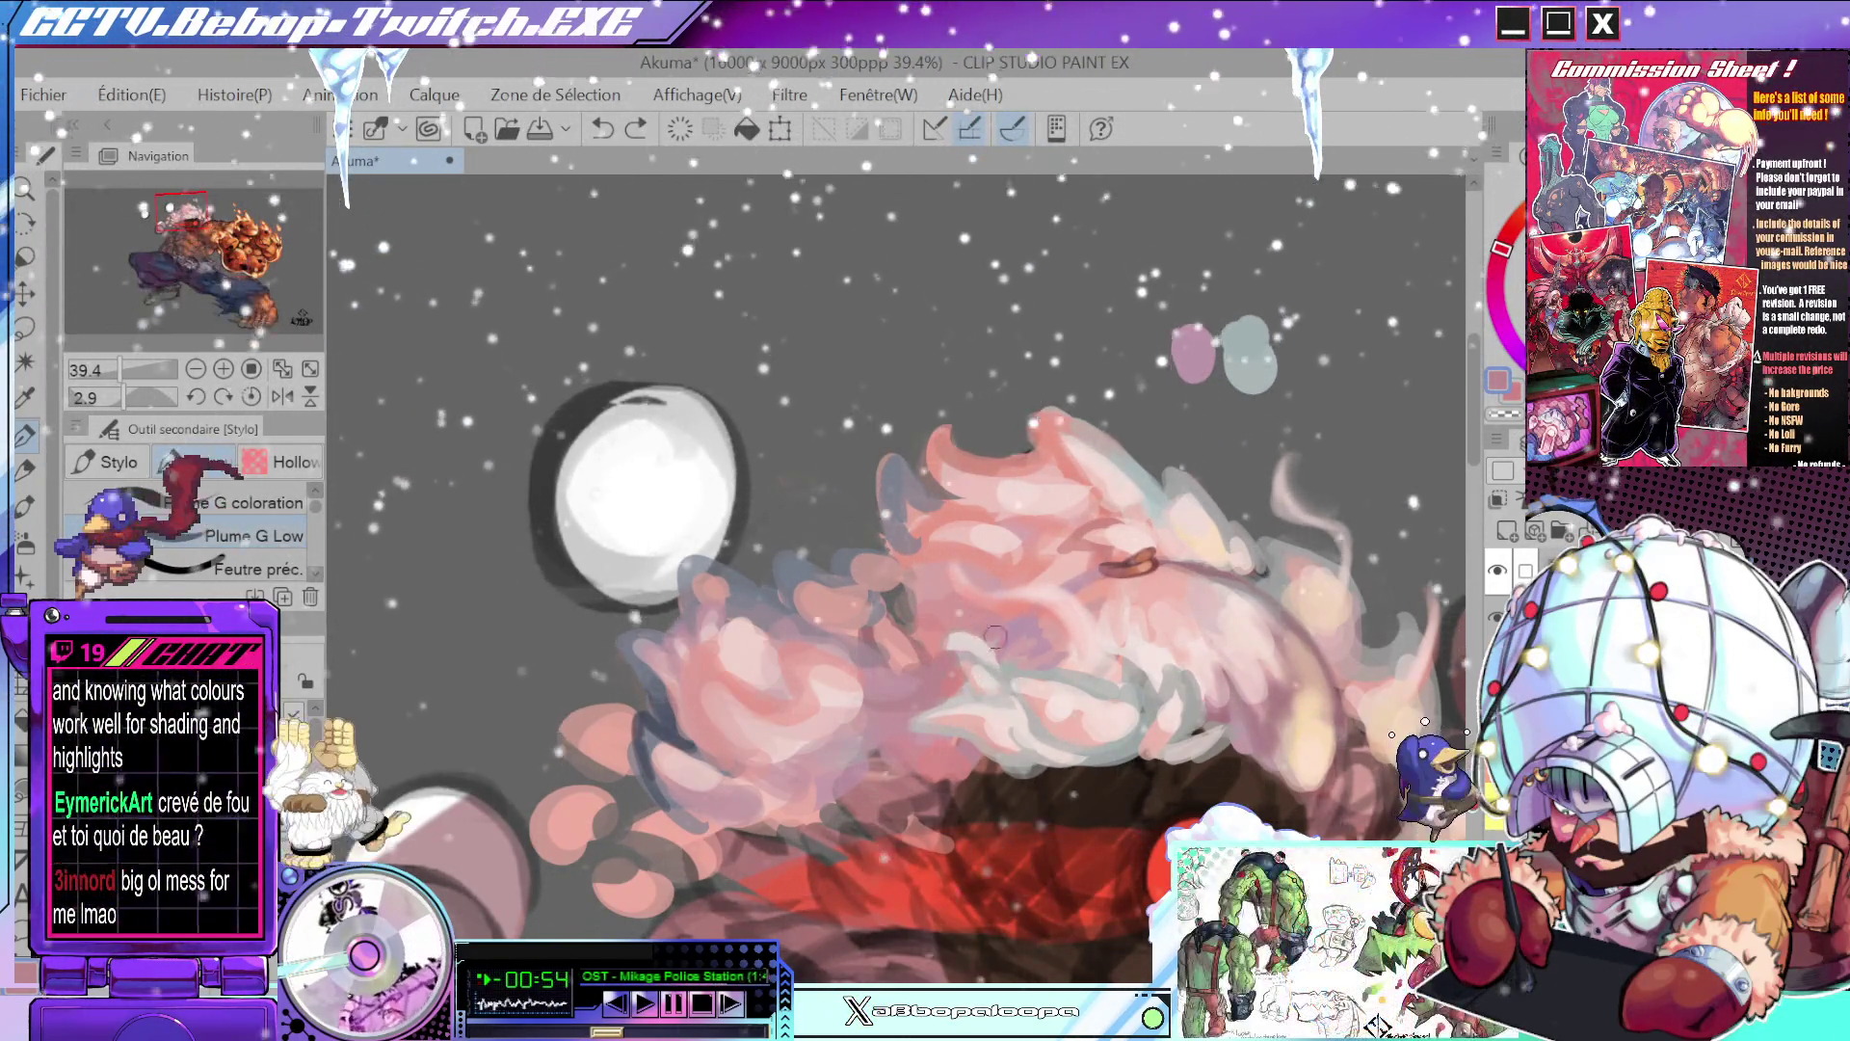
- Rotate the canvas around the hair, eyedrop a mauve from it, then zoom out to the whole head
drag(993, 634, 912, 663)
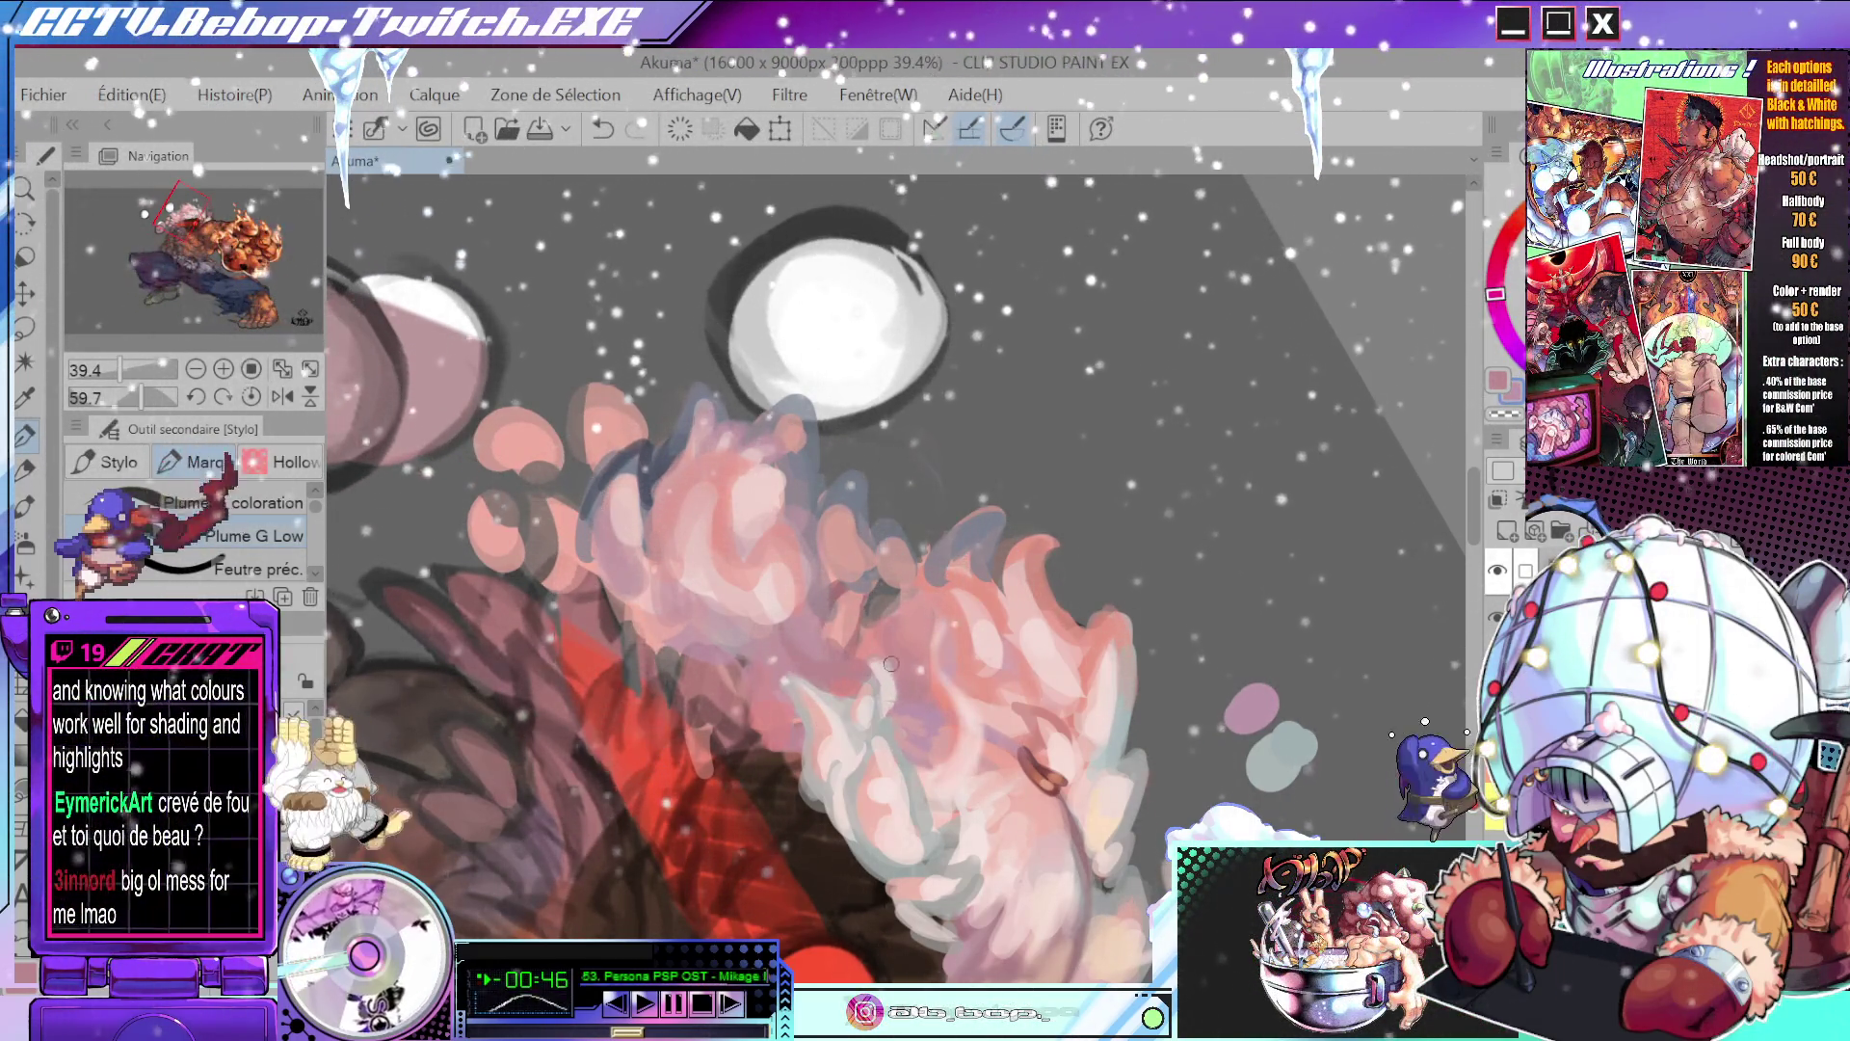
scroll(940, 708, down, 3)
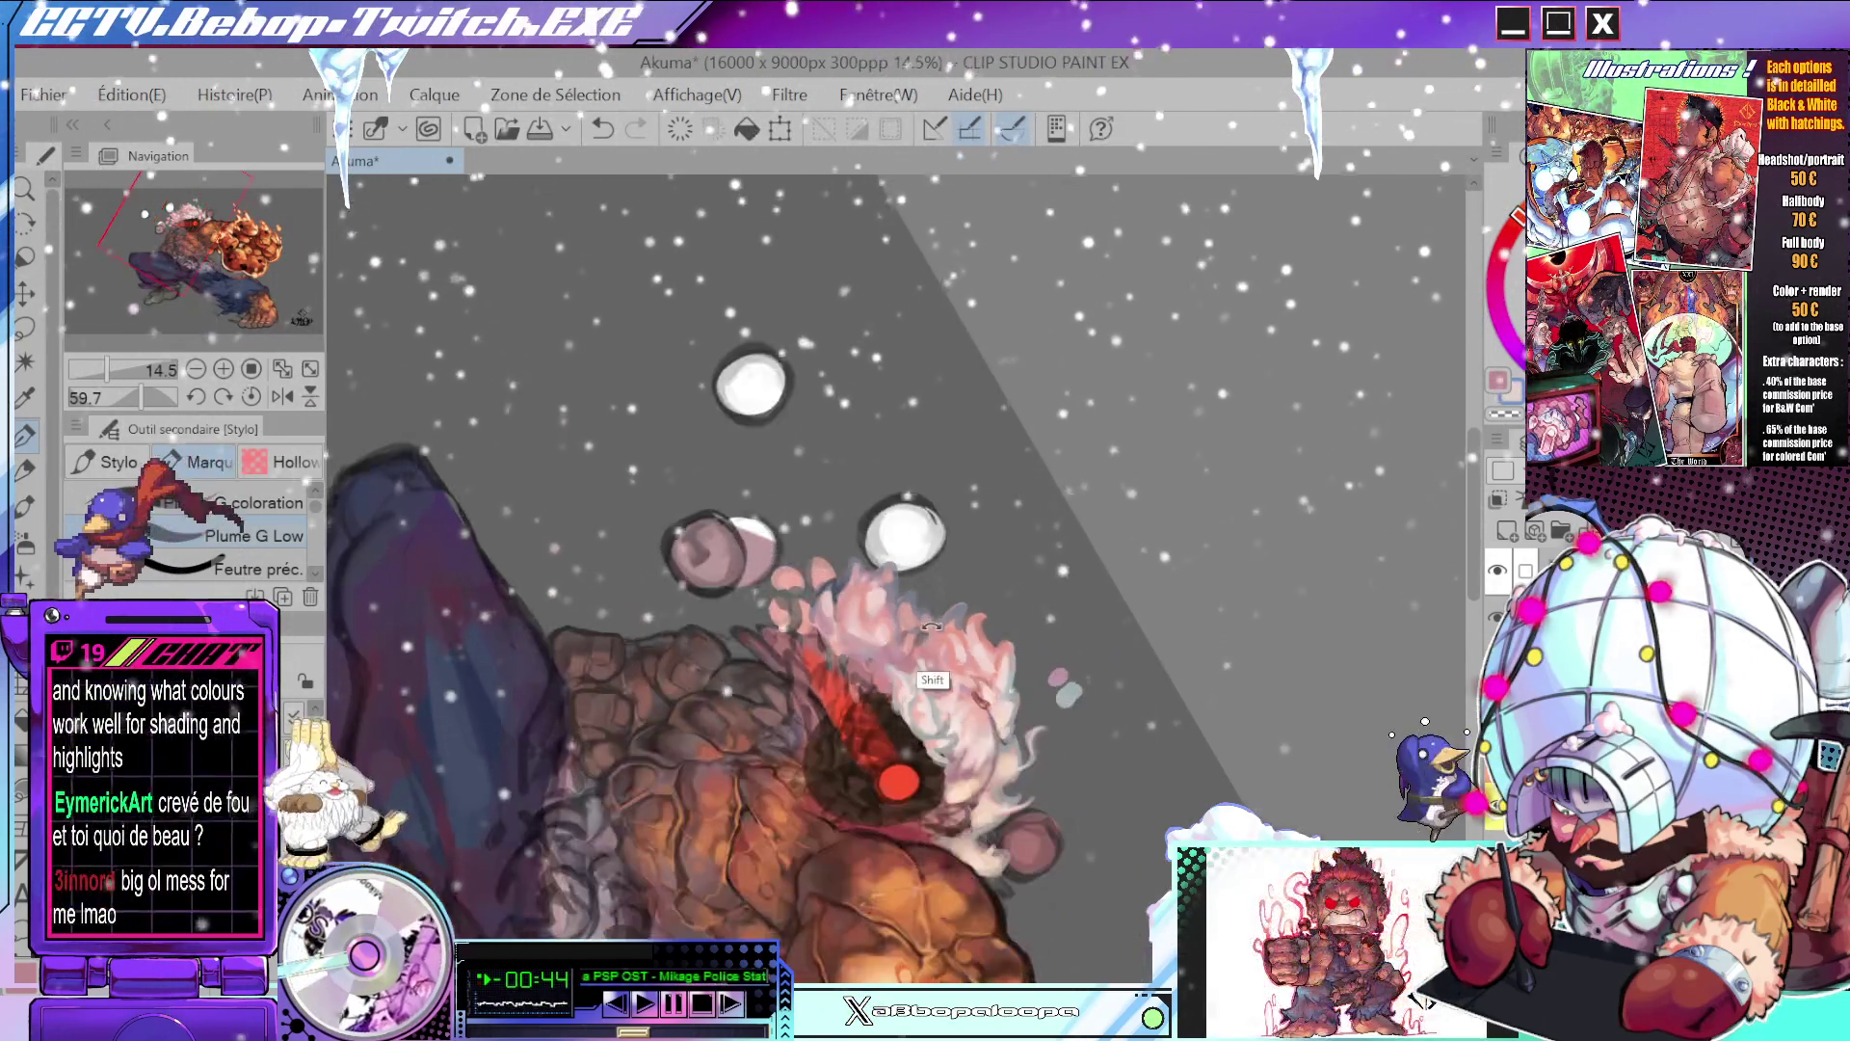
scroll(1424, 374, up, 4)
drag(1424, 375, 828, 606)
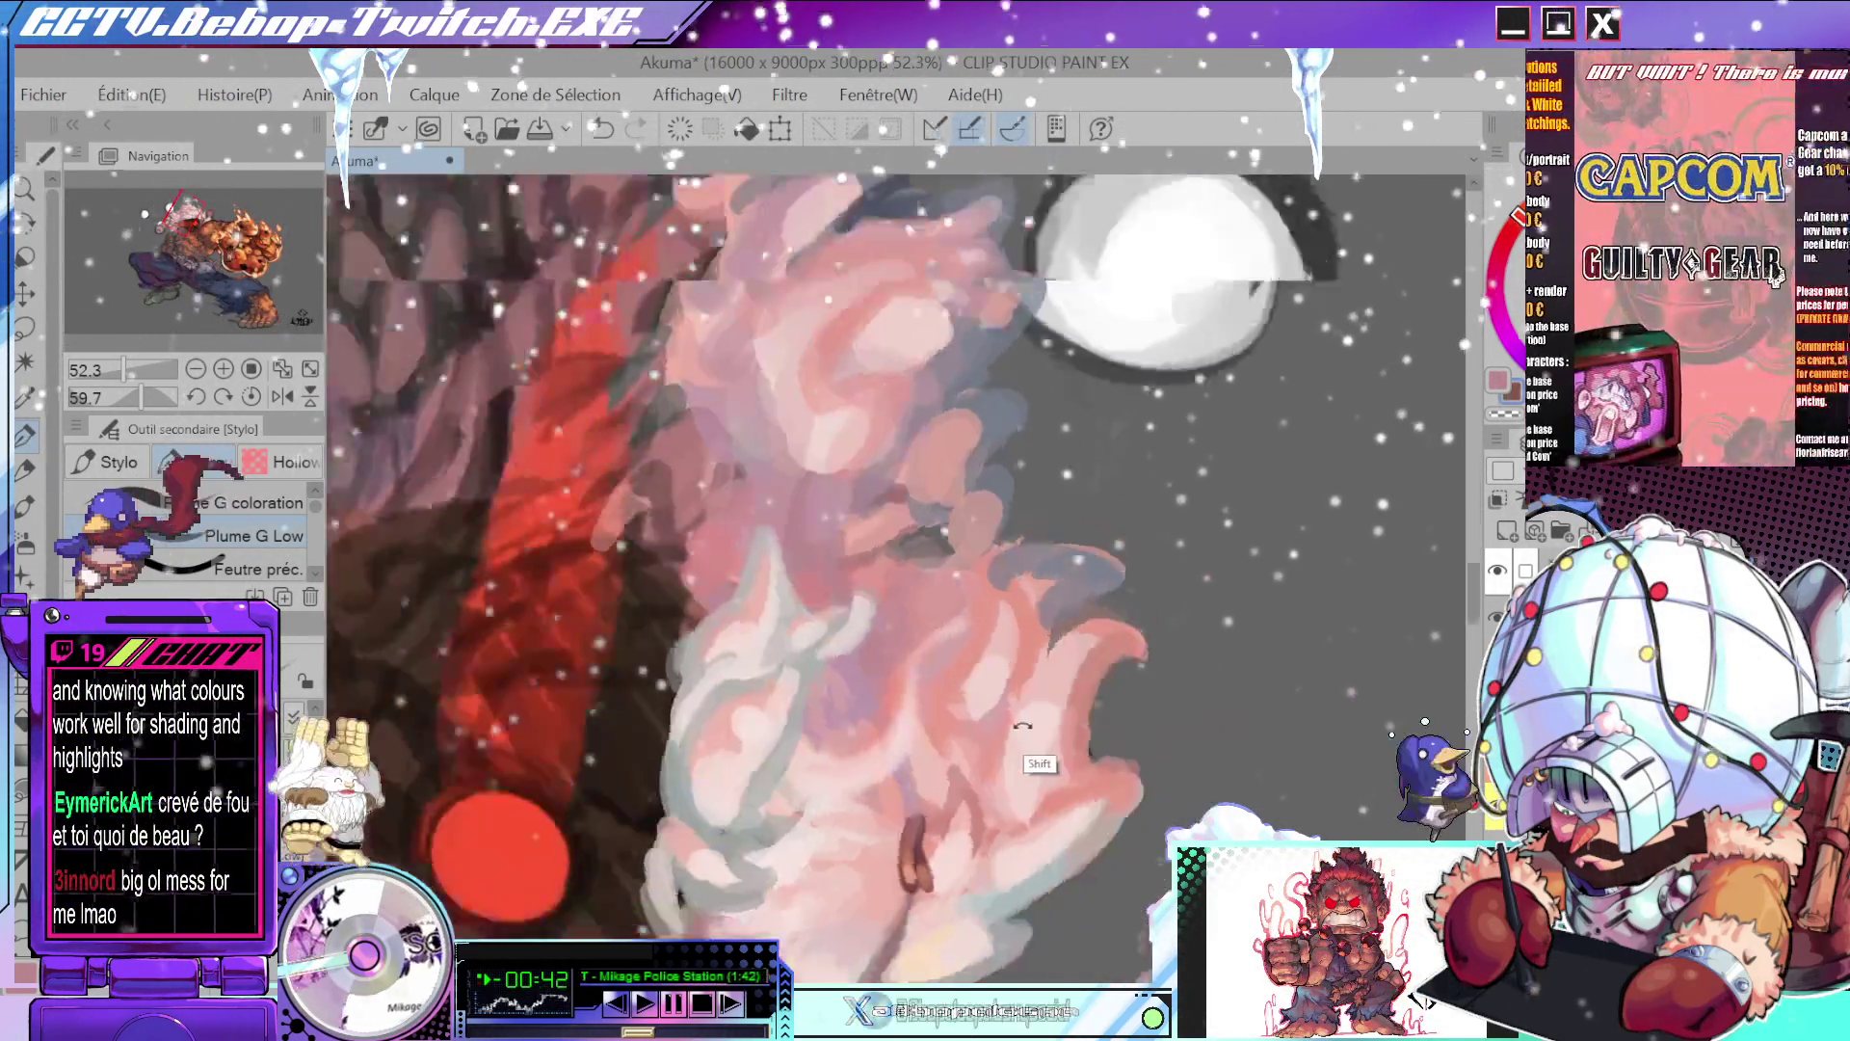
alt+click(824, 609)
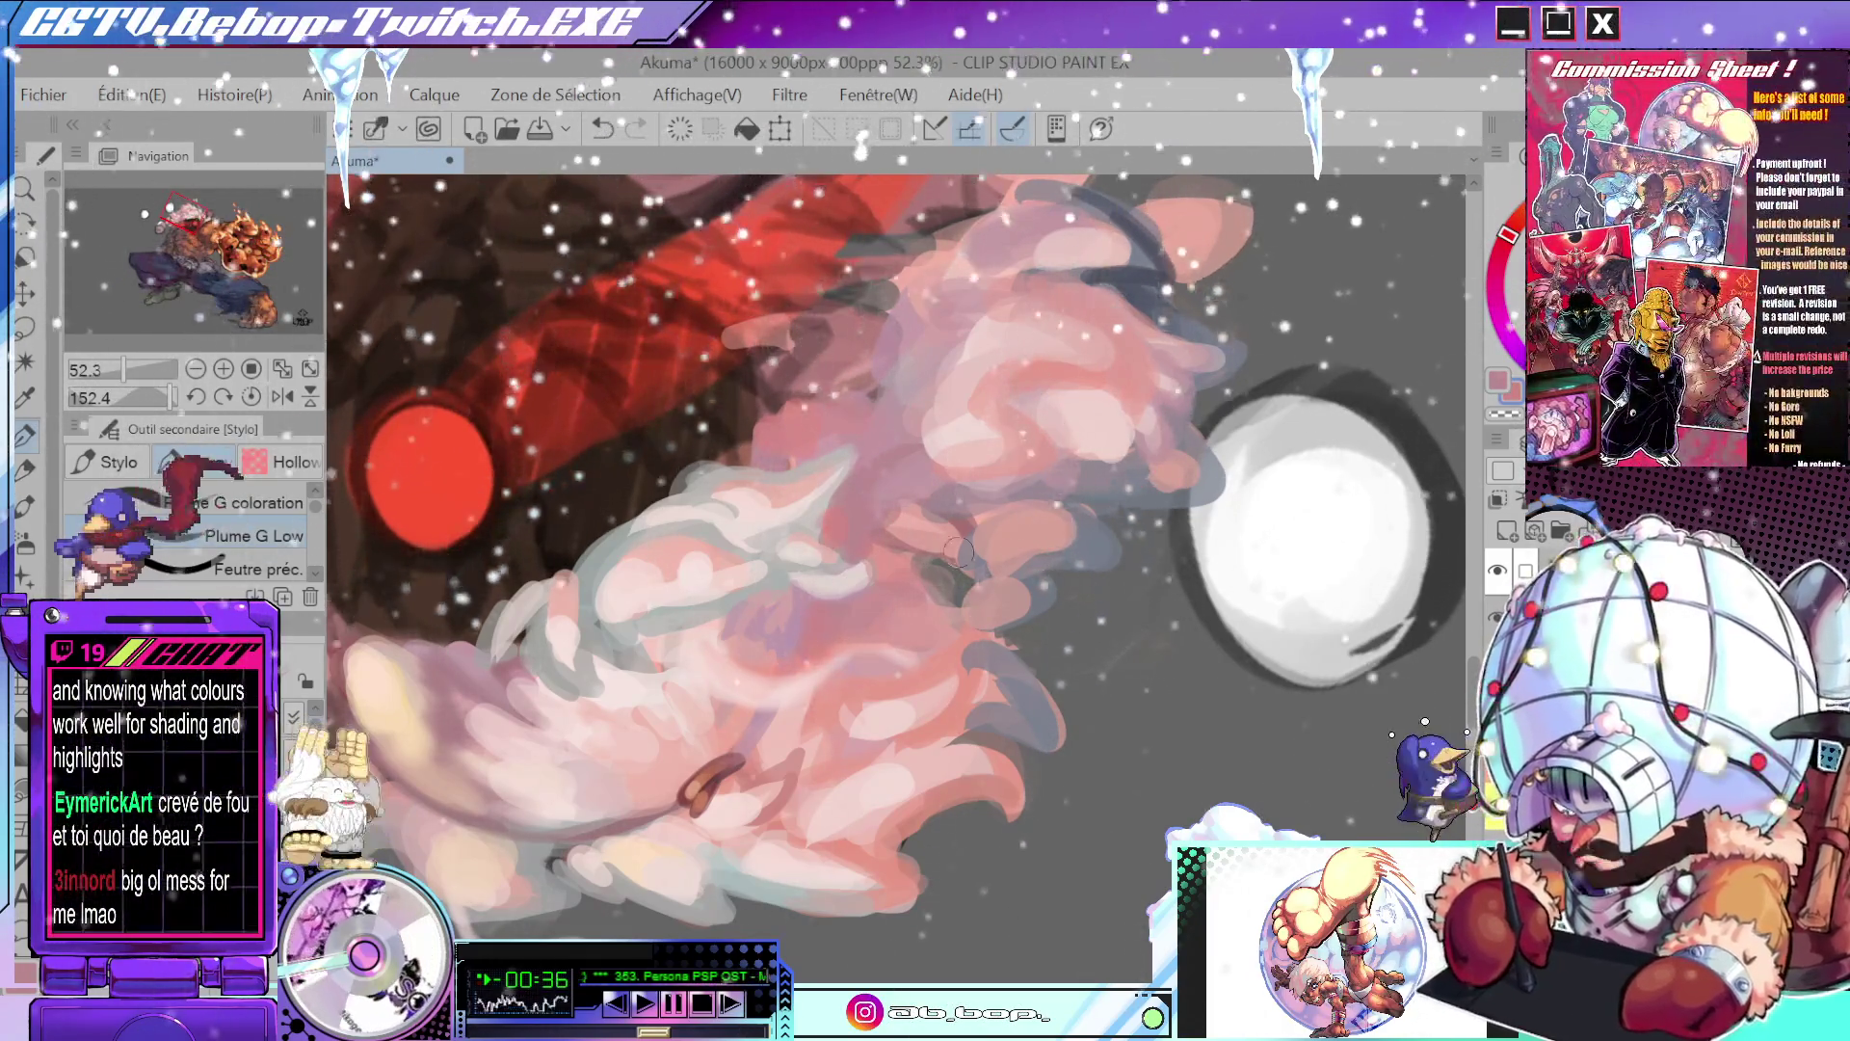
drag(930, 571, 1243, 329)
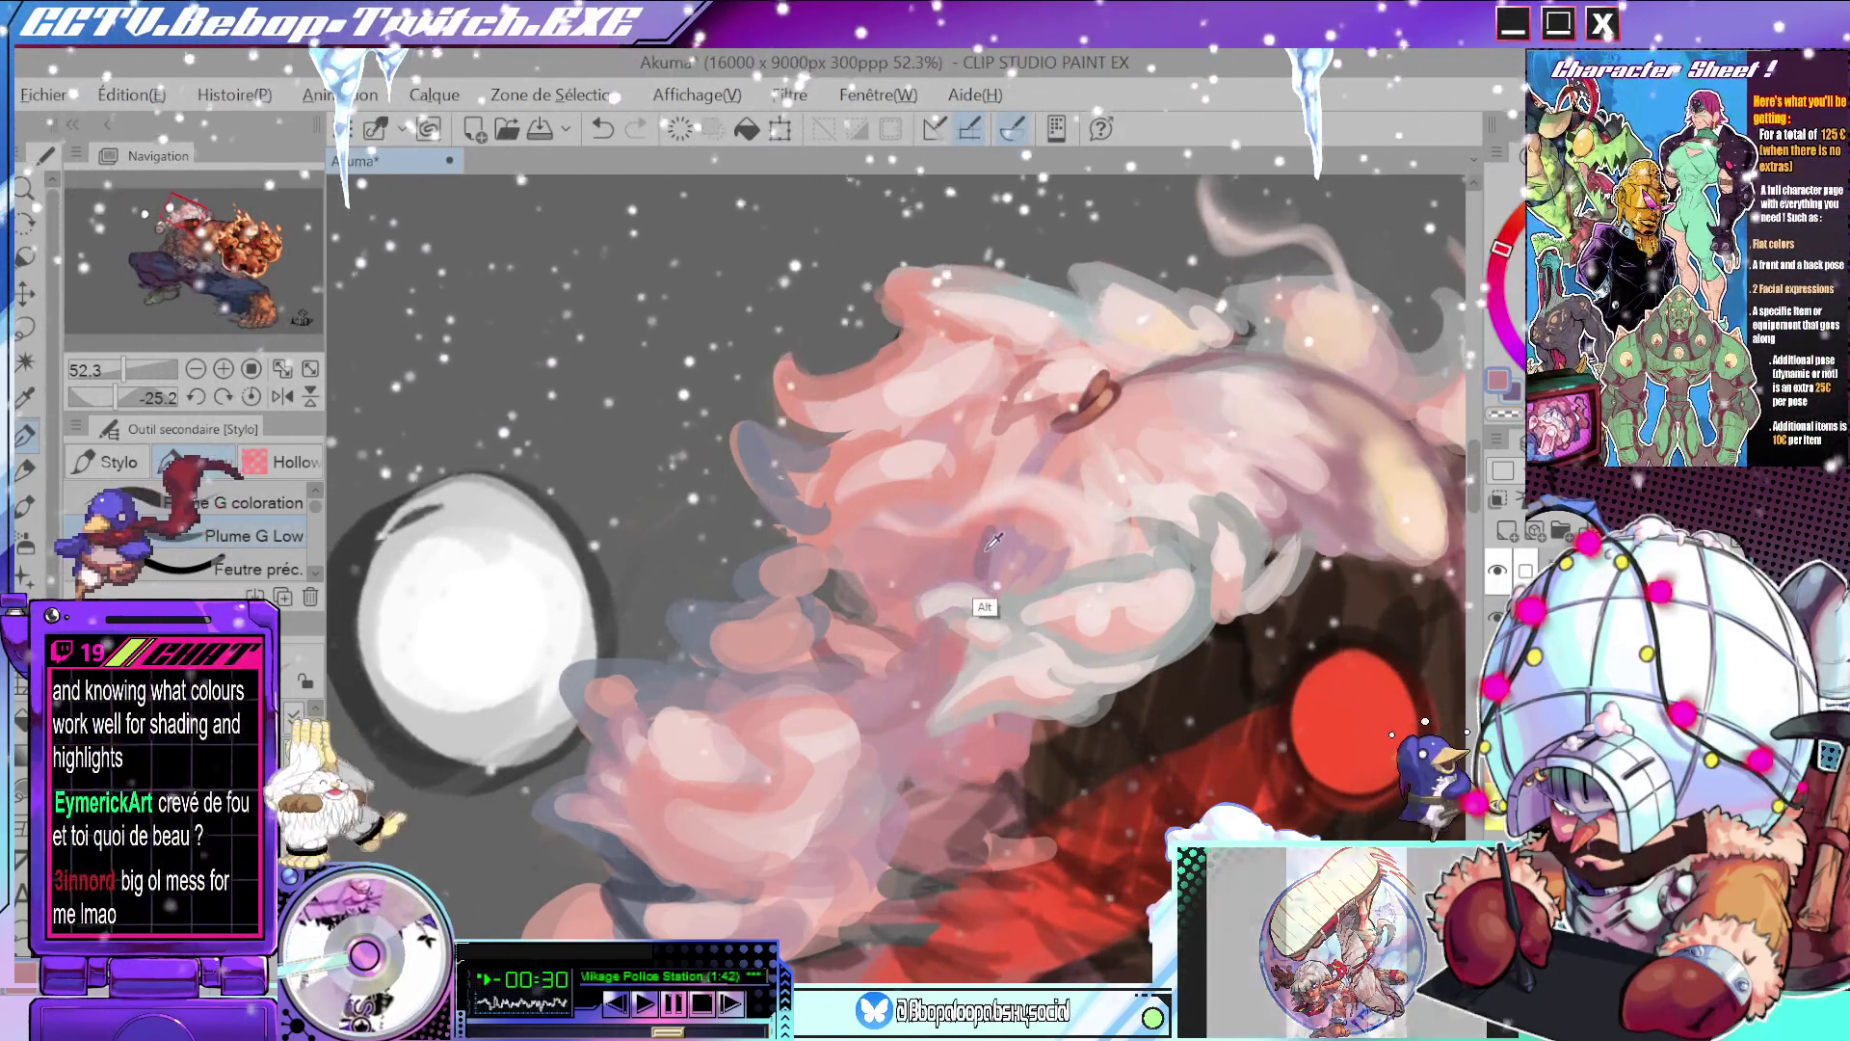
drag(983, 554, 906, 526)
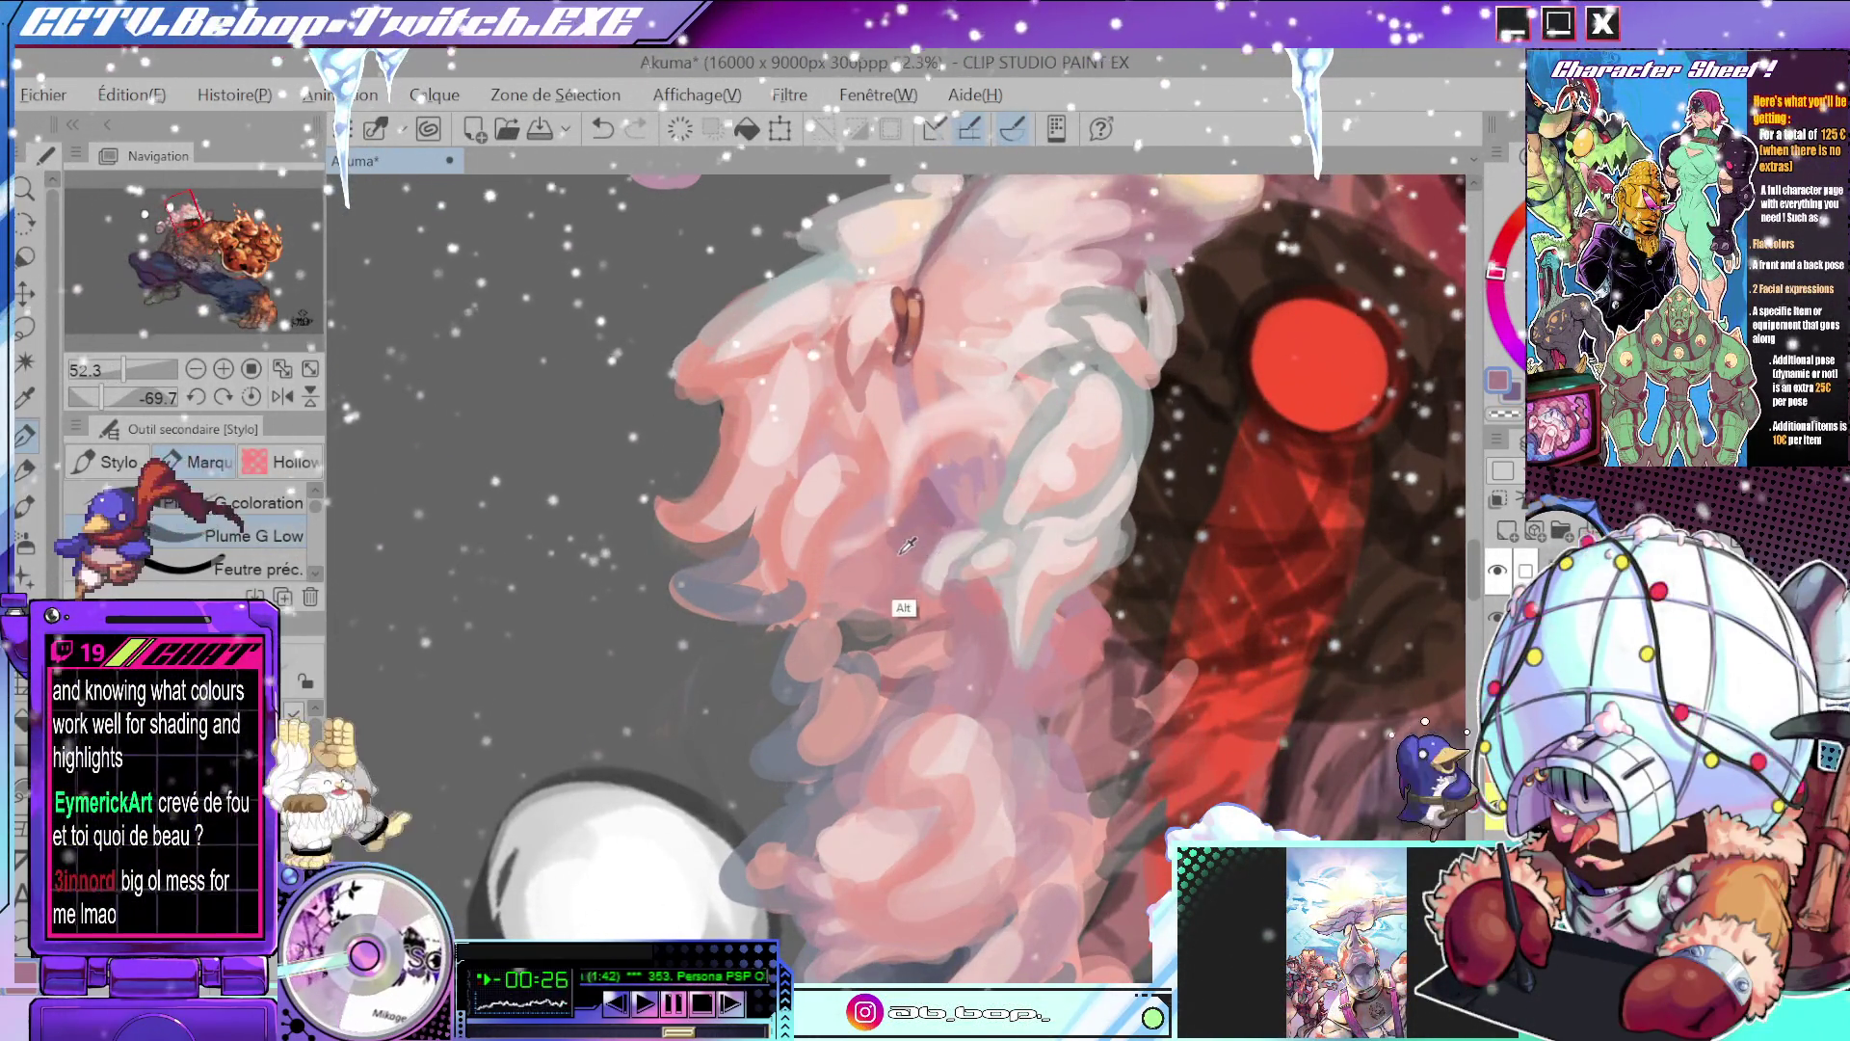
drag(911, 554, 1128, 558)
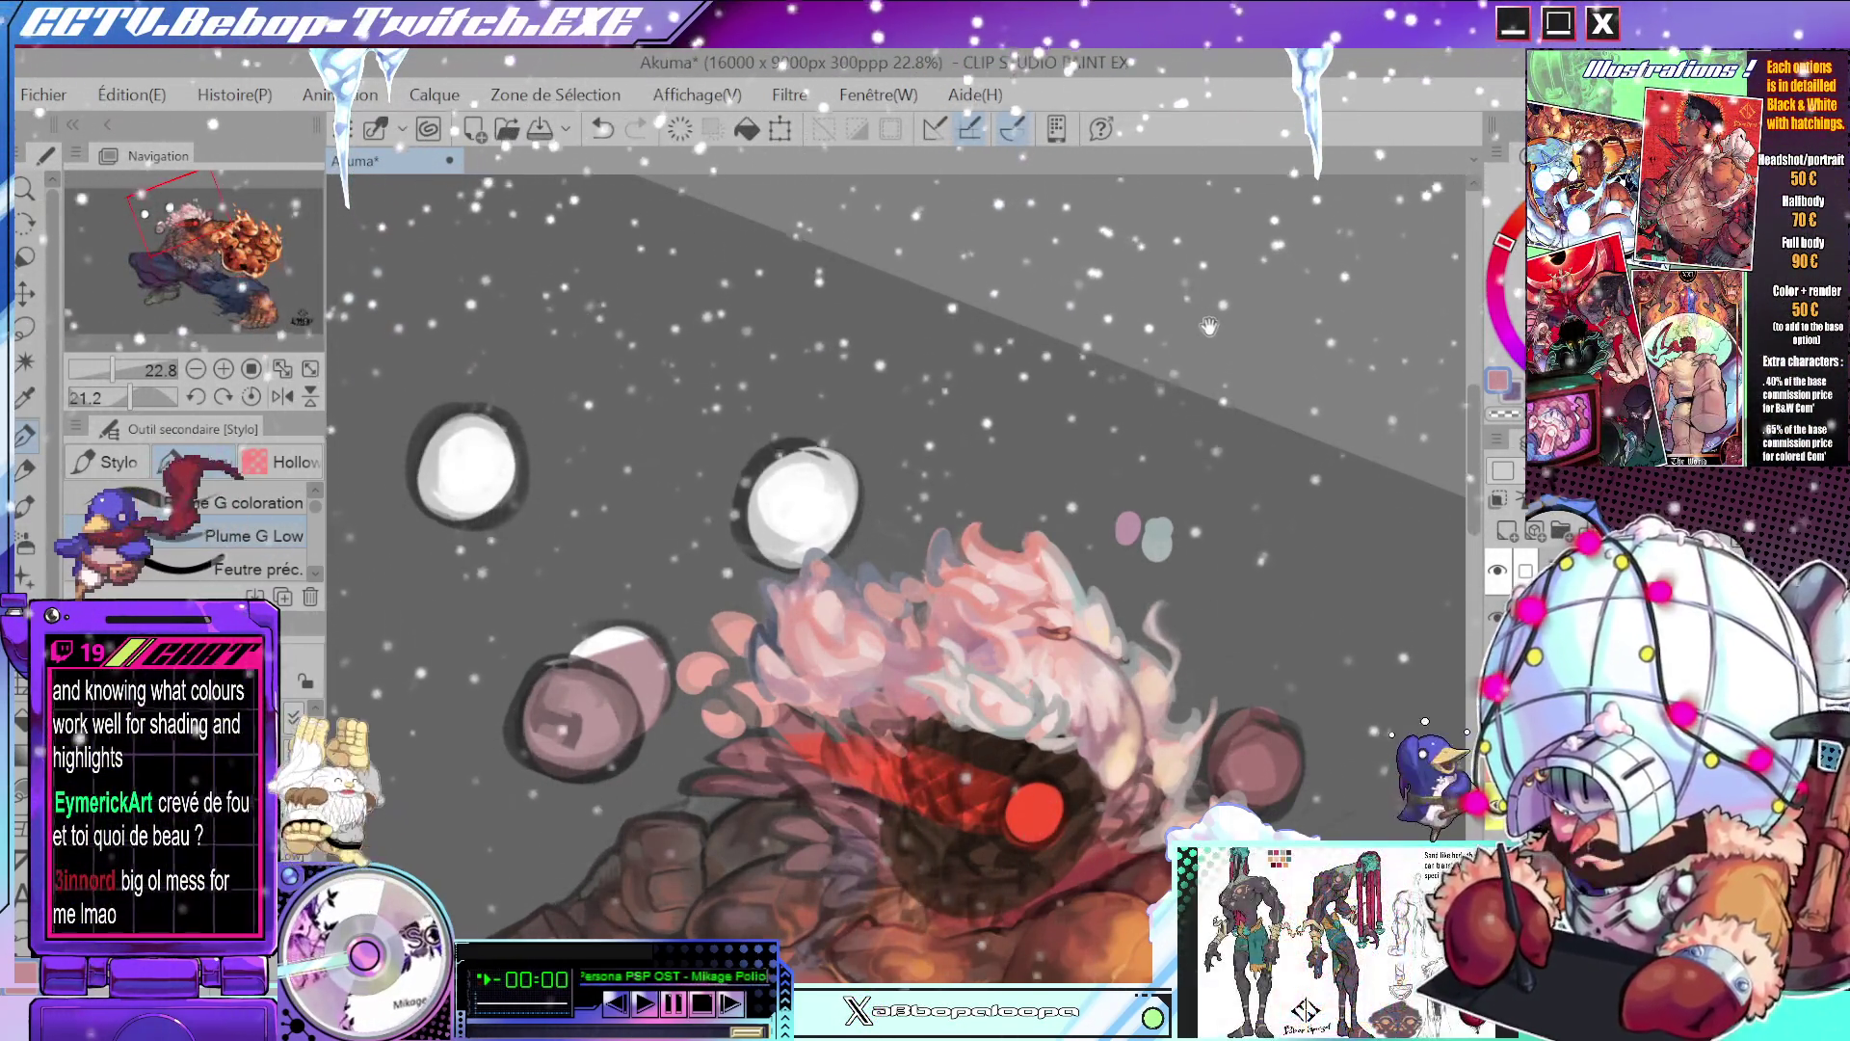
scroll(1132, 520, down, 5)
drag(1137, 484, 1040, 405)
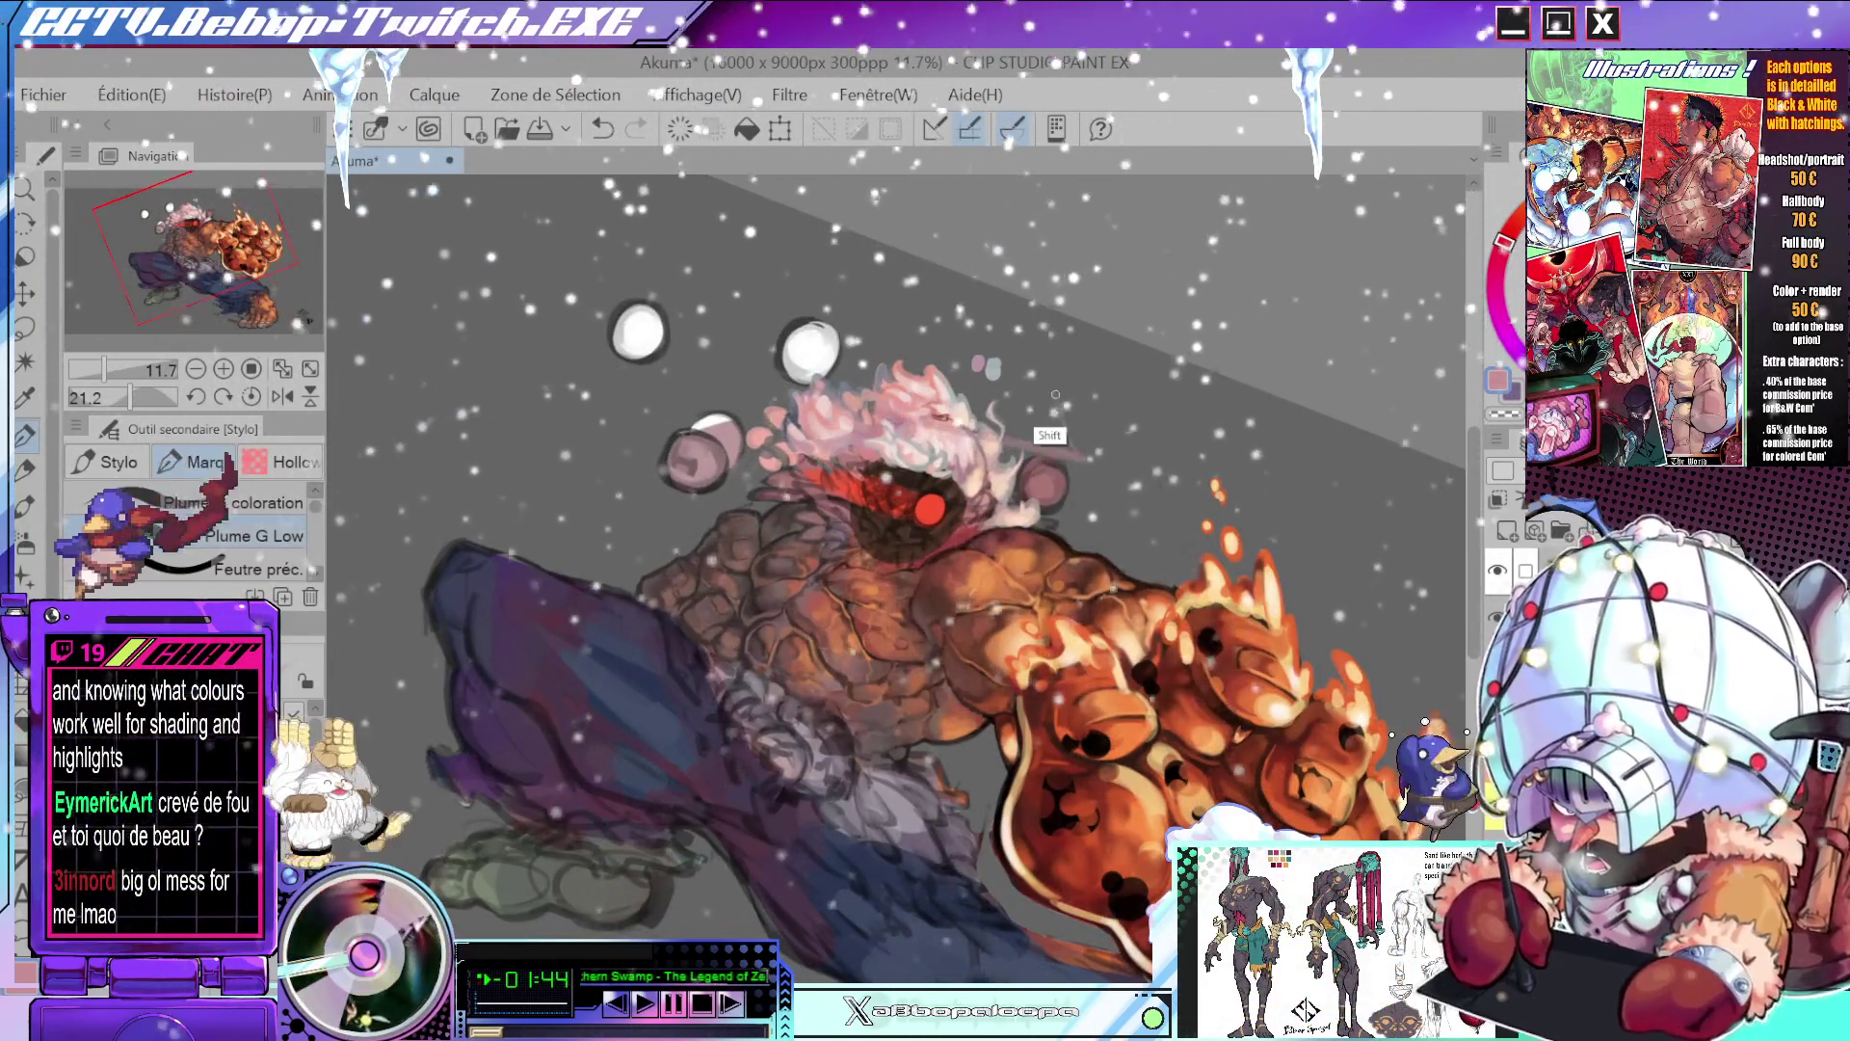
scroll(1081, 446, up, 4)
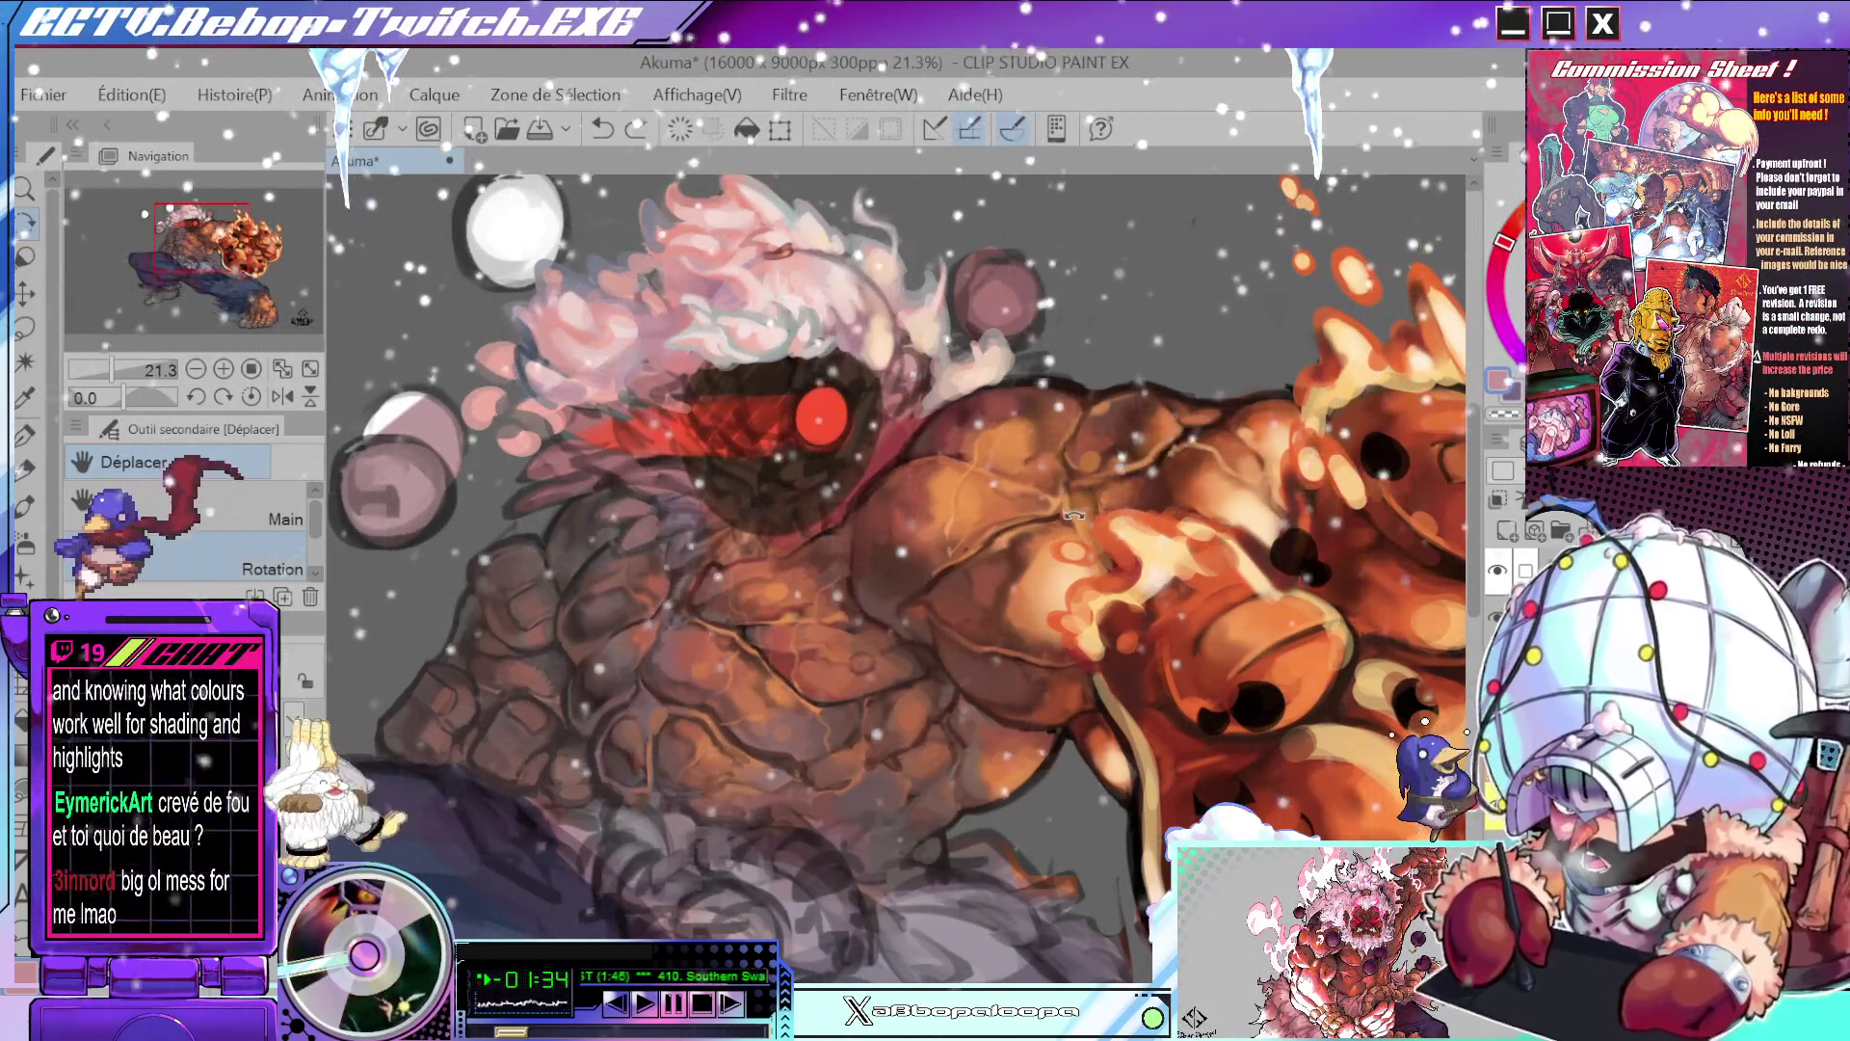
scroll(1081, 520, down, 2)
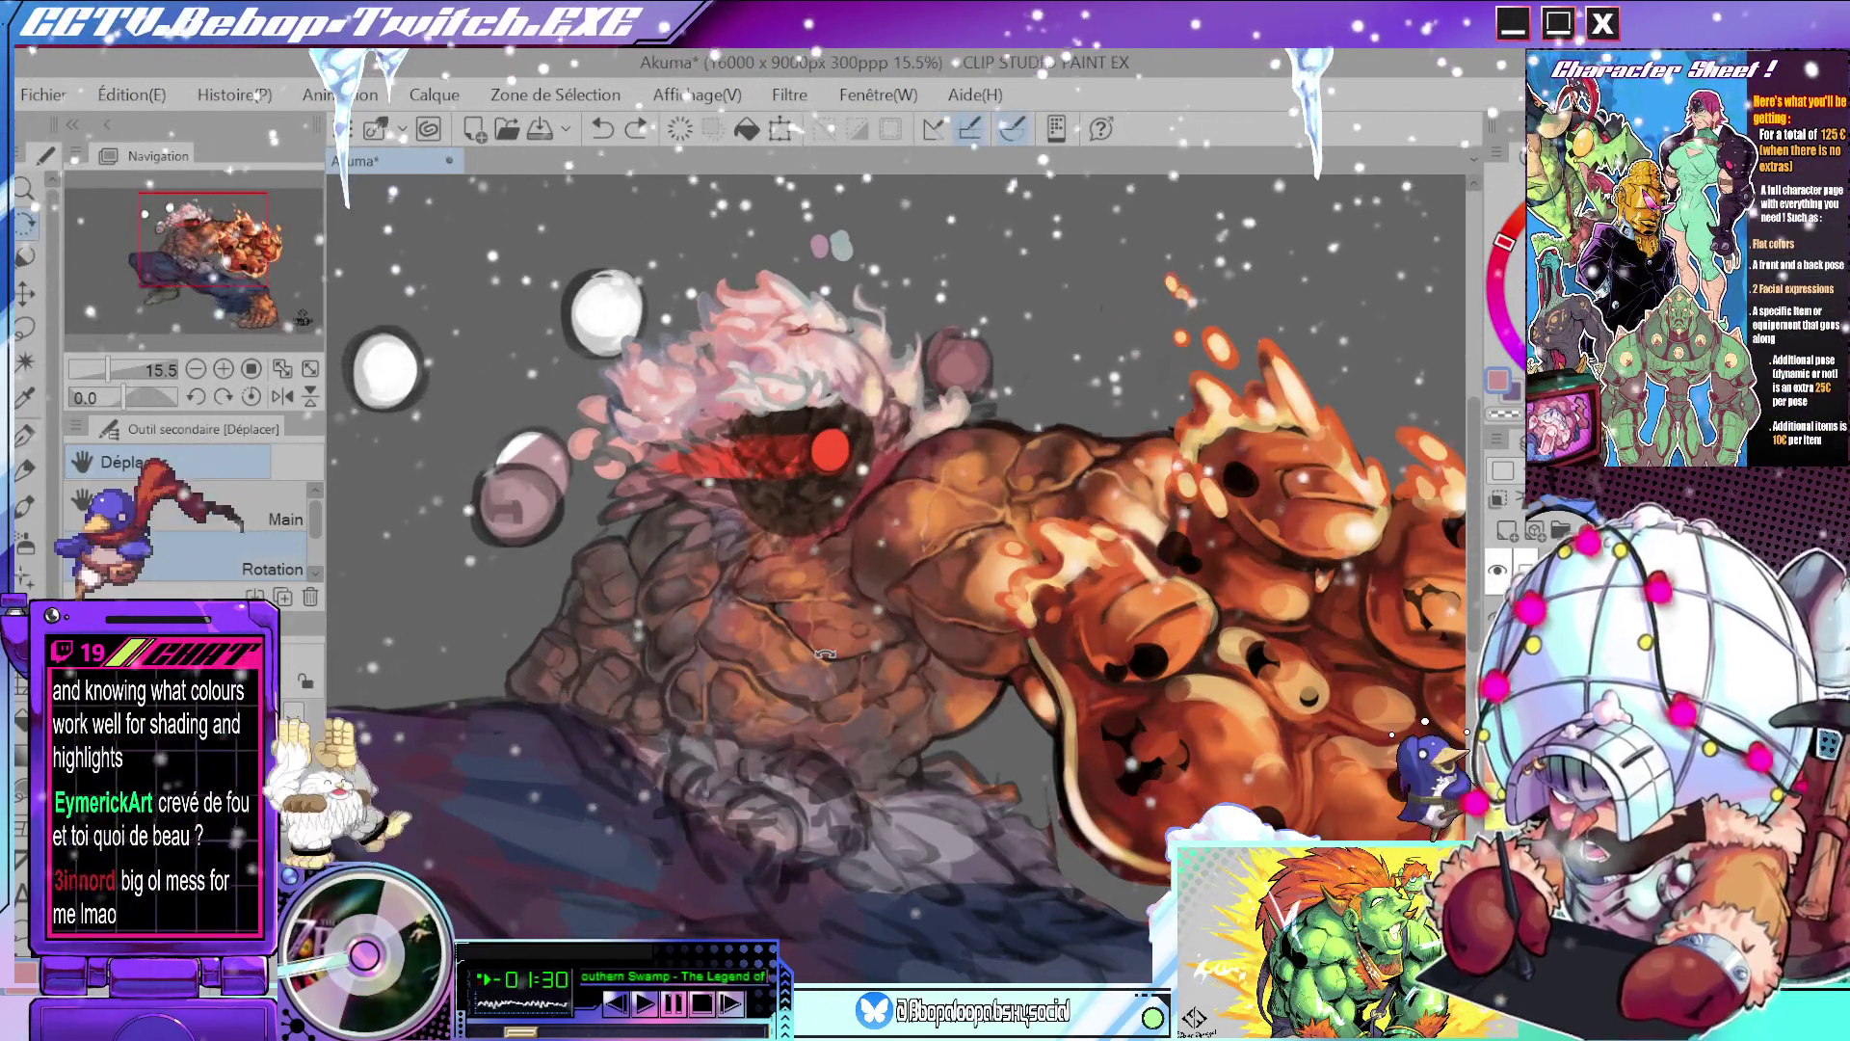
drag(826, 655, 1095, 751)
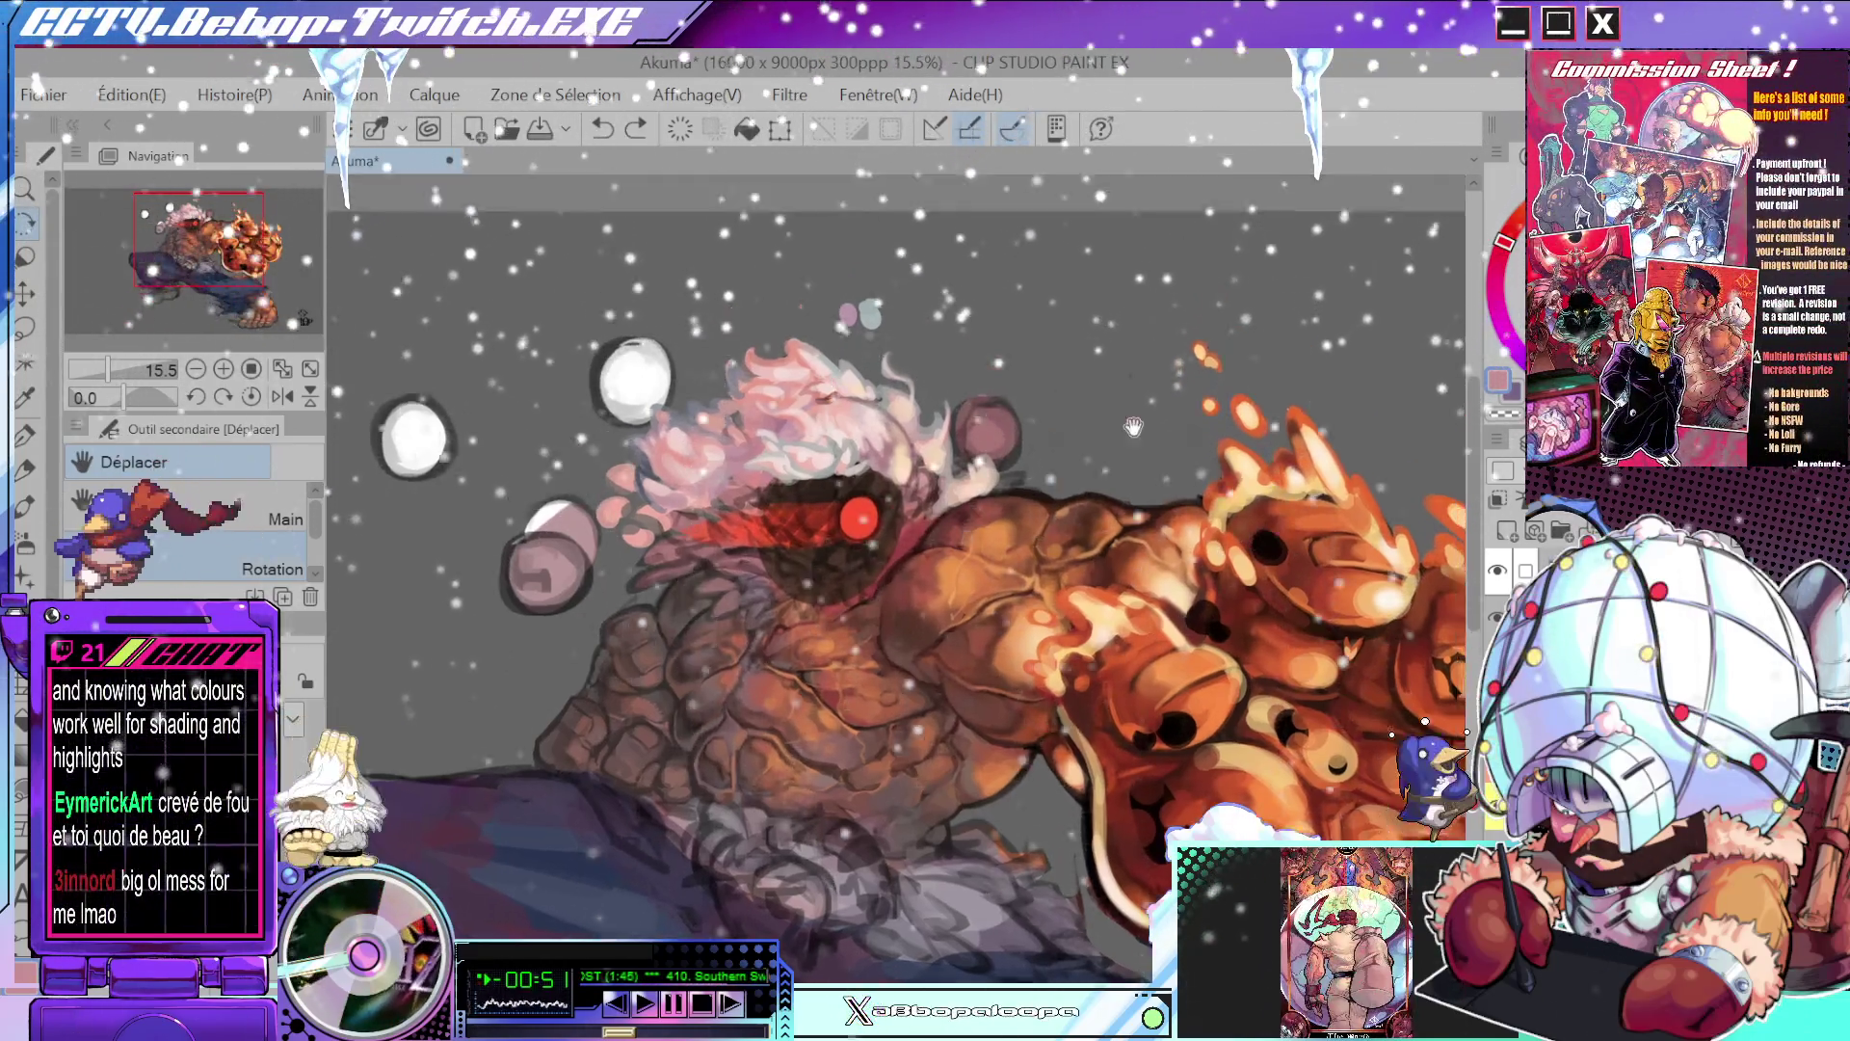
drag(1073, 202, 1051, 355)
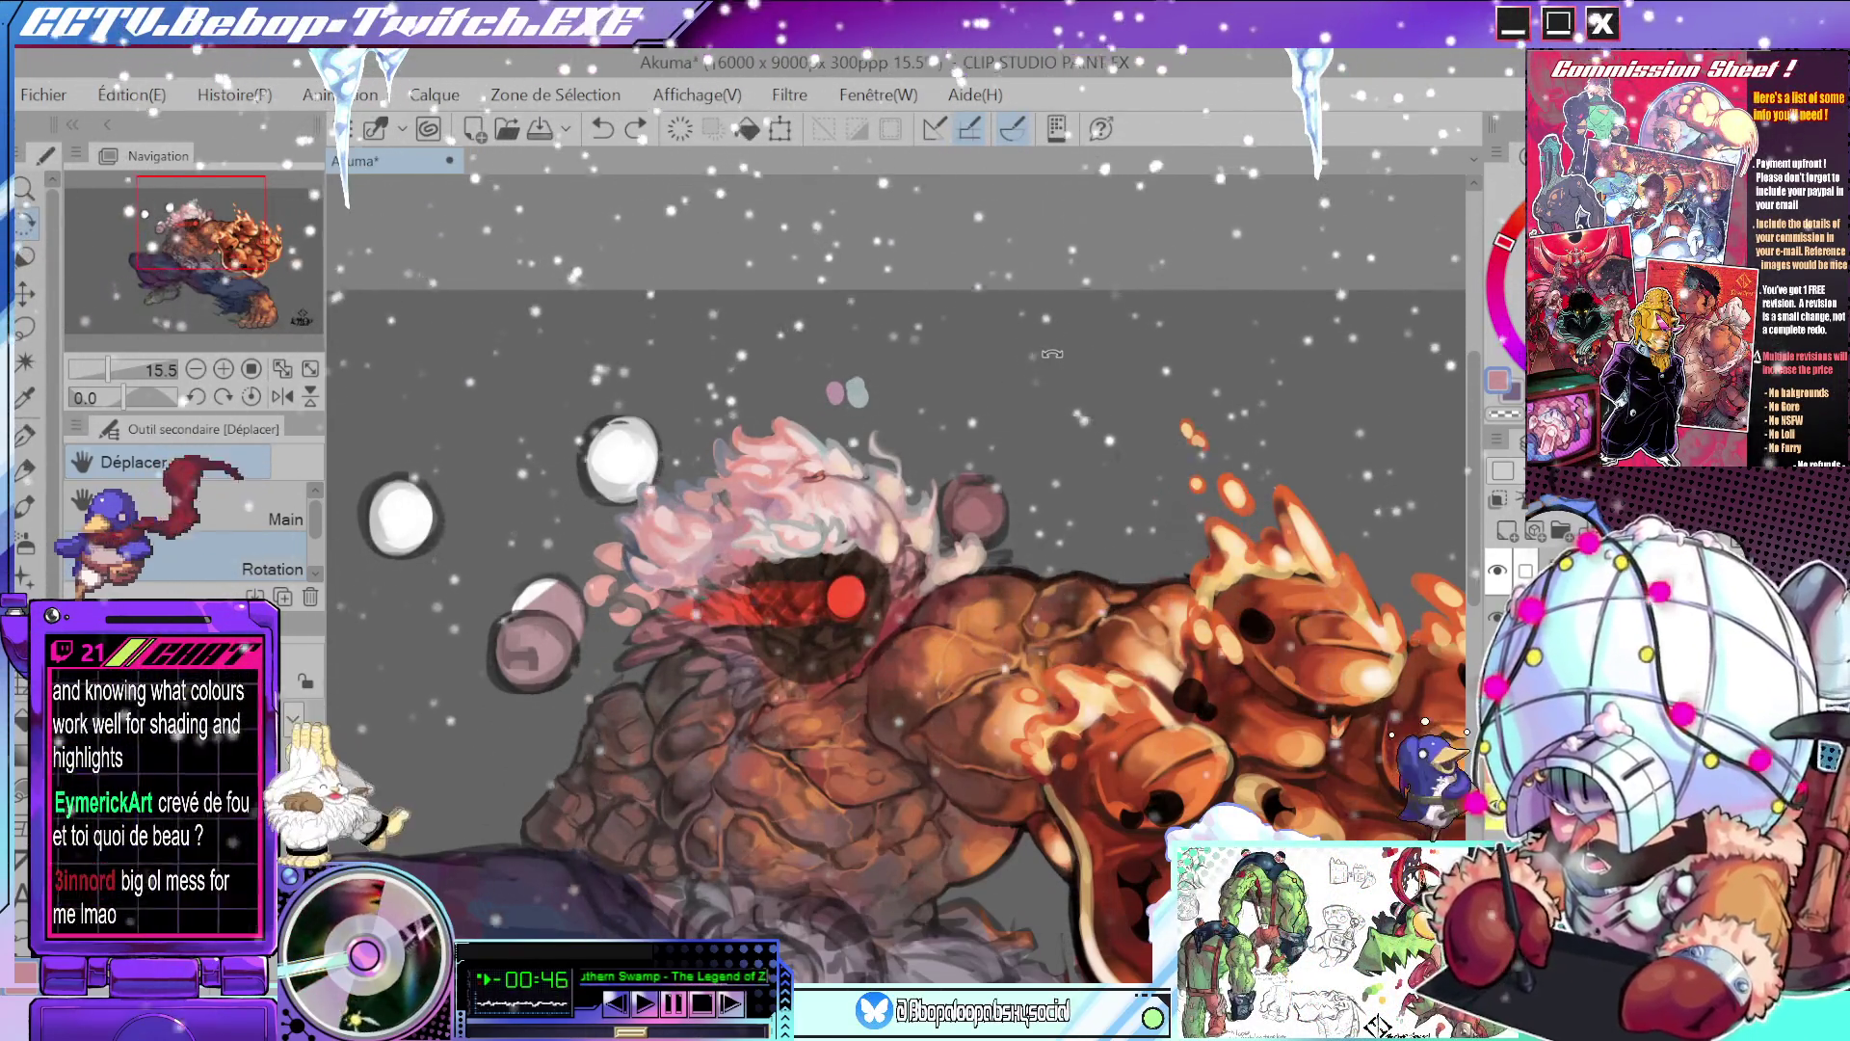
drag(1019, 399, 1084, 432)
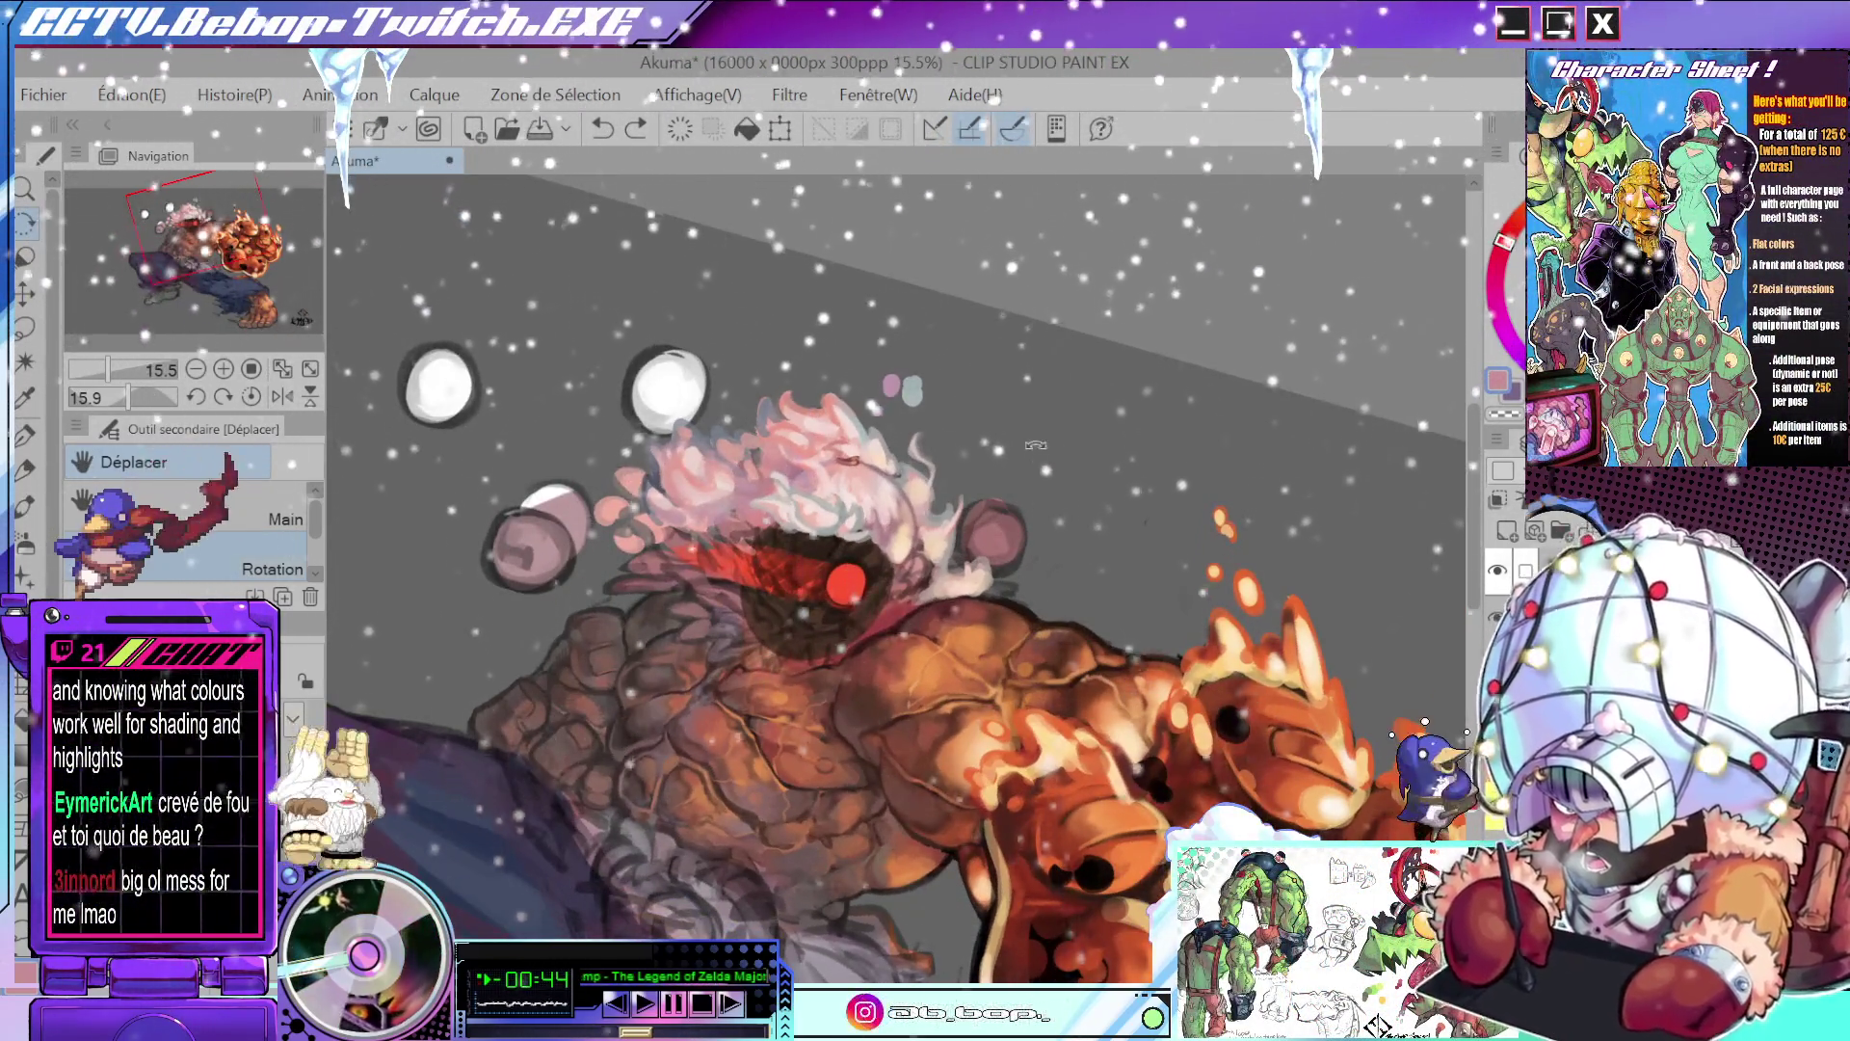
scroll(958, 374, up, 3)
mouse_move(958, 374)
mouse_down()
mouse_move(974, 513)
mouse_move(896, 532)
mouse_move(907, 556)
mouse_up()
drag(952, 617, 925, 665)
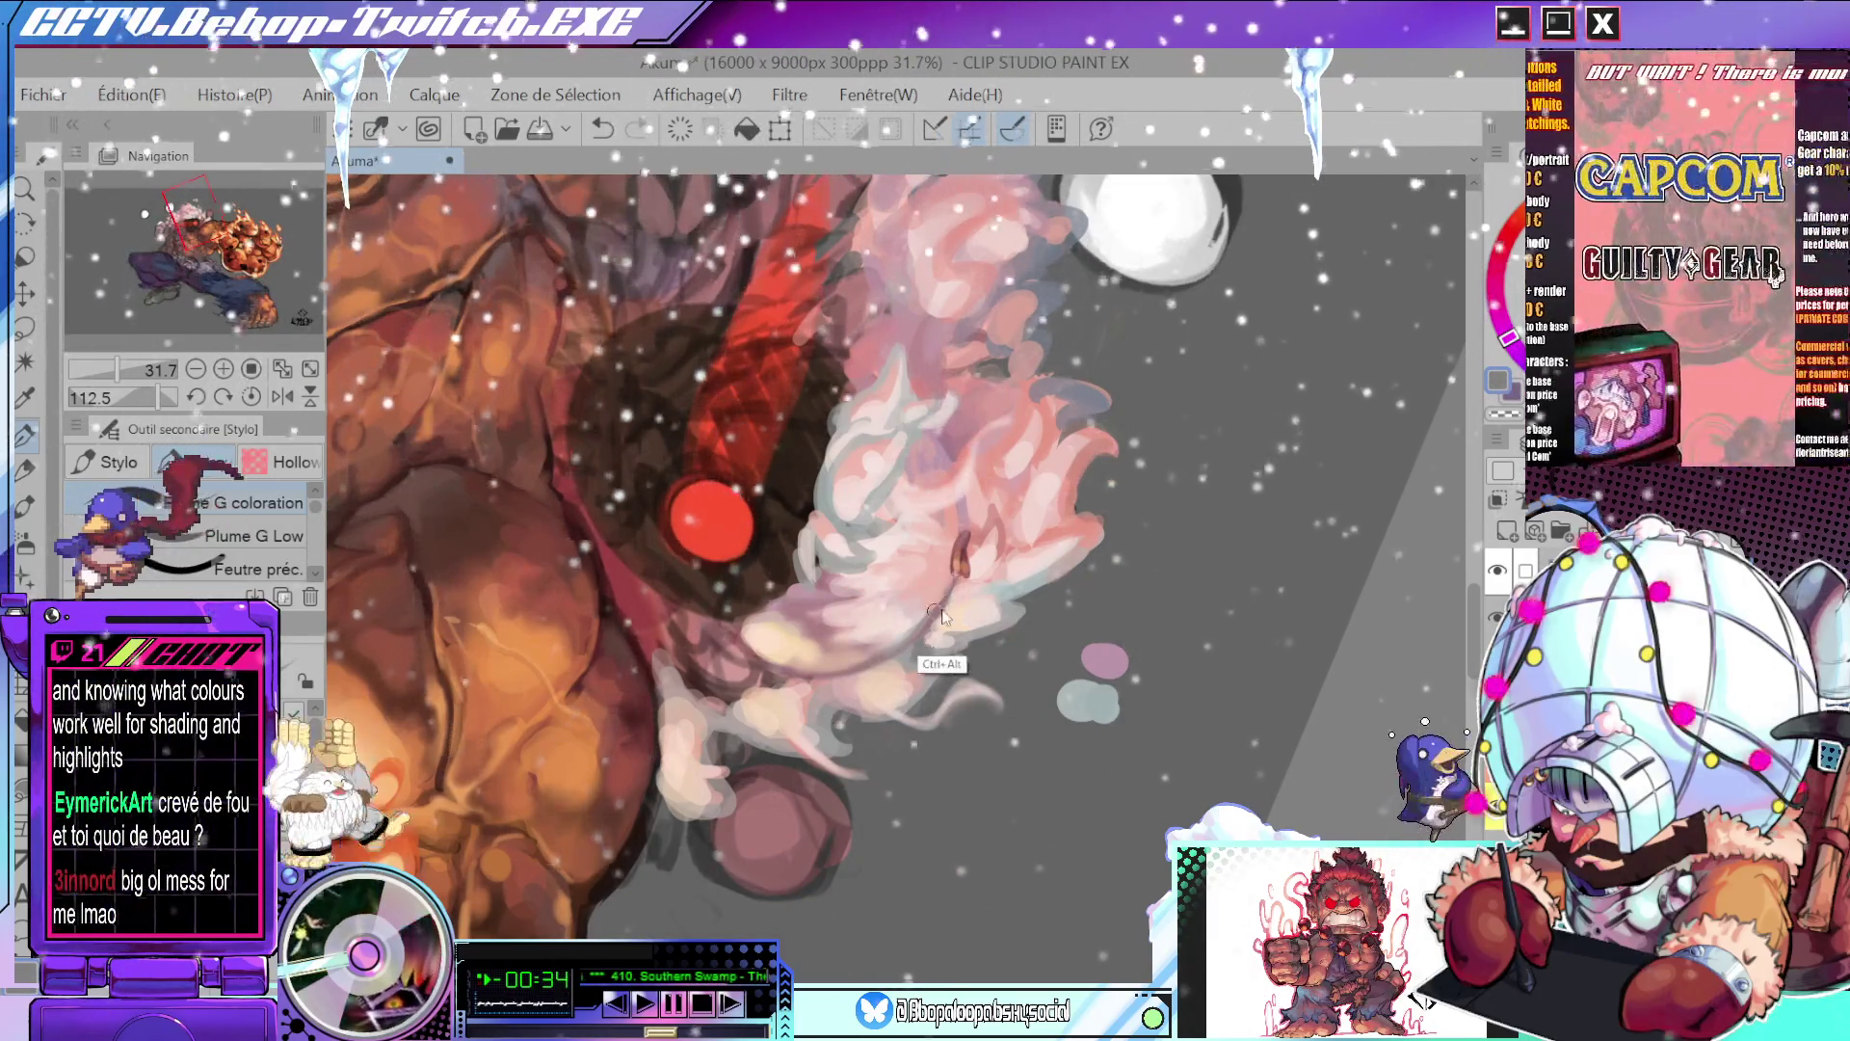
mouse_move(959, 508)
mouse_down()
mouse_move(925, 609)
mouse_move(842, 385)
mouse_up()
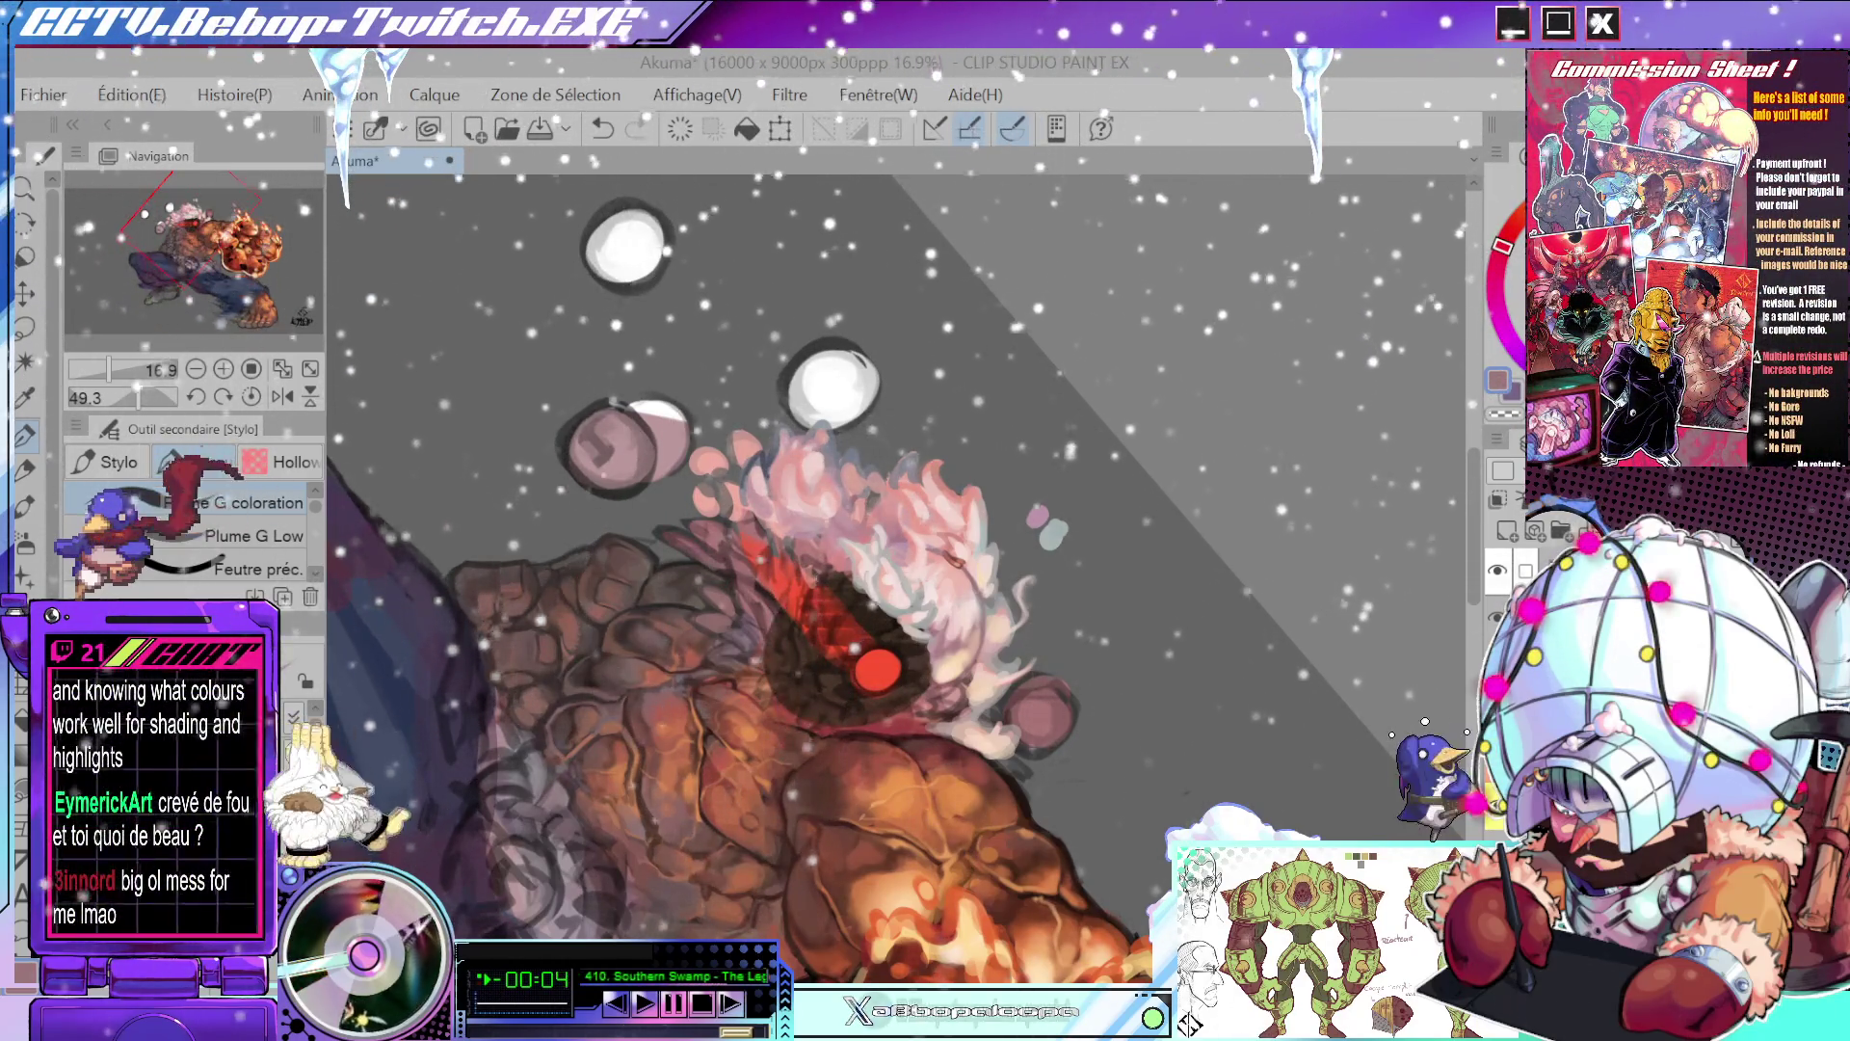
scroll(1120, 471, down, 3)
drag(1120, 471, 1073, 388)
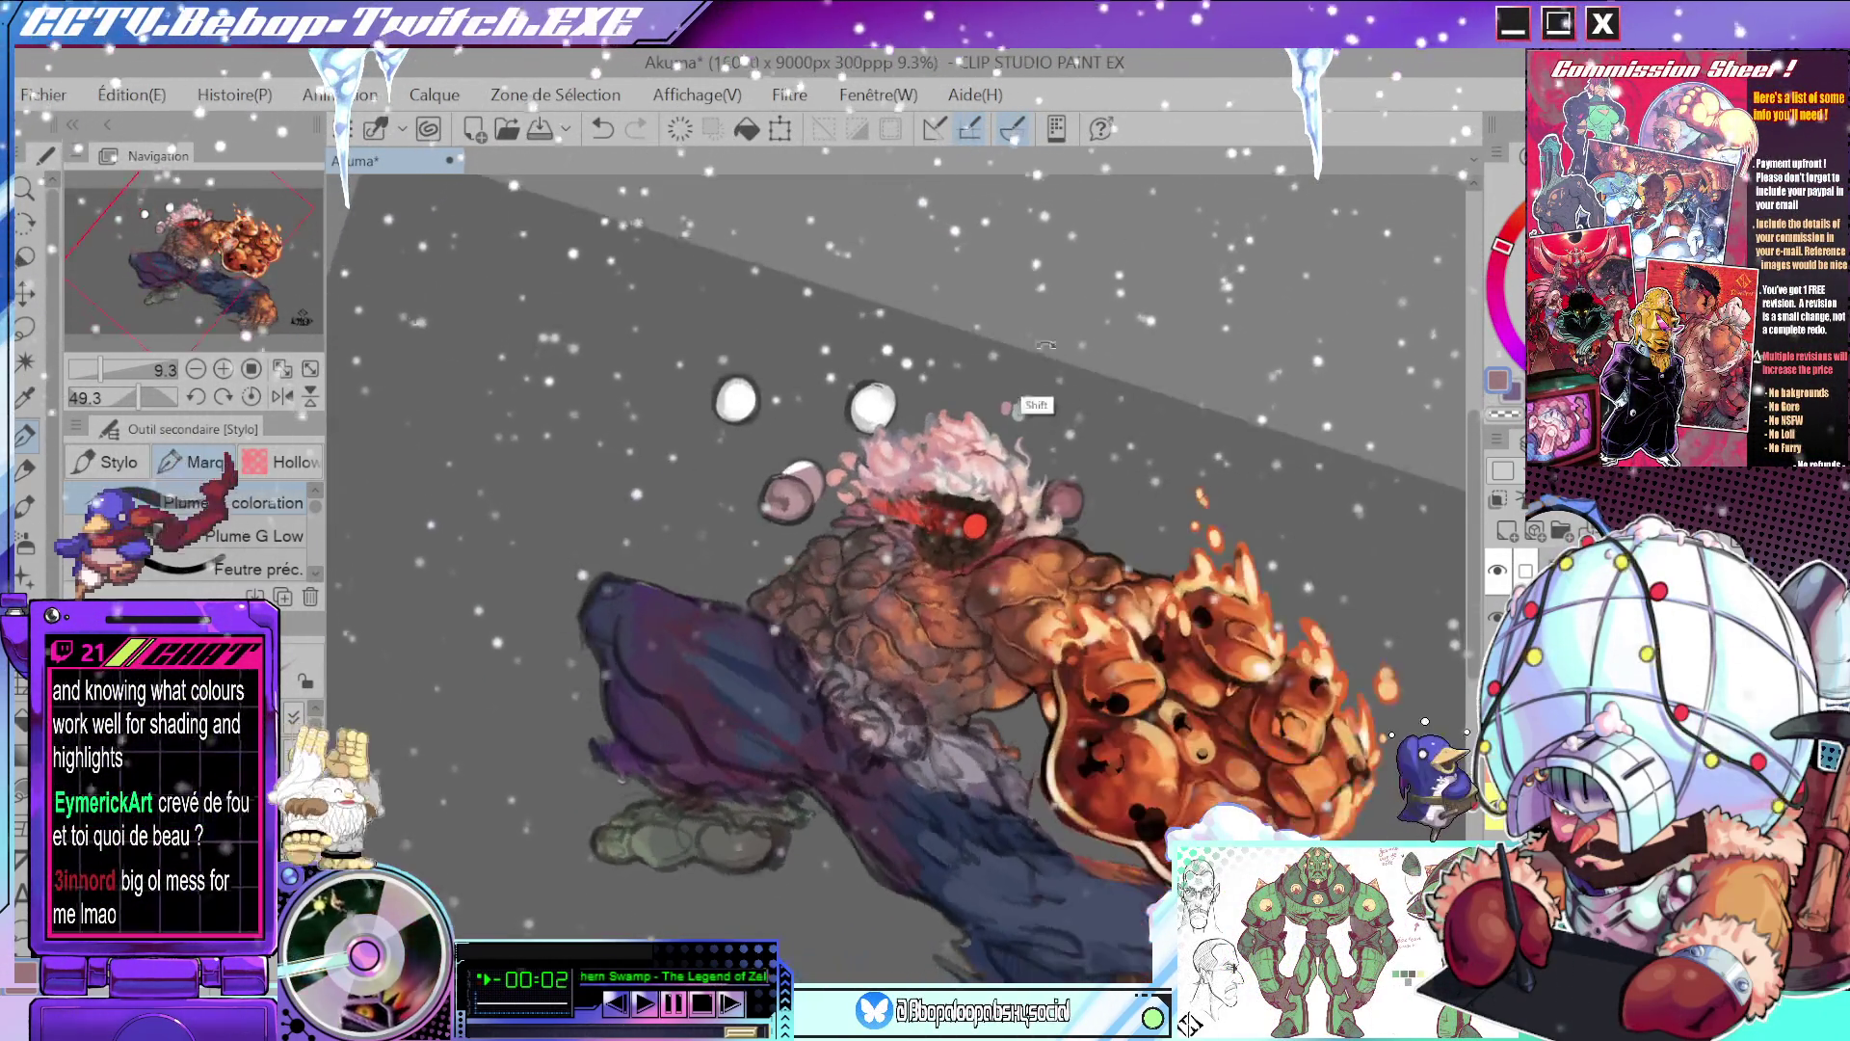
drag(1092, 511, 860, 497)
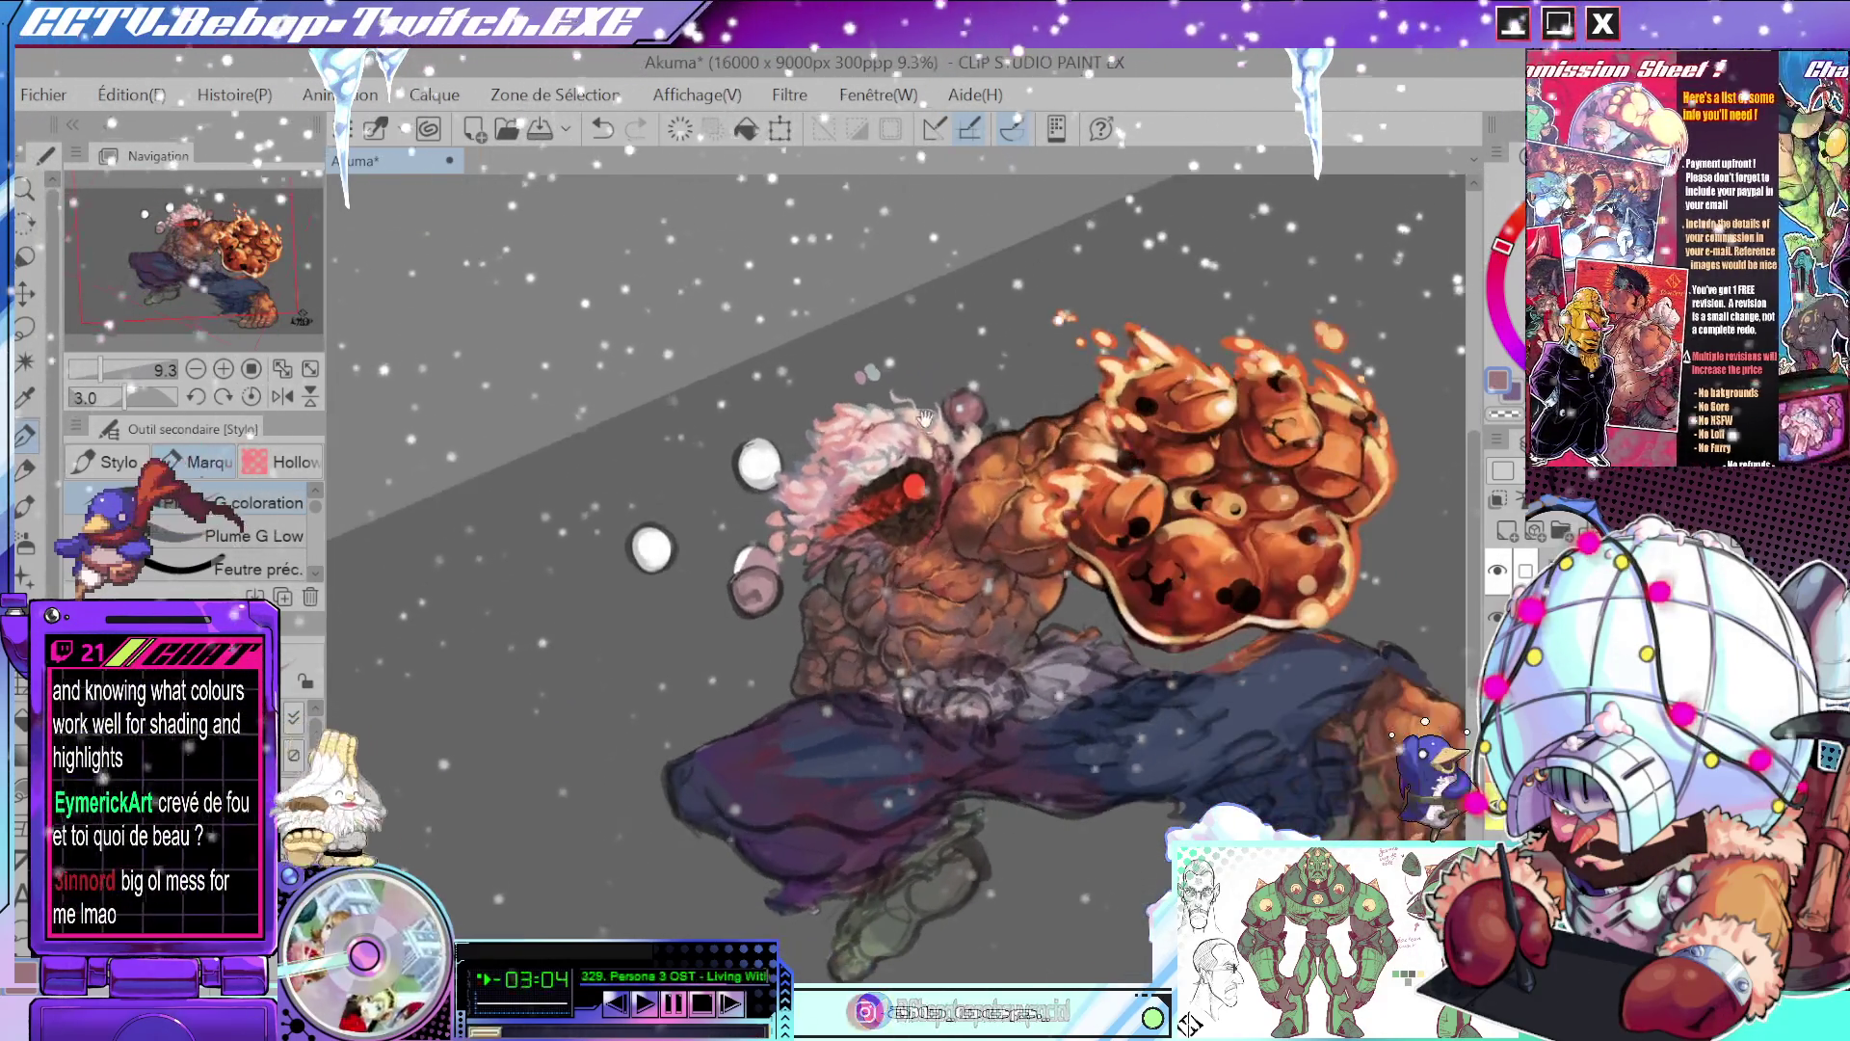
scroll(860, 497, up, 8)
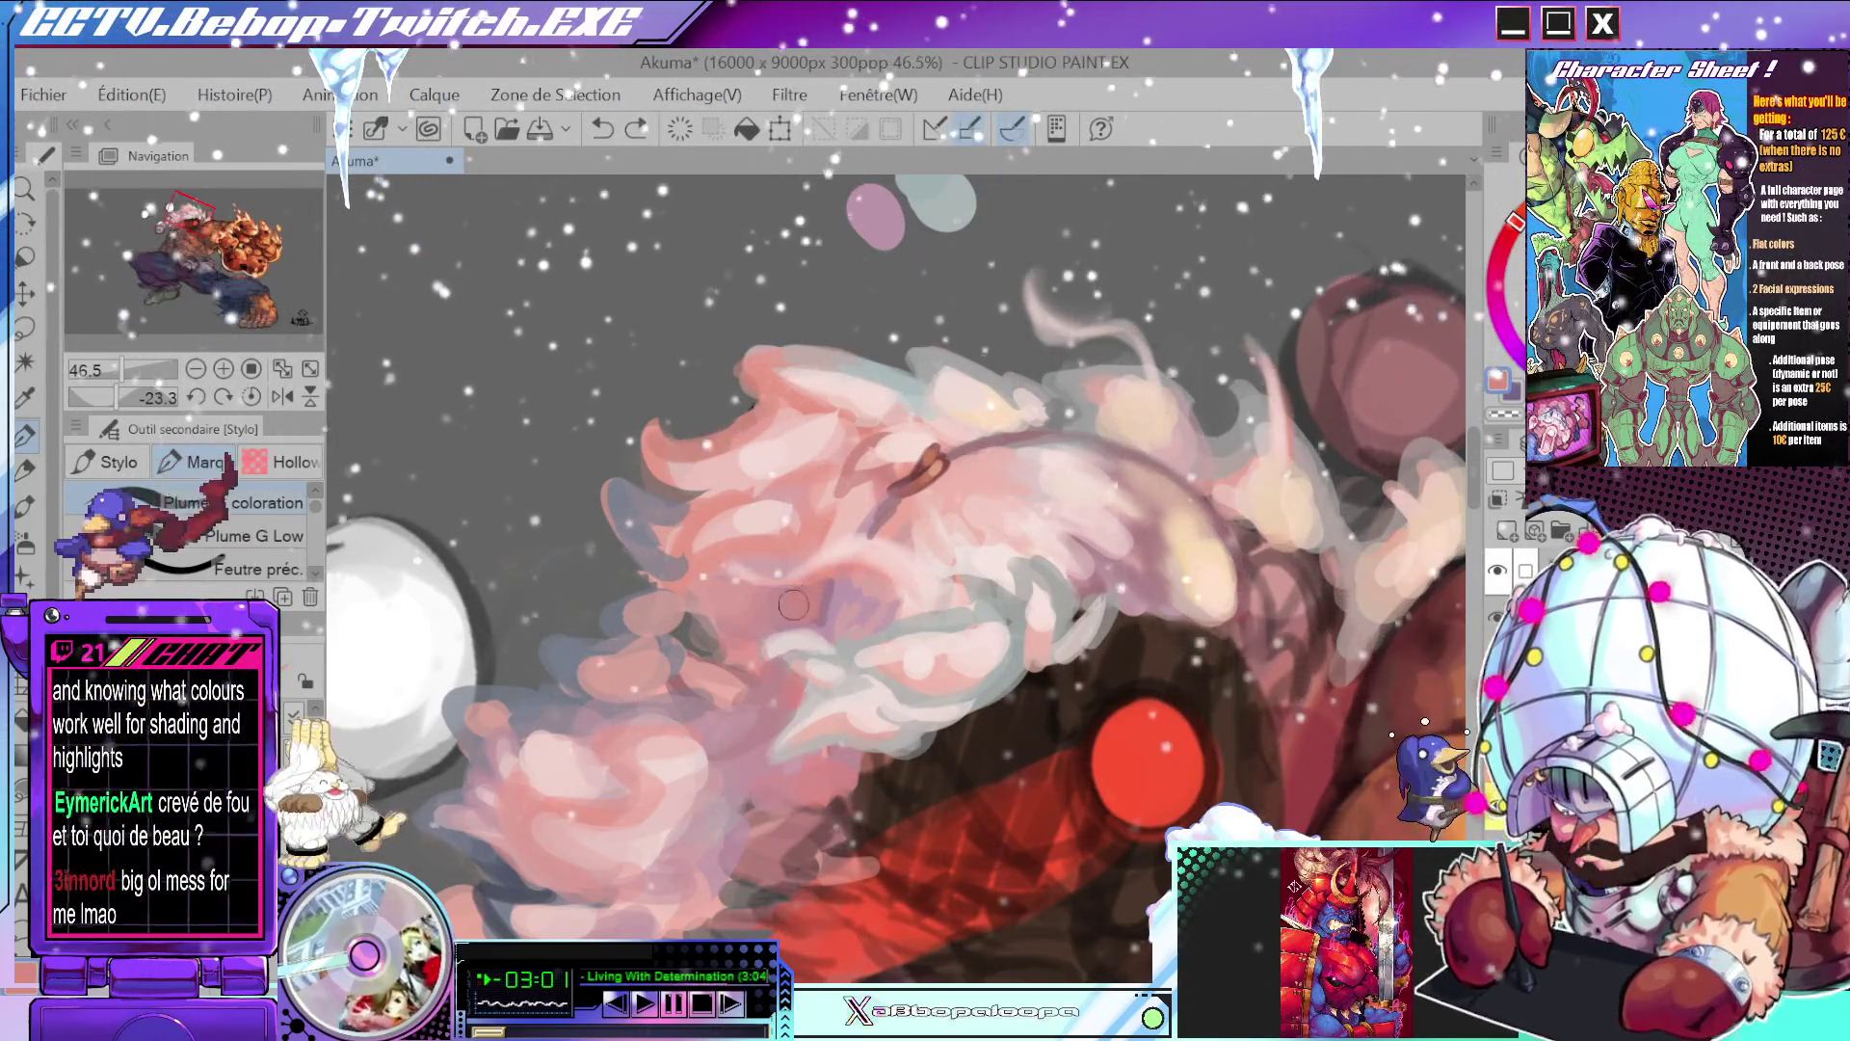
- Turn the canvas around the hair and sample two colours from Akuma's hair
drag(832, 598, 863, 659)
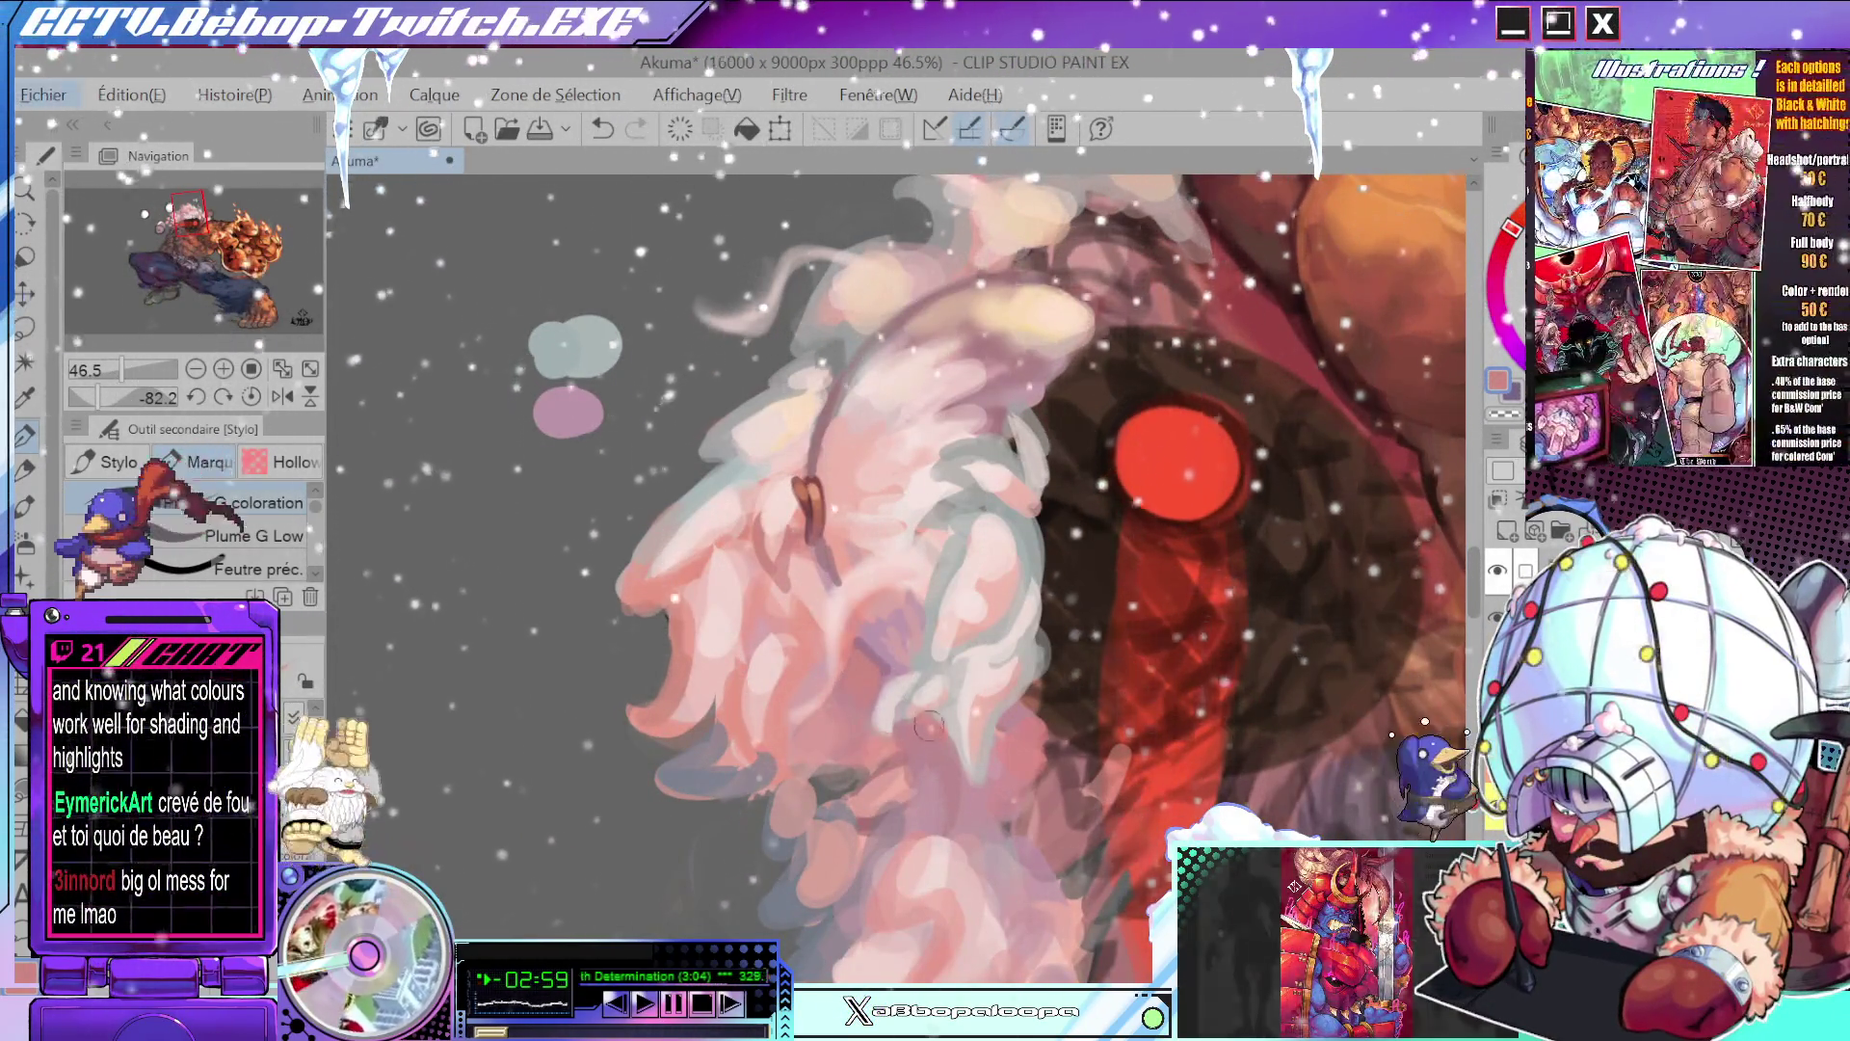
drag(970, 701, 841, 572)
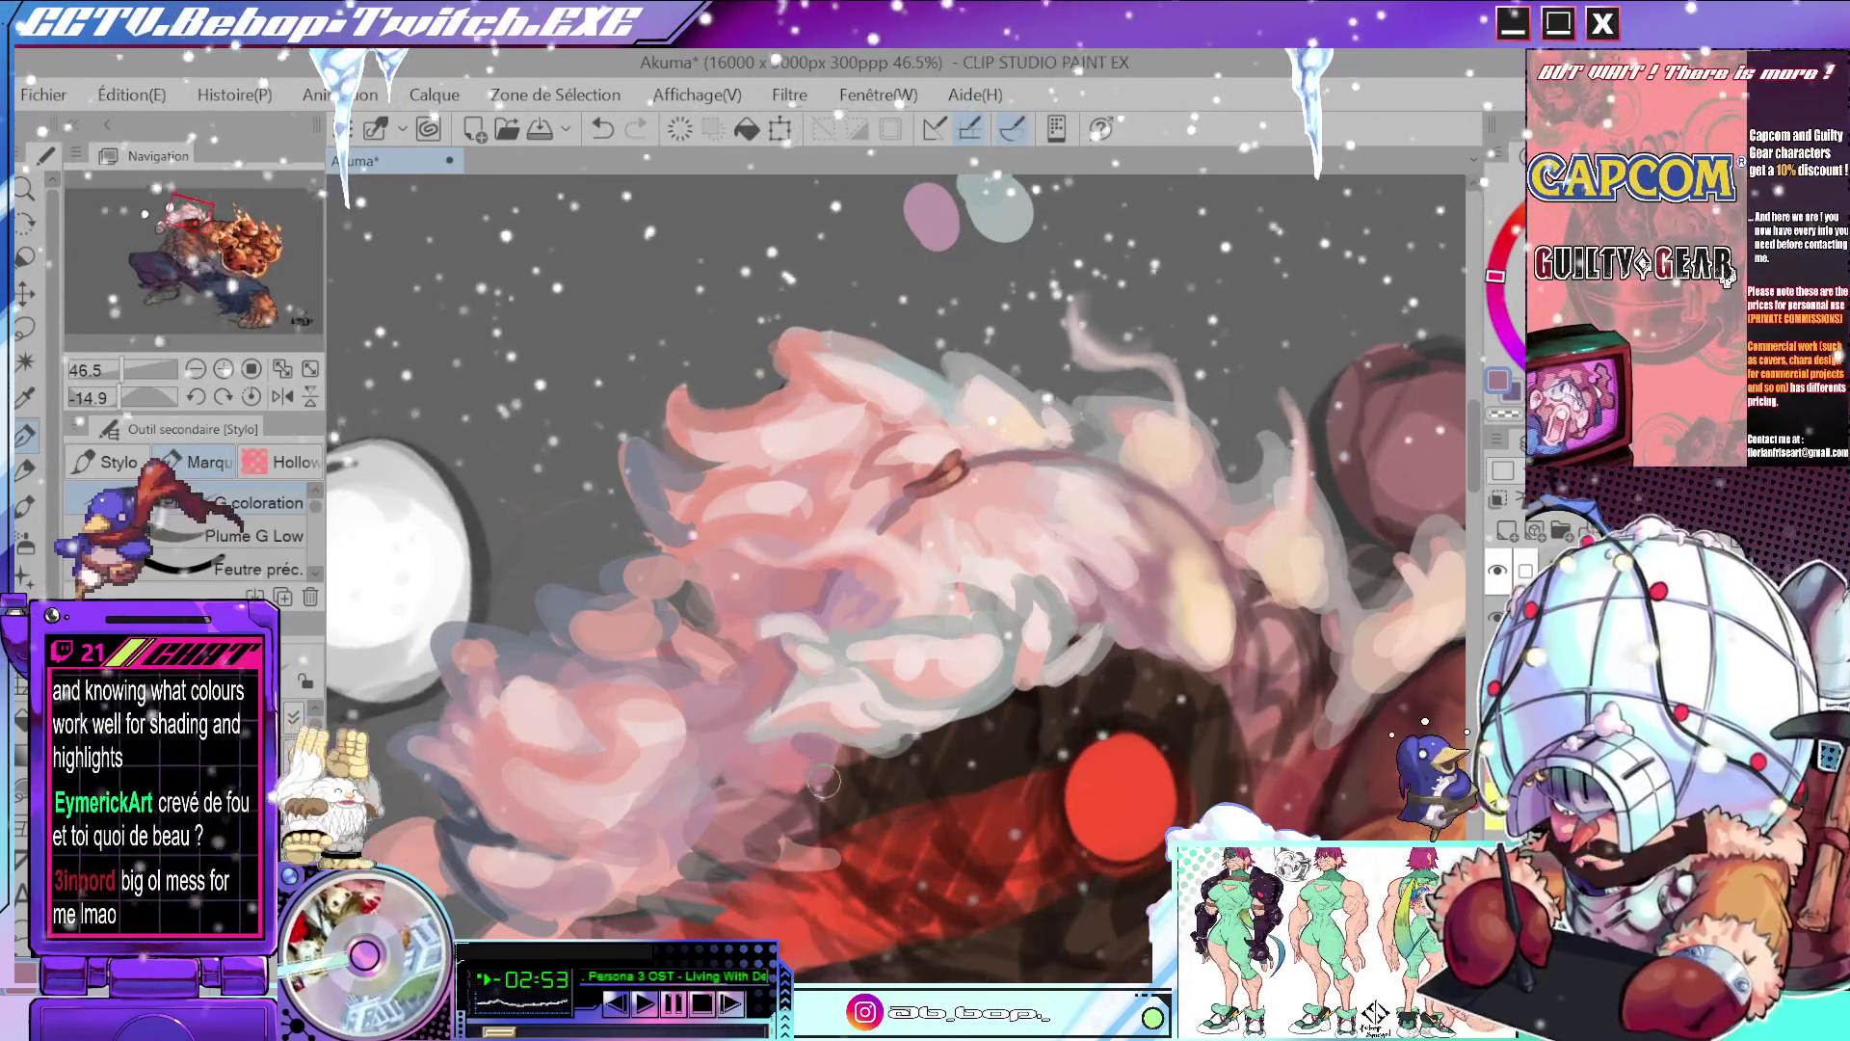
drag(796, 768, 758, 611)
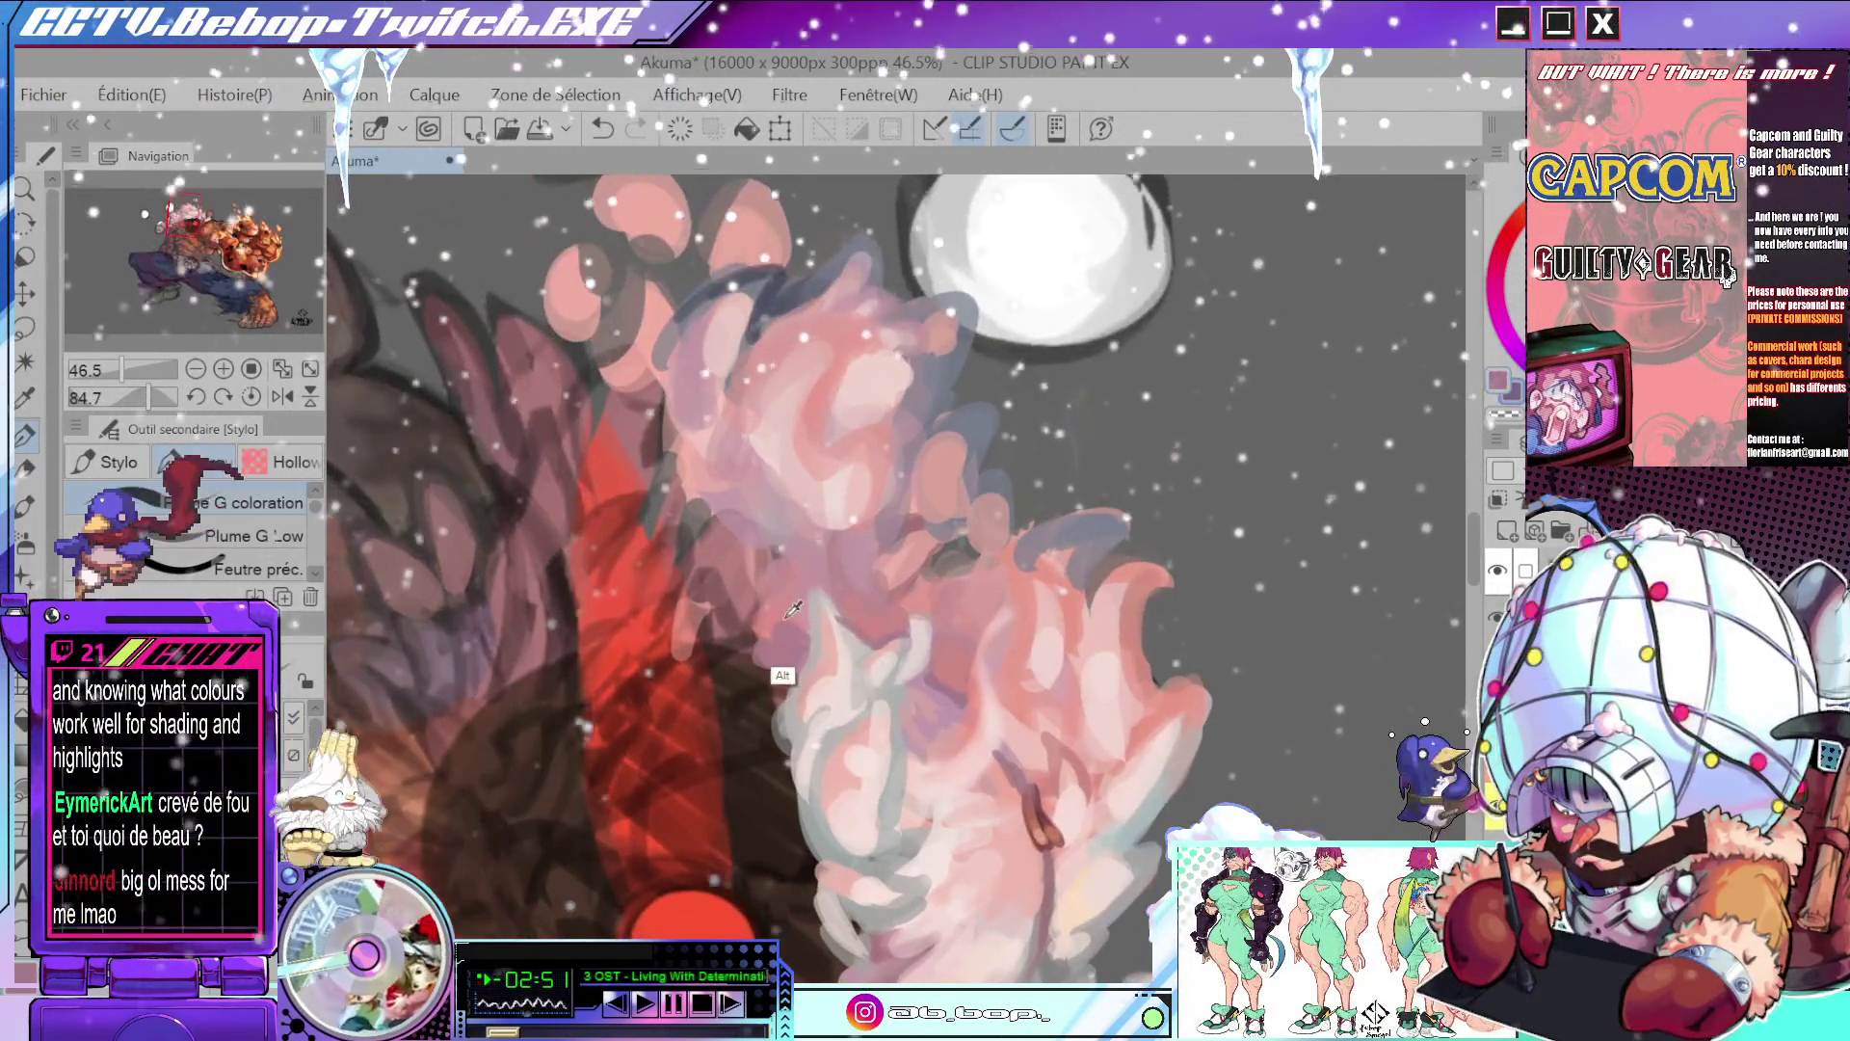
alt+click(790, 639)
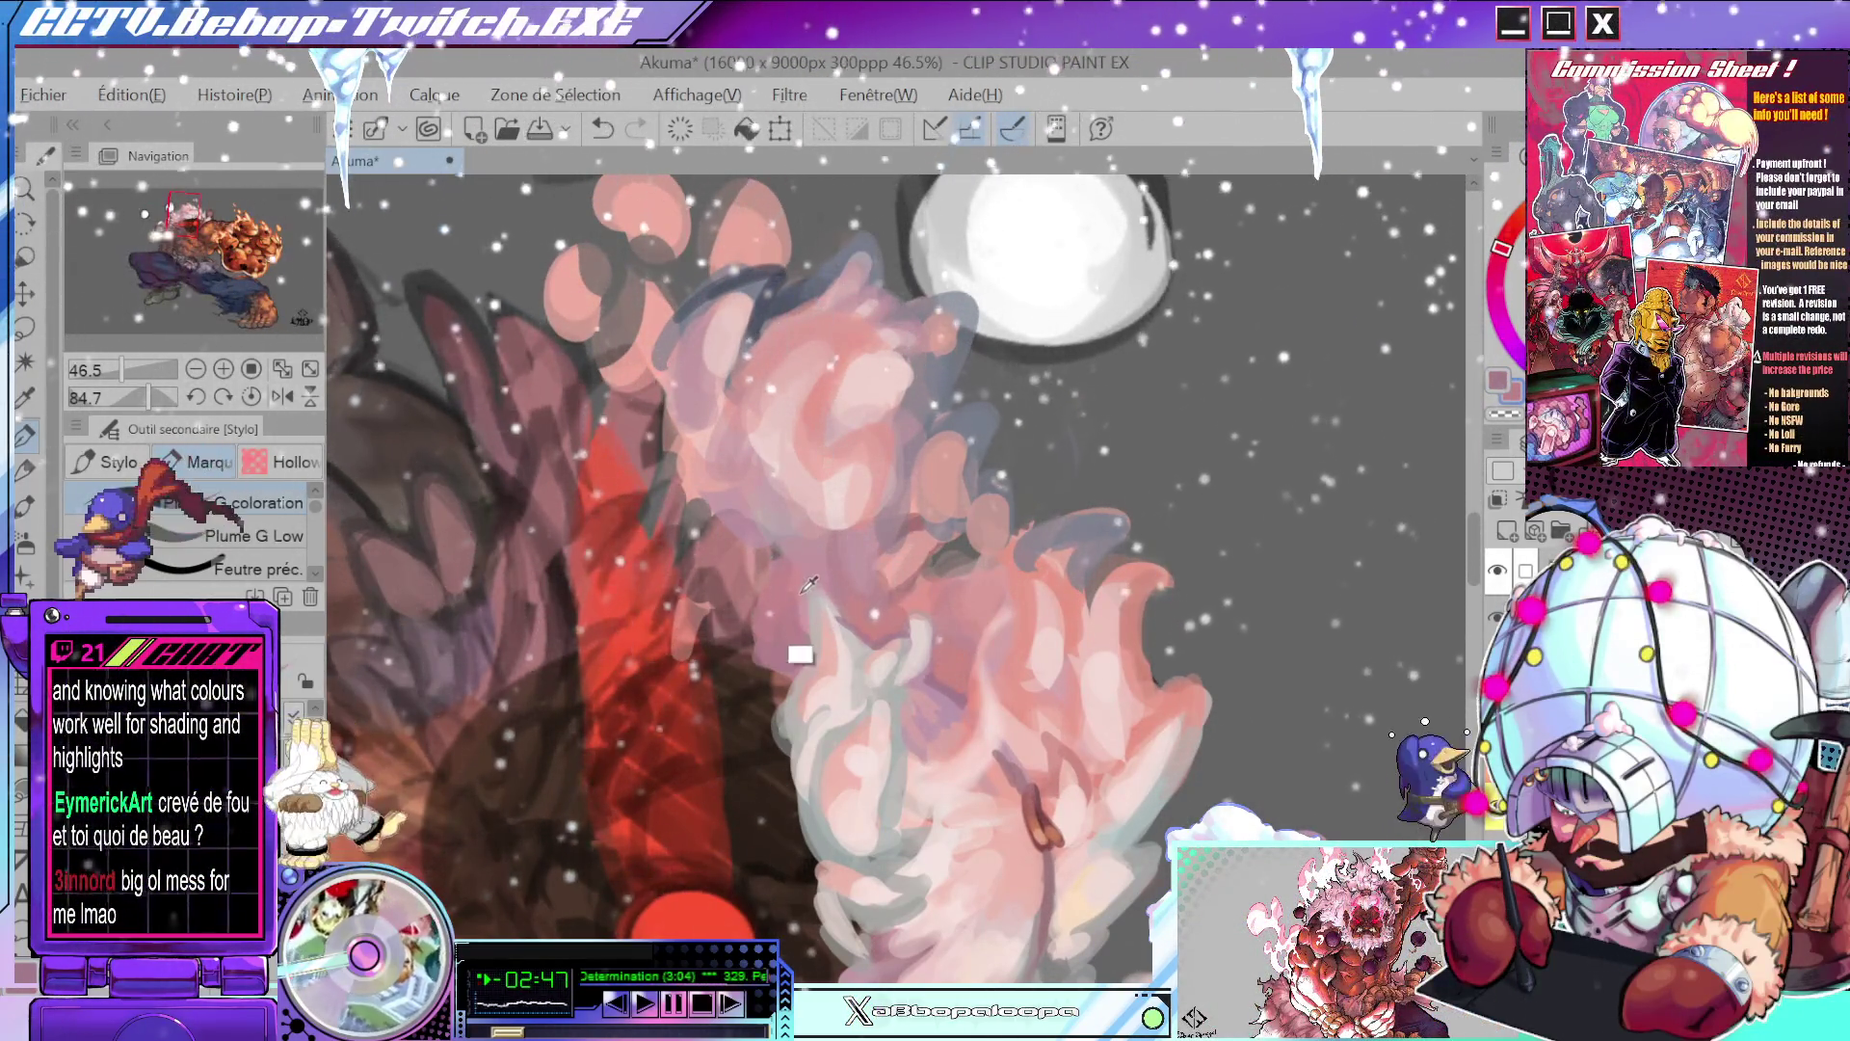
mouse_move(793, 609)
mouse_down()
mouse_move(1021, 566)
mouse_move(987, 627)
mouse_up()
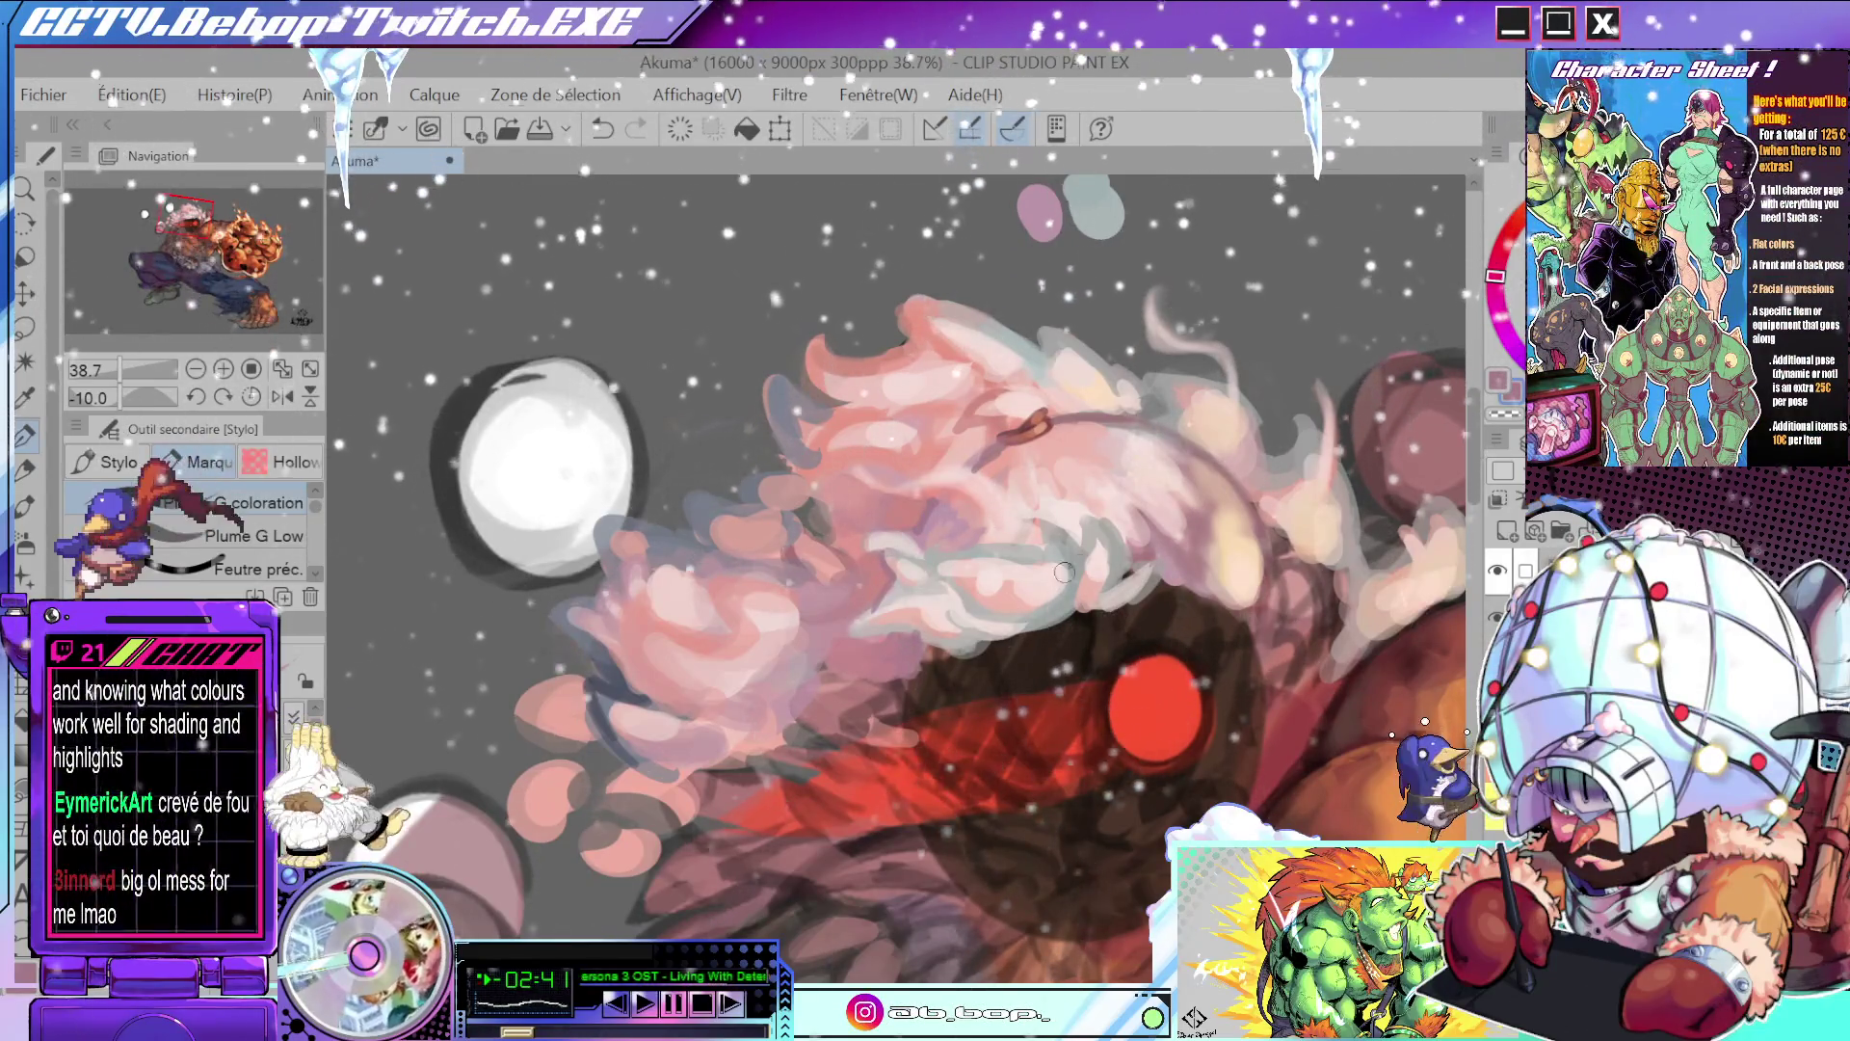
click(951, 518)
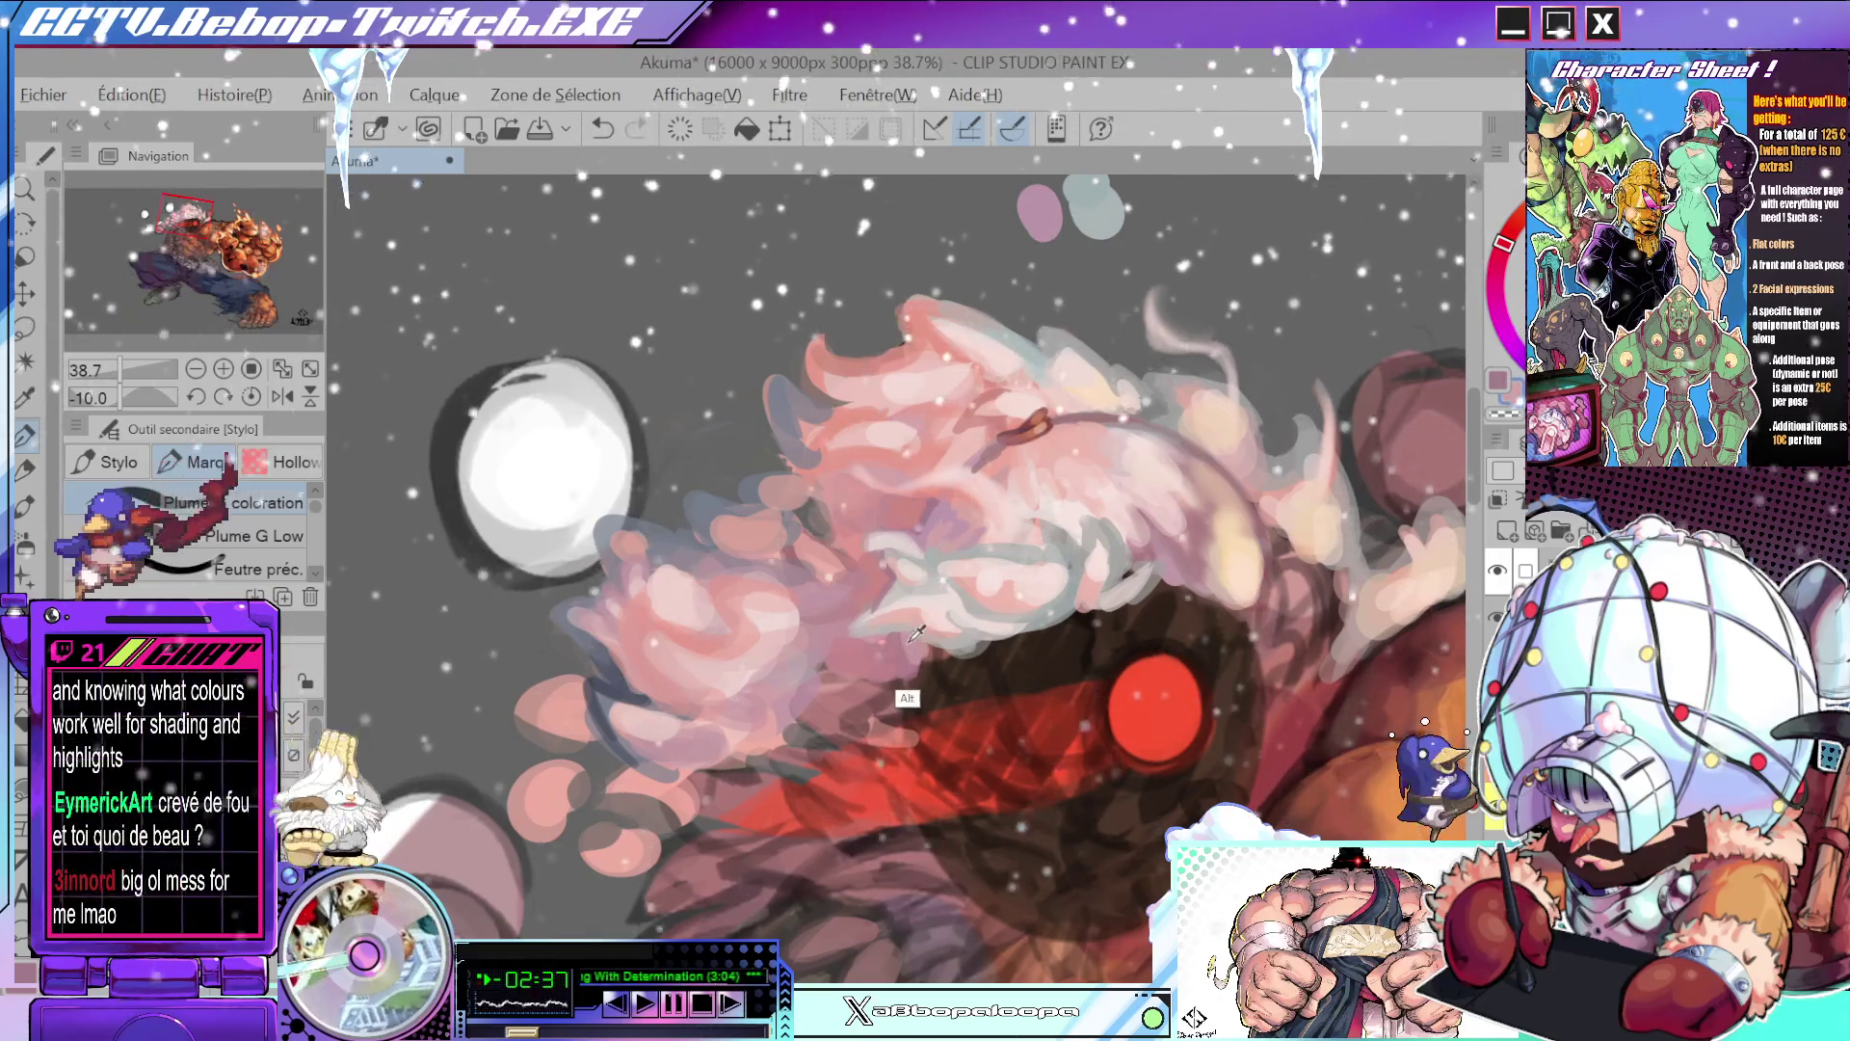
scroll(986, 588, down, 2)
mouse_move(986, 588)
mouse_down()
mouse_move(943, 773)
mouse_move(847, 703)
mouse_up()
scroll(852, 677, up, 2)
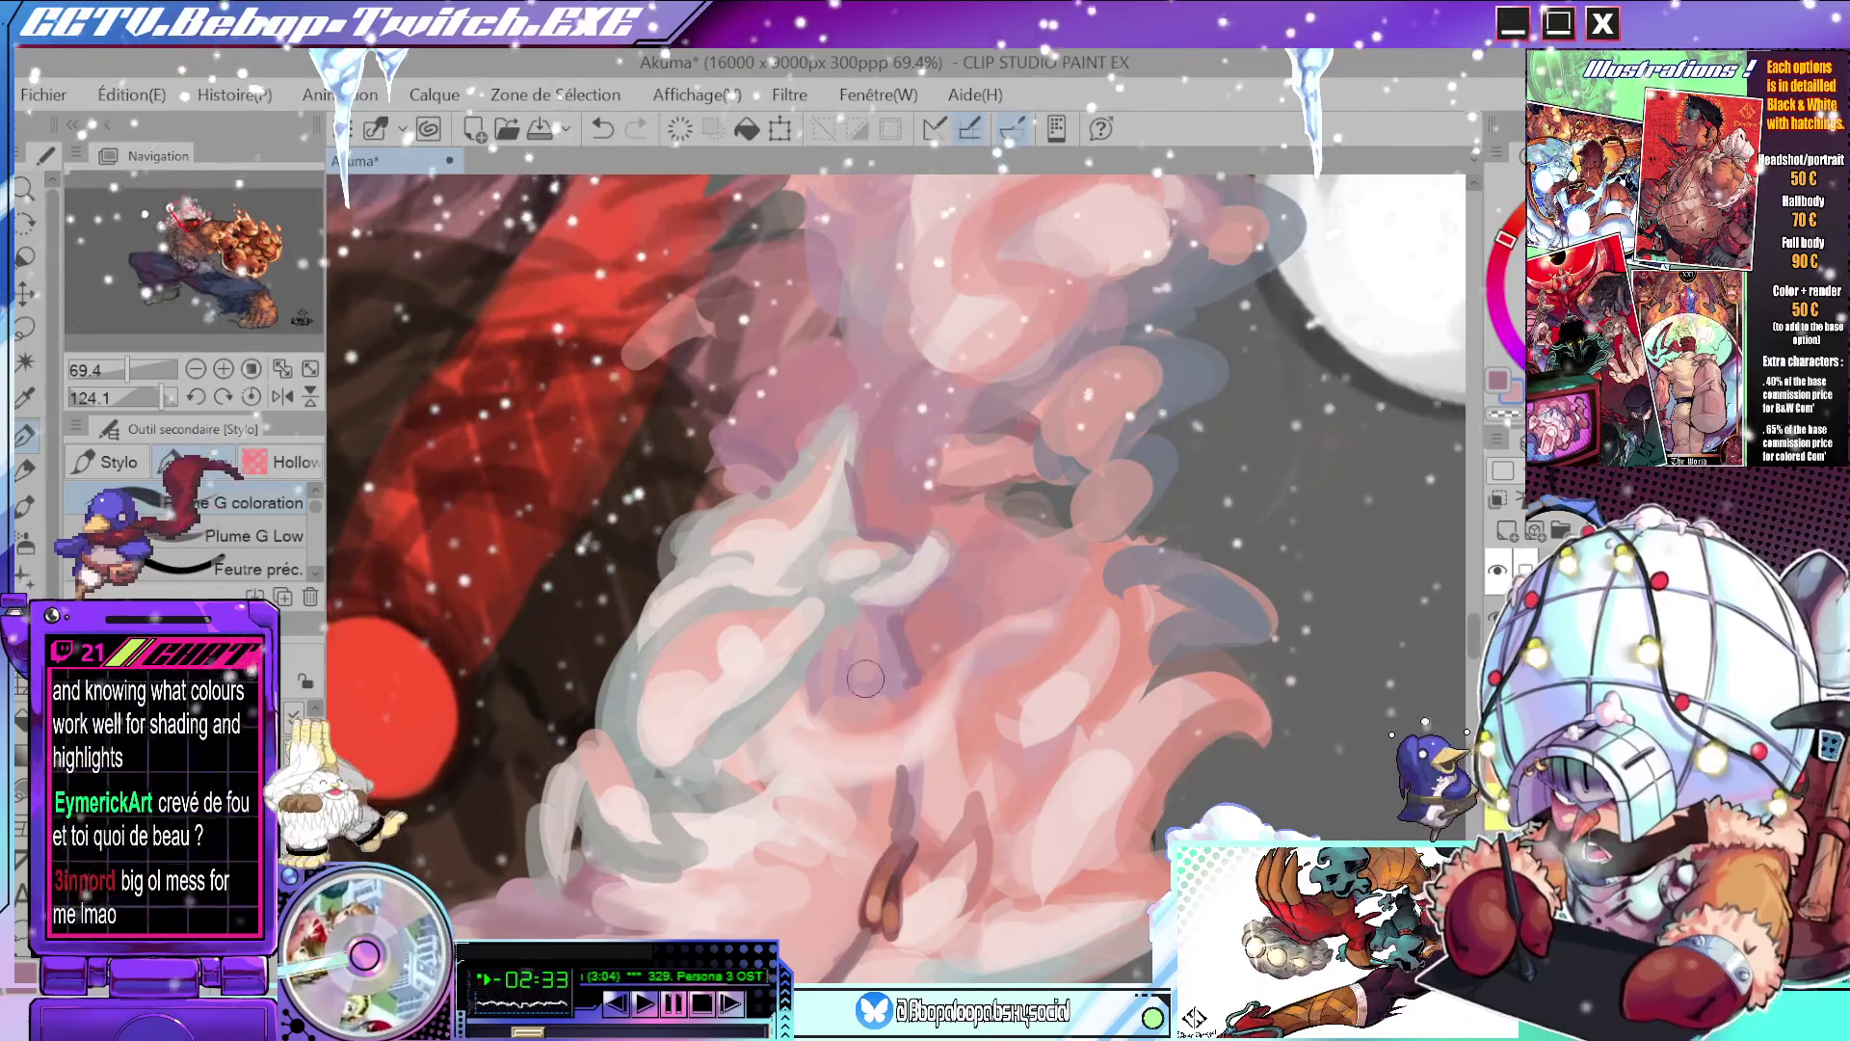
scroll(865, 675, down, 3)
mouse_move(864, 676)
mouse_down()
mouse_move(1011, 482)
mouse_move(1004, 405)
mouse_move(990, 487)
mouse_up()
scroll(1012, 482, up, 3)
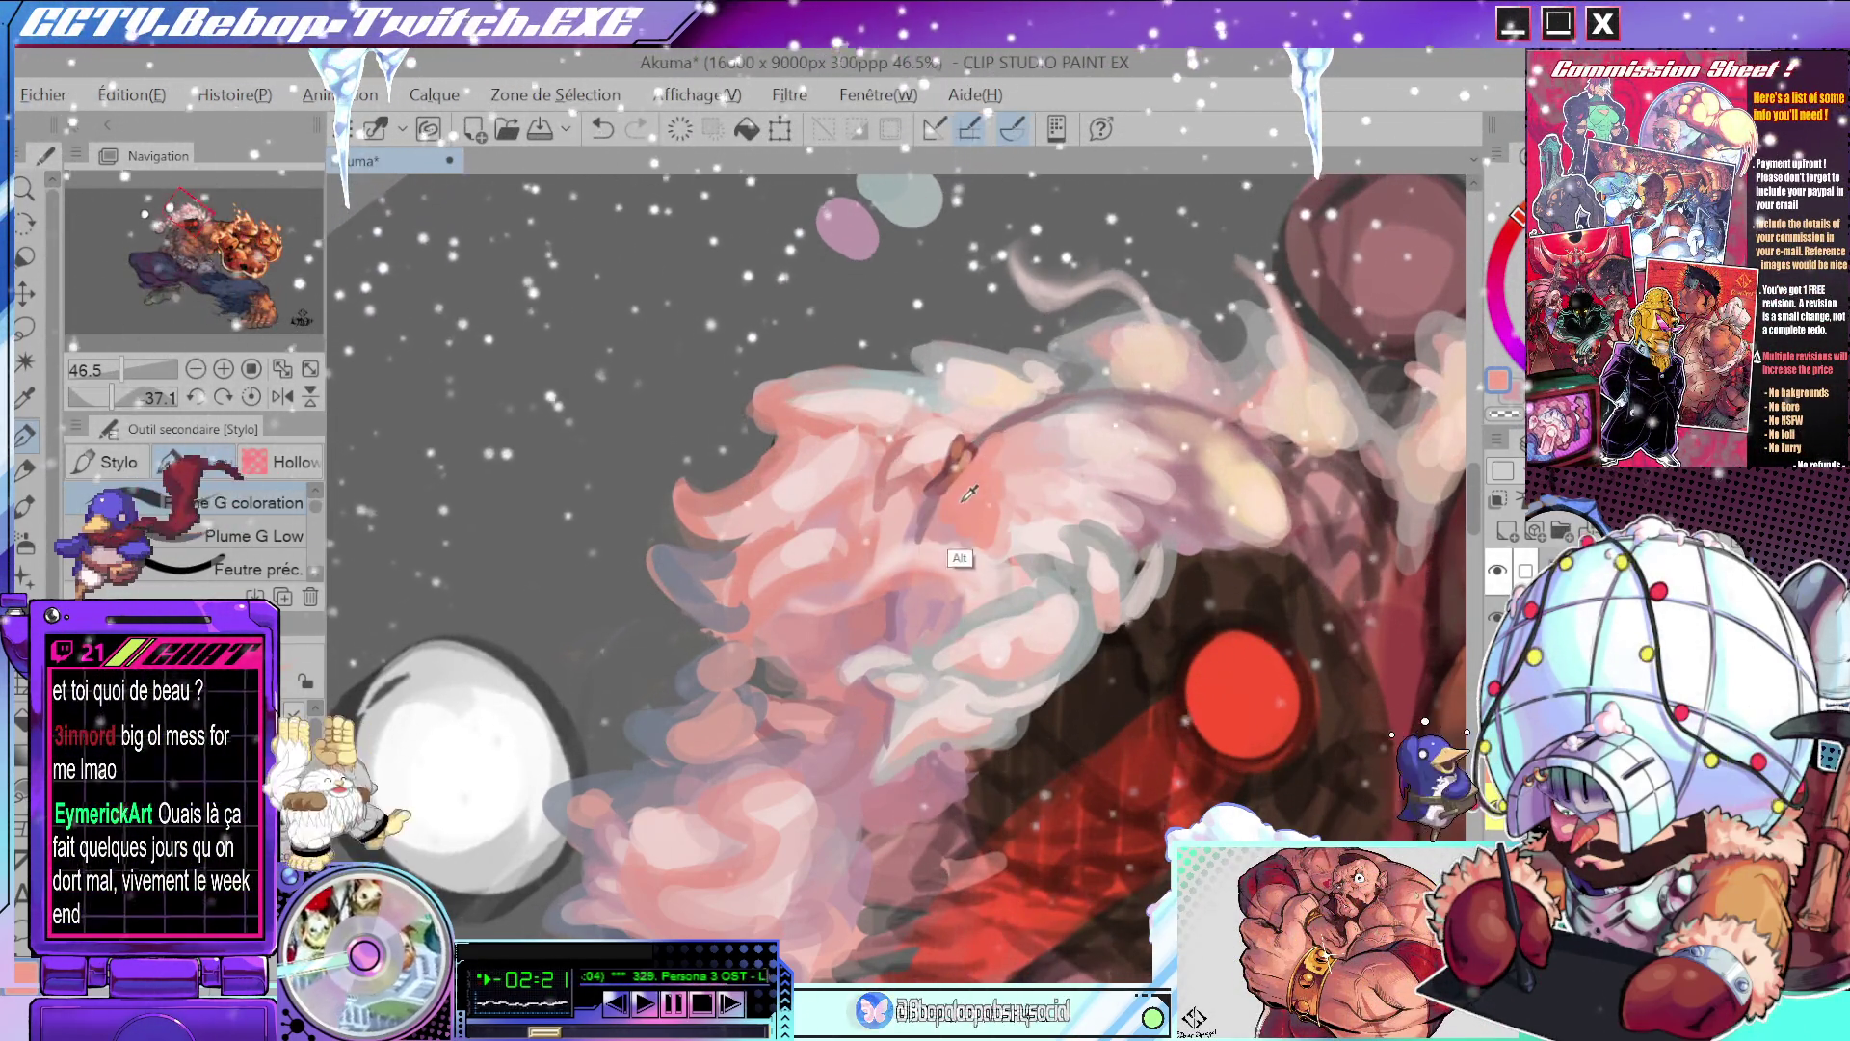
- Undo the last stroke, then repaint a short stroke and a grey diagonal stroke in the hair
key(ctrl+z)
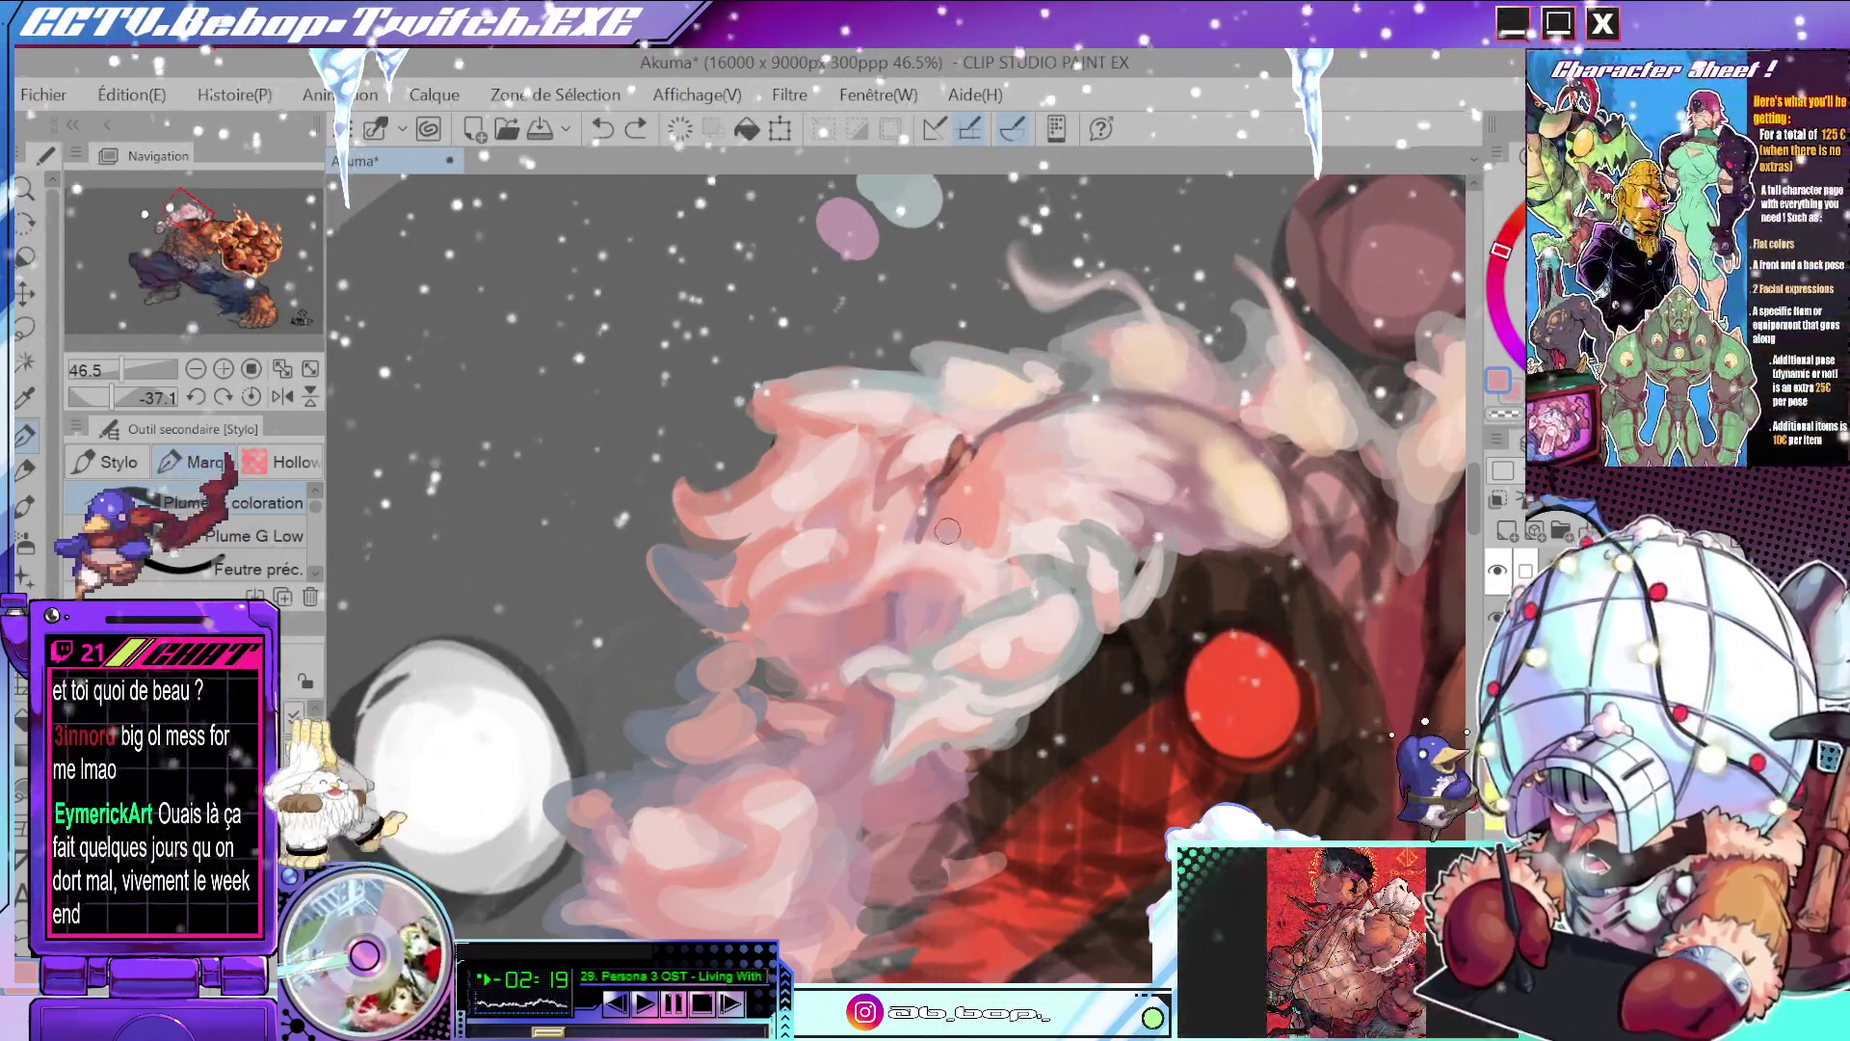
drag(973, 514, 947, 512)
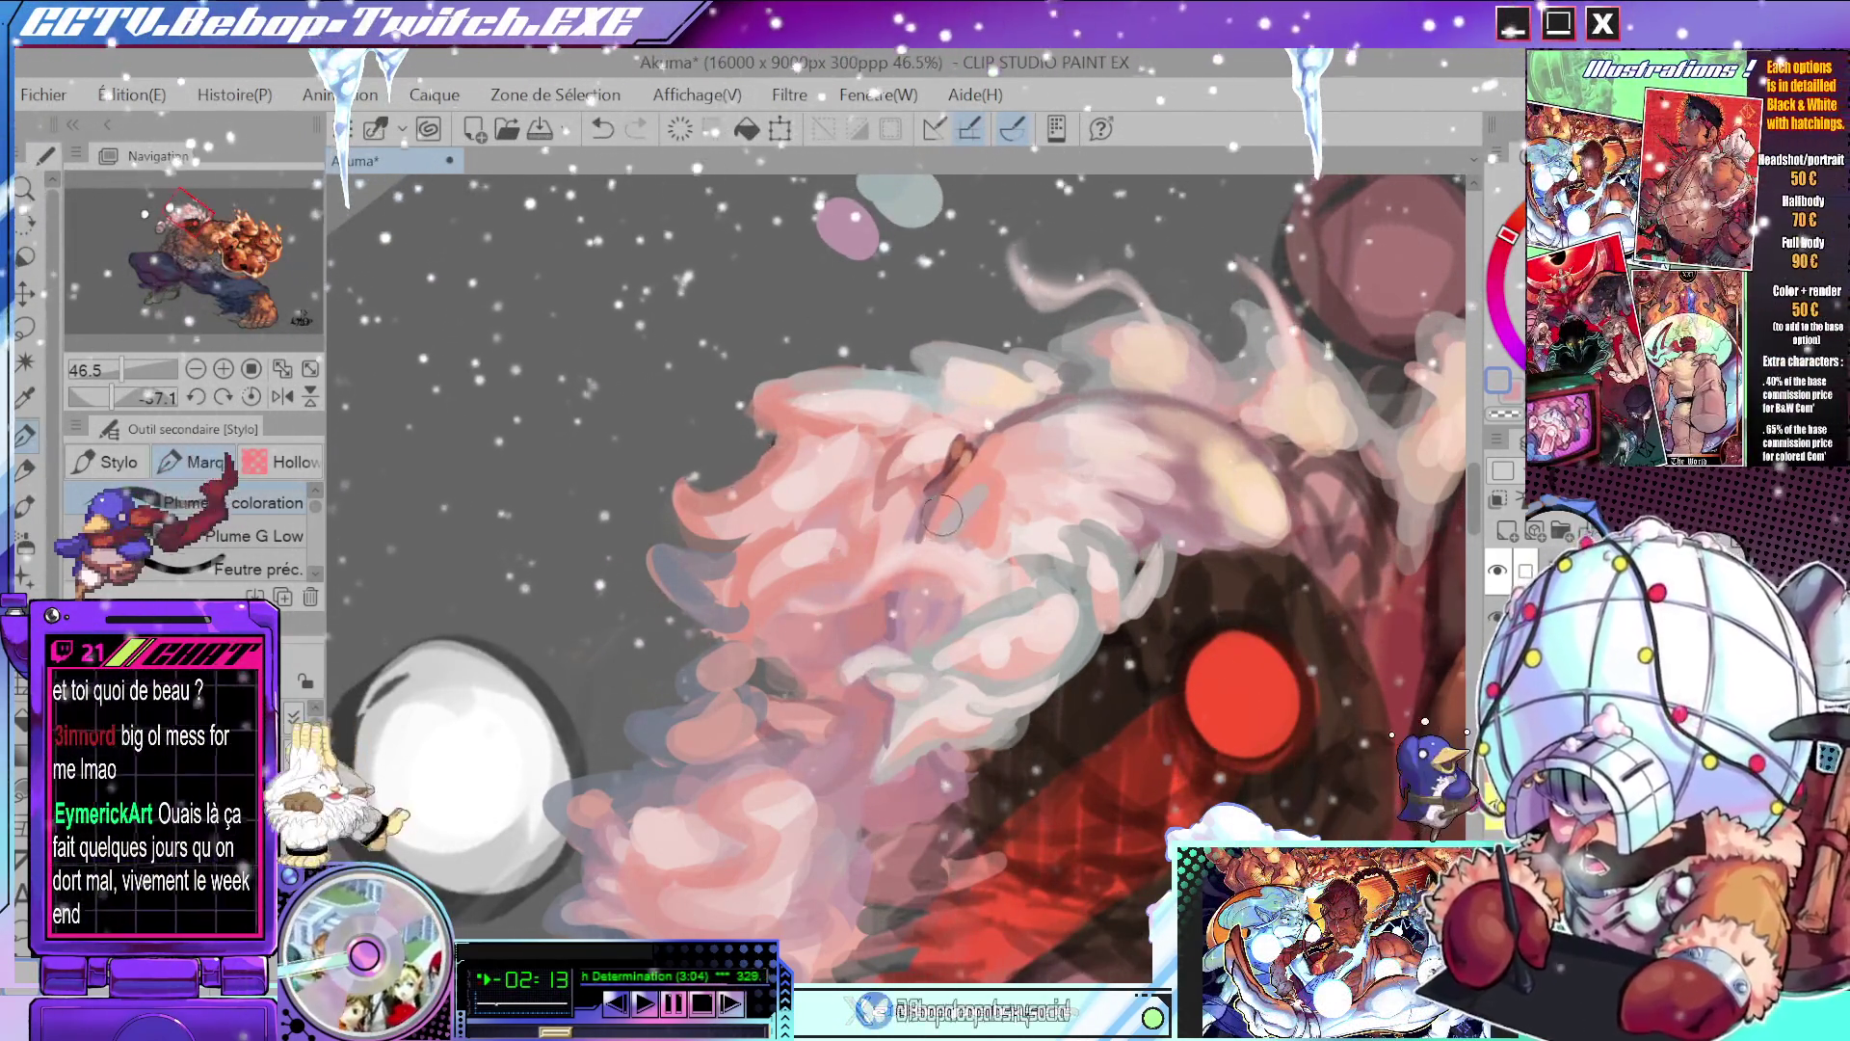
scroll(947, 512, up, 5)
drag(1036, 424, 853, 607)
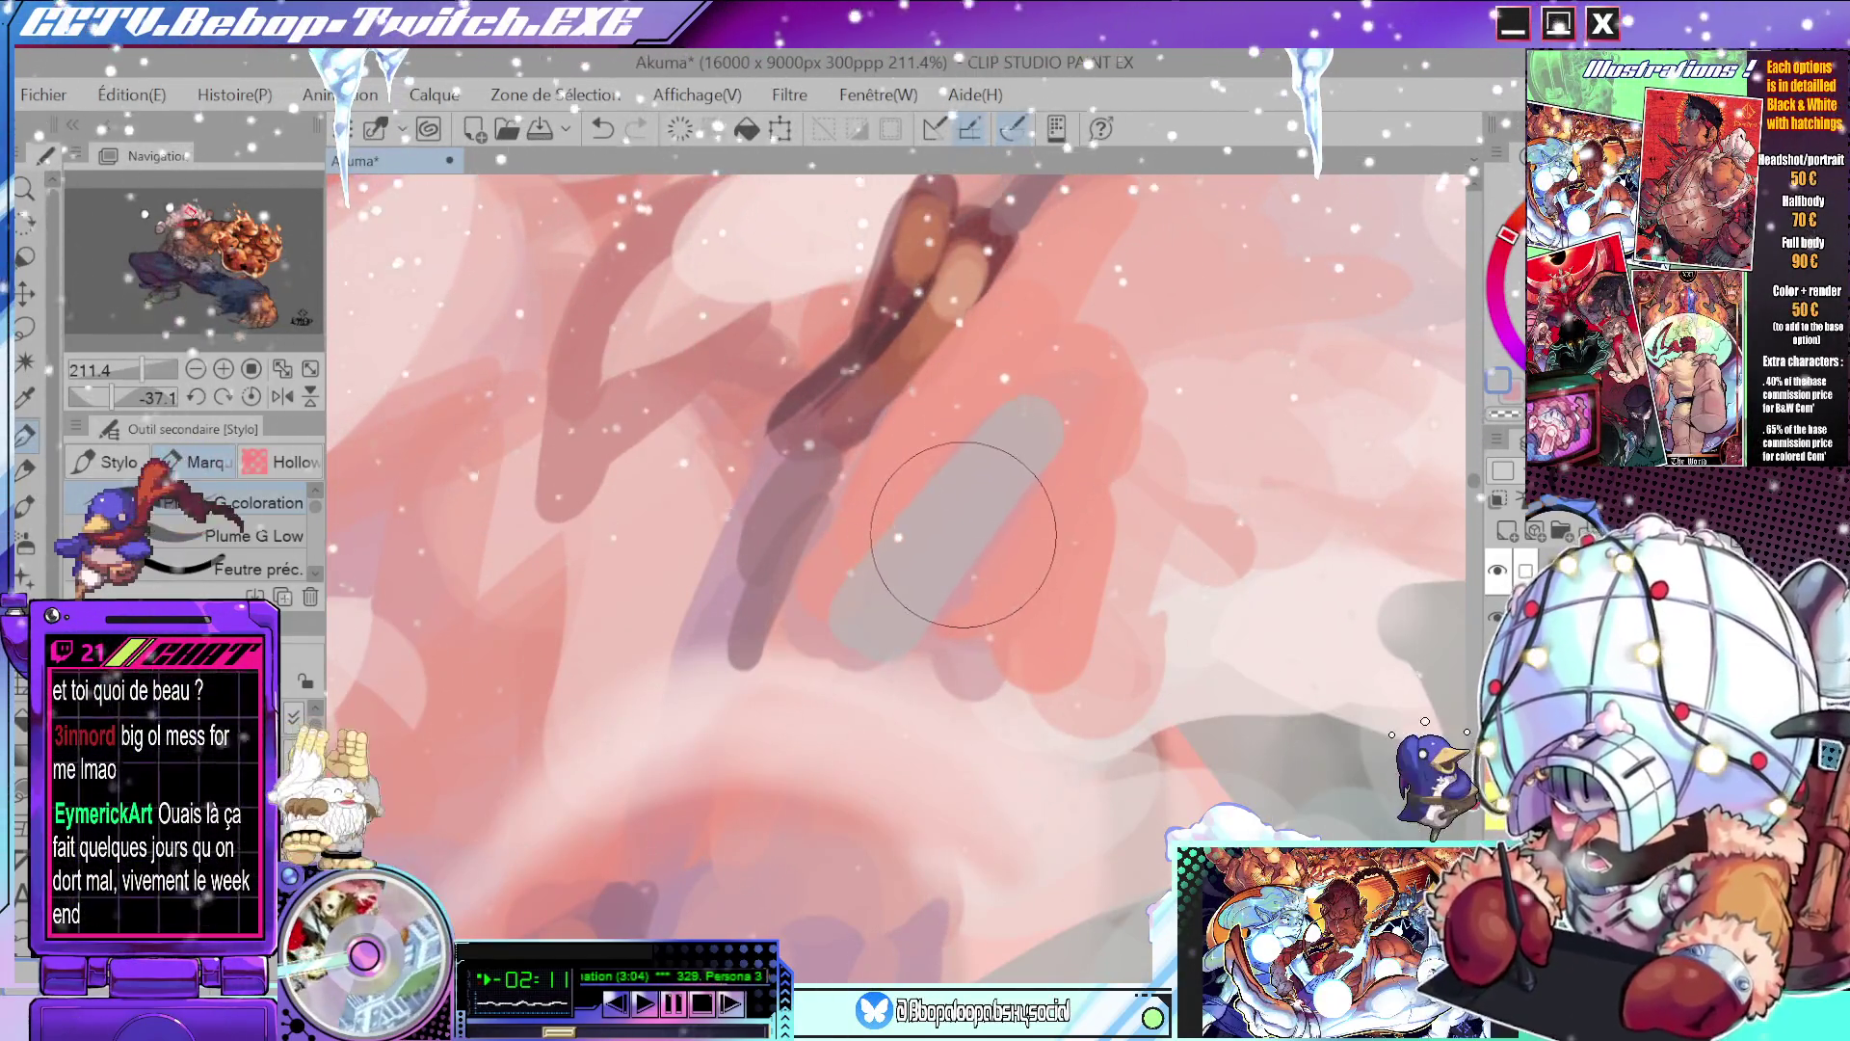
scroll(984, 531, down, 2)
scroll(983, 532, down, 2)
scroll(1002, 530, up, 1)
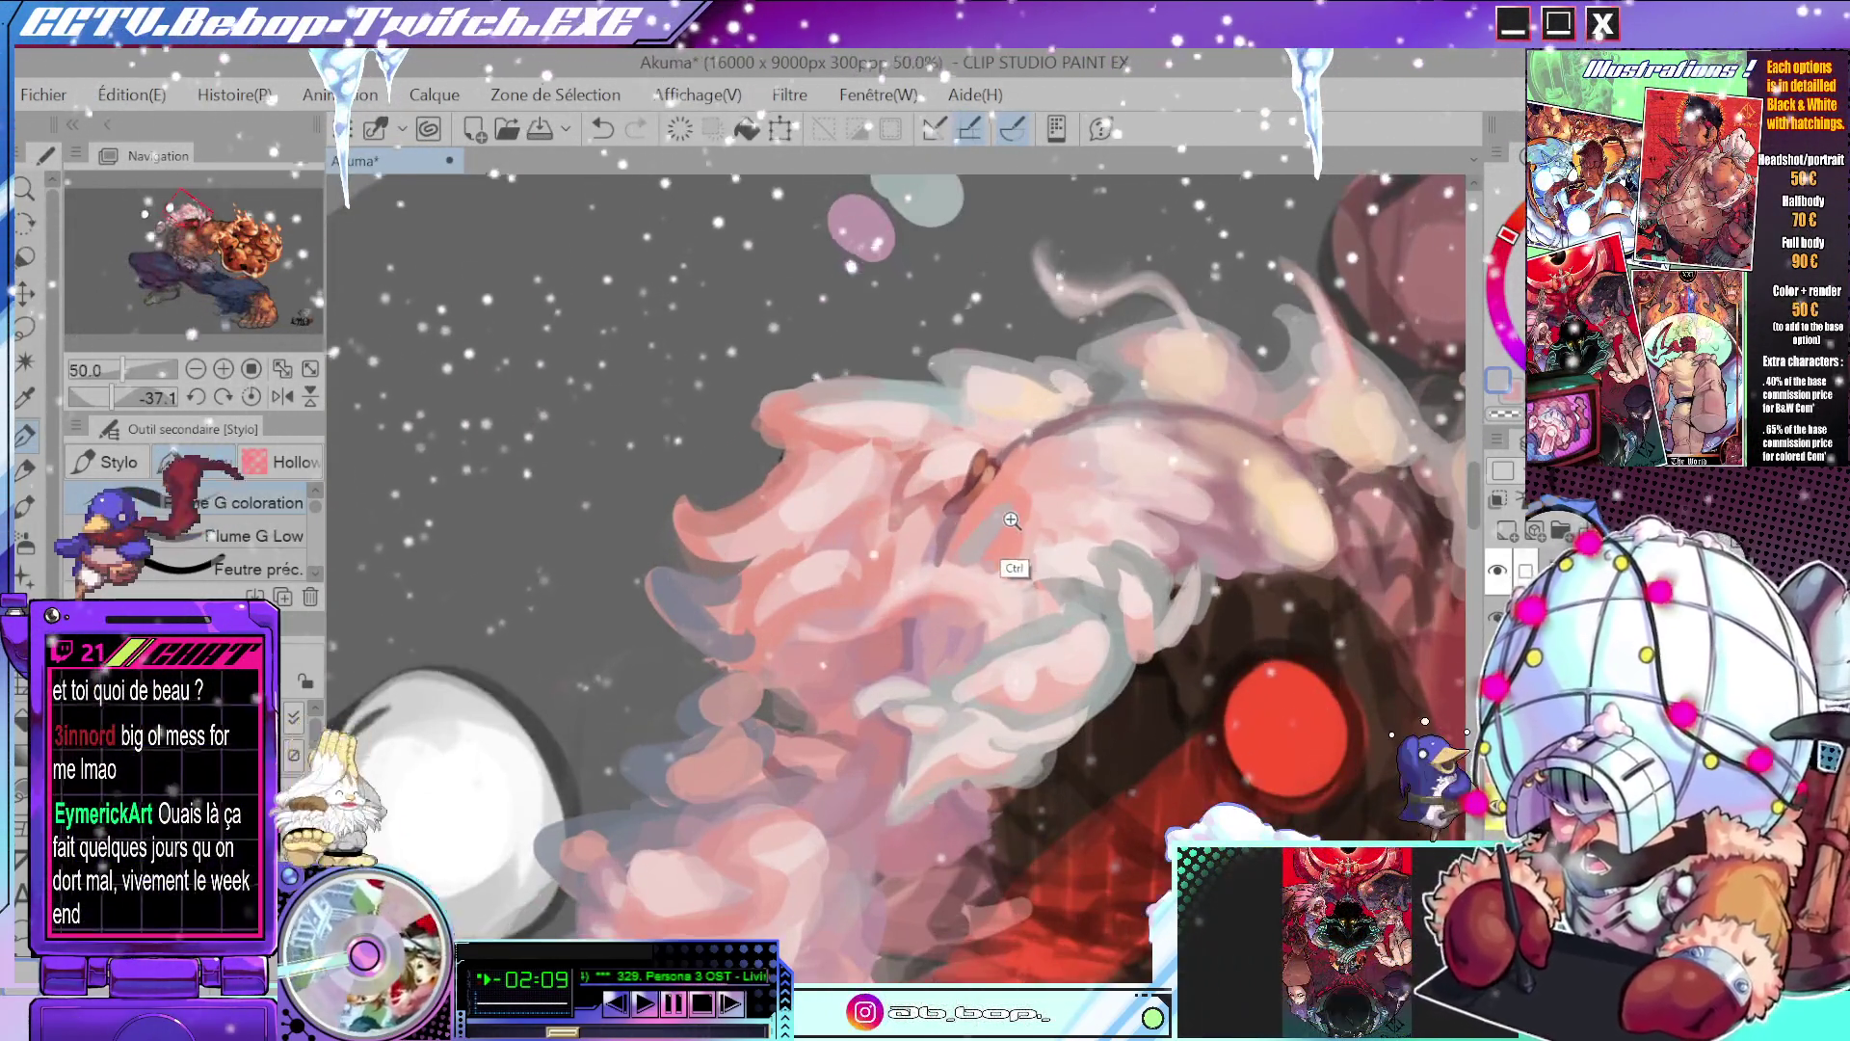
scroll(1003, 567, down, 1)
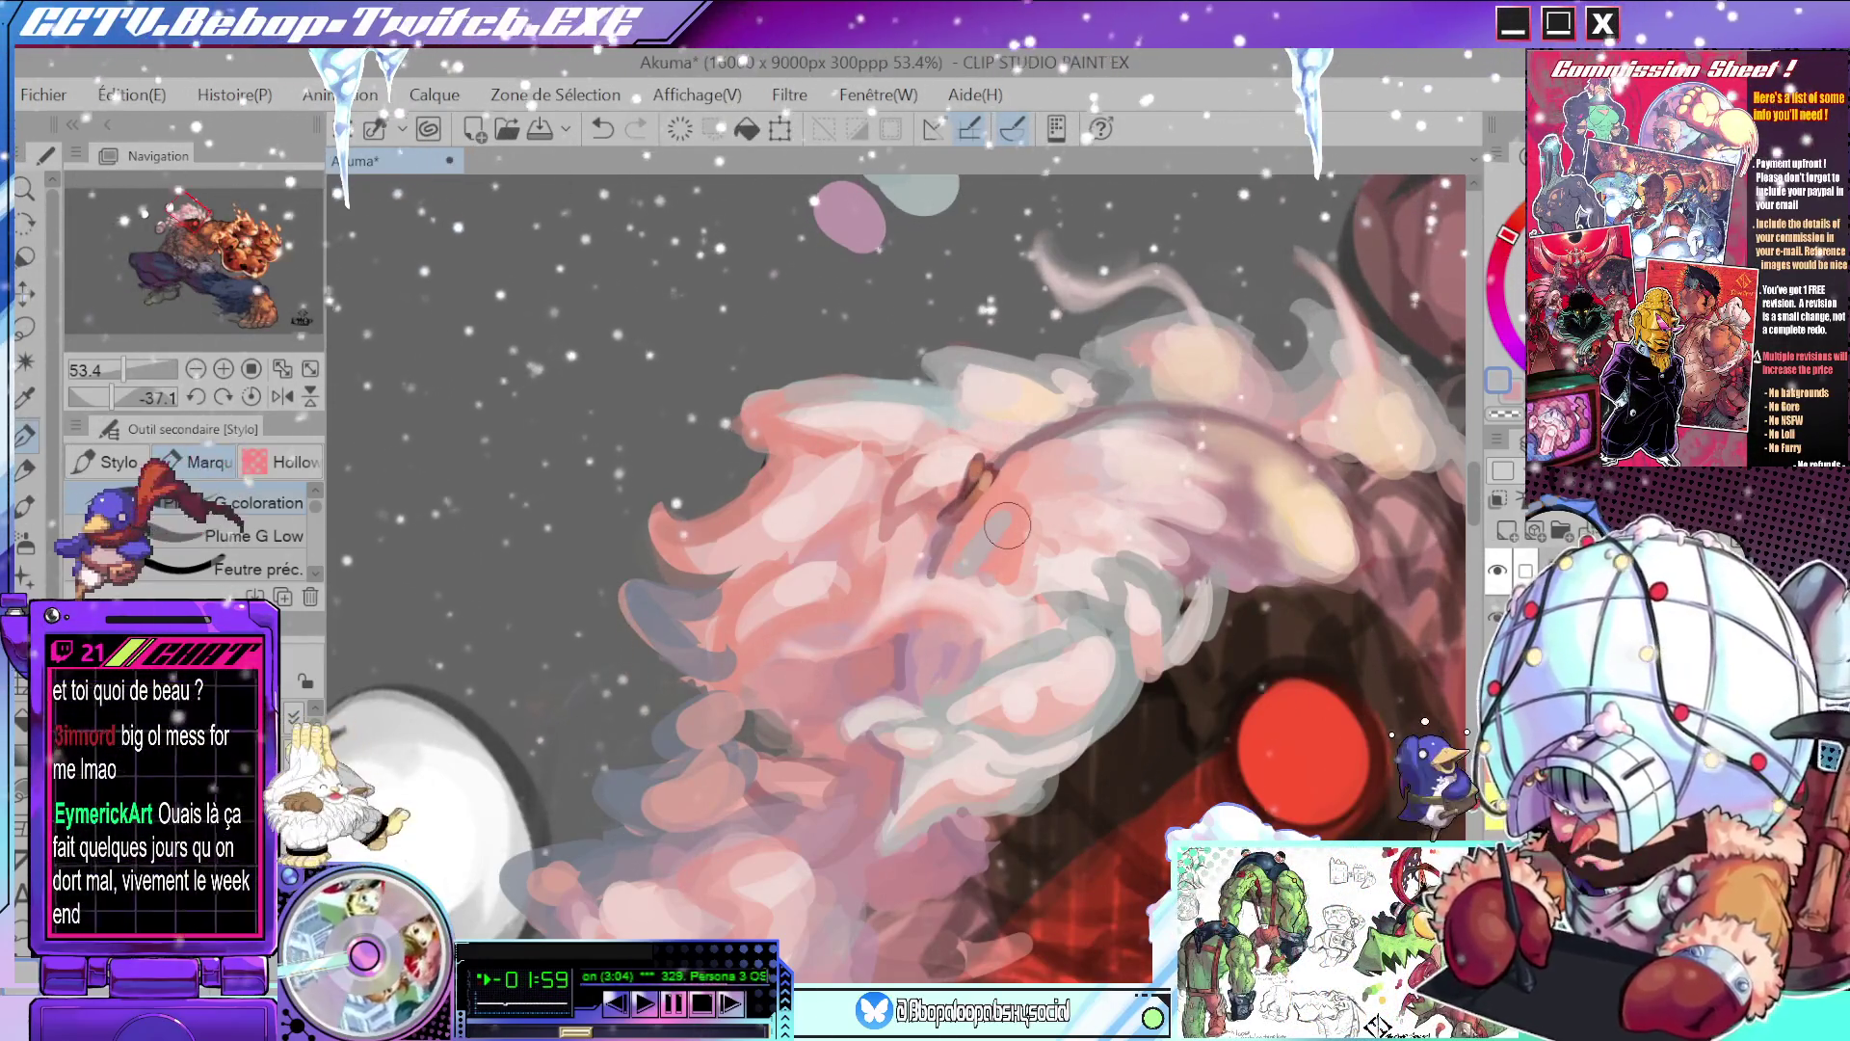
- Undo two small strokes, restore the dark one, and paint a salmon patch lightened to pale pink
key(ctrl+z)
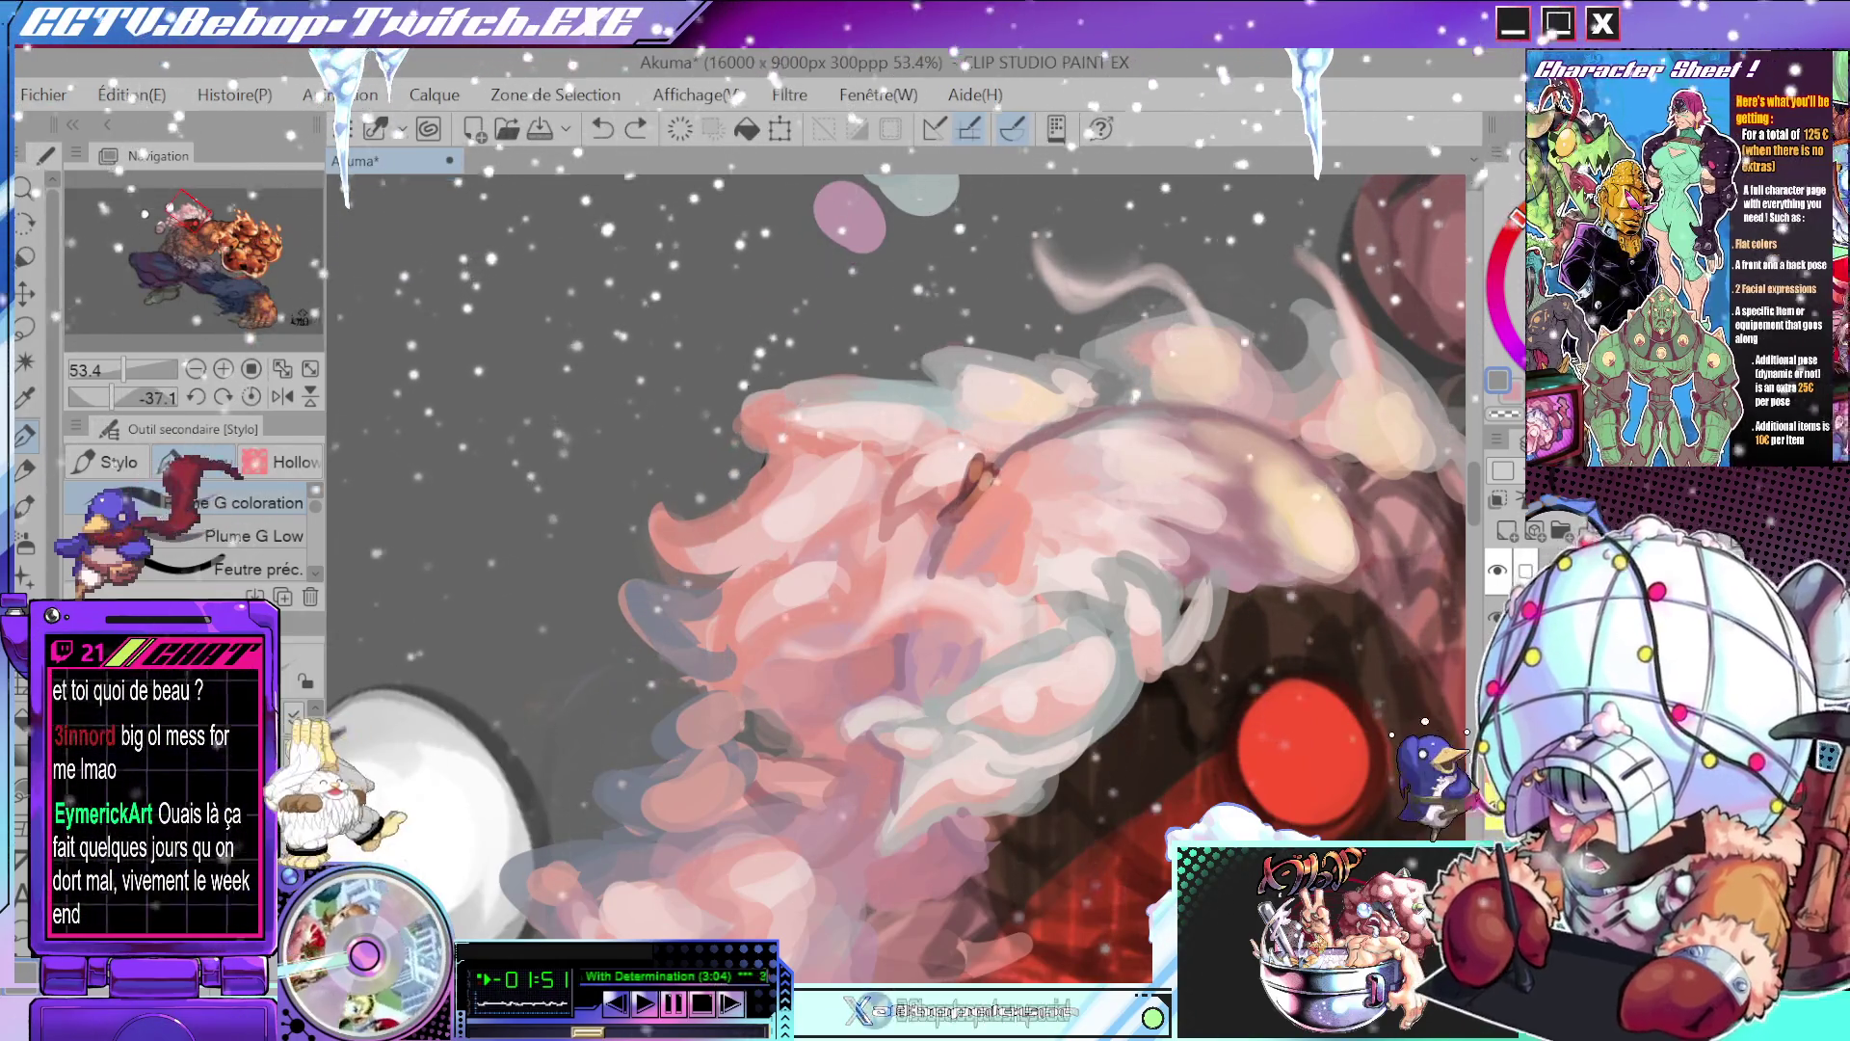
key(ctrl+z)
key(ctrl+y)
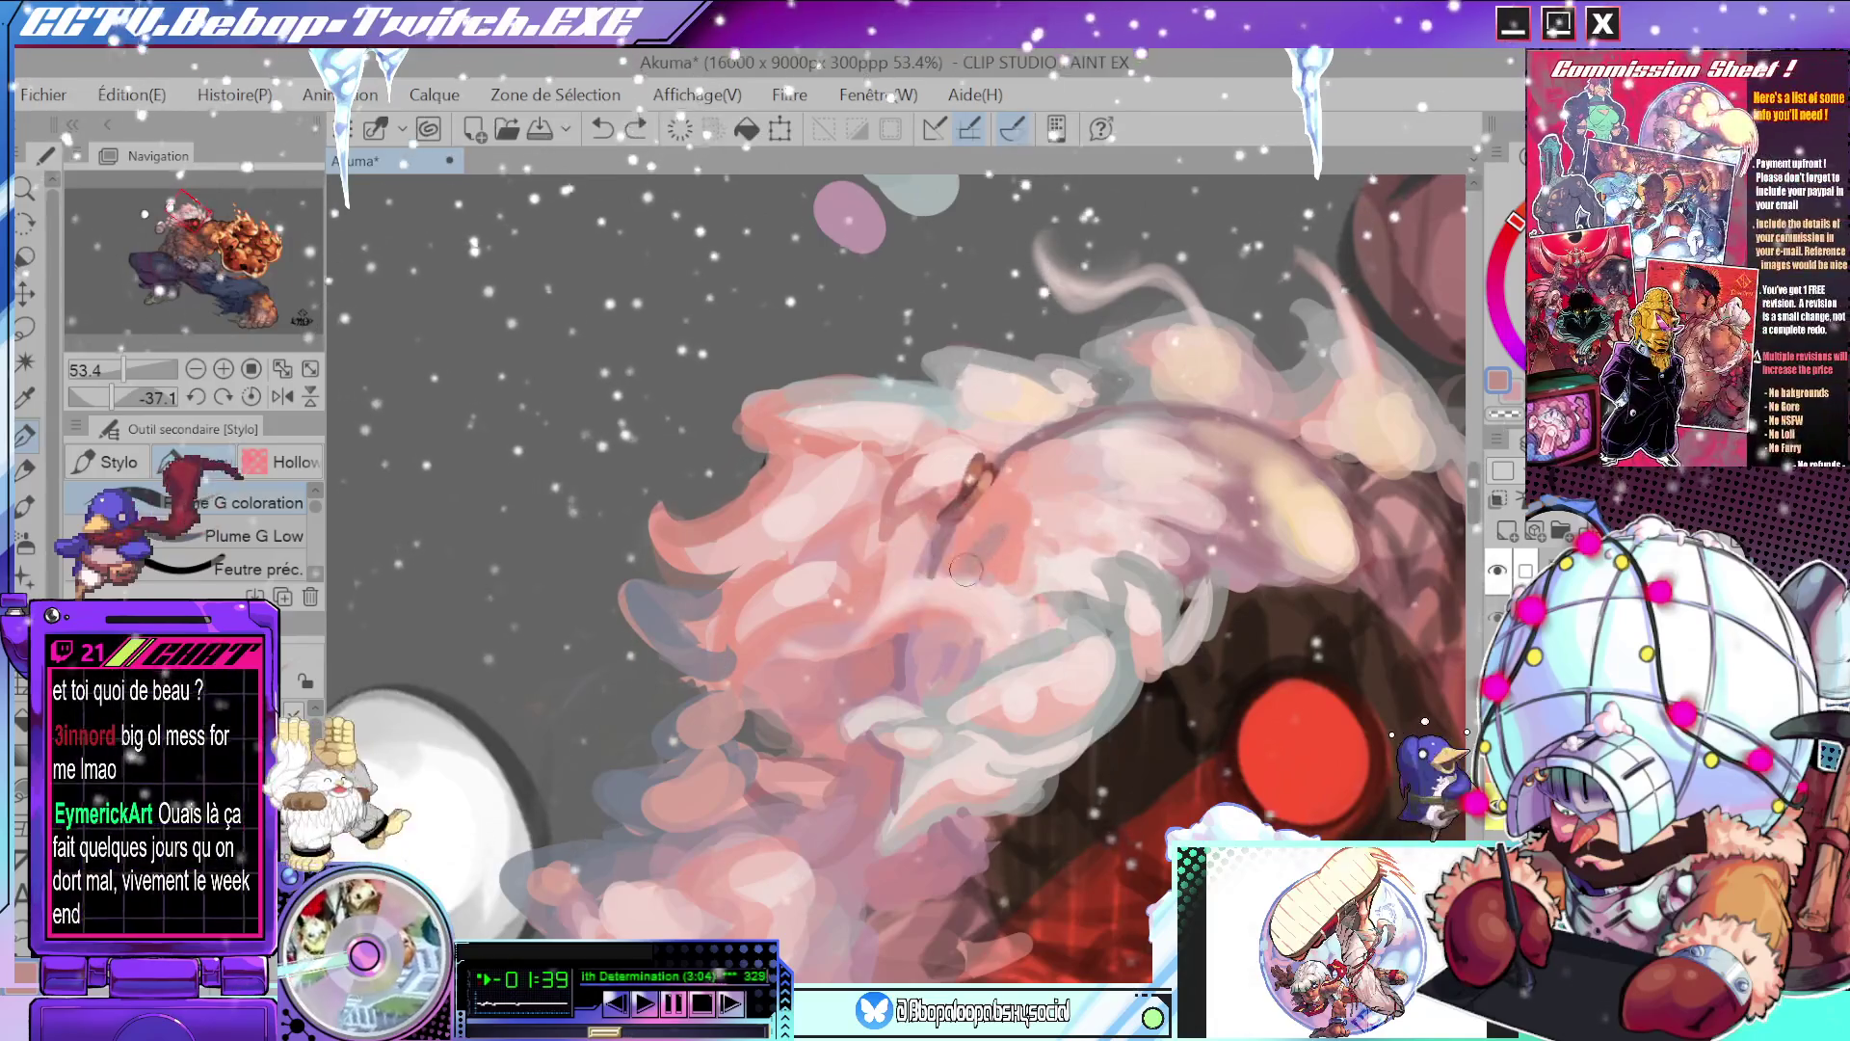
drag(993, 549, 978, 535)
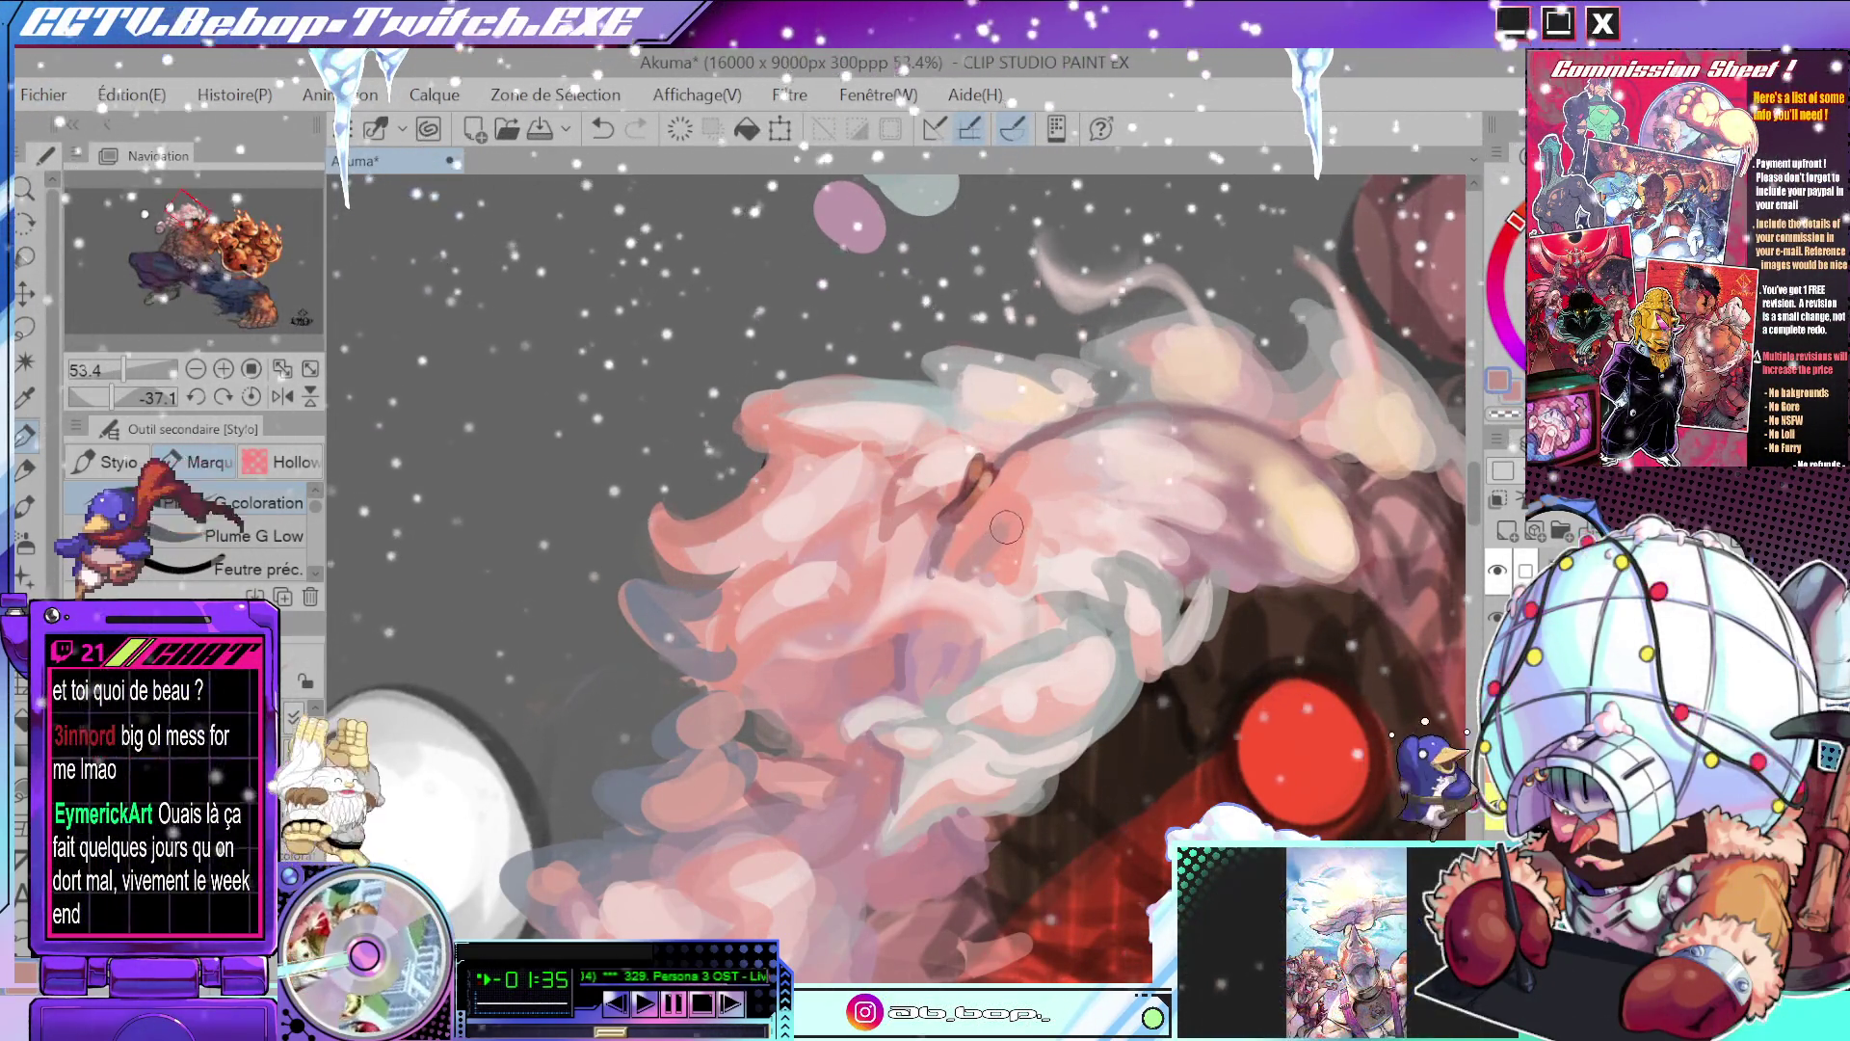
mouse_move(992, 540)
mouse_down()
mouse_move(973, 563)
mouse_move(978, 542)
mouse_move(954, 788)
mouse_move(1043, 746)
mouse_up()
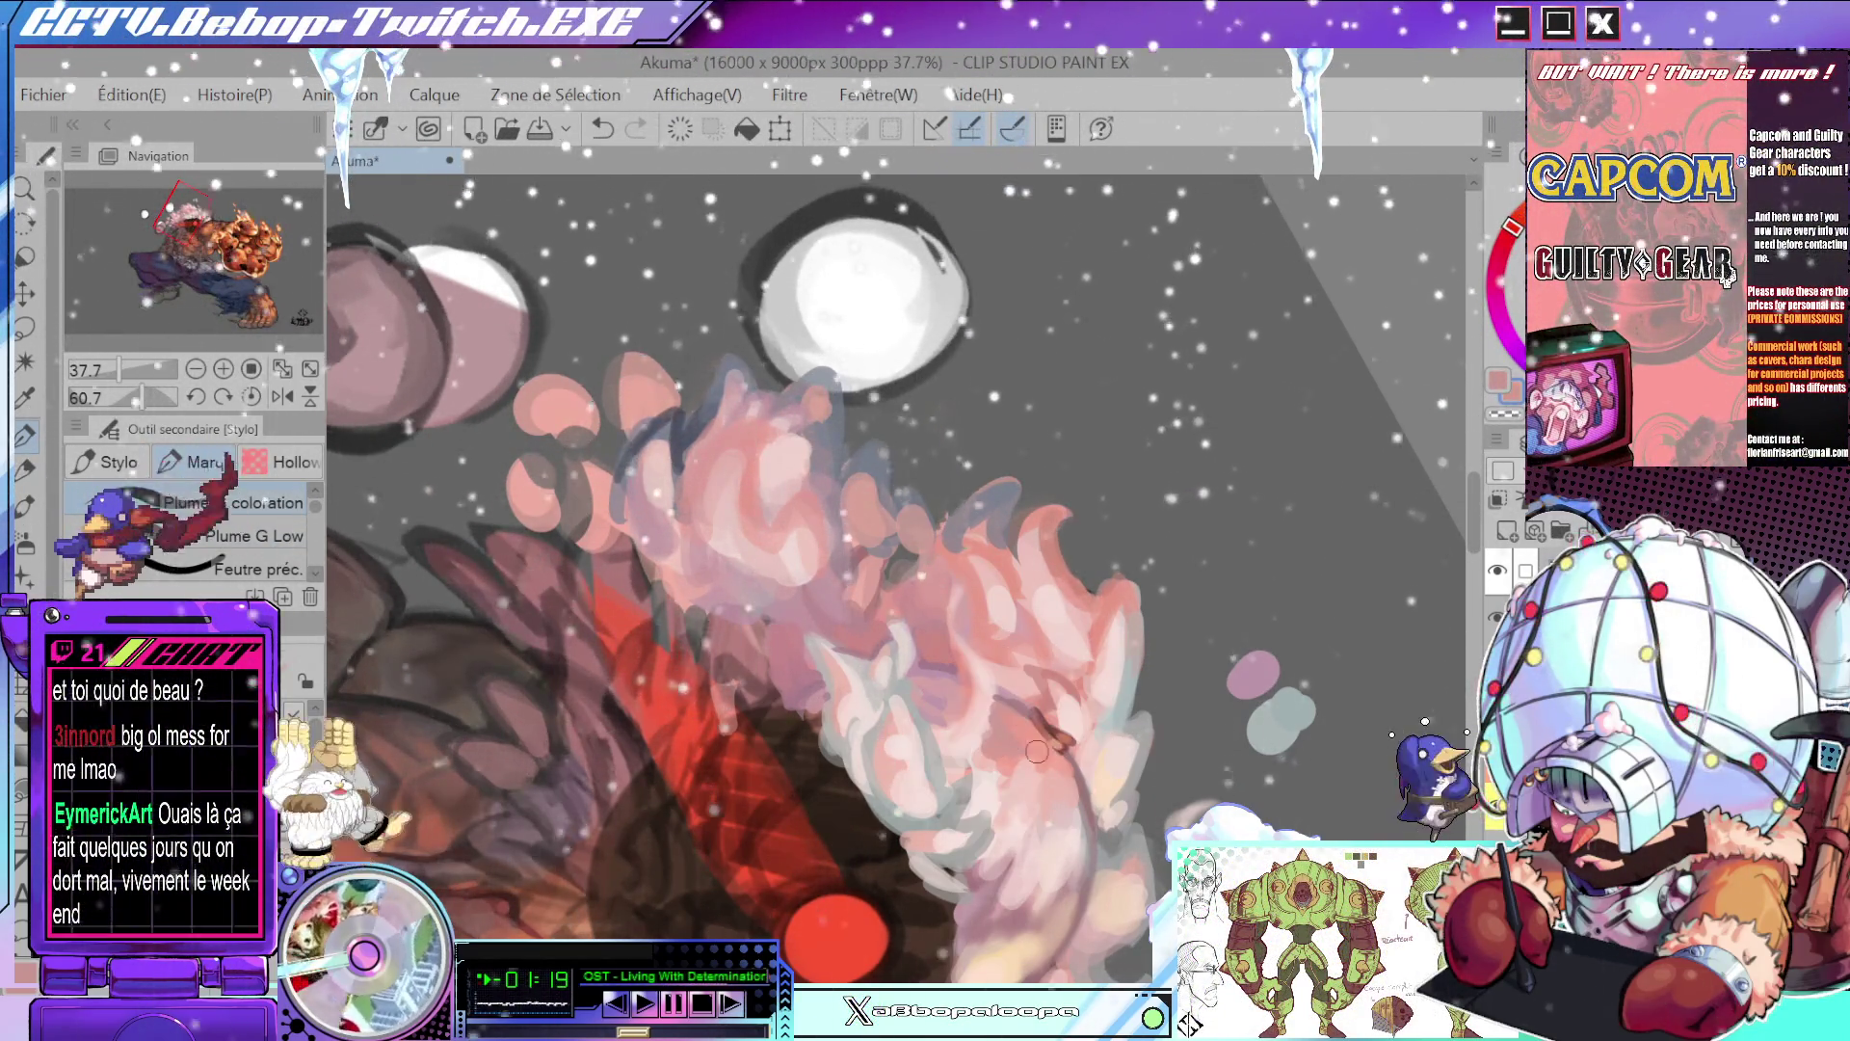
drag(1036, 750, 741, 709)
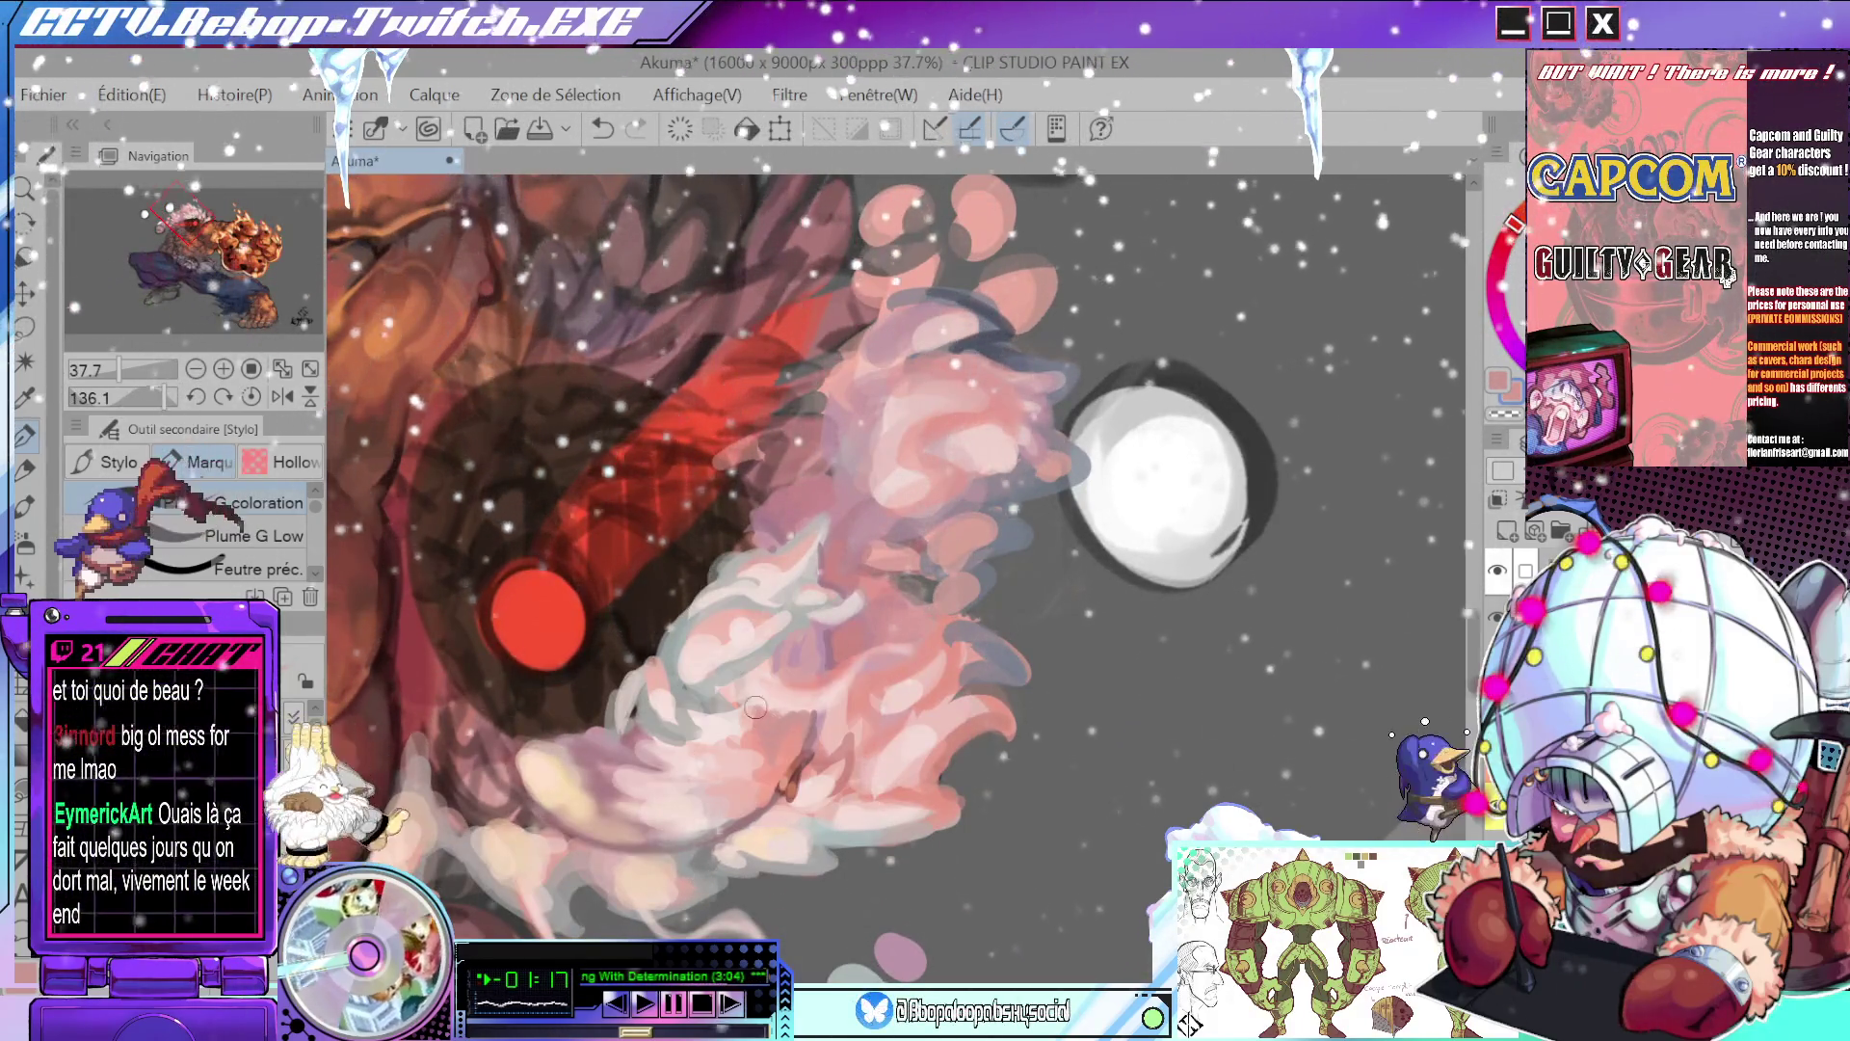
drag(900, 673, 1115, 613)
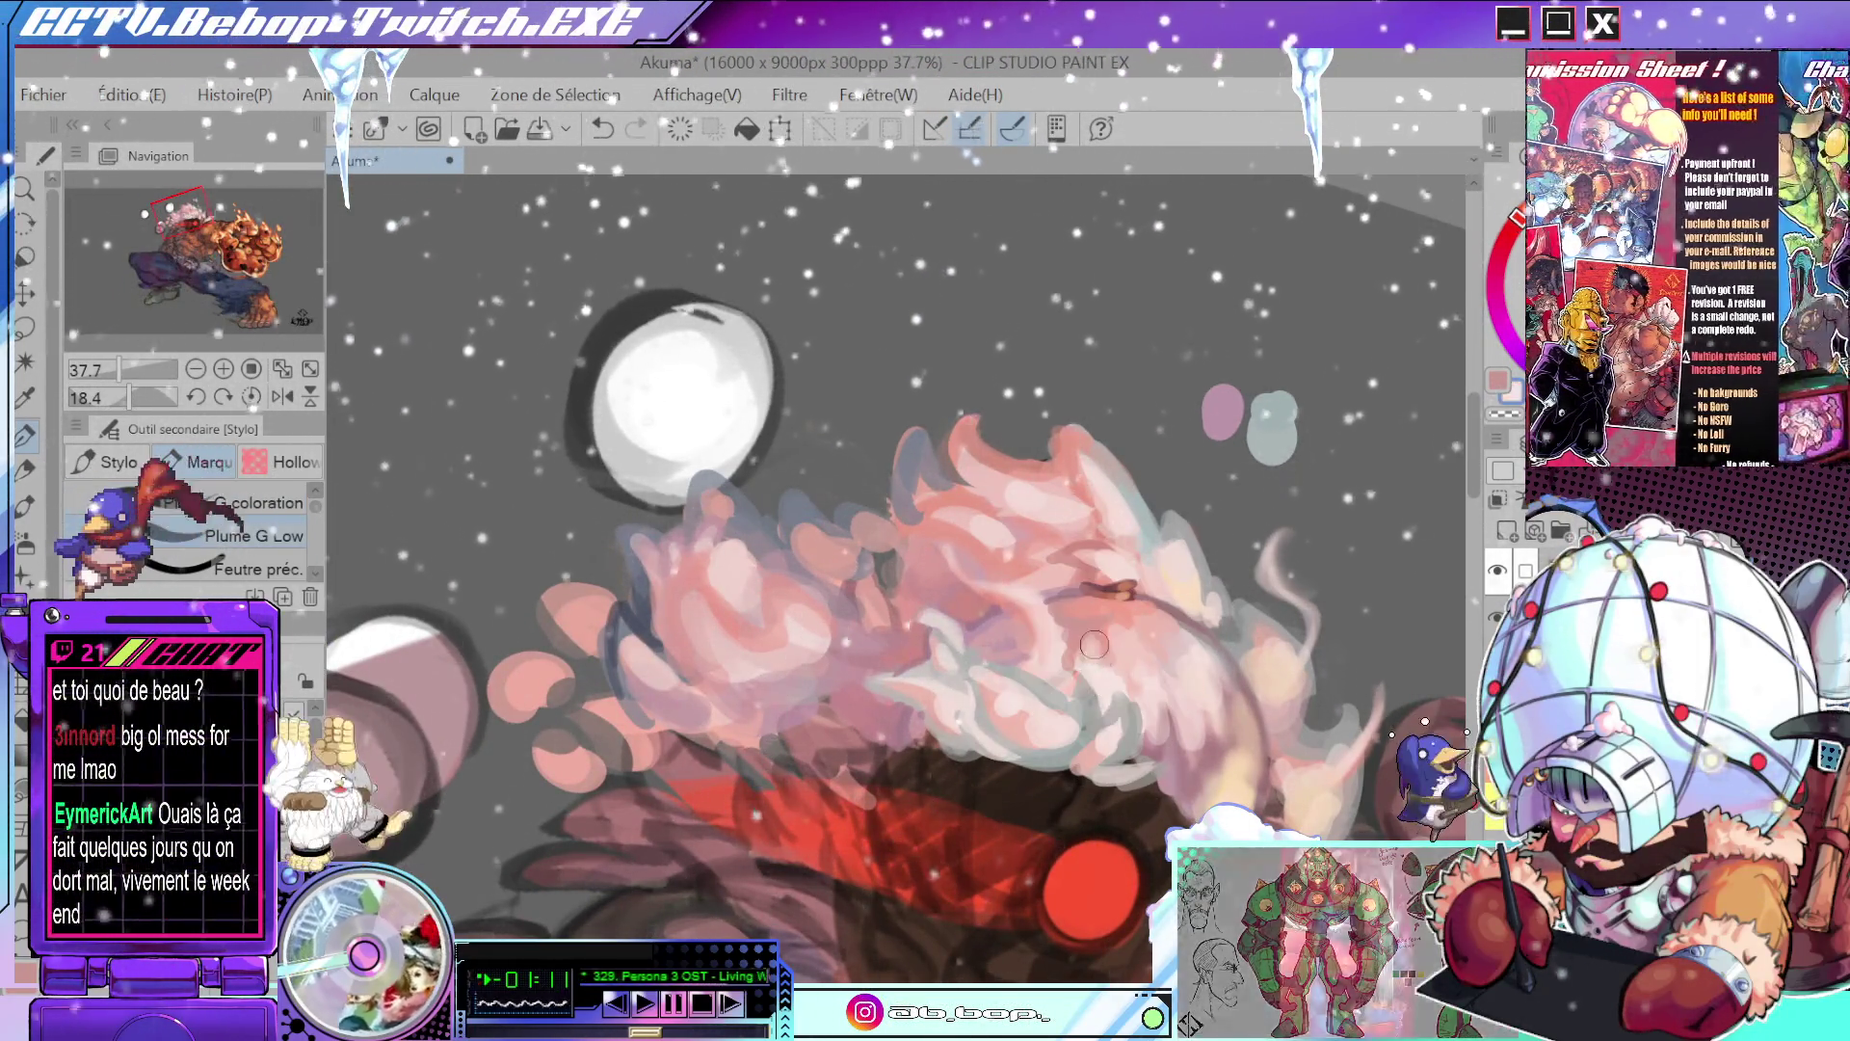
drag(1155, 605, 1061, 625)
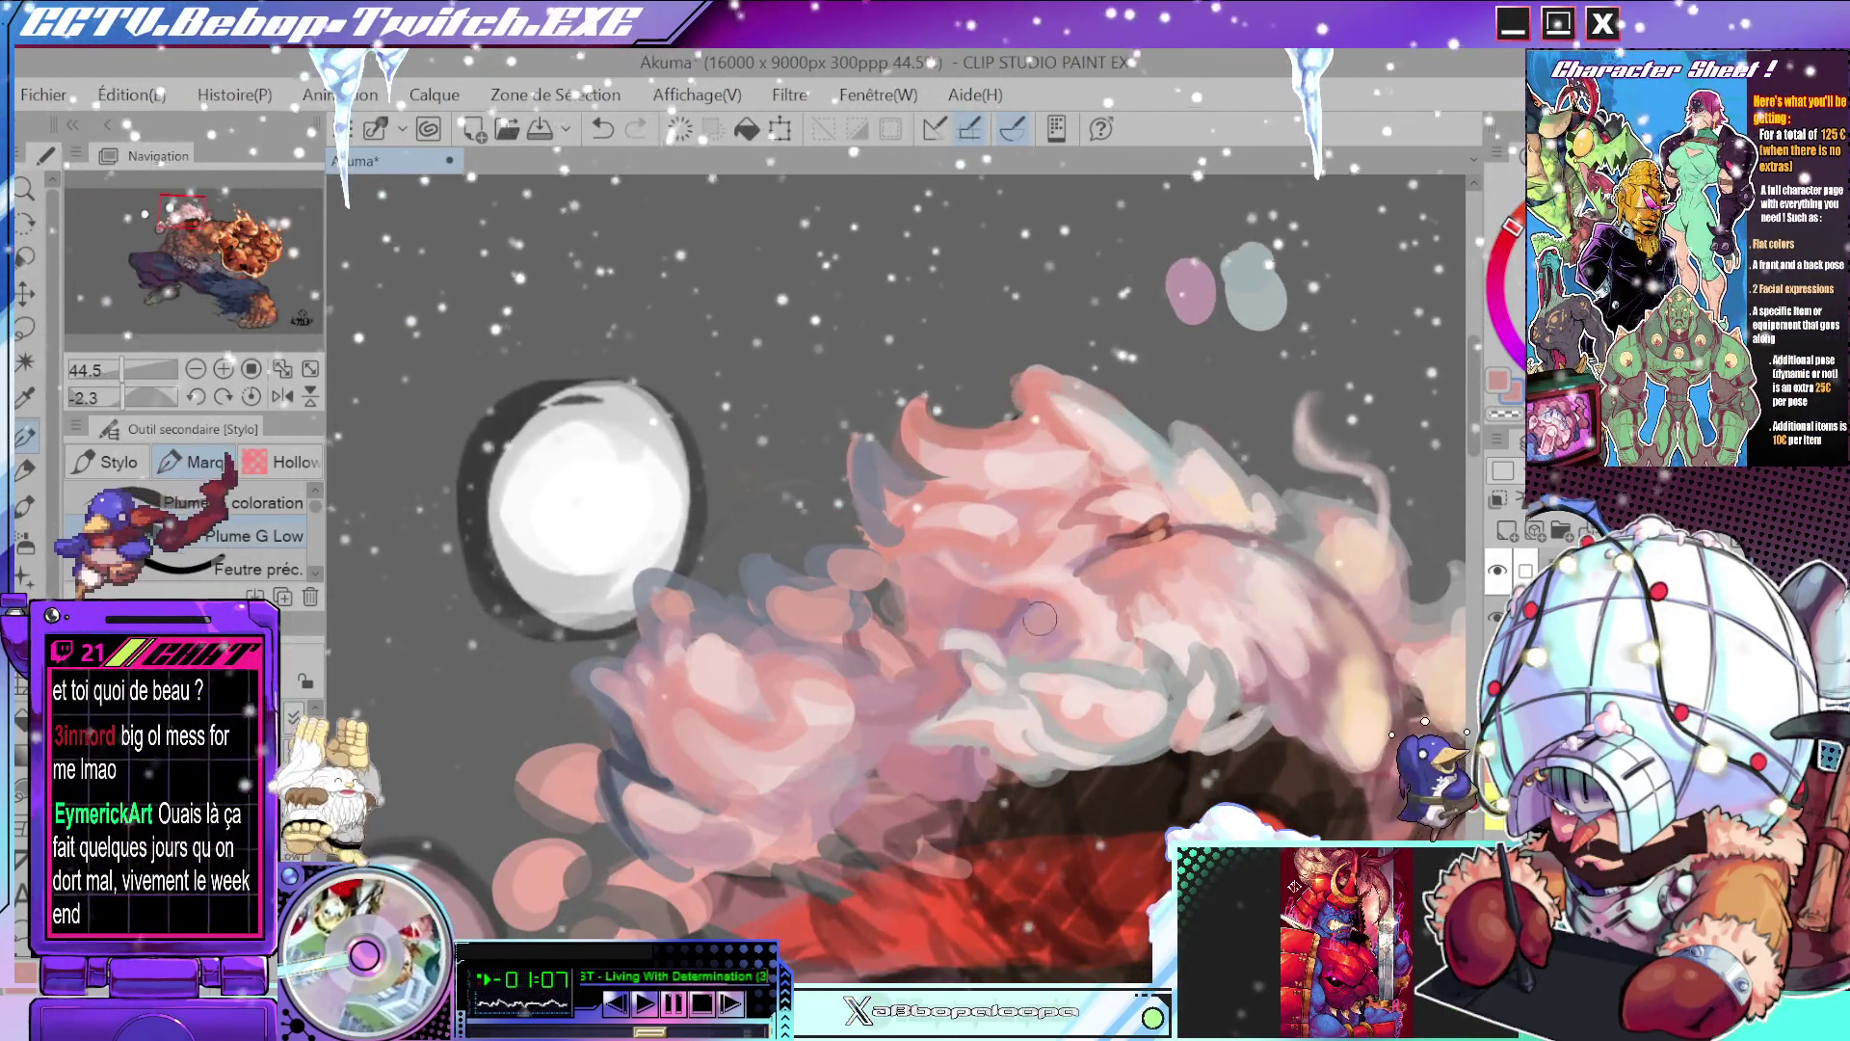
mouse_move(1057, 608)
mouse_down()
mouse_move(1268, 572)
mouse_move(1204, 605)
mouse_up()
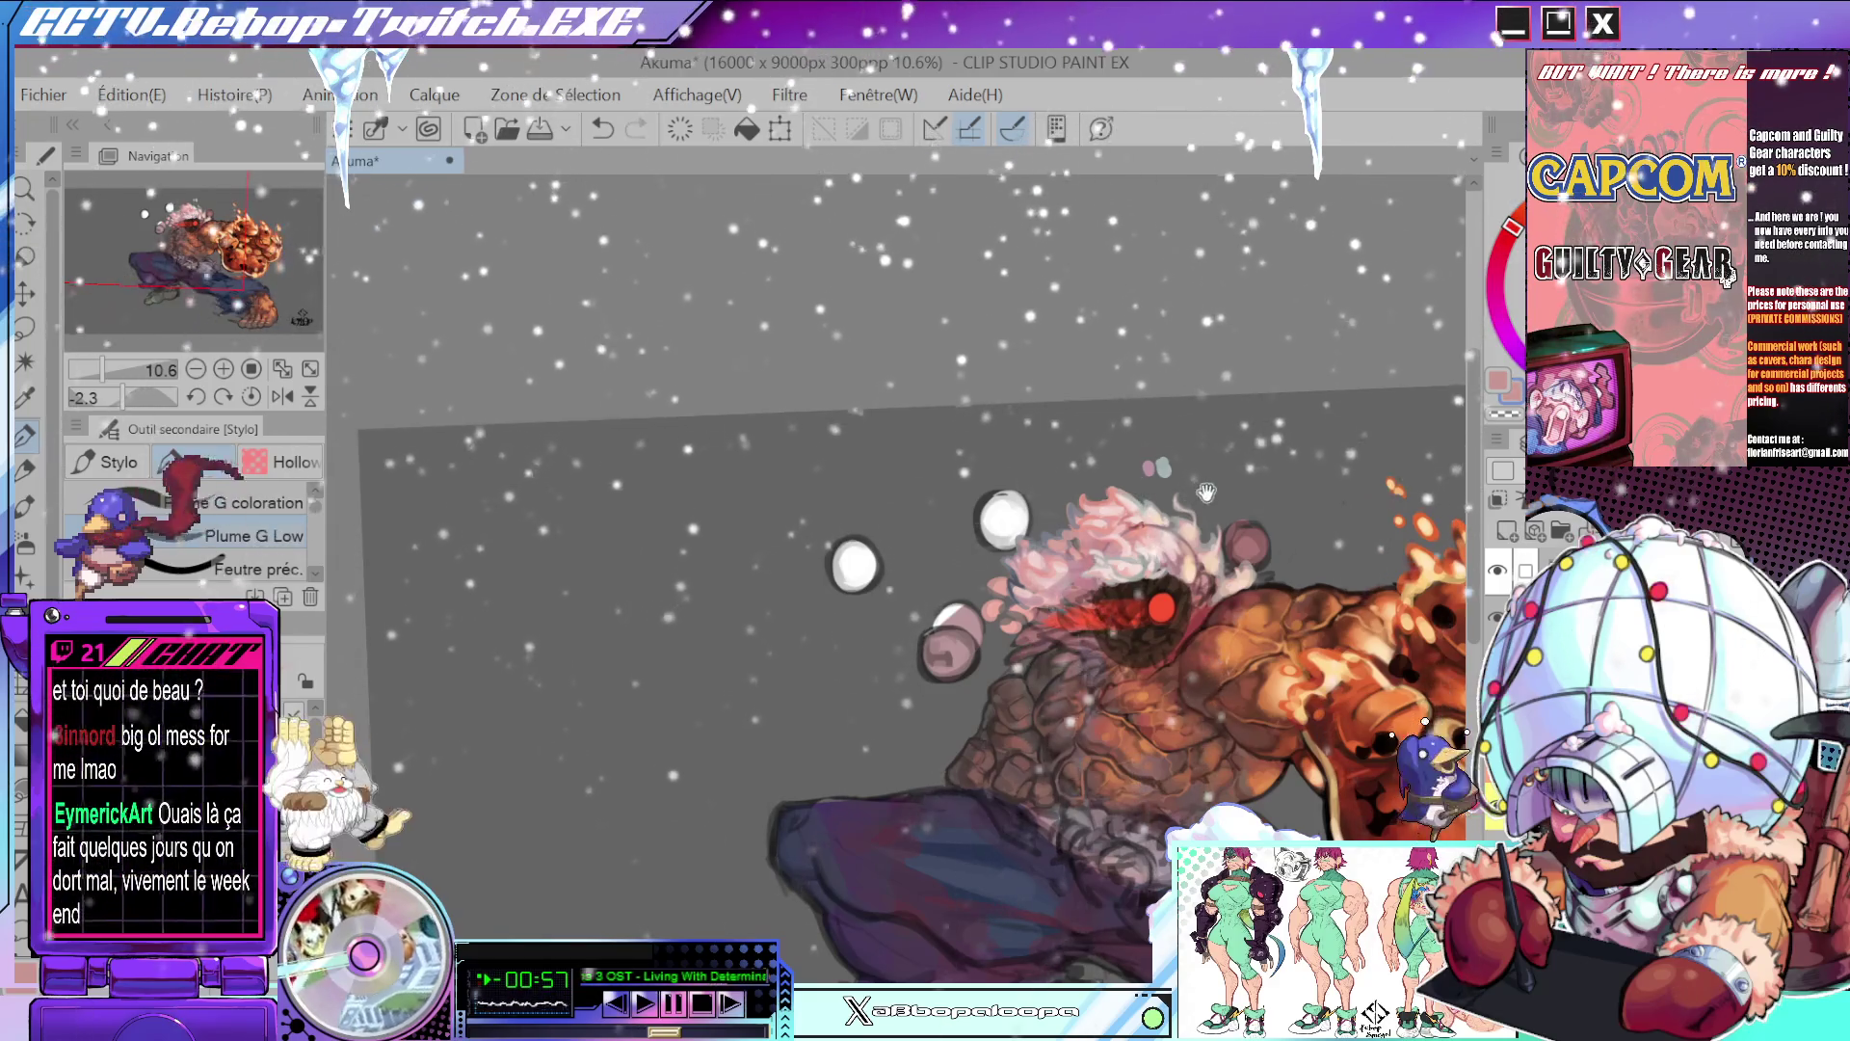
scroll(1133, 536, up, 5)
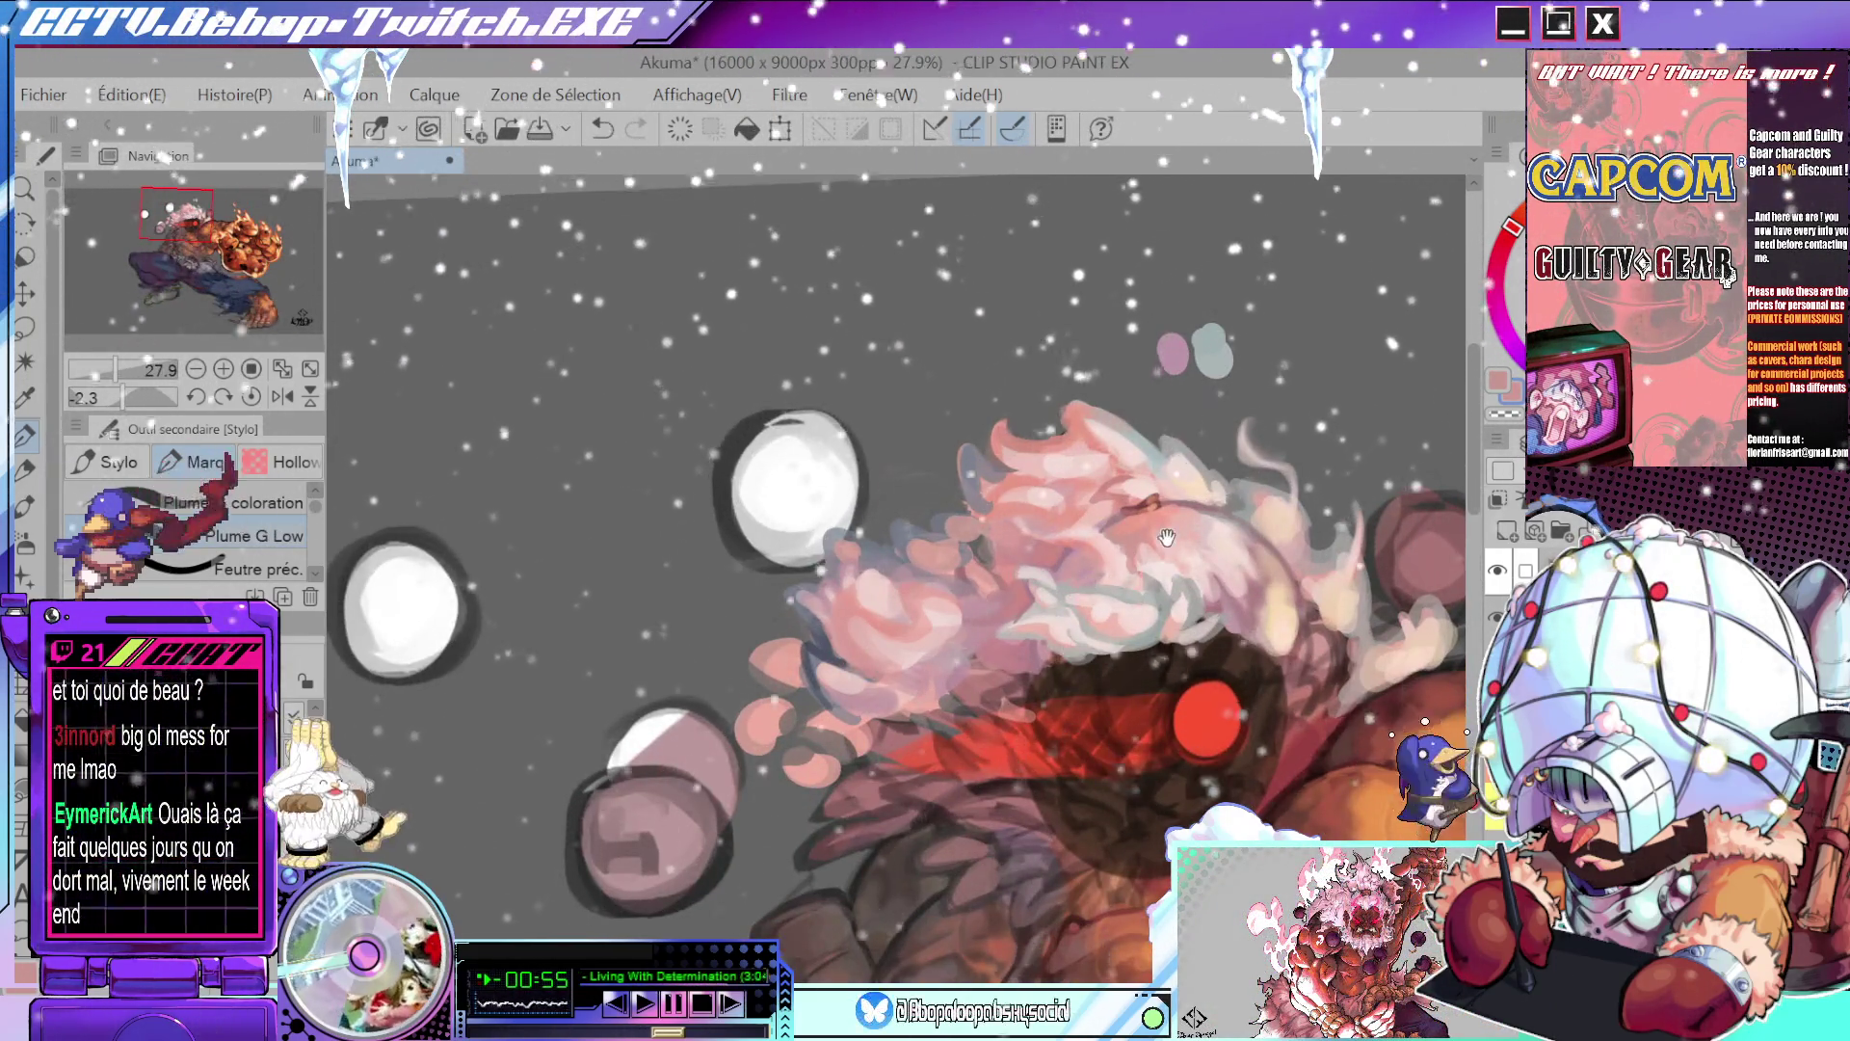
scroll(1168, 536, down, 2)
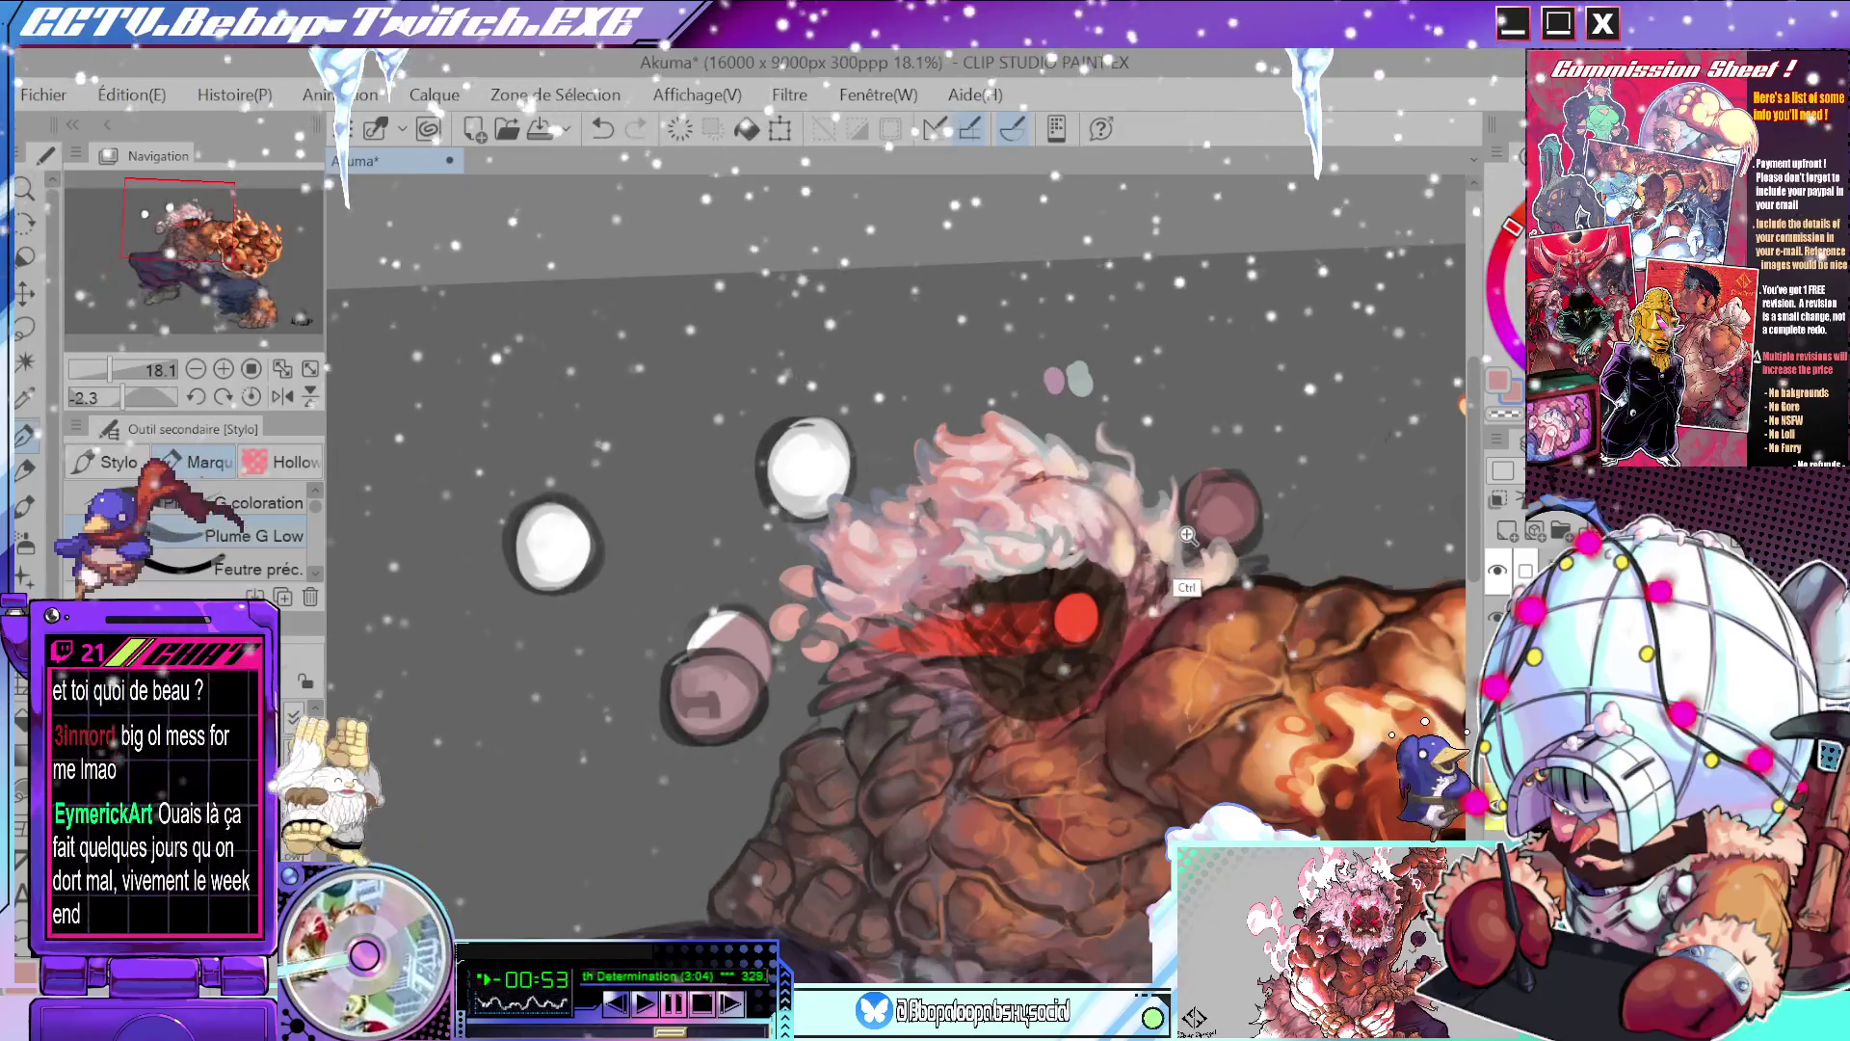
scroll(1208, 529, down, 2)
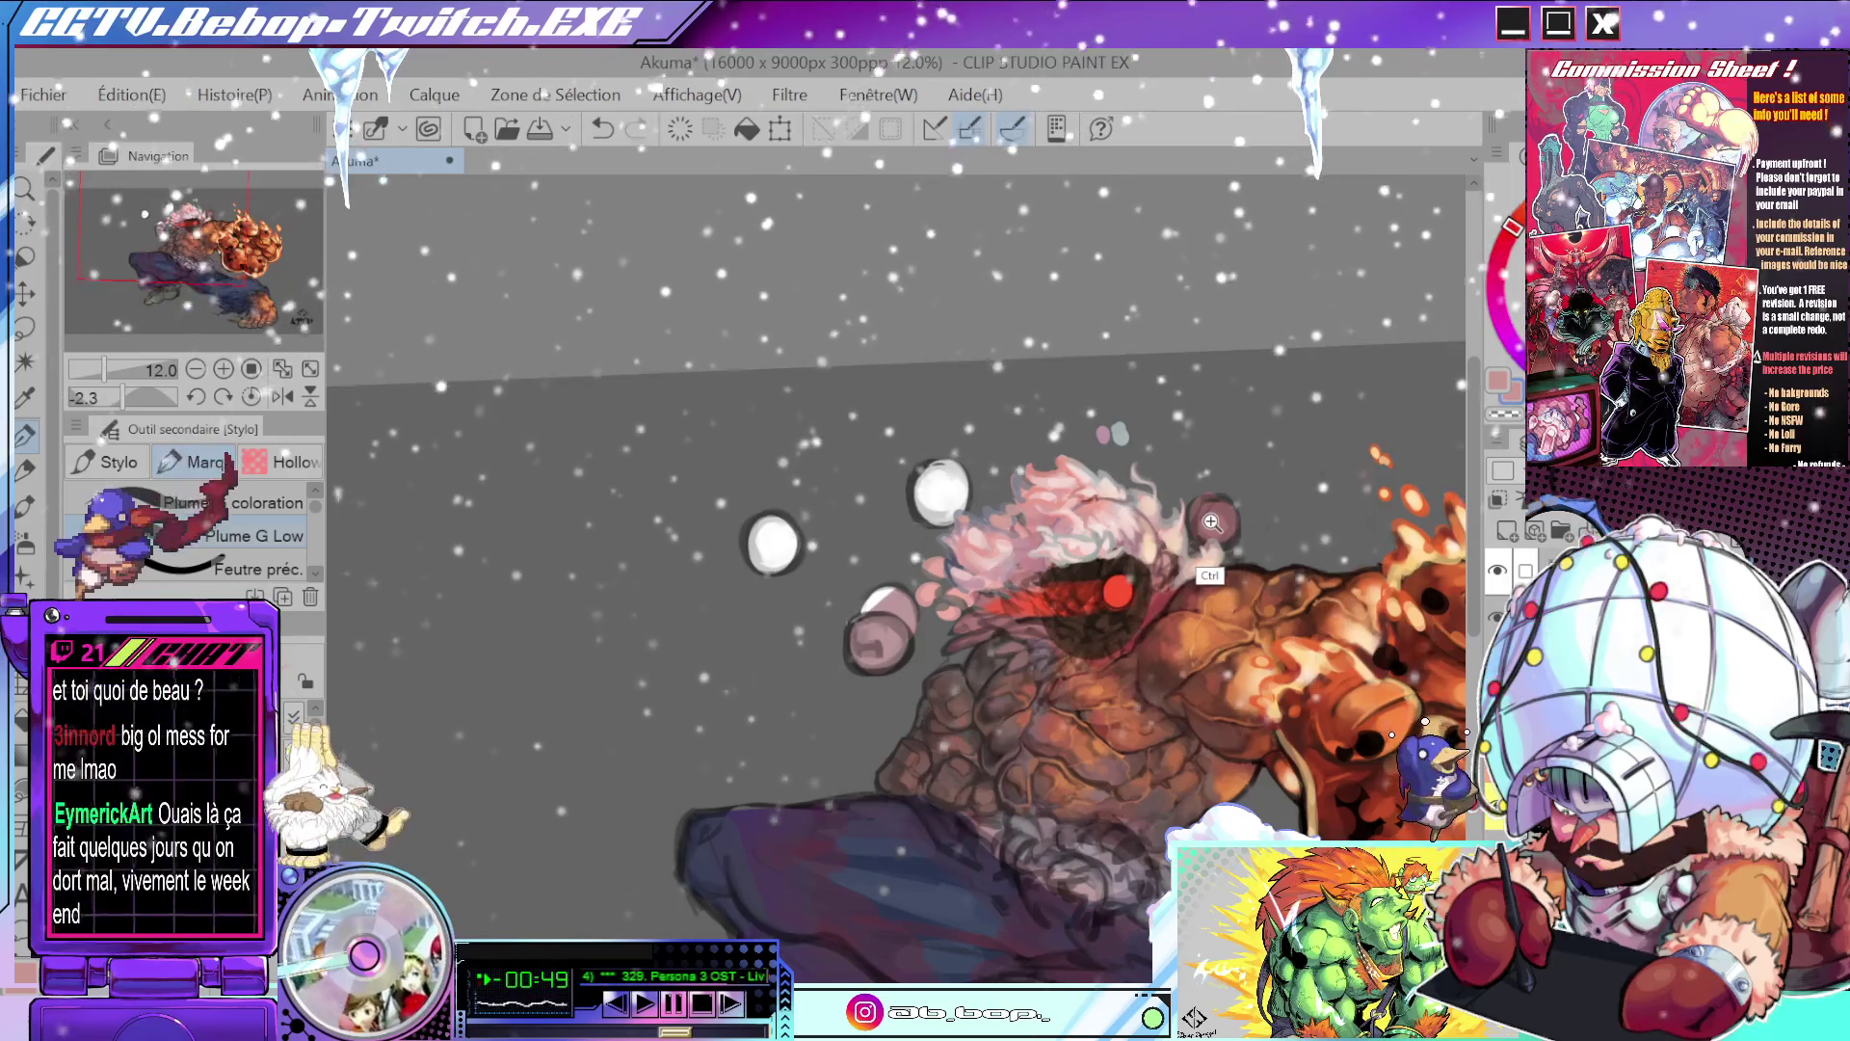
drag(1248, 522, 1196, 370)
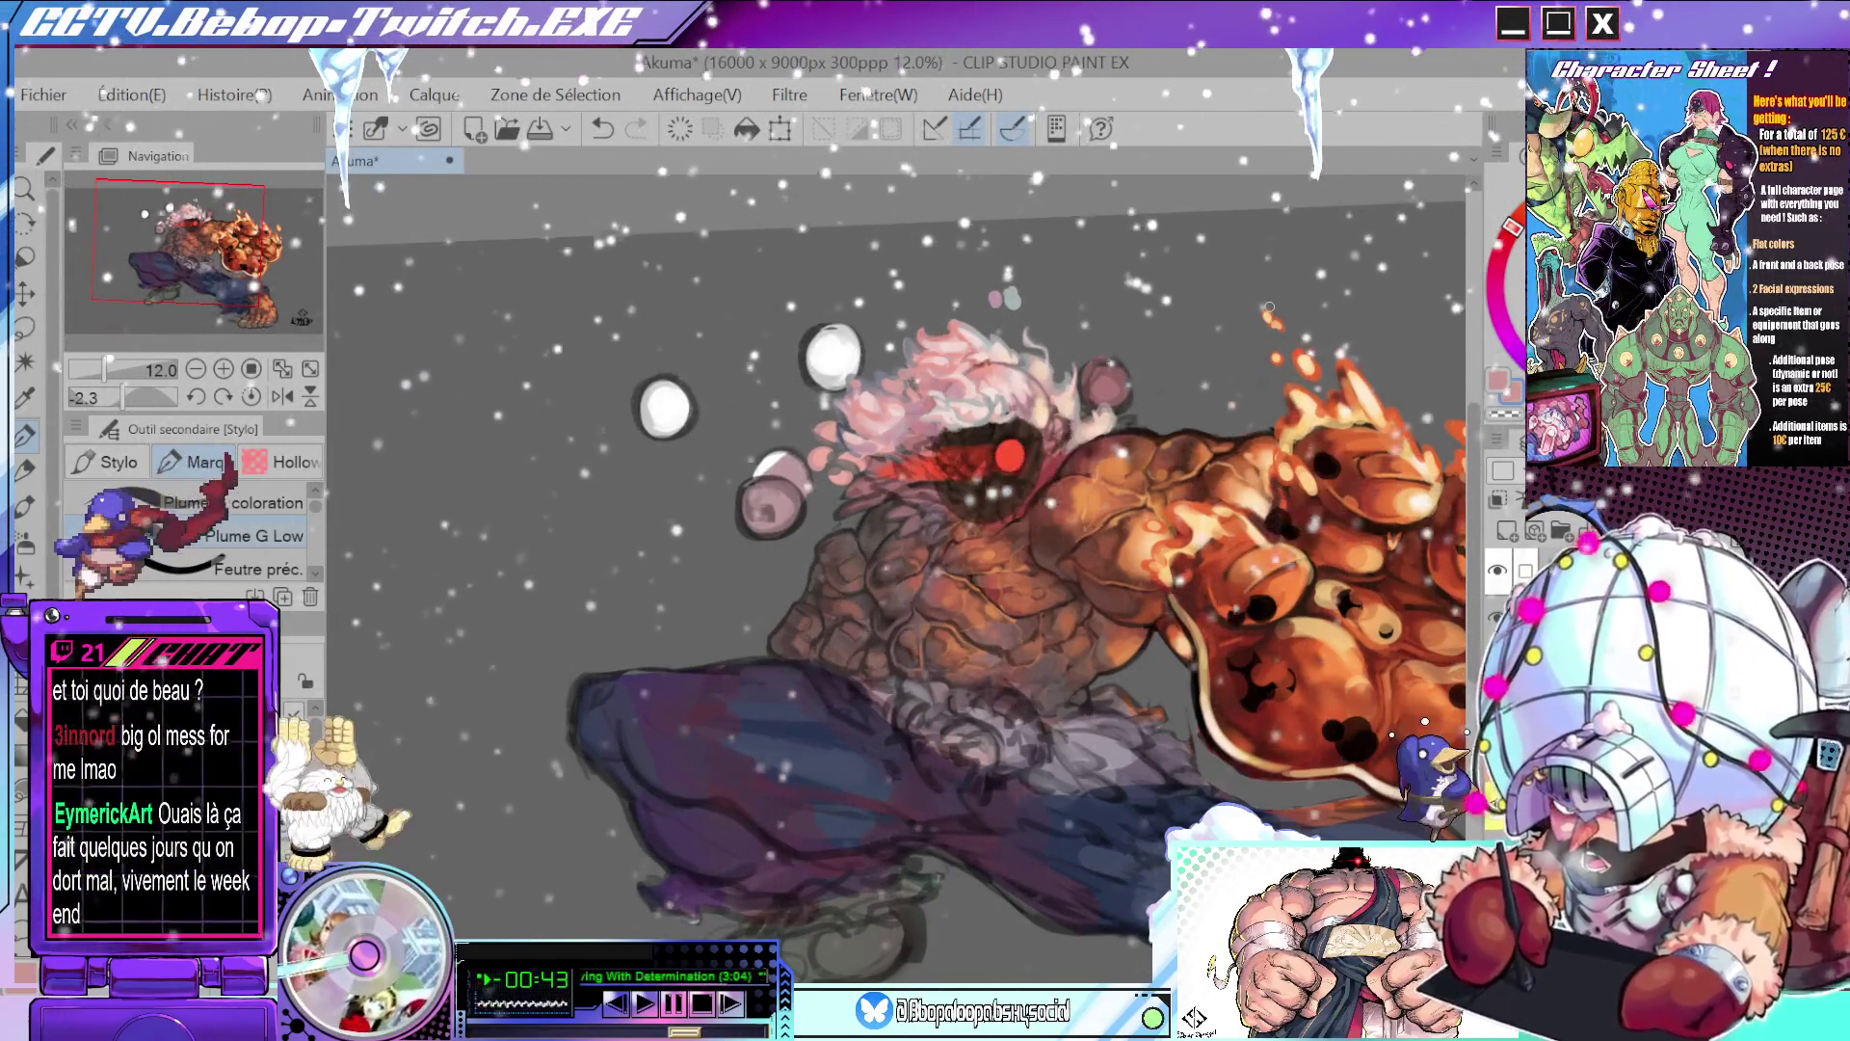
scroll(1175, 482, down, 1)
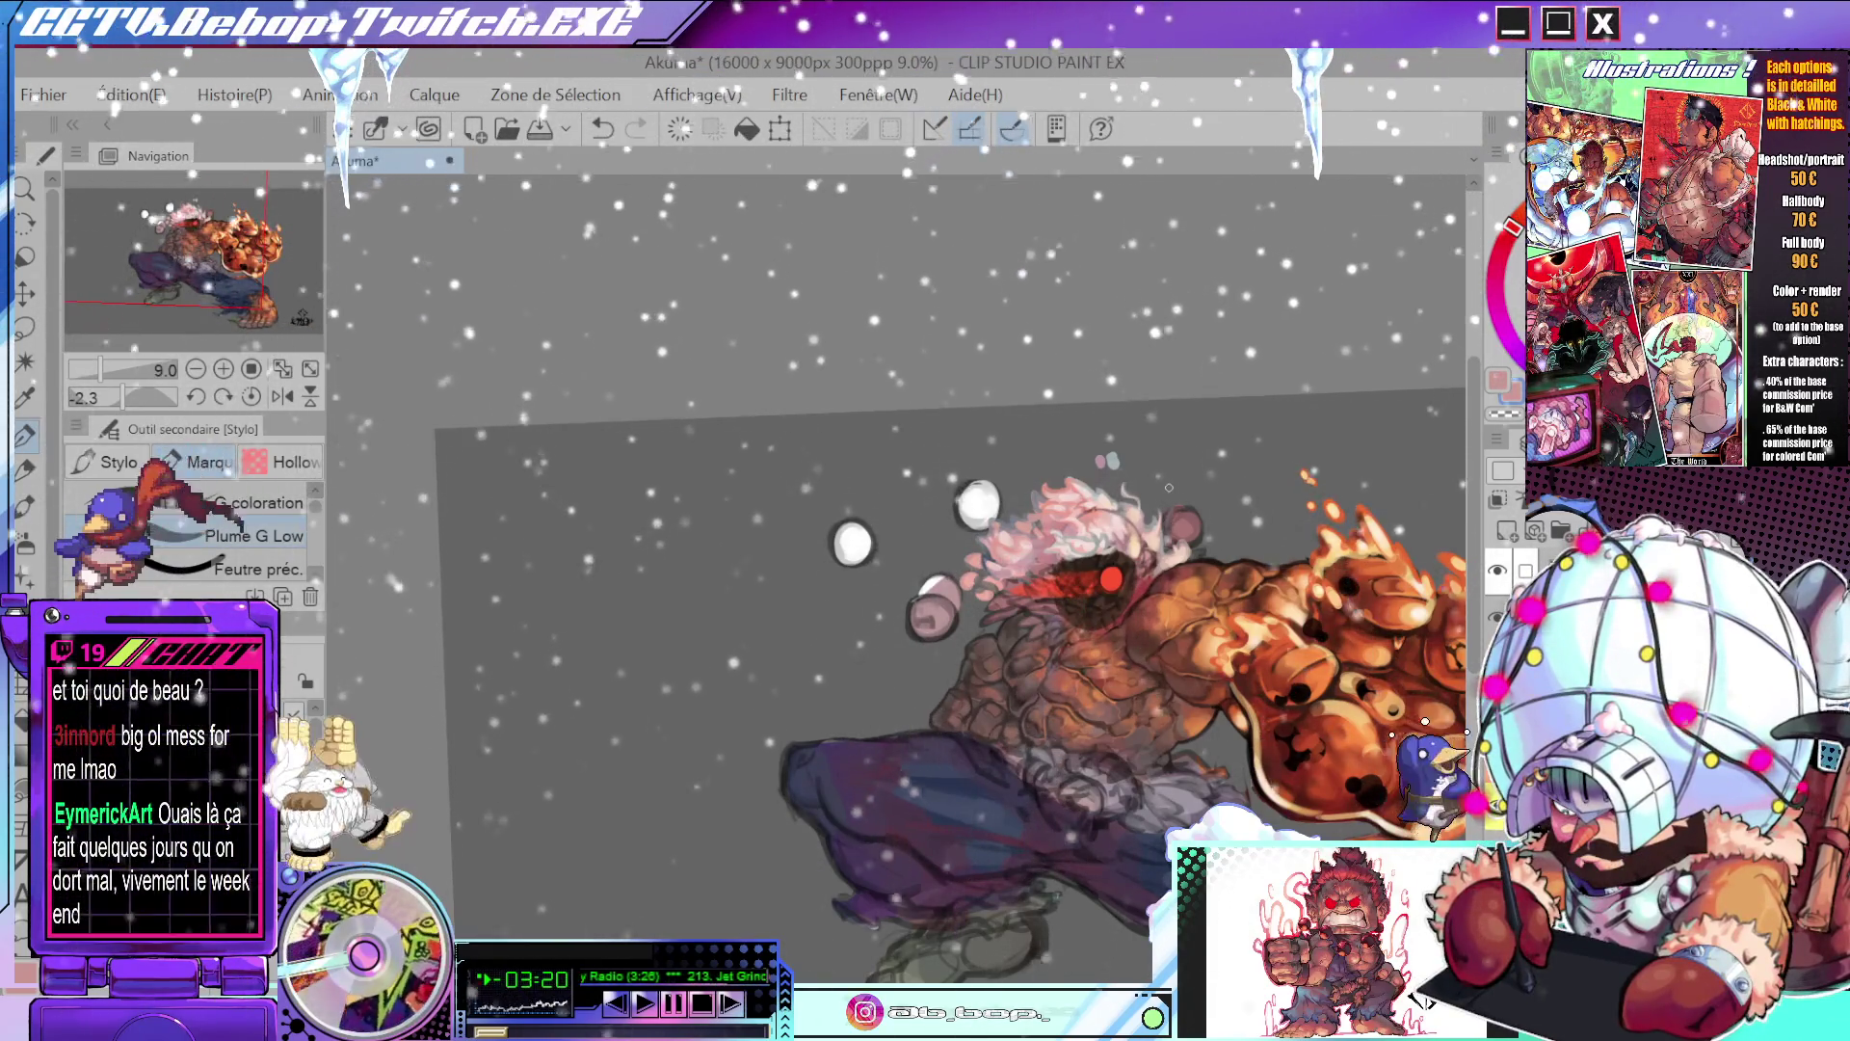
scroll(1076, 517, up, 6)
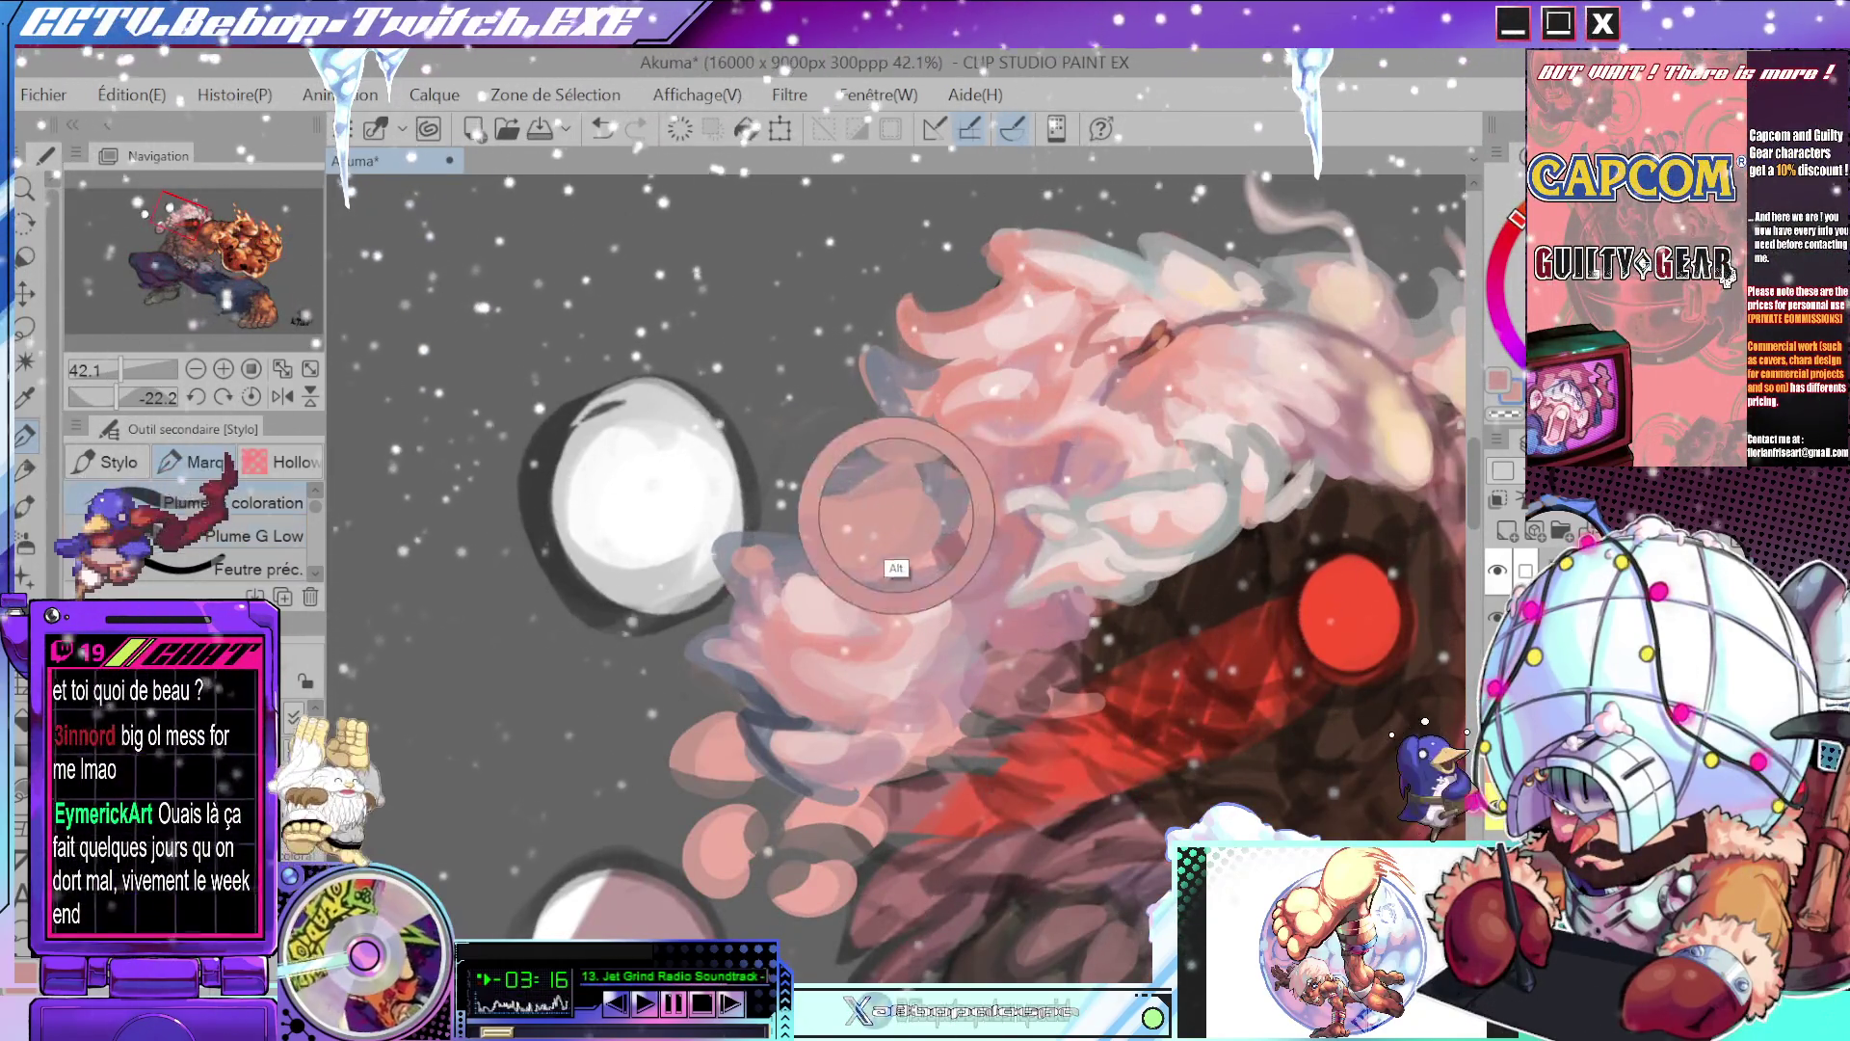
drag(1028, 473, 843, 472)
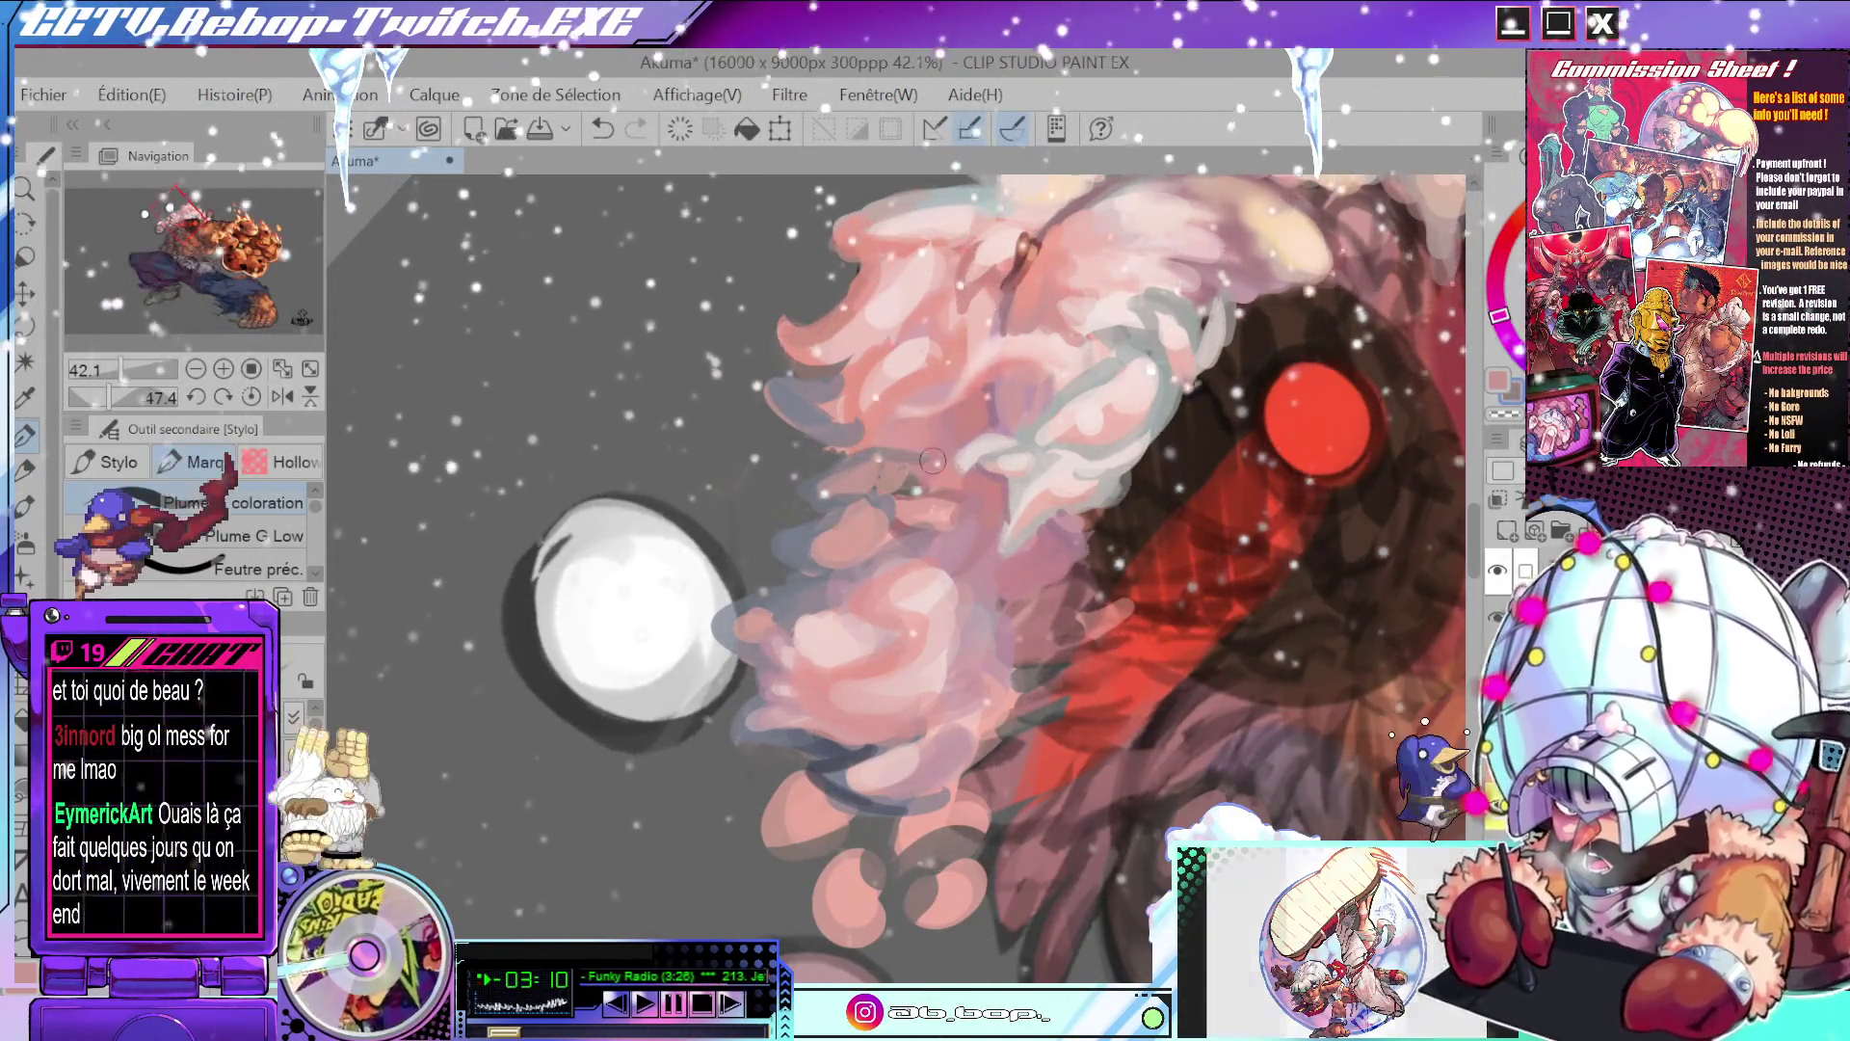
drag(1019, 427, 1078, 600)
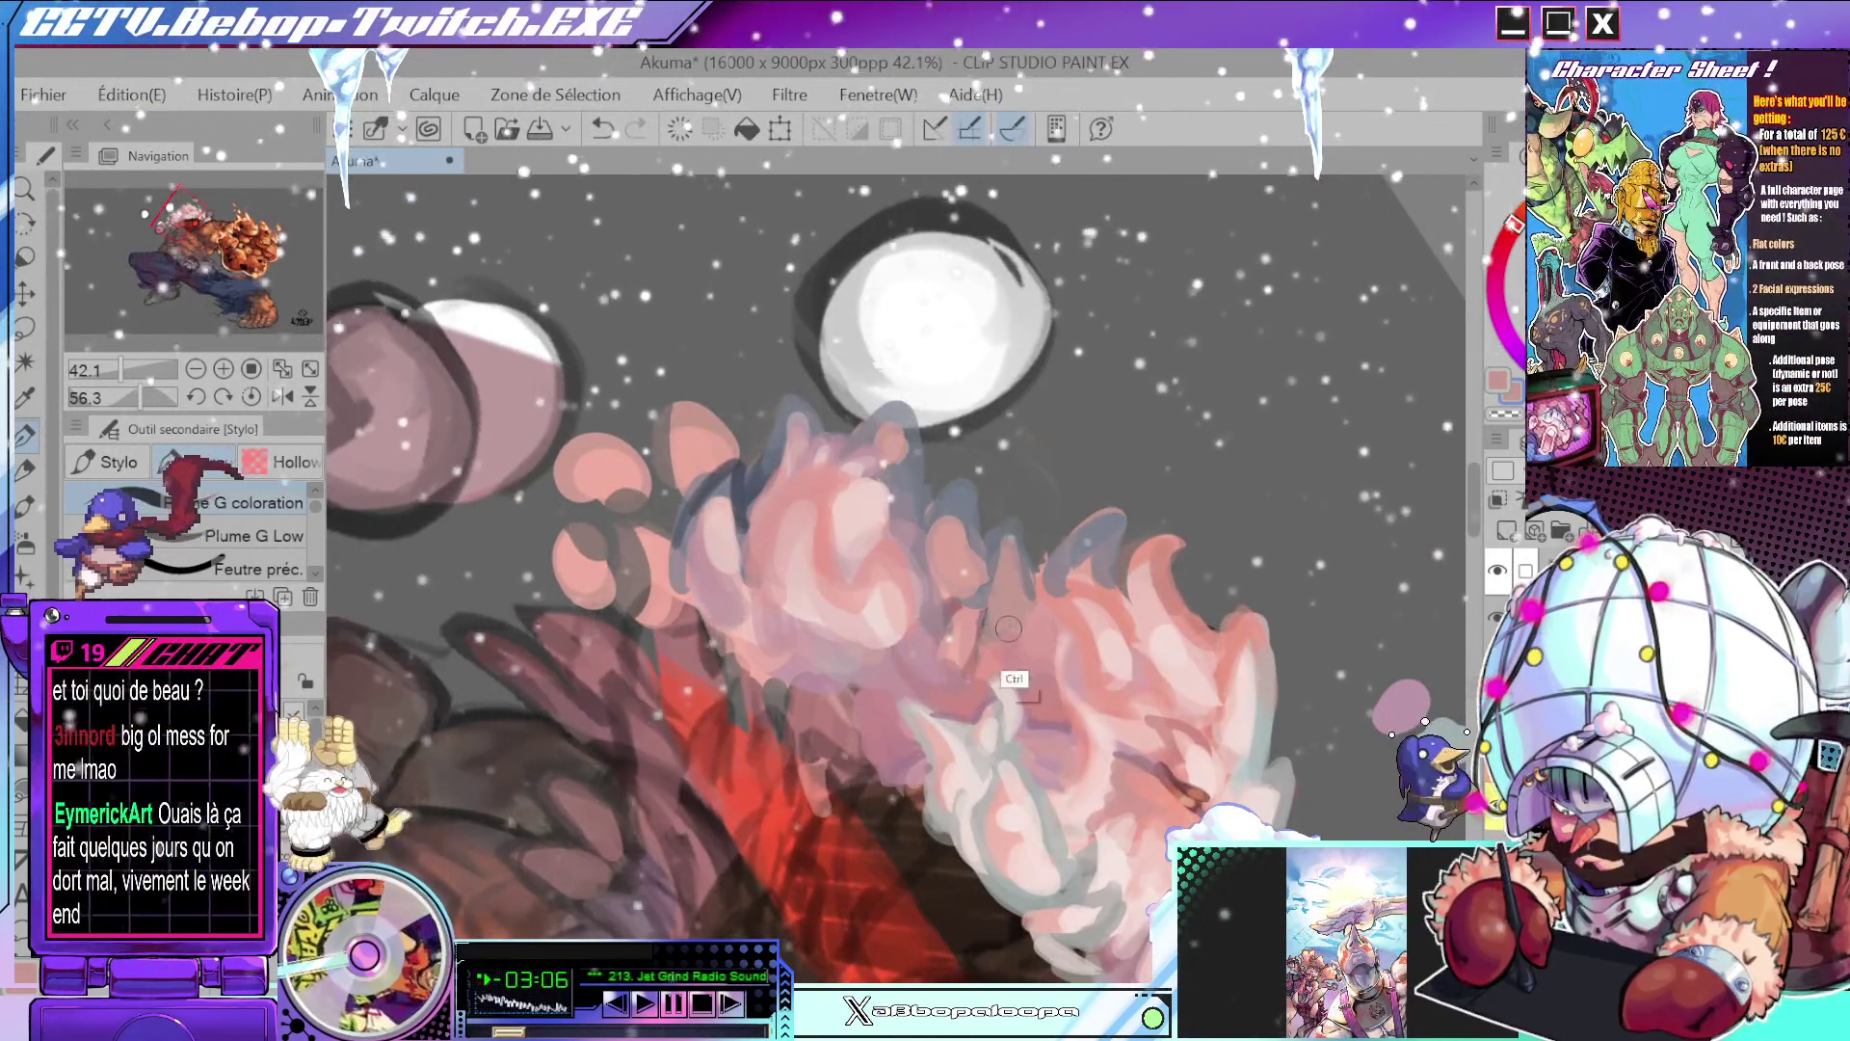
scroll(1008, 628, down, 5)
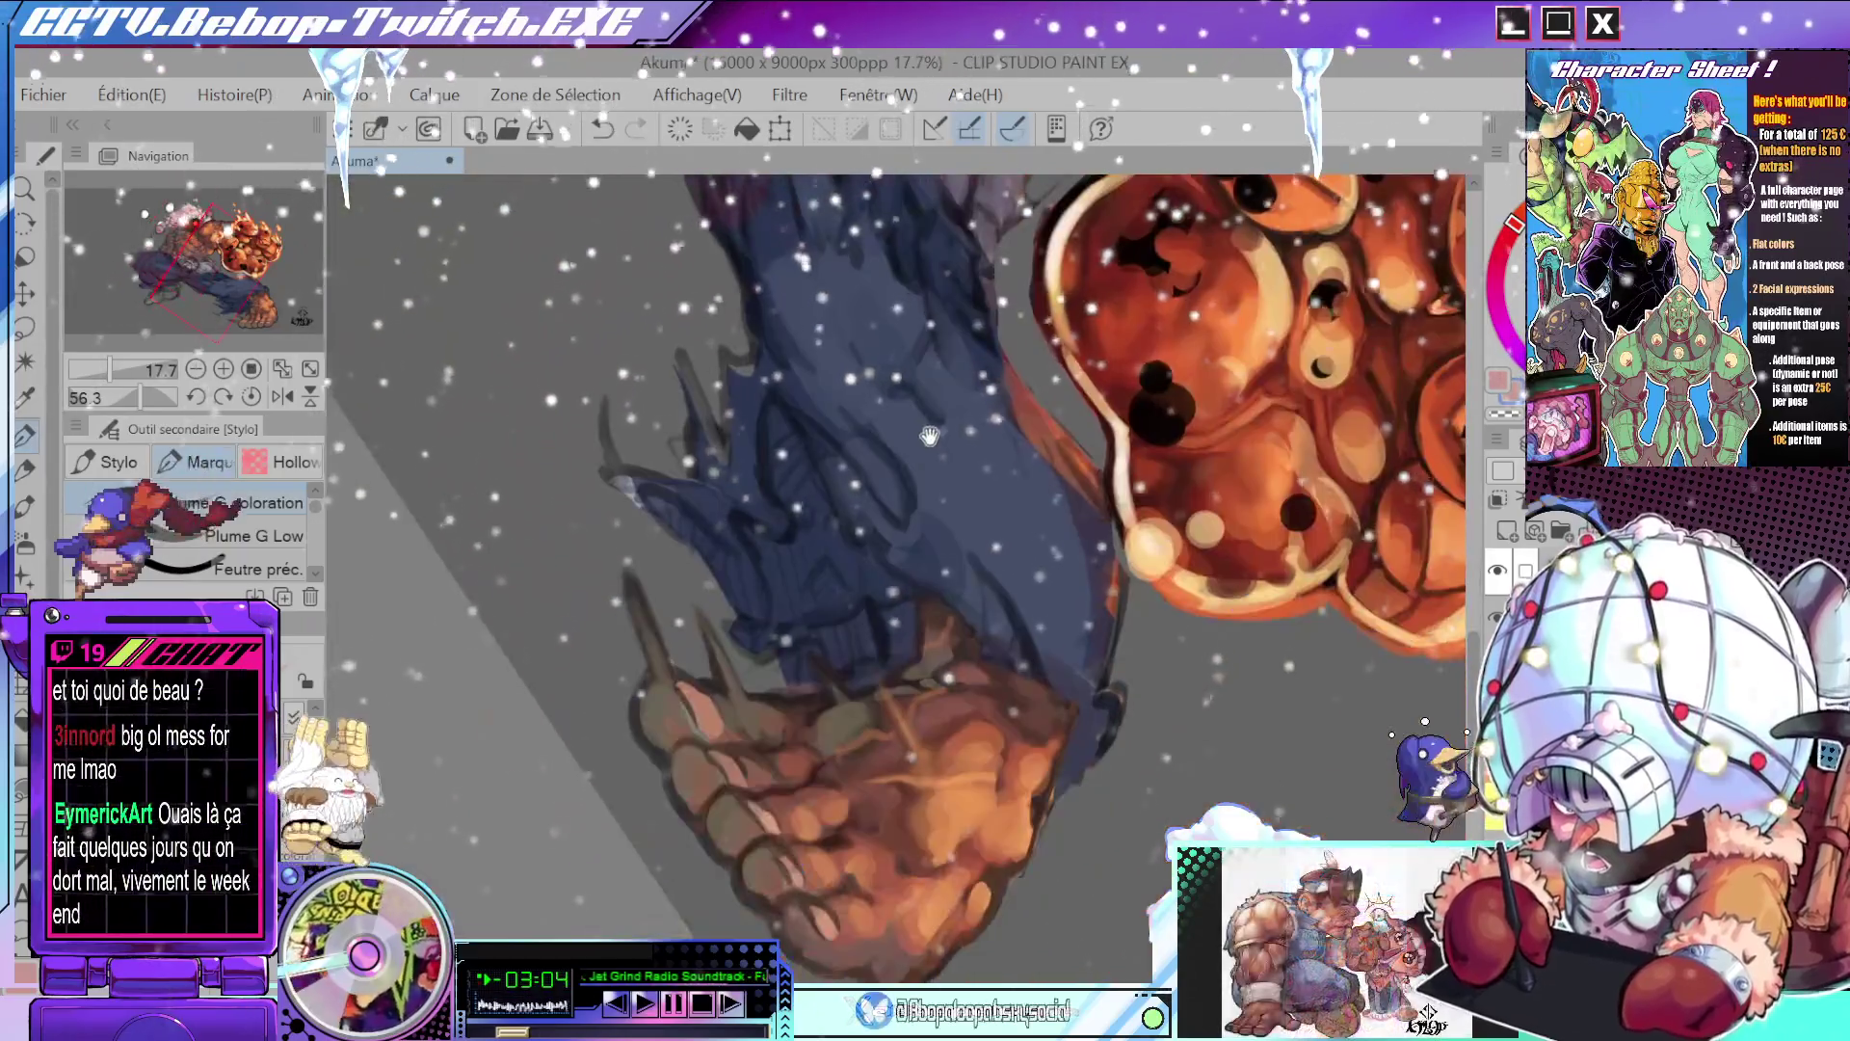
drag(1008, 655, 1002, 716)
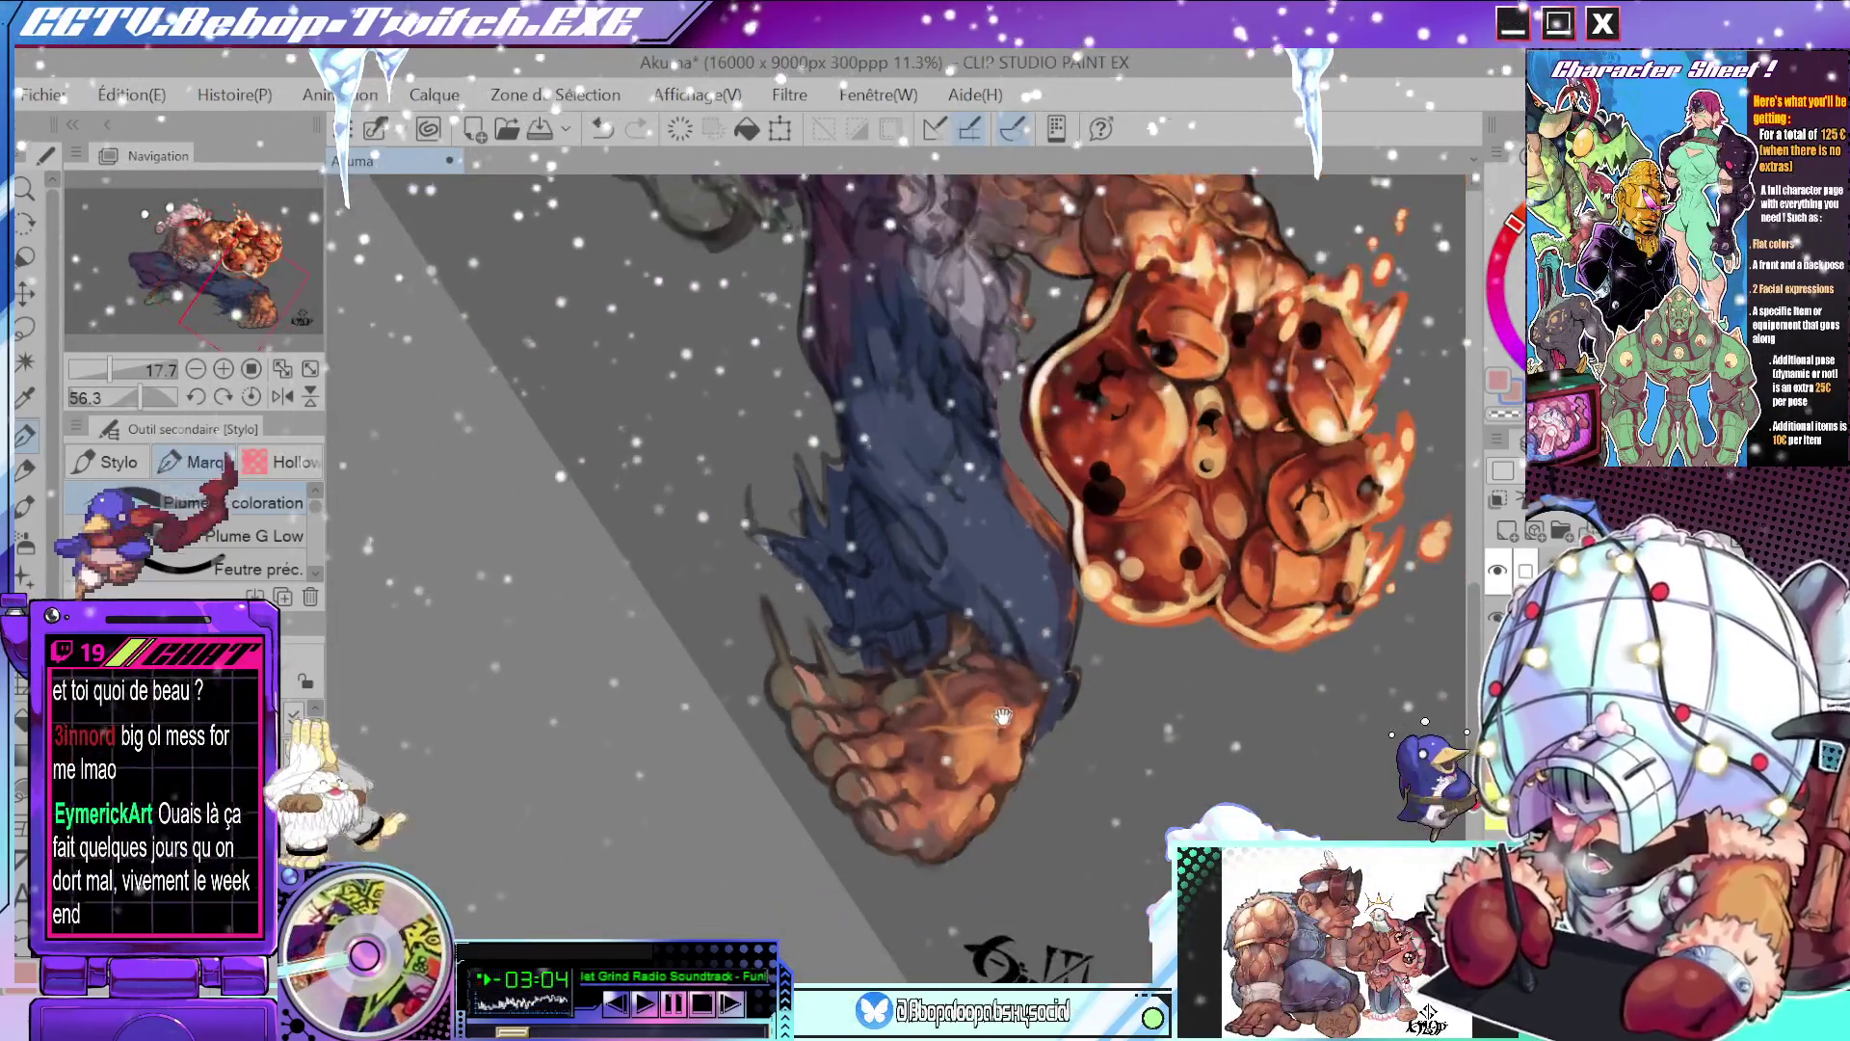
scroll(1002, 716, down, 3)
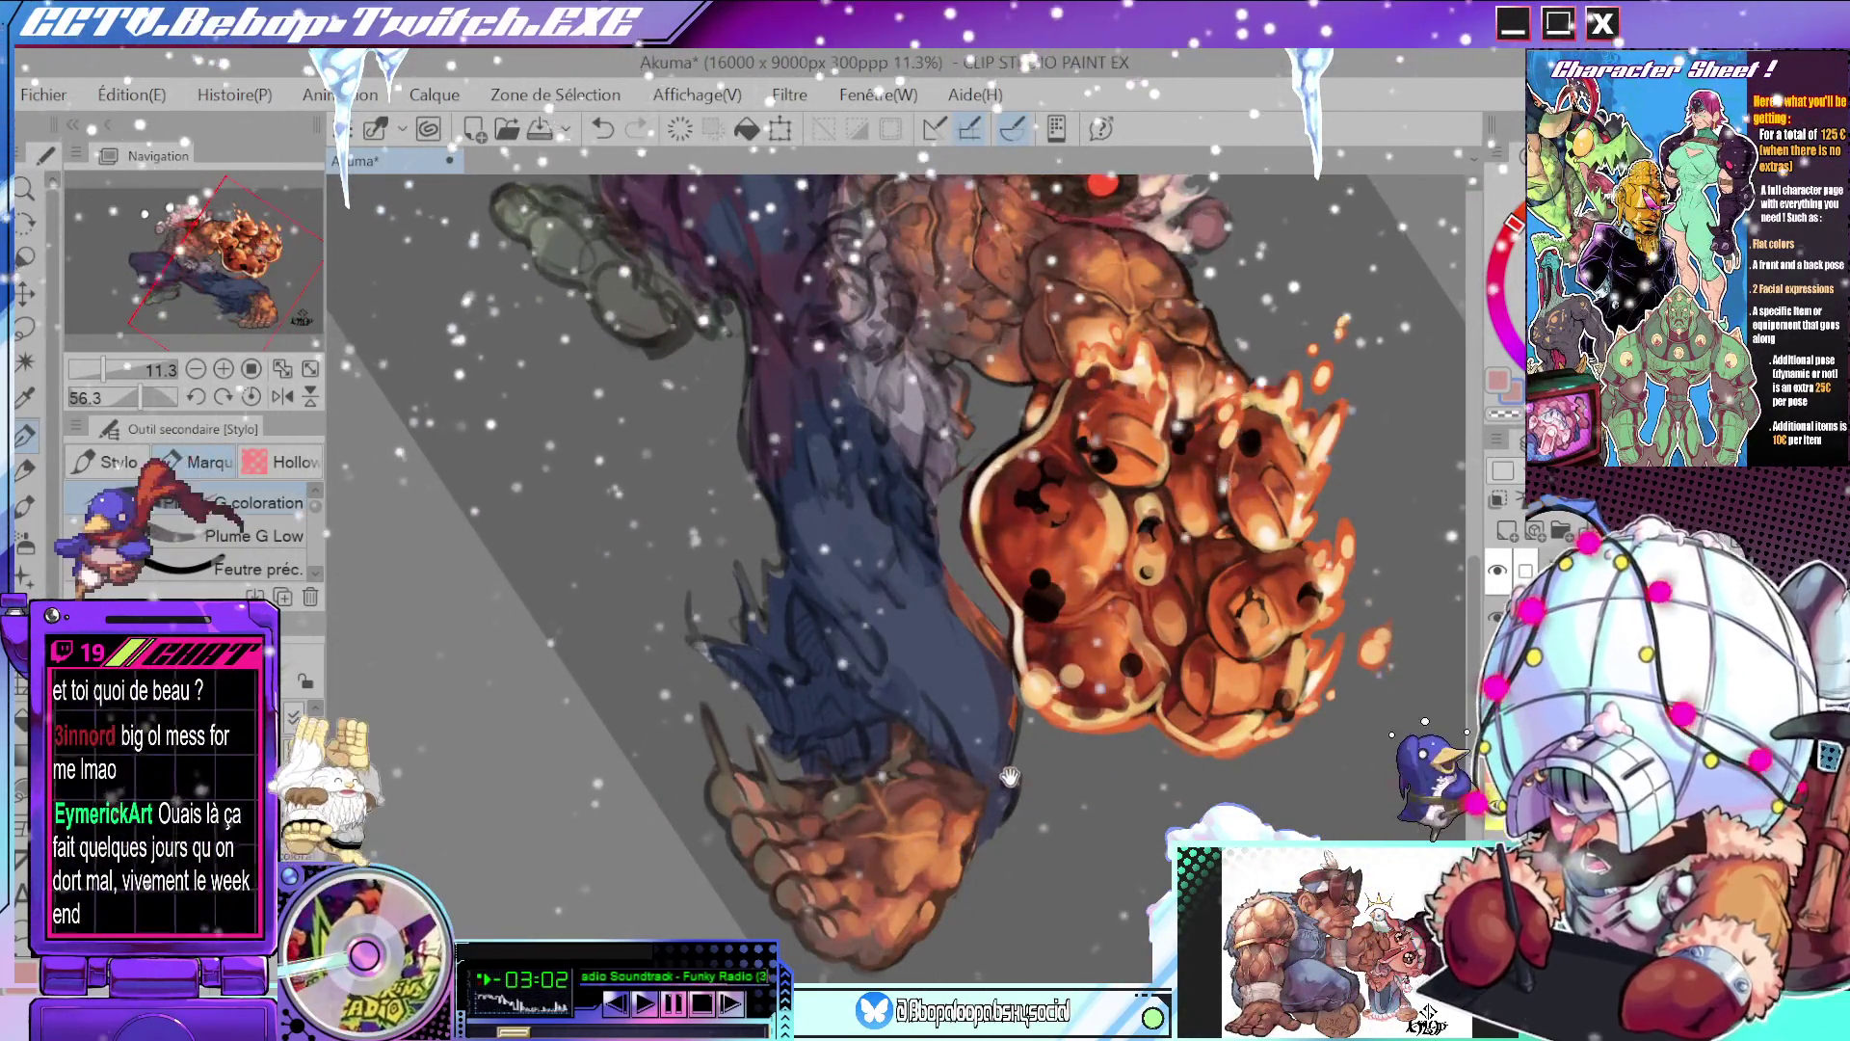
mouse_move(969, 830)
mouse_down()
mouse_move(991, 583)
mouse_move(975, 490)
mouse_up()
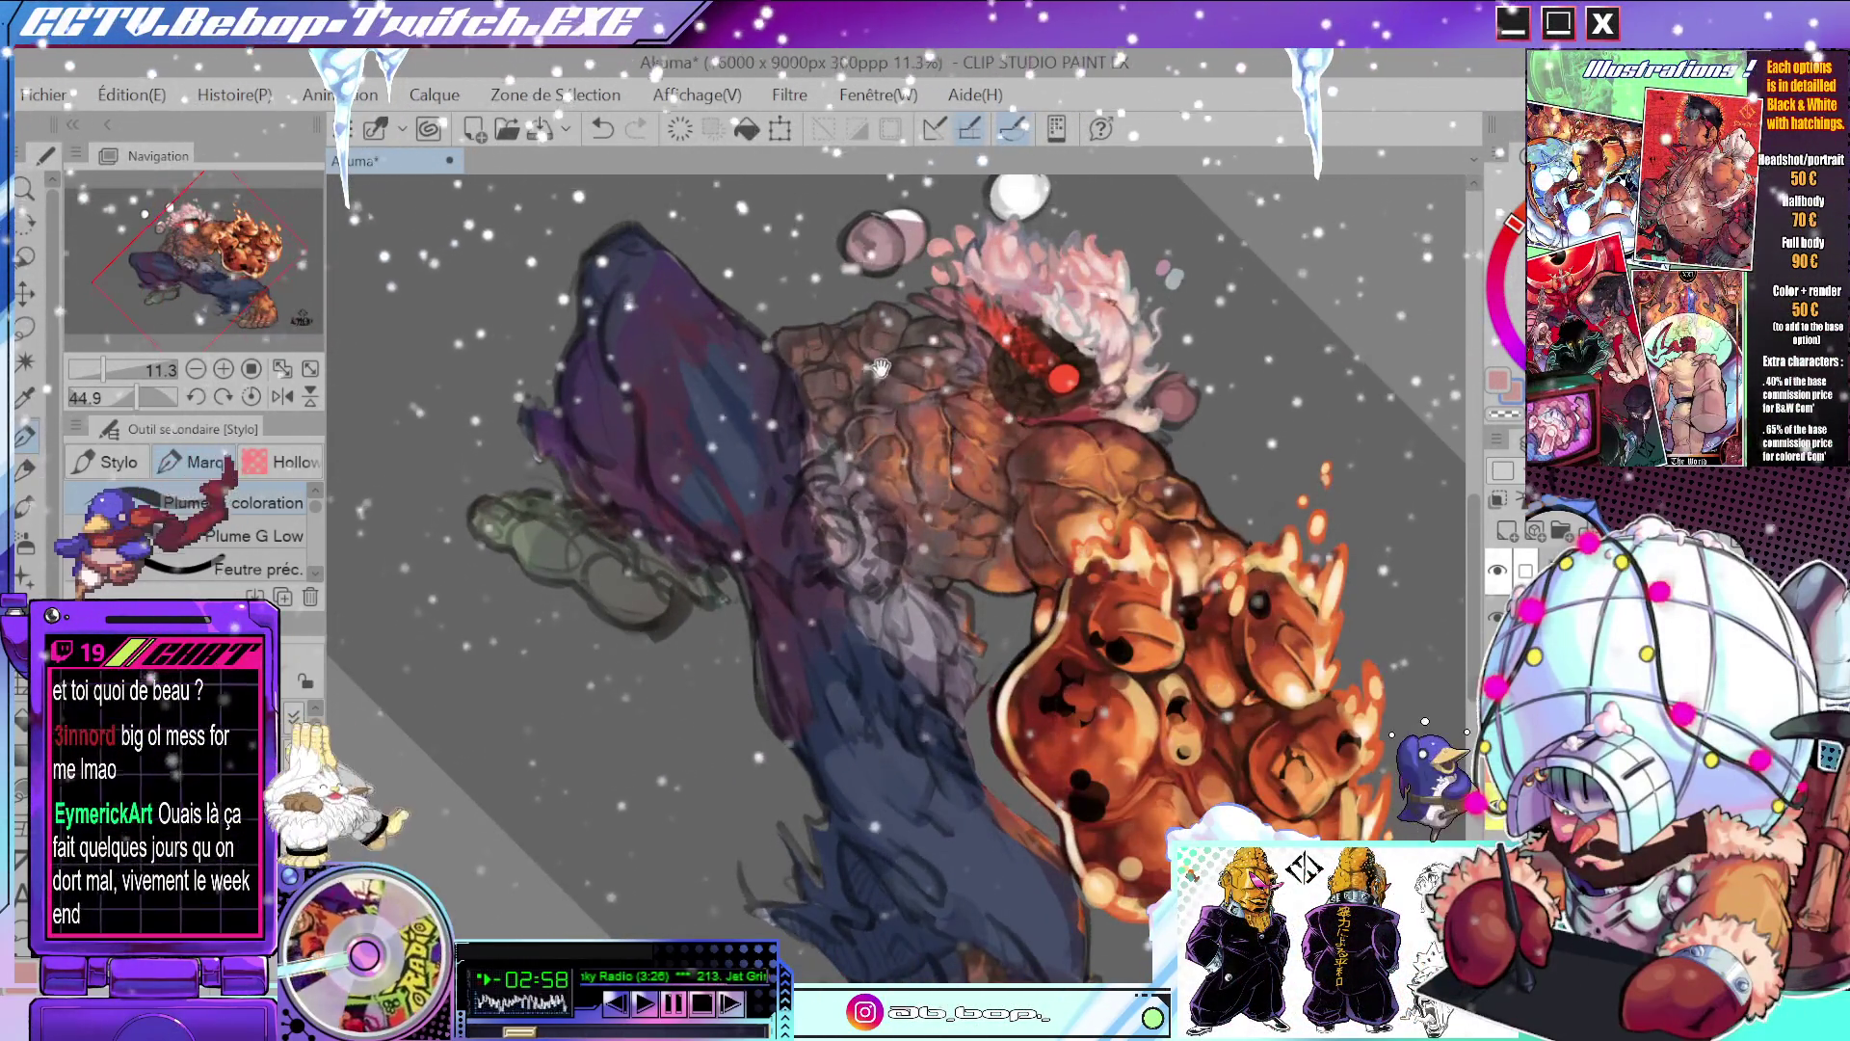
scroll(1059, 279, up, 3)
scroll(1108, 318, up, 2)
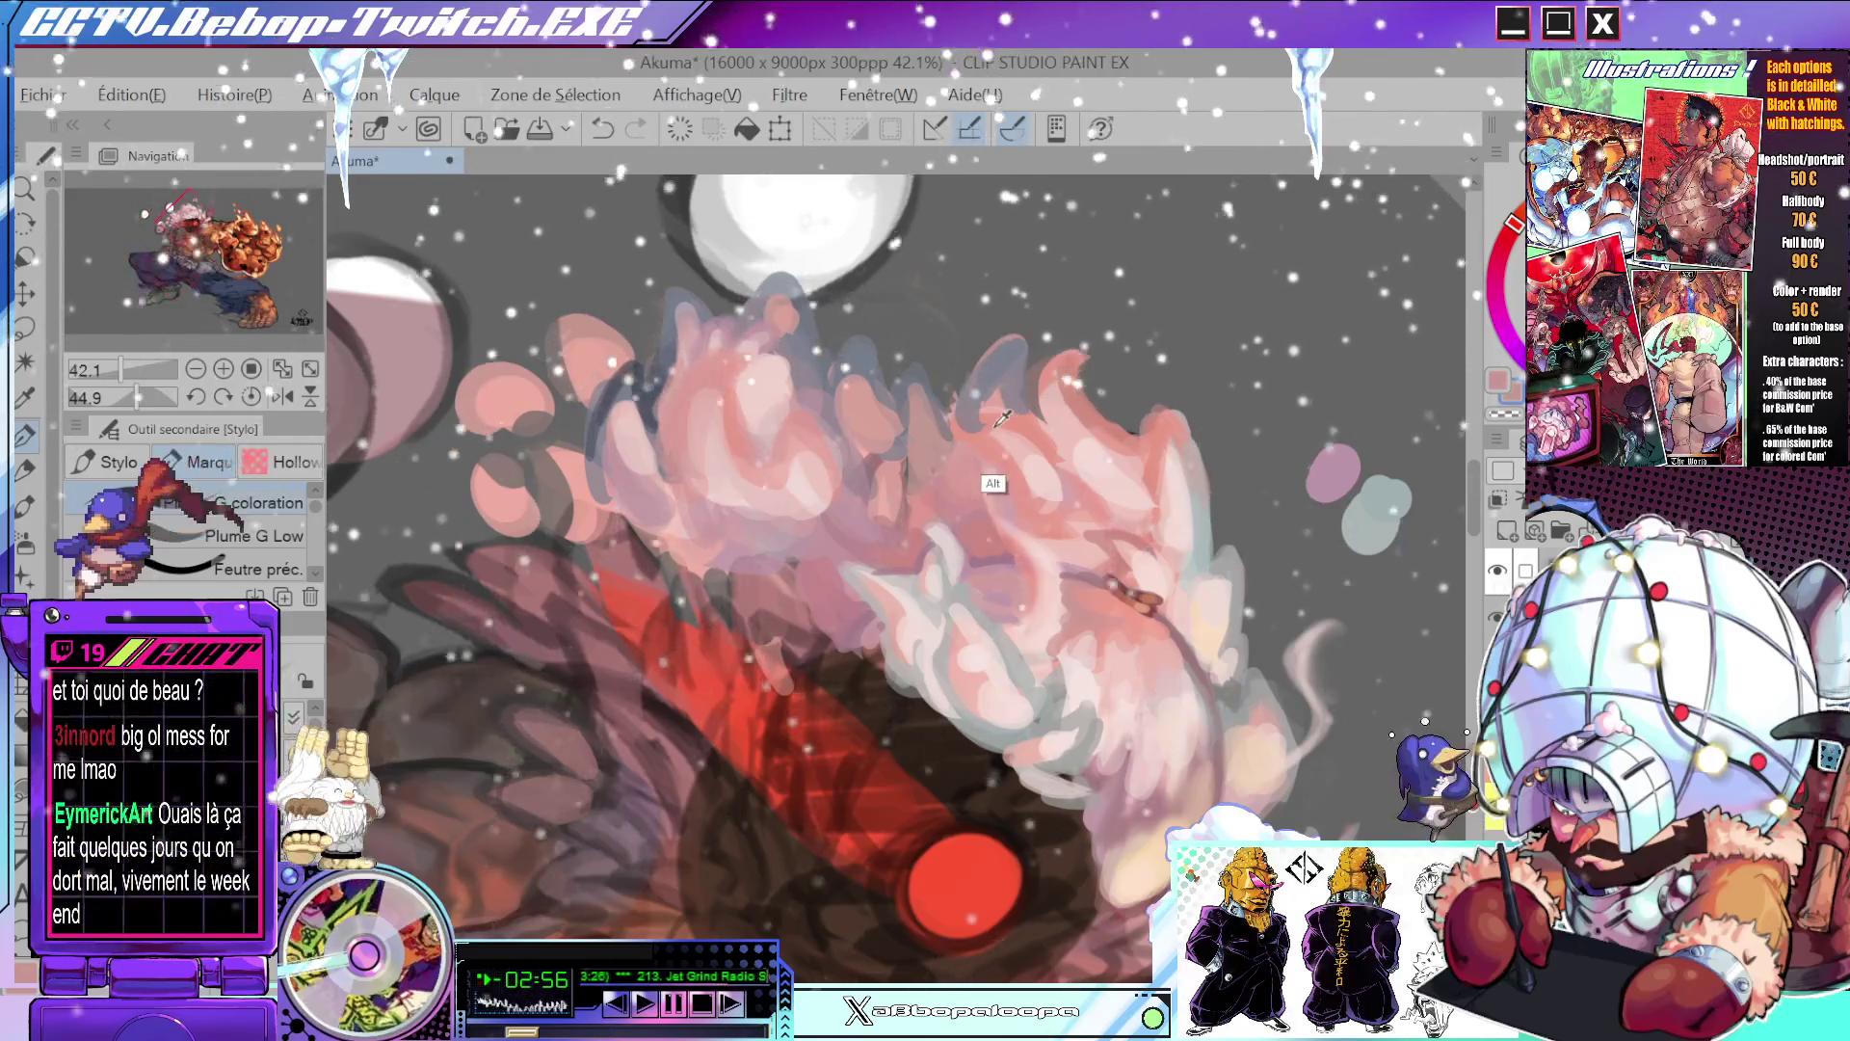
drag(1016, 412, 1005, 383)
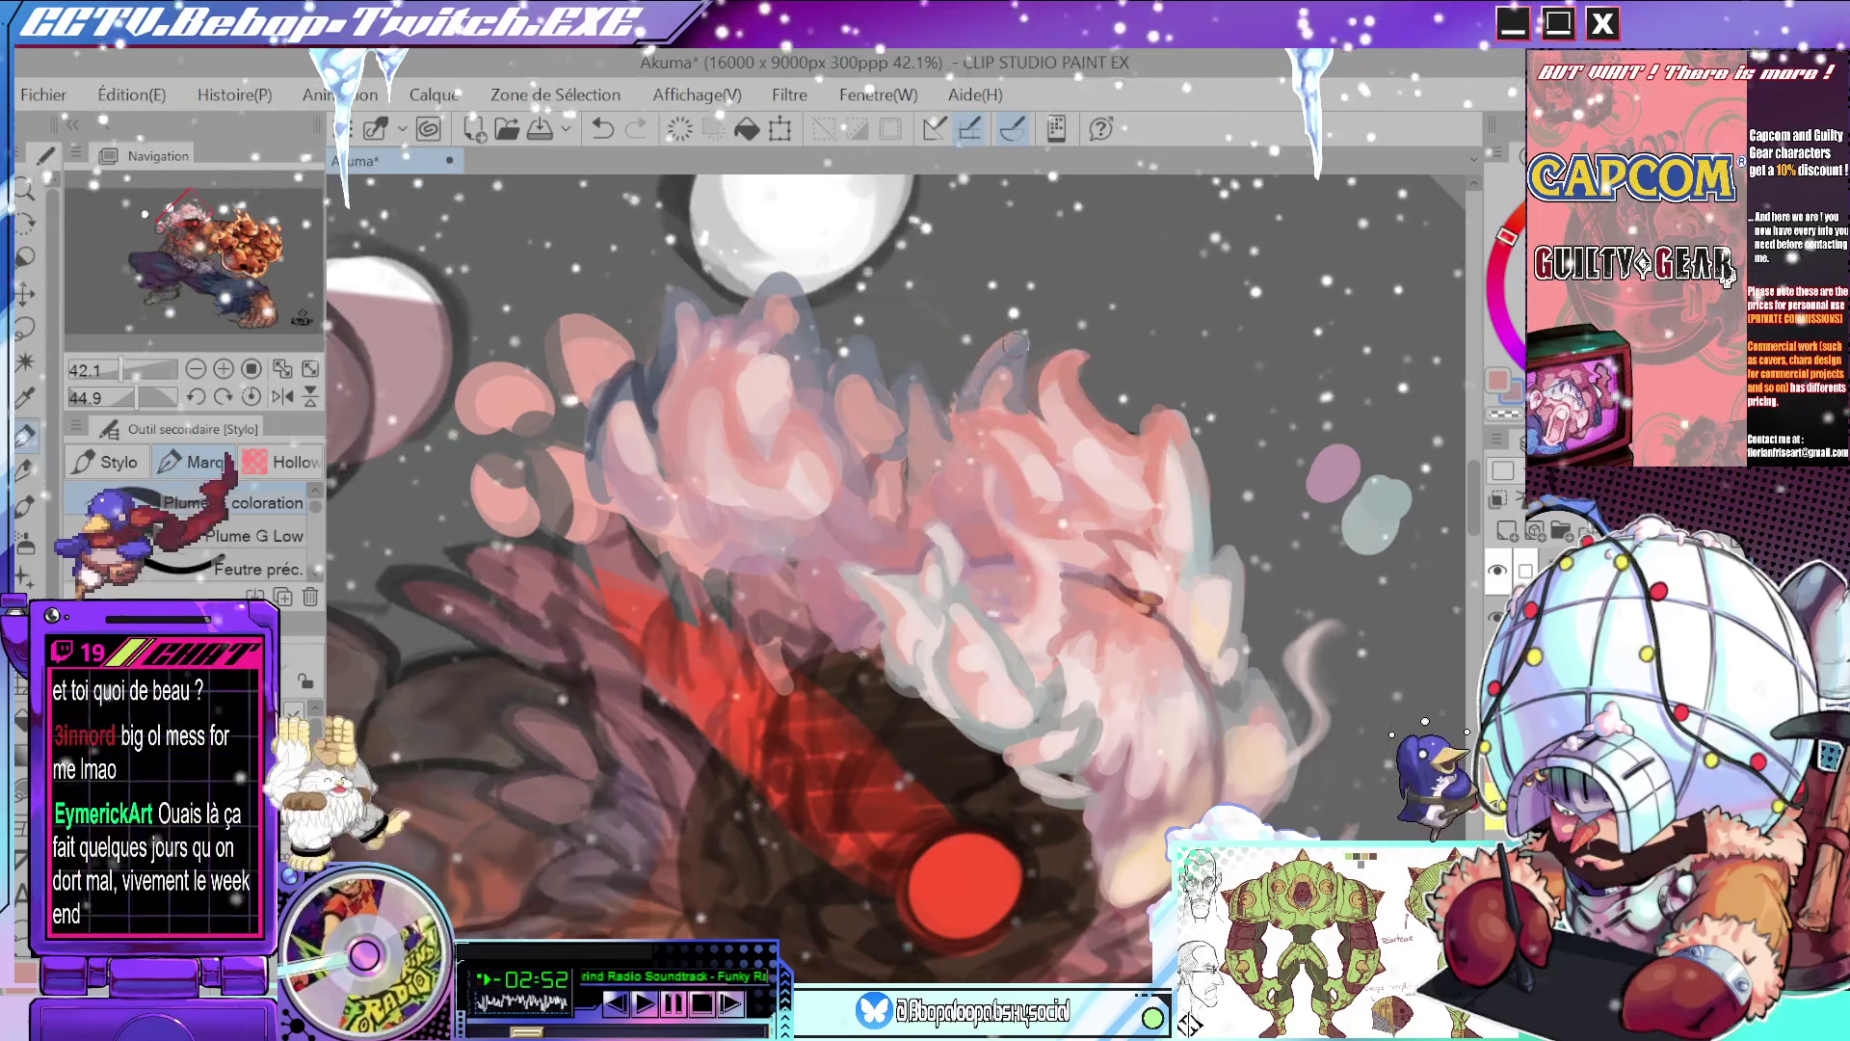
mouse_move(992, 372)
mouse_down()
mouse_move(1005, 394)
mouse_move(749, 526)
mouse_move(819, 481)
mouse_up()
scroll(1005, 394, down, 5)
scroll(844, 465, up, 4)
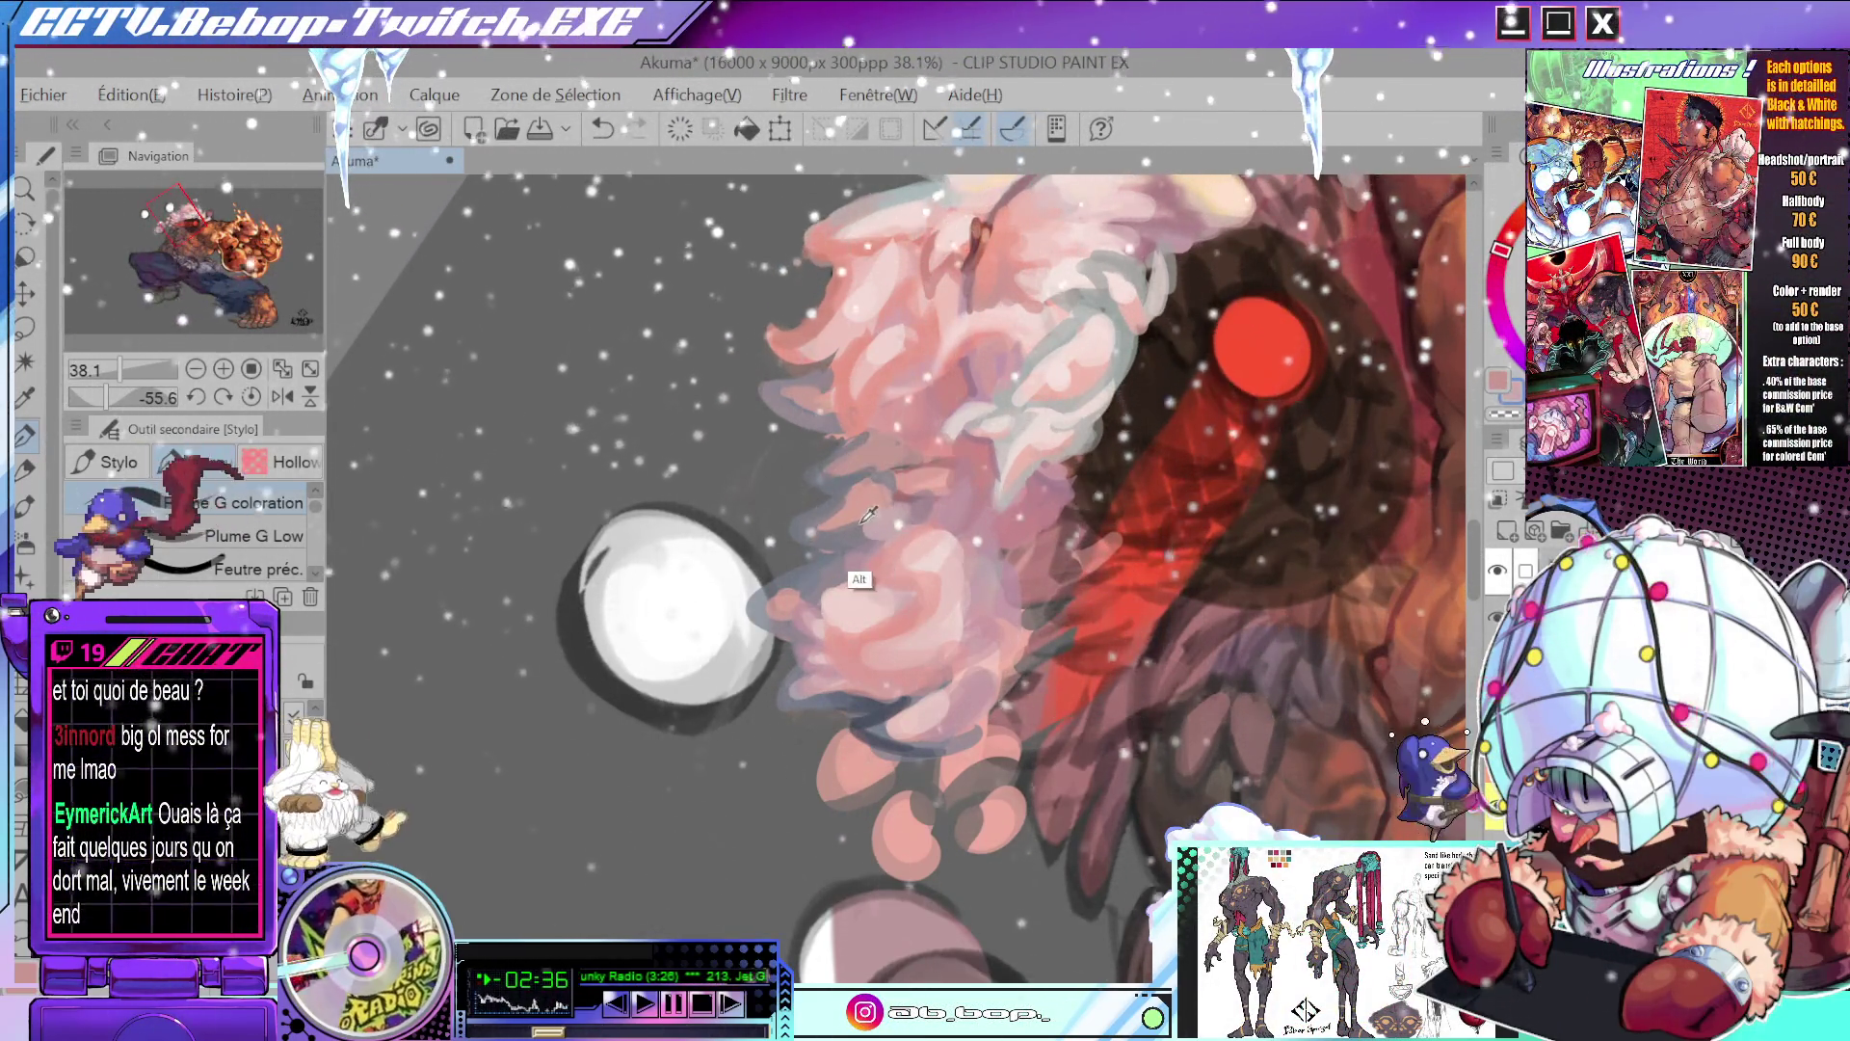
scroll(867, 515, down, 5)
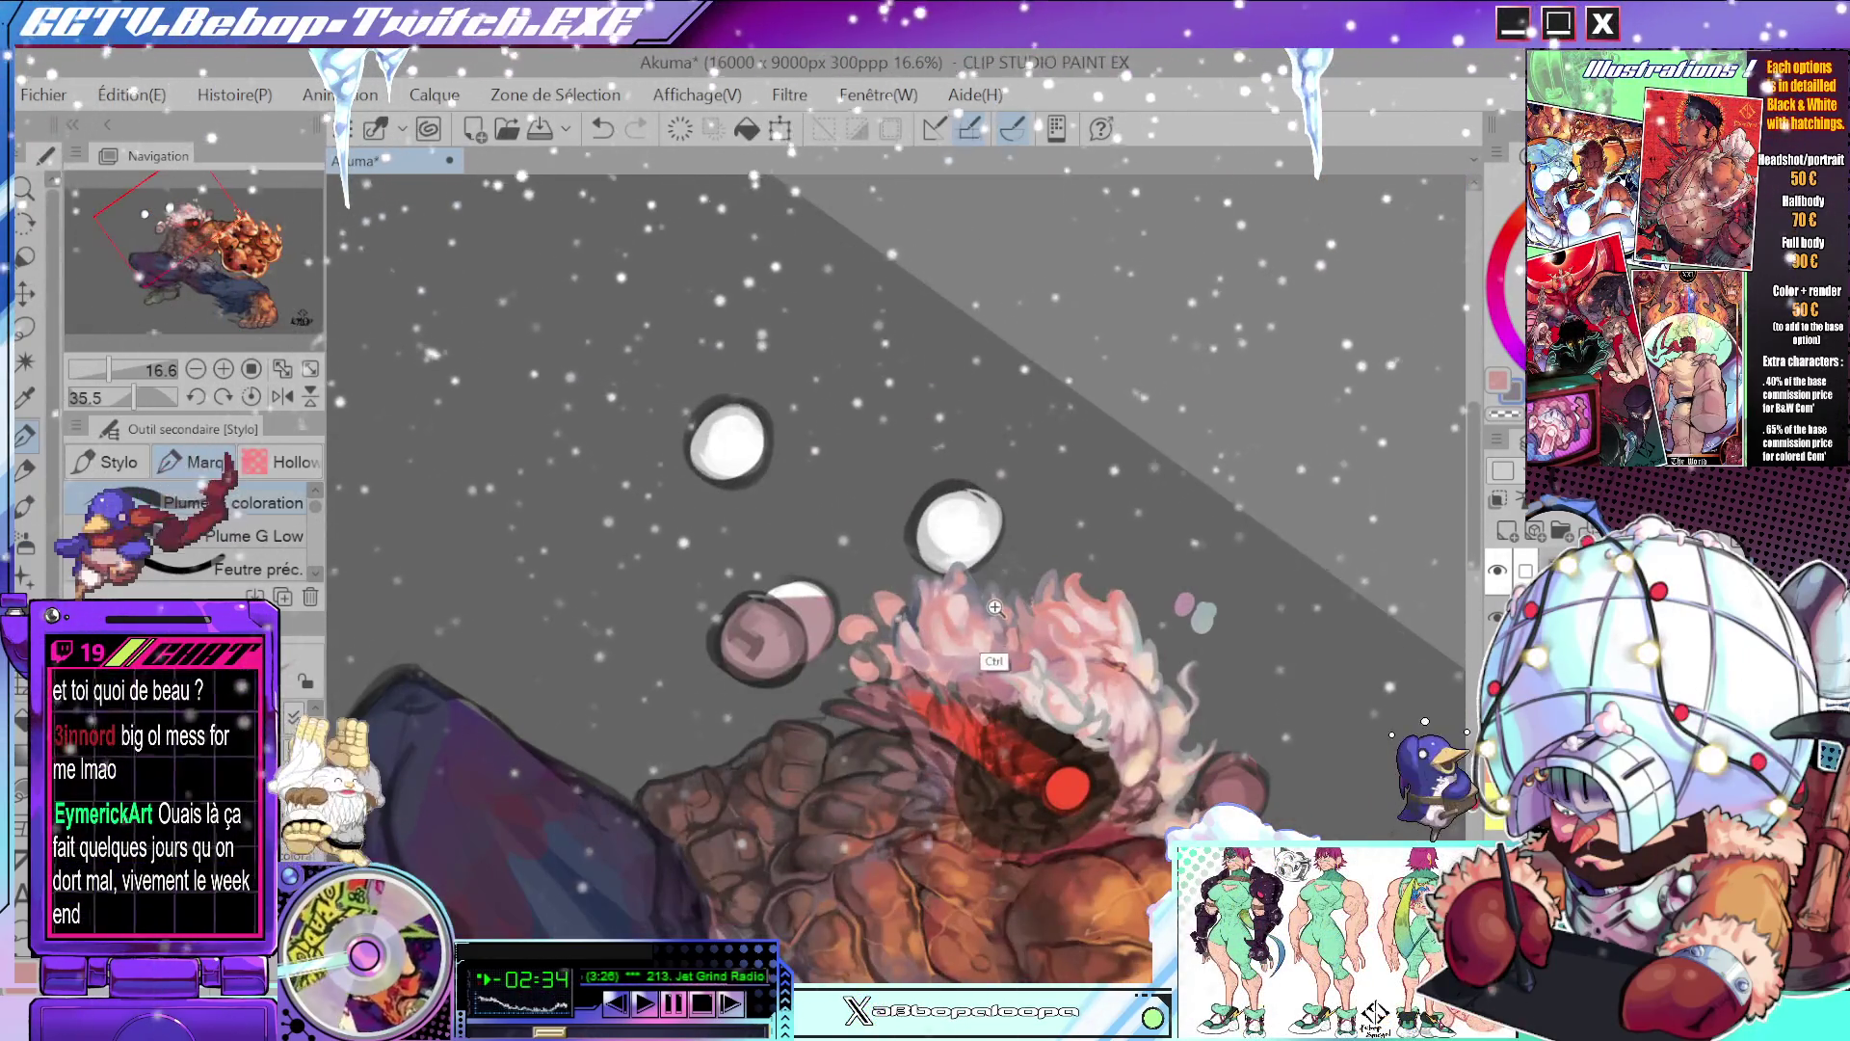
scroll(996, 607, up, 3)
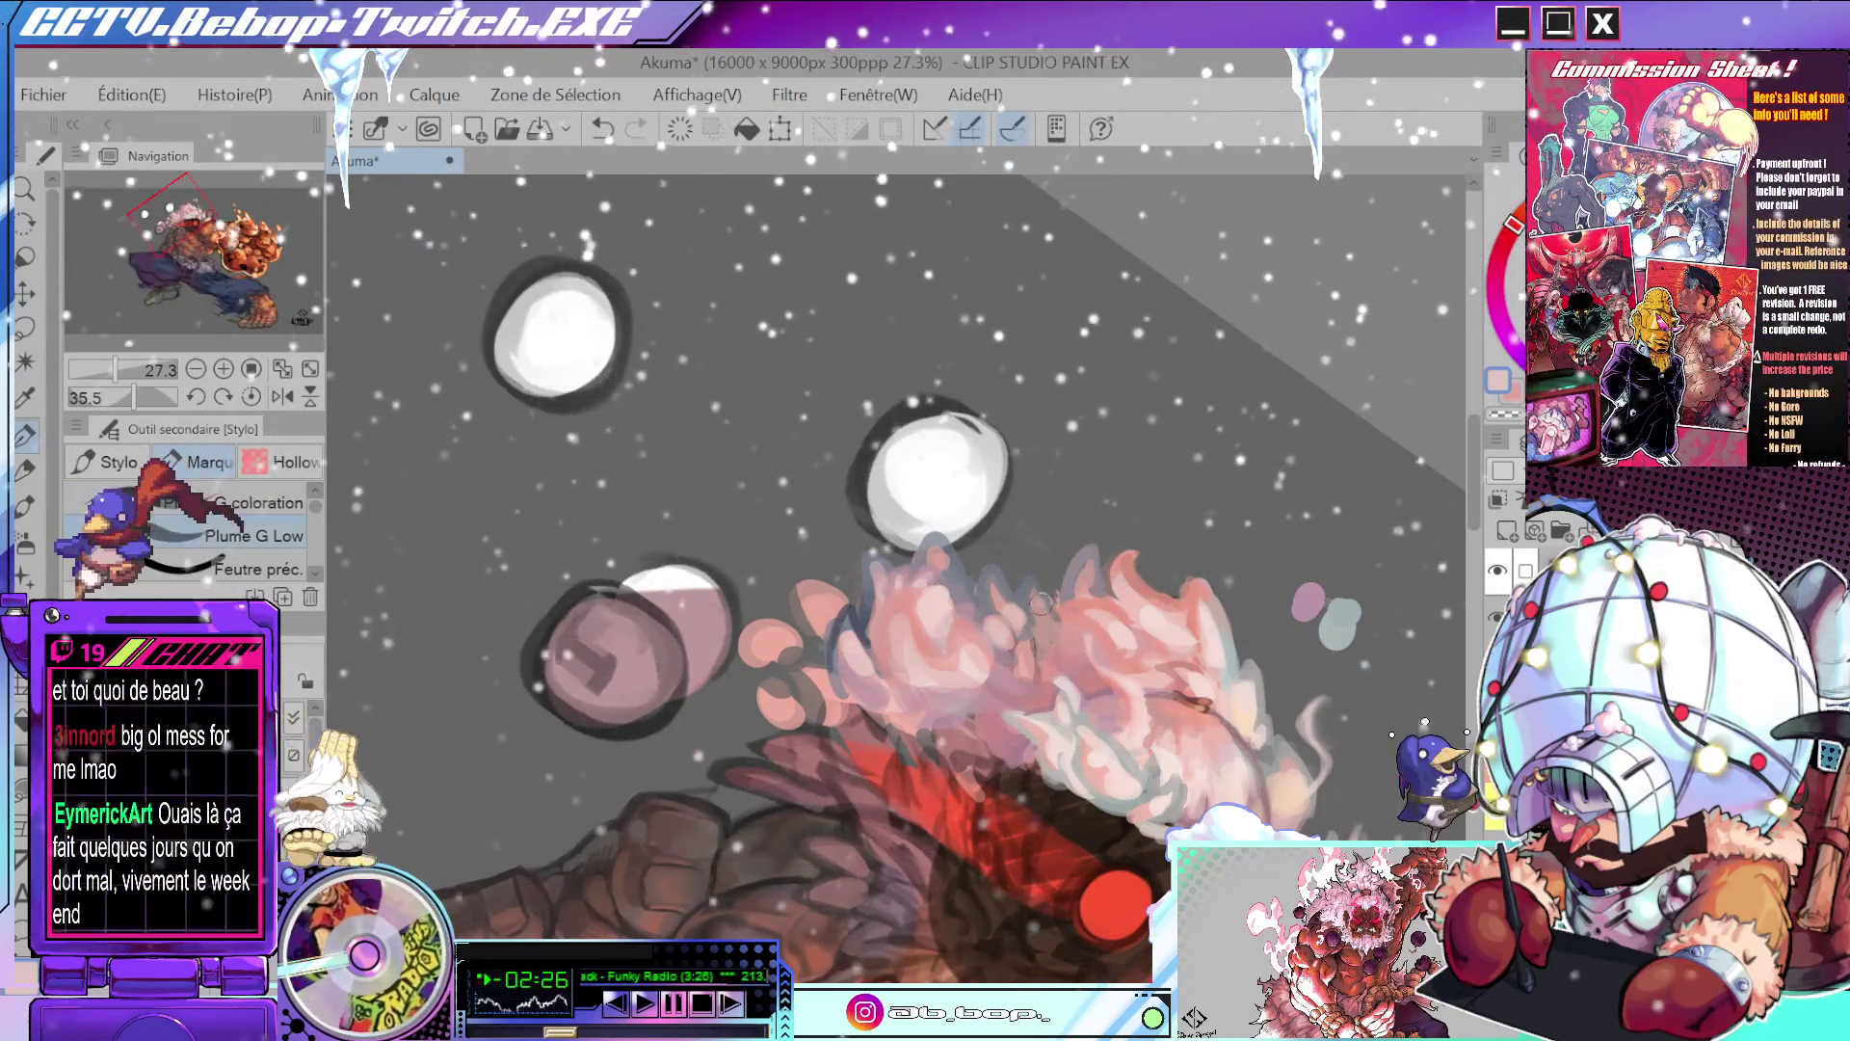
scroll(1041, 603, up, 3)
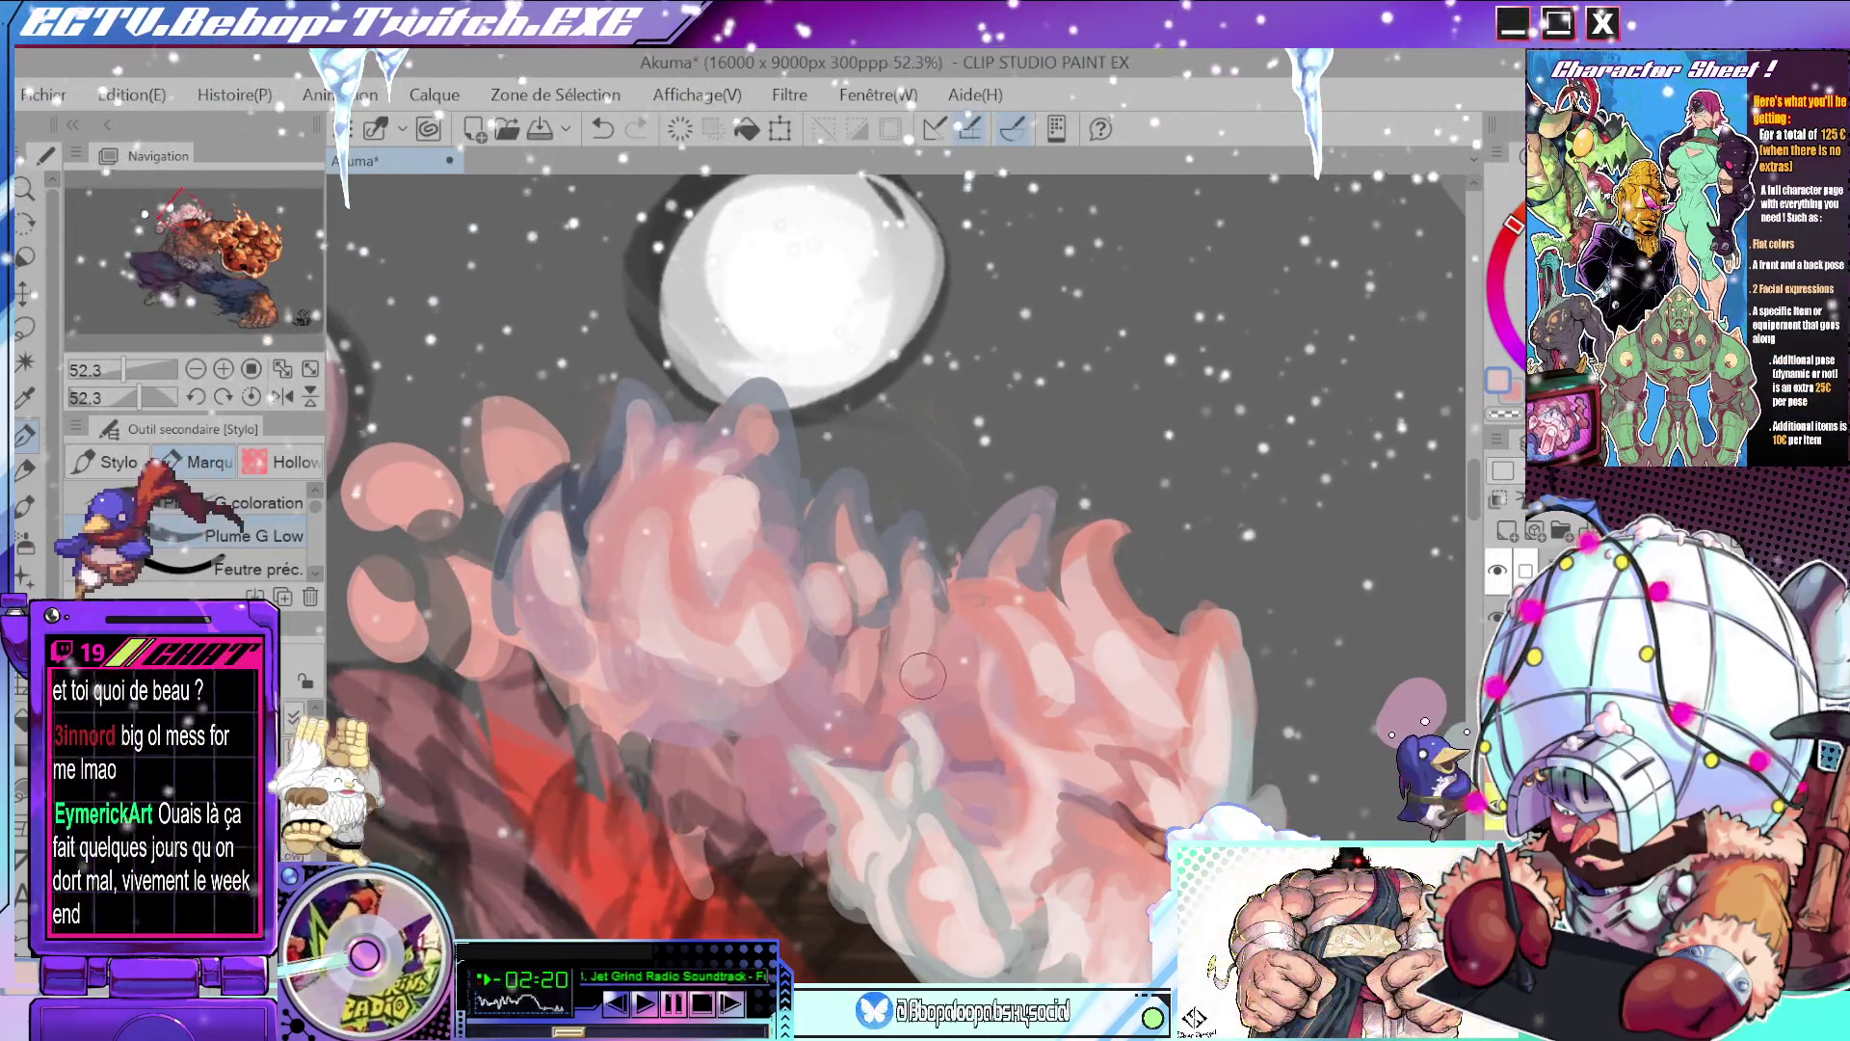
scroll(945, 681, down, 1)
scroll(954, 686, down, 1)
scroll(968, 691, down, 1)
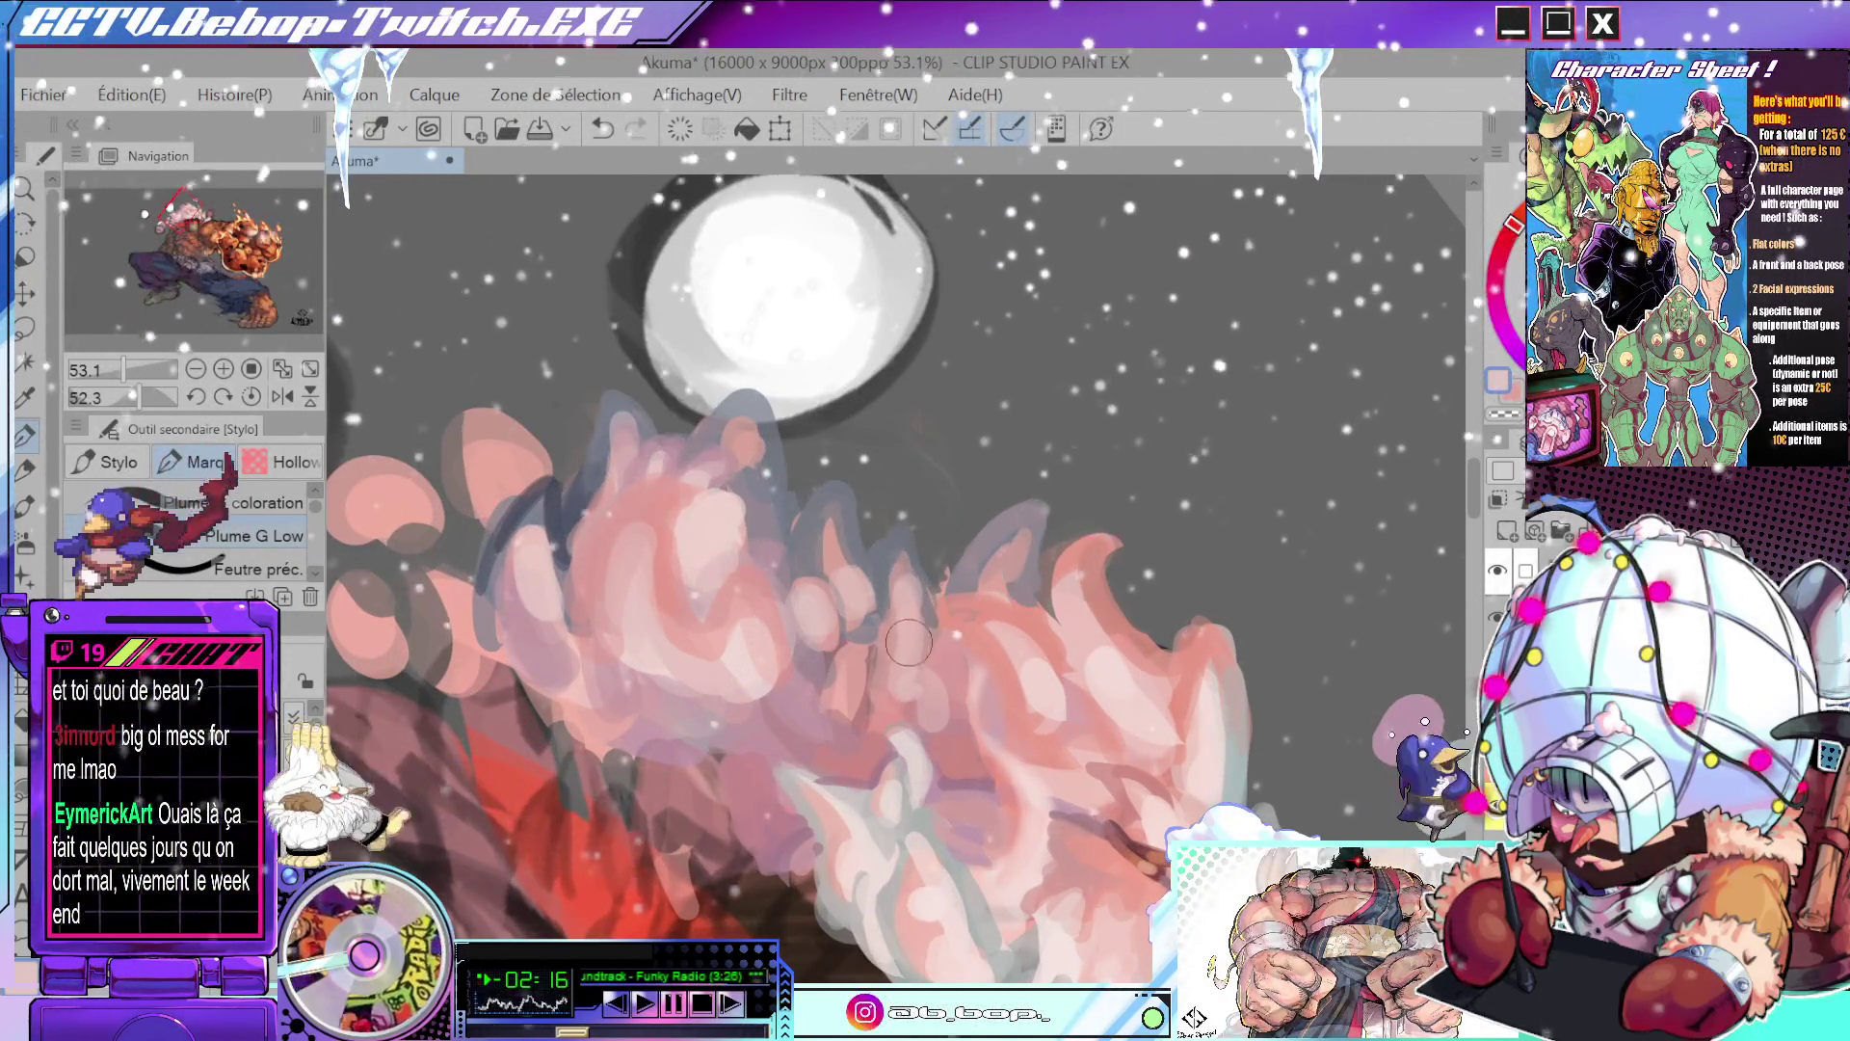
scroll(939, 682, down, 3)
drag(1026, 408, 1103, 427)
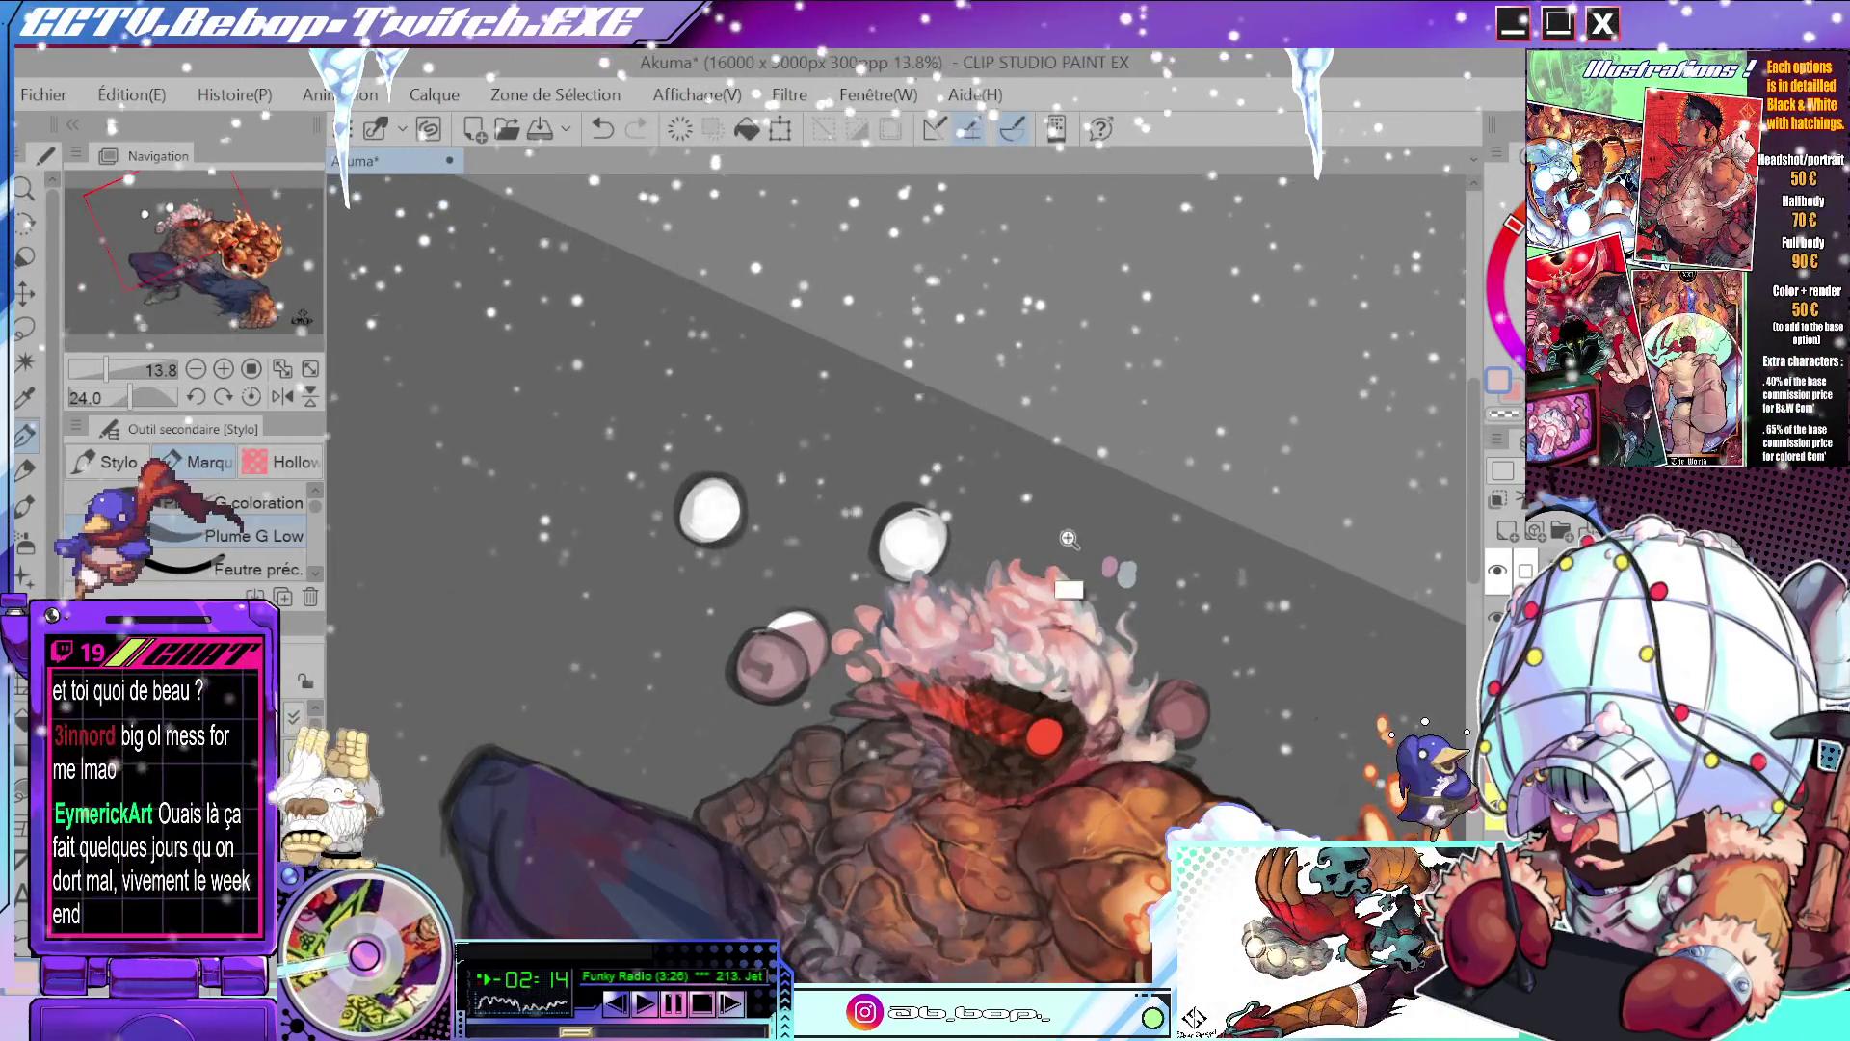
- Zoom in and turn the view onto the hair, then sample a reddish colour from the painting
click(1063, 606)
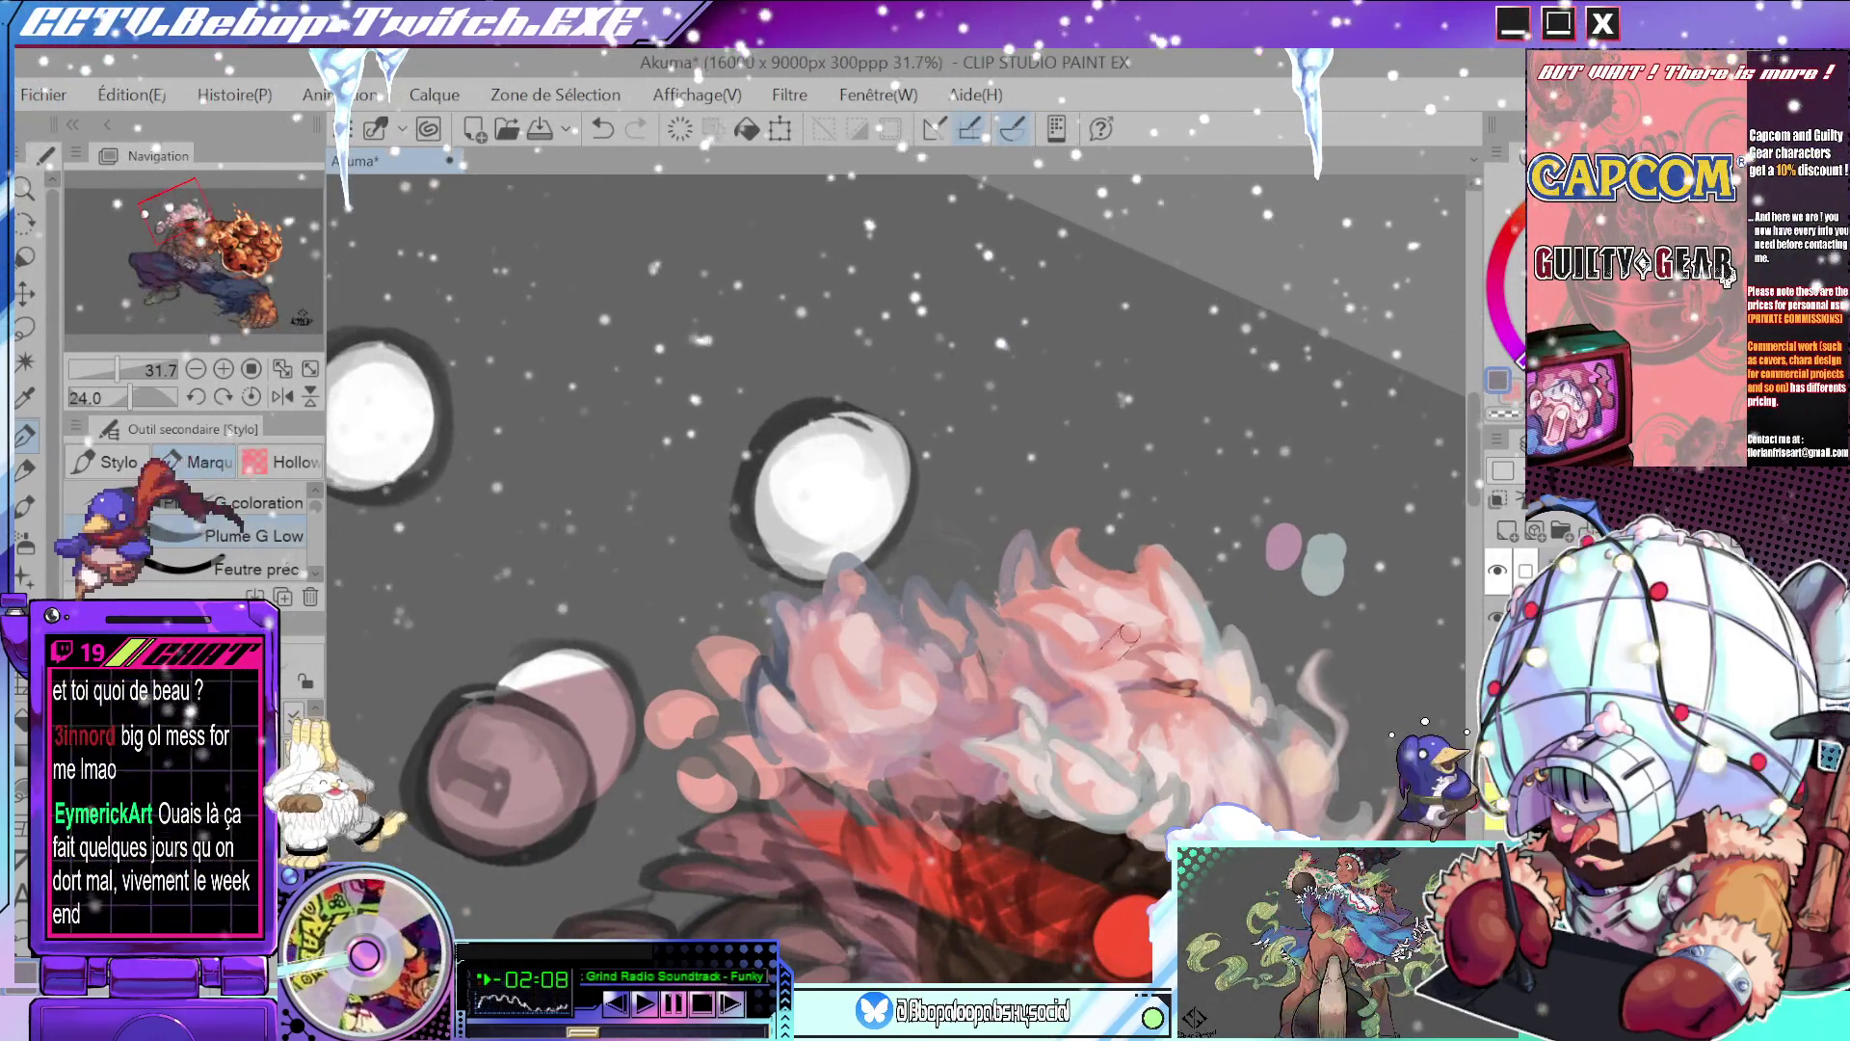
drag(1125, 634, 983, 727)
alt+click(934, 744)
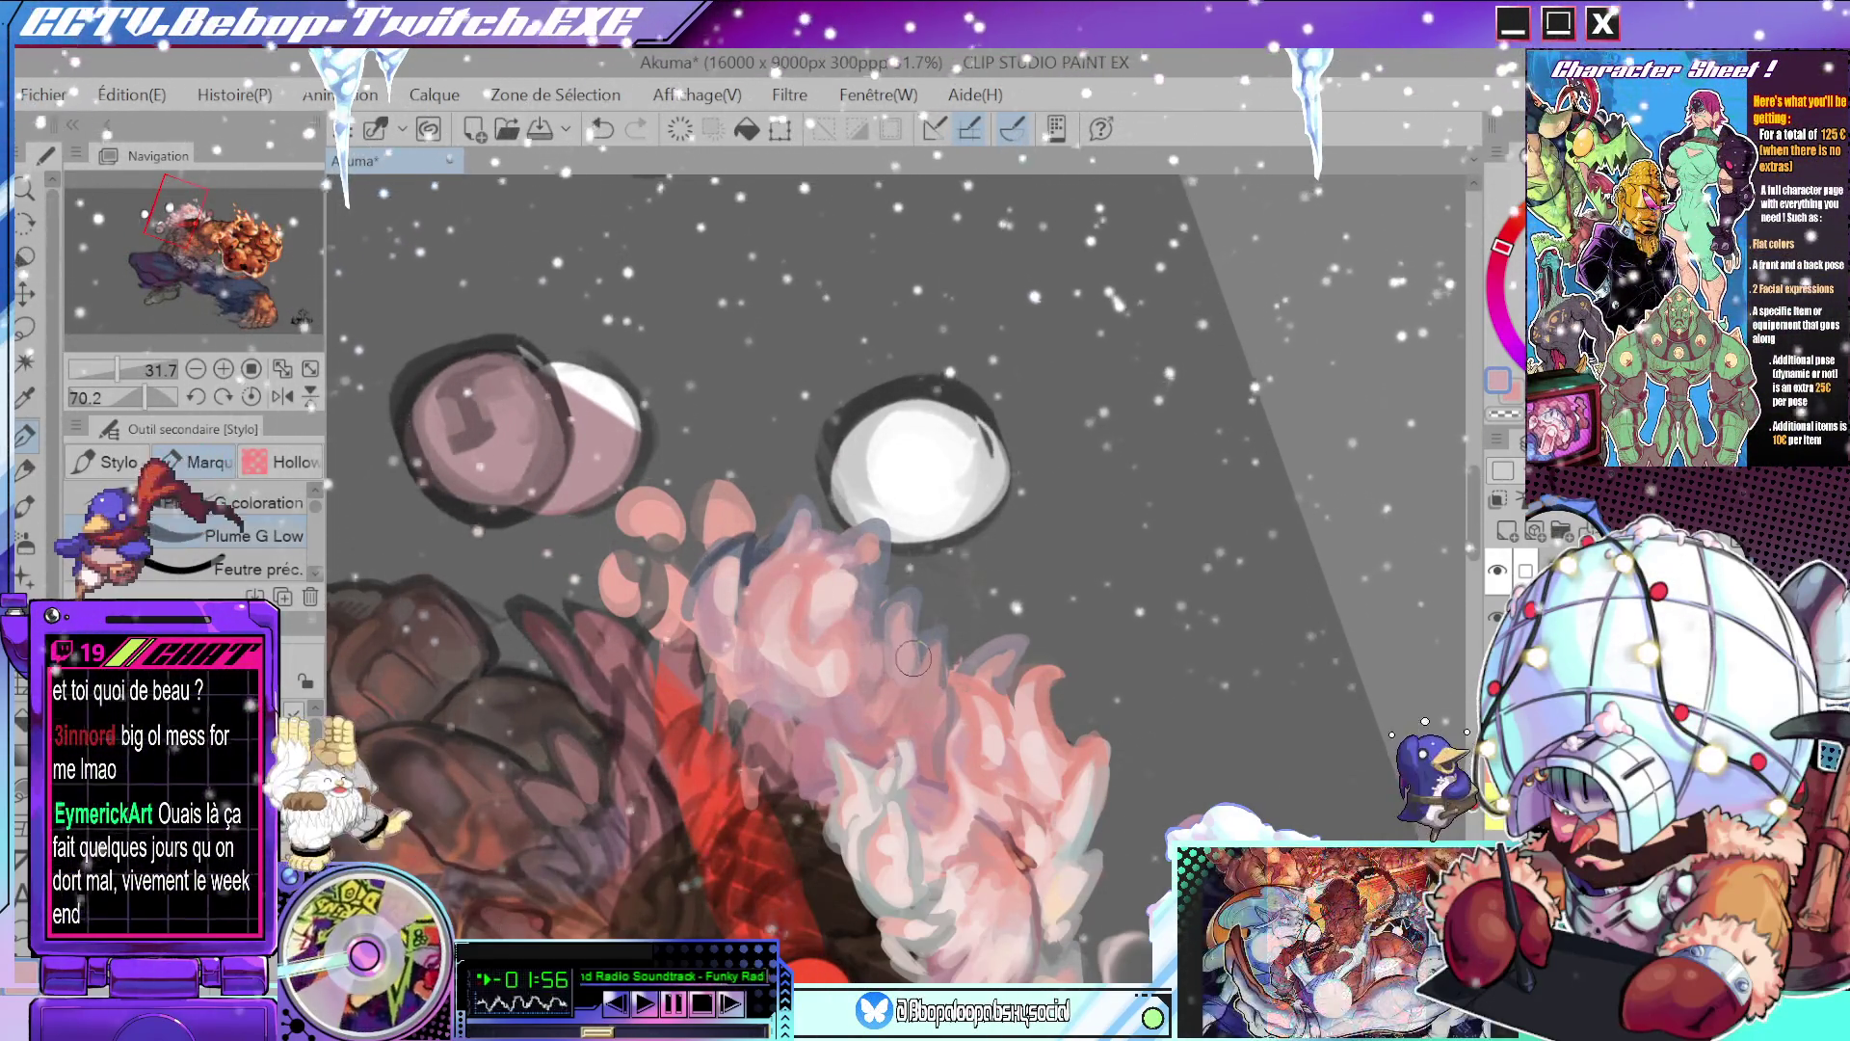
- Rotate the view into the head, resample two hair colours, then view the whole figure upright
scroll(925, 631, down, 4)
mouse_move(1027, 545)
shift+mouse_down()
mouse_move(919, 563)
mouse_move(892, 531)
shift+mouse_up()
scroll(919, 563, up, 4)
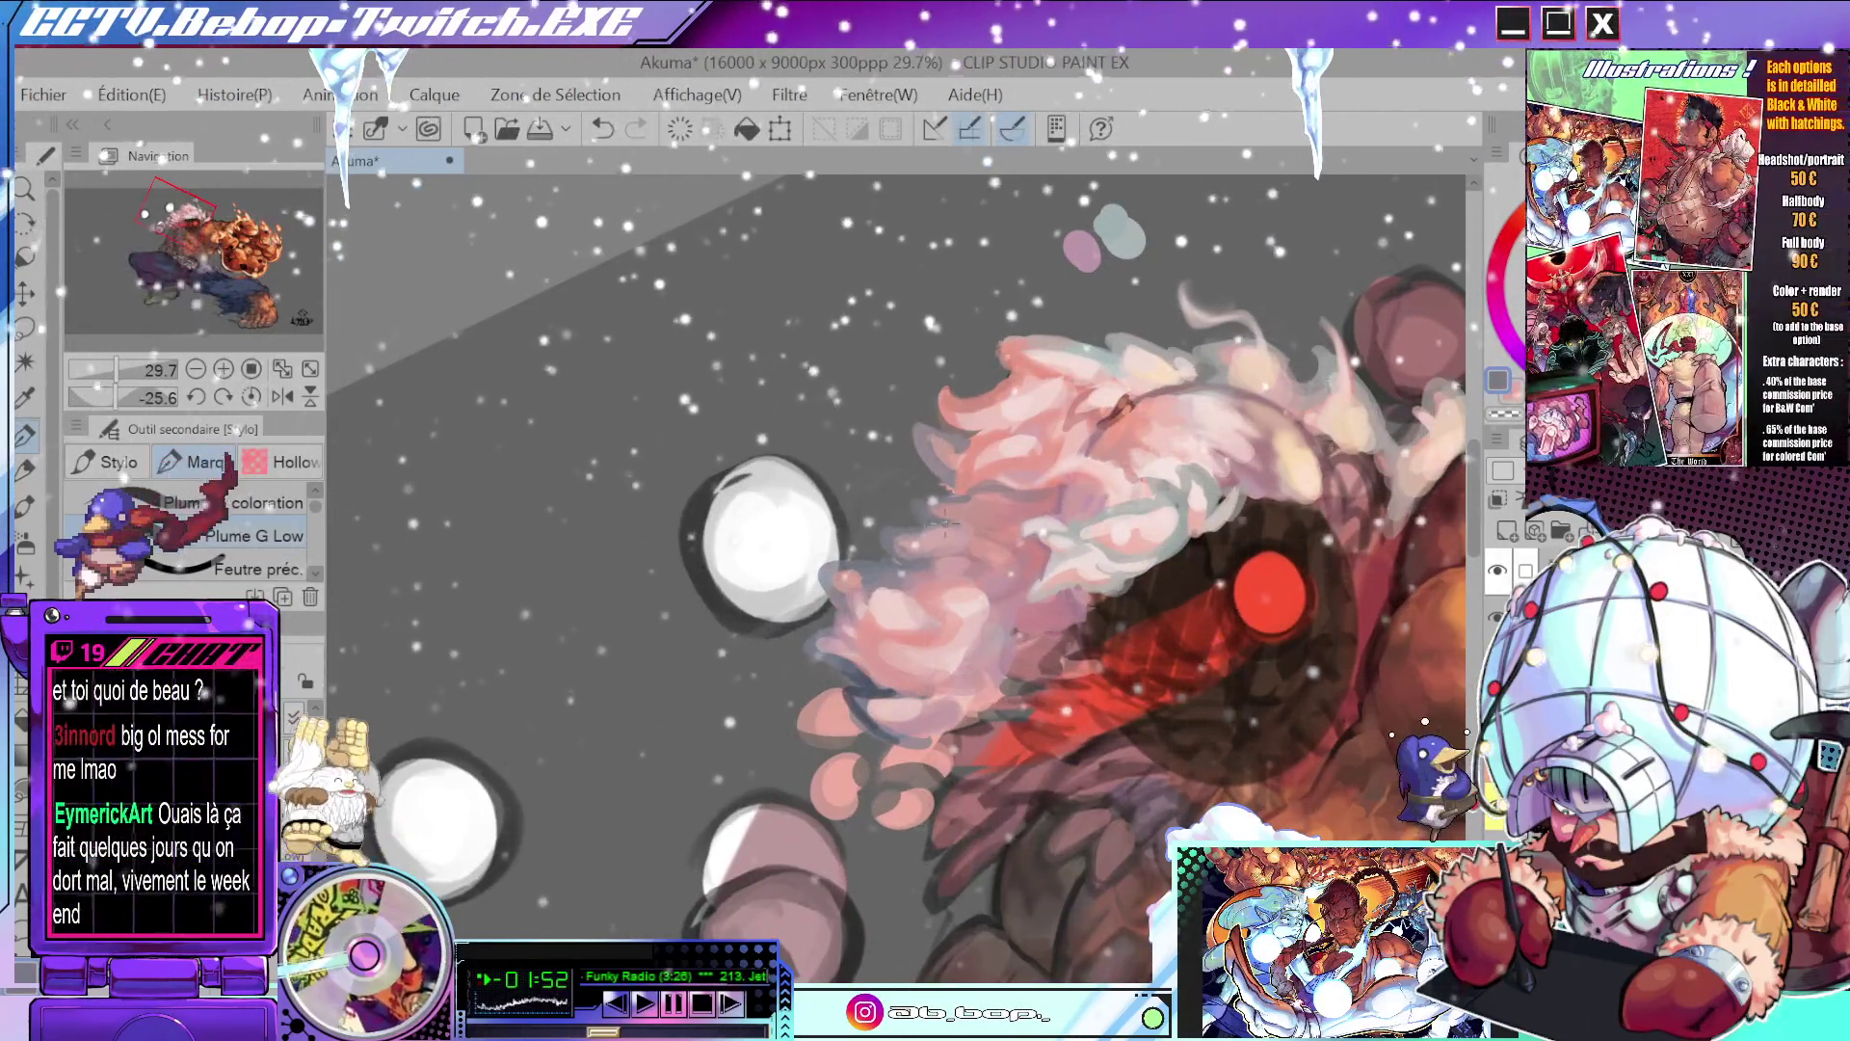
key(alt)
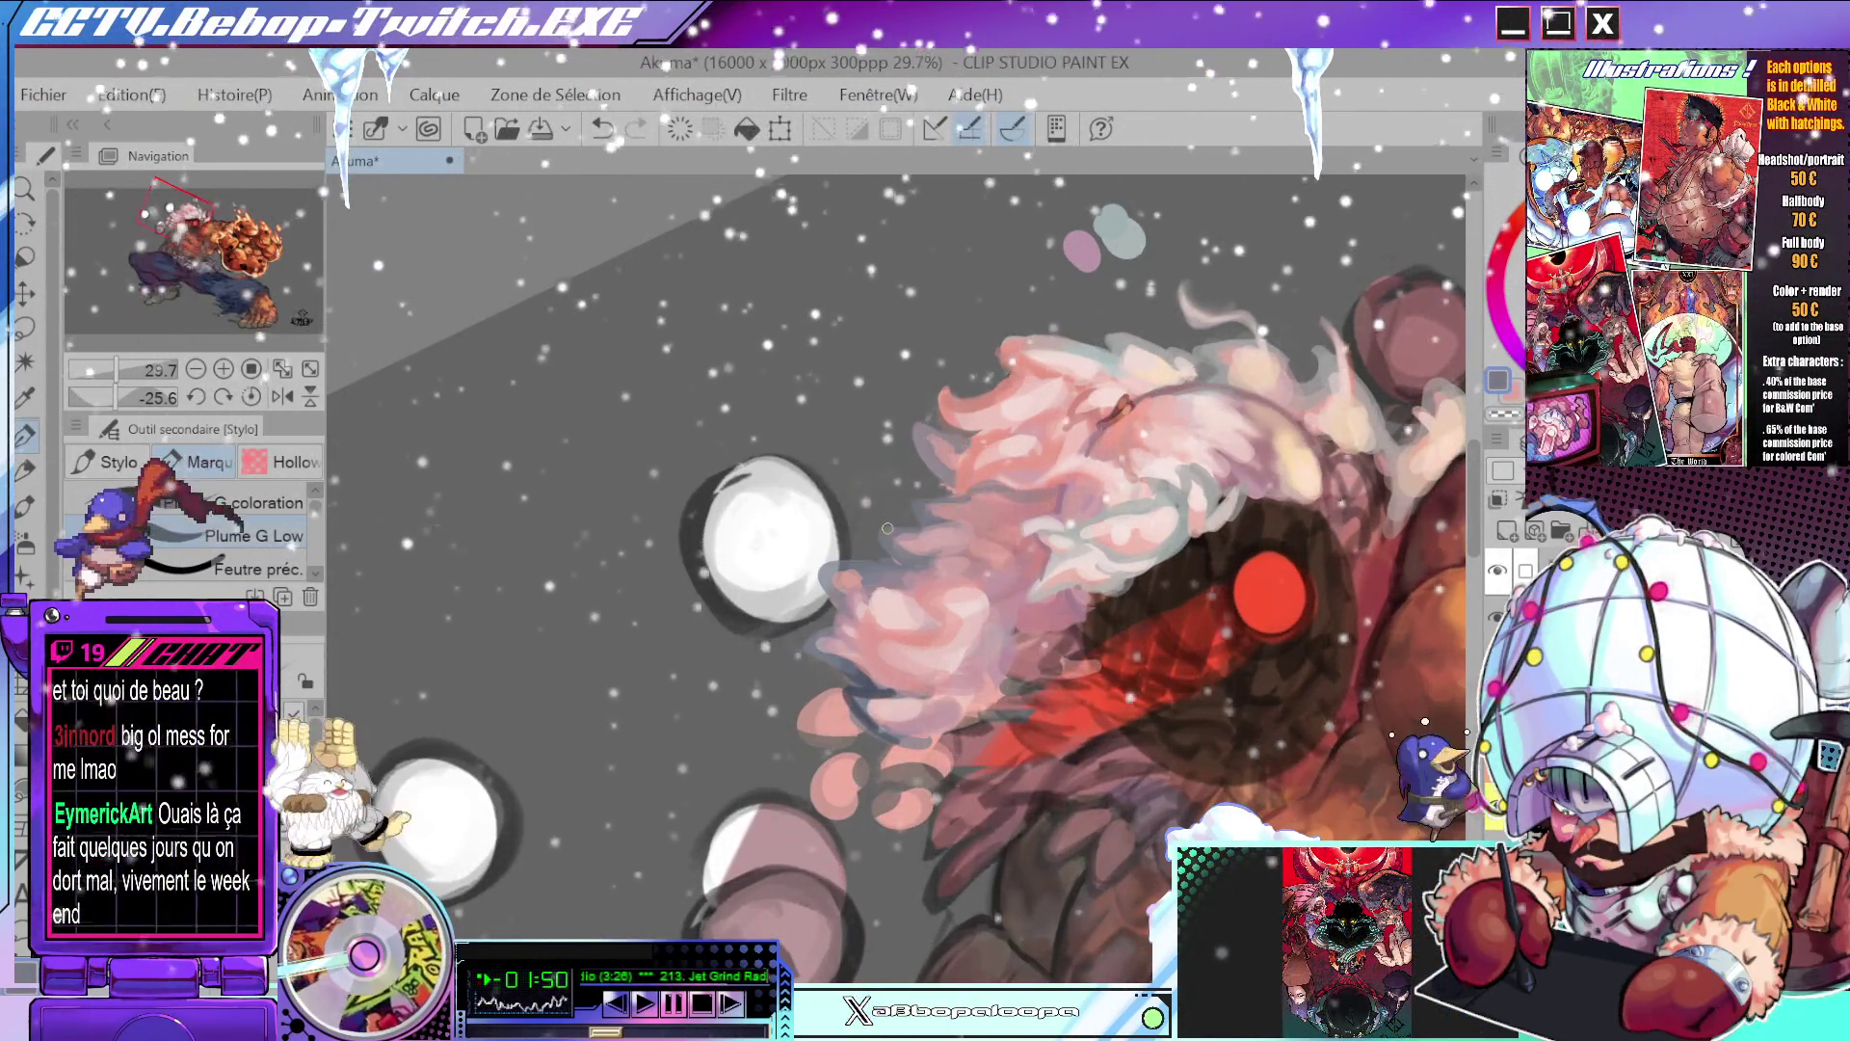
shift+drag(919, 532, 977, 663)
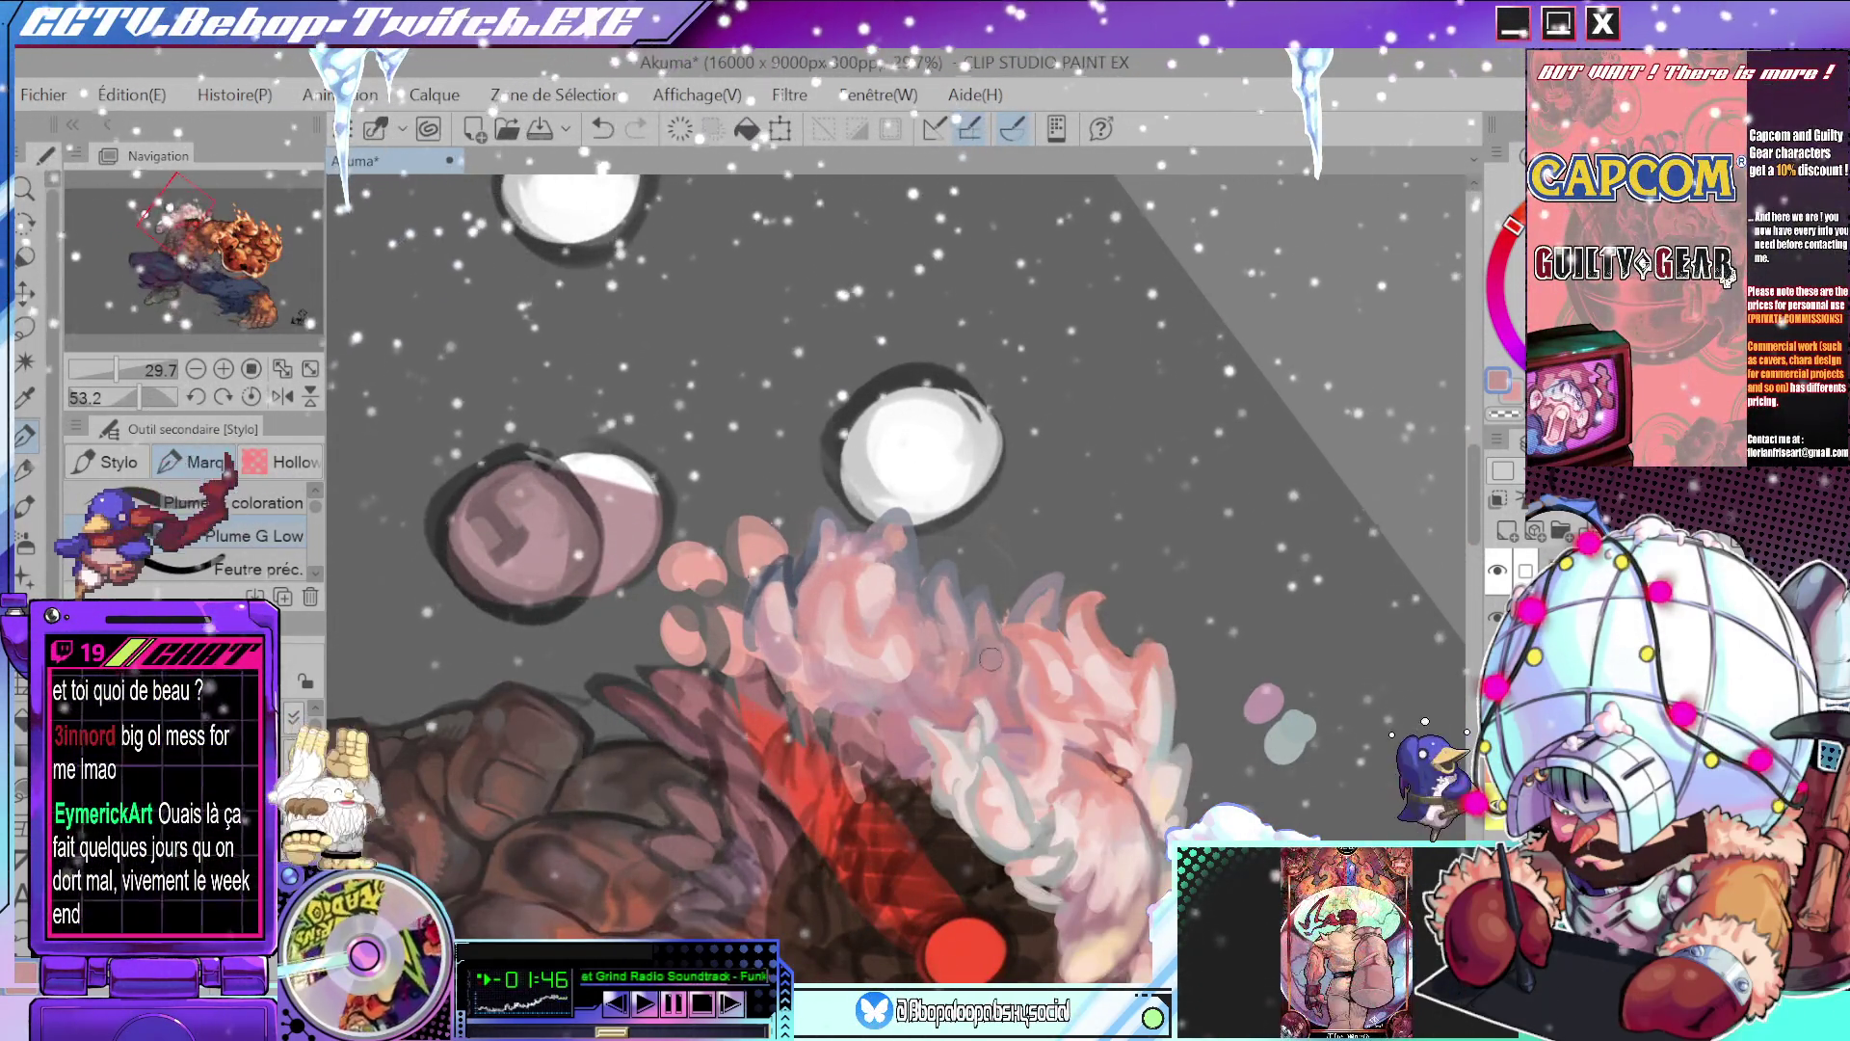
alt+click(959, 622)
alt+click(963, 642)
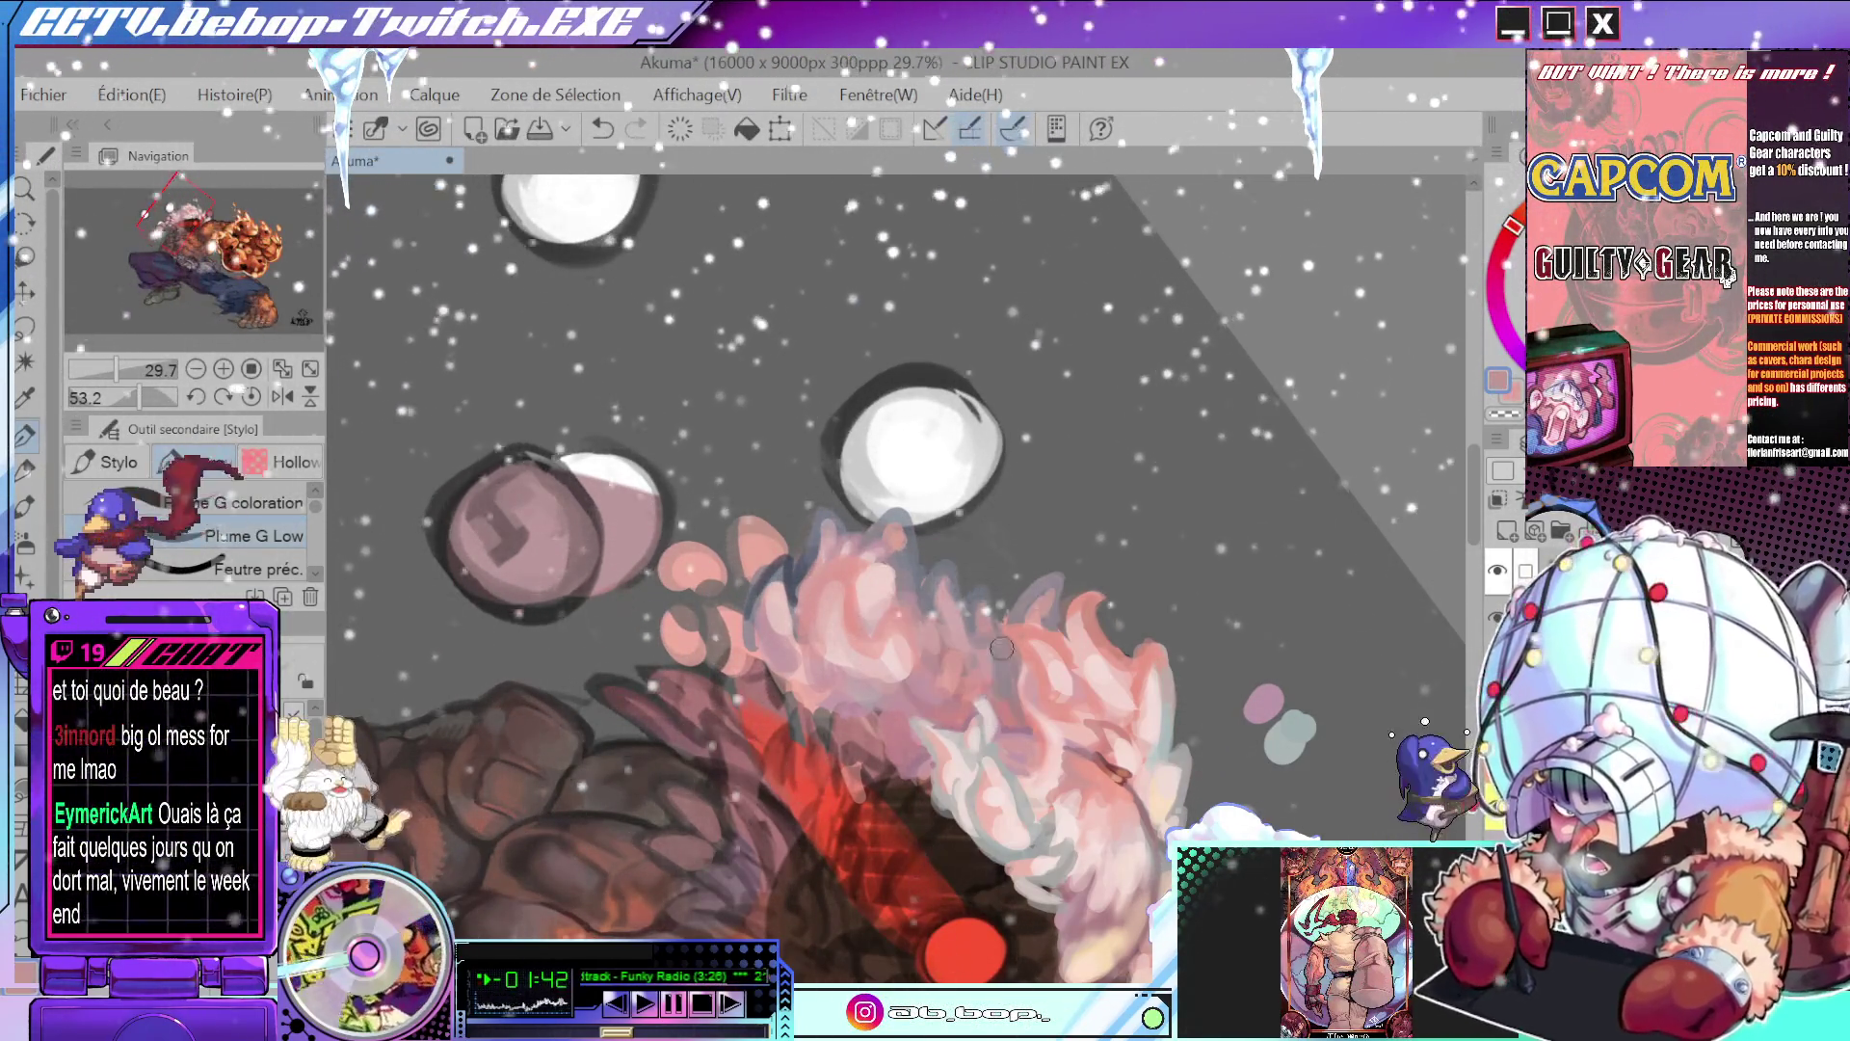
drag(1032, 694, 1086, 517)
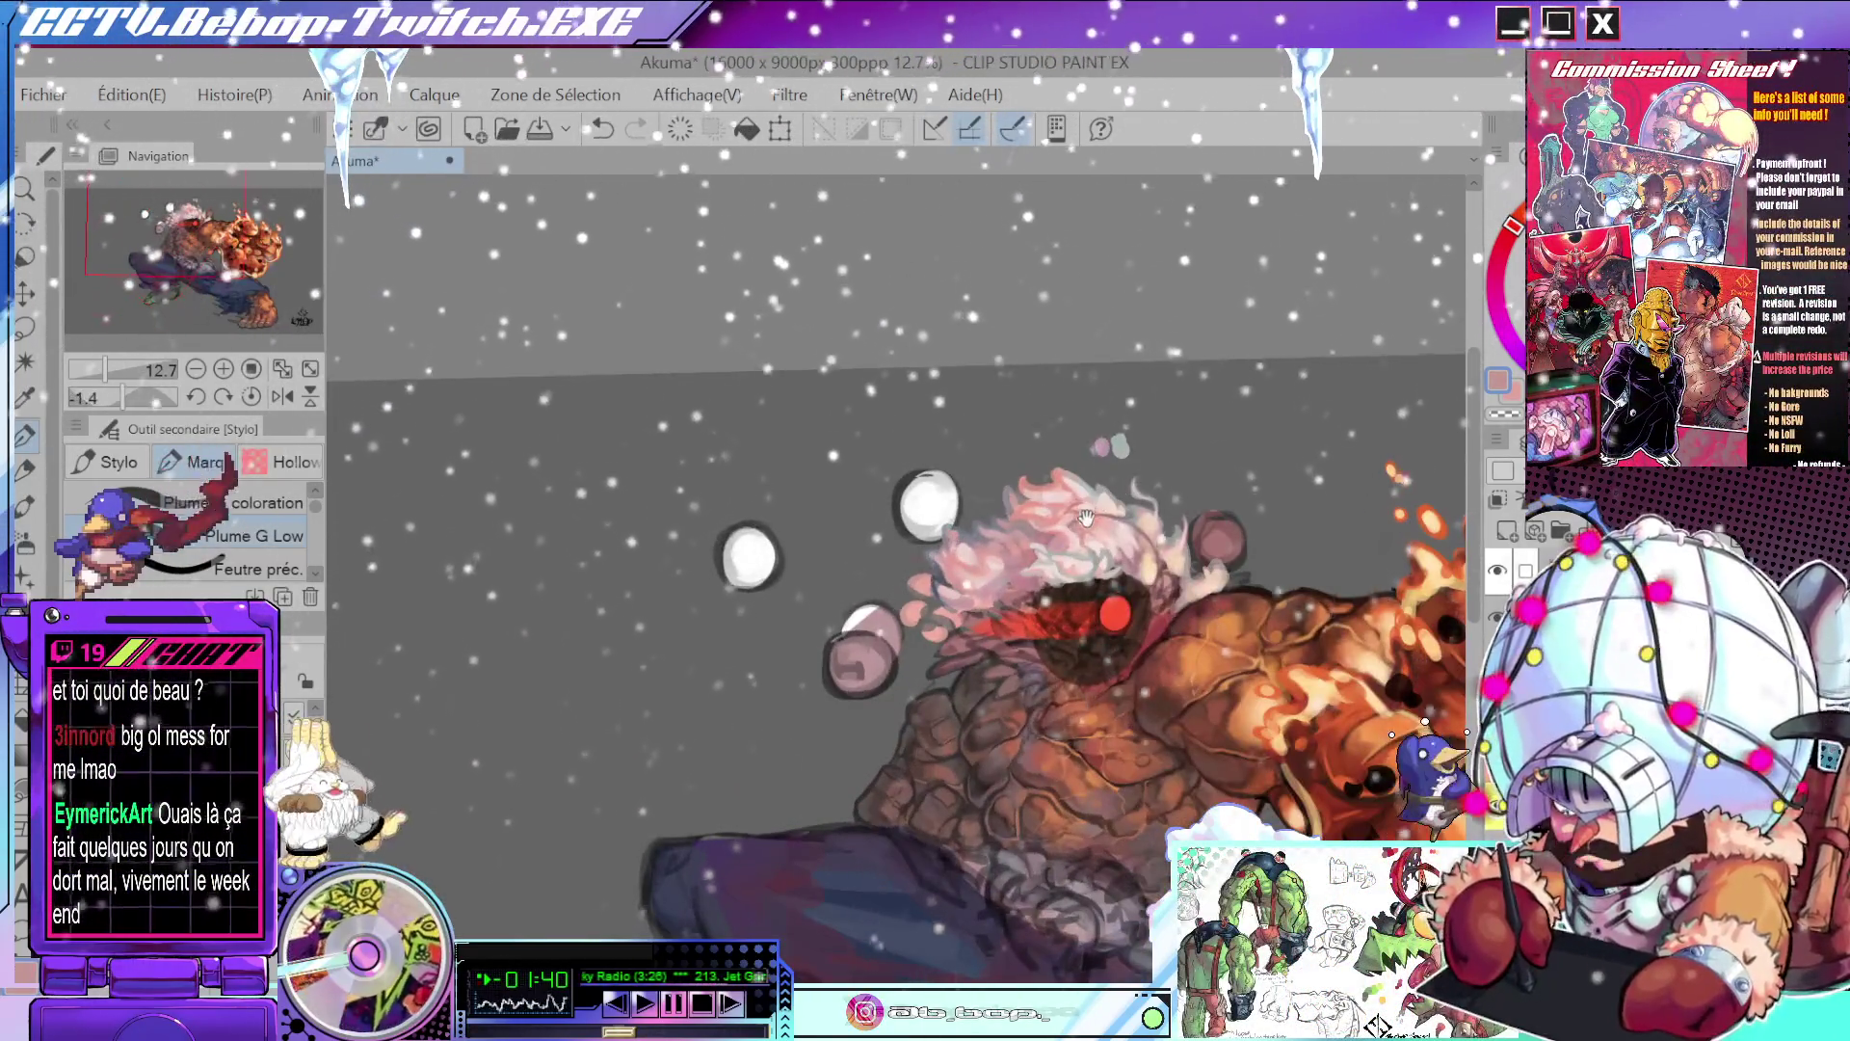
- Pick a new colour and paint a light stroke on Akuma's front hair lock
scroll(906, 554, up, 4)
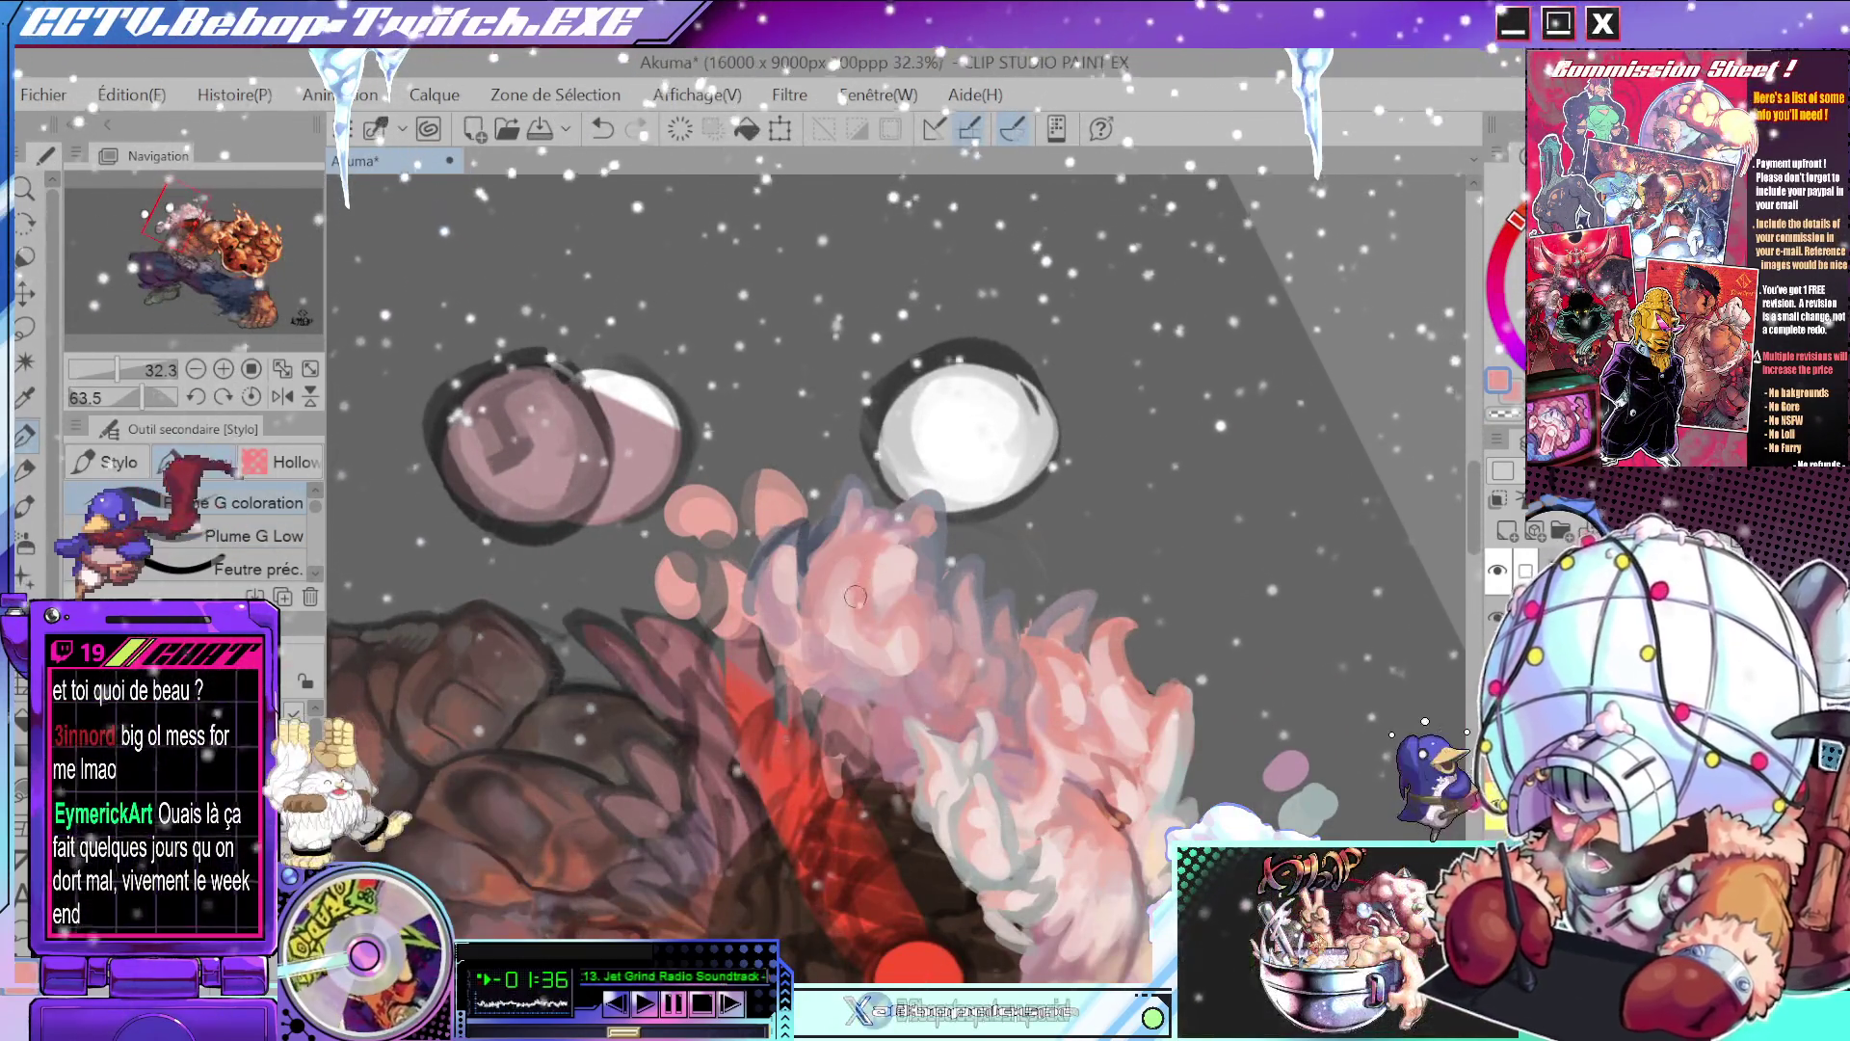
alt+click(888, 578)
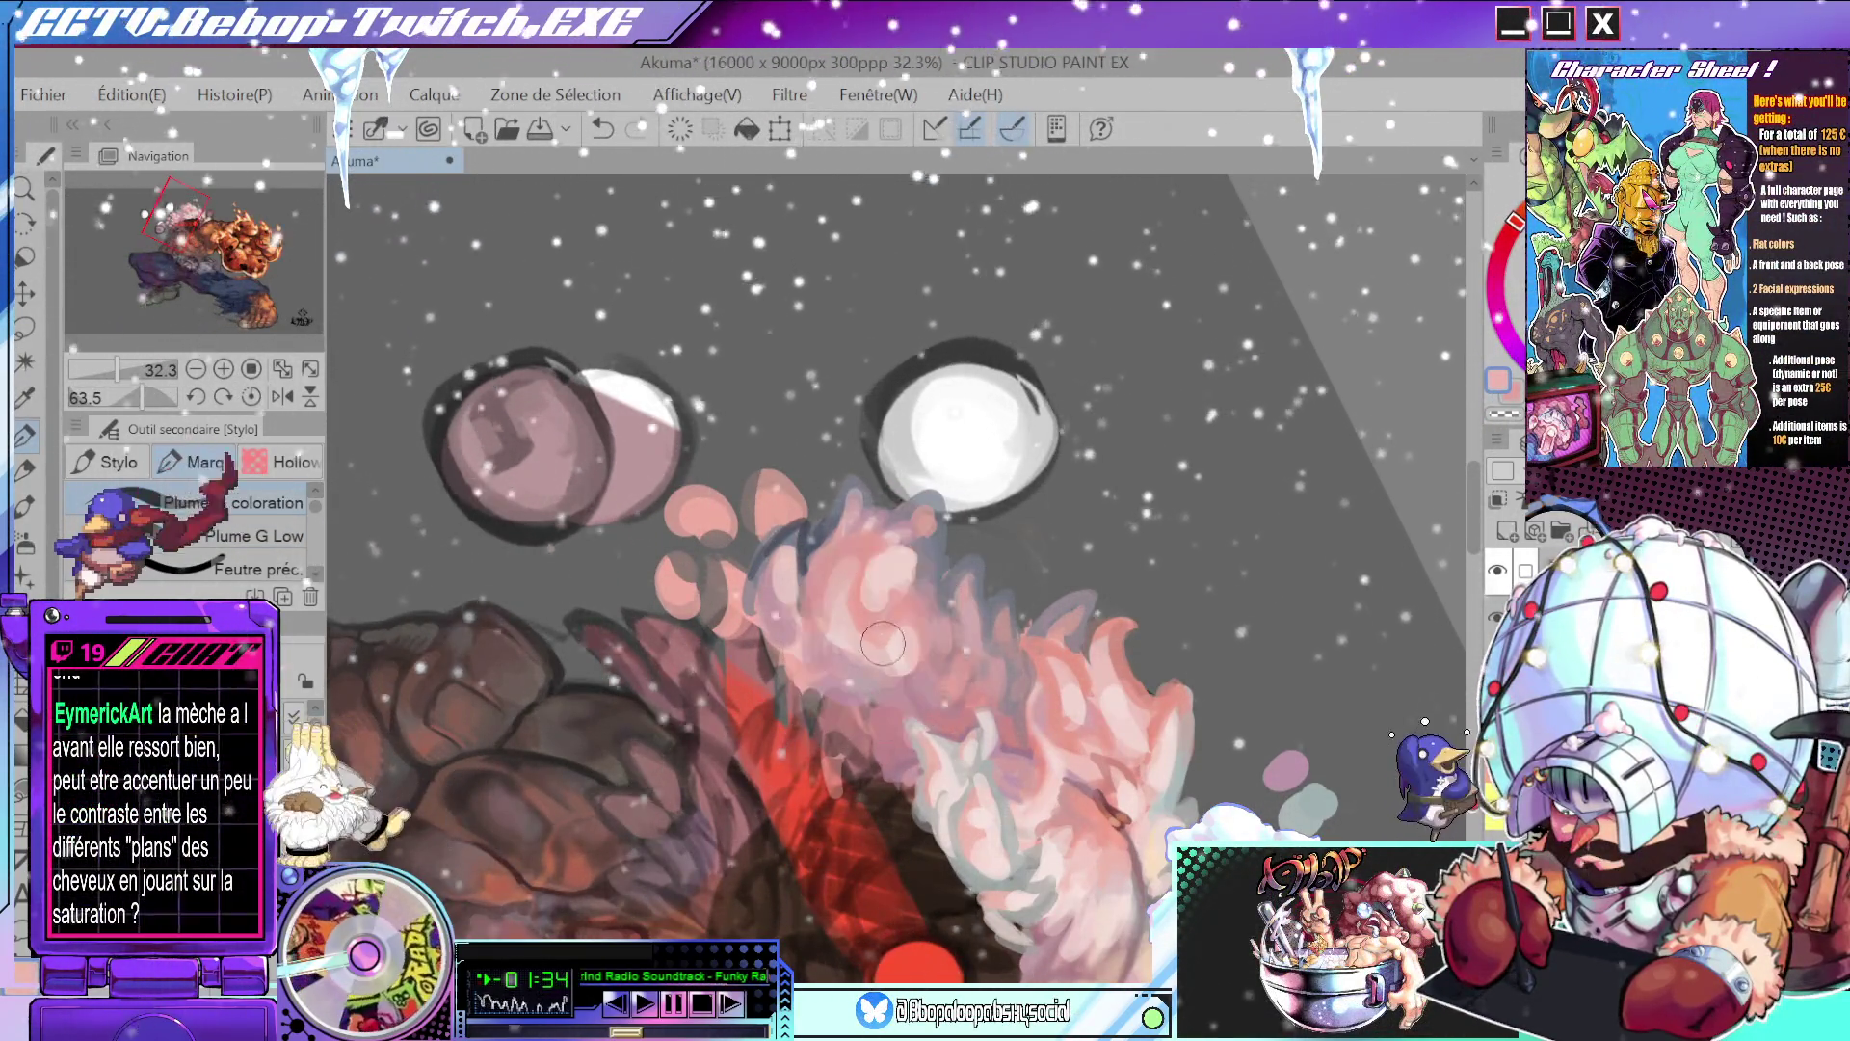
mouse_move(883, 643)
mouse_down()
mouse_move(970, 540)
mouse_move(979, 613)
mouse_move(1027, 660)
mouse_move(966, 373)
mouse_up()
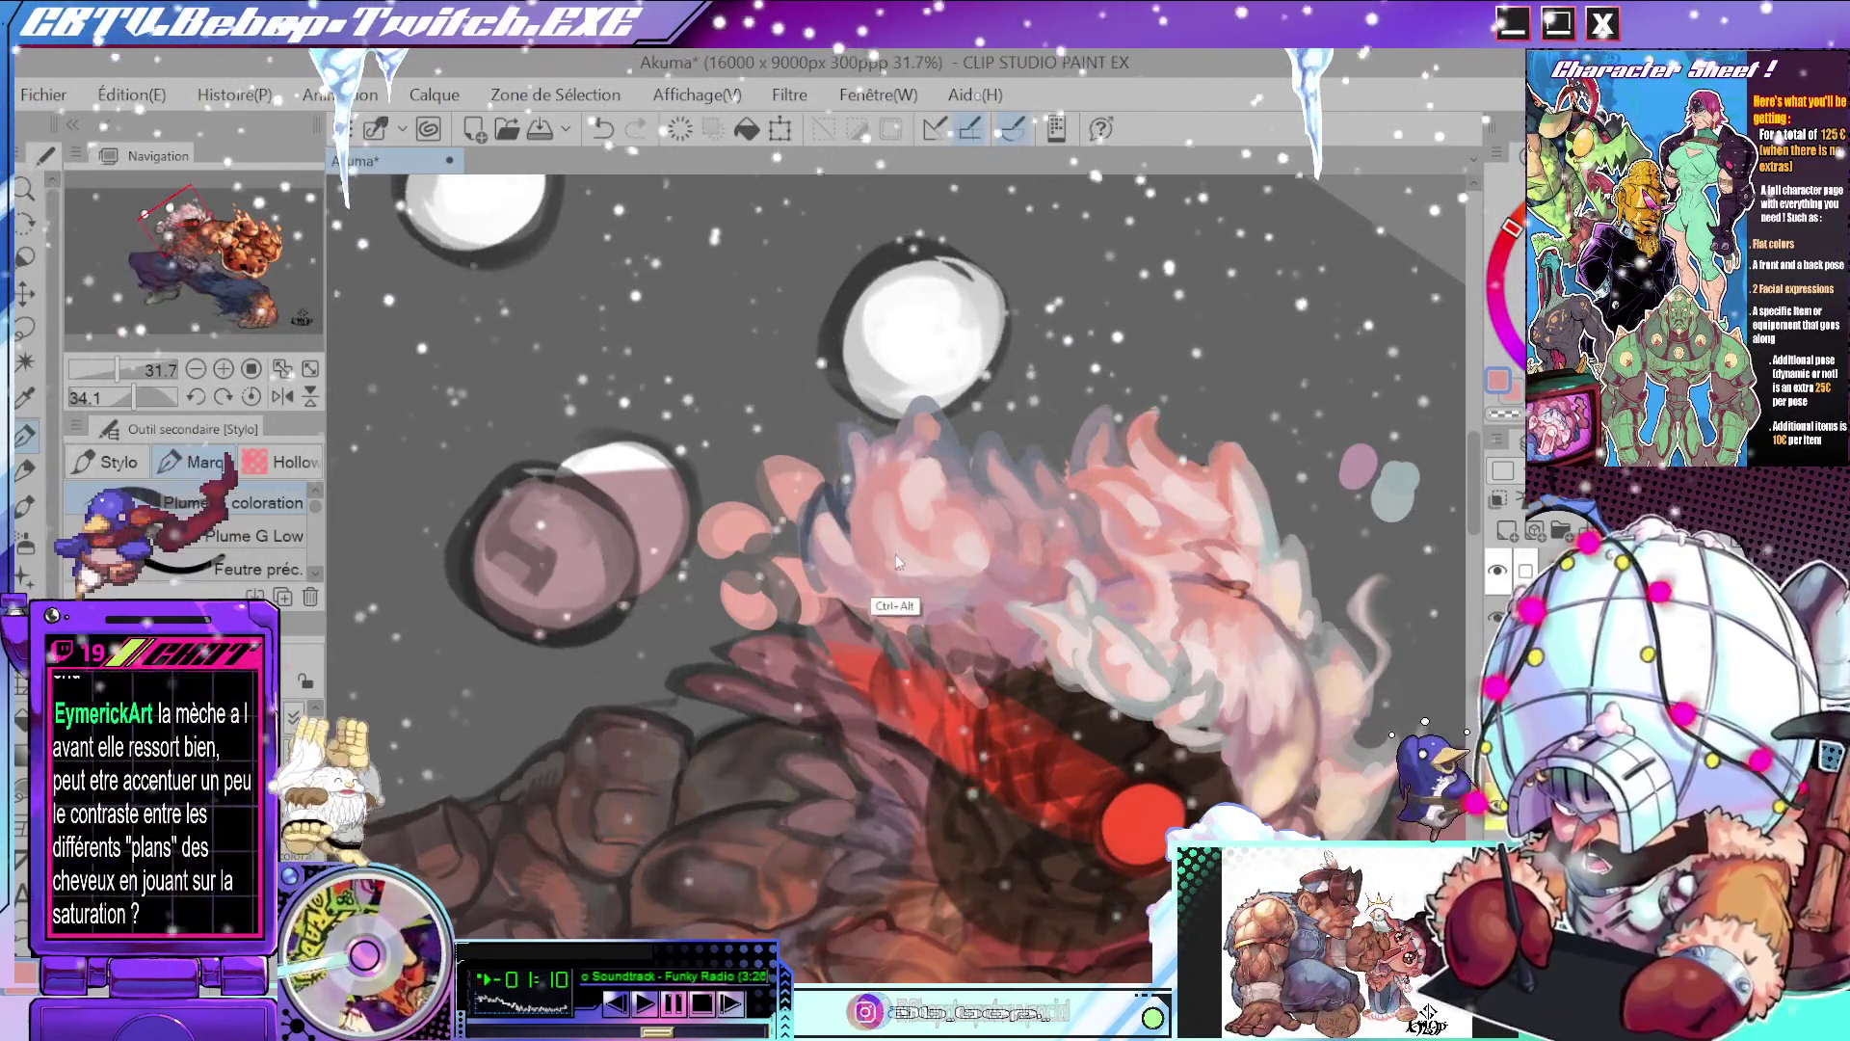
drag(872, 614, 925, 626)
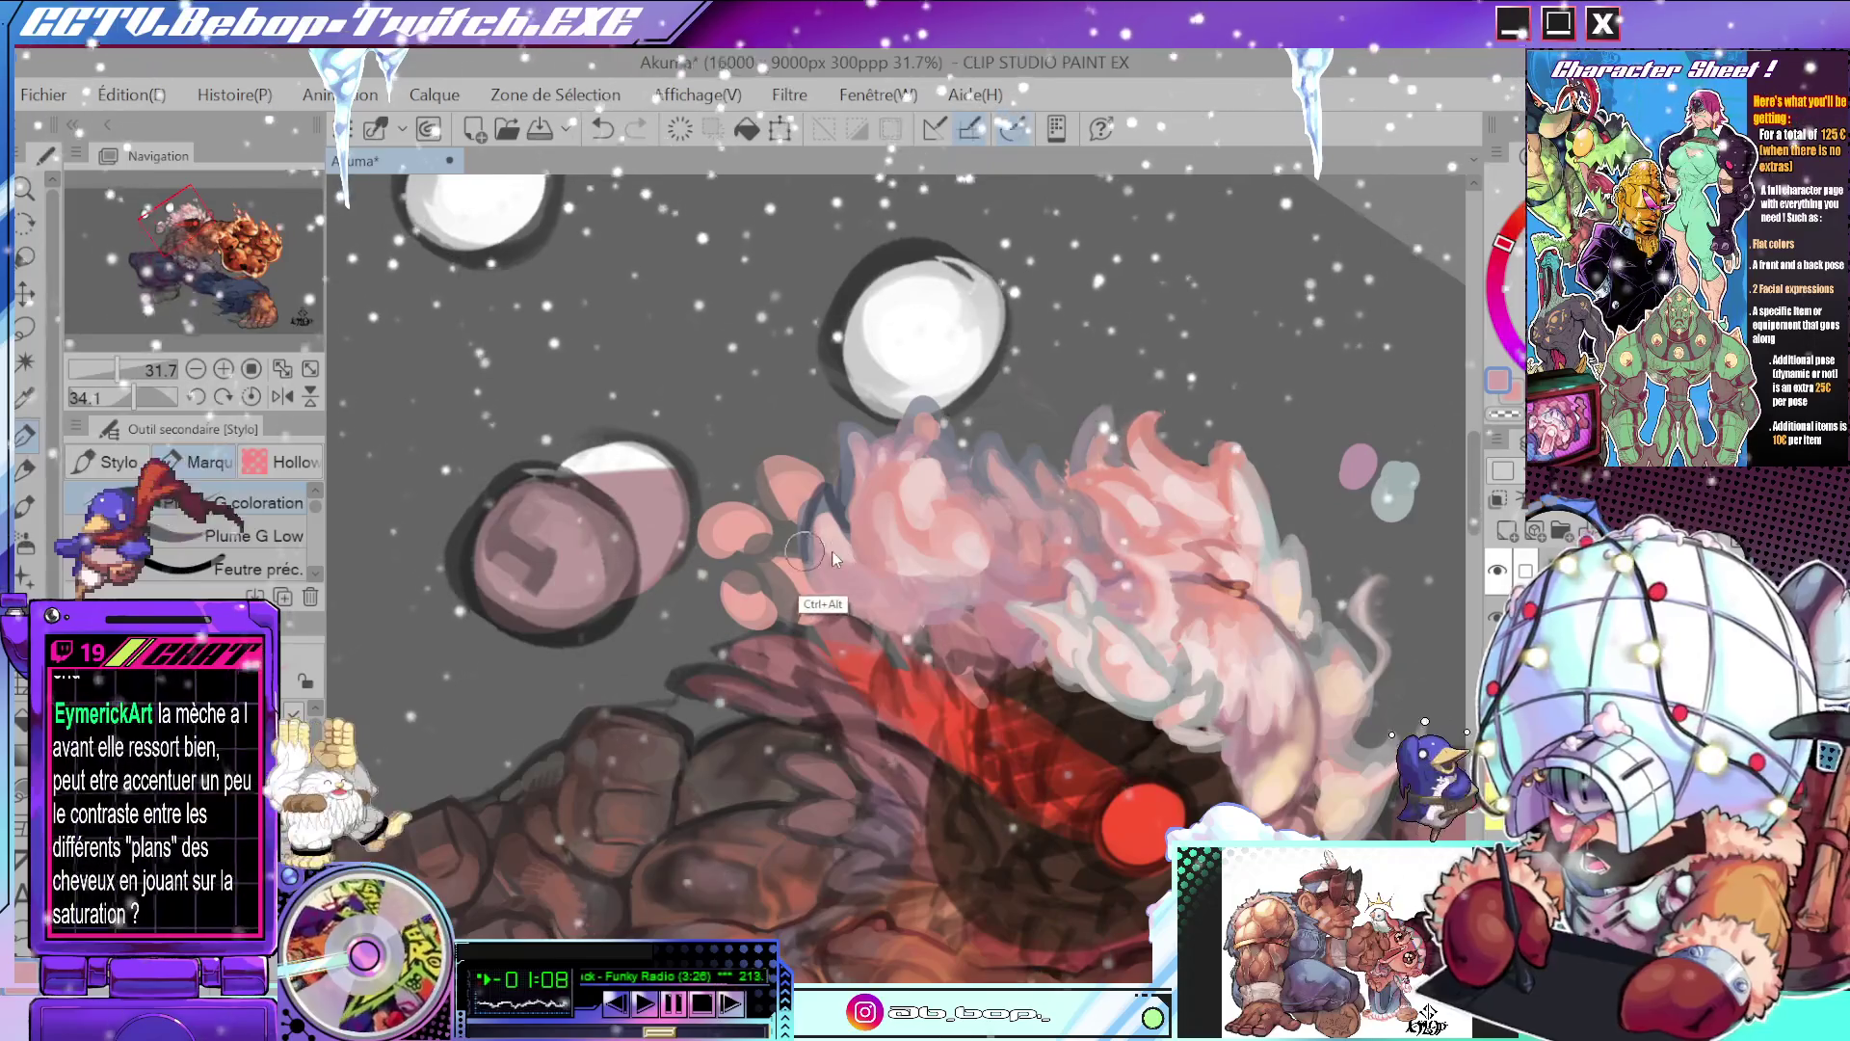
- Zoom out and rotate around the head to review the figure, enlarging then shrinking the brush
mouse_move(833, 559)
mouse_down()
mouse_move(935, 499)
mouse_move(858, 549)
mouse_move(840, 590)
mouse_move(901, 597)
mouse_up()
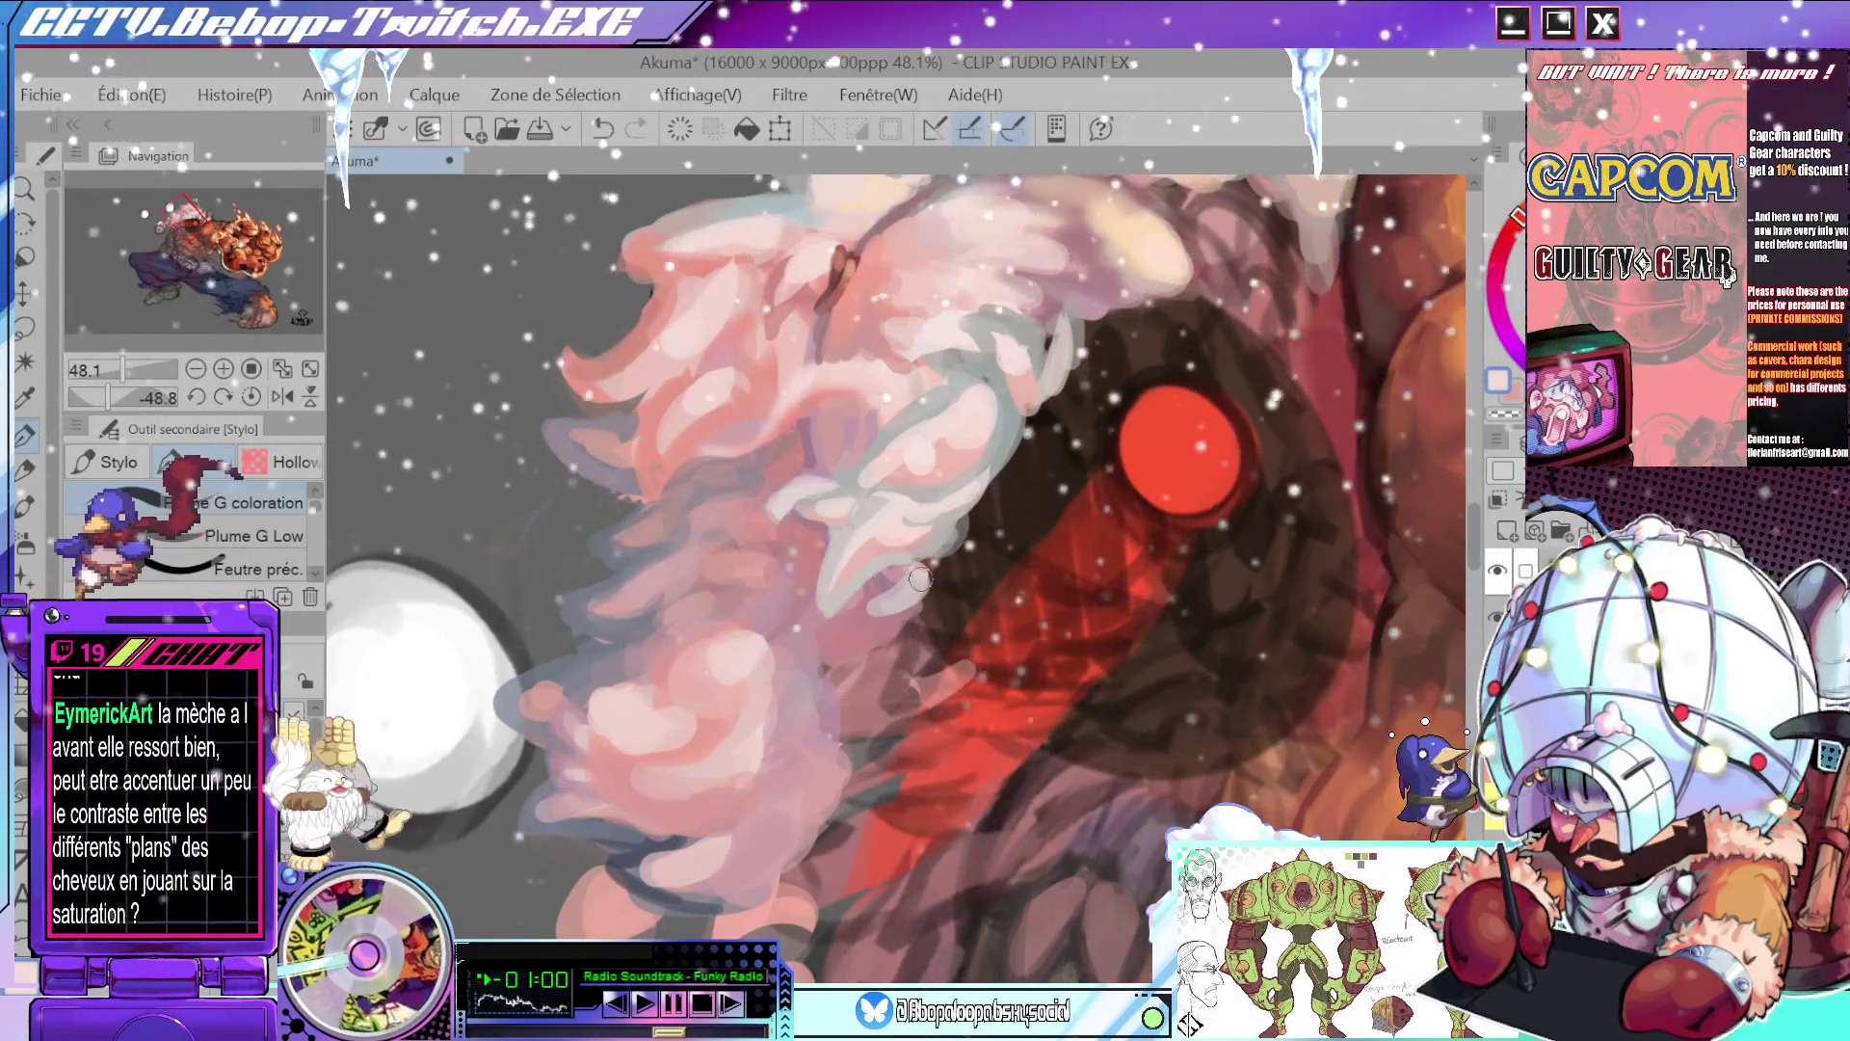
drag(960, 540, 937, 648)
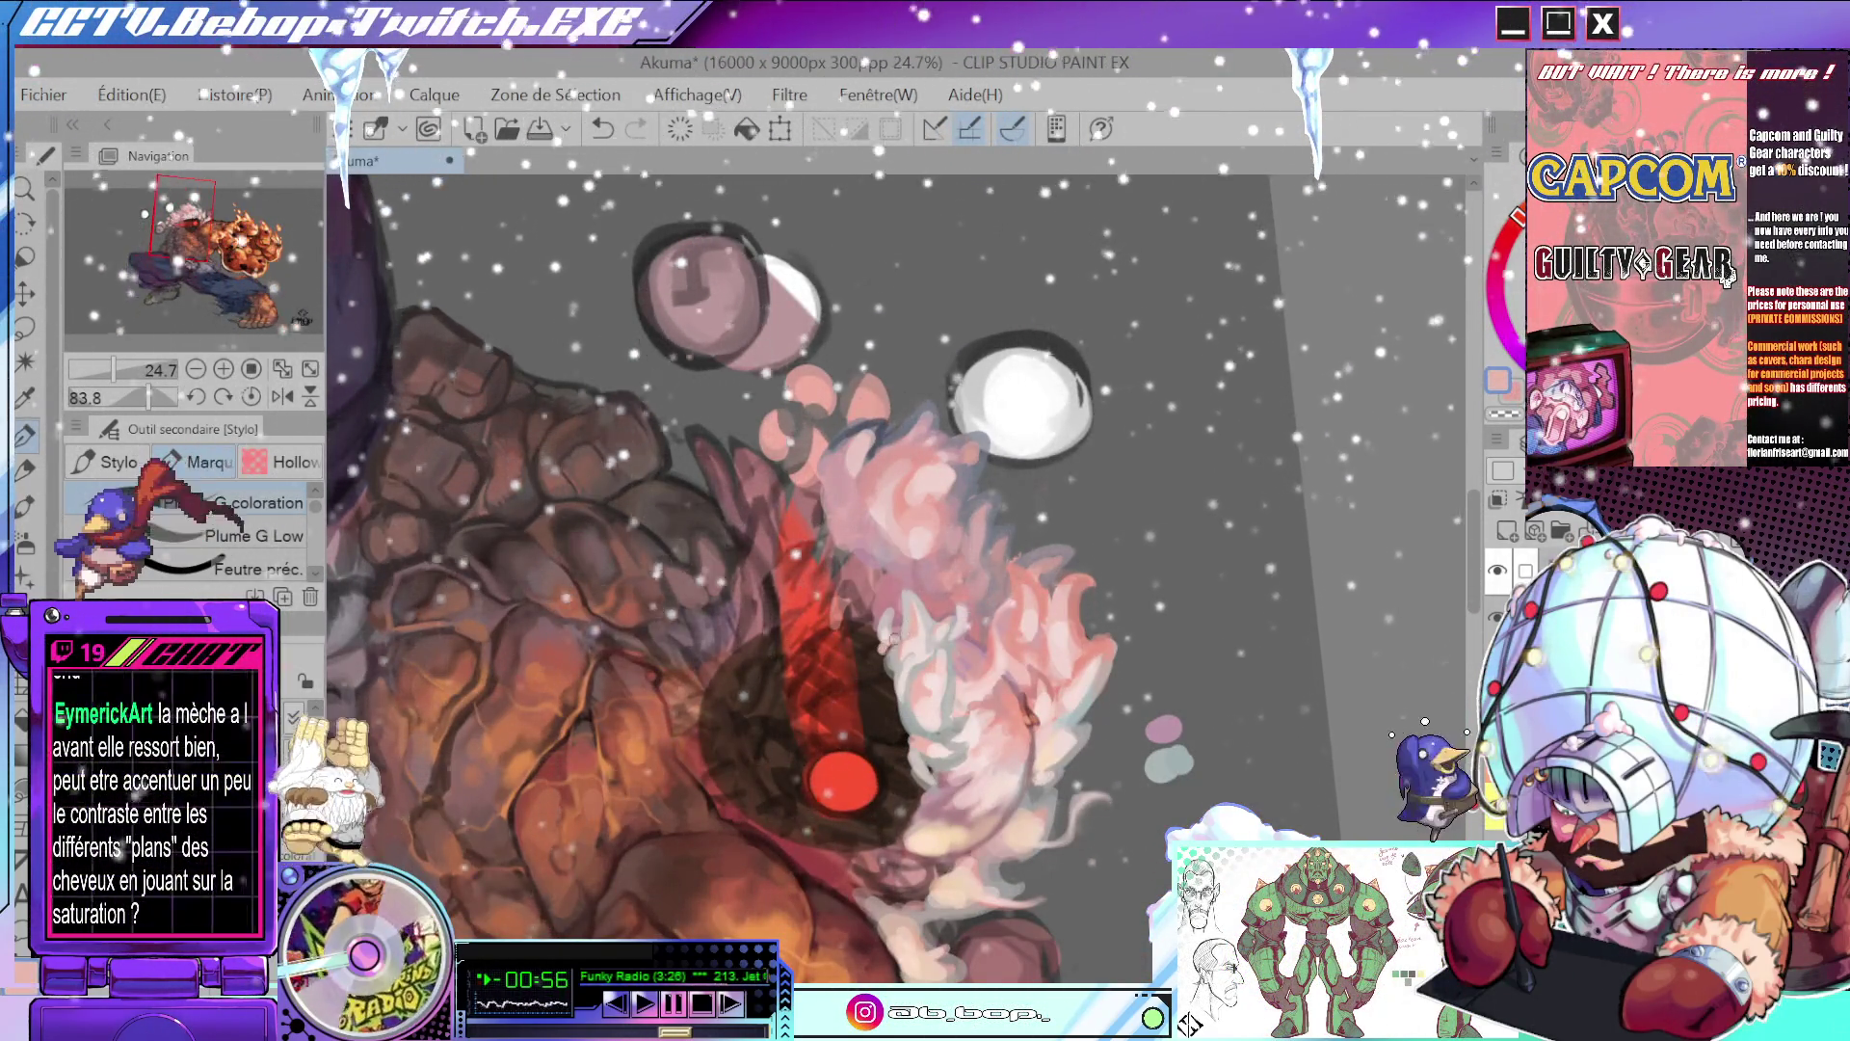
mouse_move(1173, 640)
mouse_down()
mouse_move(1077, 360)
mouse_move(1068, 414)
mouse_move(896, 625)
mouse_up()
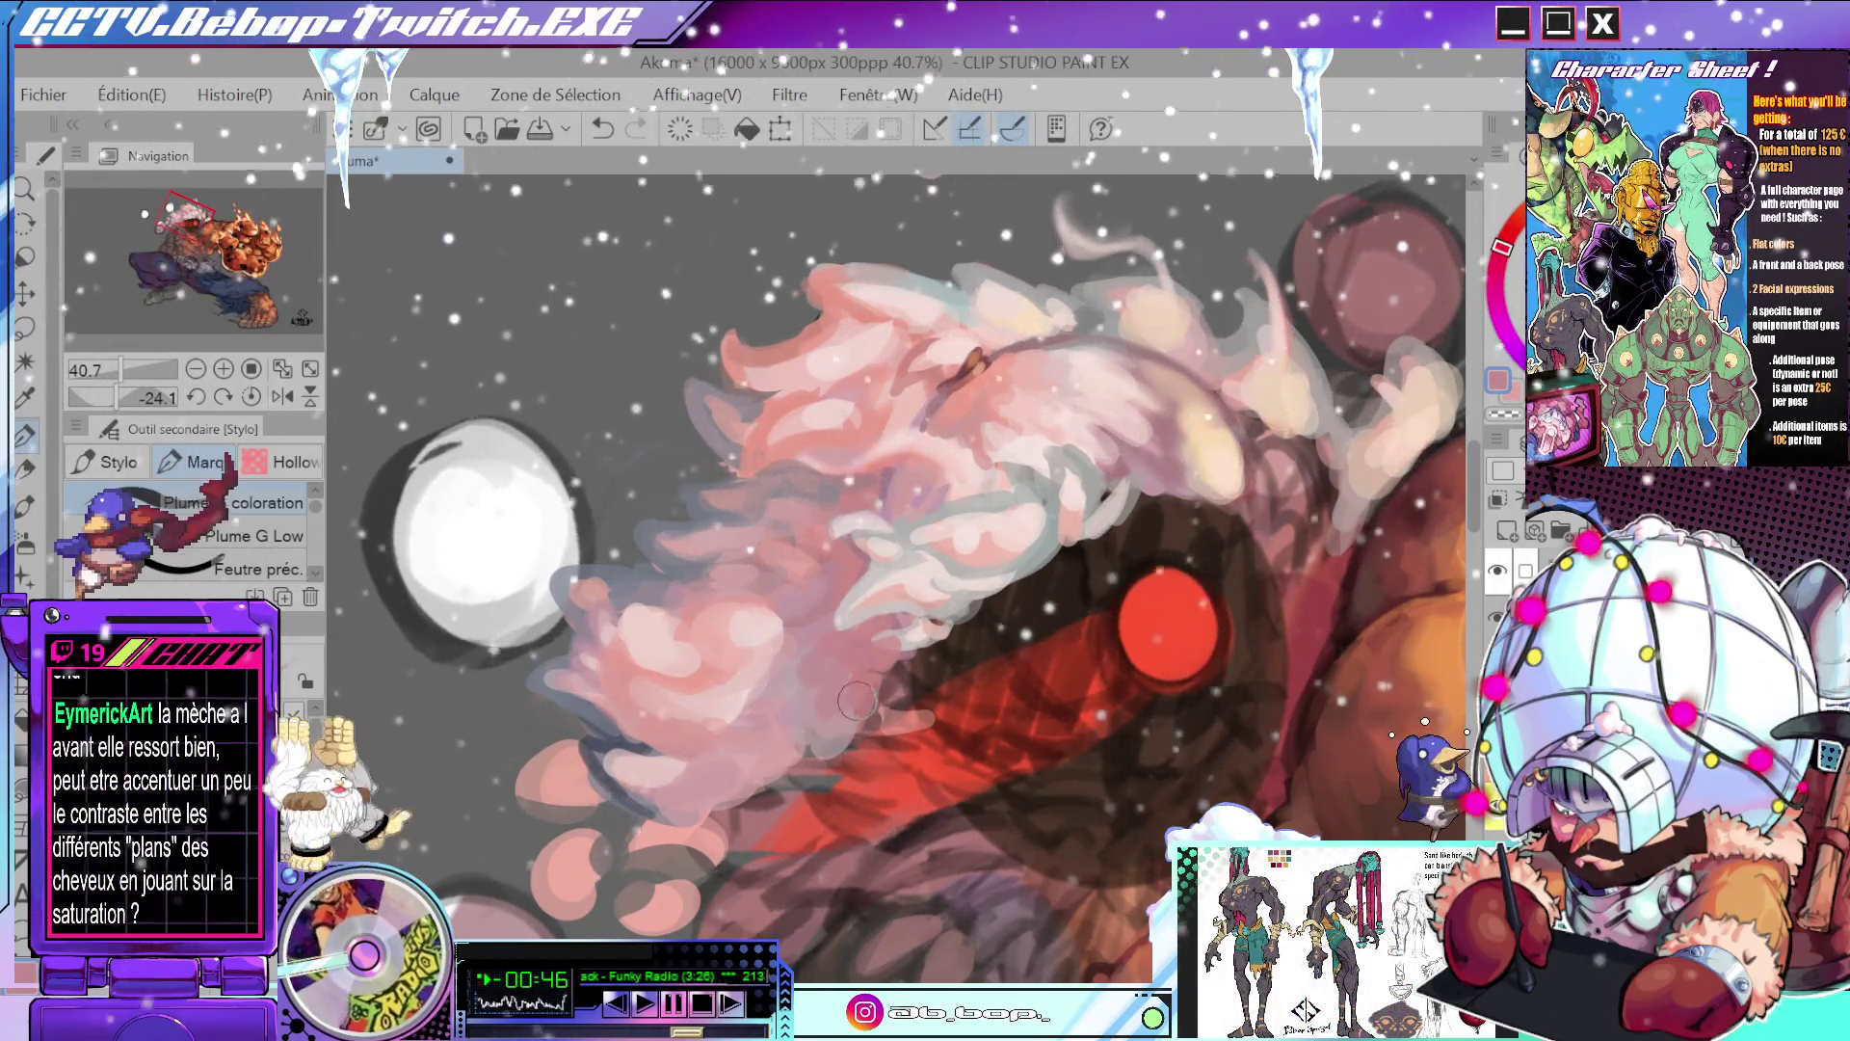
drag(857, 700, 916, 711)
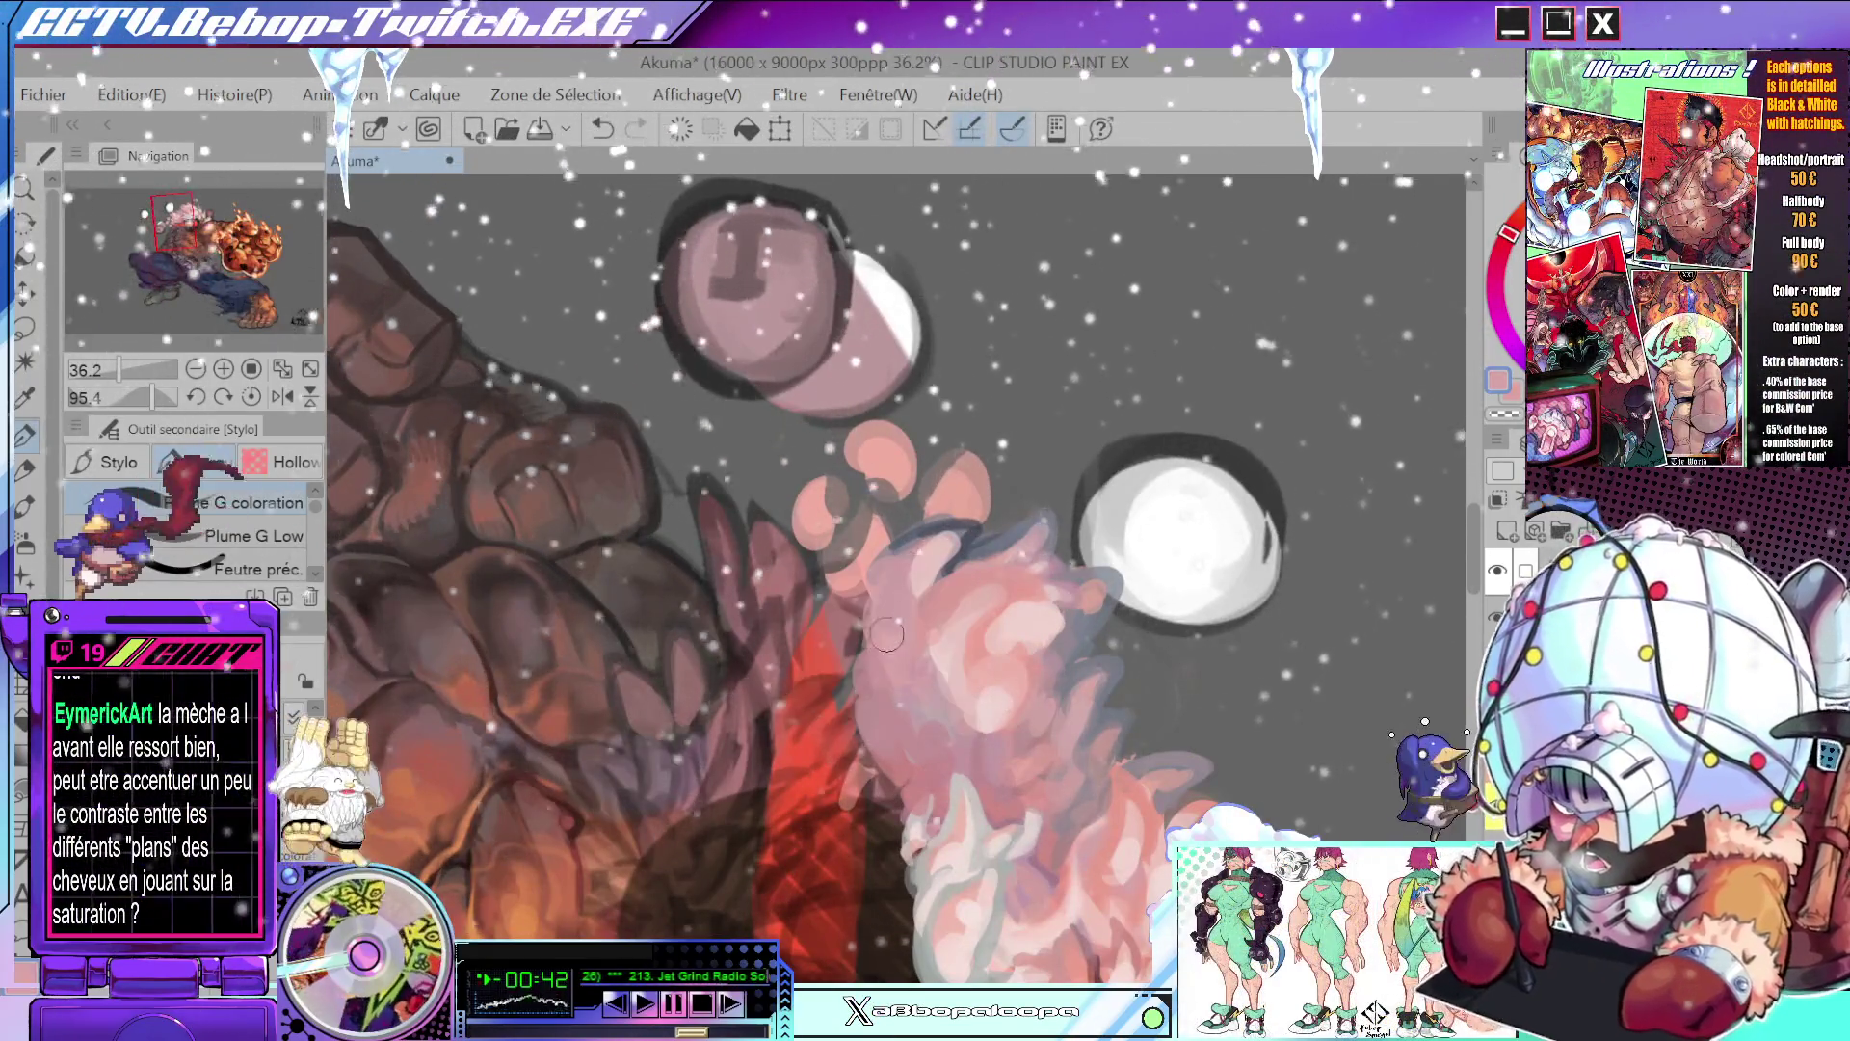
drag(974, 735, 1137, 405)
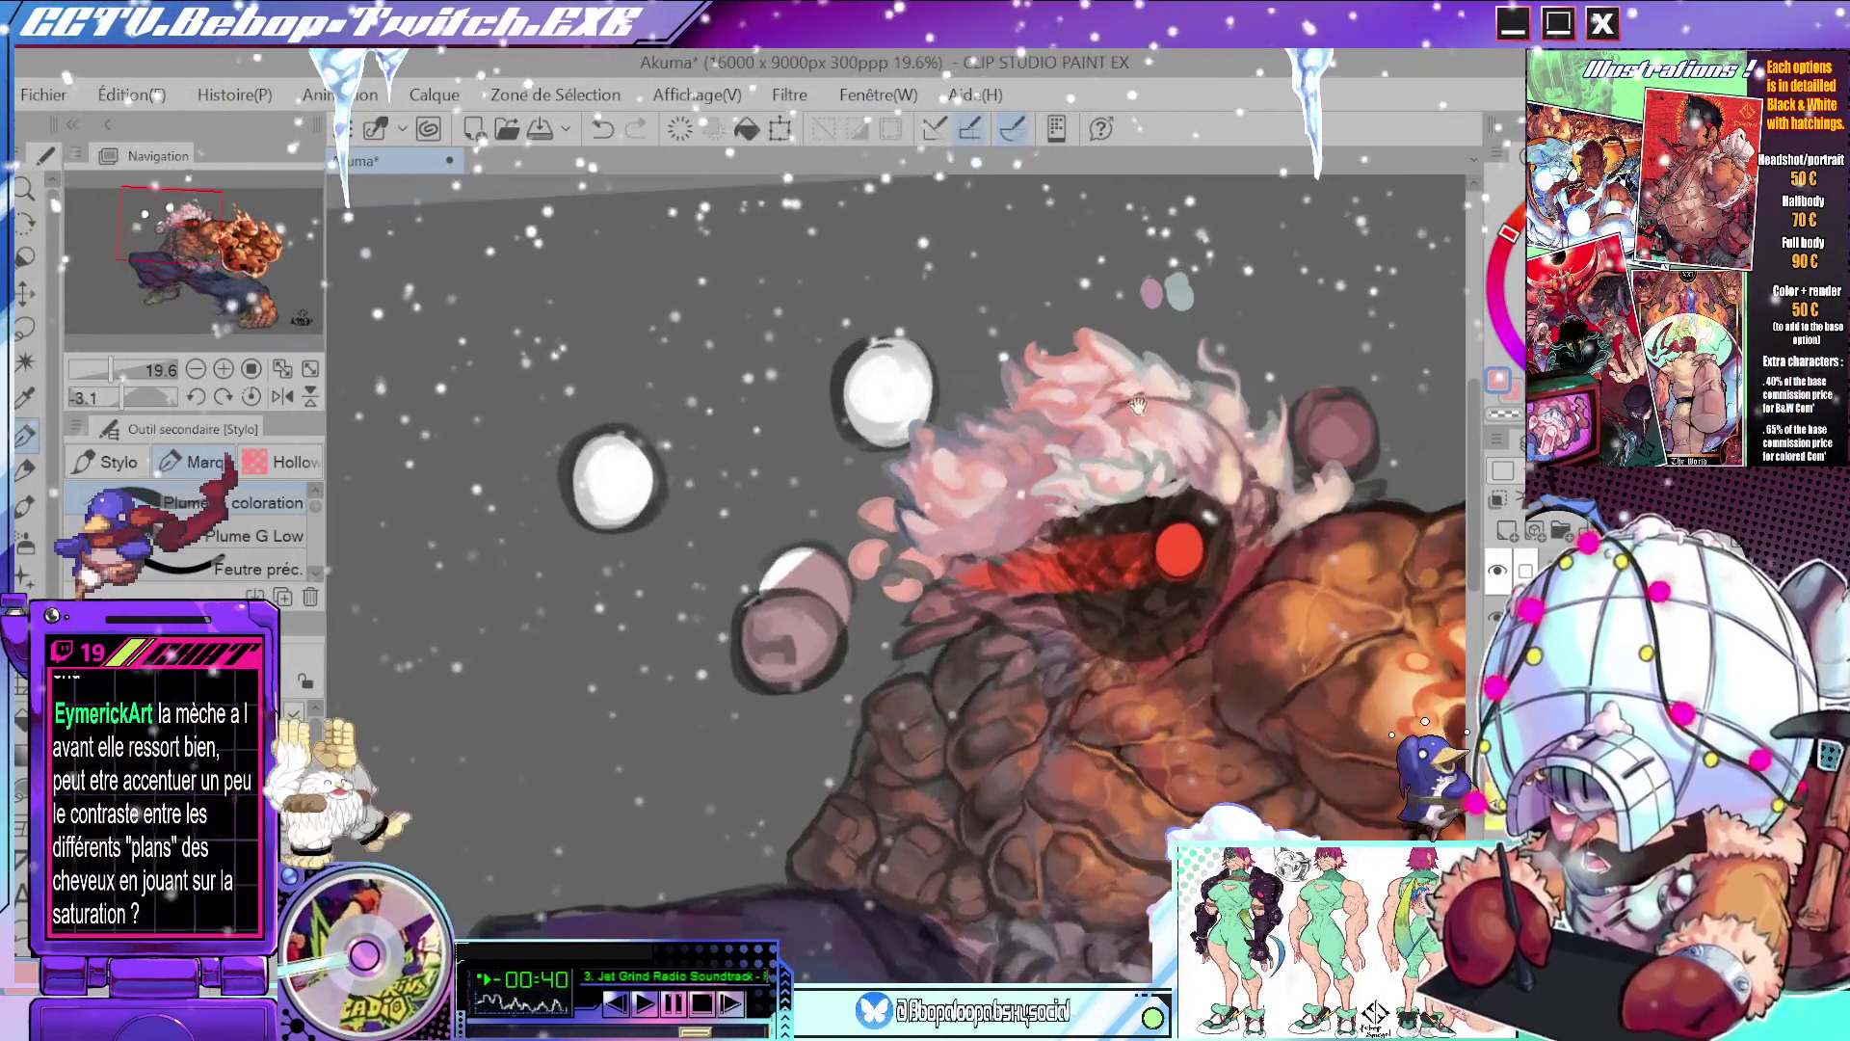
scroll(1060, 520, up, 4)
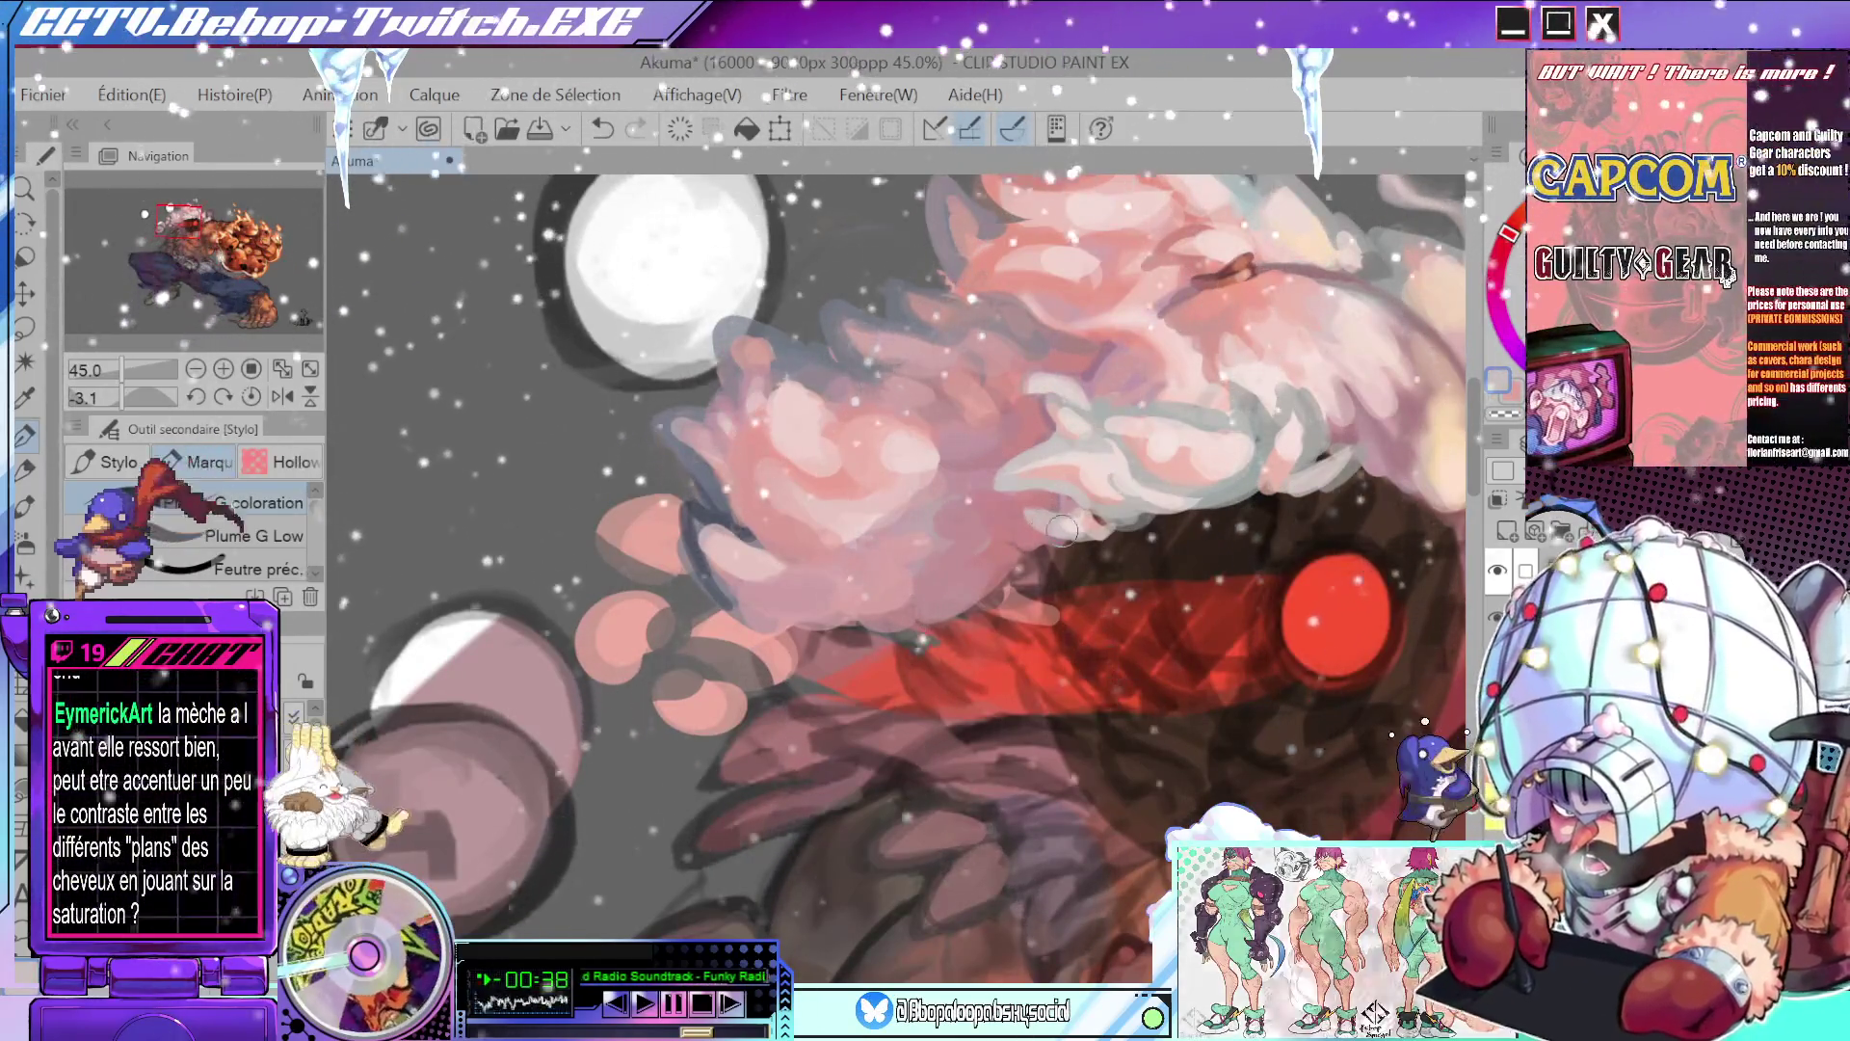
drag(1061, 529, 861, 489)
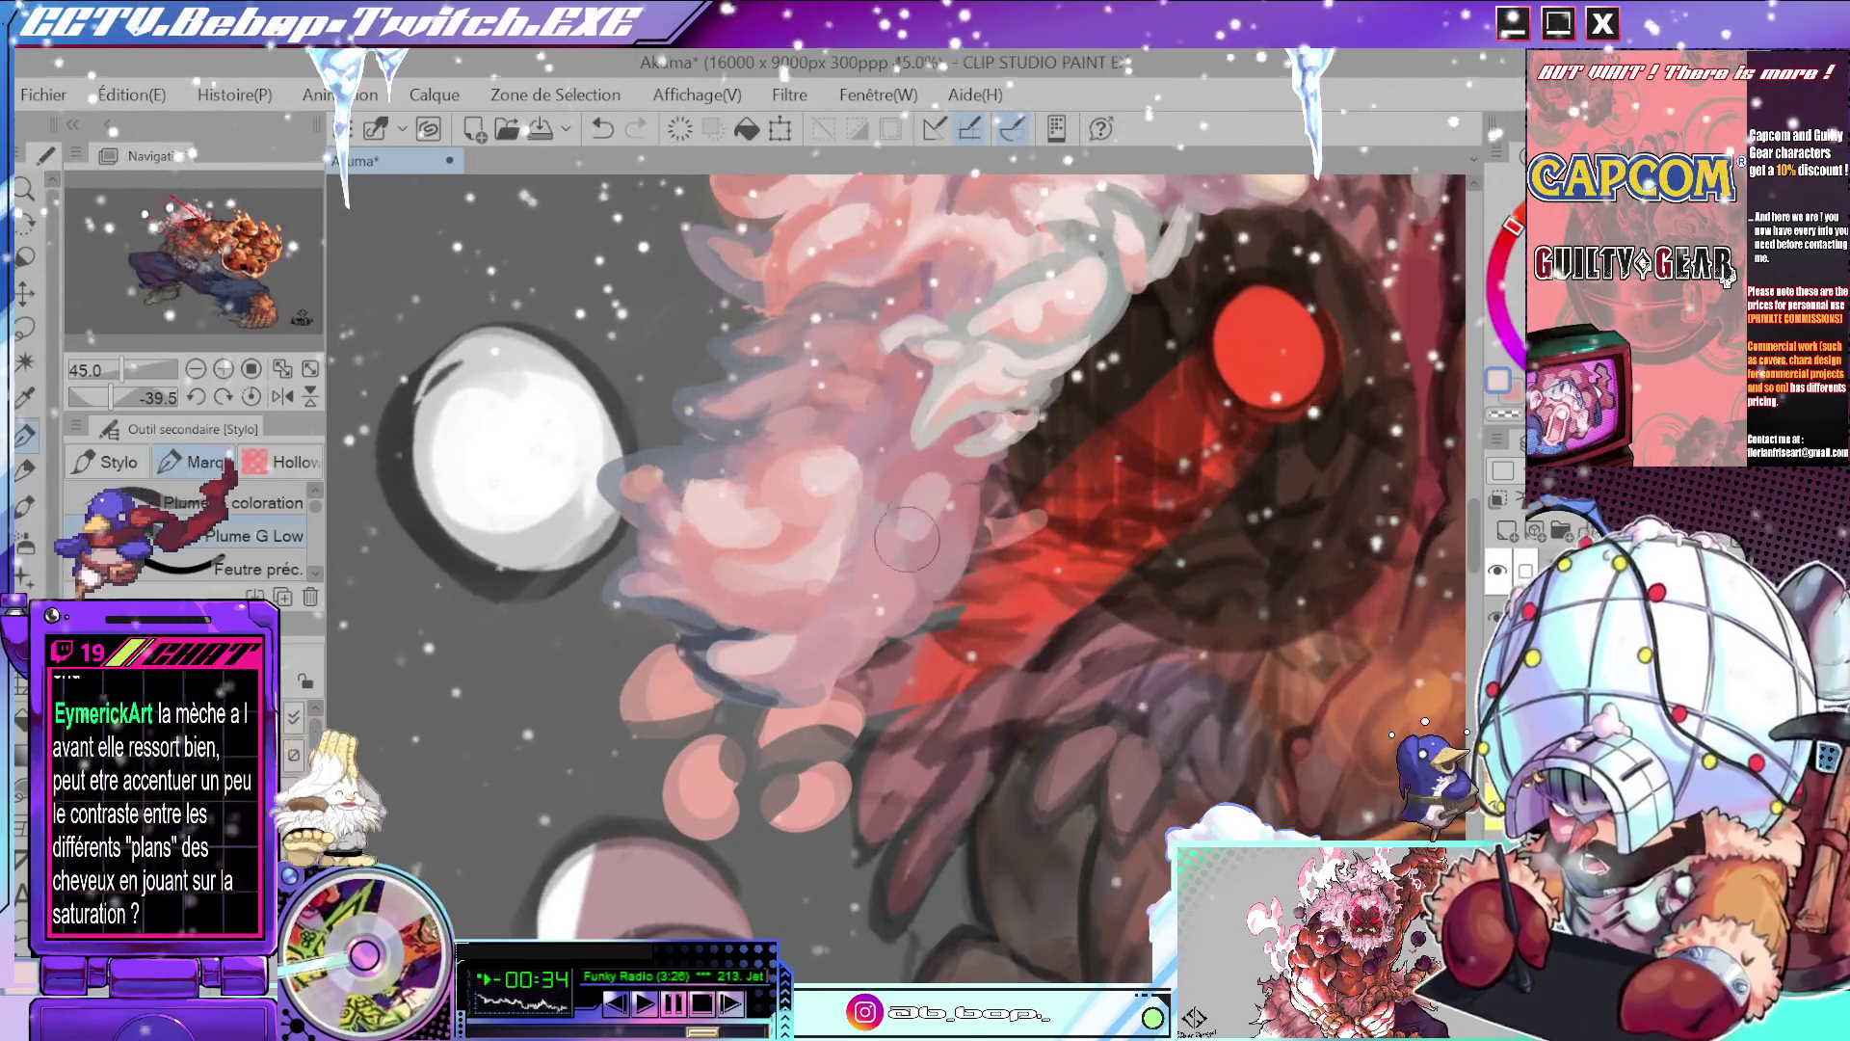
mouse_move(900, 523)
mouse_down()
mouse_move(865, 609)
mouse_move(905, 546)
mouse_up()
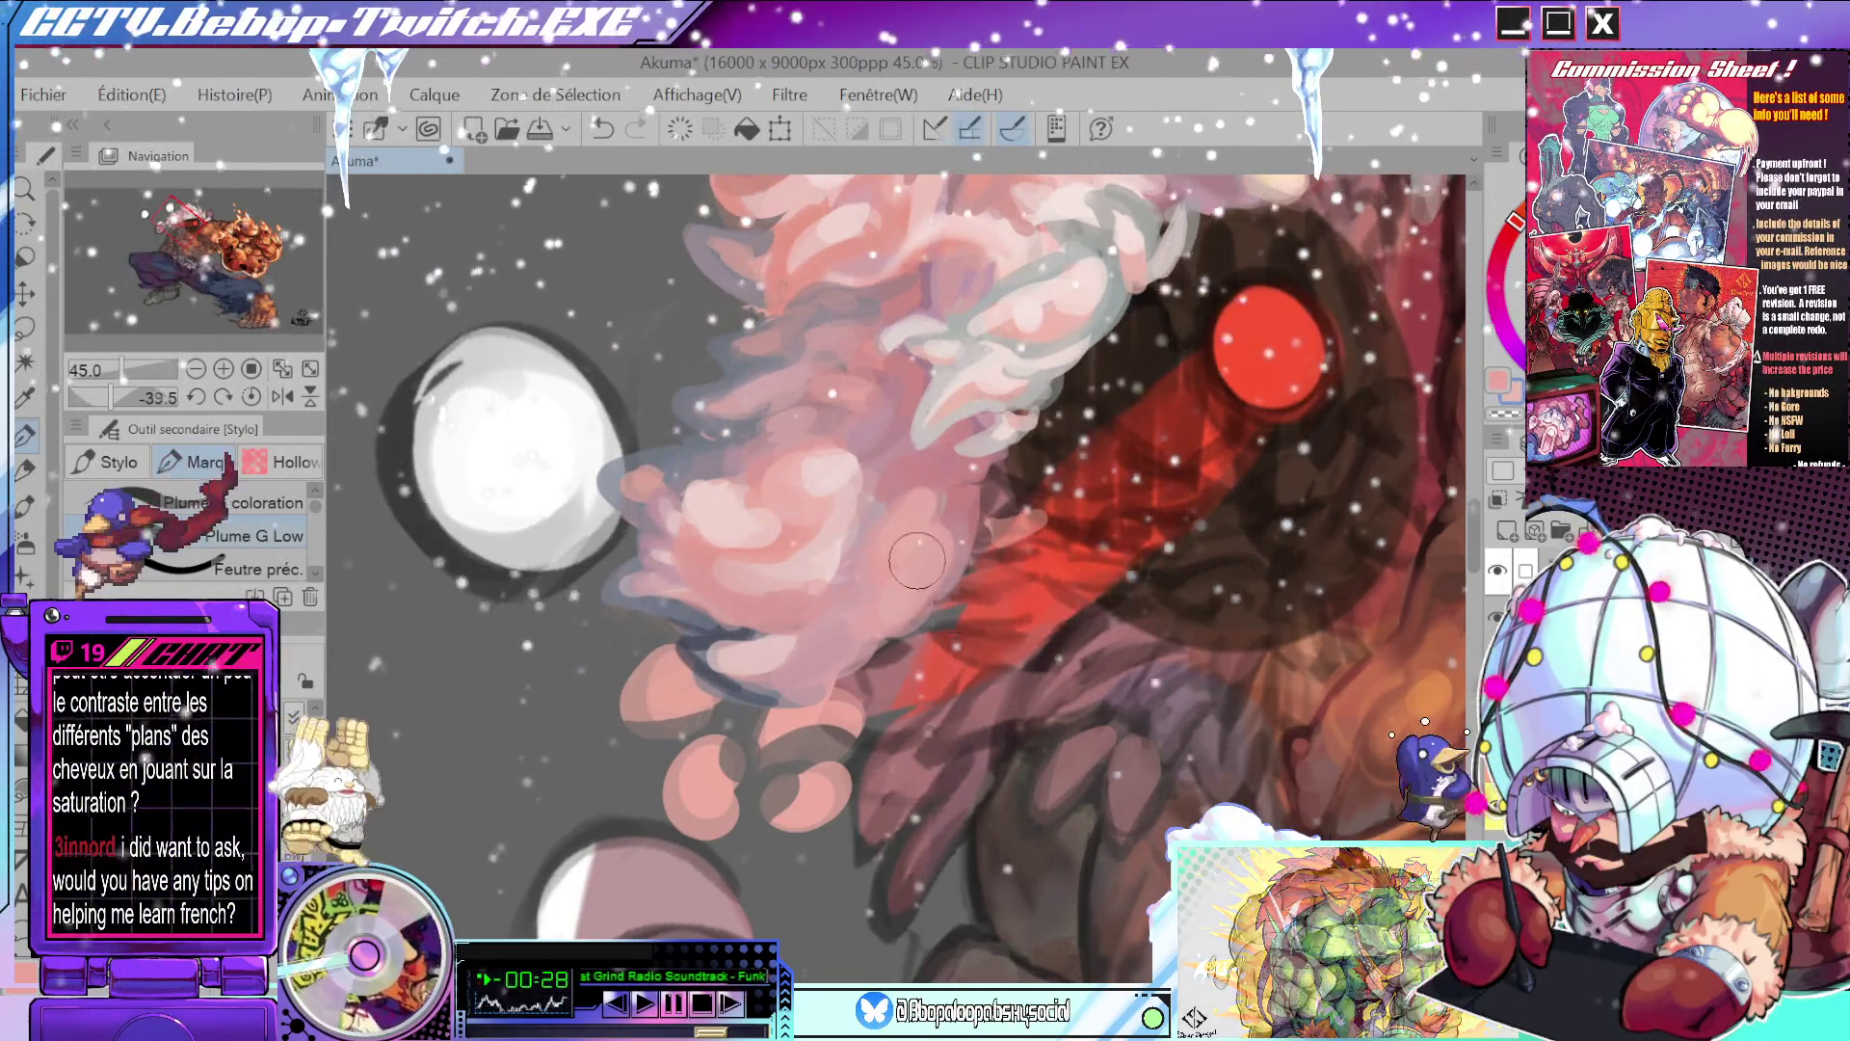
mouse_move(905, 545)
mouse_down()
mouse_move(890, 614)
mouse_move(836, 607)
mouse_up()
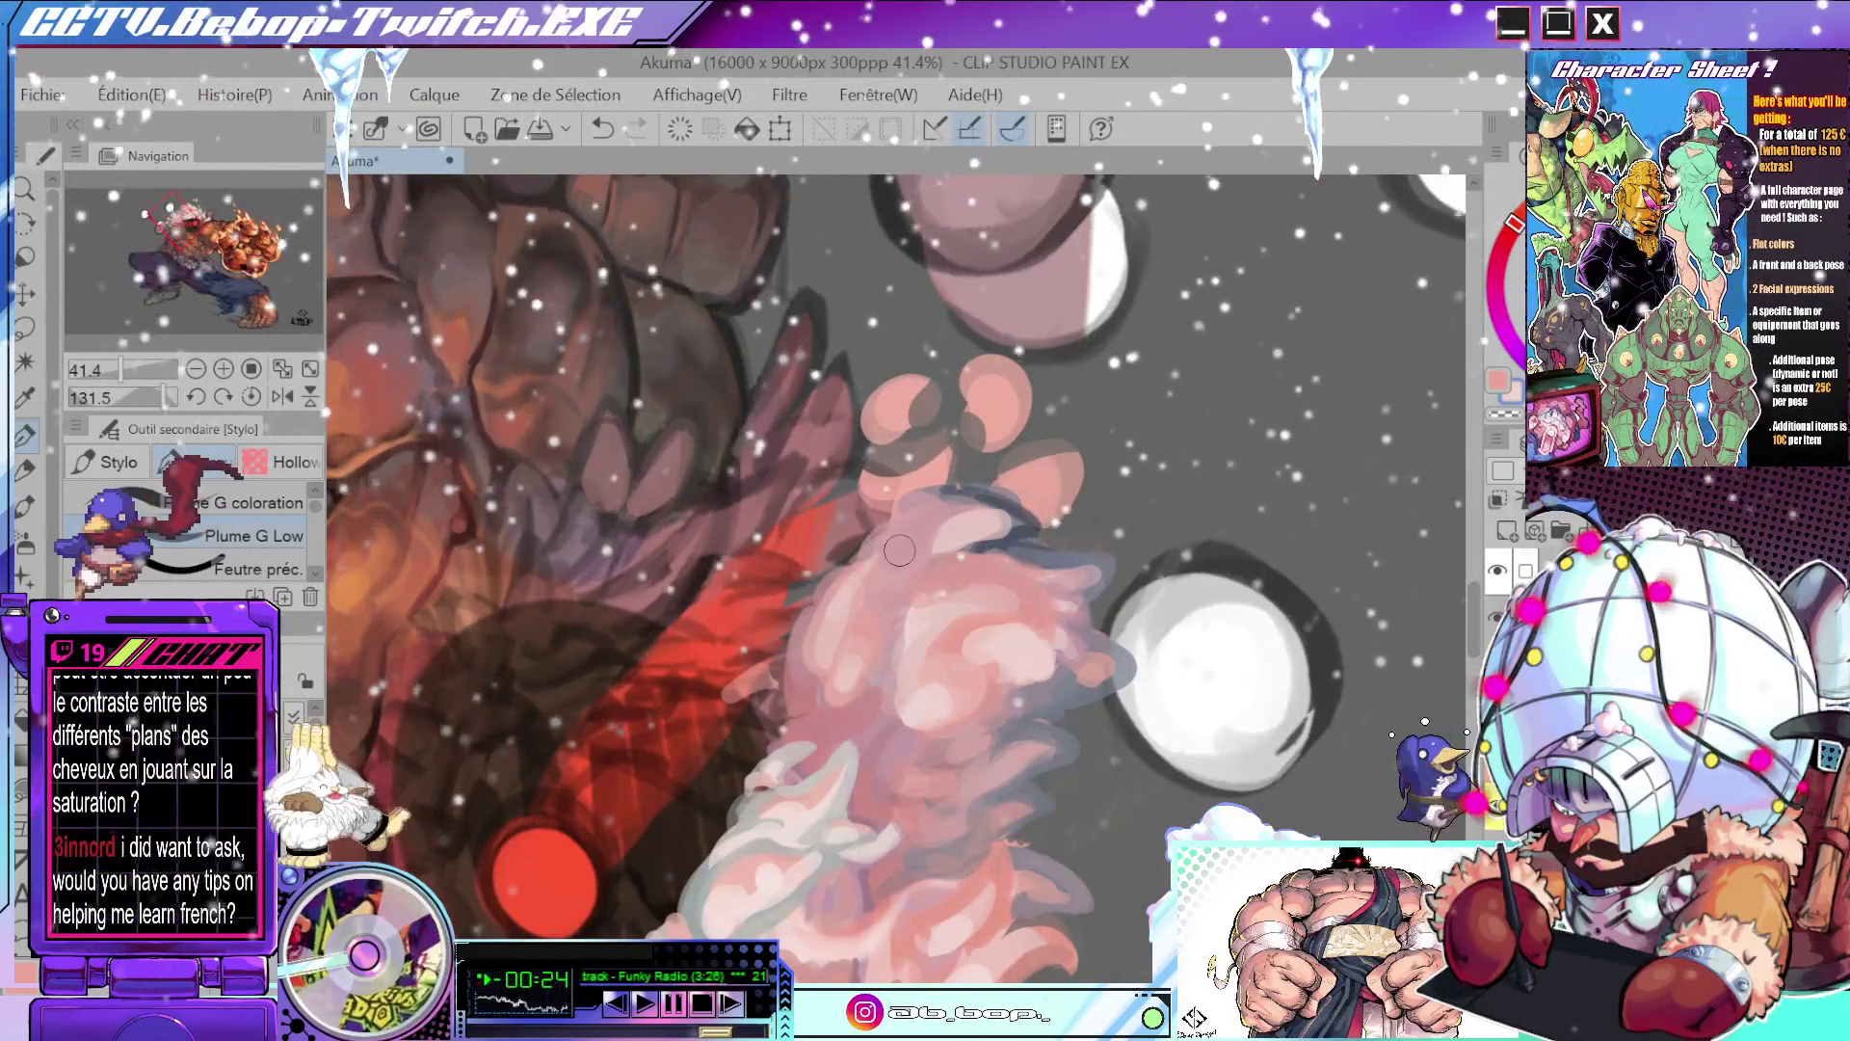
drag(899, 551, 1091, 540)
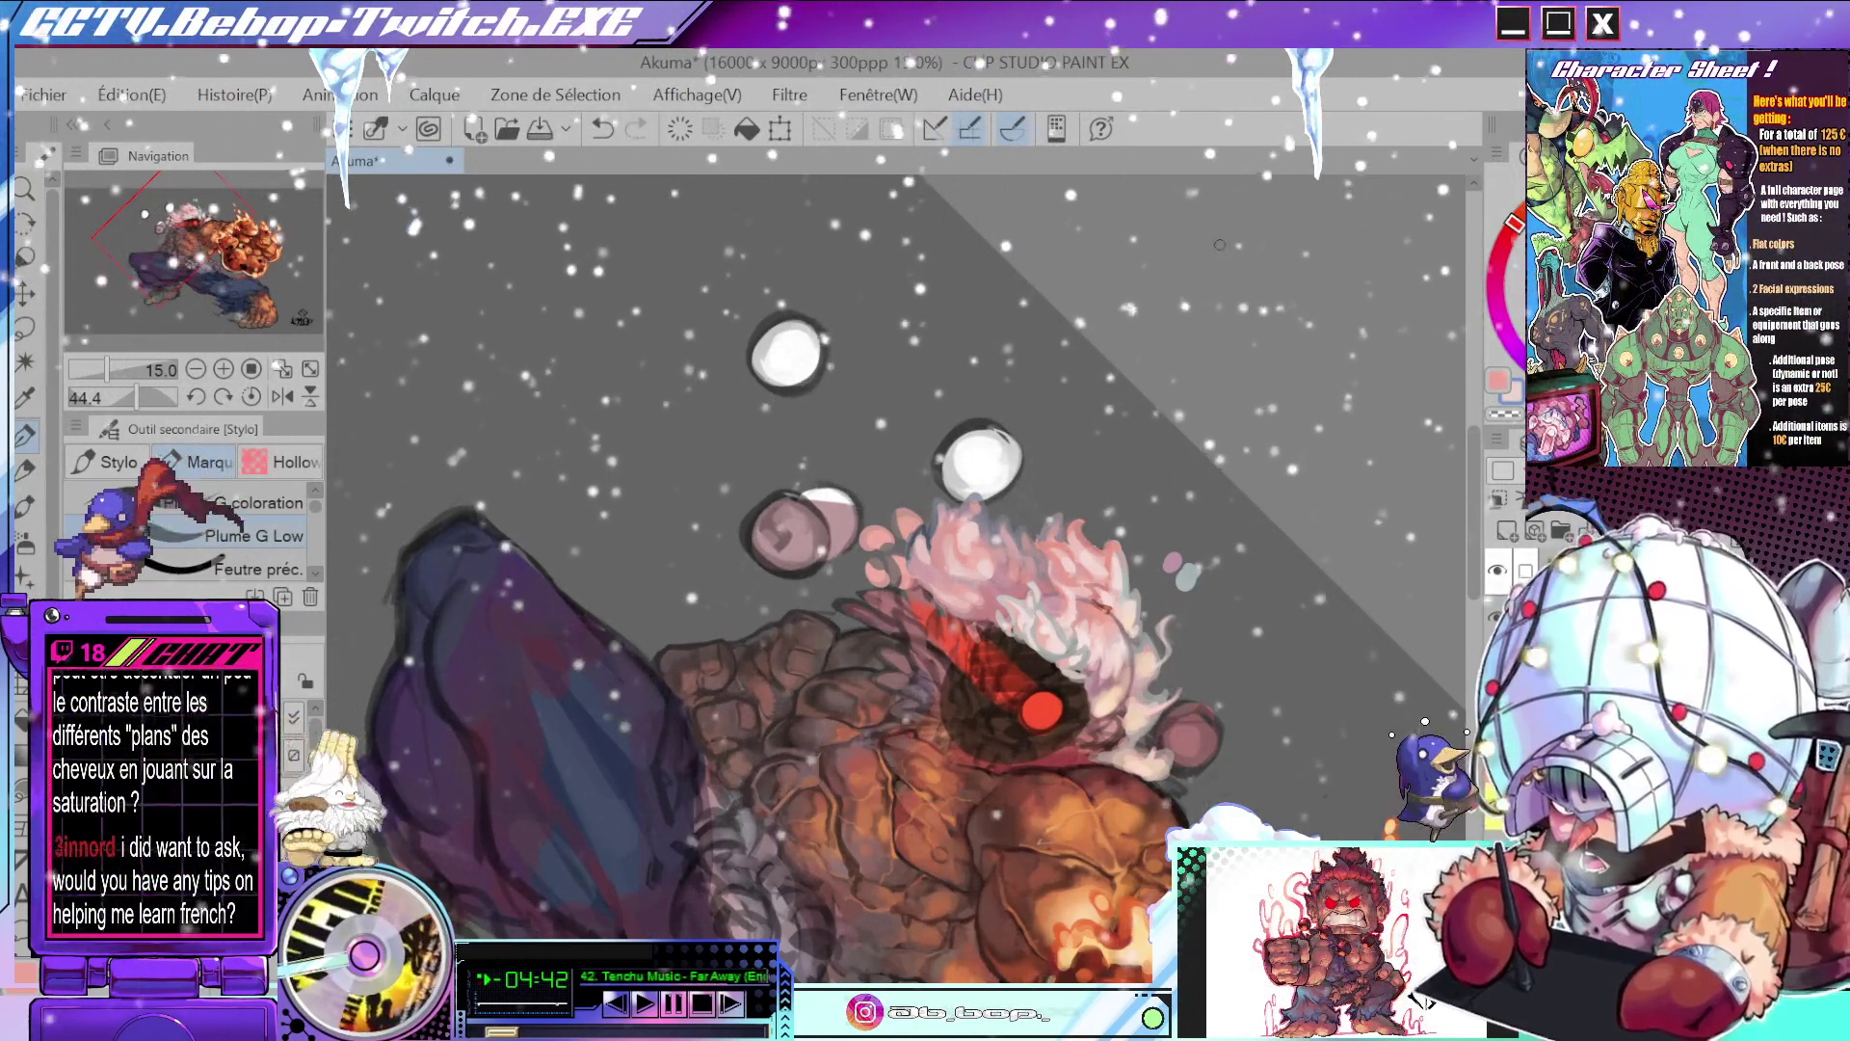
scroll(910, 541, up, 4)
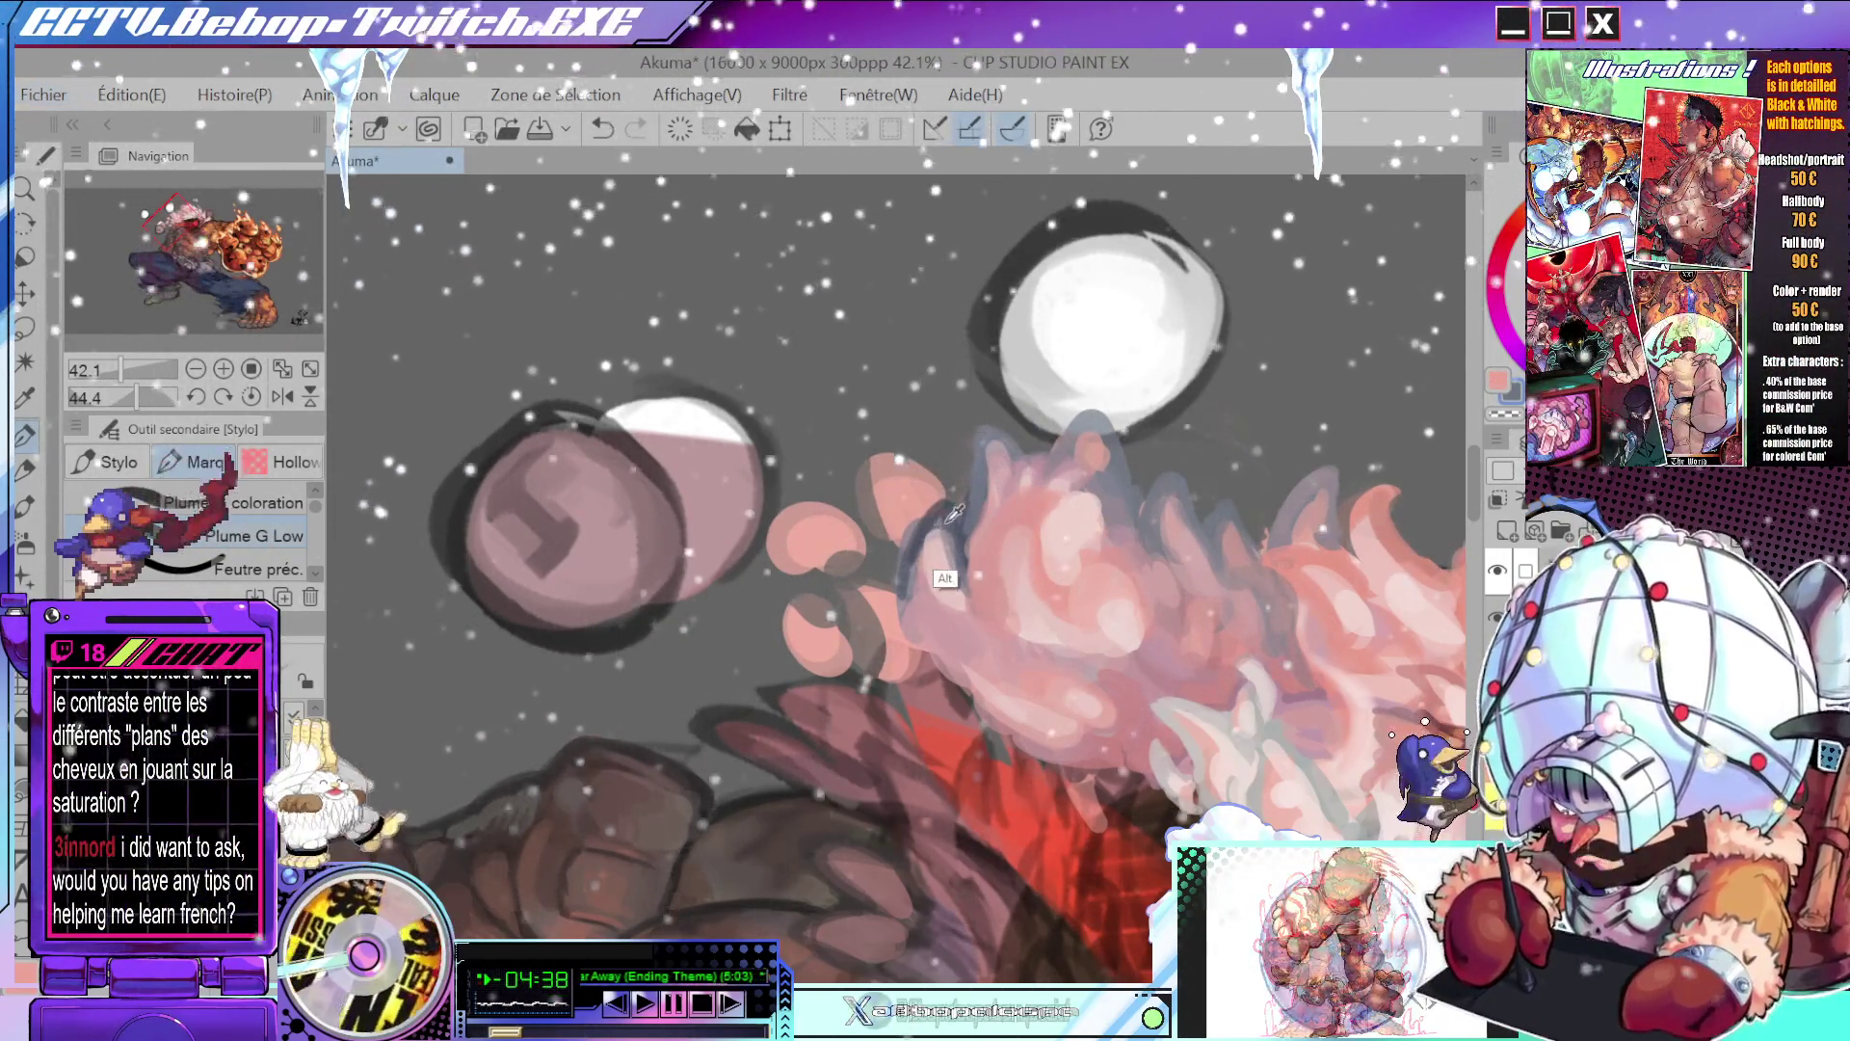
- Rotate the canvas so Akuma sits on the right and sample a colour from the pale hair
key(alt)
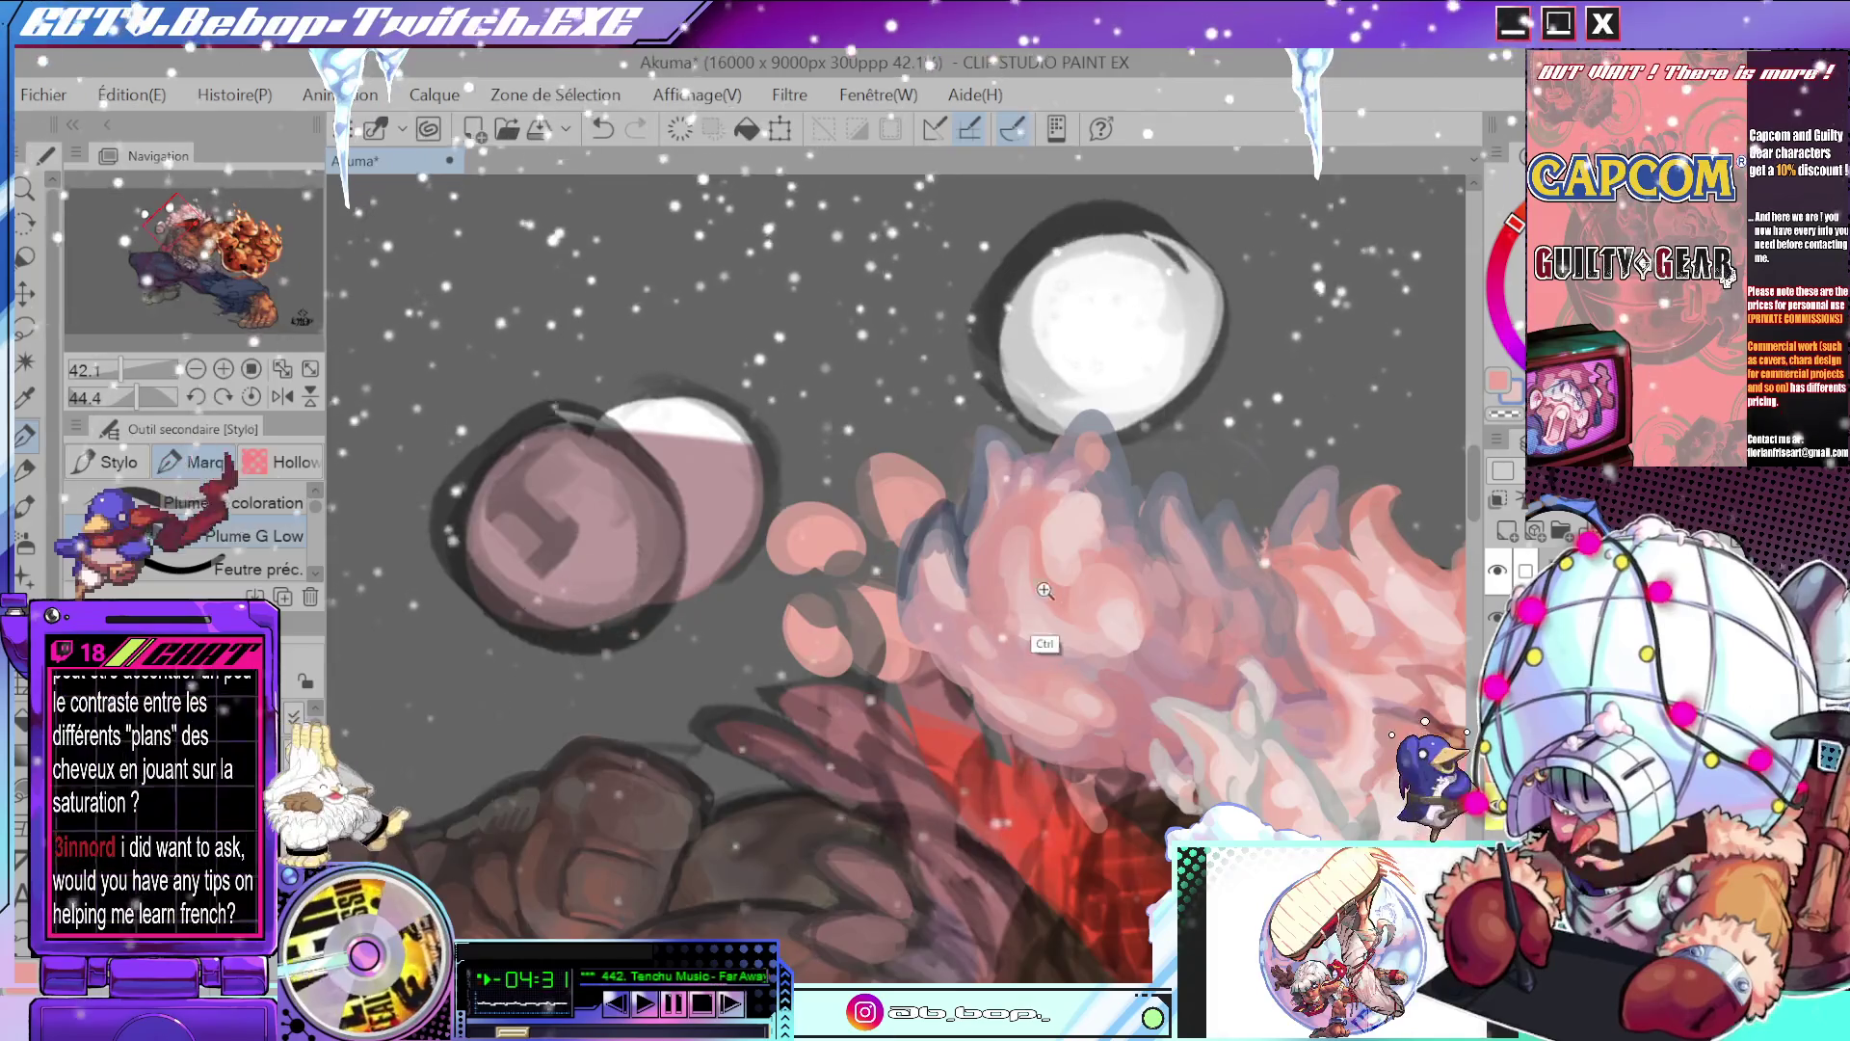
scroll(1044, 640, down, 3)
mouse_move(1044, 640)
mouse_down()
mouse_move(940, 764)
mouse_move(951, 692)
mouse_up()
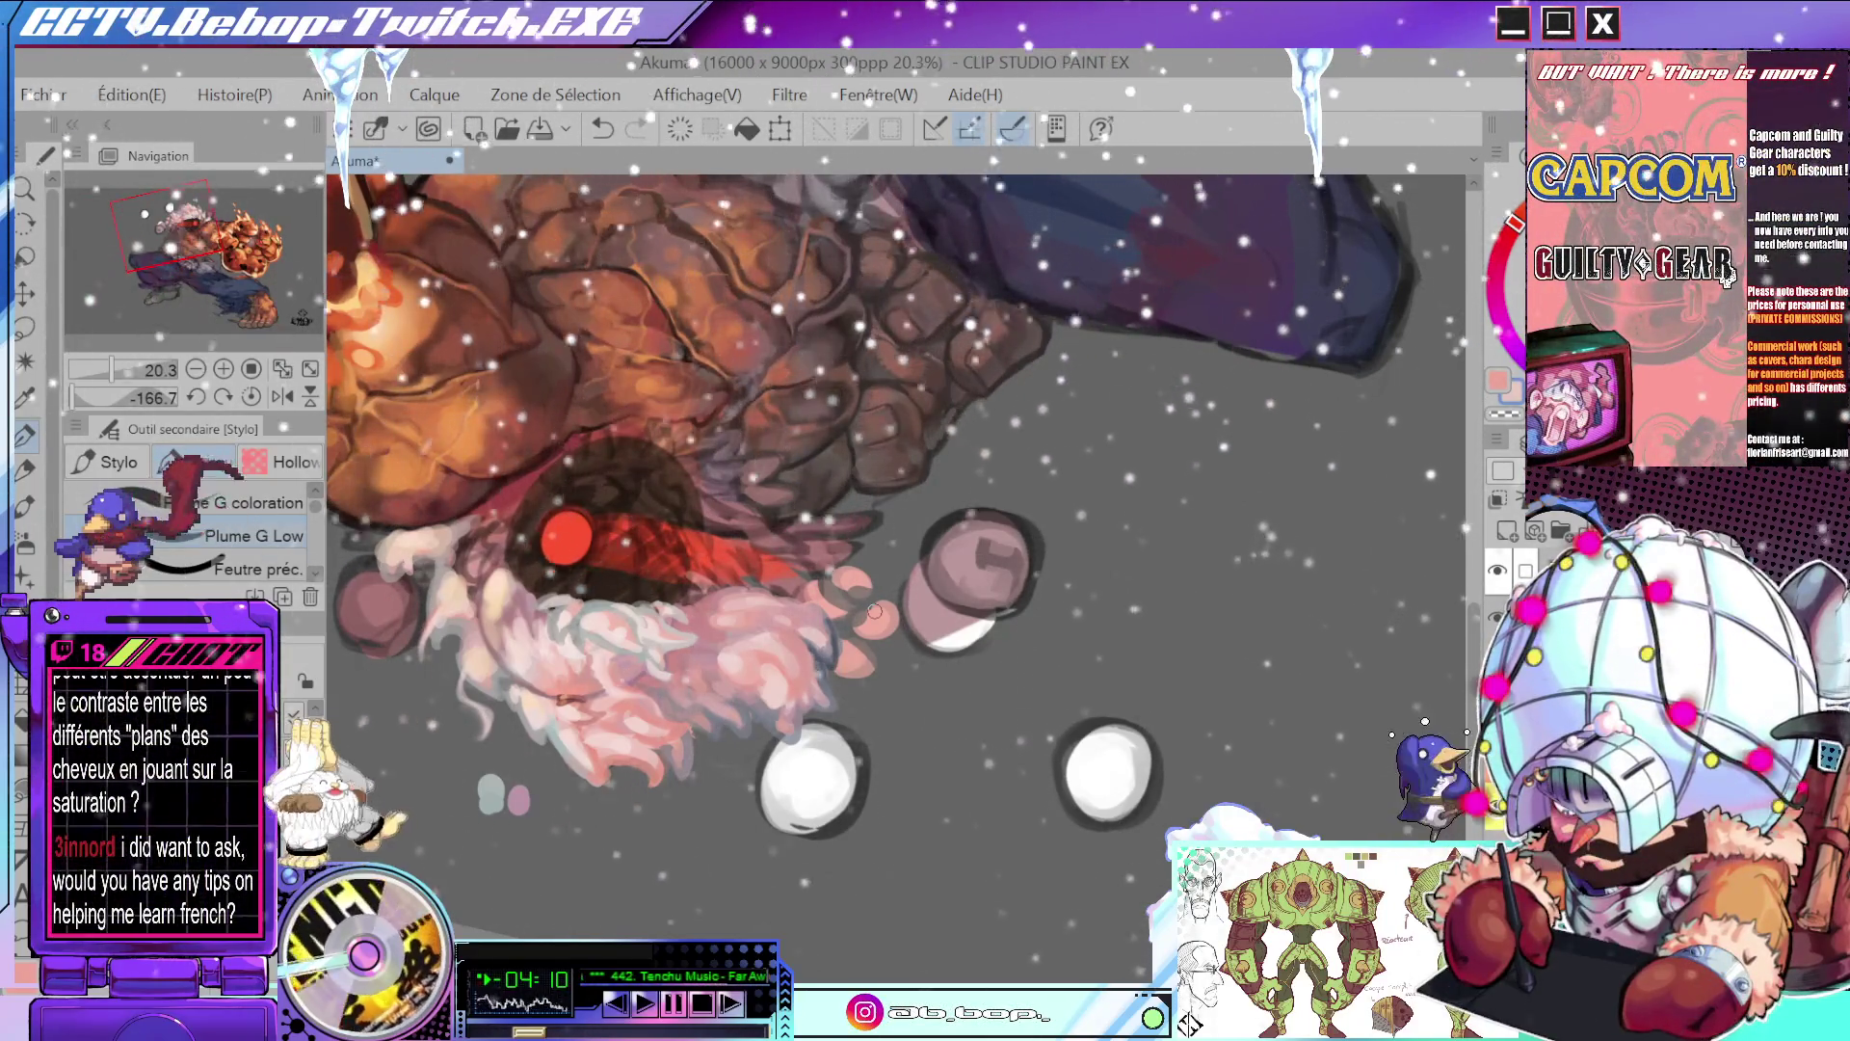
mouse_move(875, 611)
mouse_down()
mouse_move(1030, 565)
mouse_move(1000, 612)
mouse_up()
scroll(999, 613, up, 3)
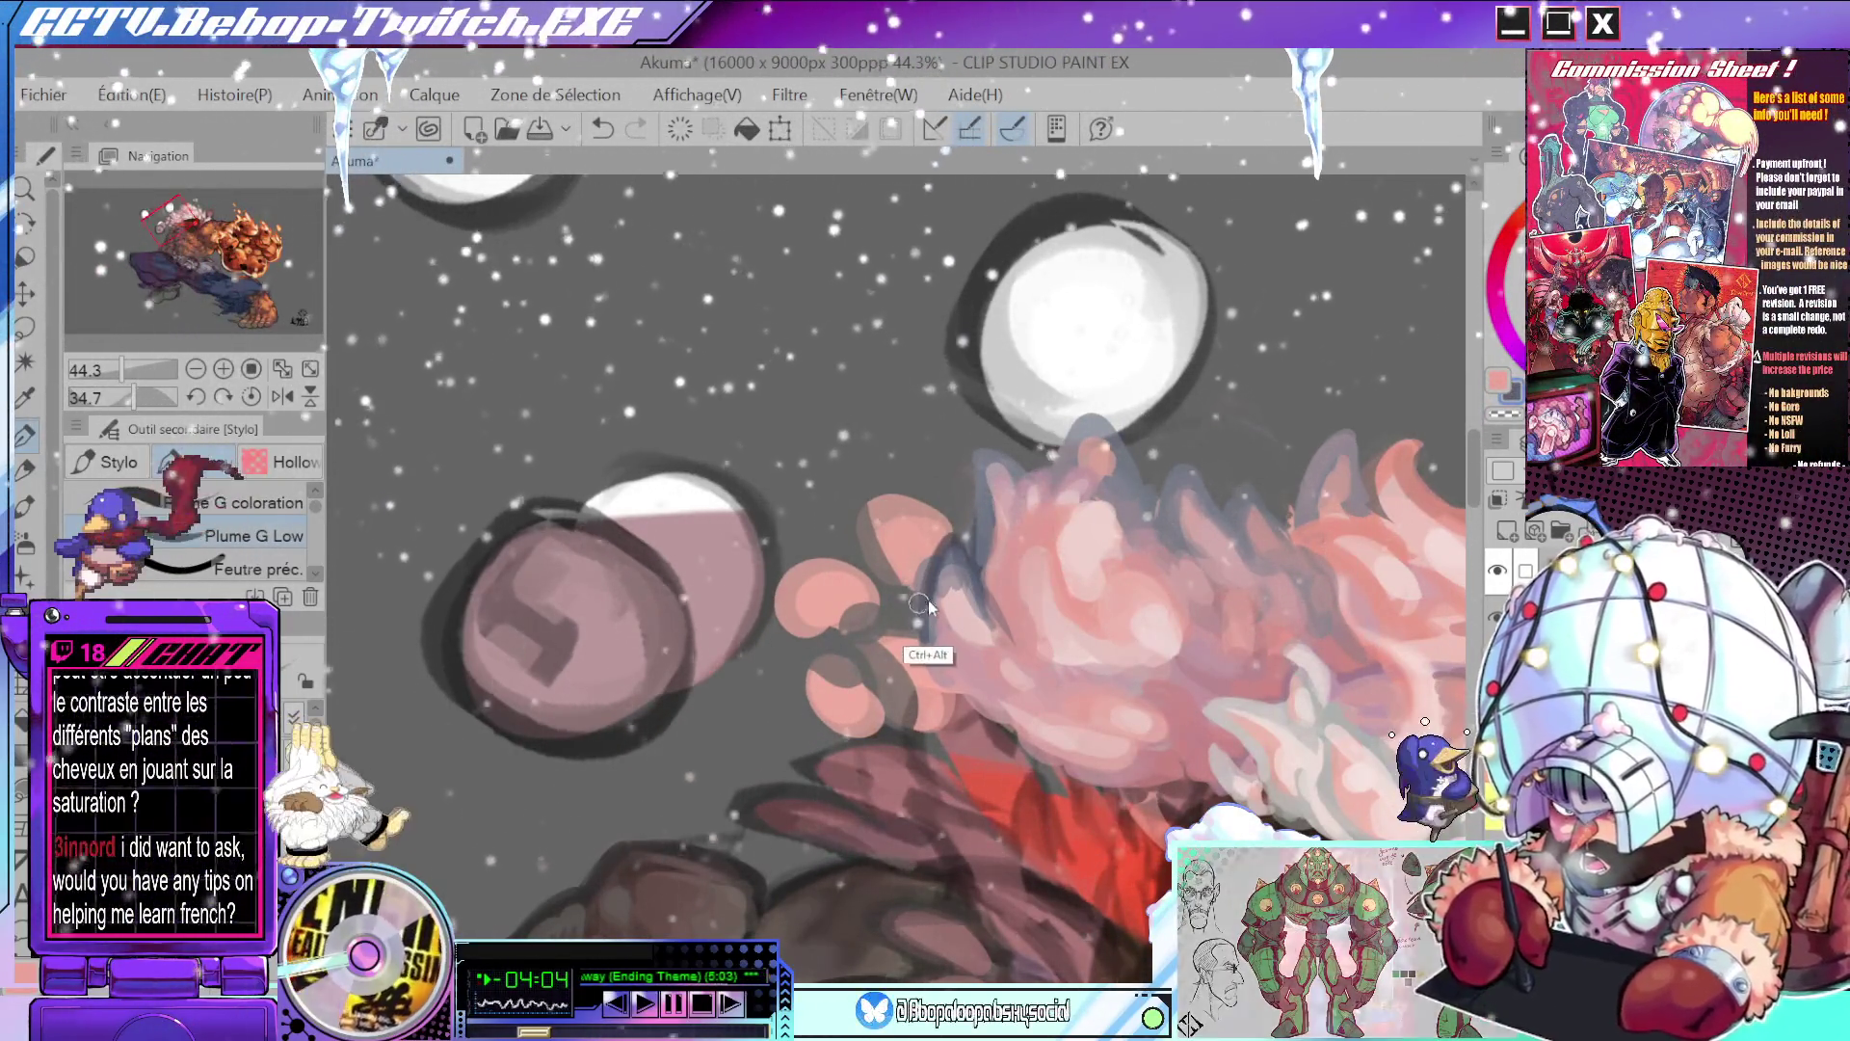
key(alt)
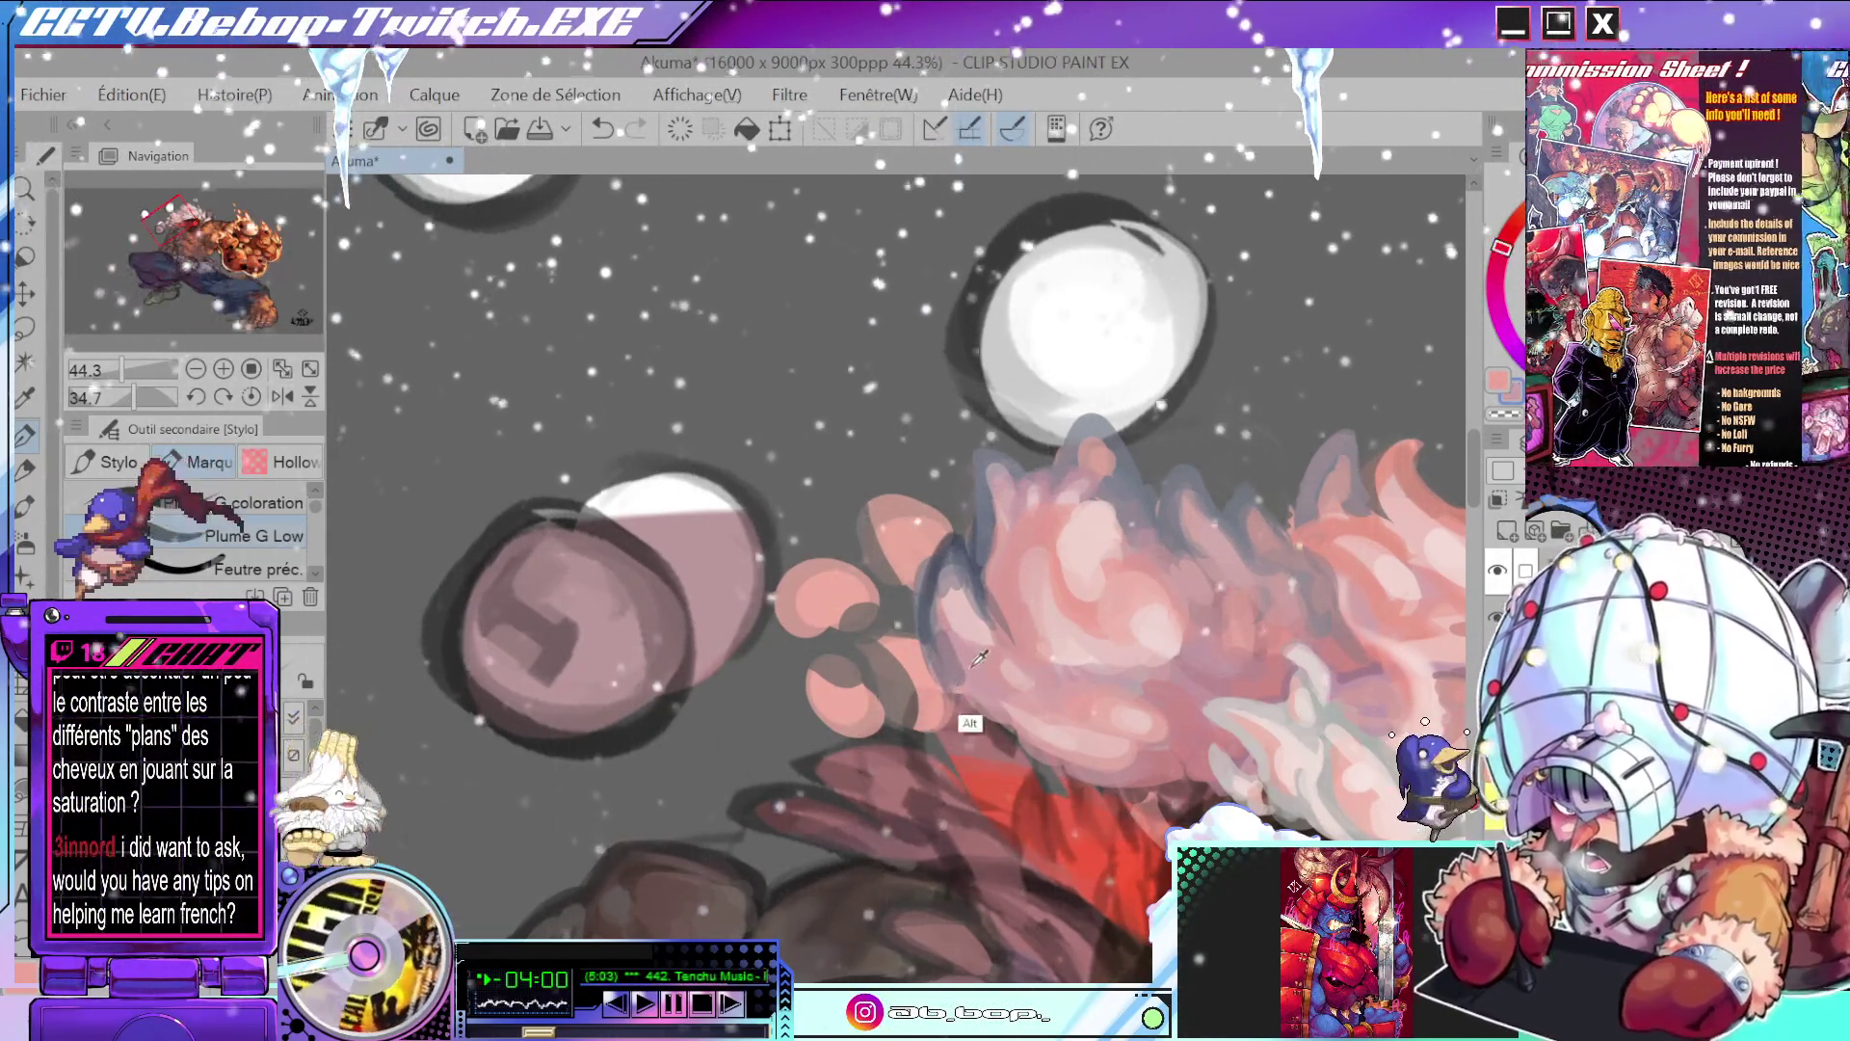
alt+click(929, 638)
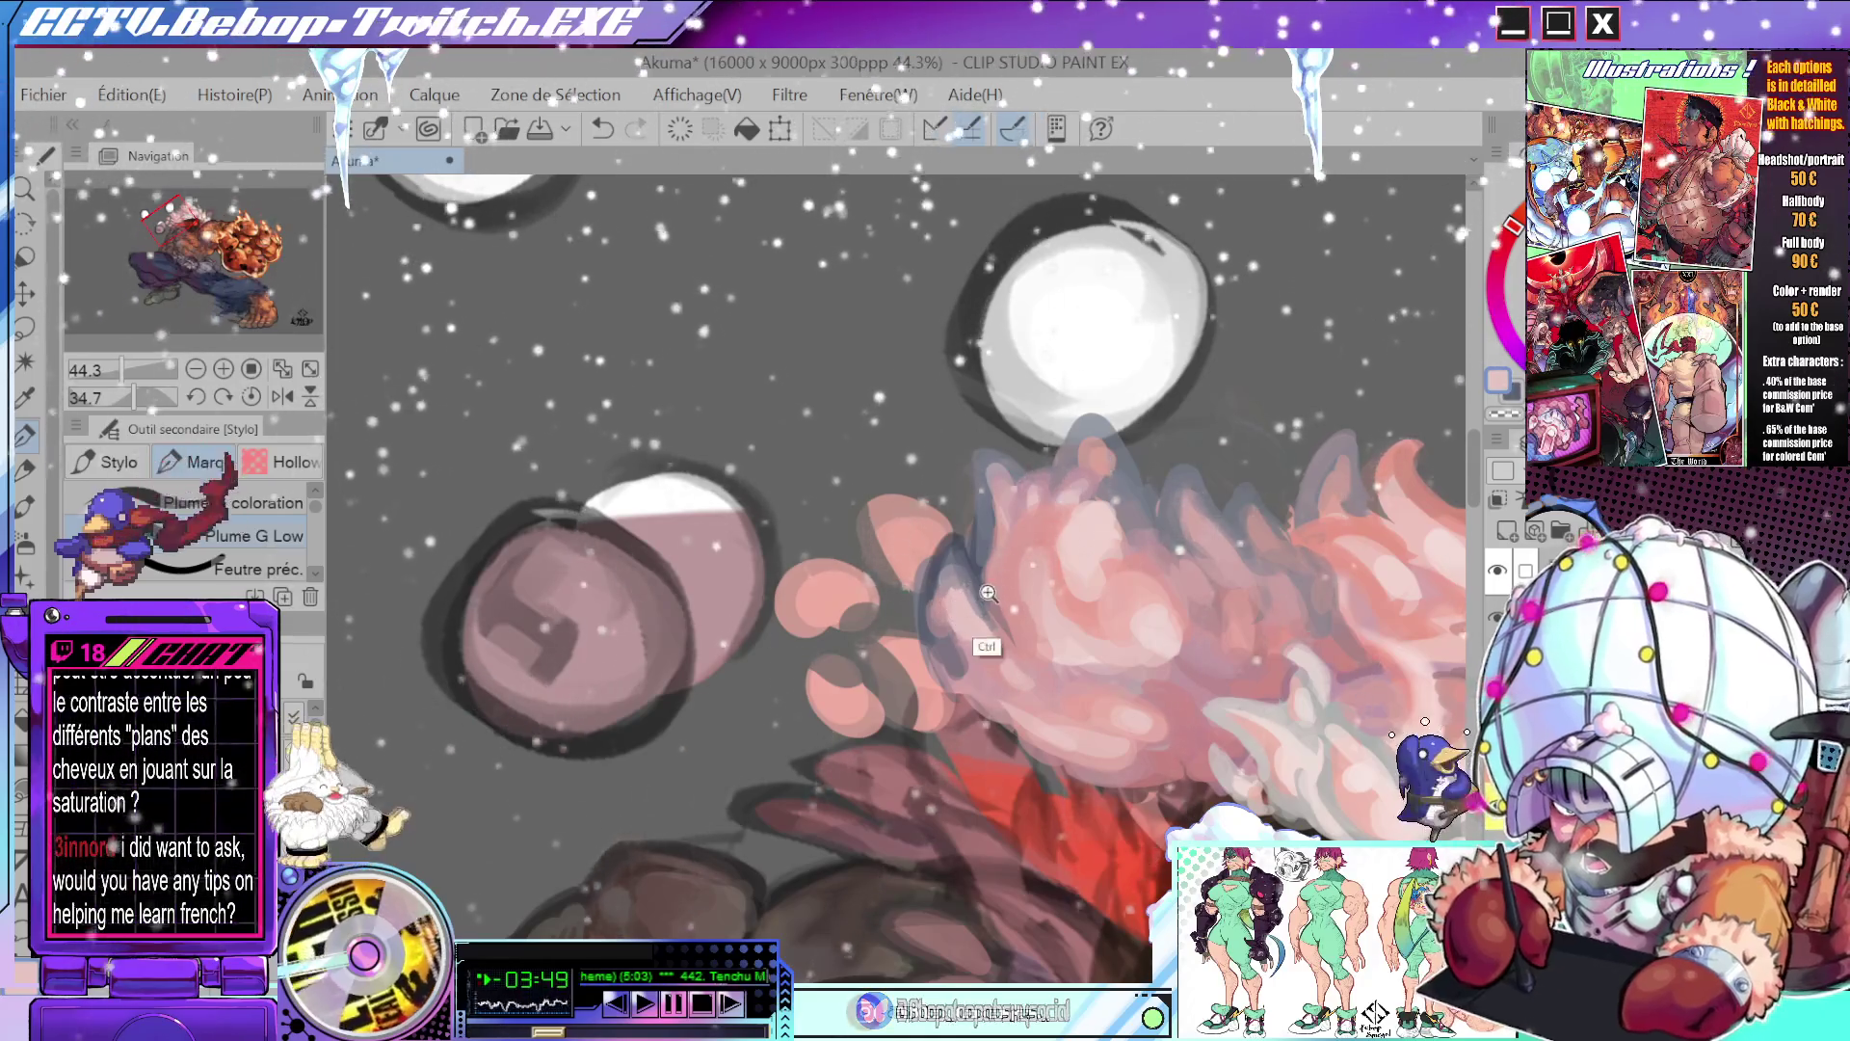
- Turn the canvas to a steeper angle, sample a pink from the hair, then zoom back out
drag(988, 593, 848, 644)
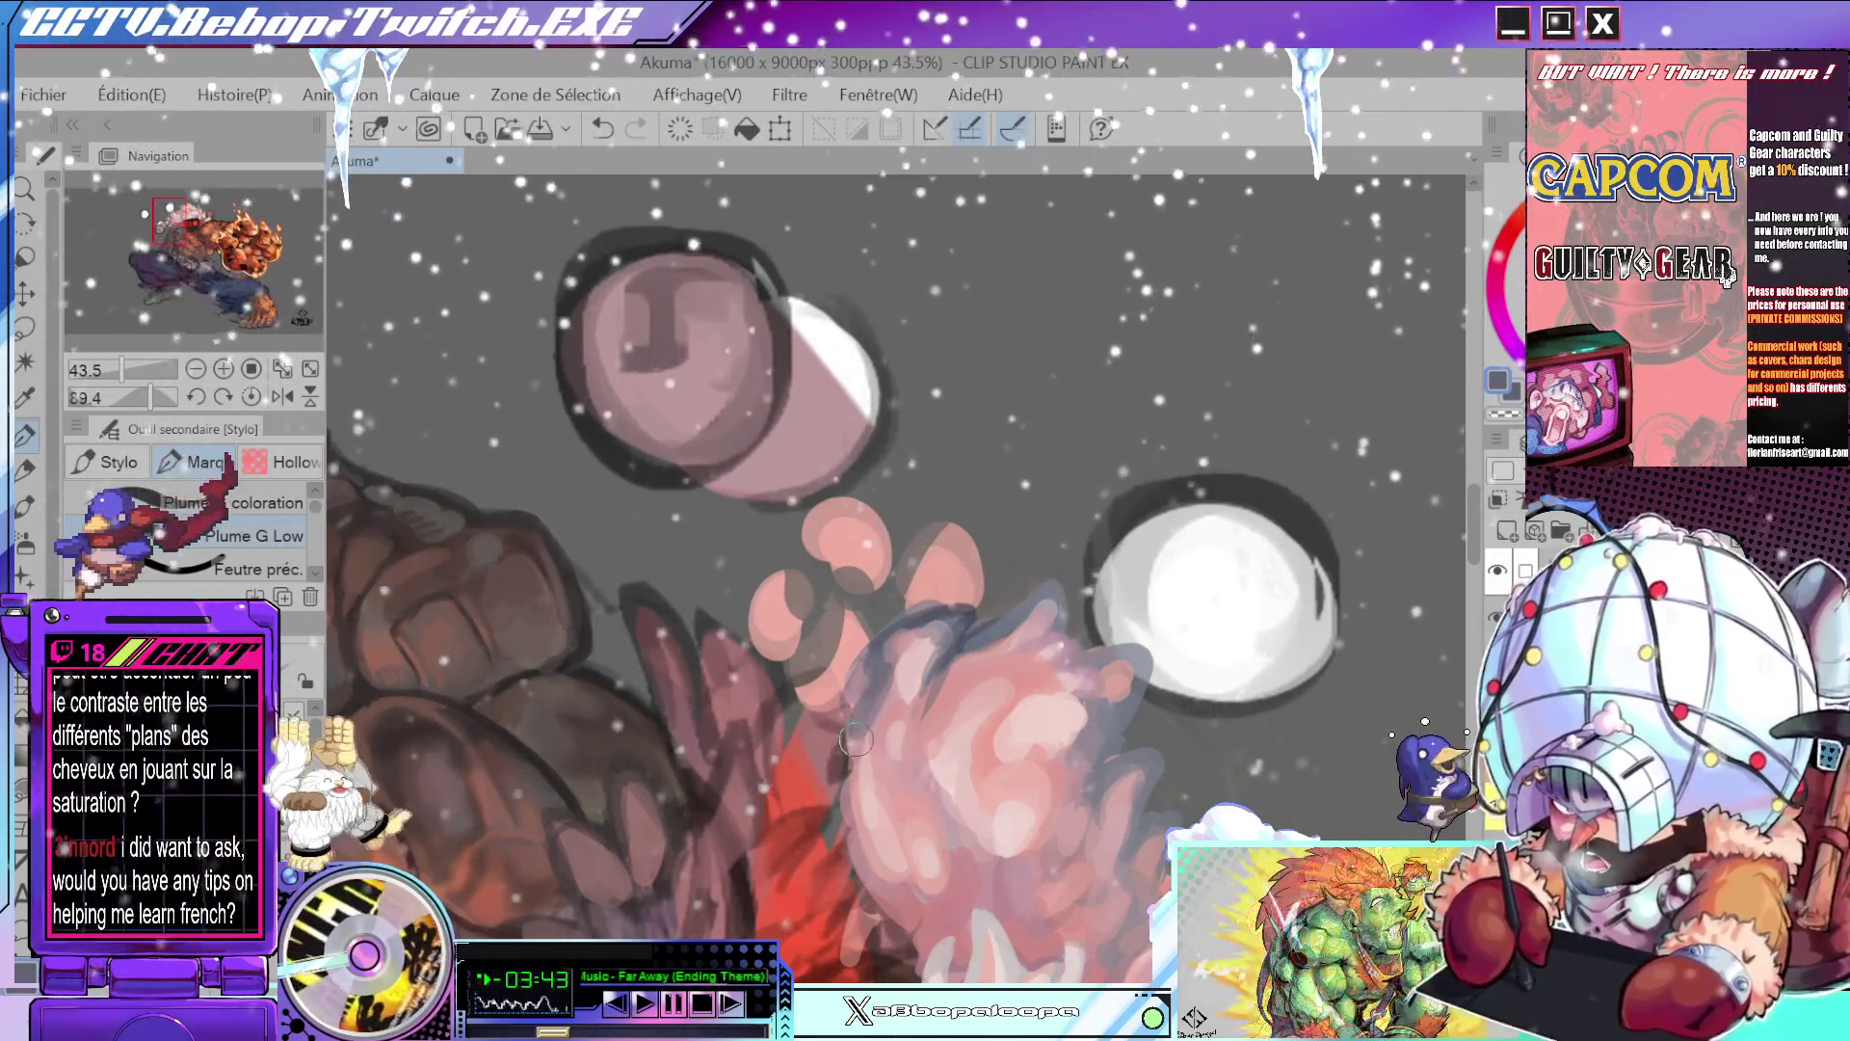
alt+click(870, 677)
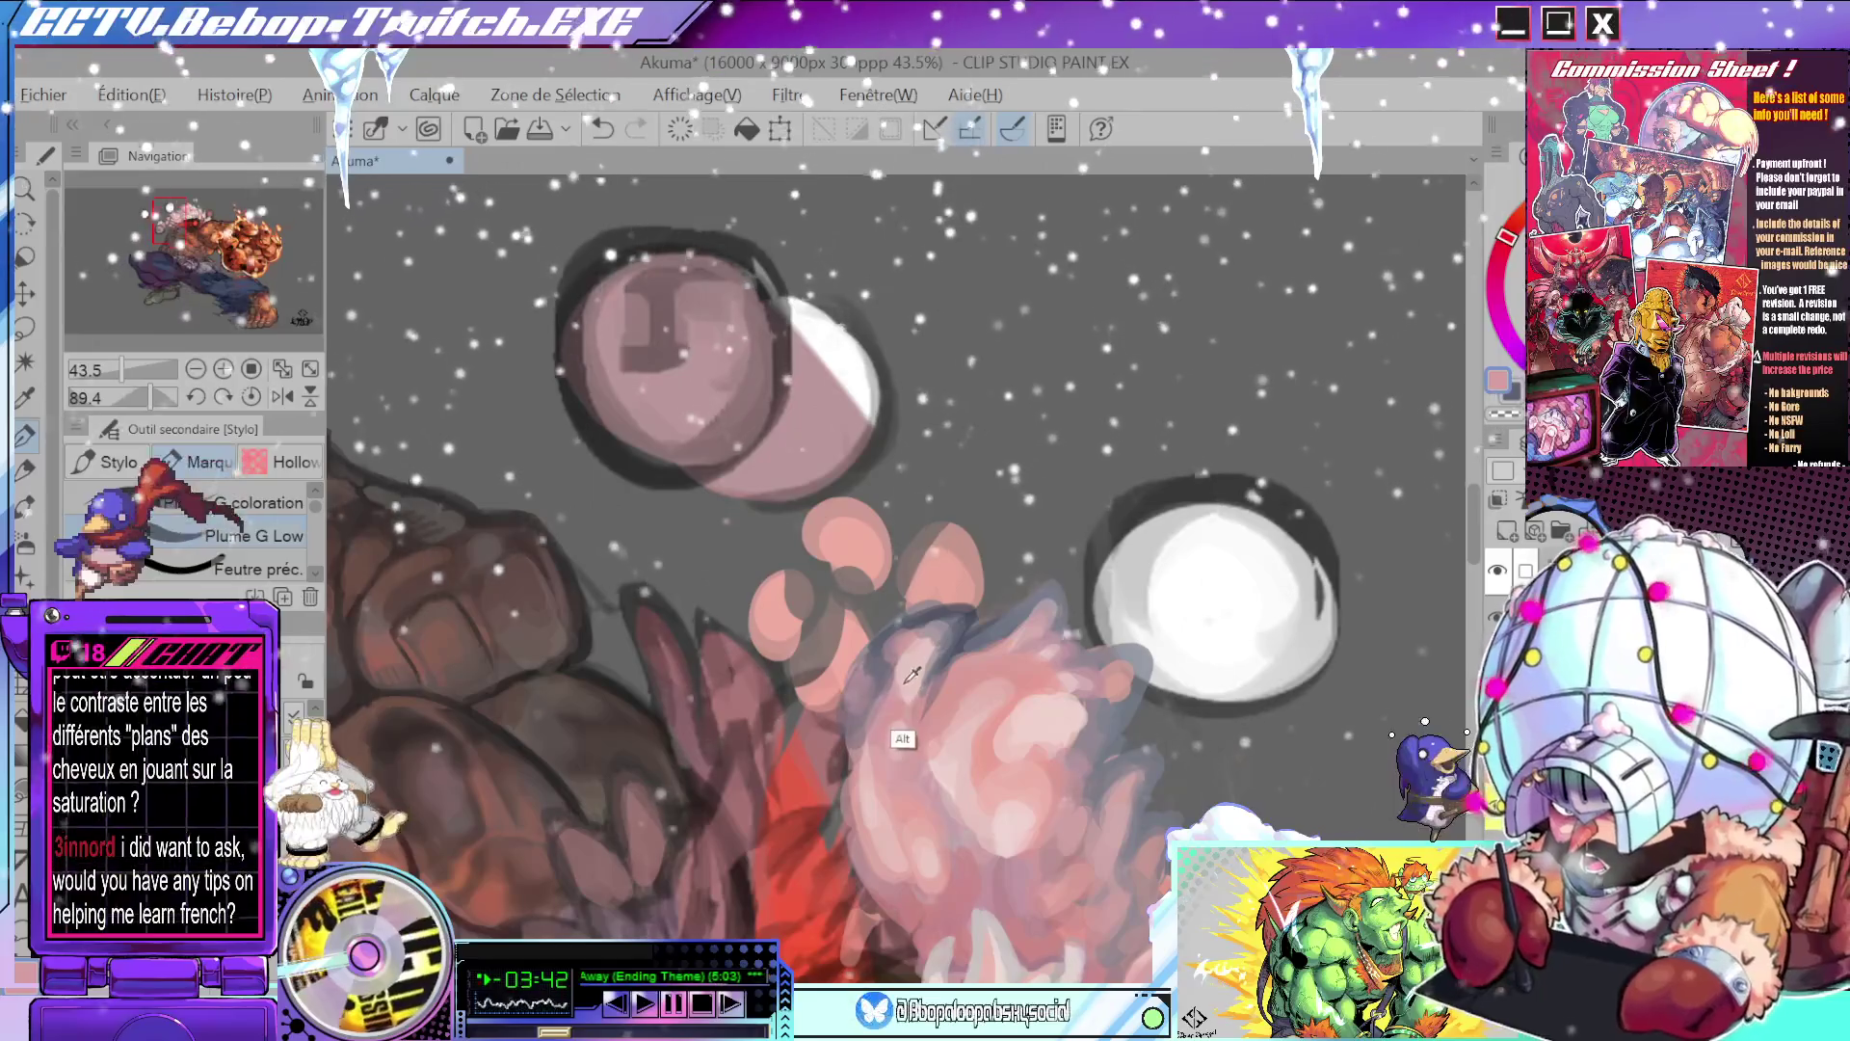
drag(848, 713, 945, 611)
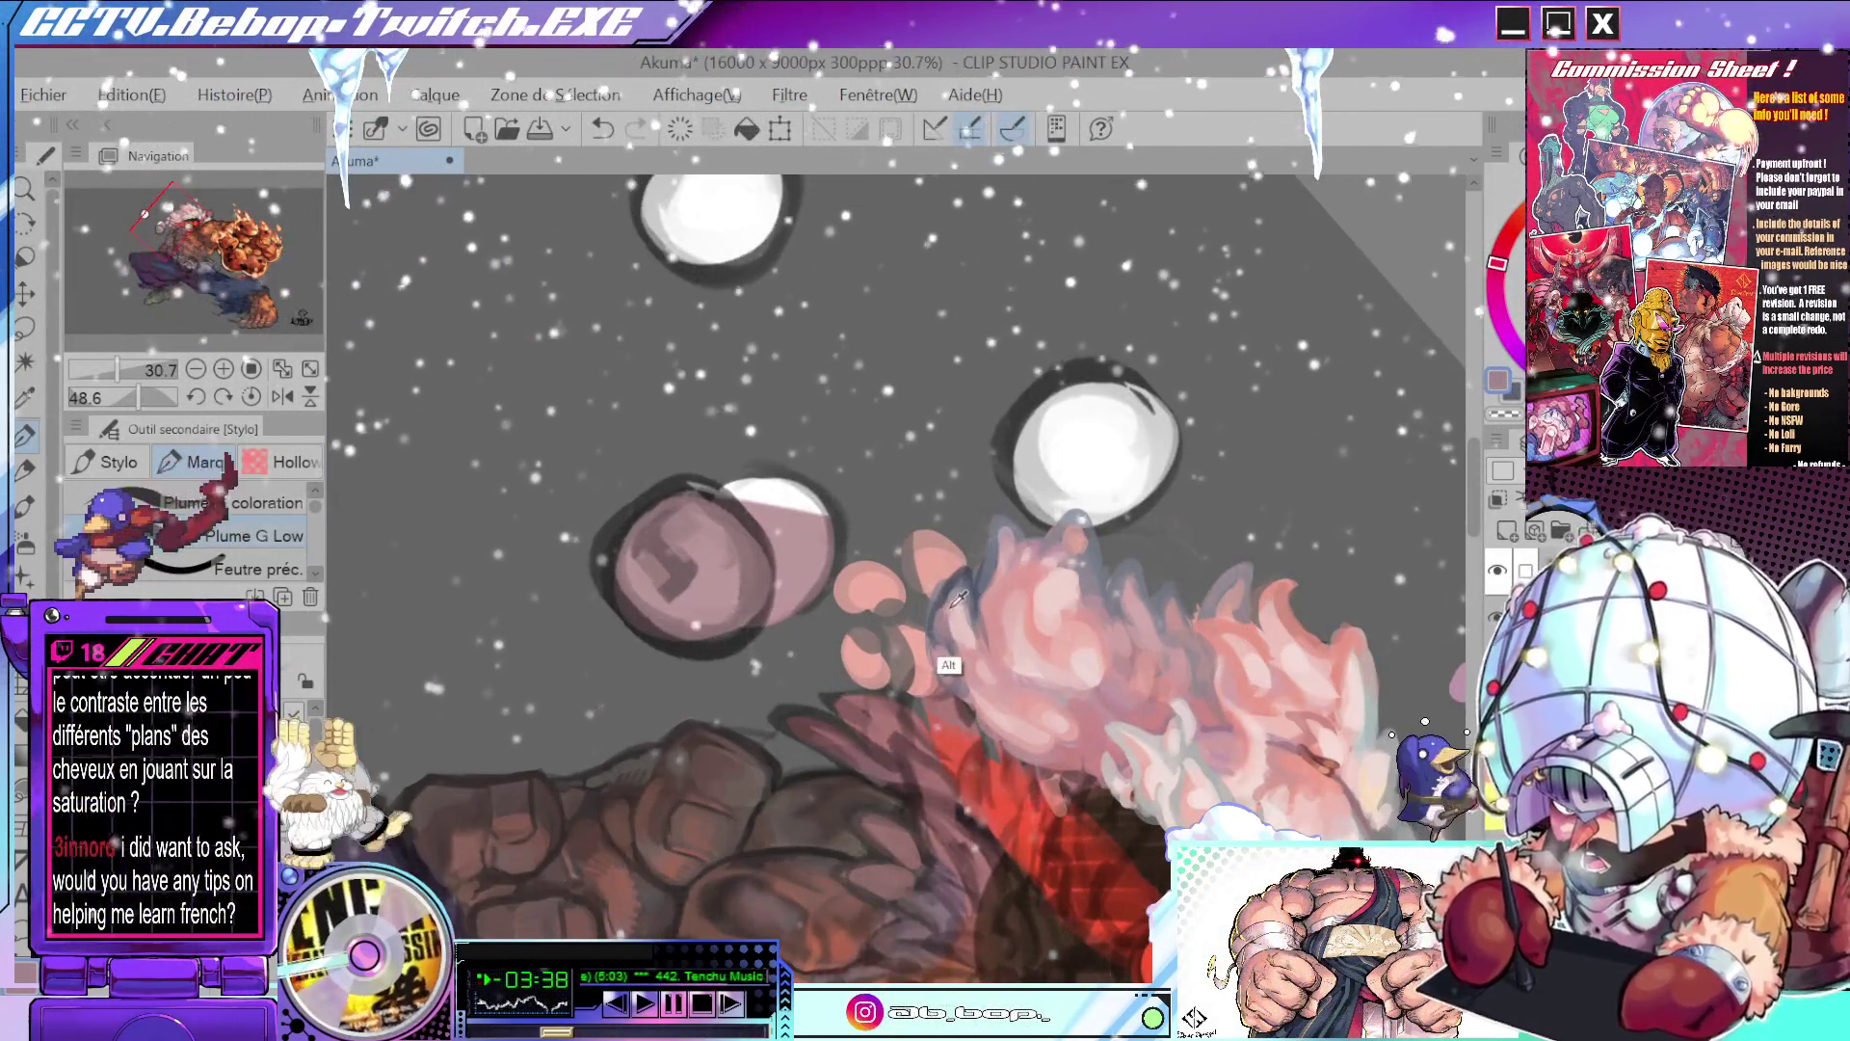
scroll(959, 599, down, 2)
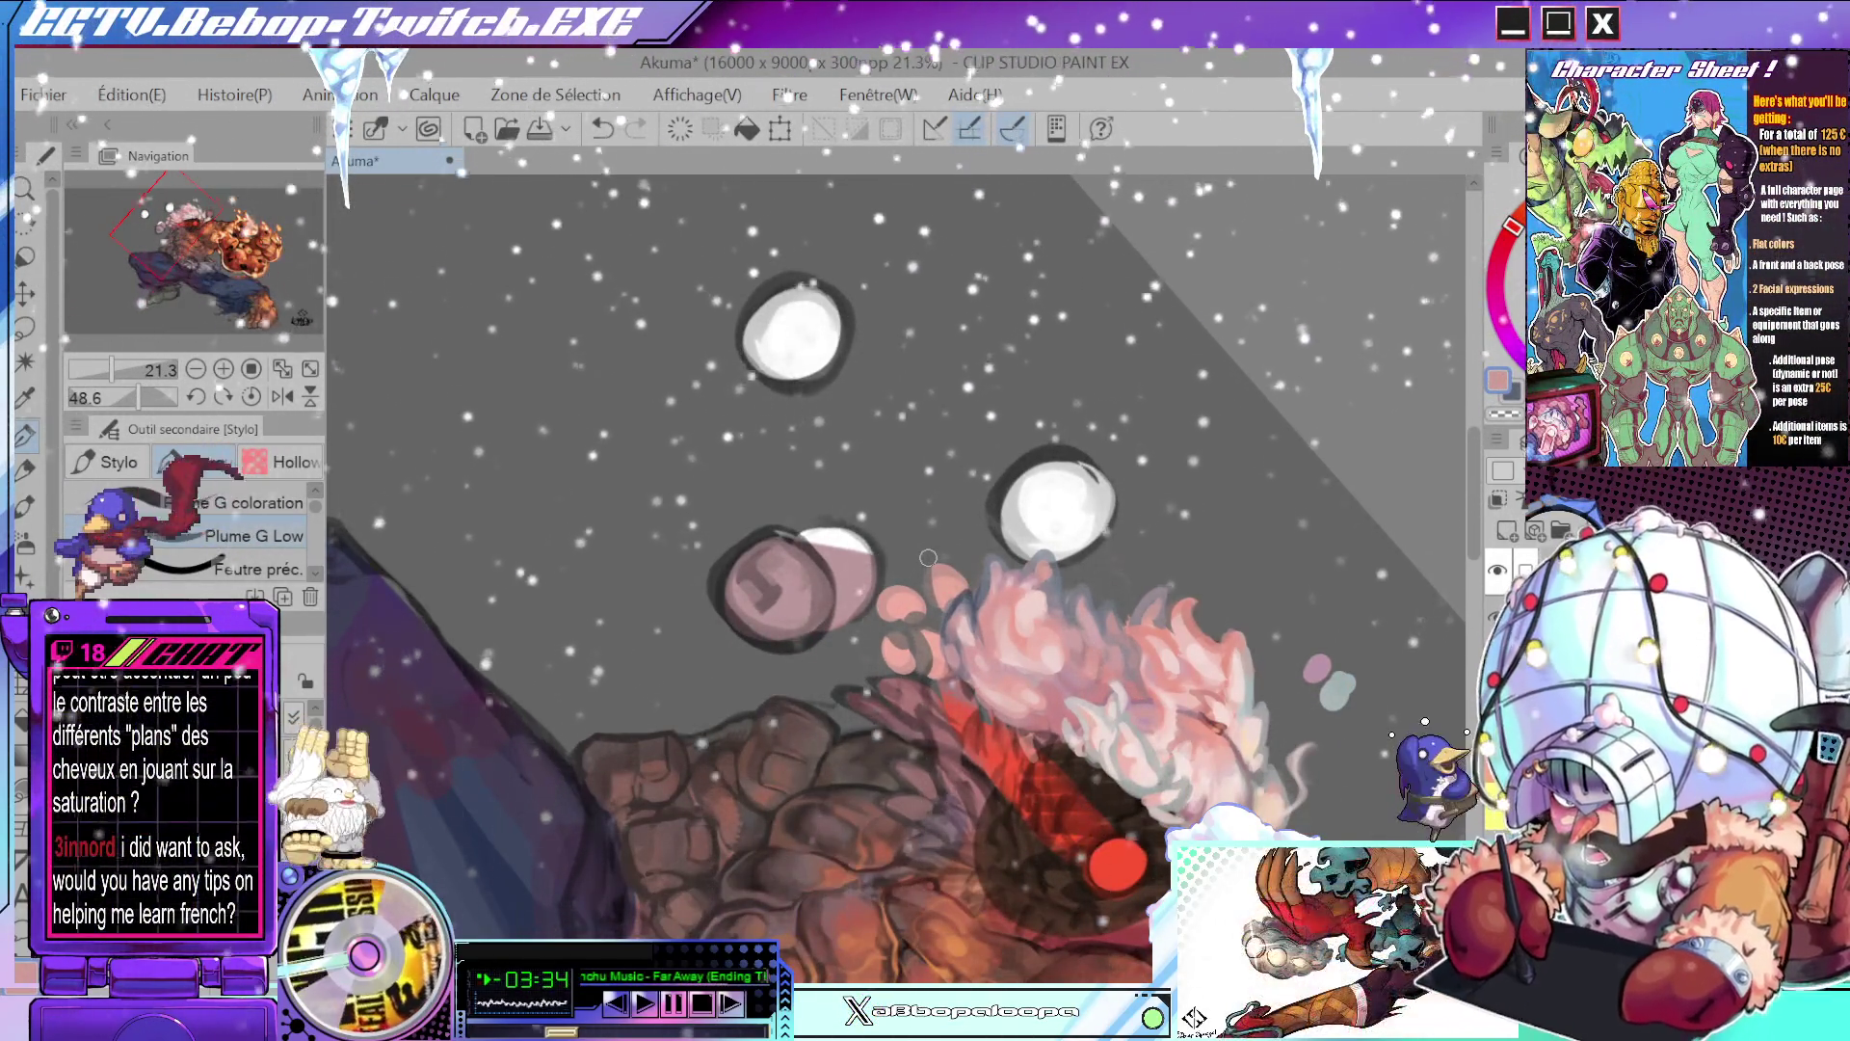
scroll(955, 583, up, 1)
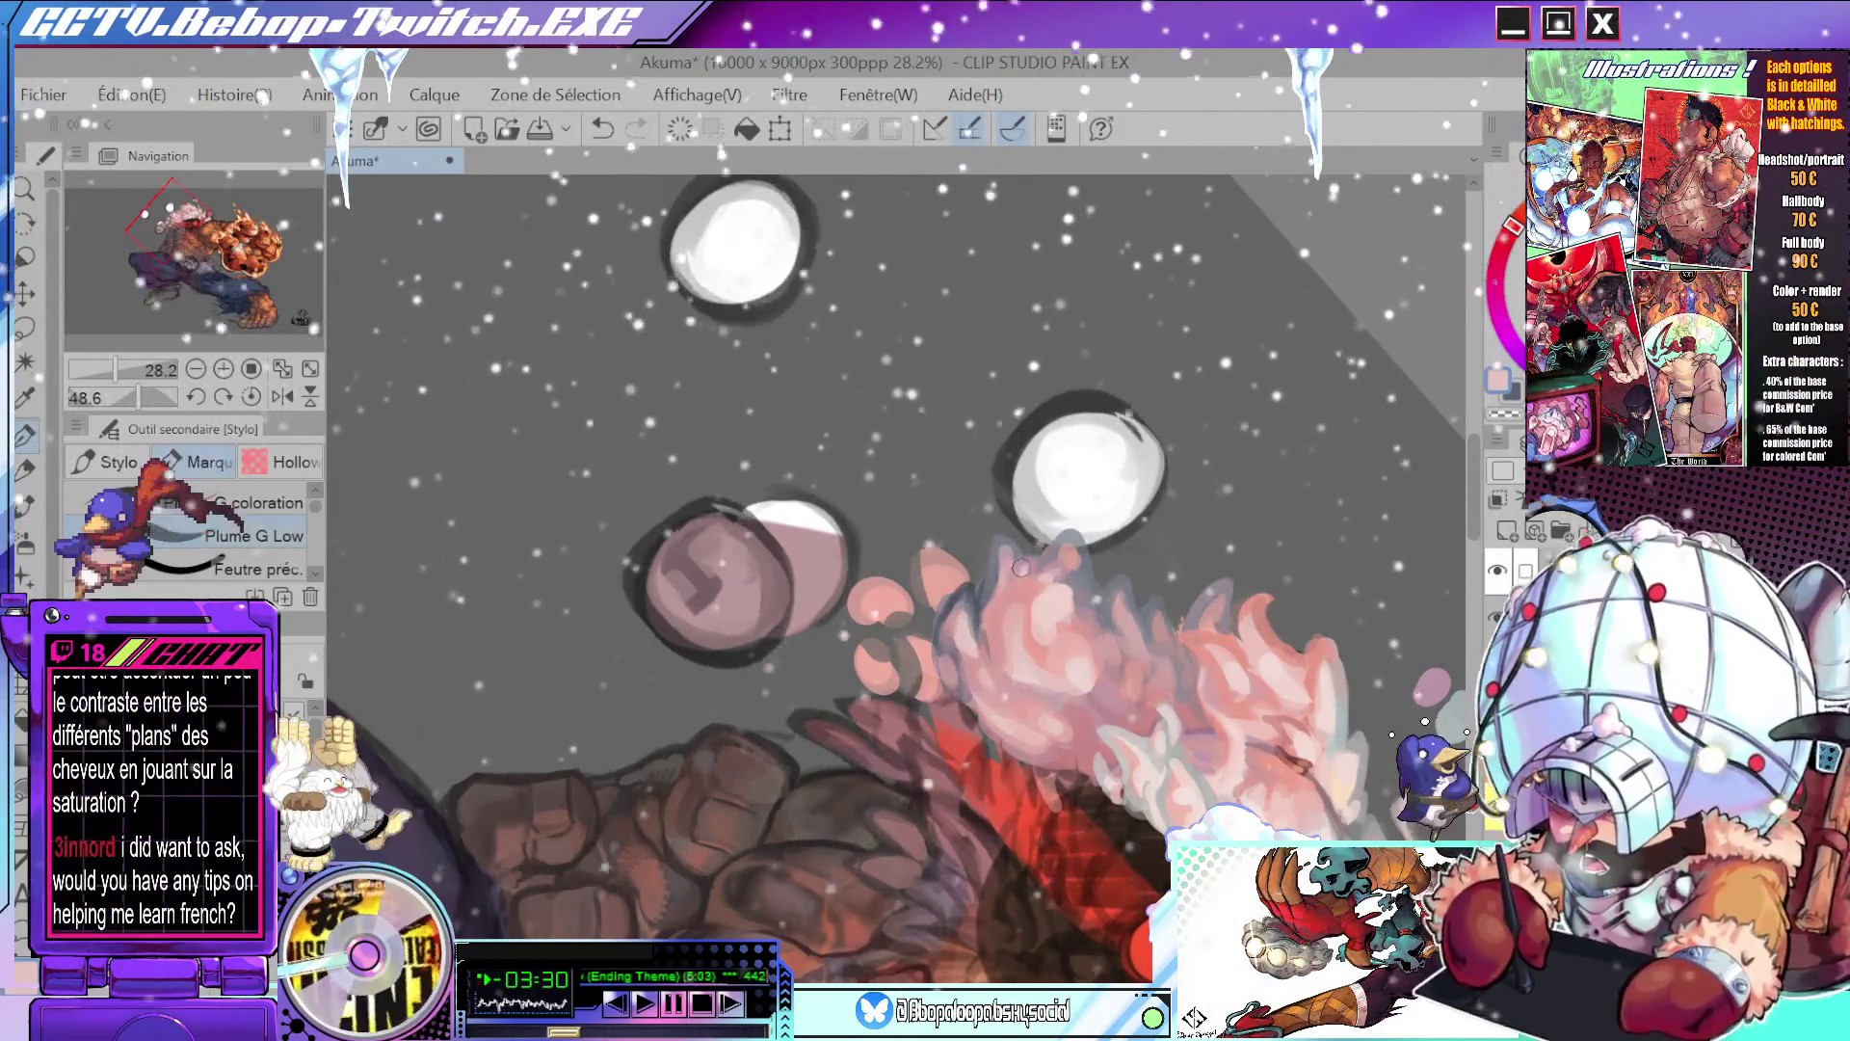
scroll(1022, 580, down, 3)
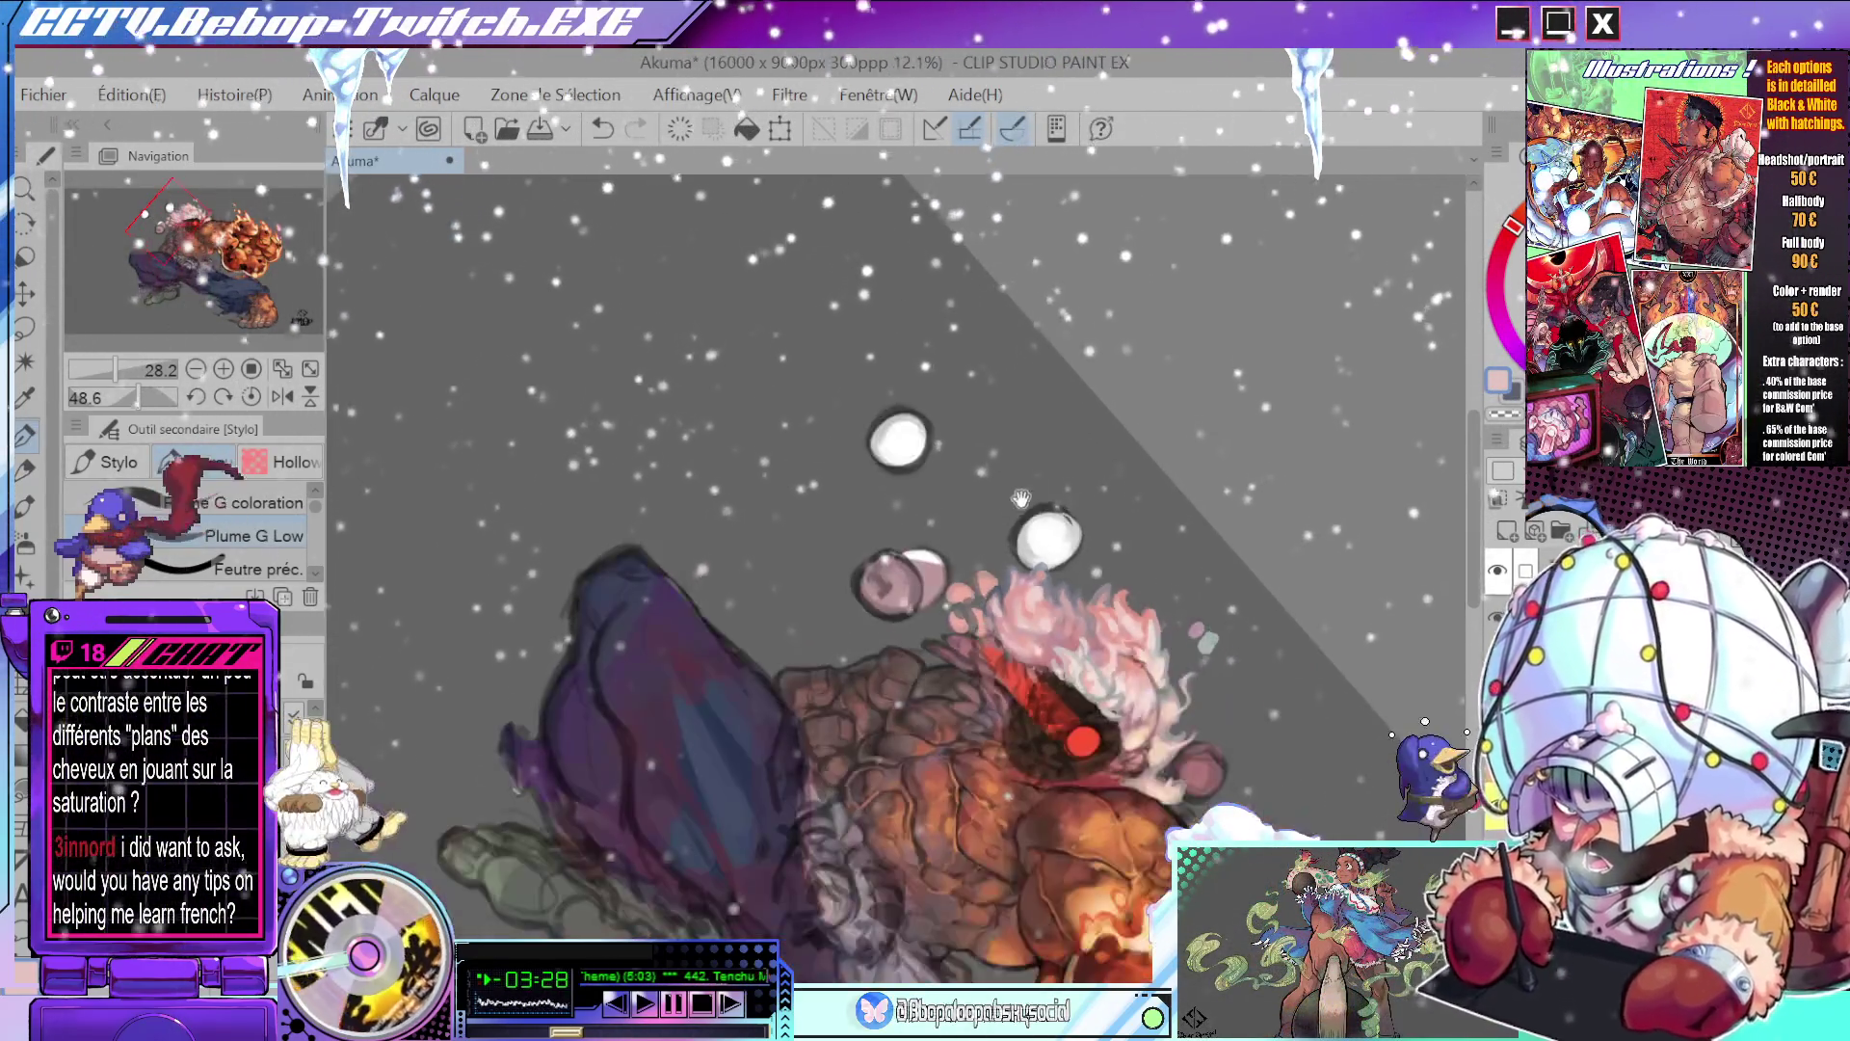
- Rotate and zoom the view toward Akuma's head and hair
scroll(990, 605, up, 3)
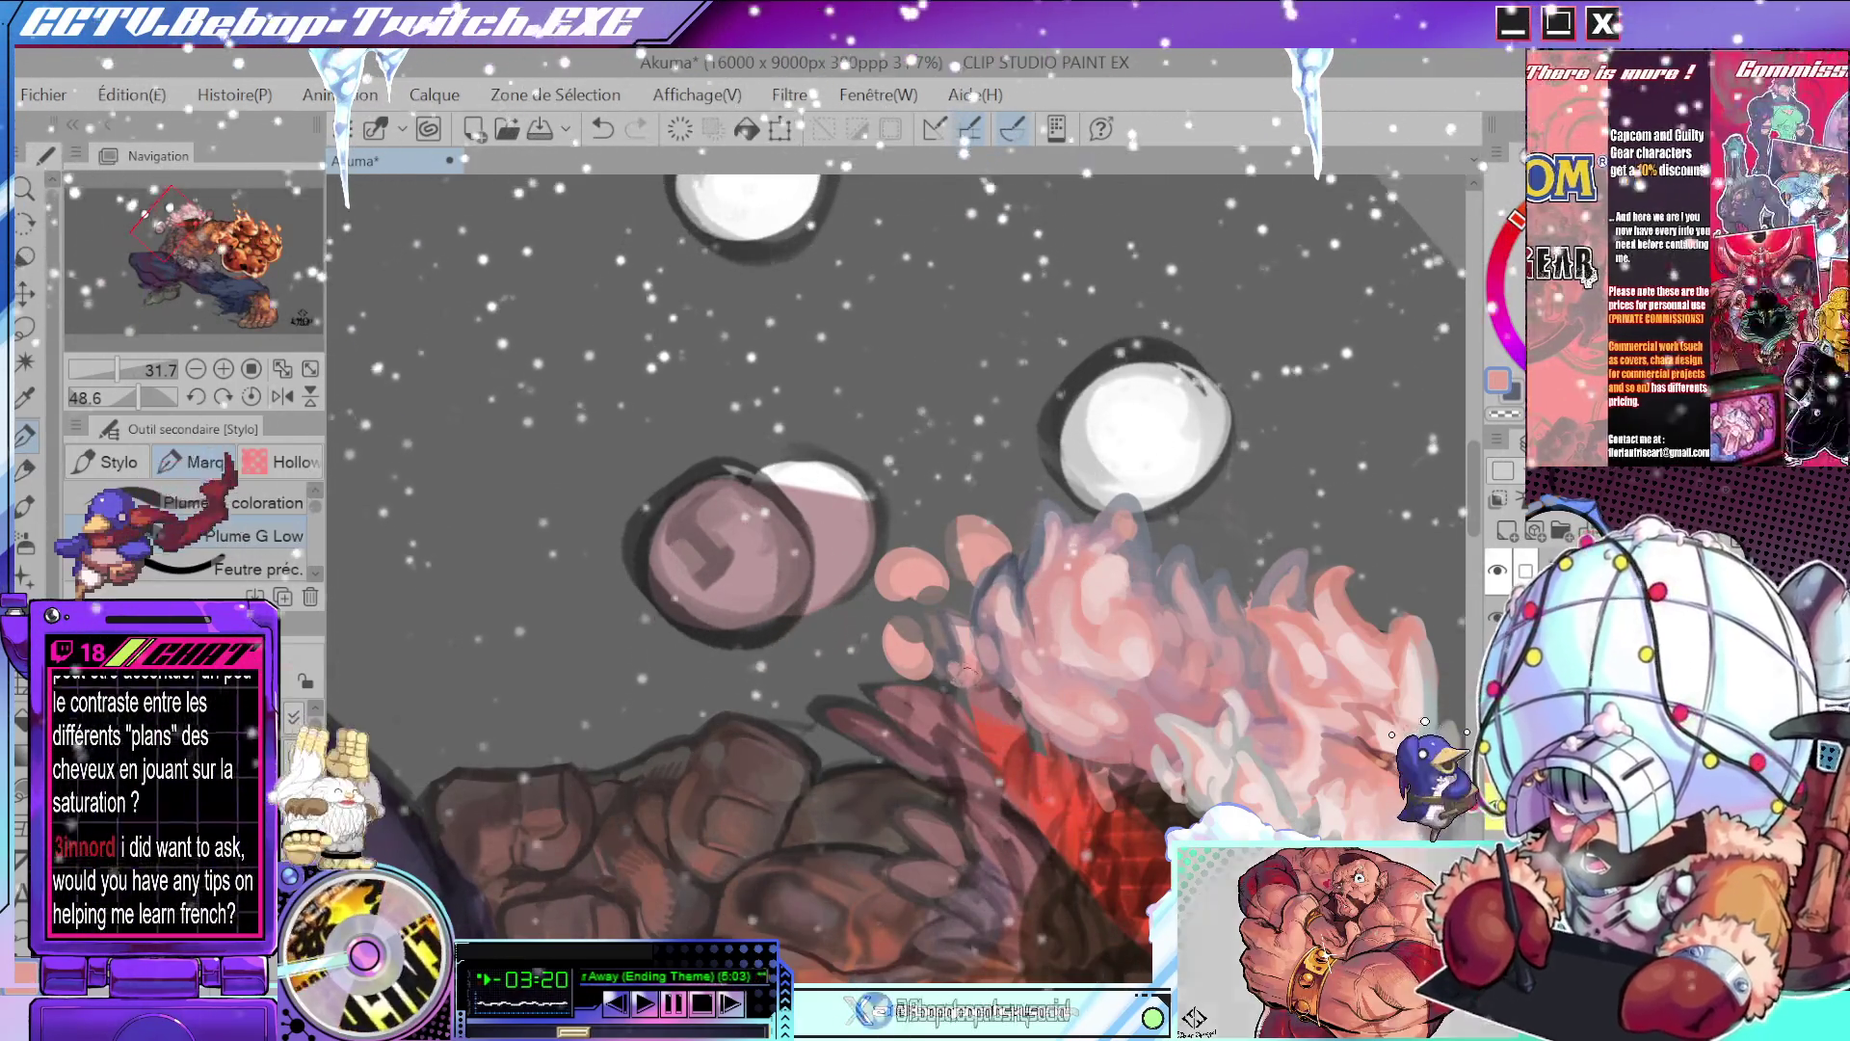
scroll(969, 677, down, 3)
drag(974, 463, 980, 502)
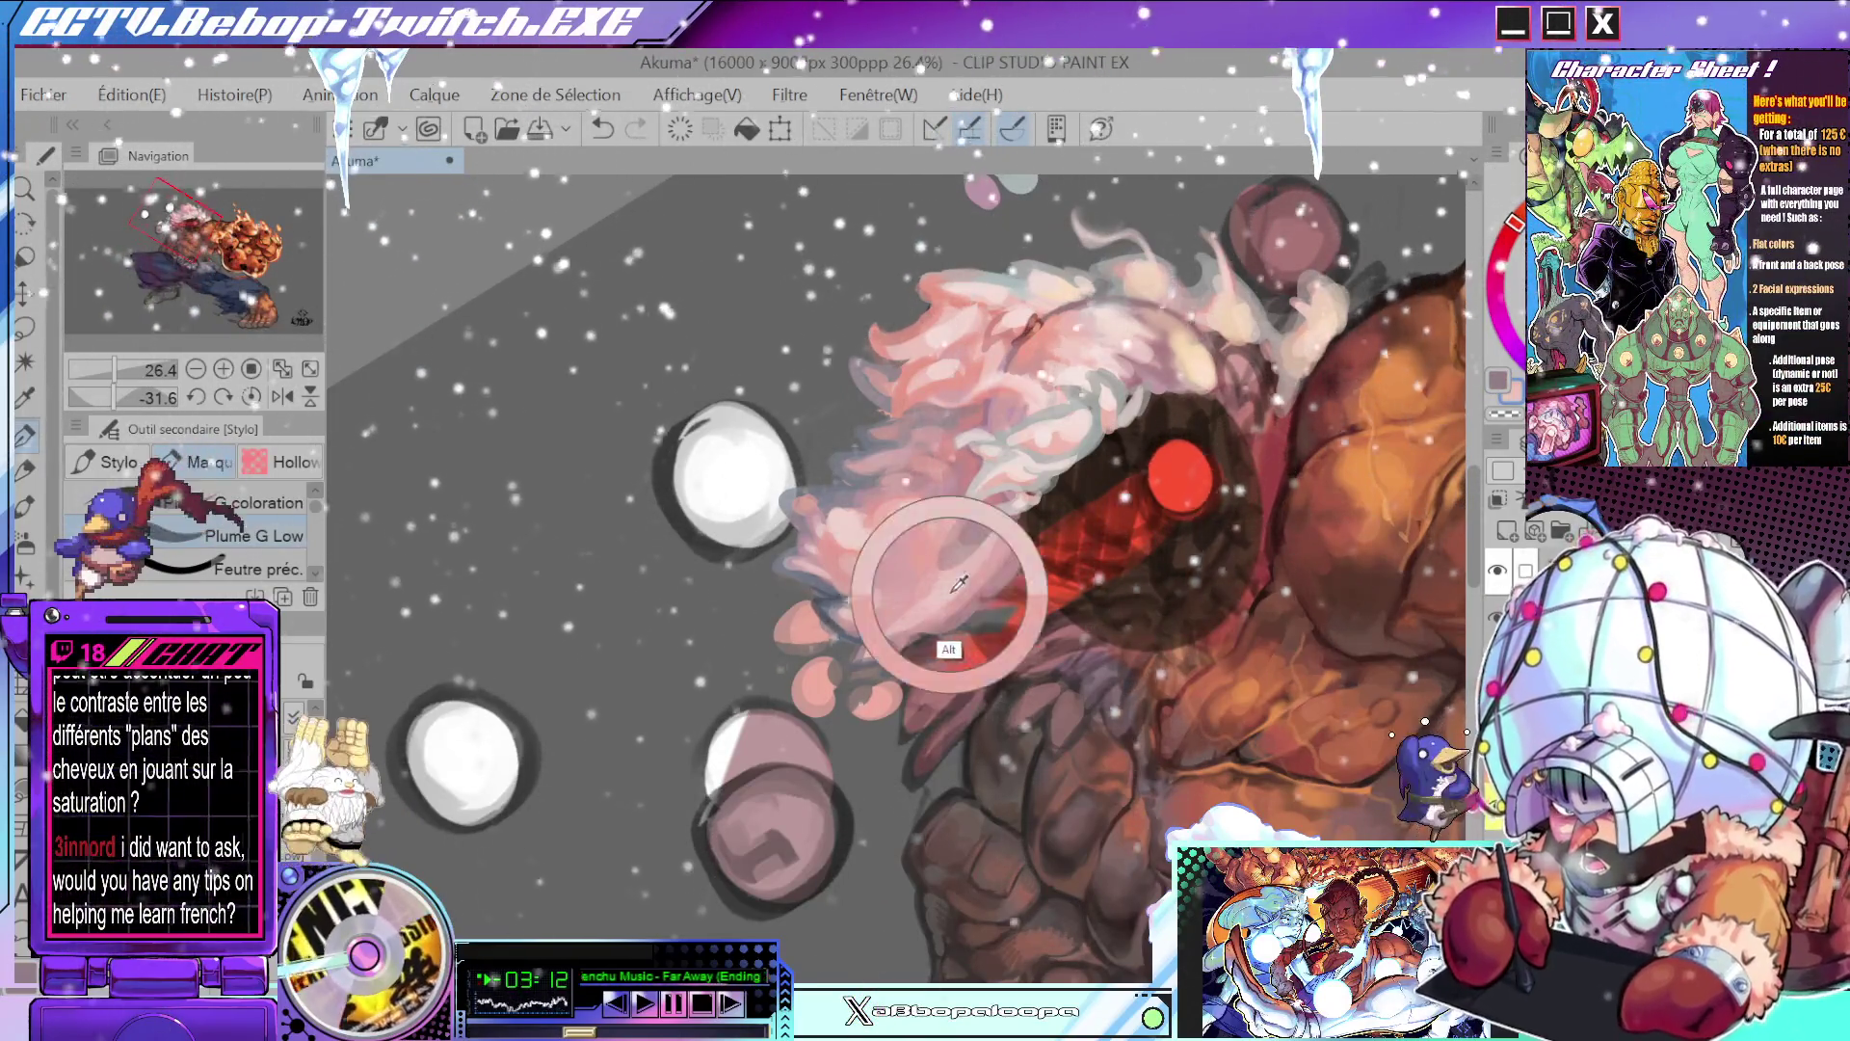
scroll(990, 536, down, 4)
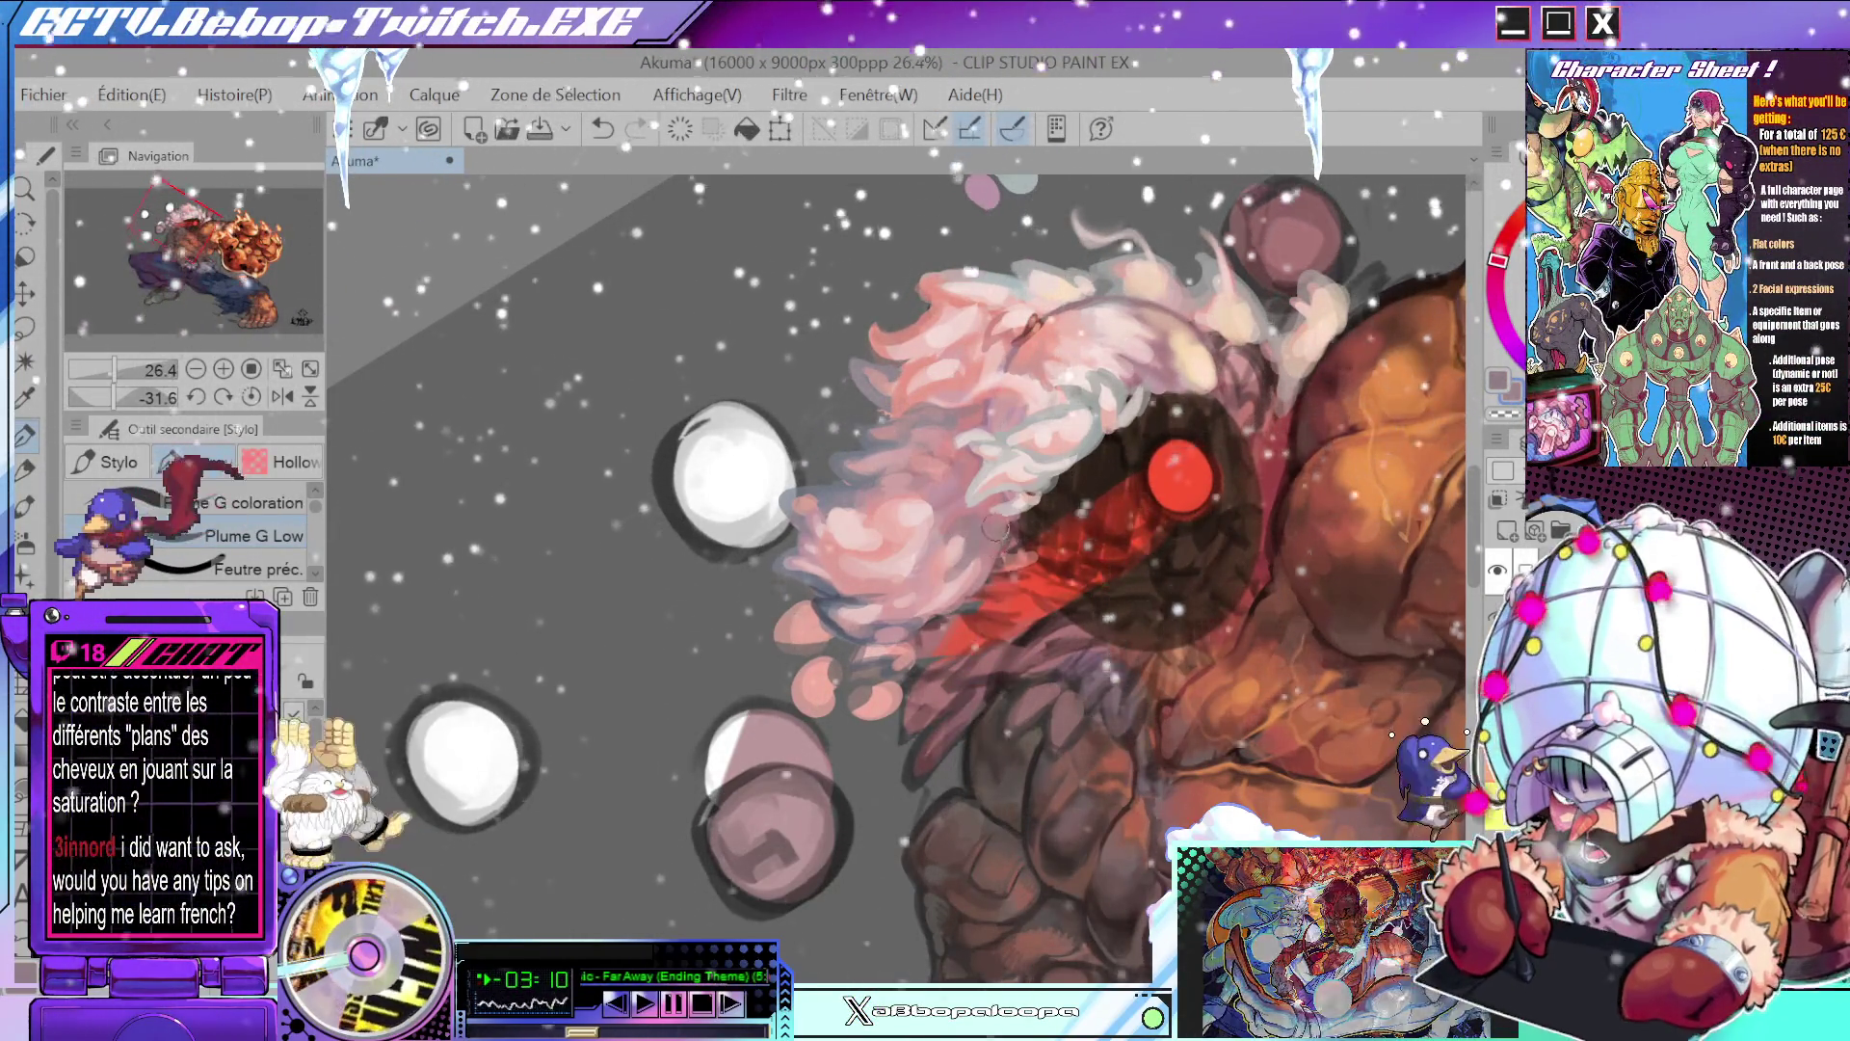
scroll(1050, 473, up, 4)
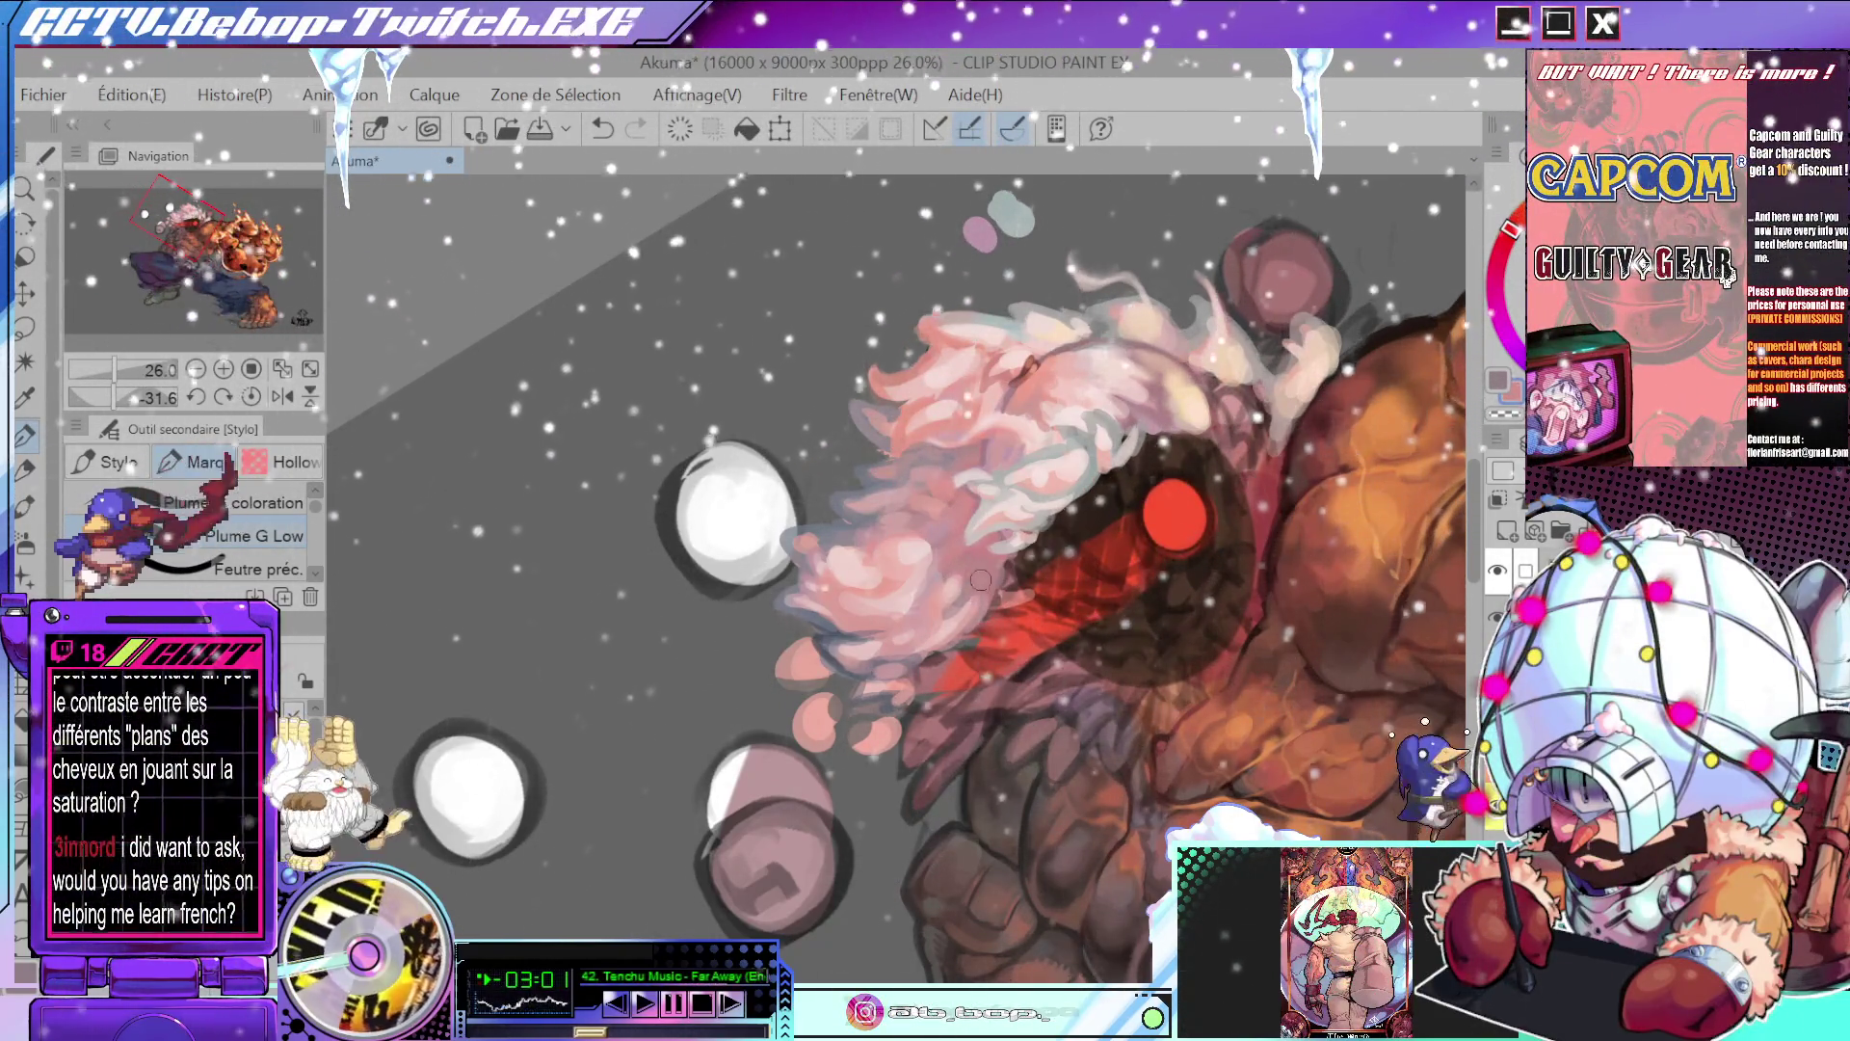
key(alt)
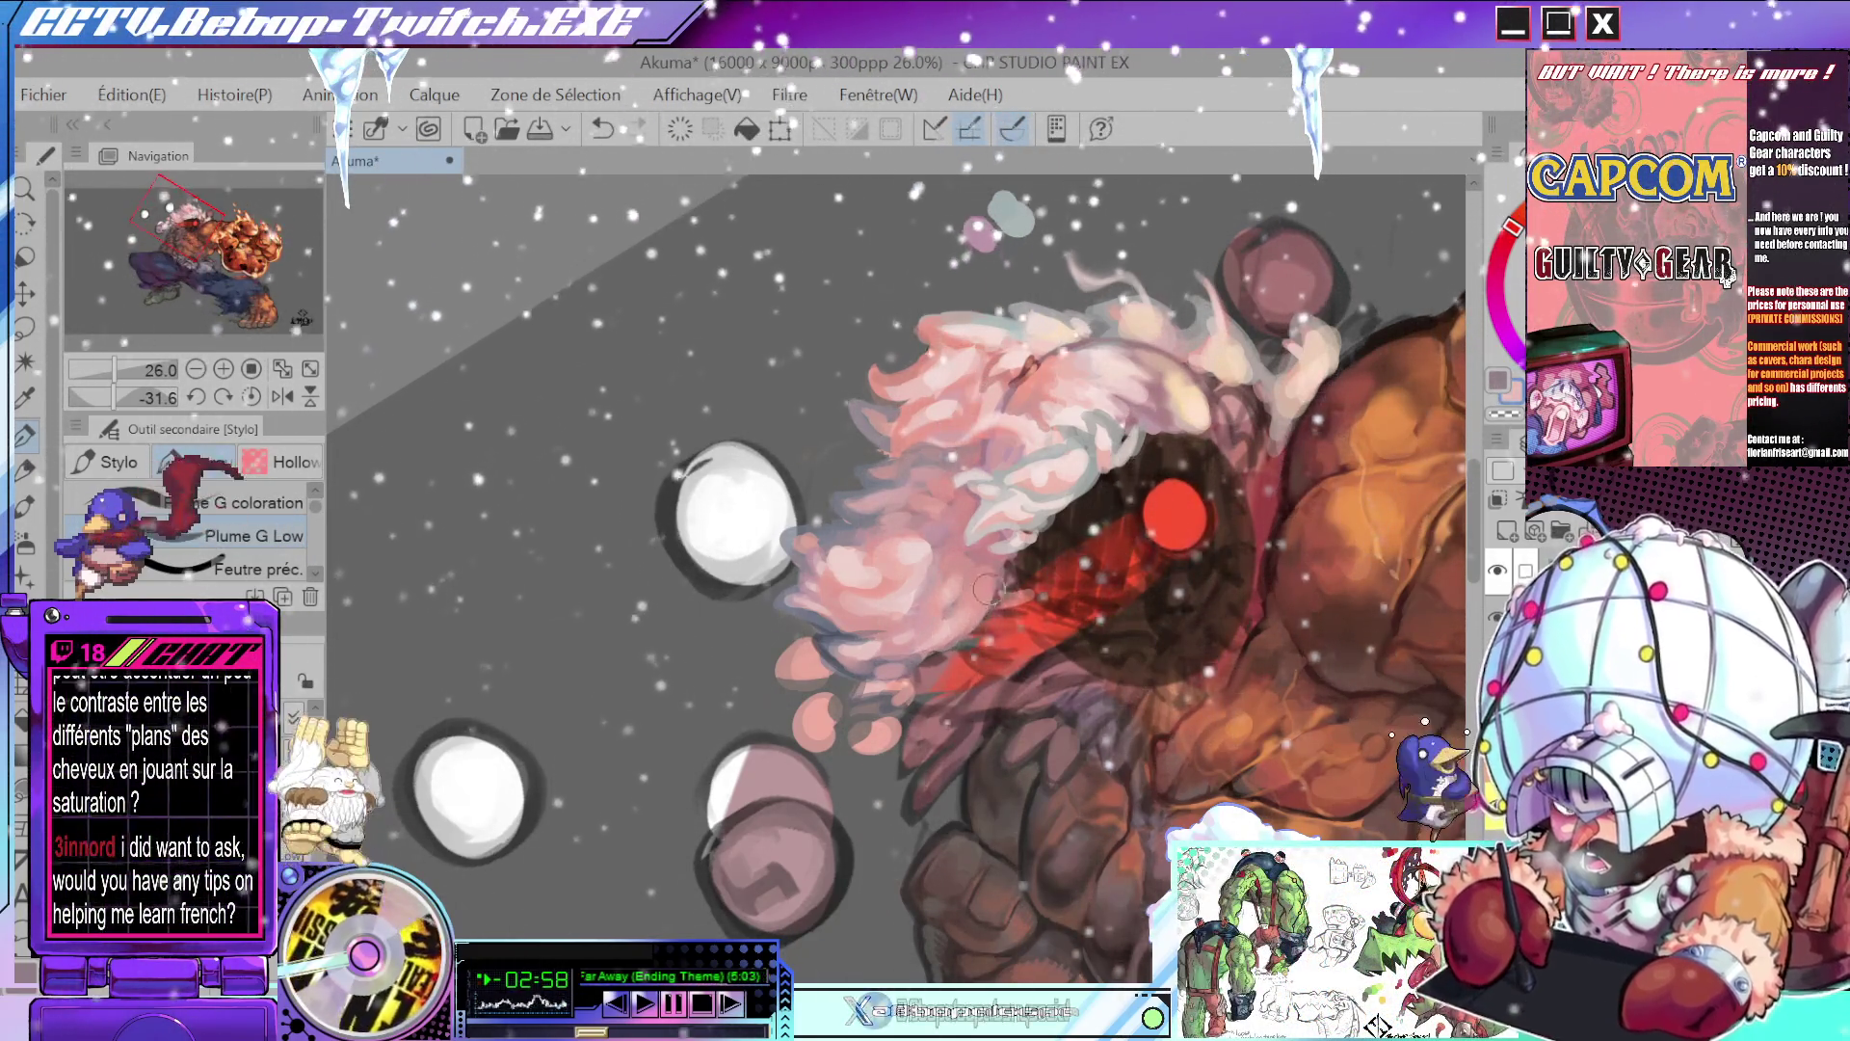
scroll(999, 597, down, 3)
drag(999, 597, 973, 489)
scroll(957, 572, up, 4)
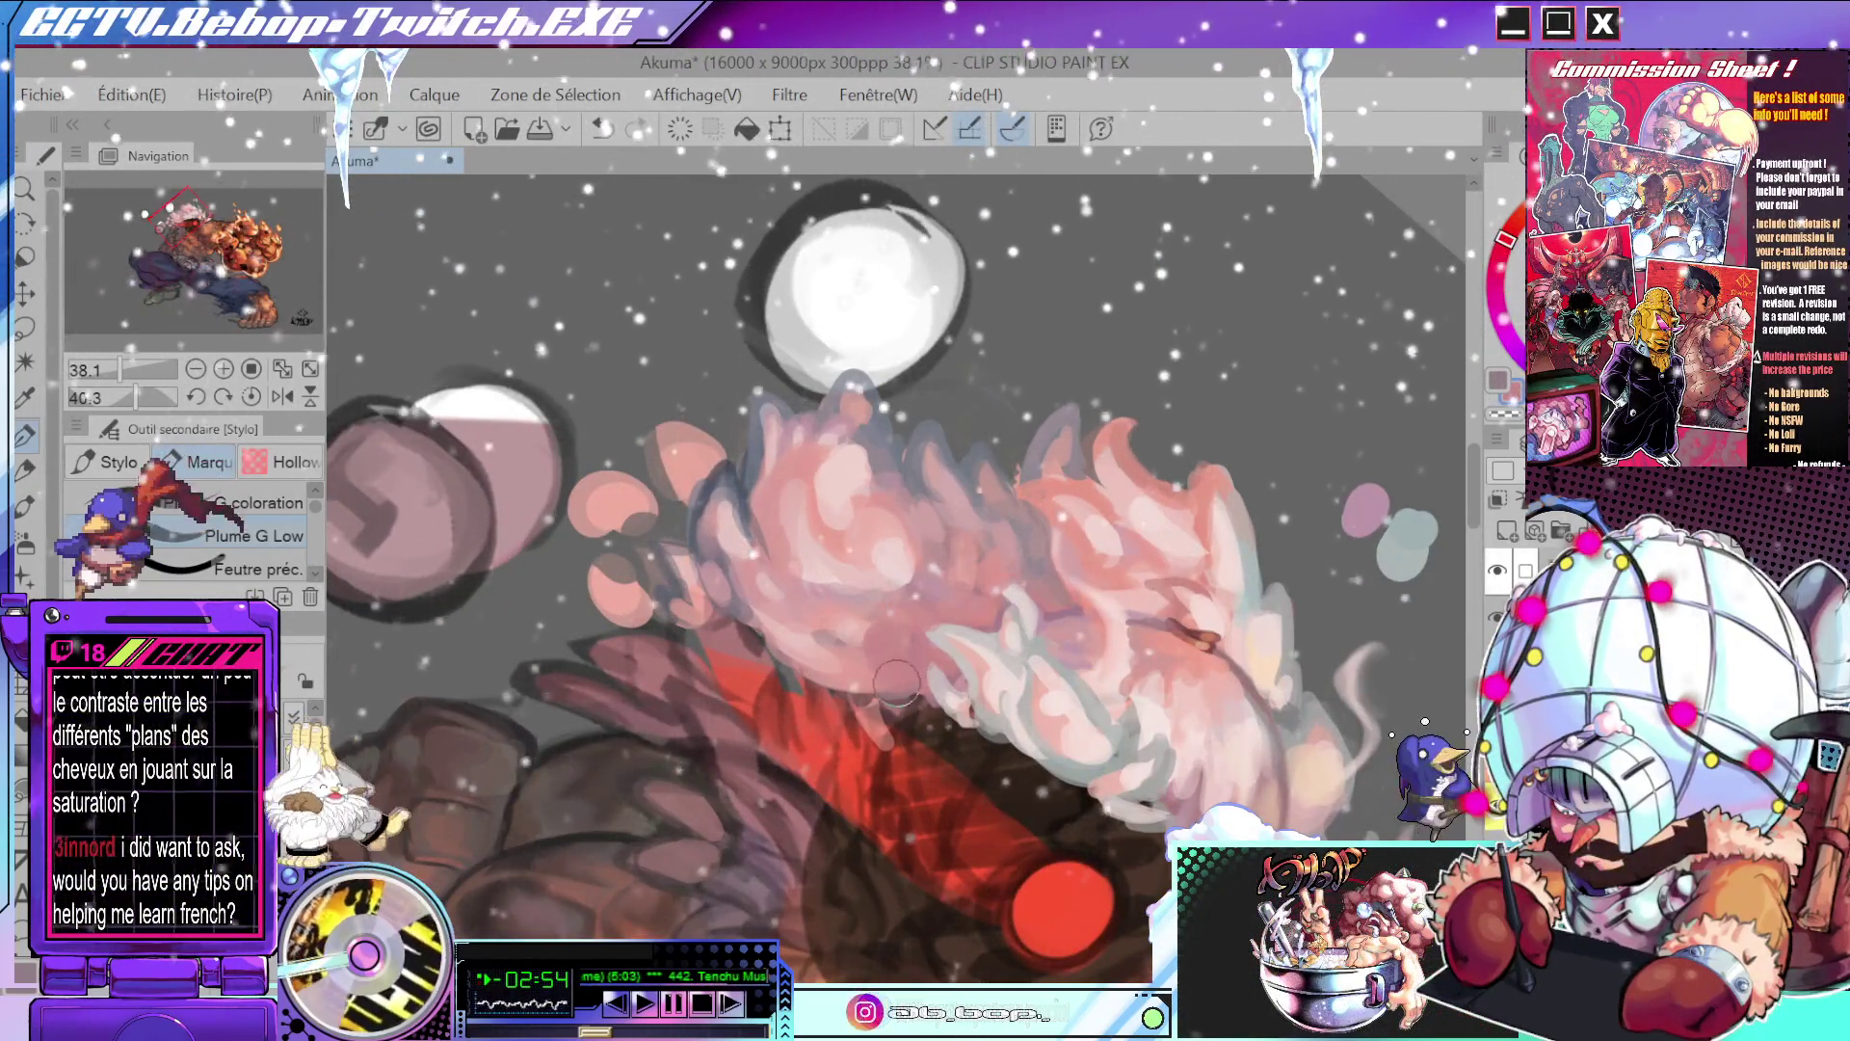
- Sample a new pink from the hair, mirror the canvas horizontally, and reset the rotation to upright
mouse_move(888, 628)
mouse_down()
mouse_move(922, 648)
mouse_move(918, 502)
mouse_up()
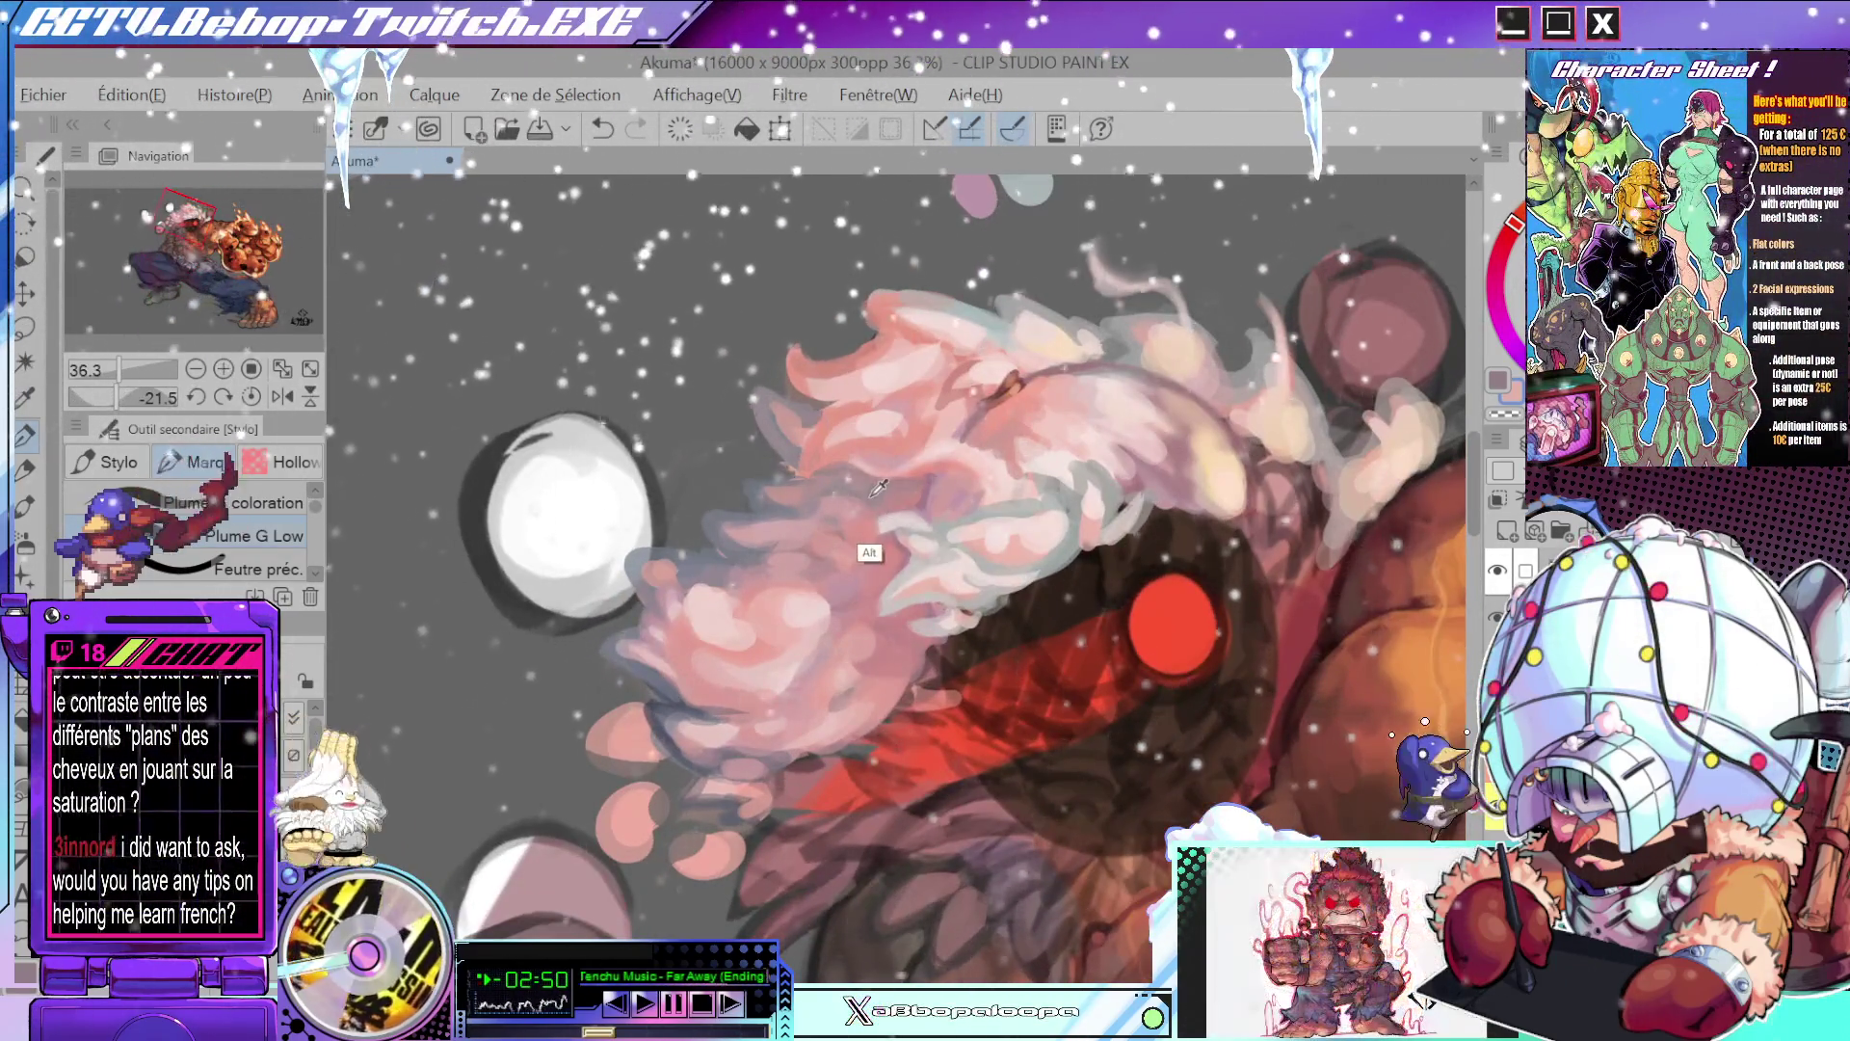
drag(992, 440, 1010, 544)
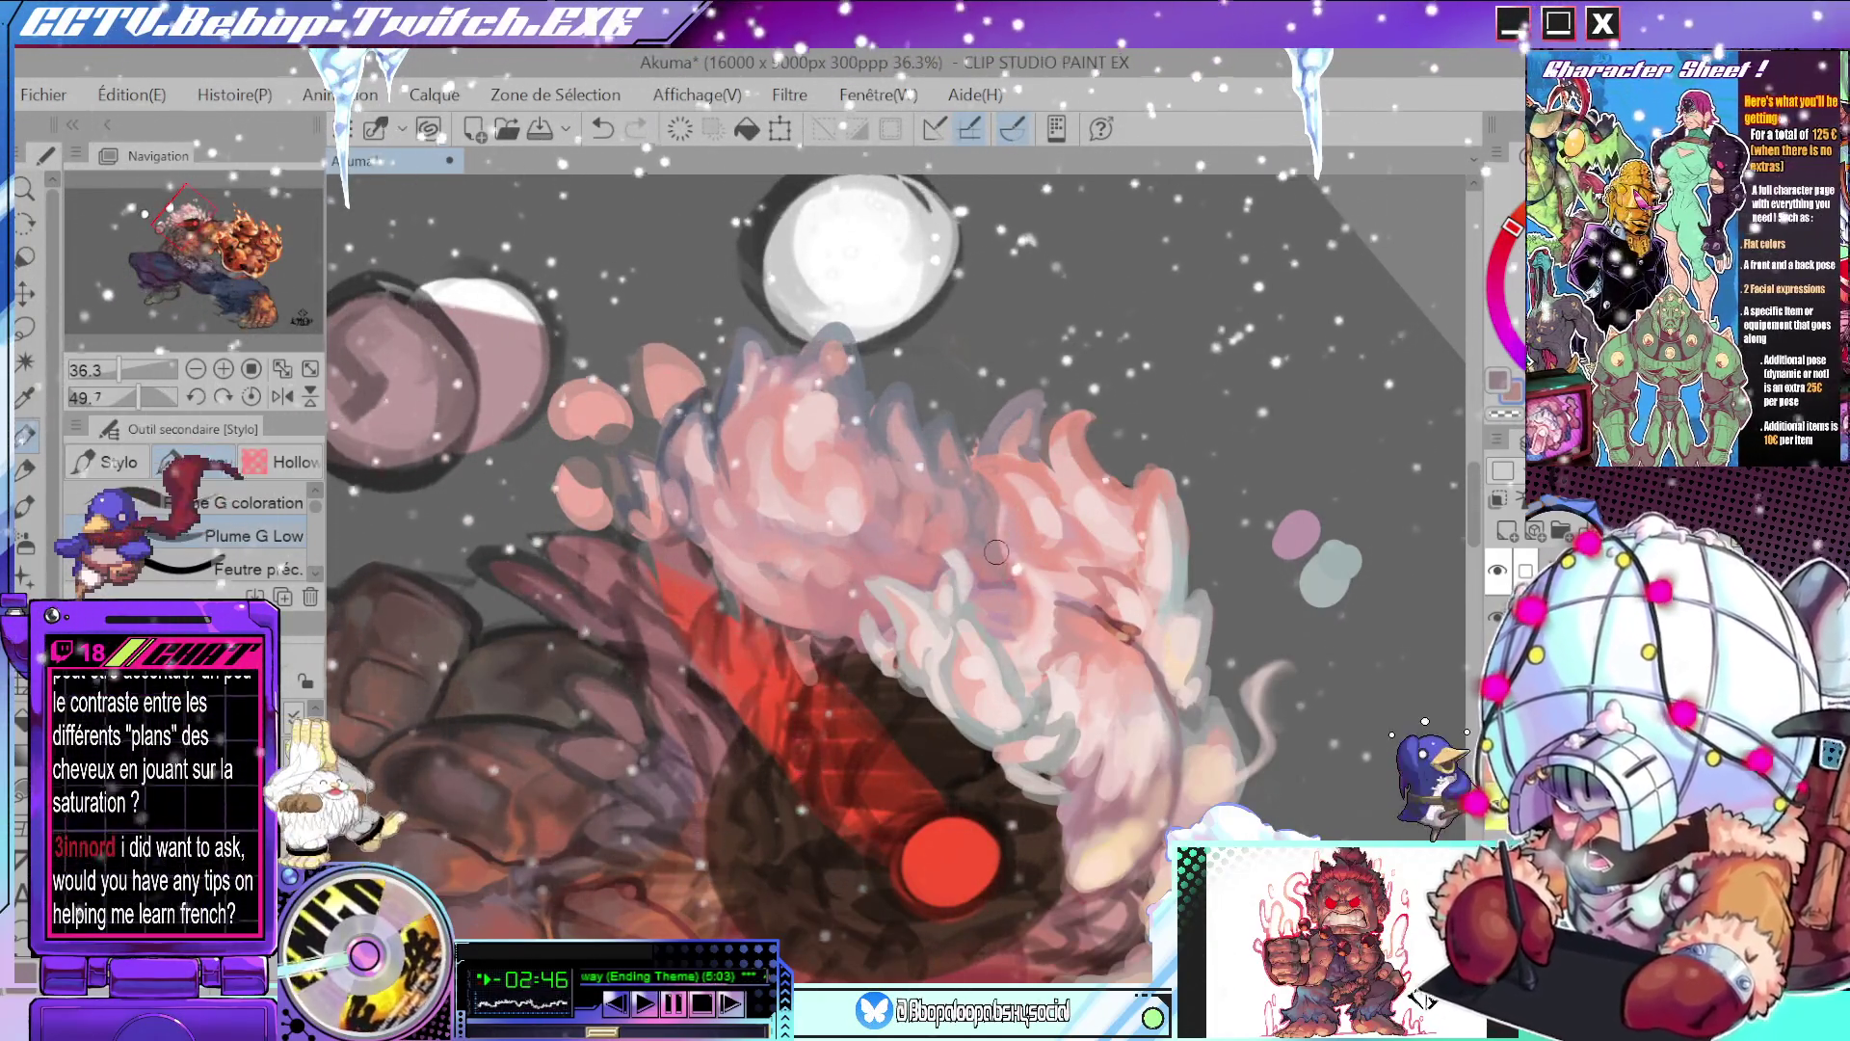
key(alt)
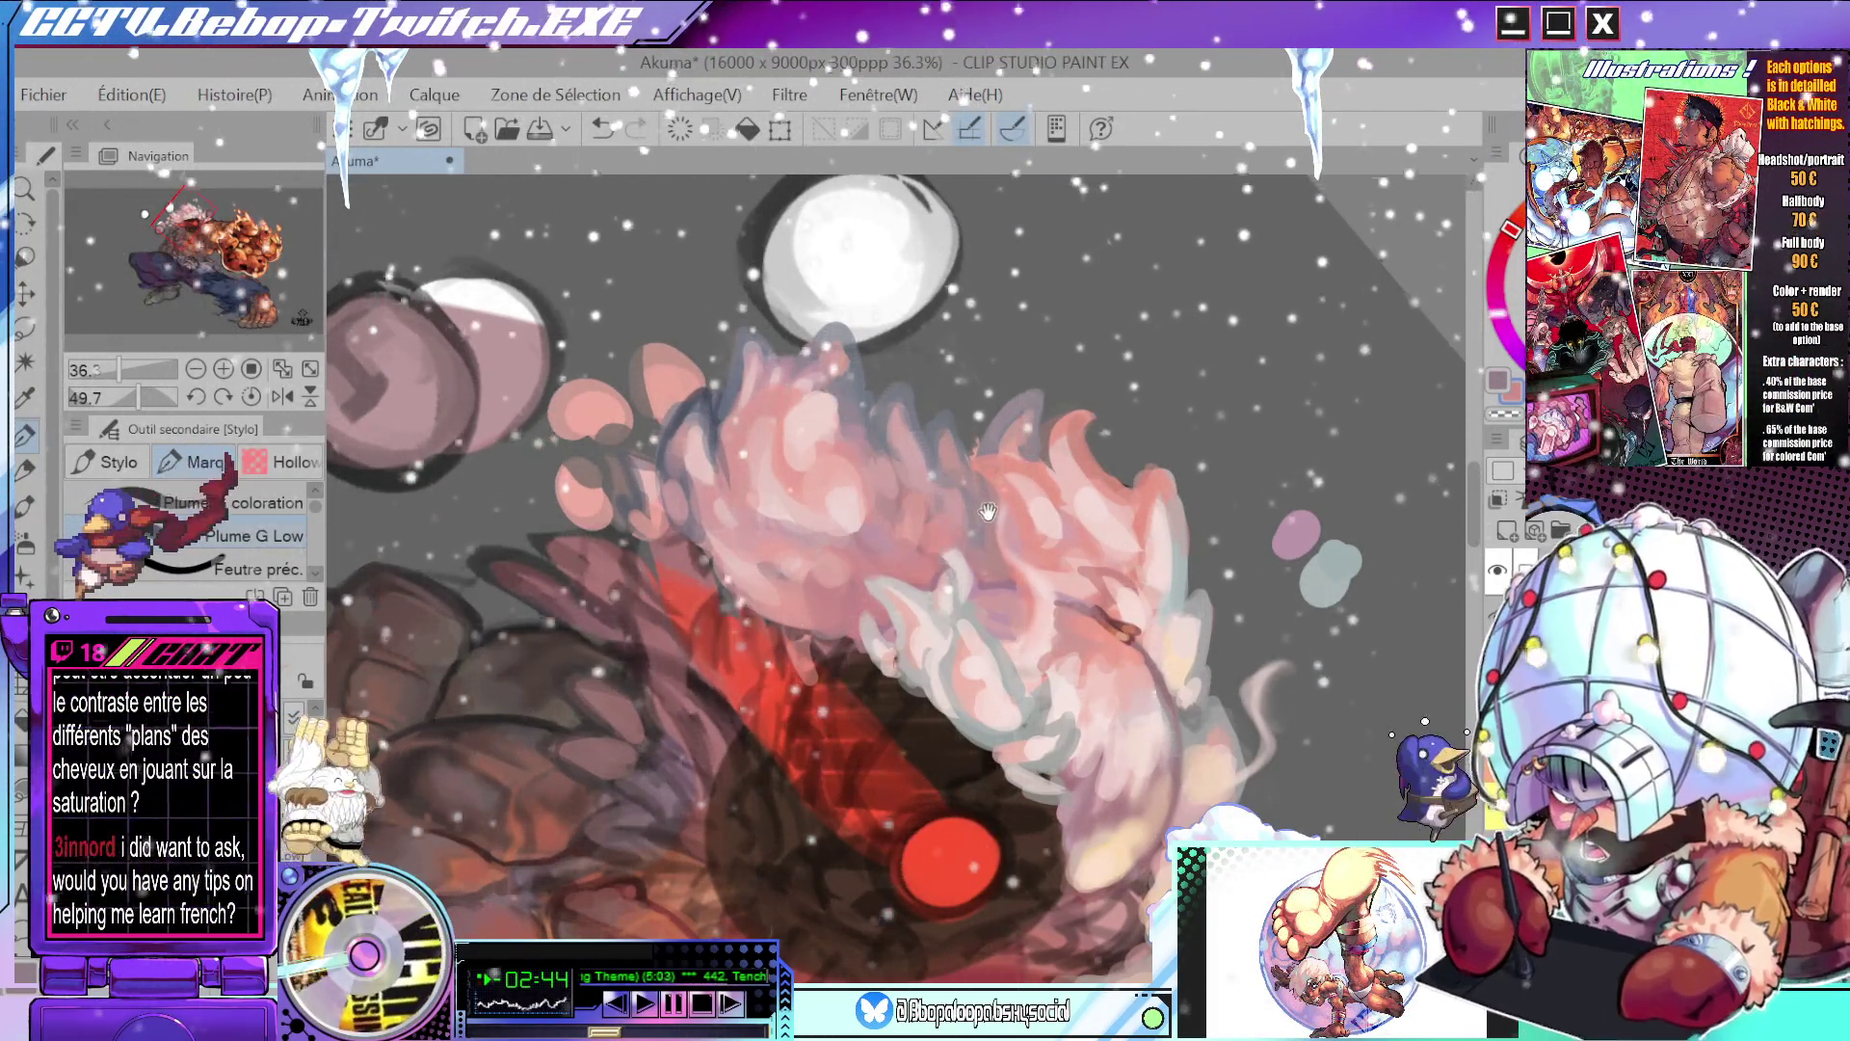
drag(962, 551, 1019, 451)
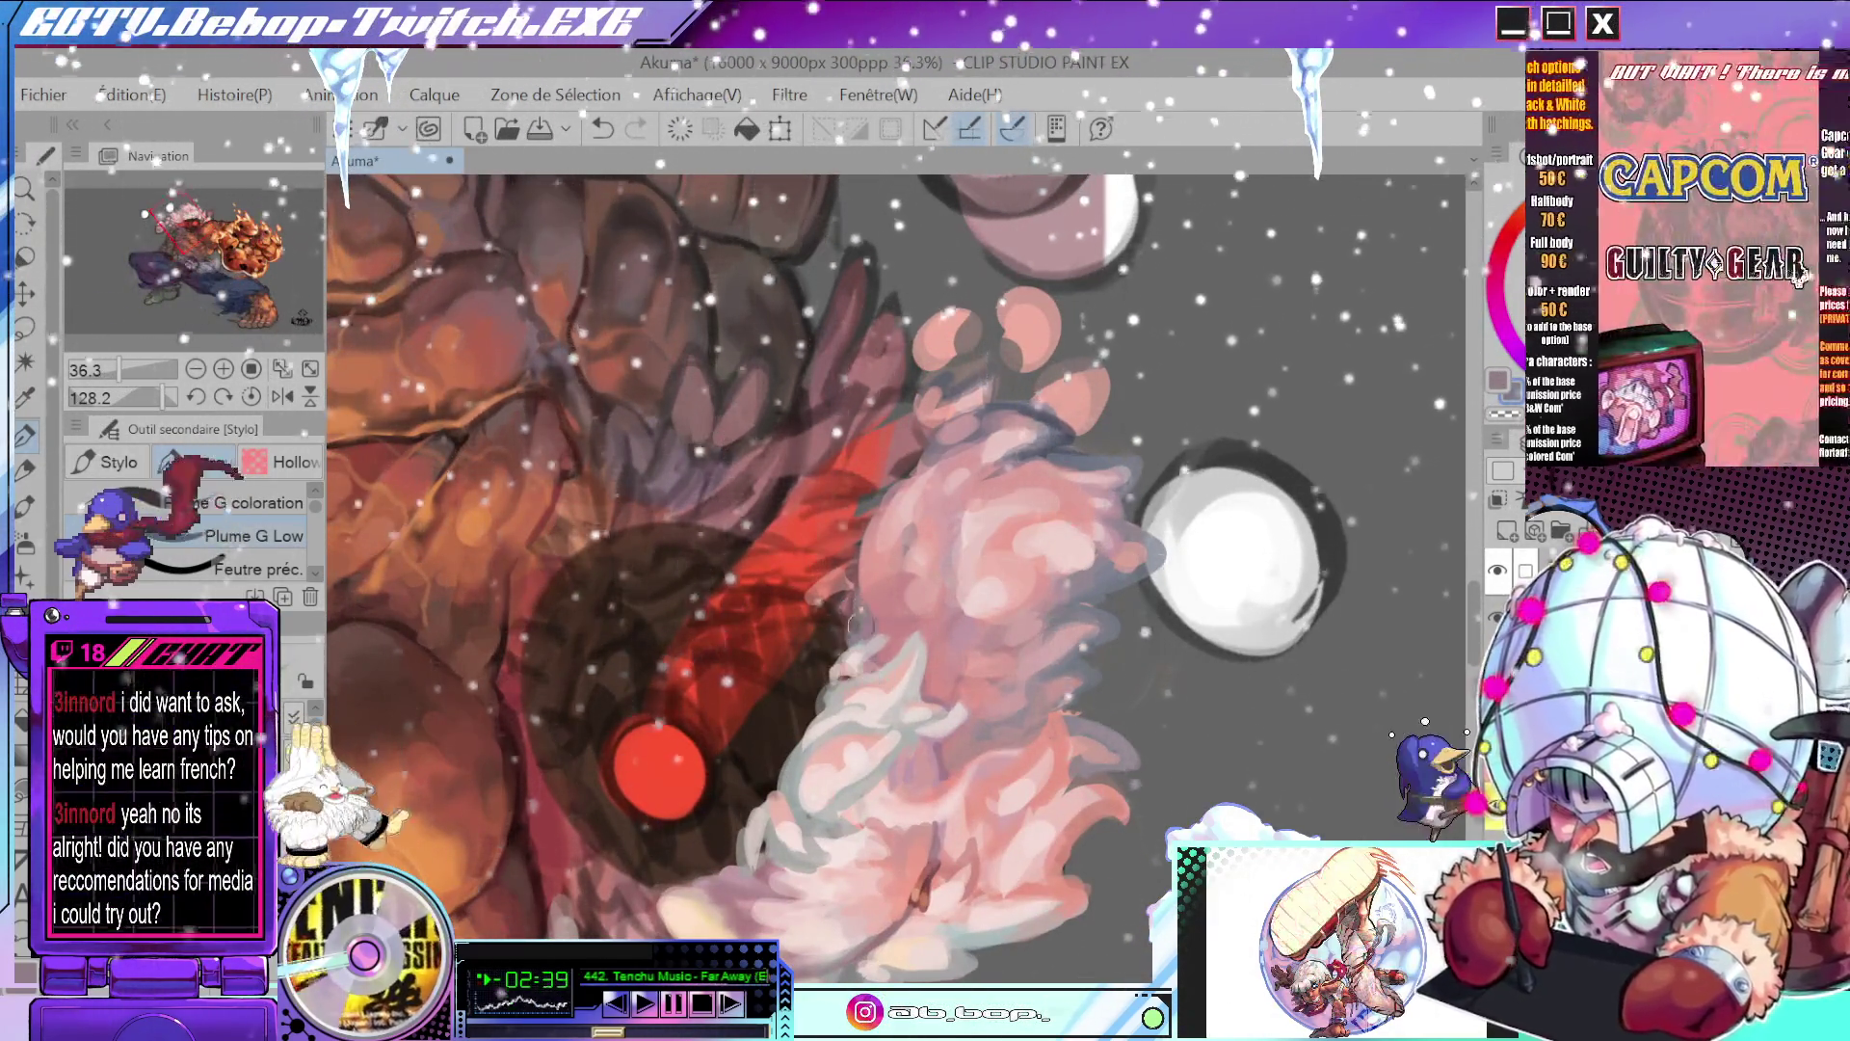
alt+click(860, 607)
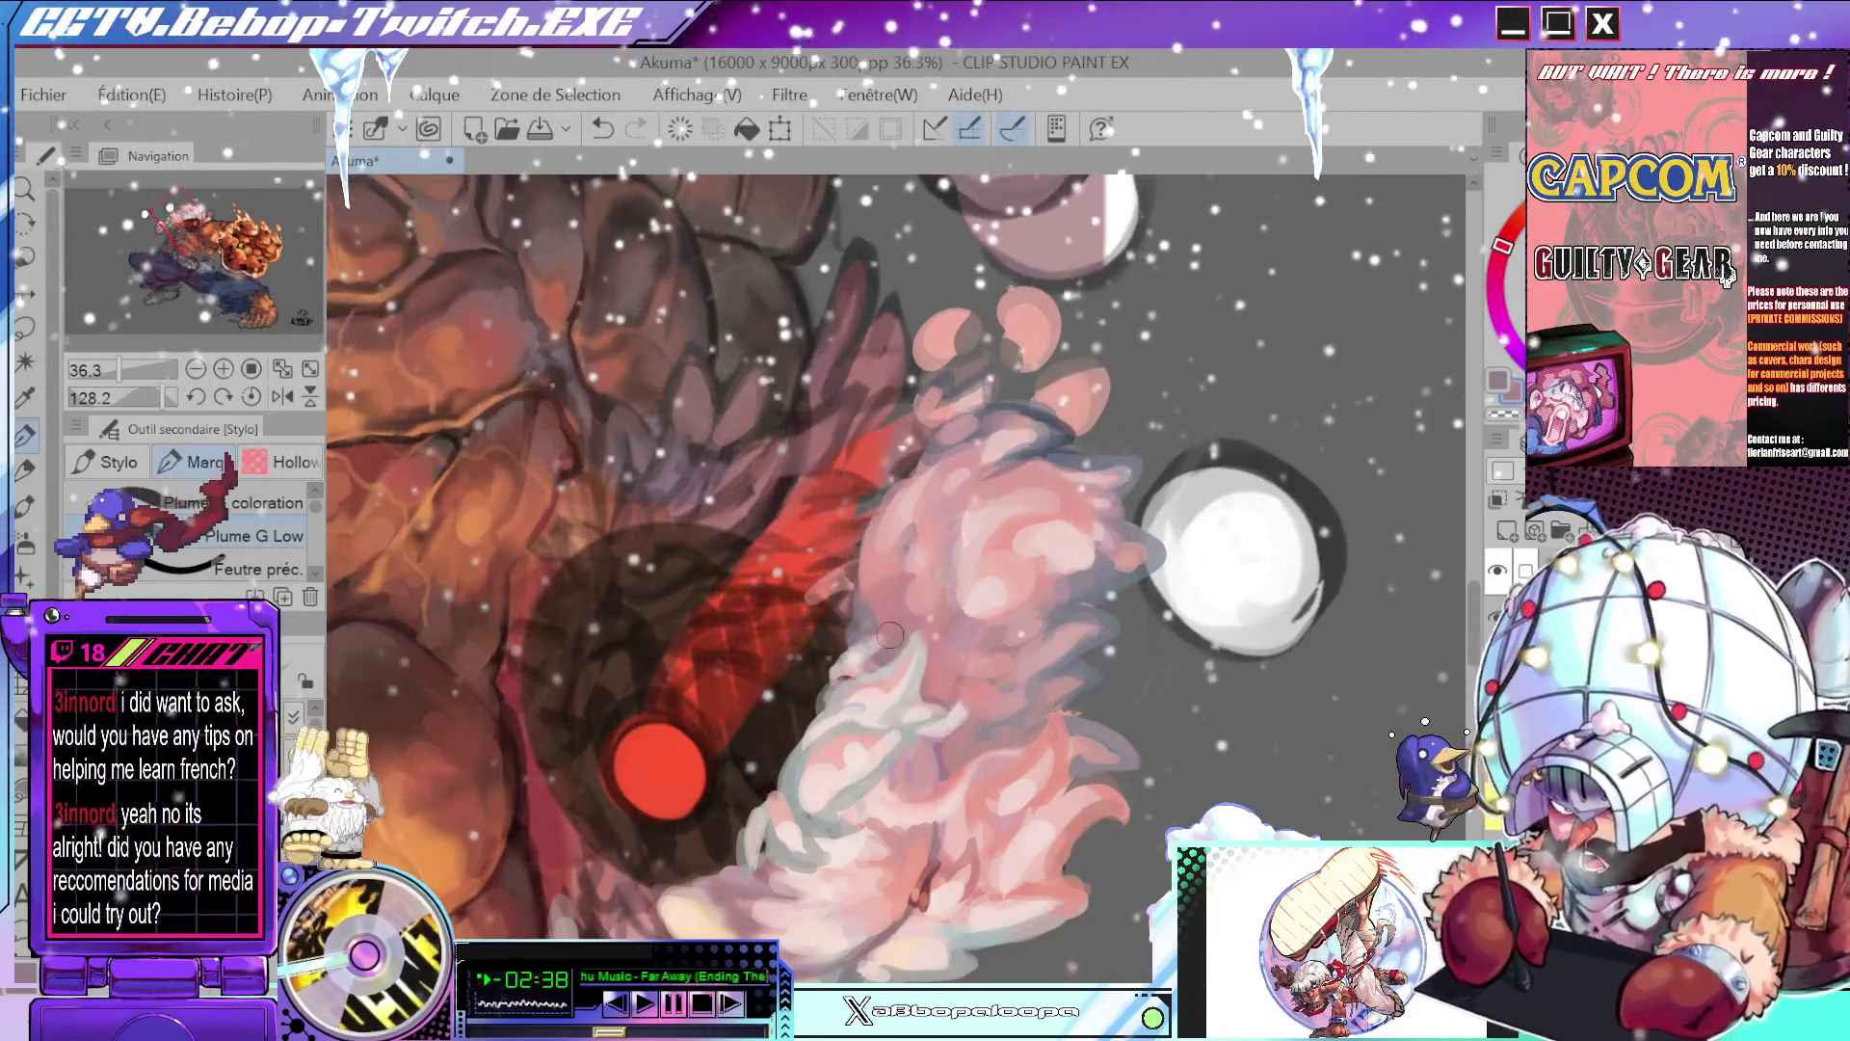
scroll(868, 556, down, 3)
key(h)
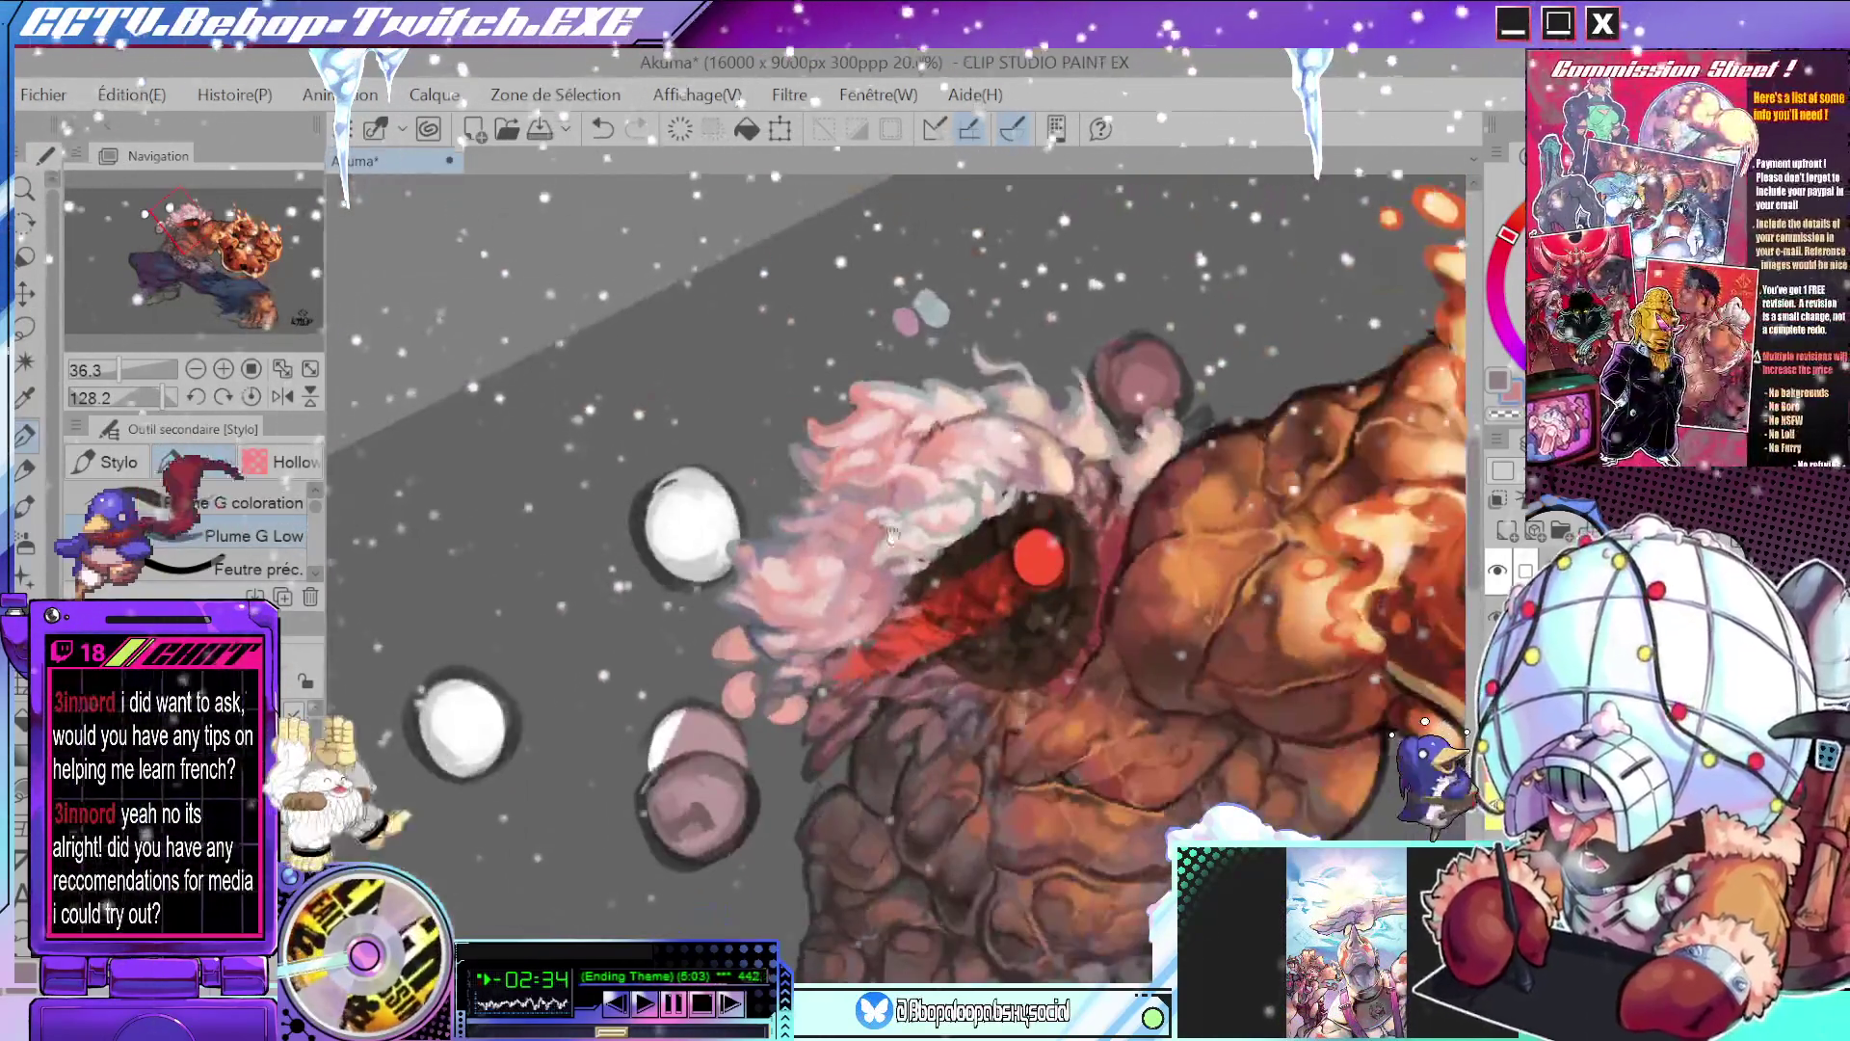
scroll(891, 535, down, 4)
key(ctrl+@)
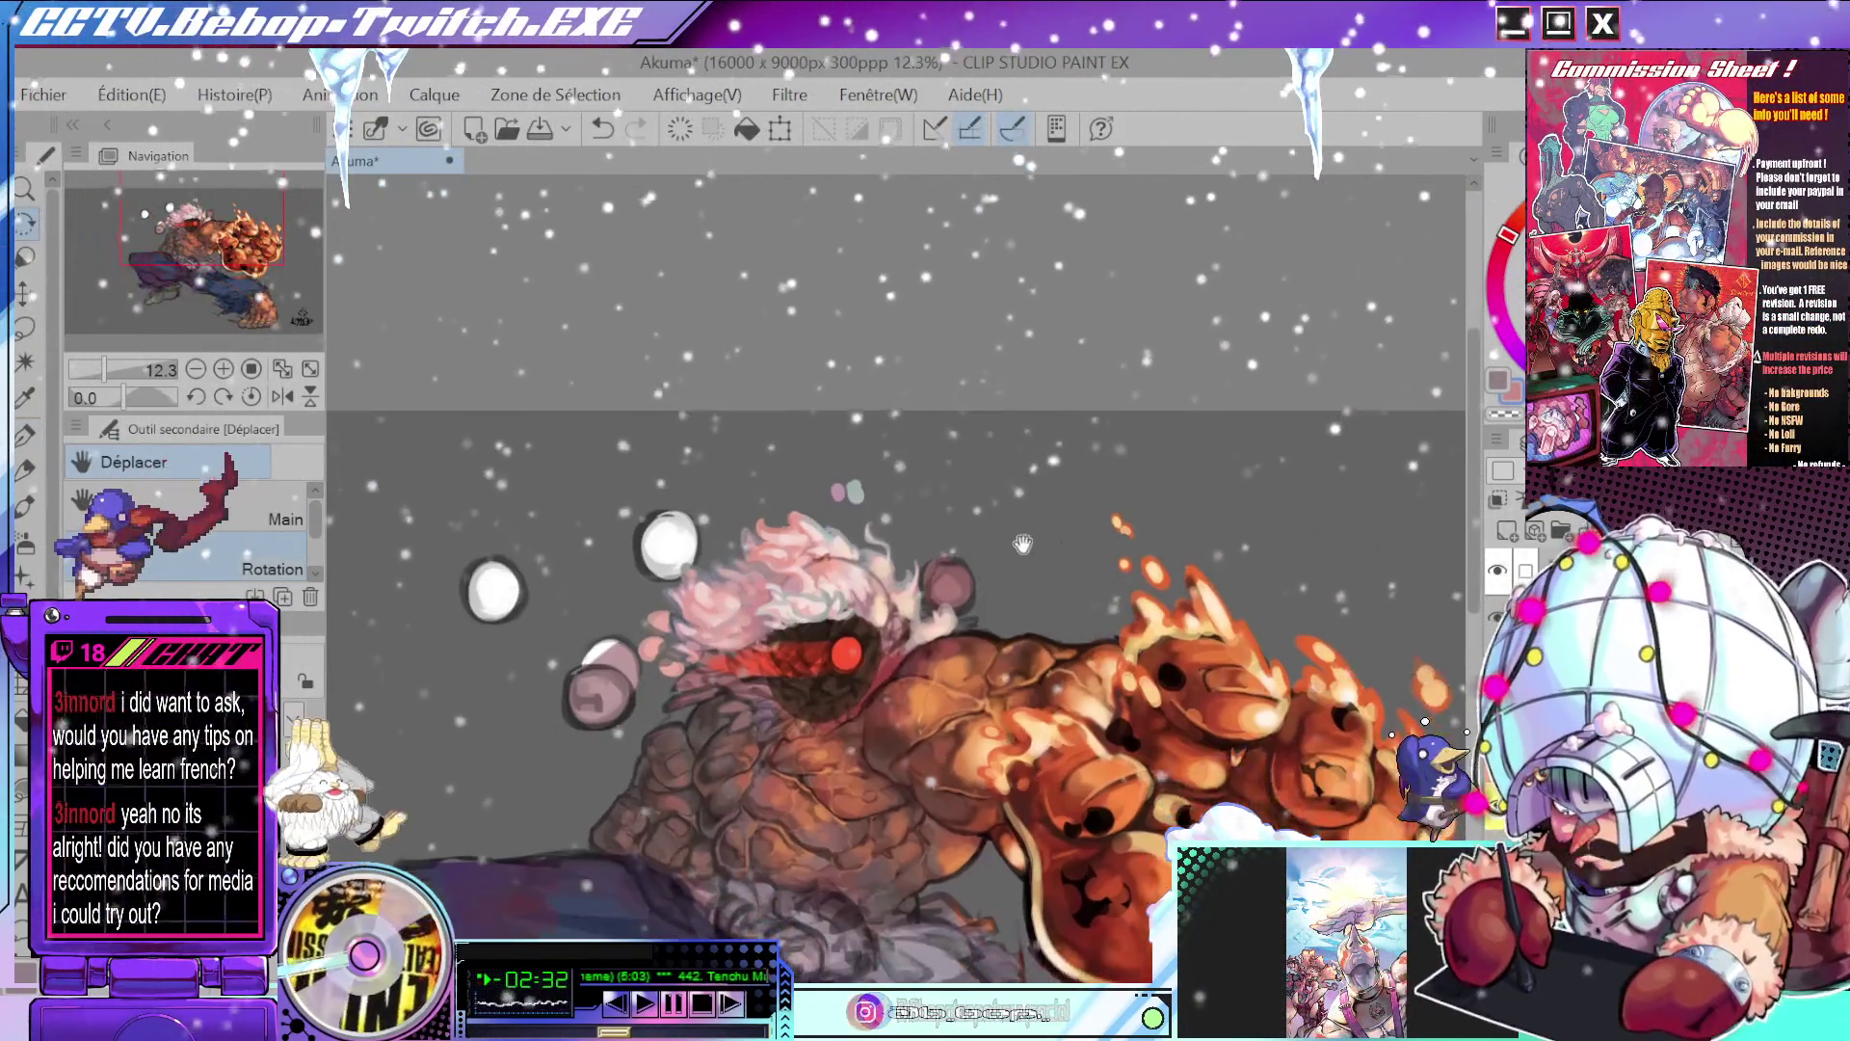
- Pan the view to frame the figure and zoom in on Akuma's head
drag(1224, 704, 1295, 612)
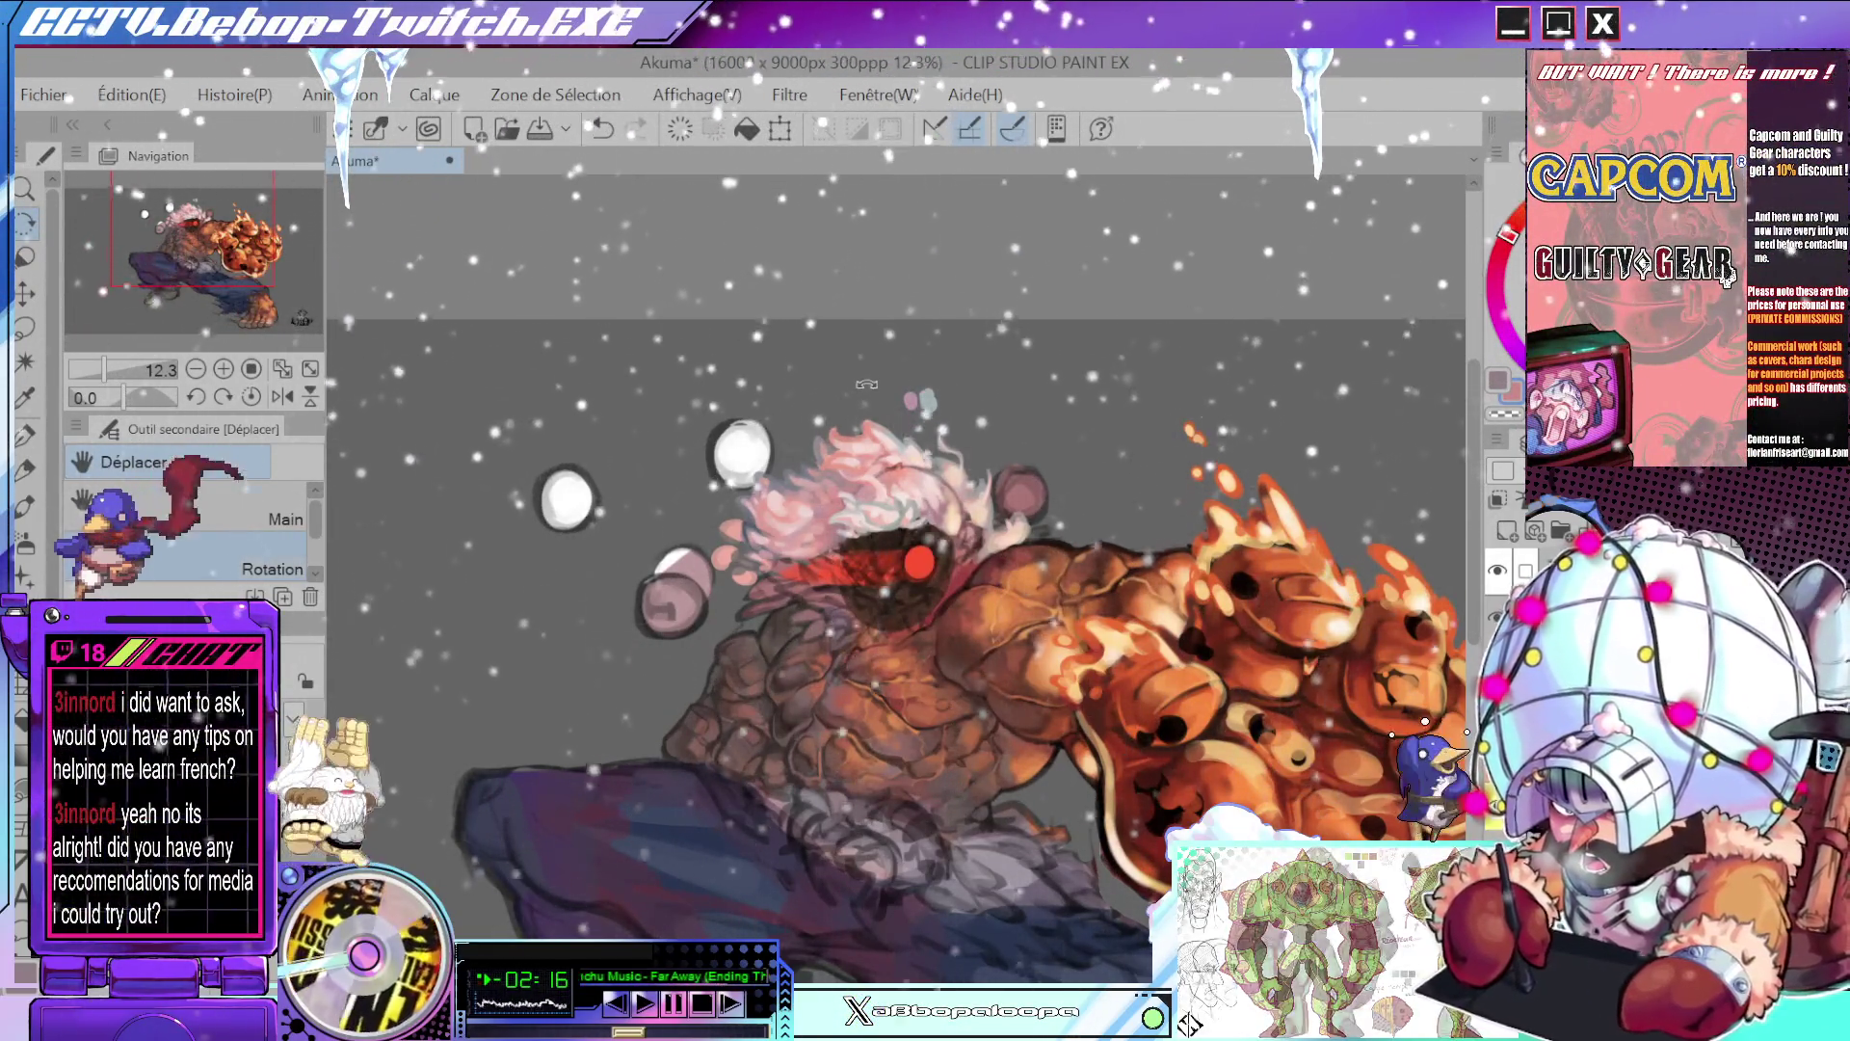
scroll(899, 450, up, 3)
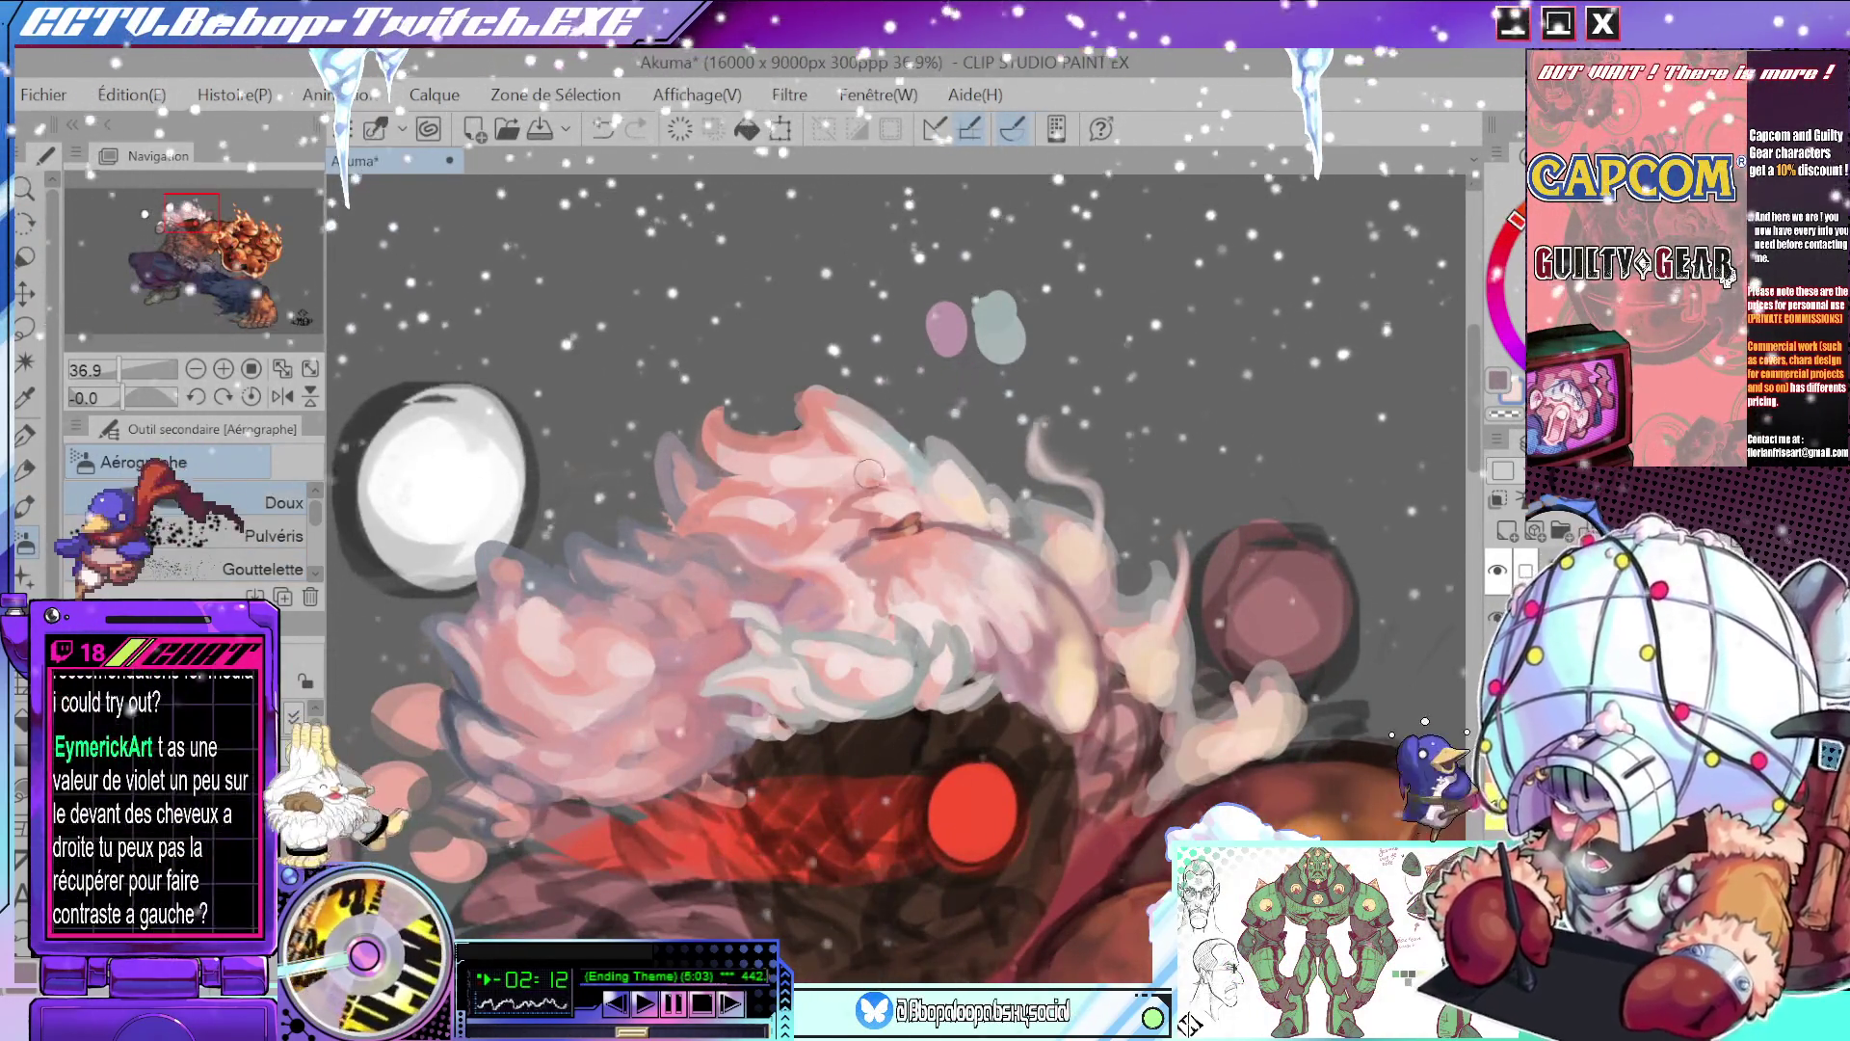
- Rotate and zoom the canvas onto the hair edge beside the red eye
drag(872, 466, 1017, 225)
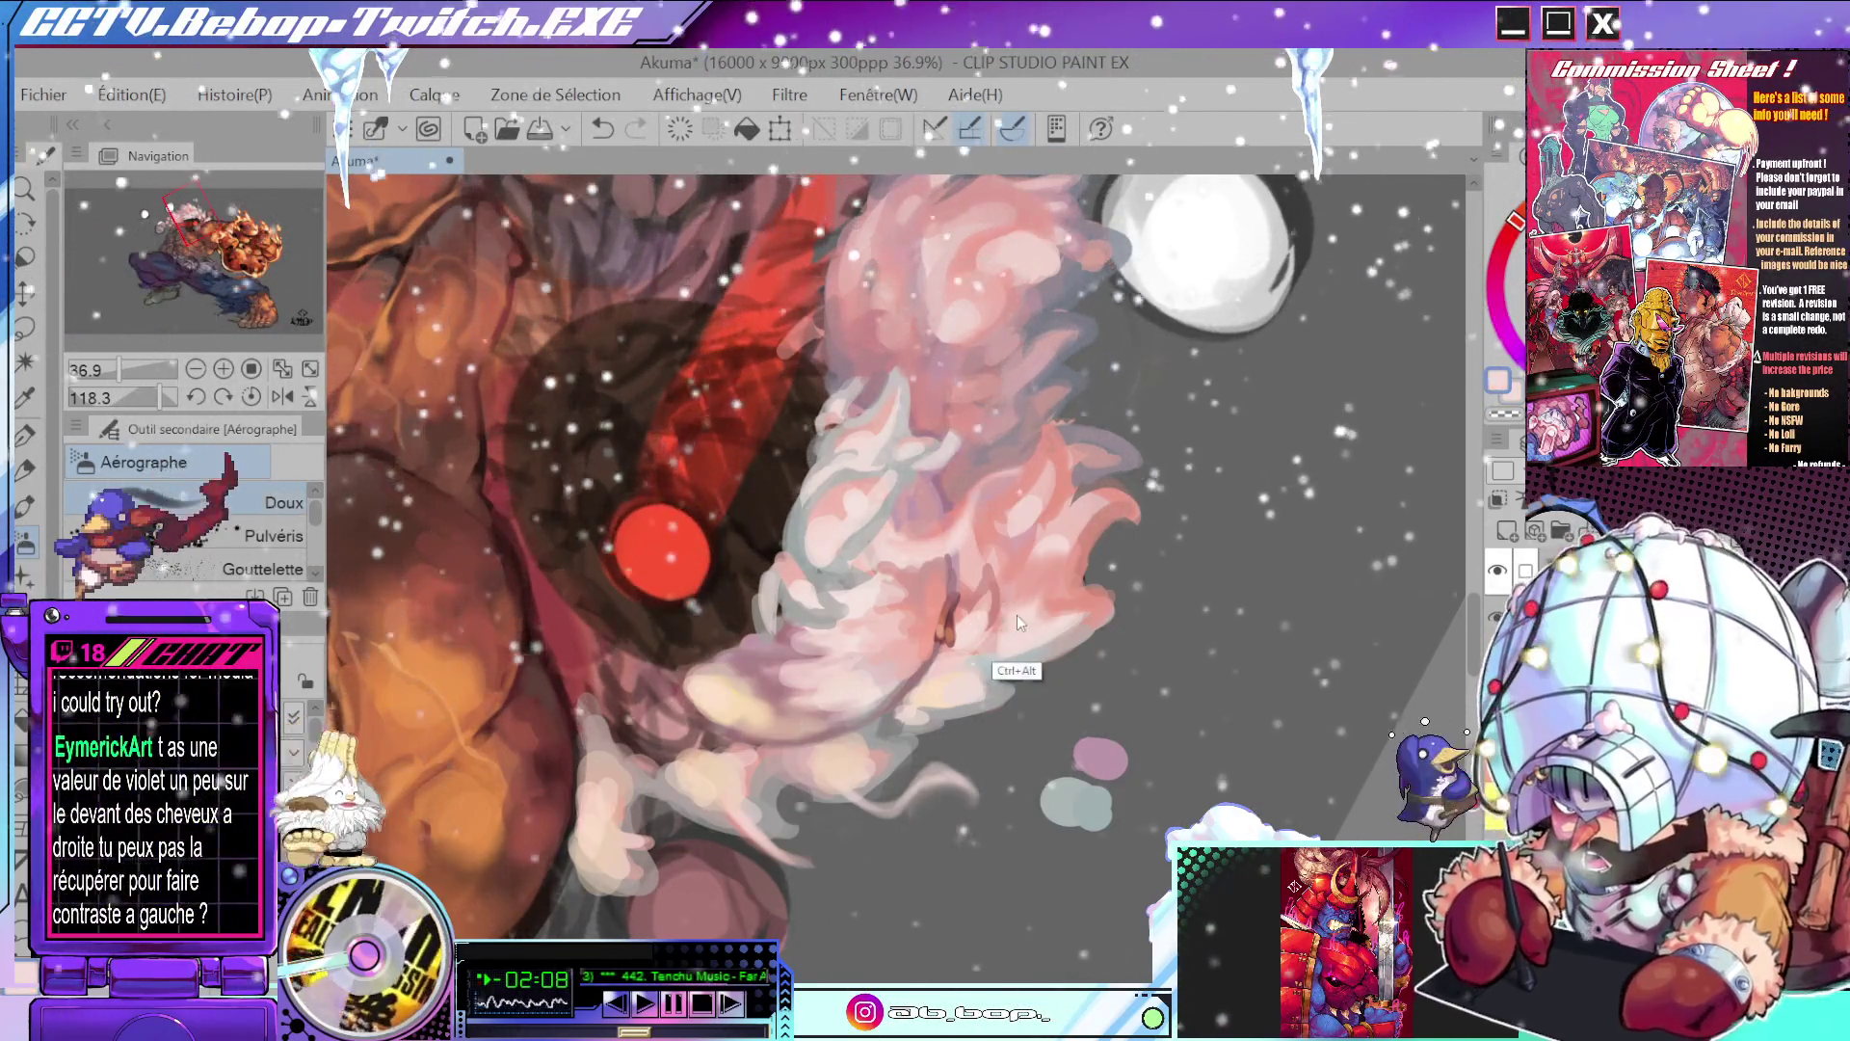
drag(1061, 532, 1018, 482)
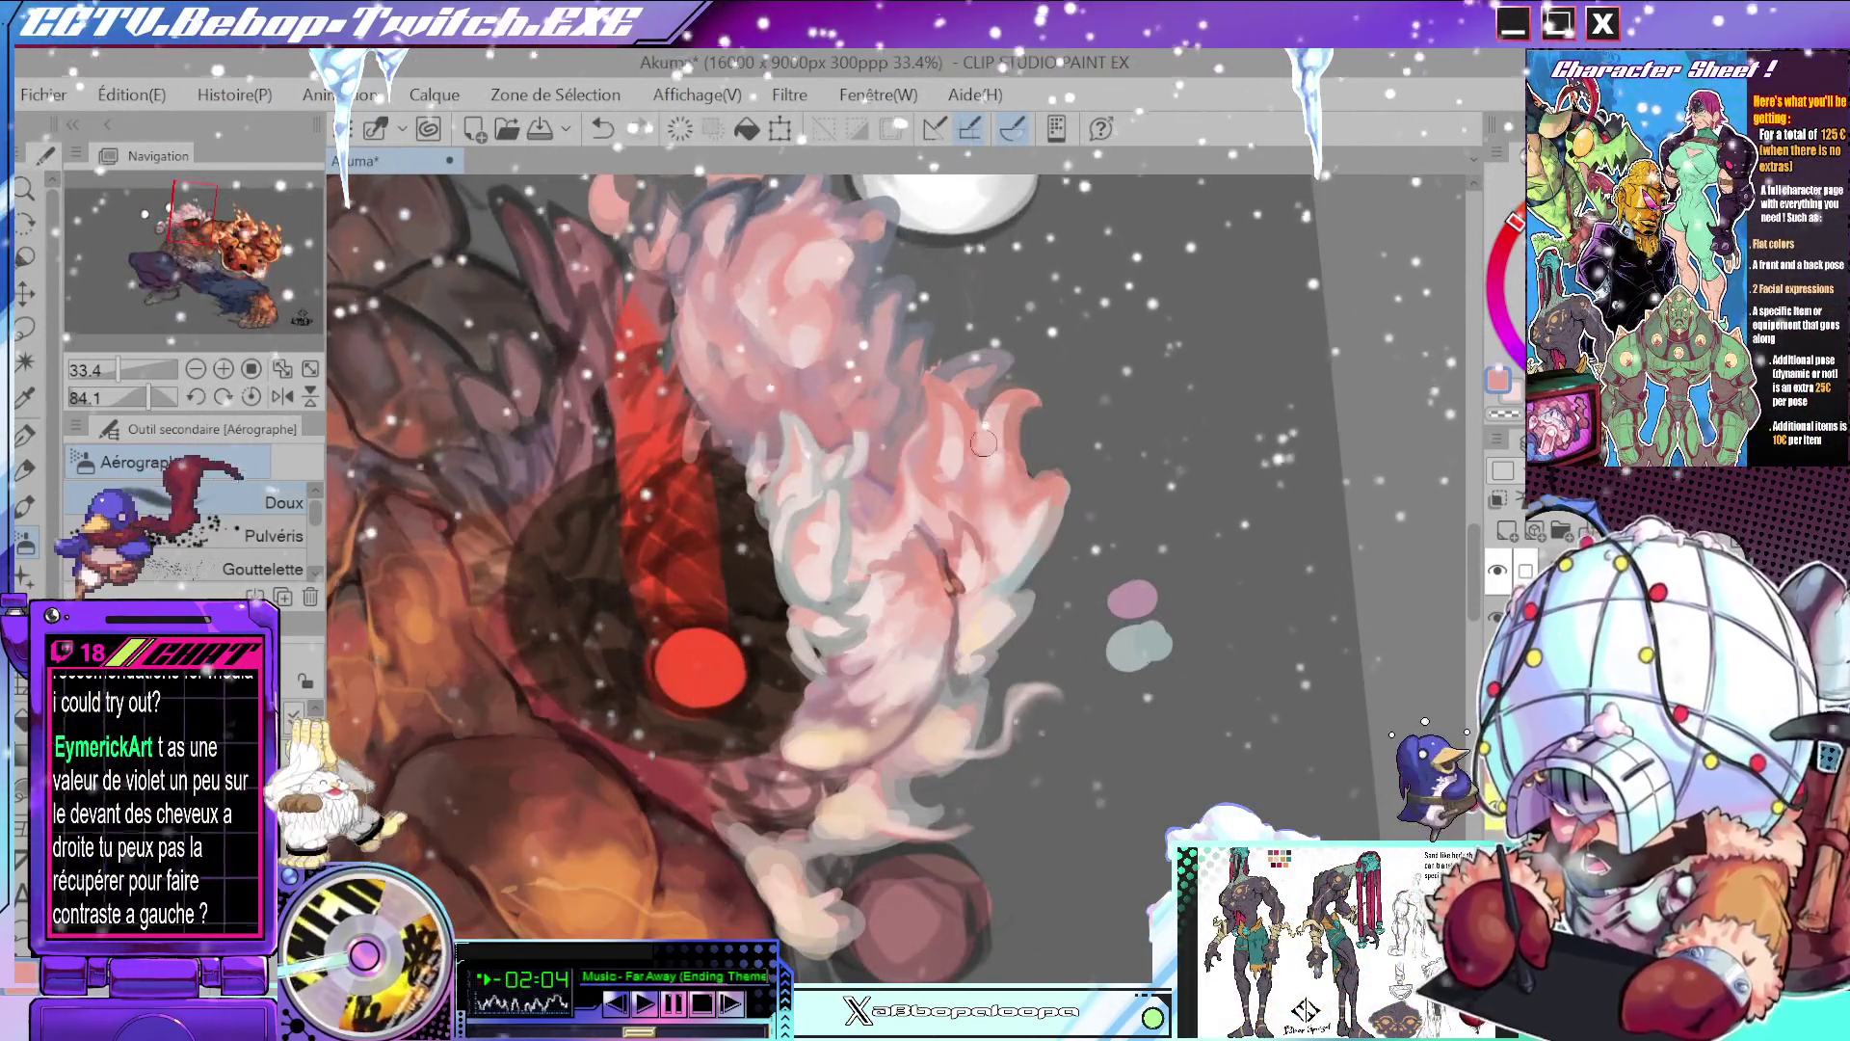
drag(1018, 481, 1002, 513)
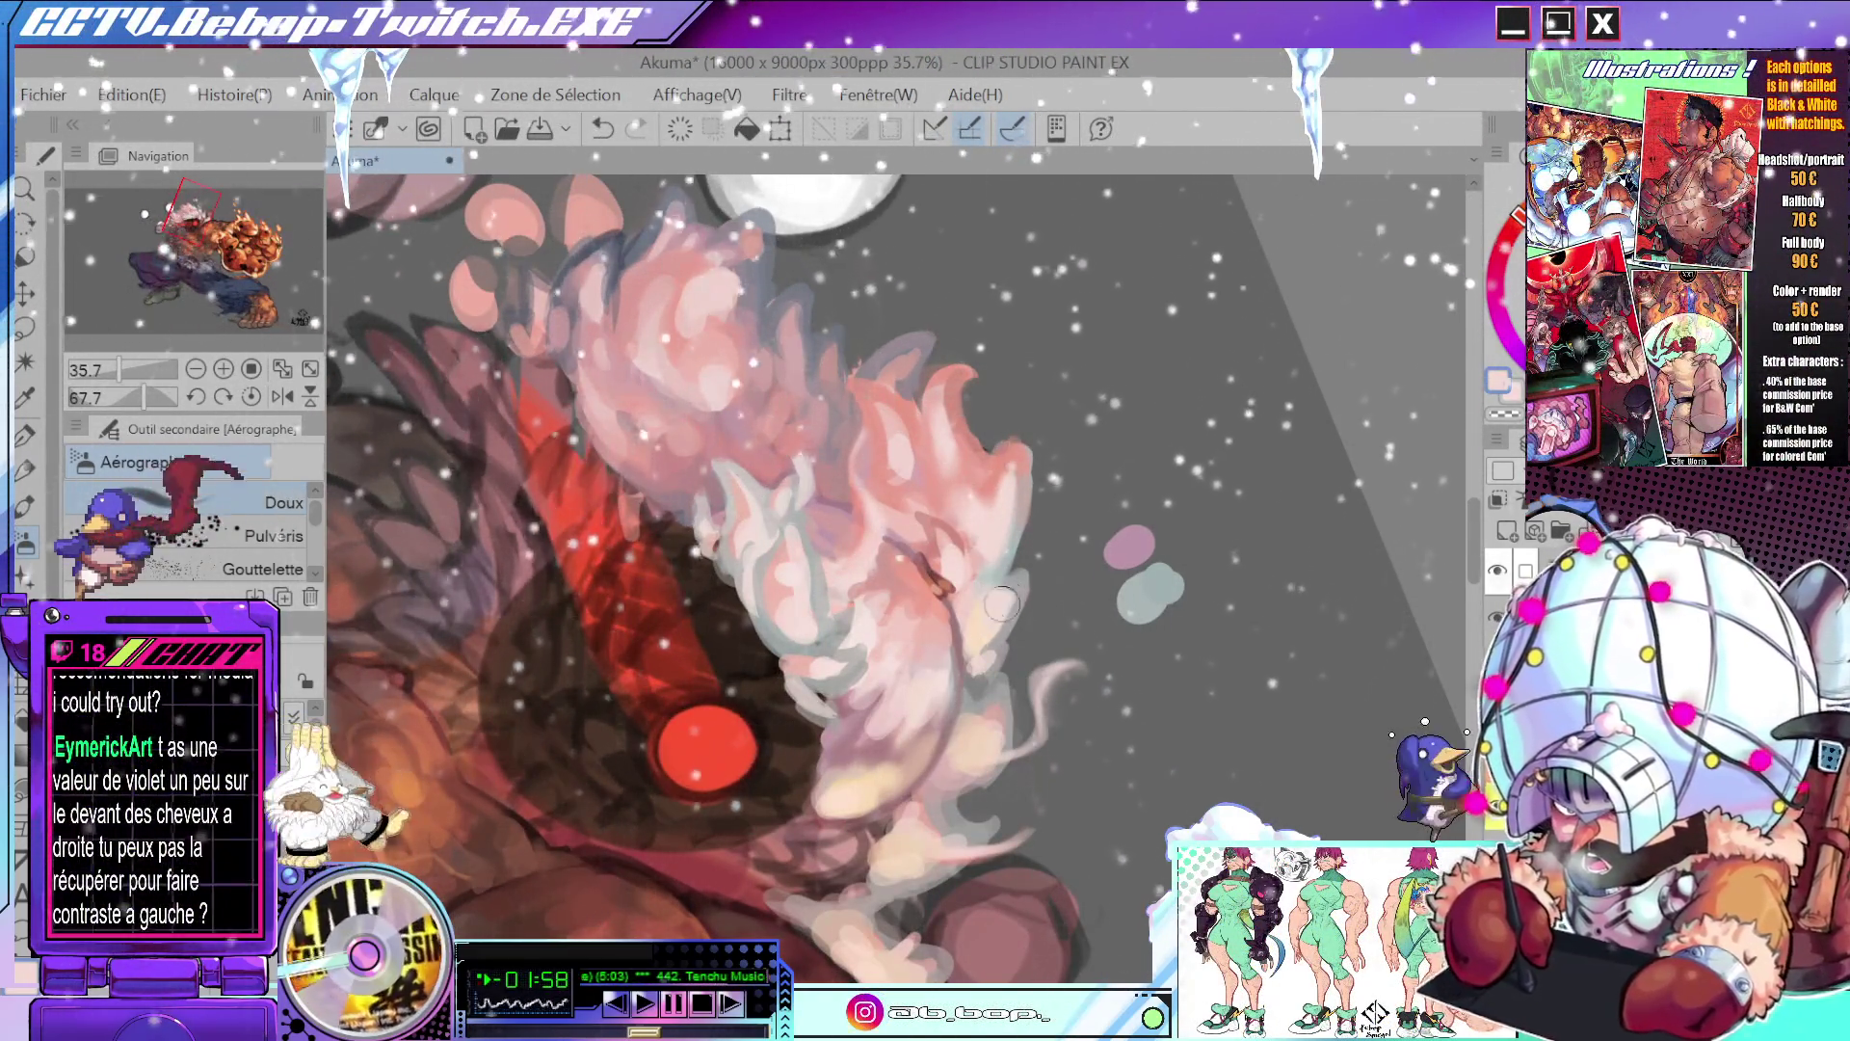
drag(1000, 604, 1025, 531)
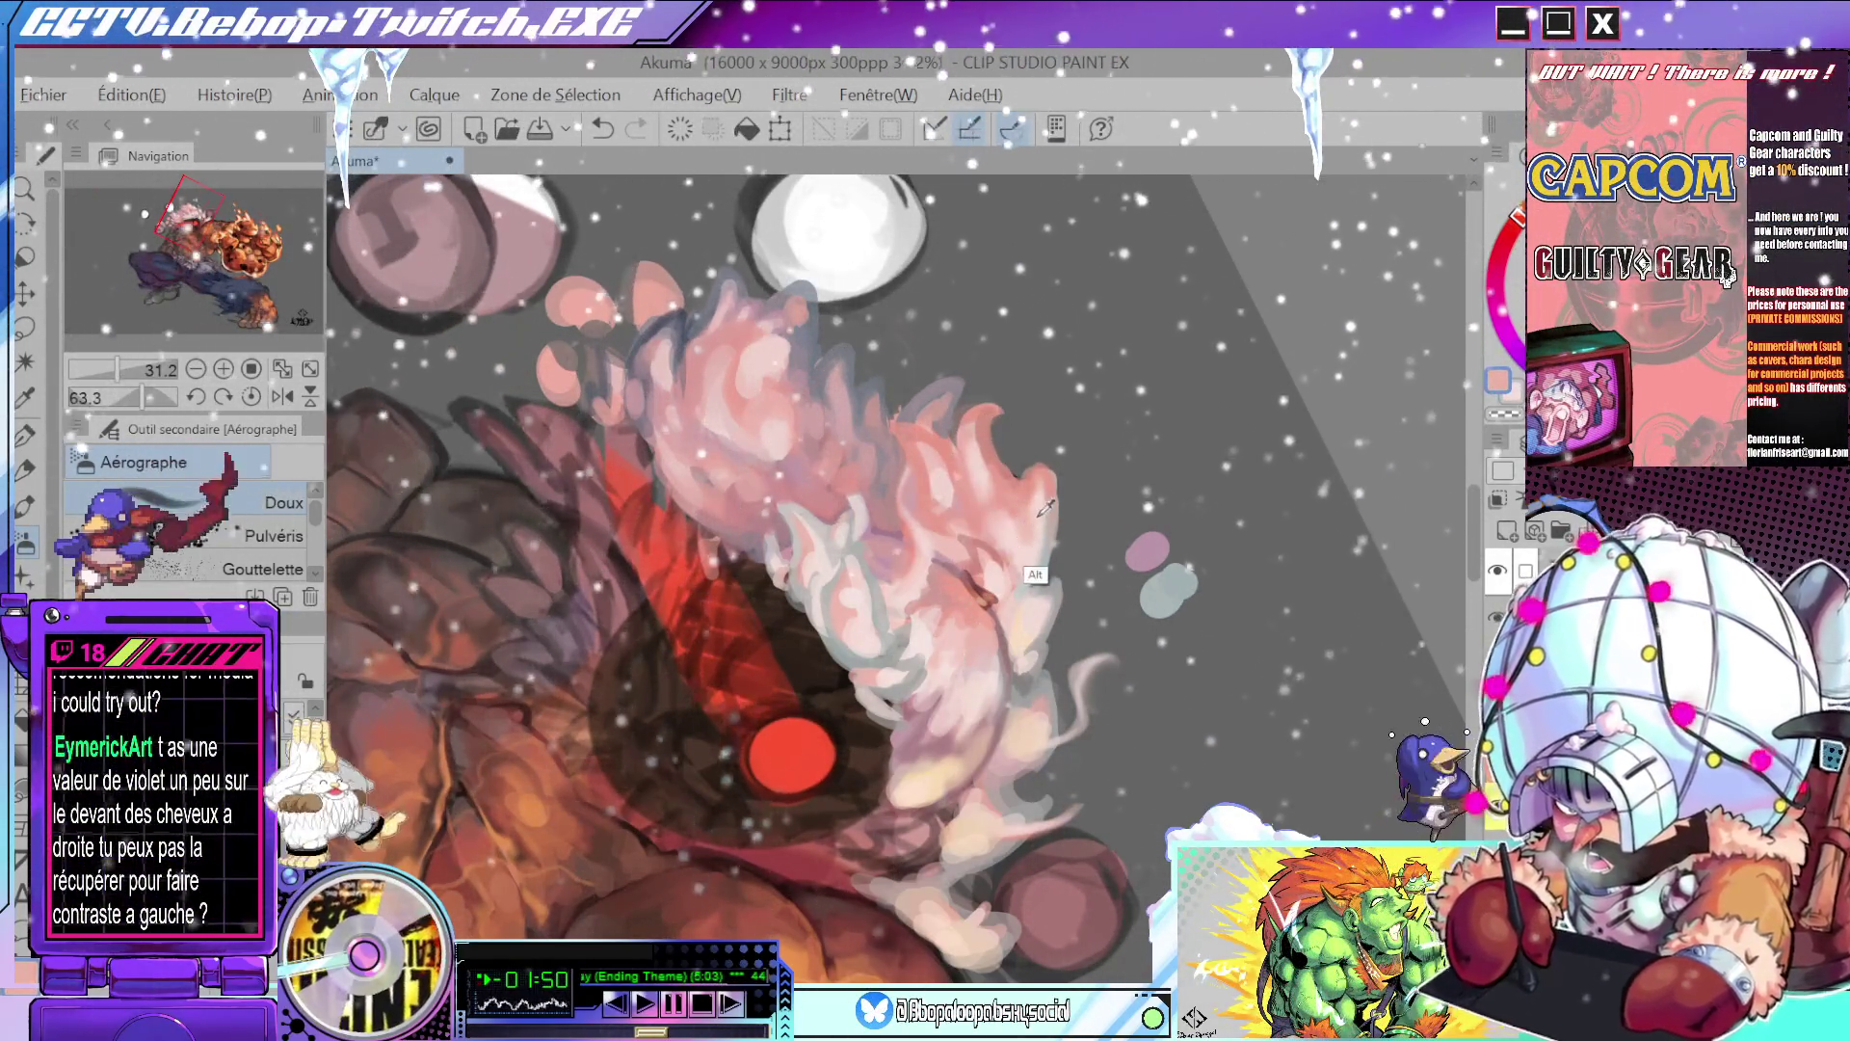
drag(1043, 529, 1053, 498)
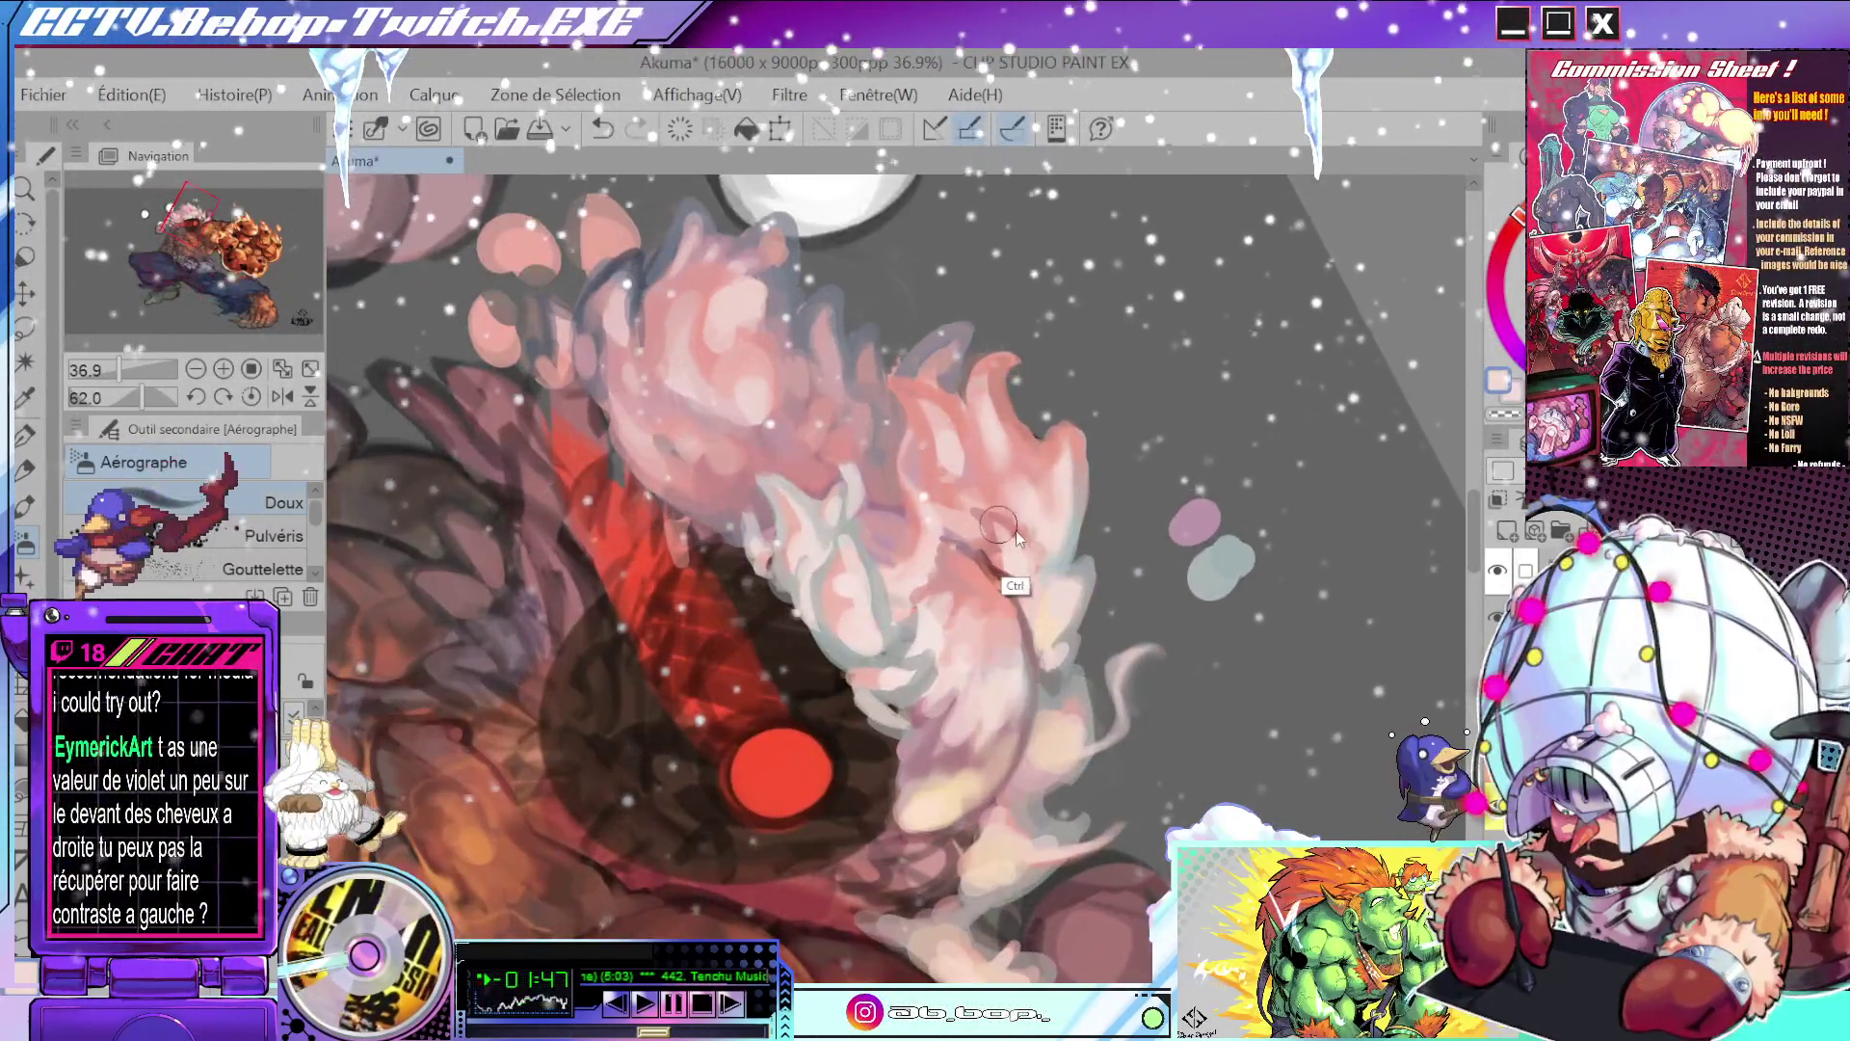
- Sample several pale pink tones from the hair to airbrush soft haze over the curls
ctrl+click(1002, 530)
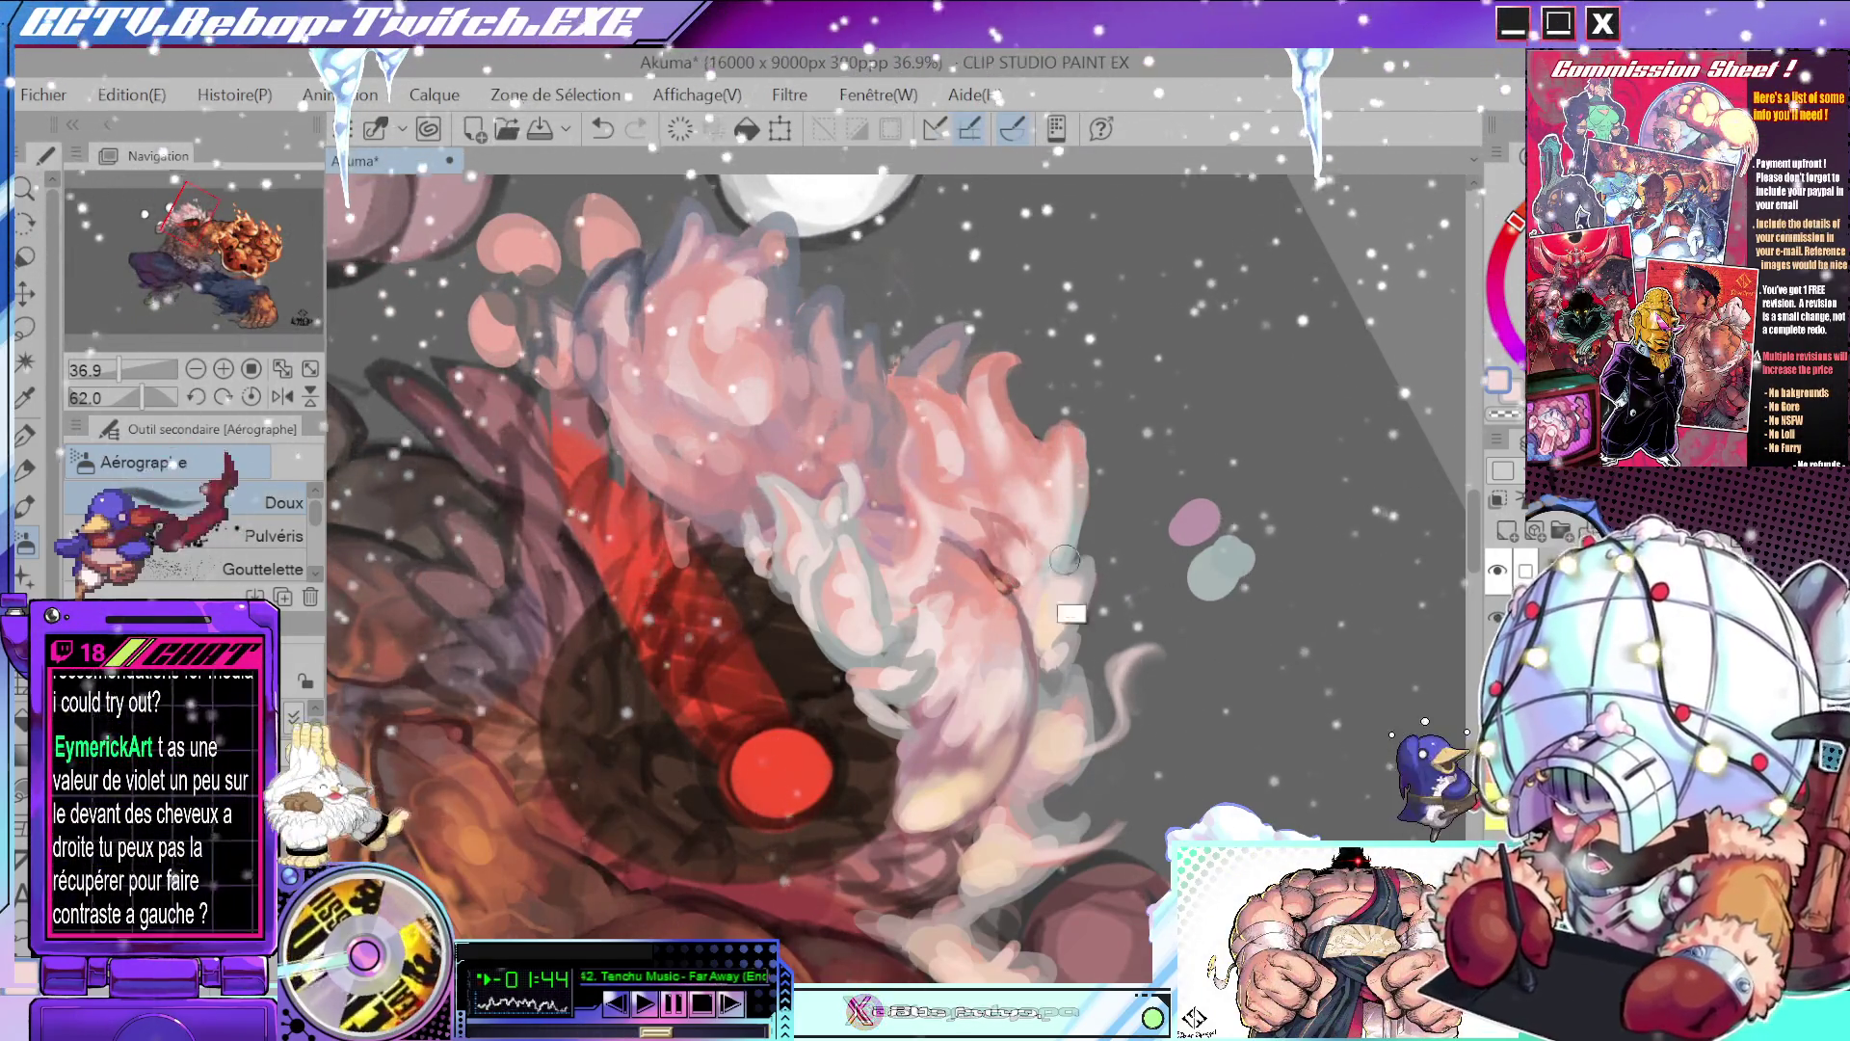
drag(1065, 558, 1064, 614)
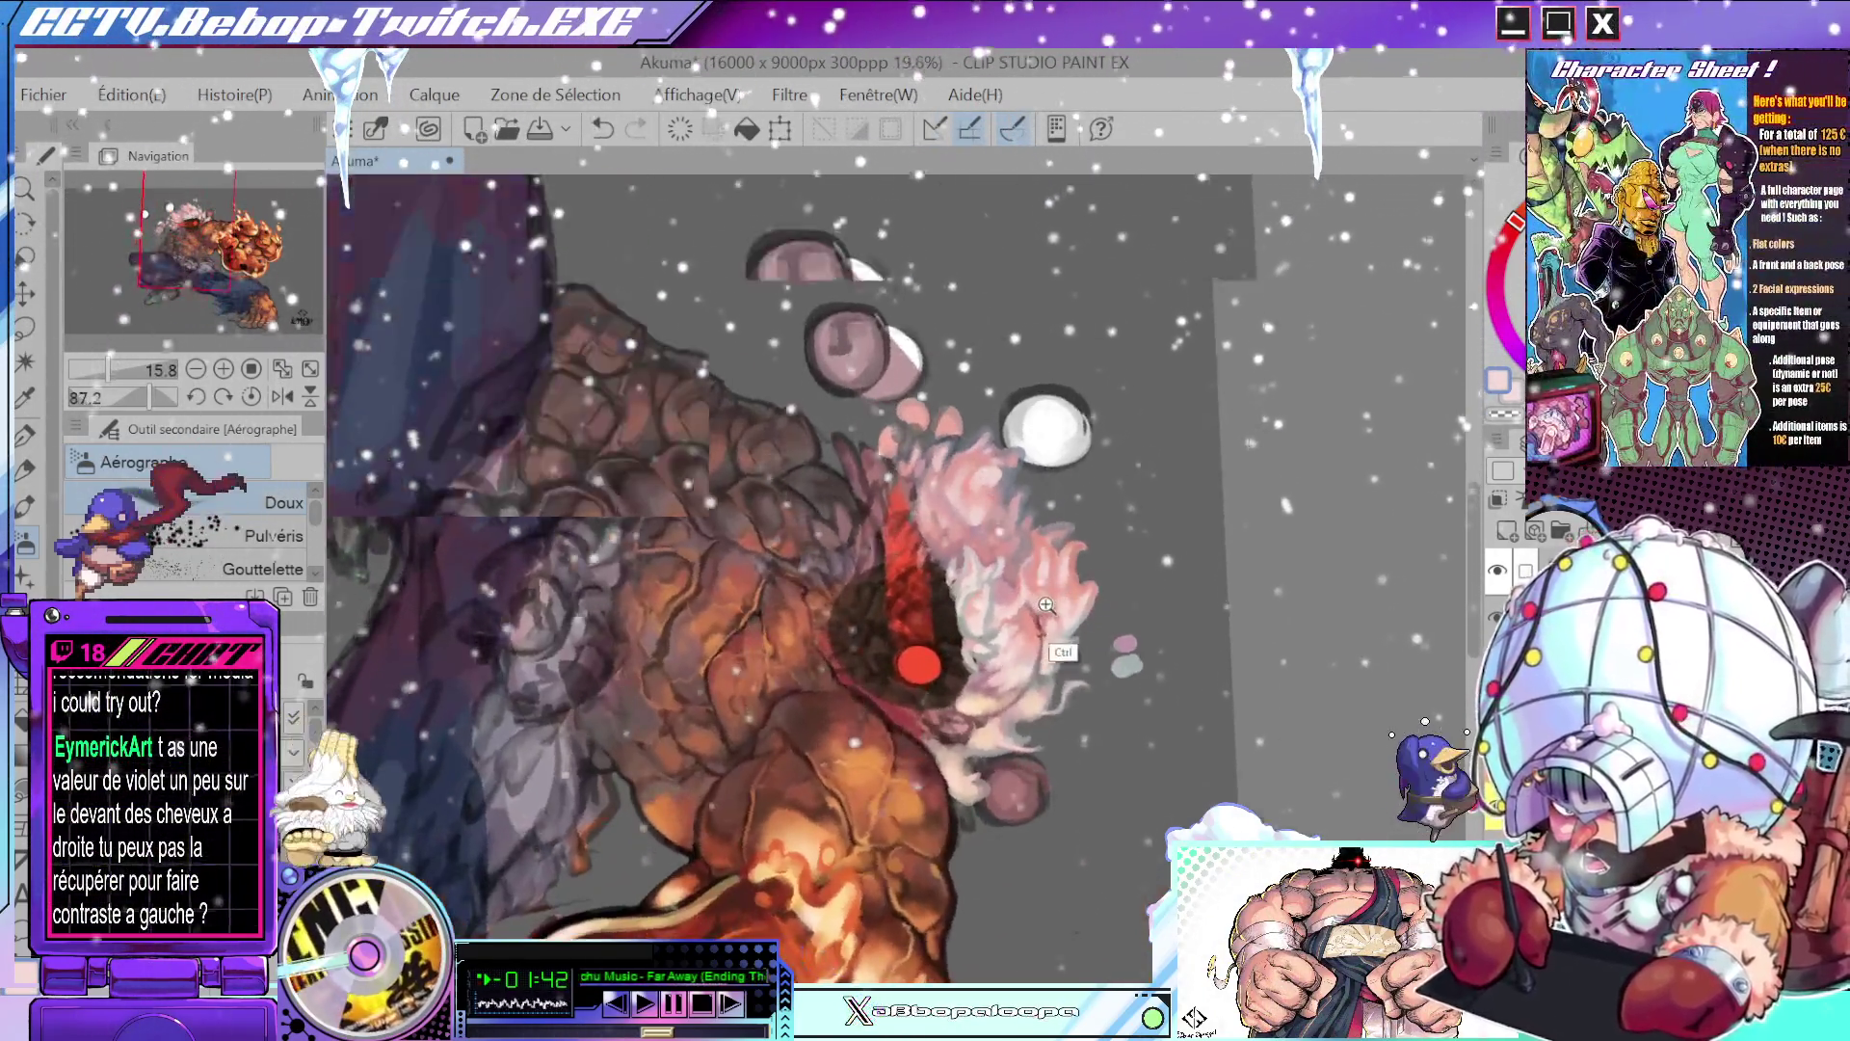
alt+click(1063, 614)
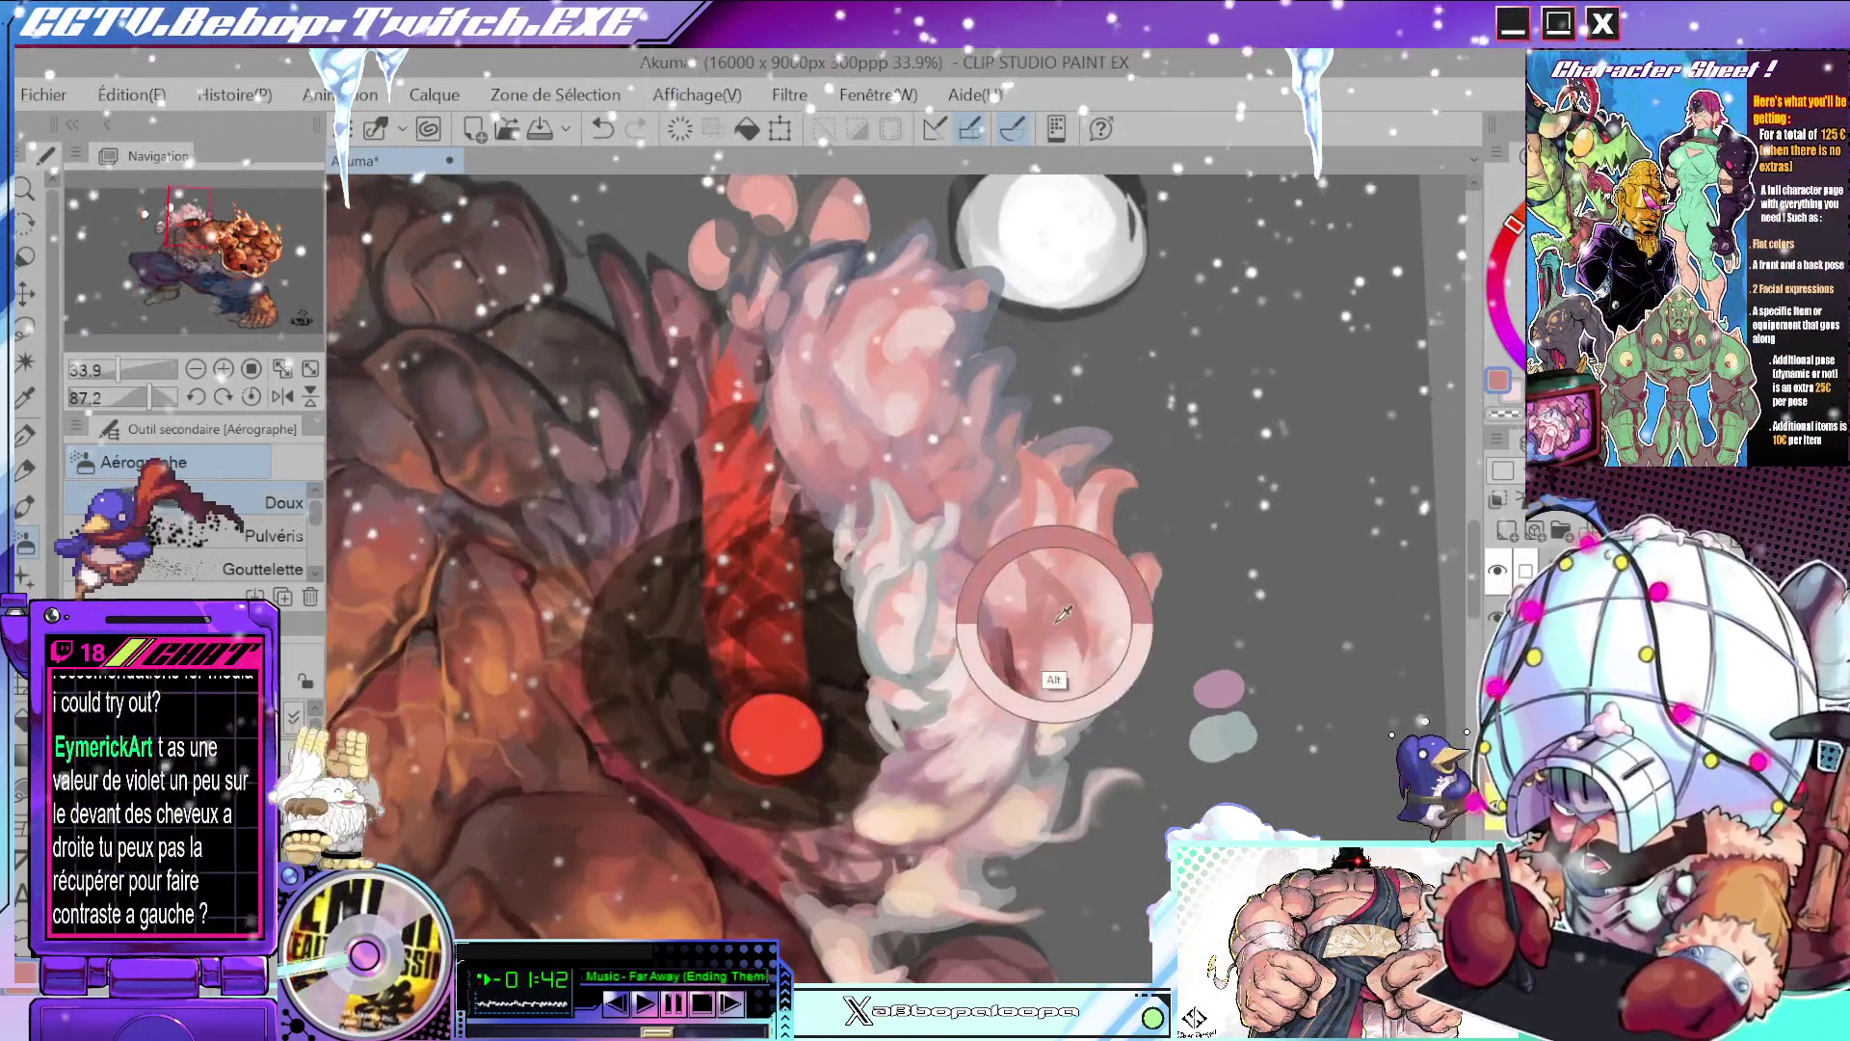
alt+click(1031, 569)
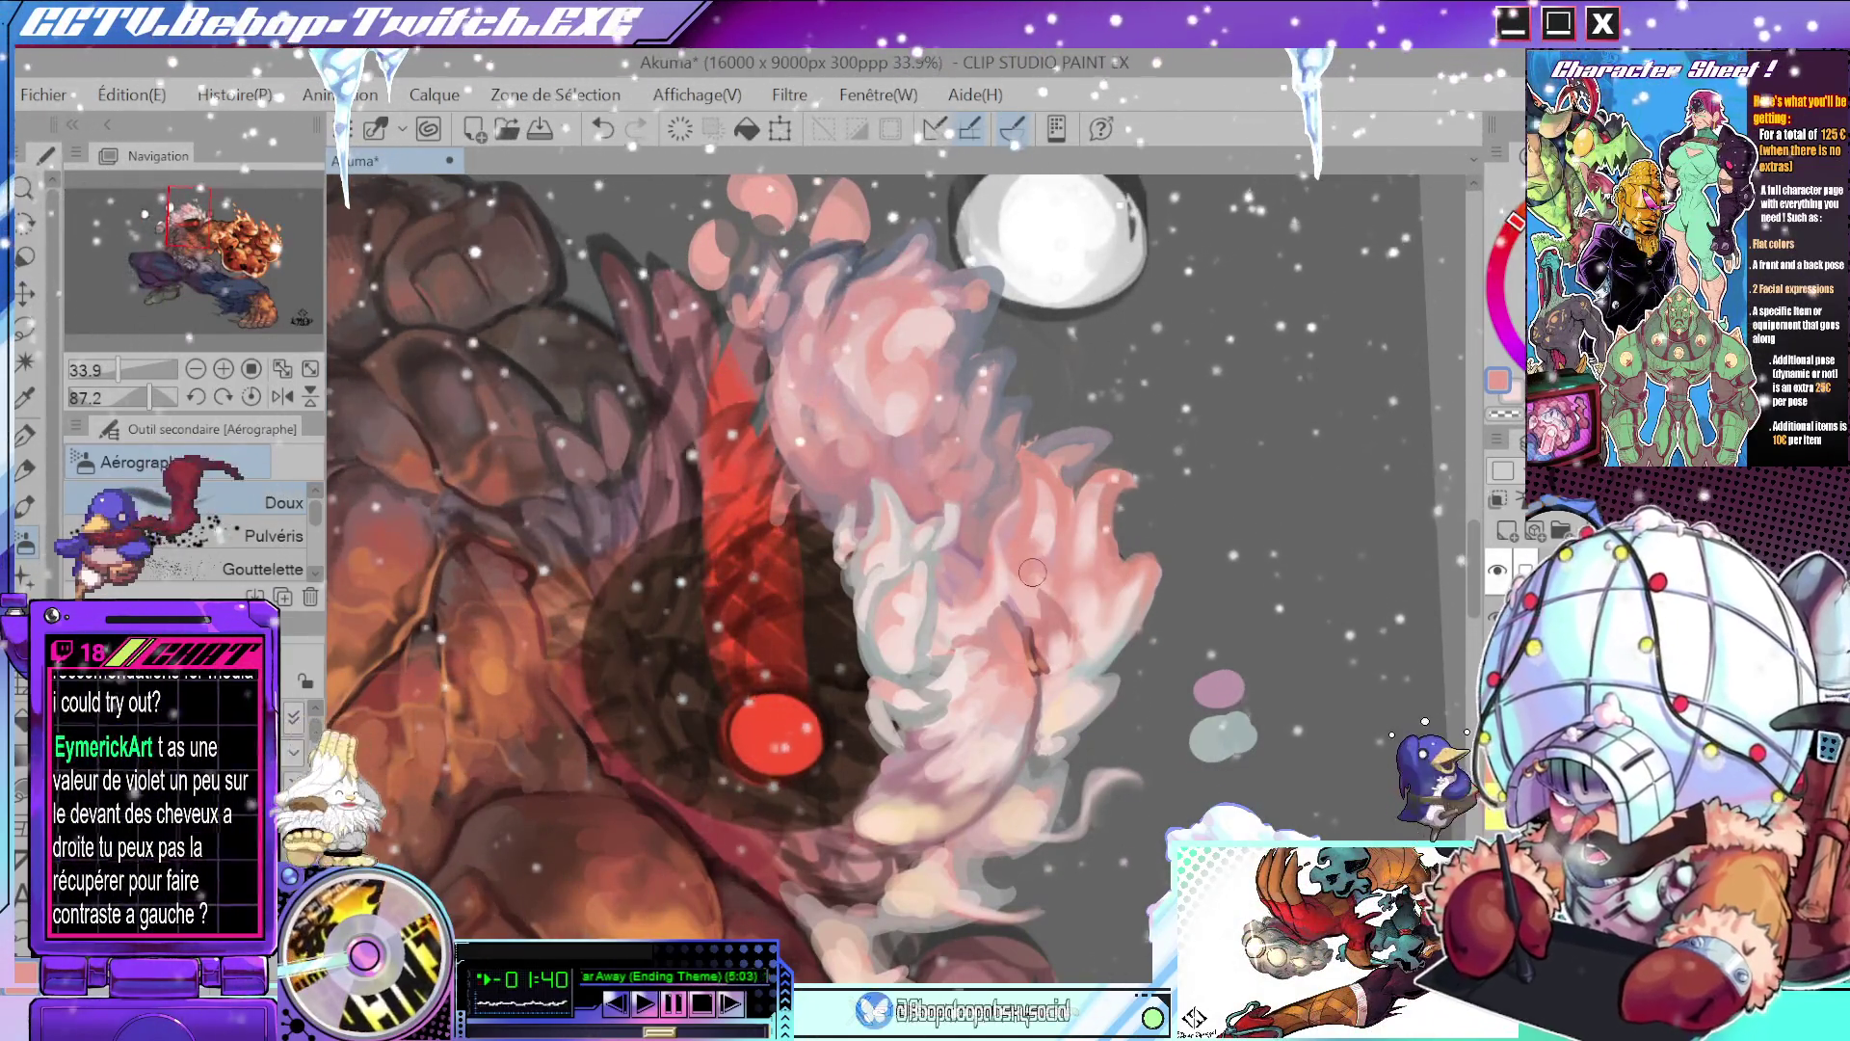
alt+click(1050, 512)
alt+click(1033, 570)
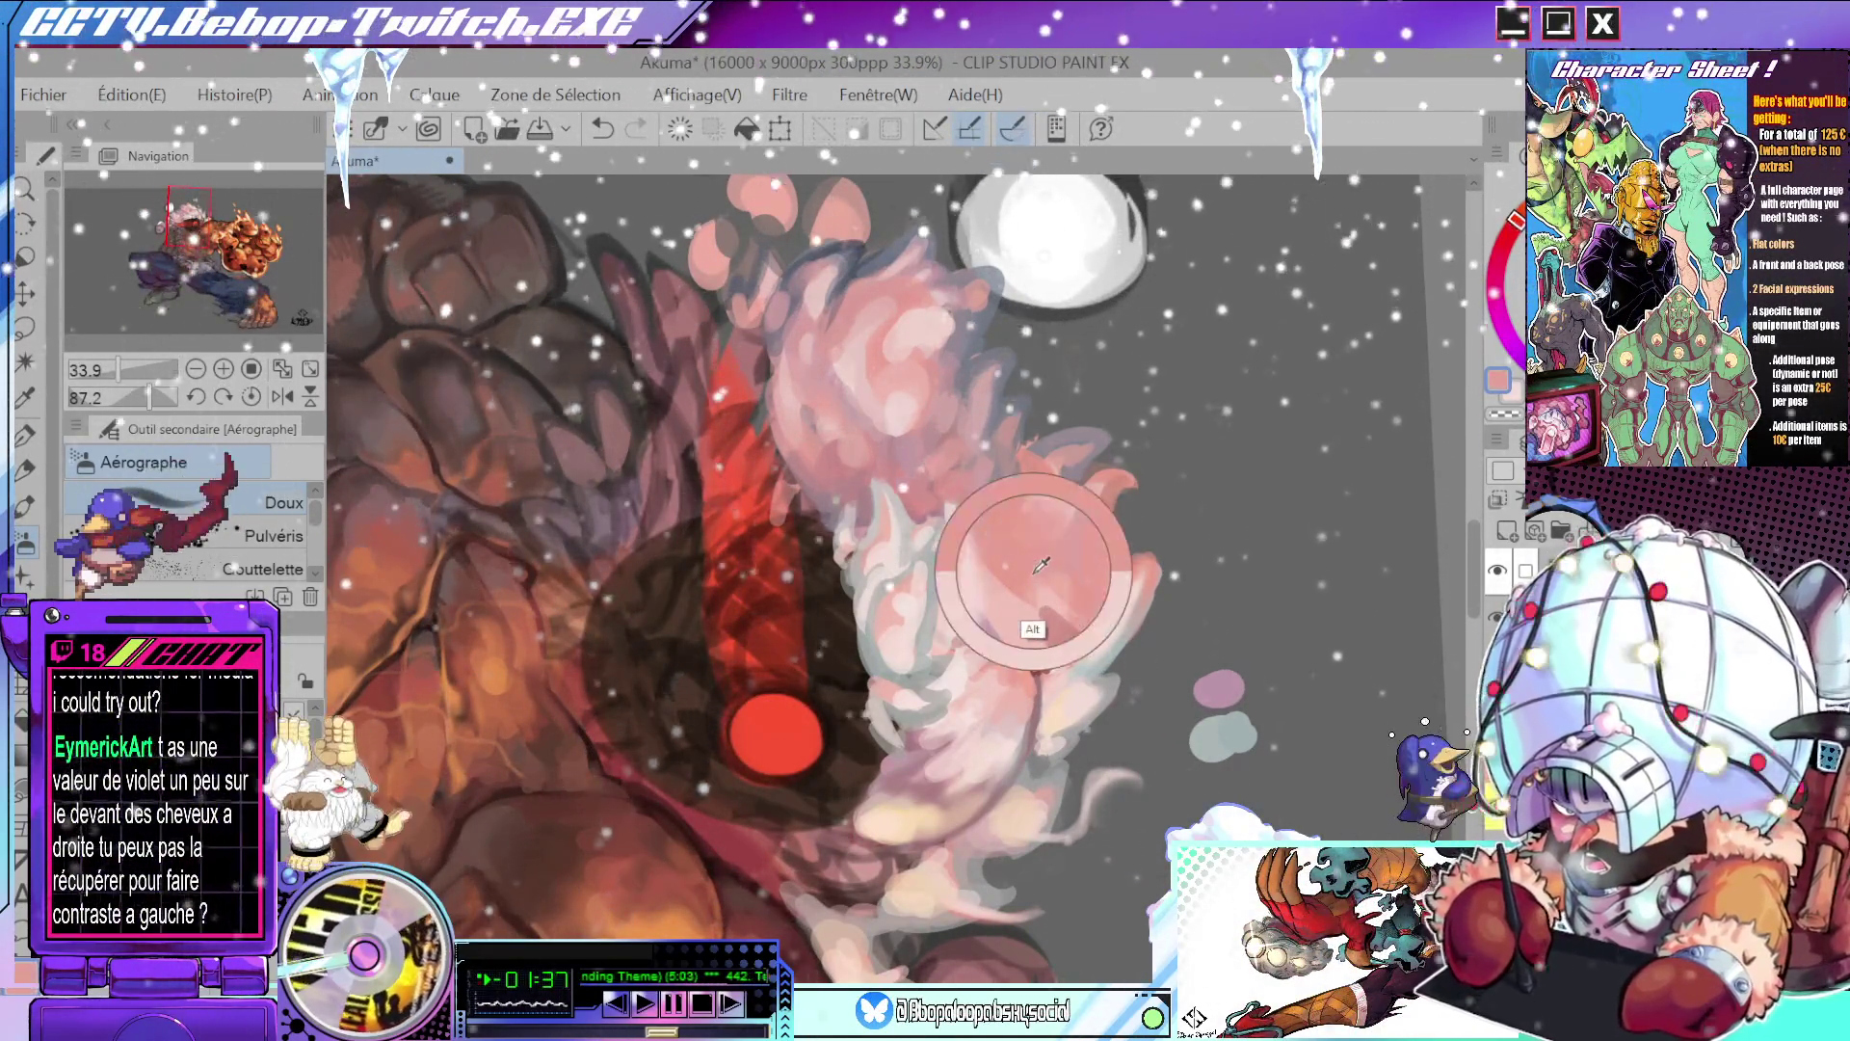
scroll(1102, 552, down, 3)
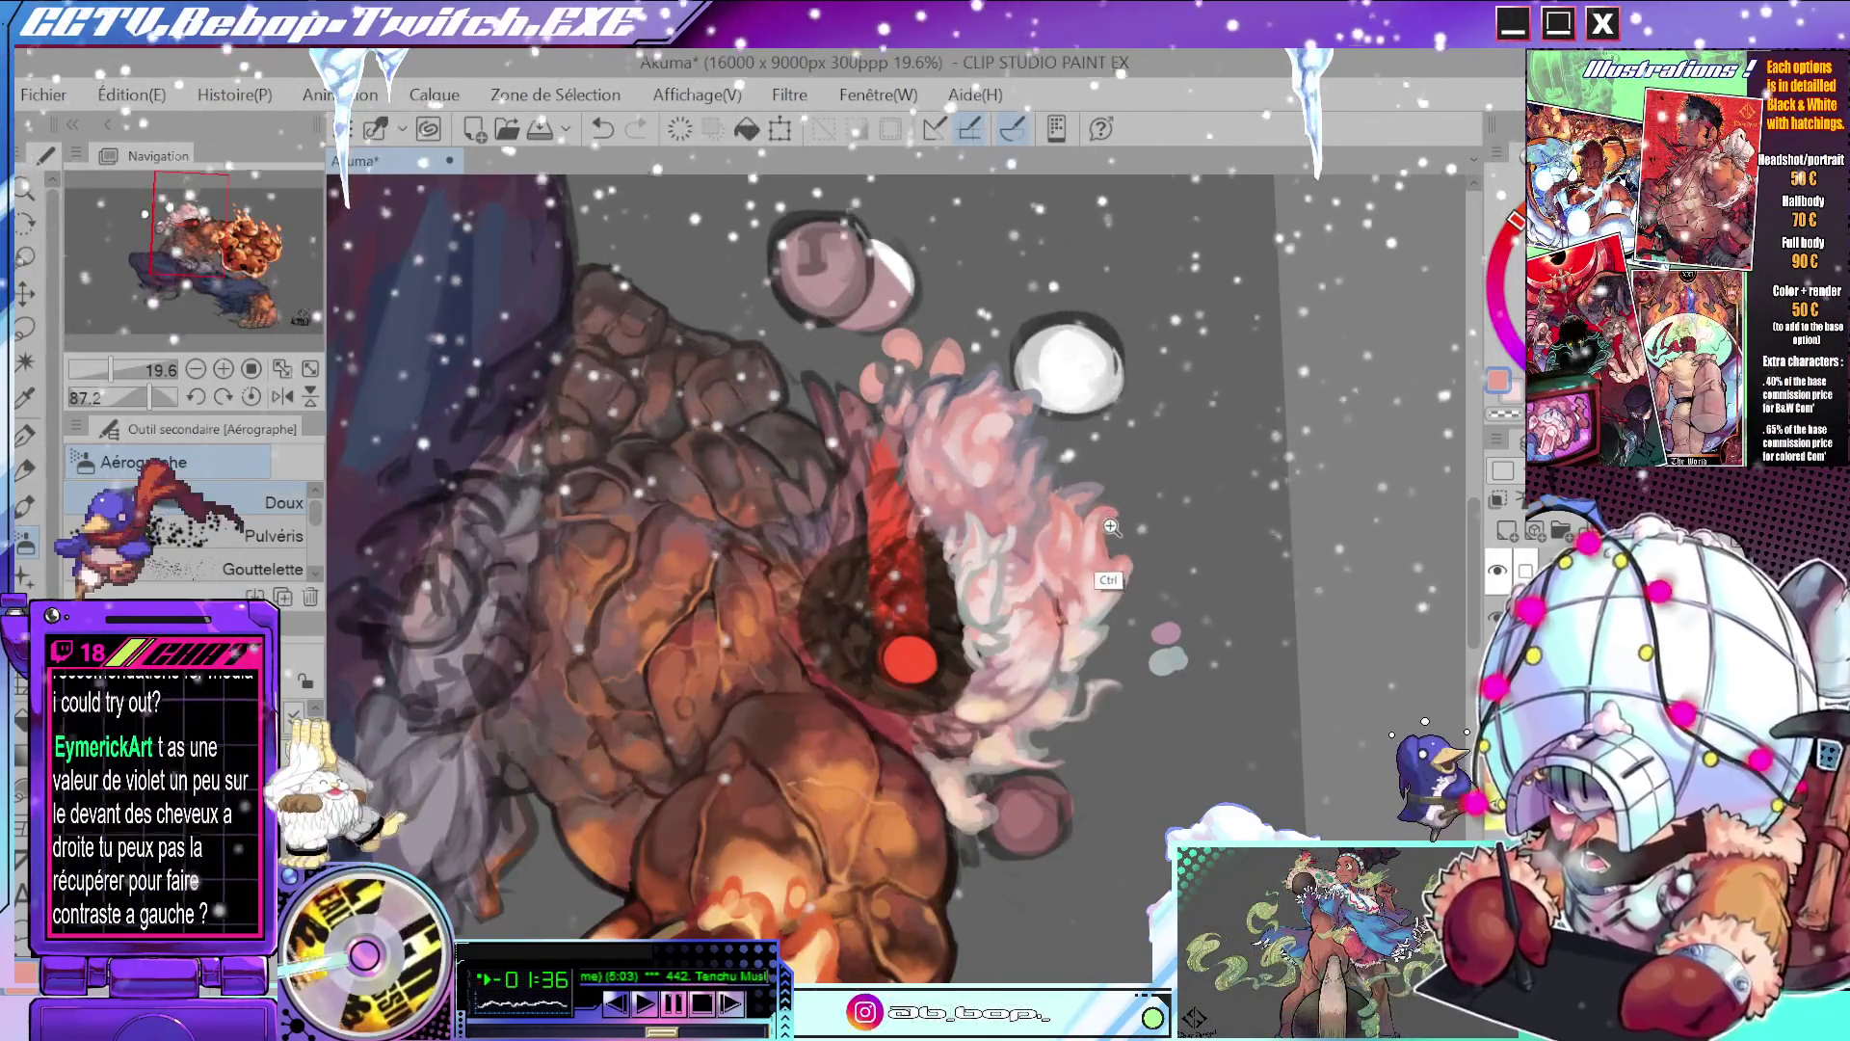
scroll(1113, 531, up, 2)
drag(1116, 518, 1081, 547)
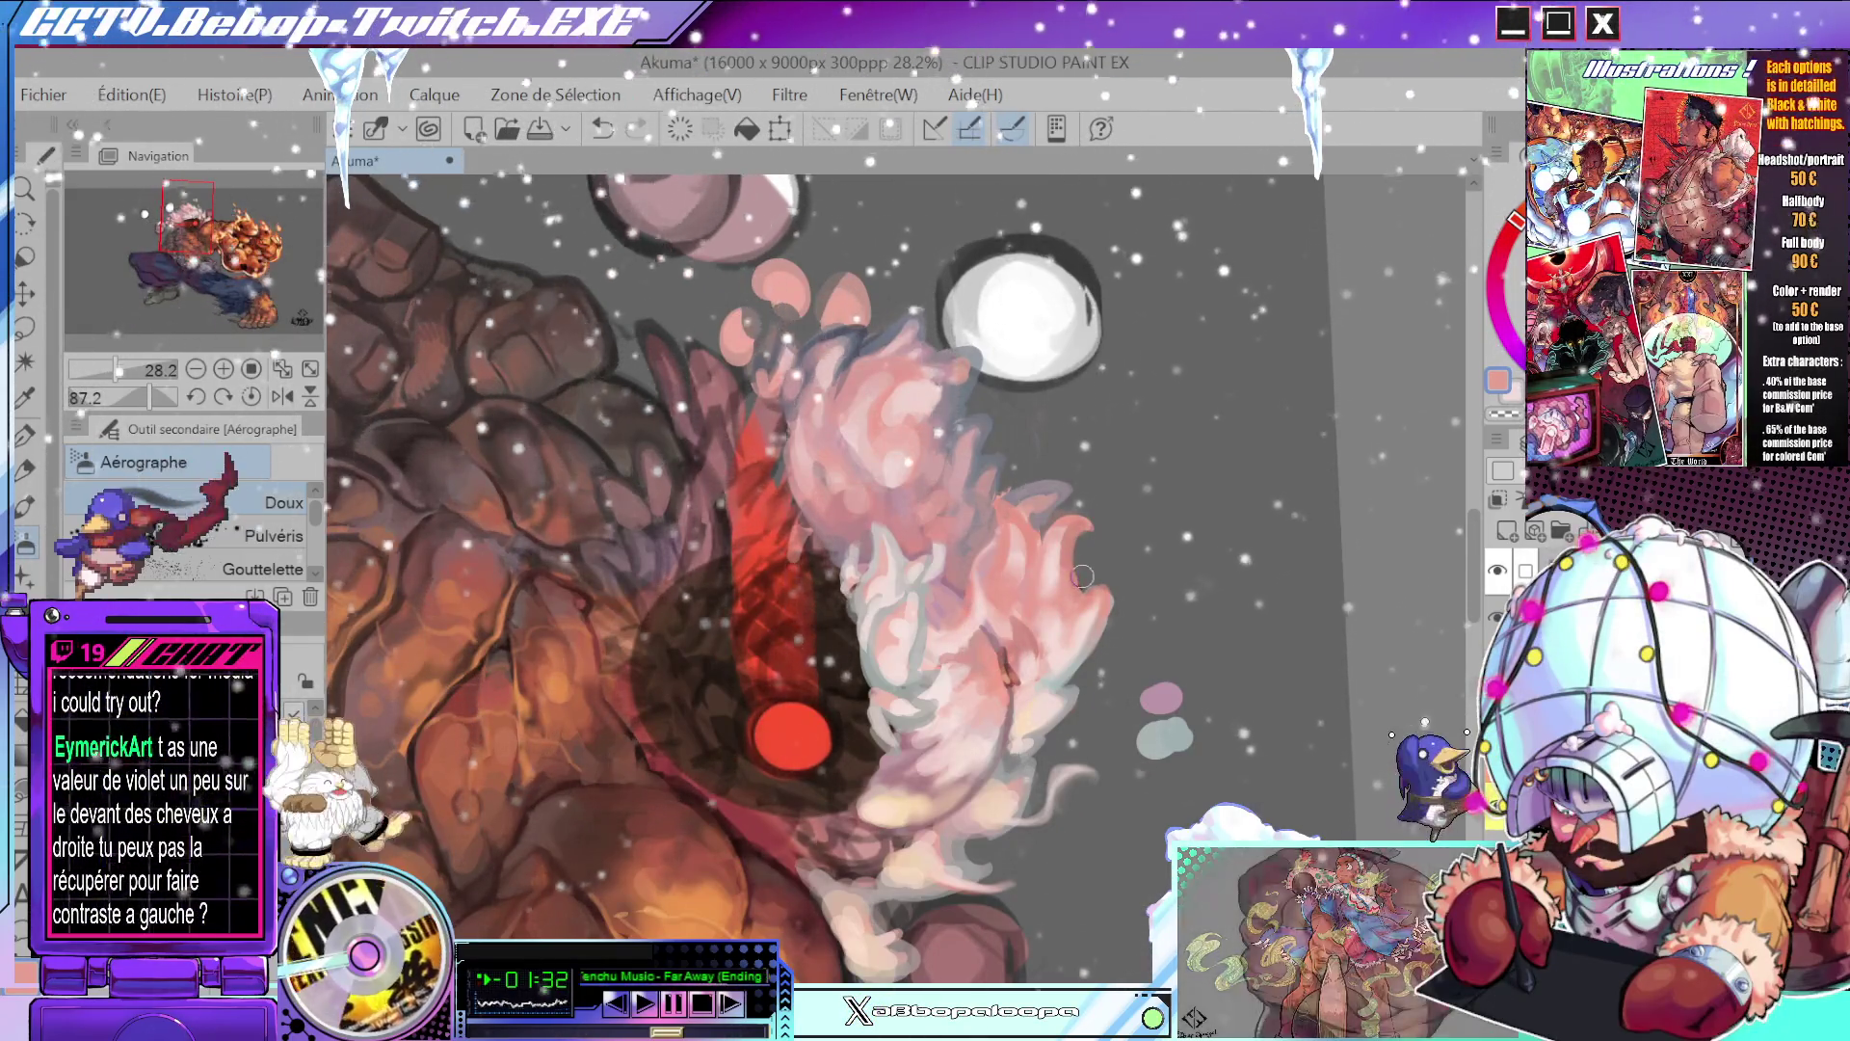
- Switch from the airbrush to the Pen sub-tool and rotate and zoom around the head
key(p)
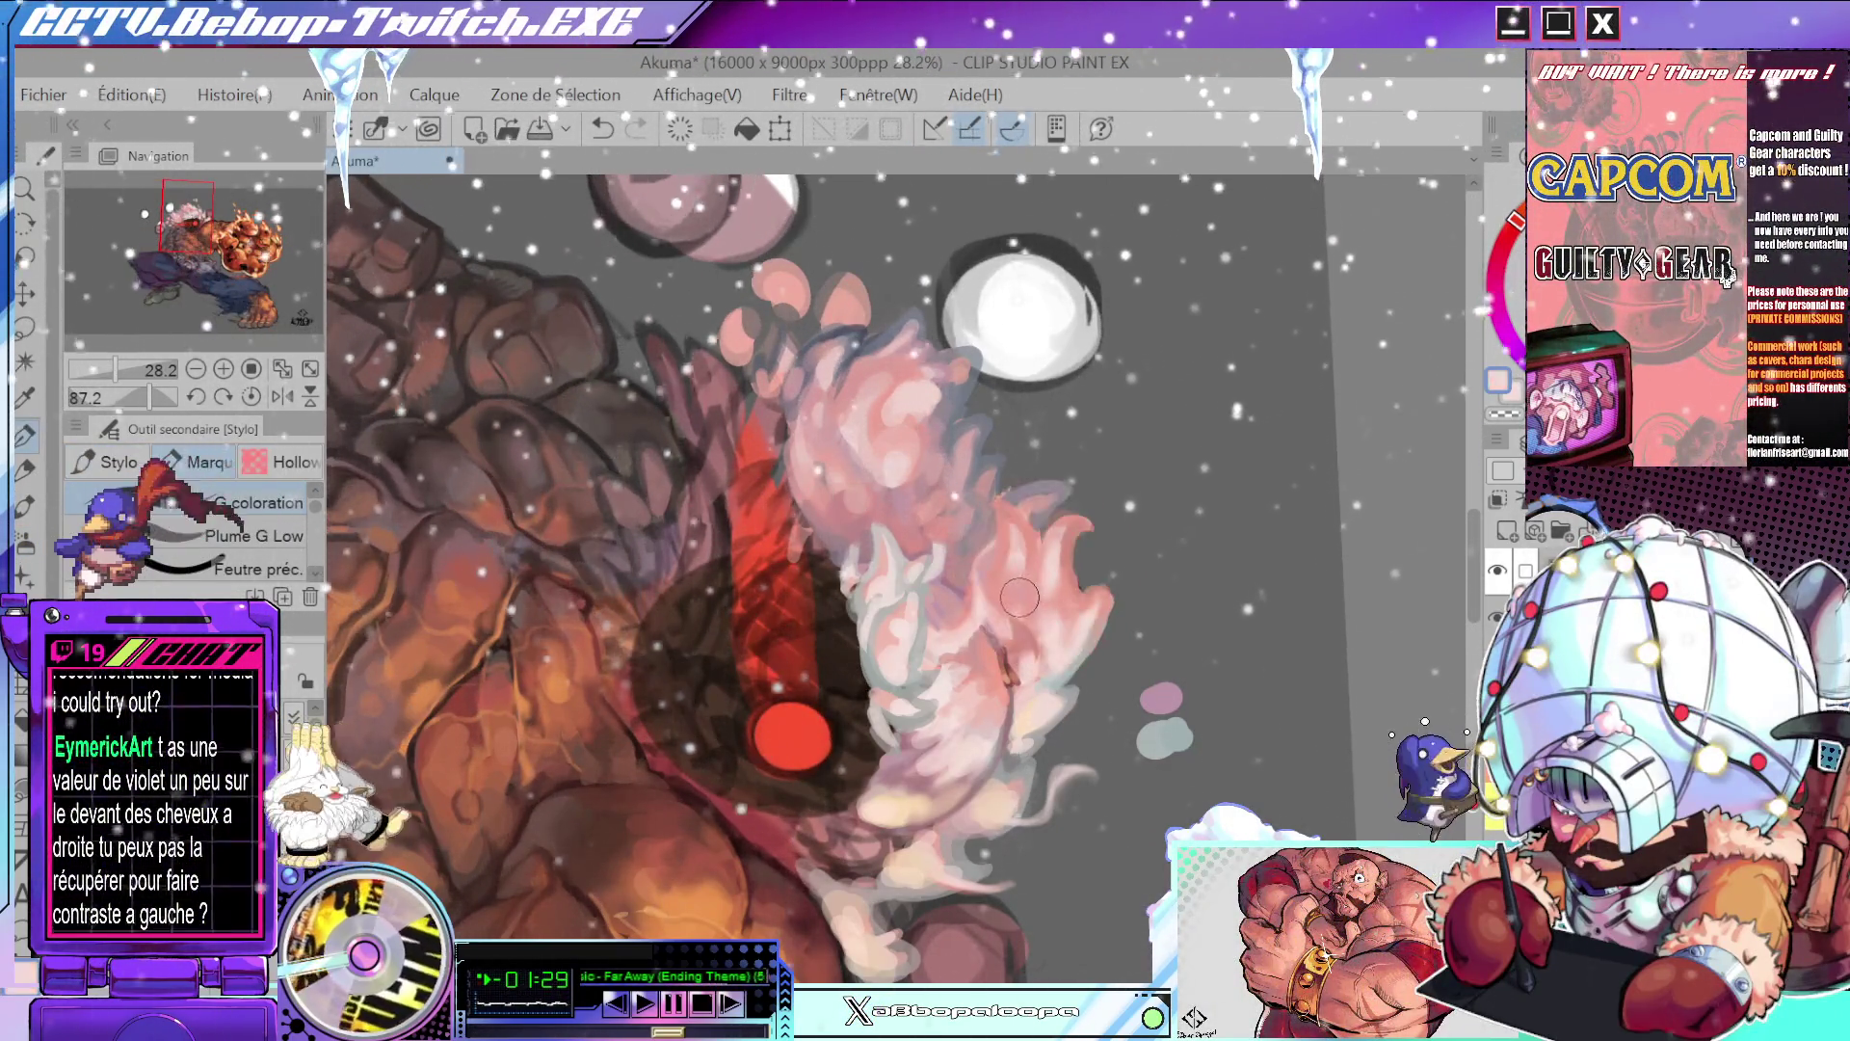
mouse_move(1082, 581)
mouse_down()
mouse_move(959, 397)
mouse_move(967, 518)
mouse_move(867, 564)
mouse_move(949, 520)
mouse_up()
scroll(967, 518, down, 5)
scroll(968, 517, up, 5)
scroll(949, 520, down, 1)
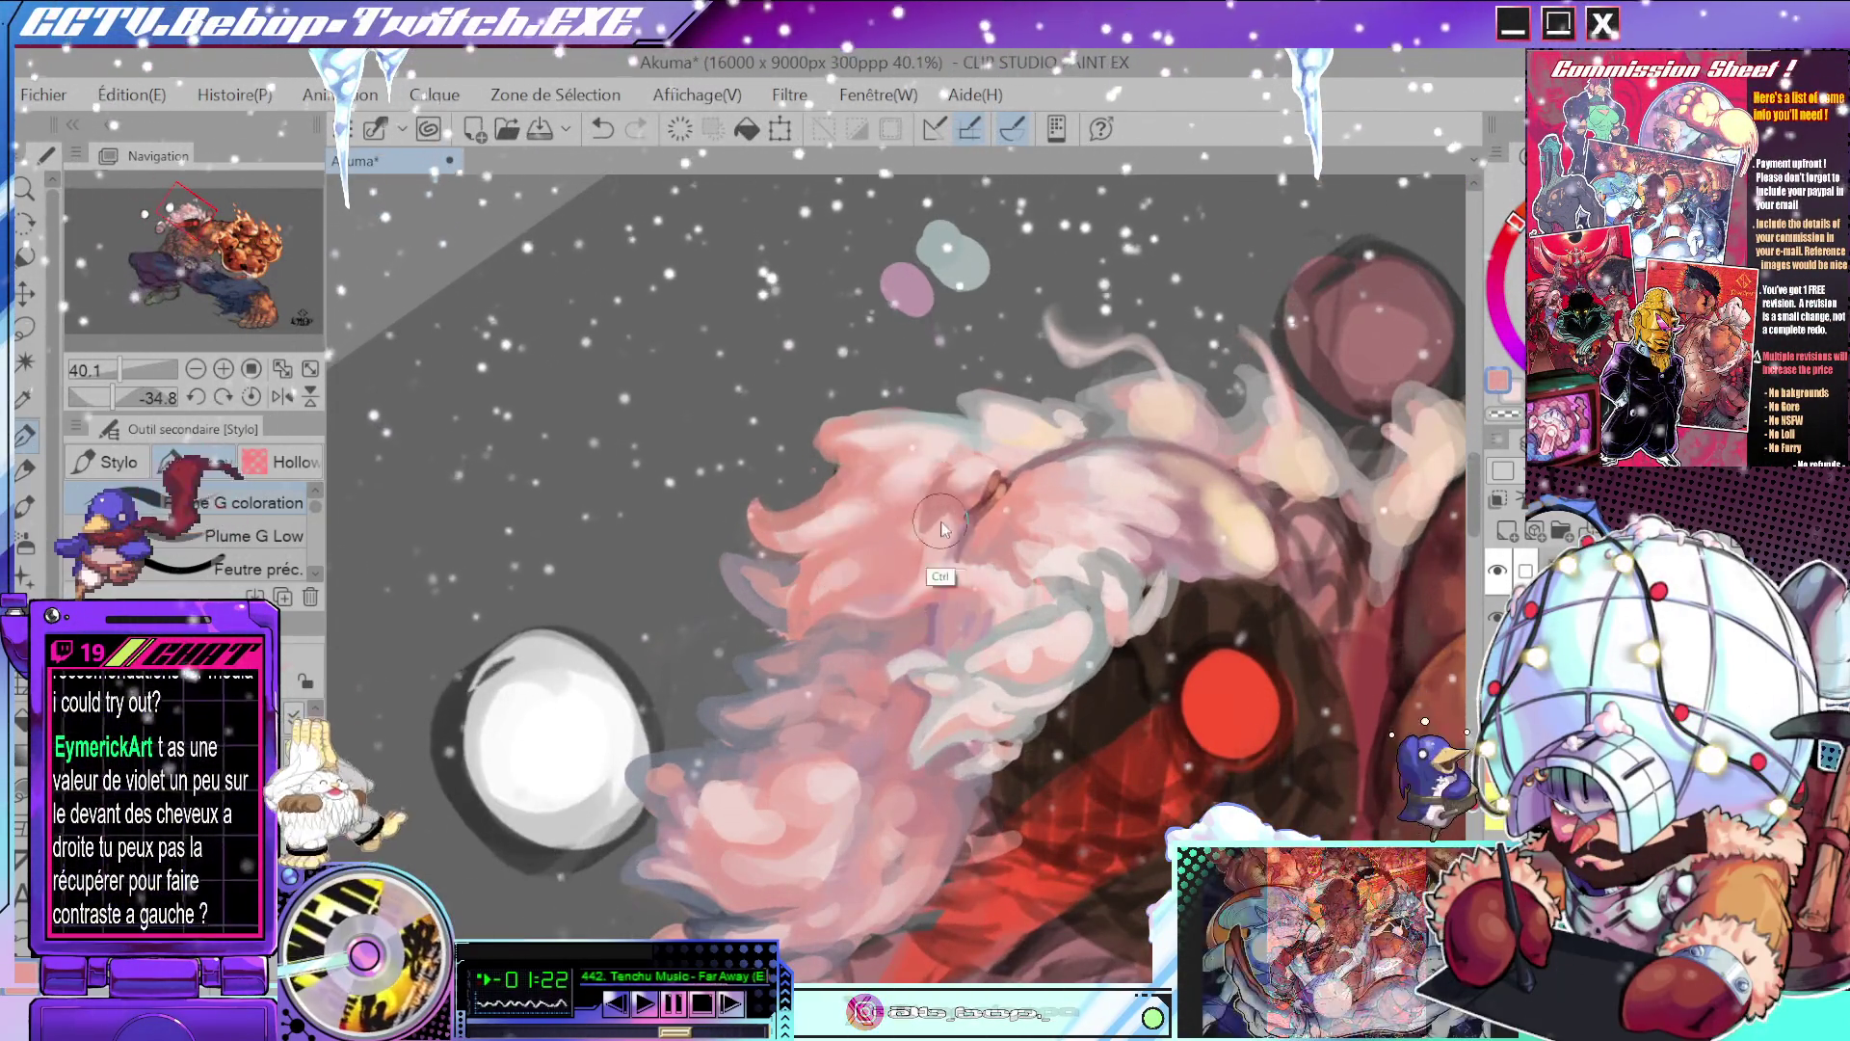
scroll(942, 535, down, 2)
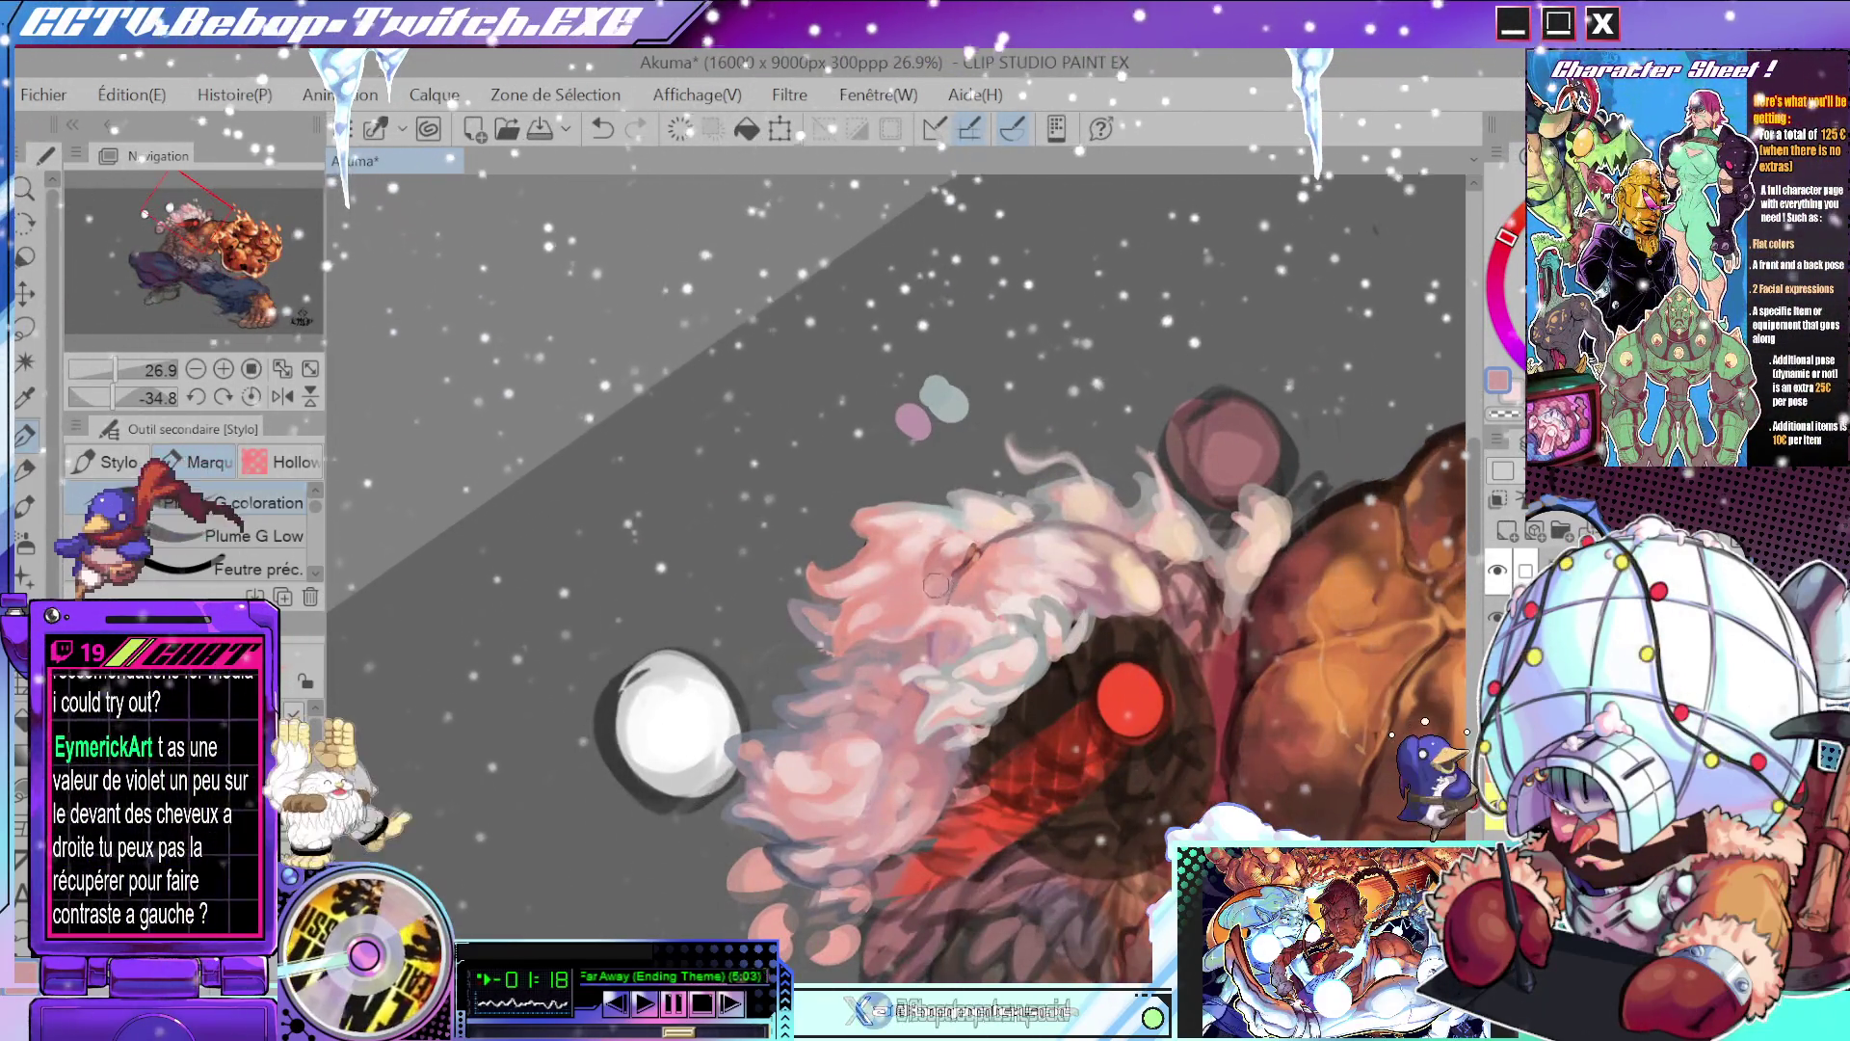
scroll(1058, 517, down, 3)
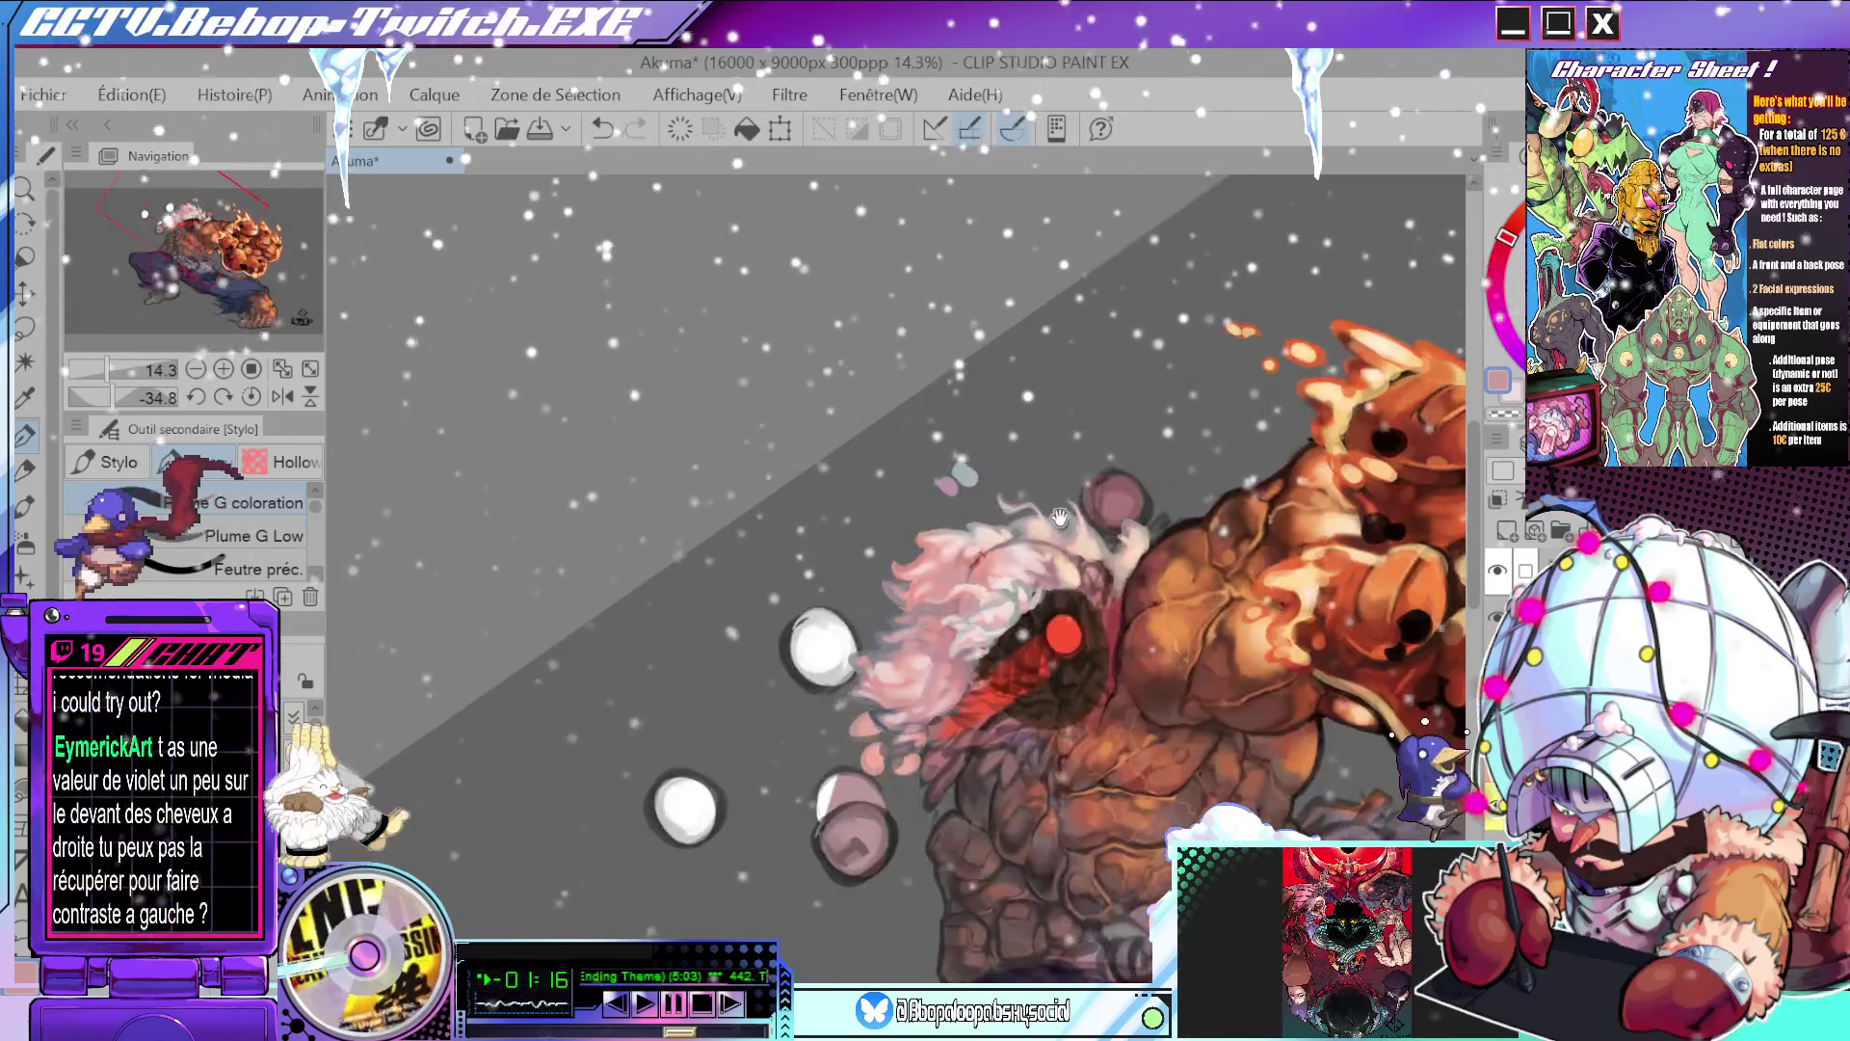
scroll(1059, 517, up, 5)
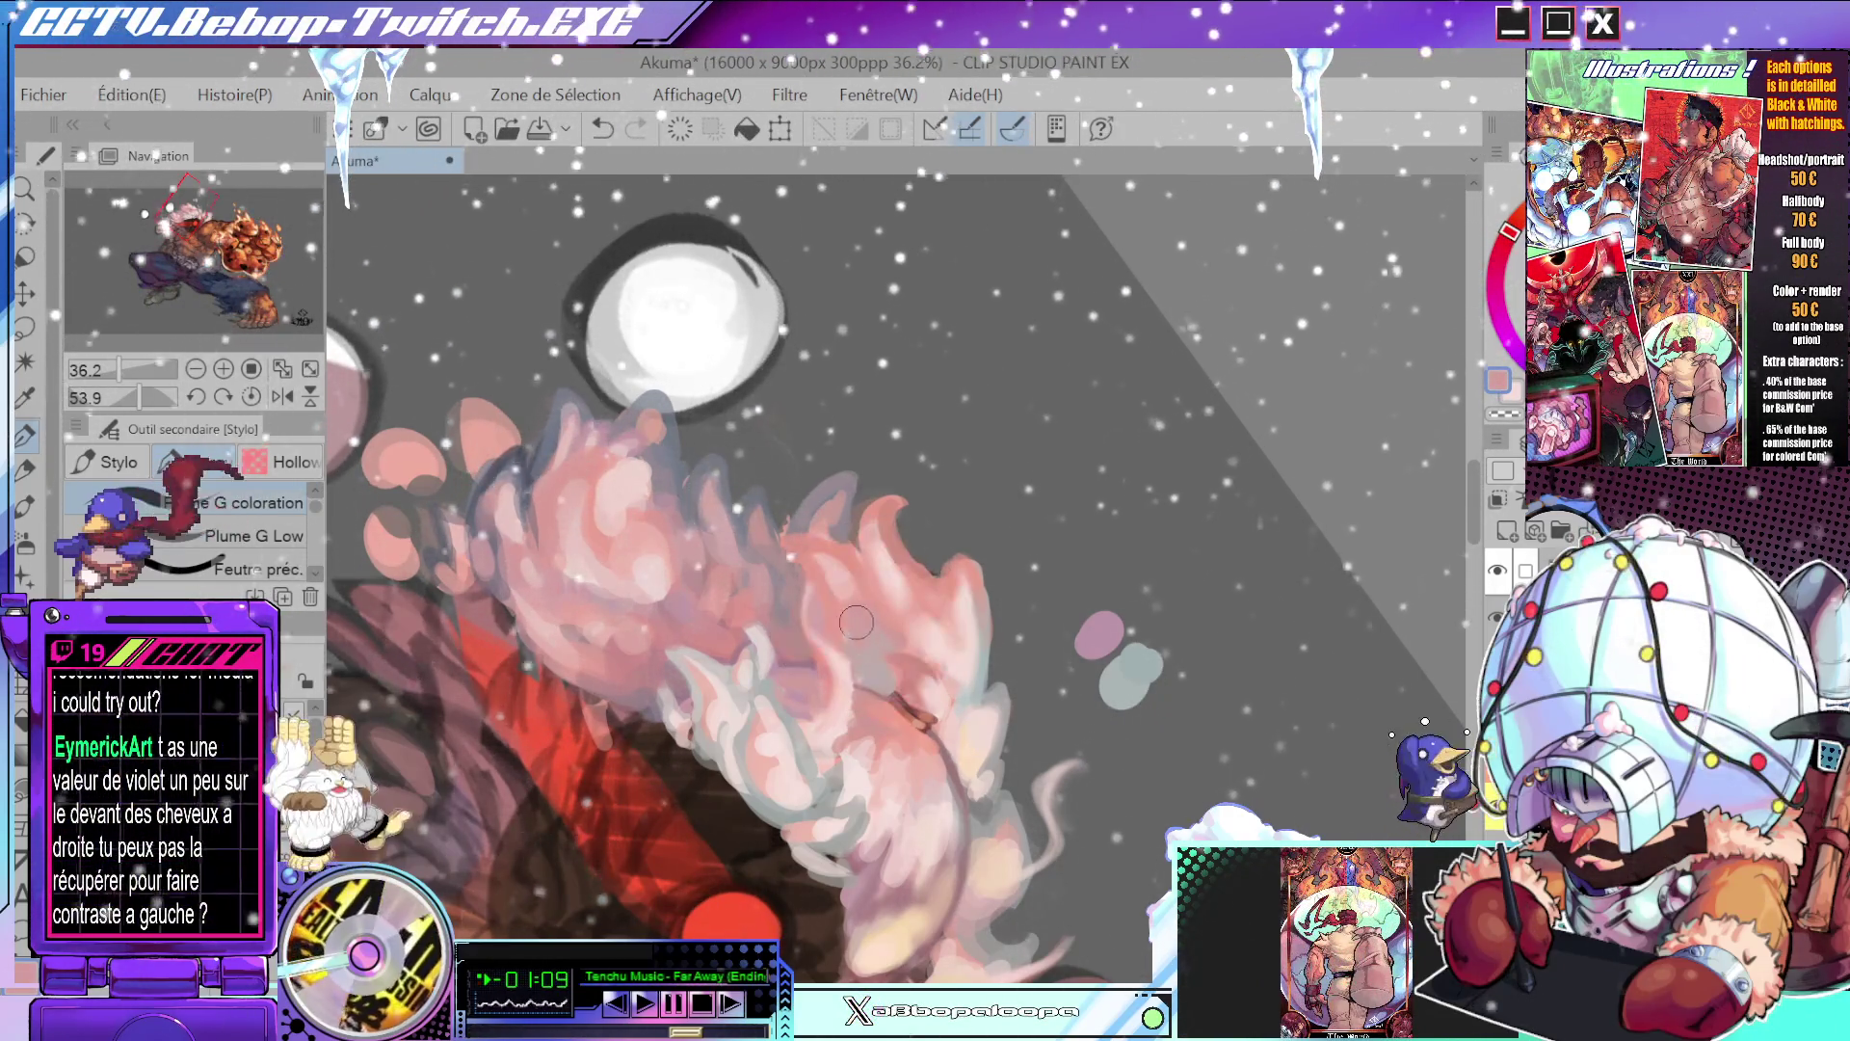
scroll(856, 622, down, 5)
mouse_move(856, 622)
mouse_down()
mouse_move(1086, 559)
mouse_move(1066, 543)
mouse_up()
- Rotate and zoom over the hair strands, then pick a new colour from the hair
scroll(1066, 543, up, 2)
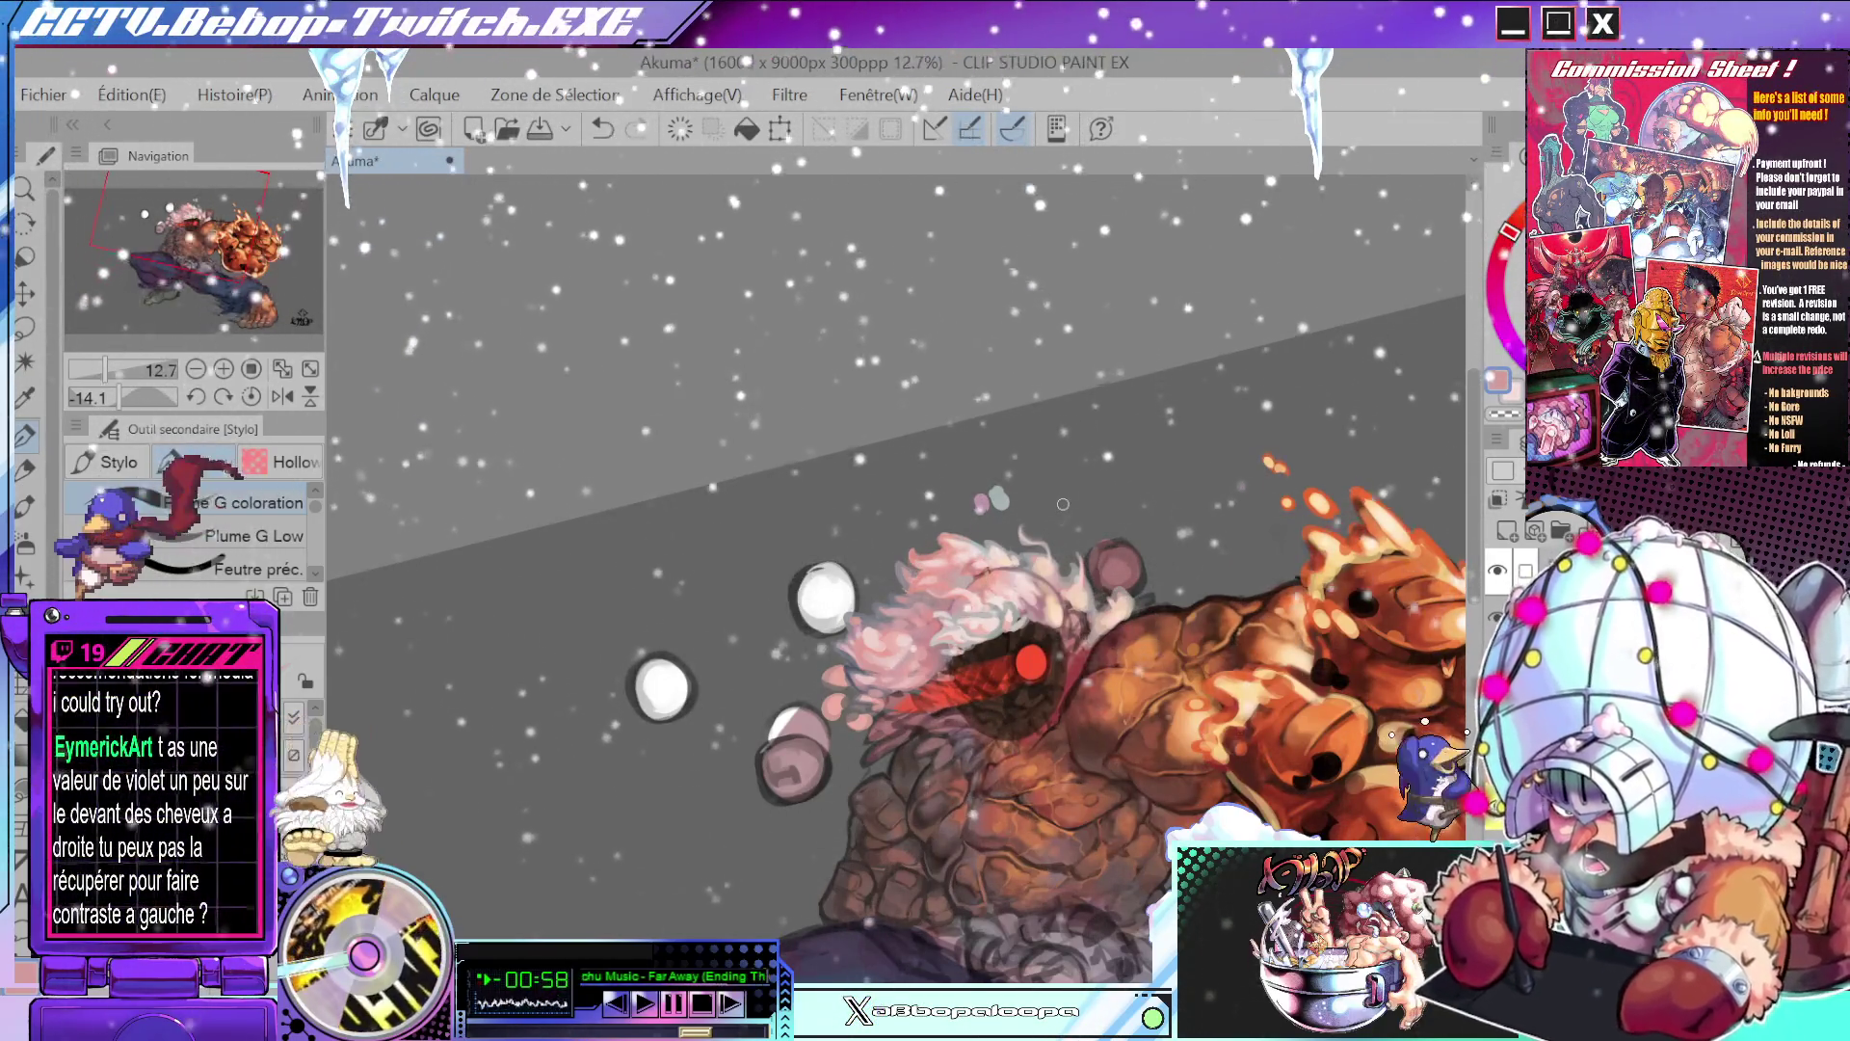
scroll(1069, 601, up, 3)
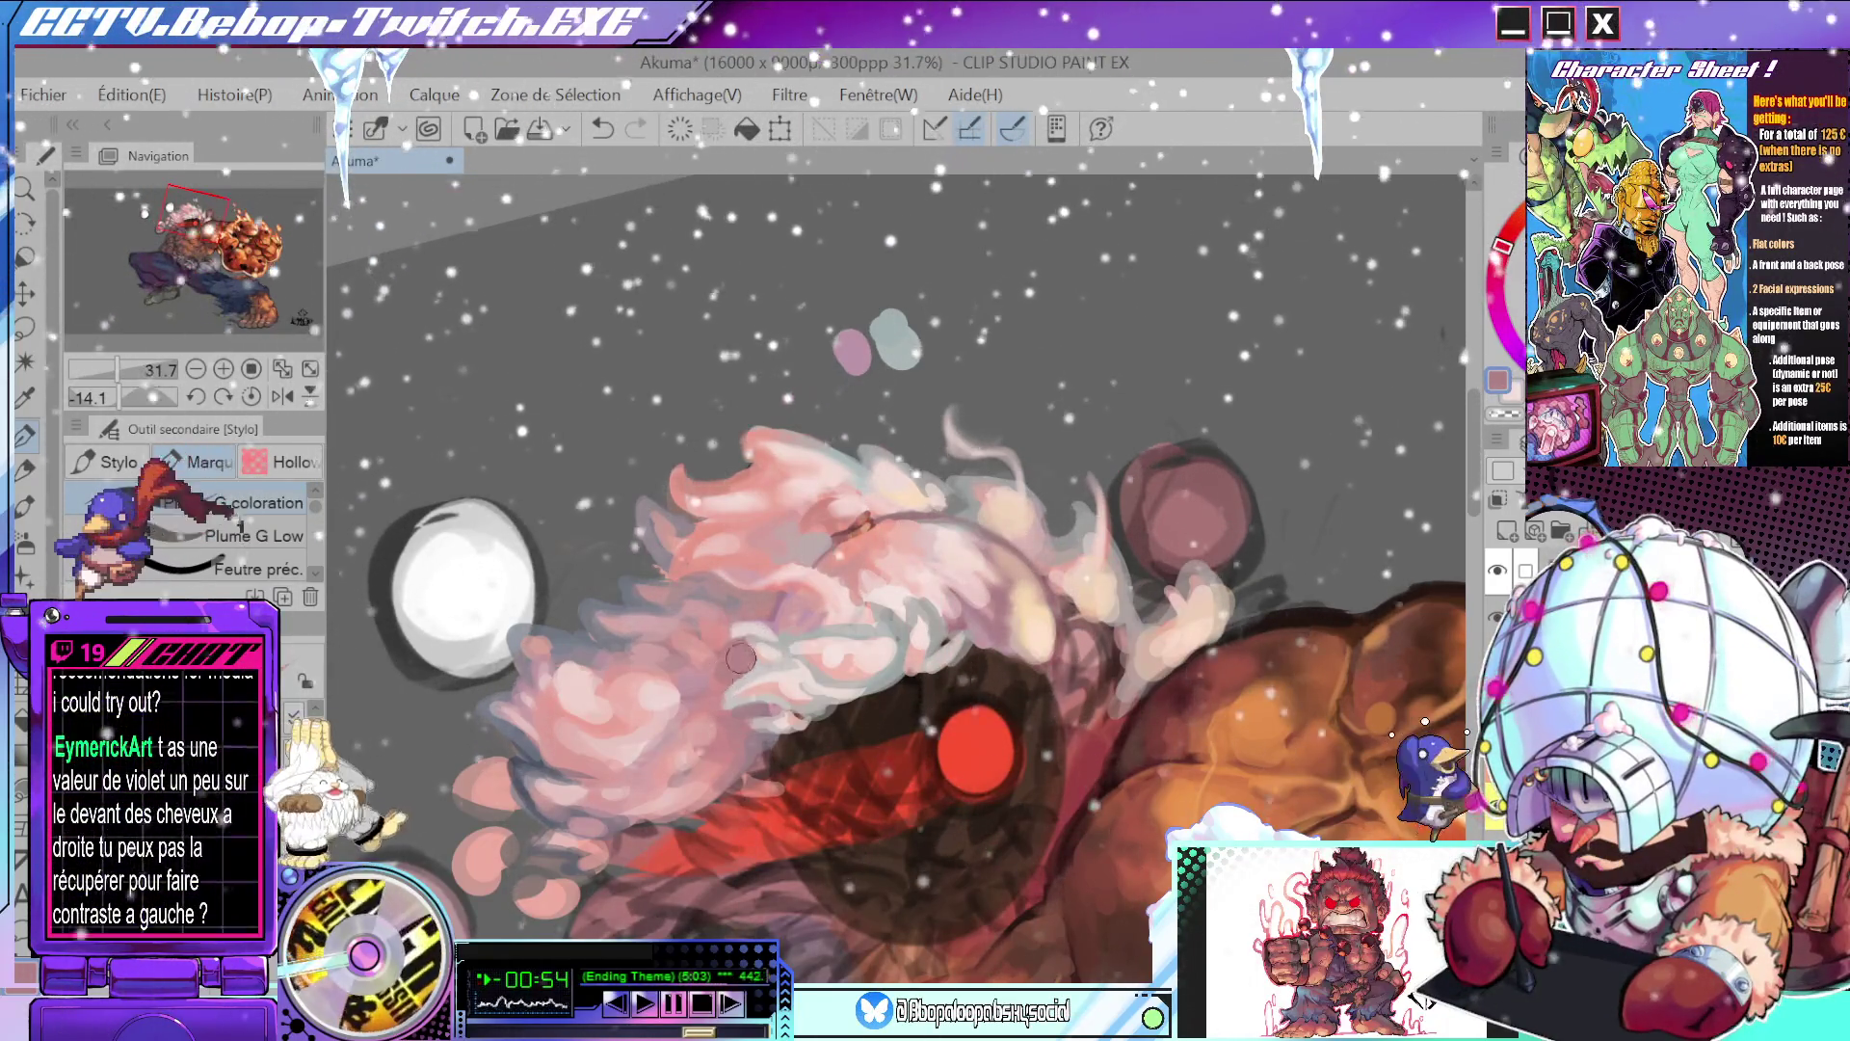
drag(753, 606, 941, 465)
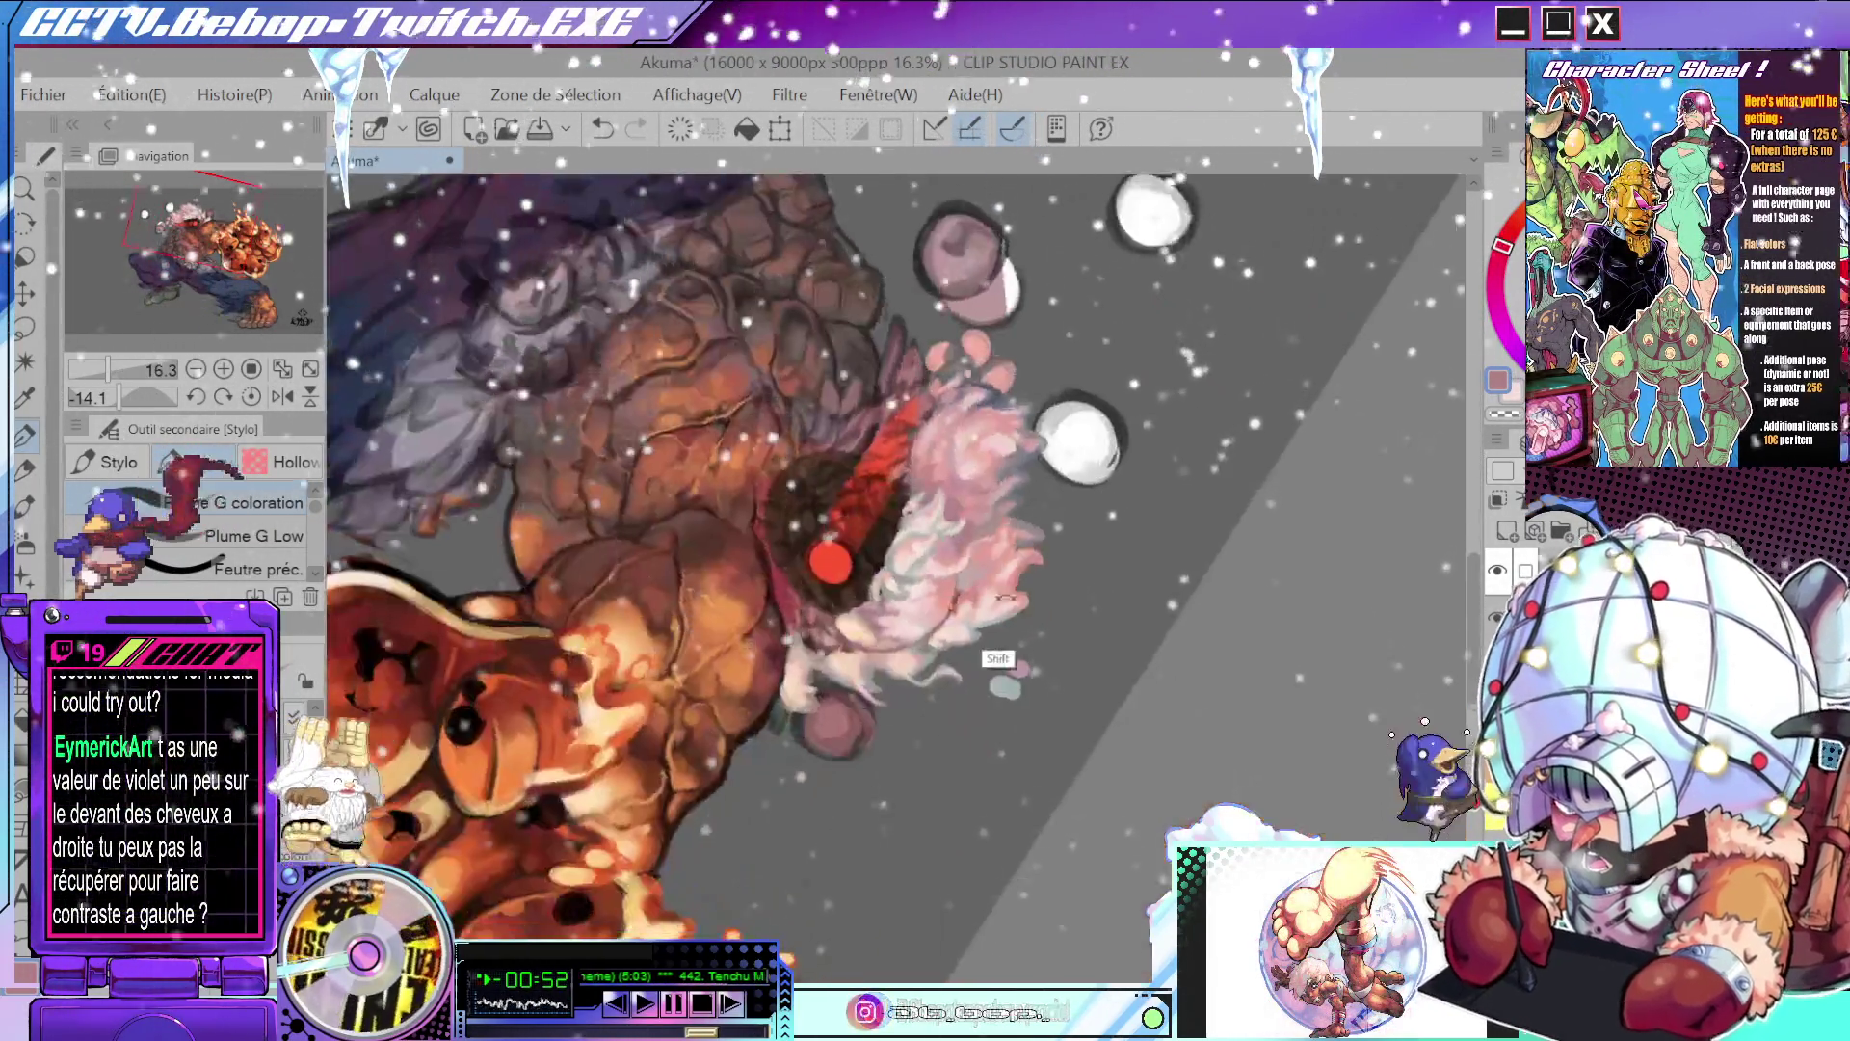
scroll(941, 464, up, 2)
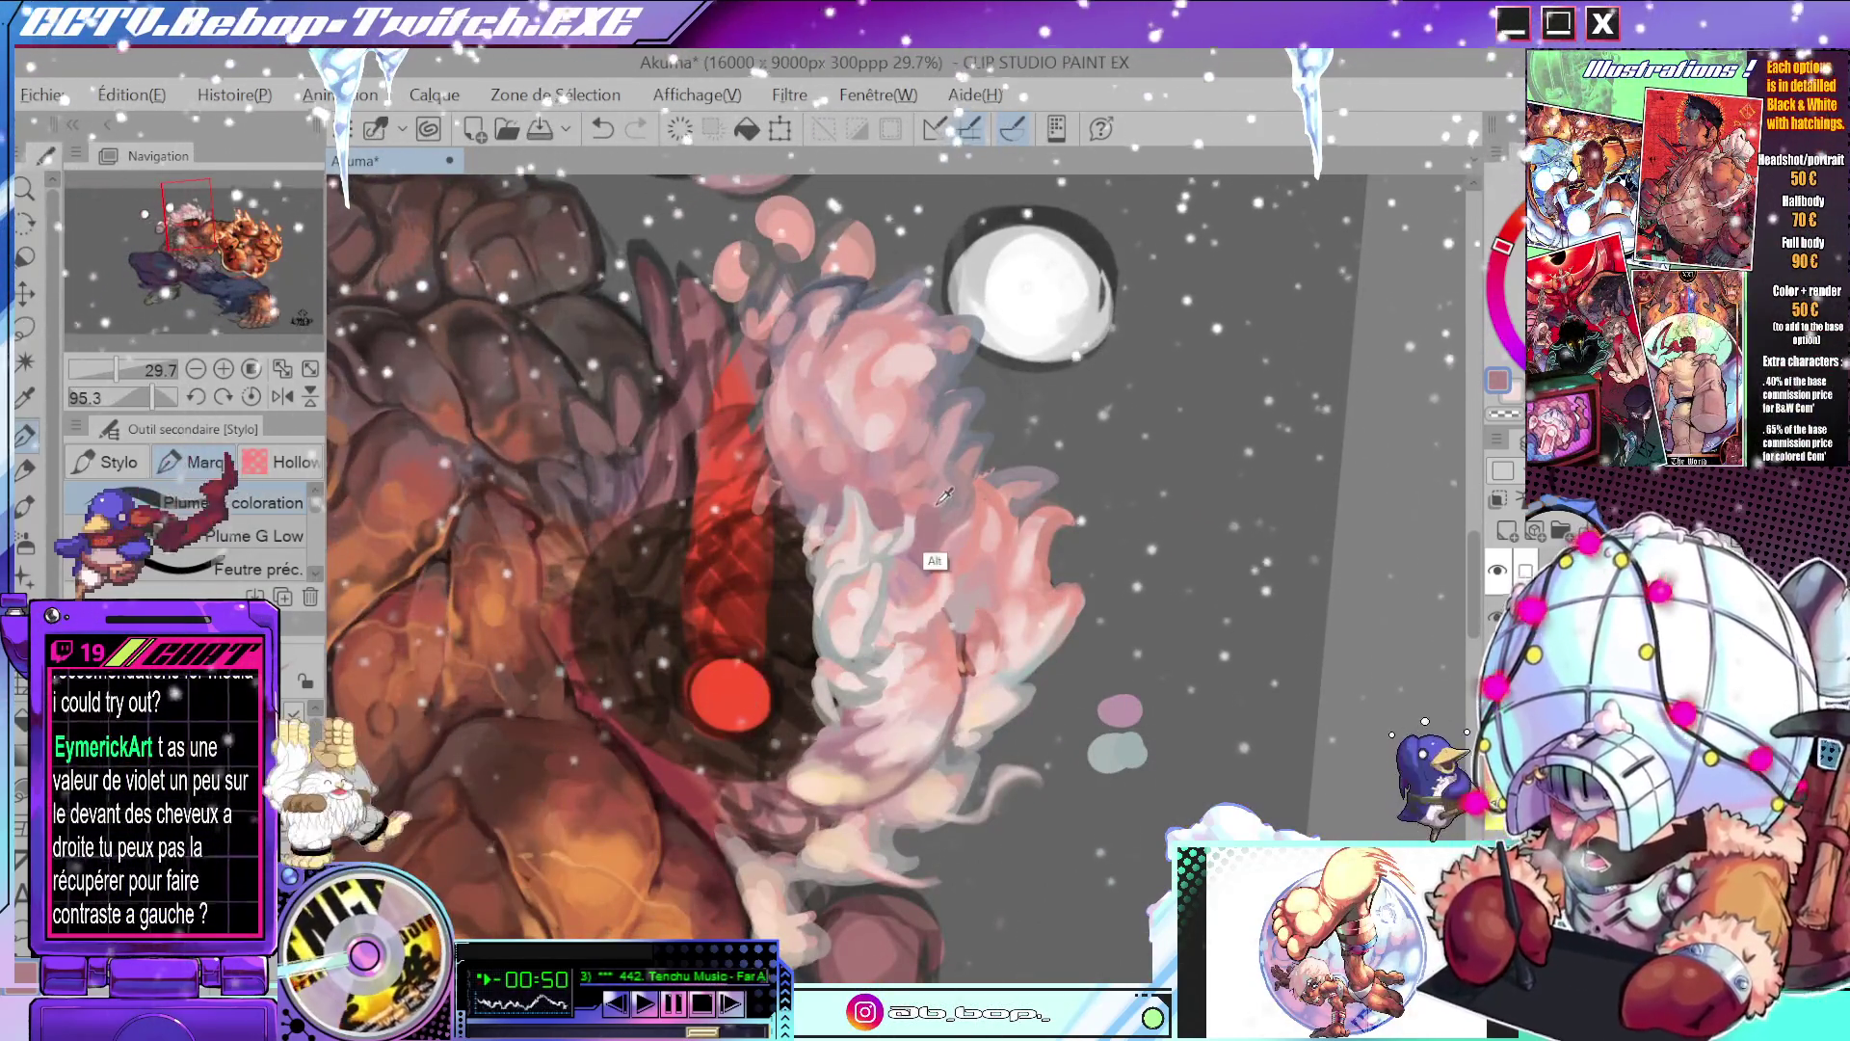
drag(937, 499, 845, 683)
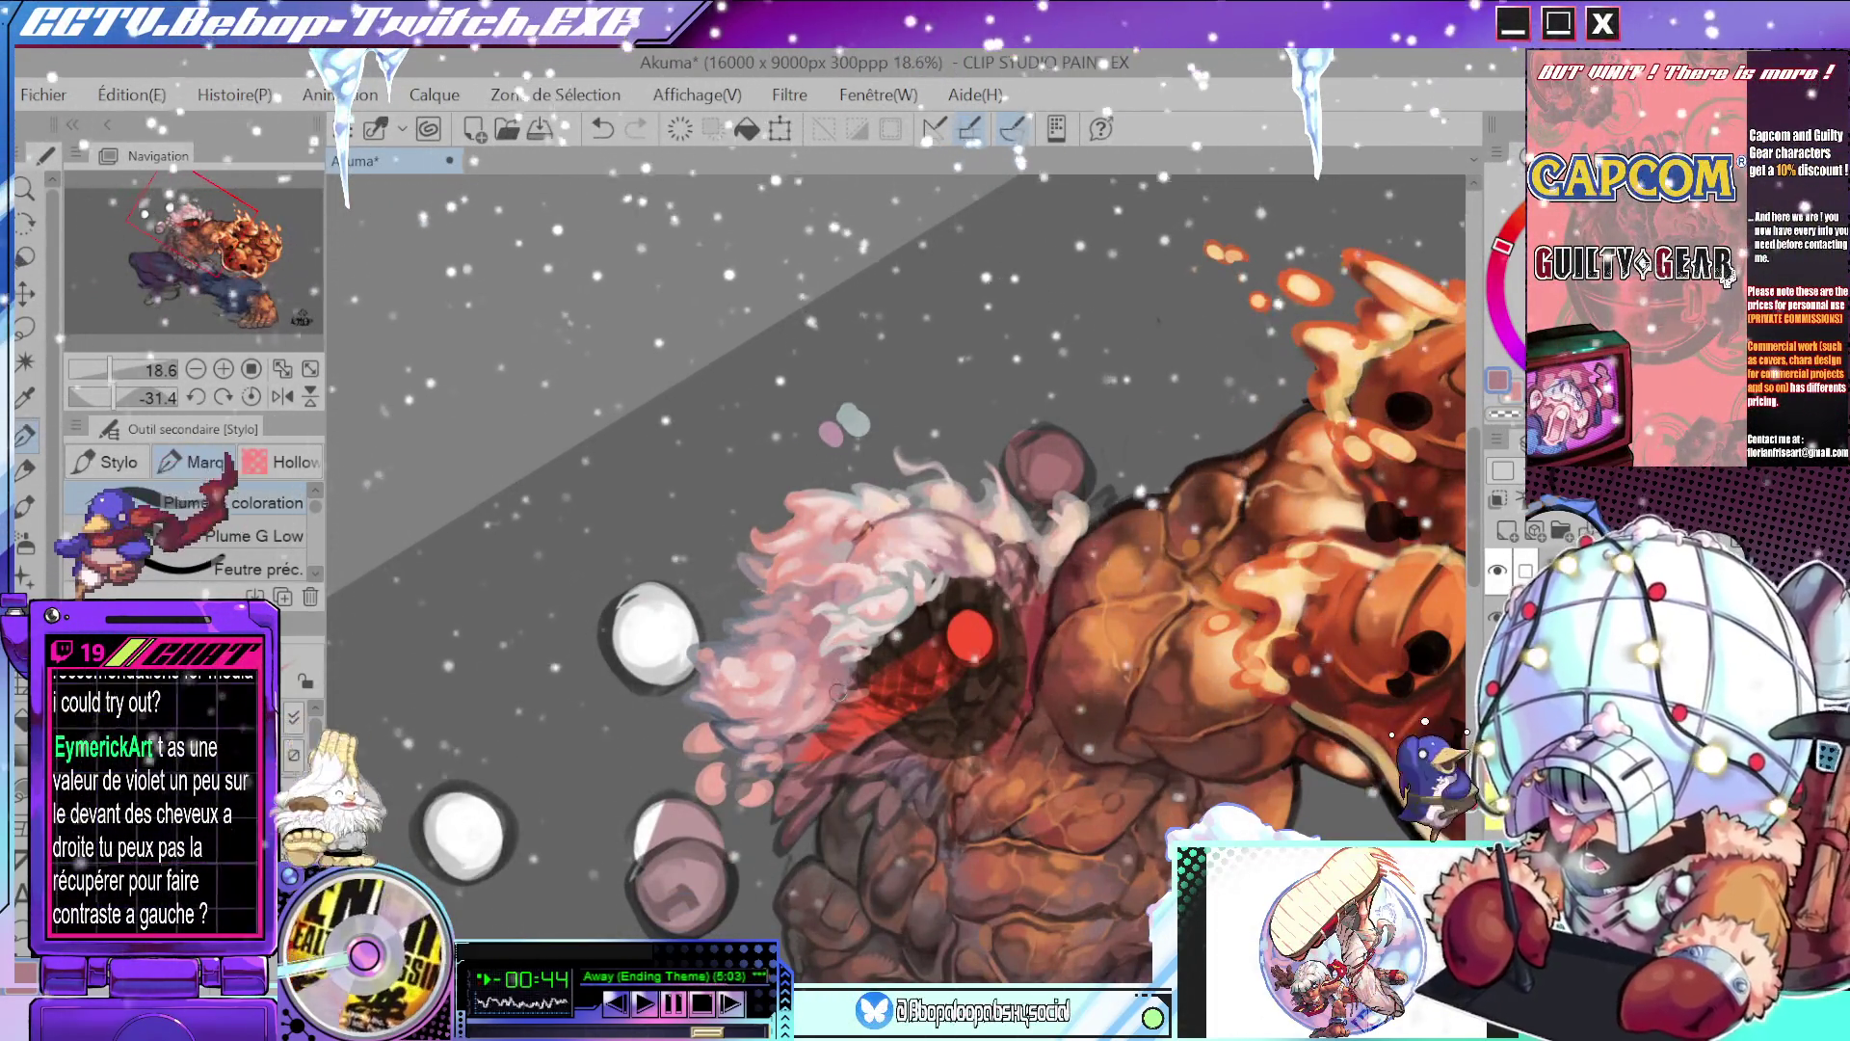
scroll(850, 671, up, 2)
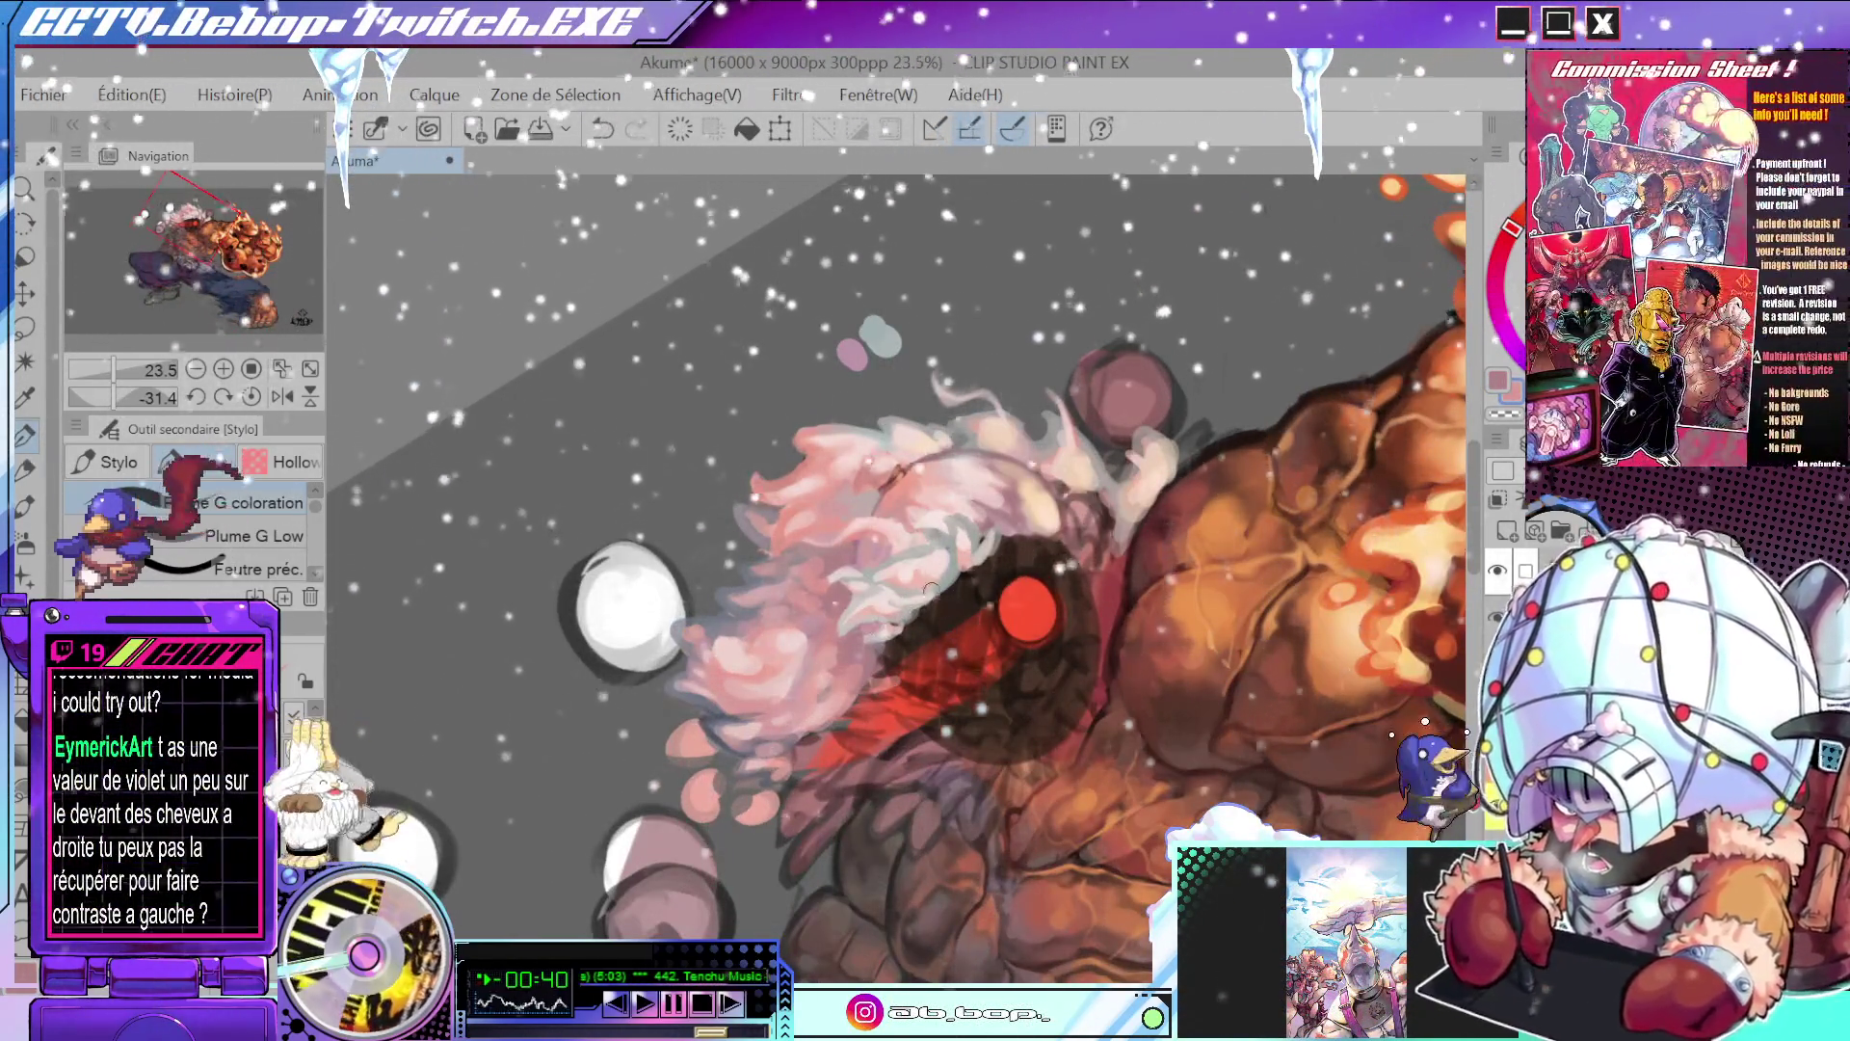
scroll(873, 641, up, 2)
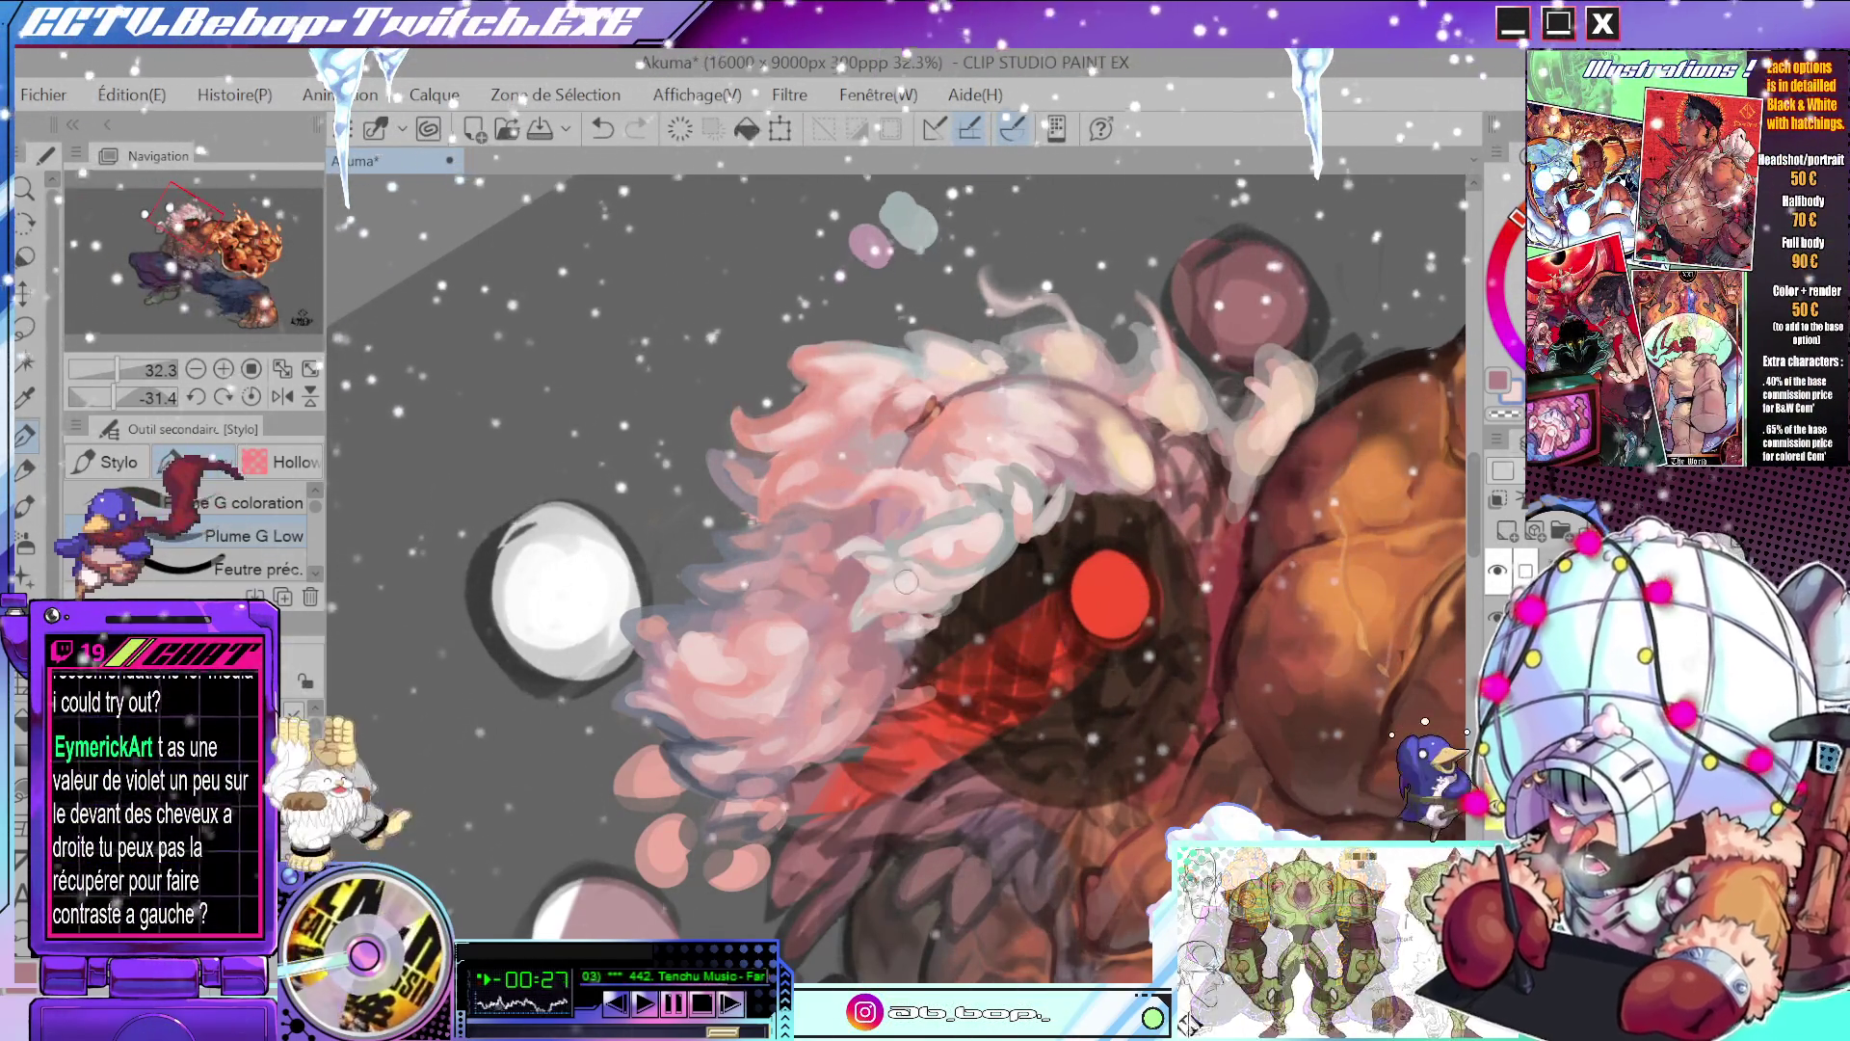
scroll(984, 536, down, 4)
scroll(1023, 531, up, 3)
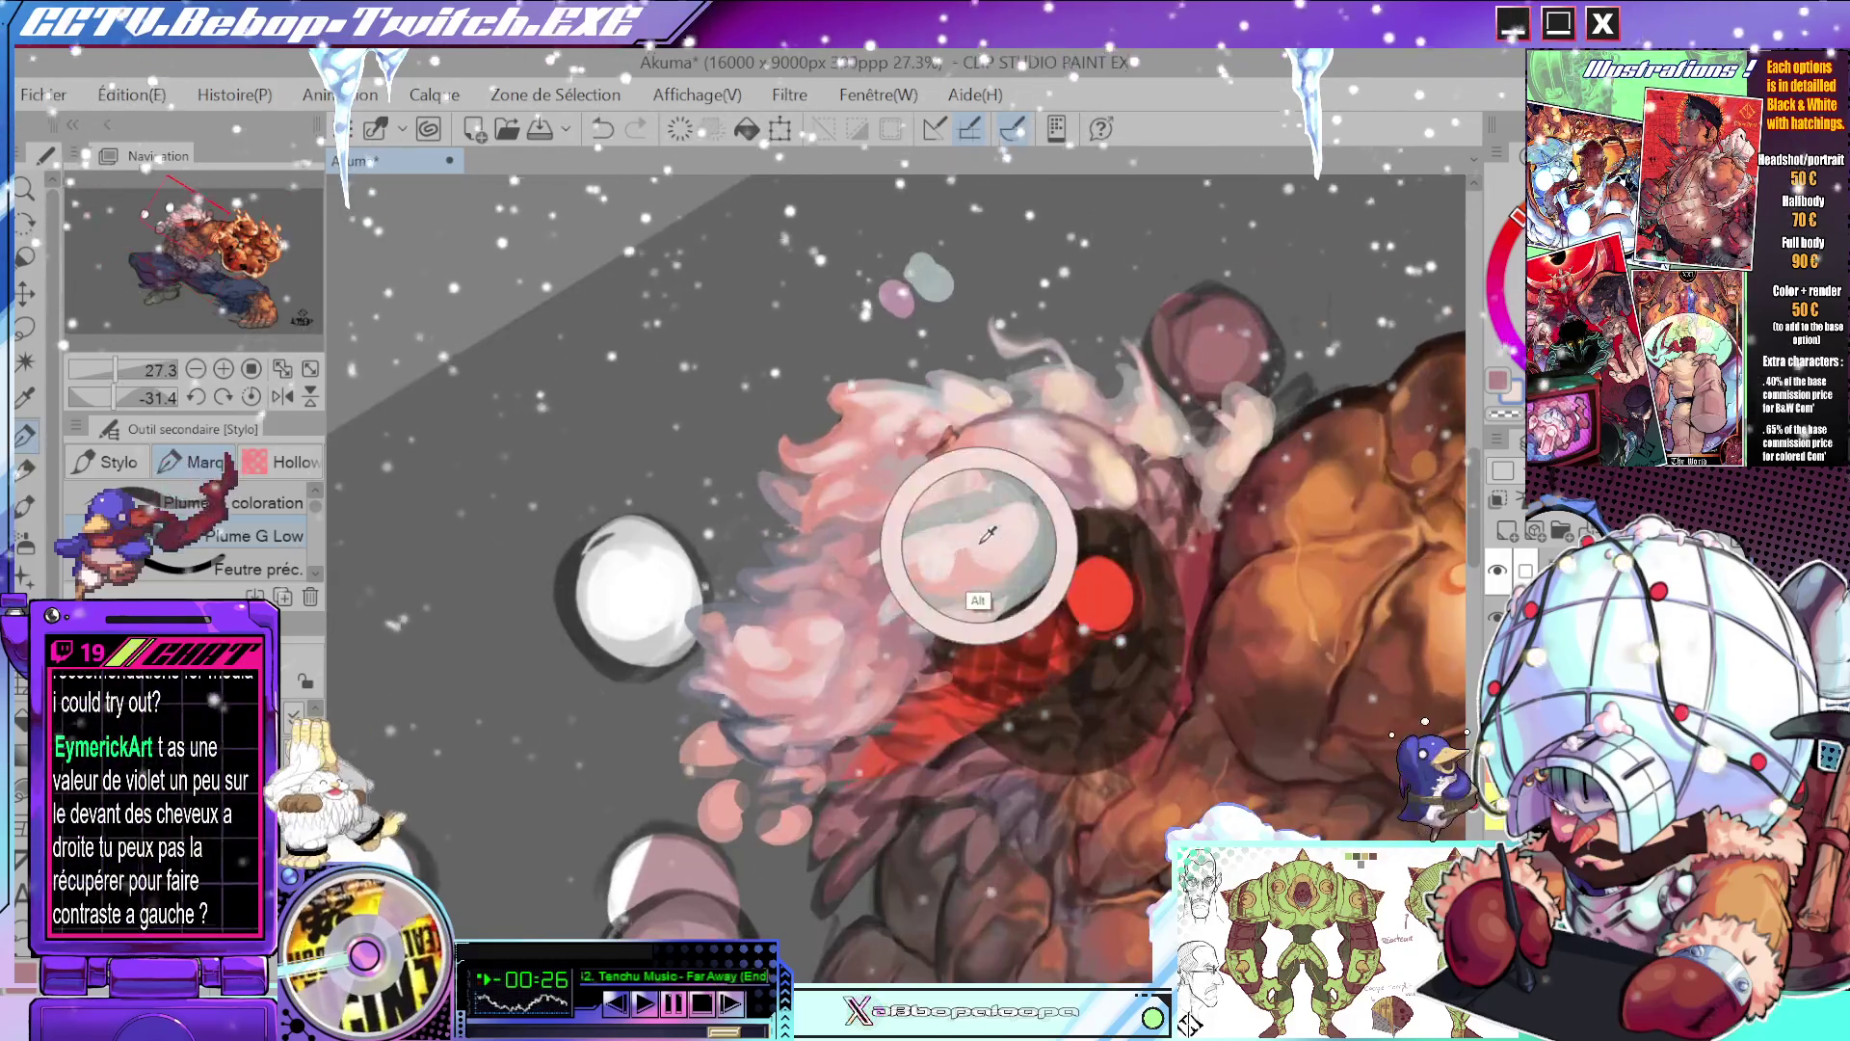
alt+click(984, 536)
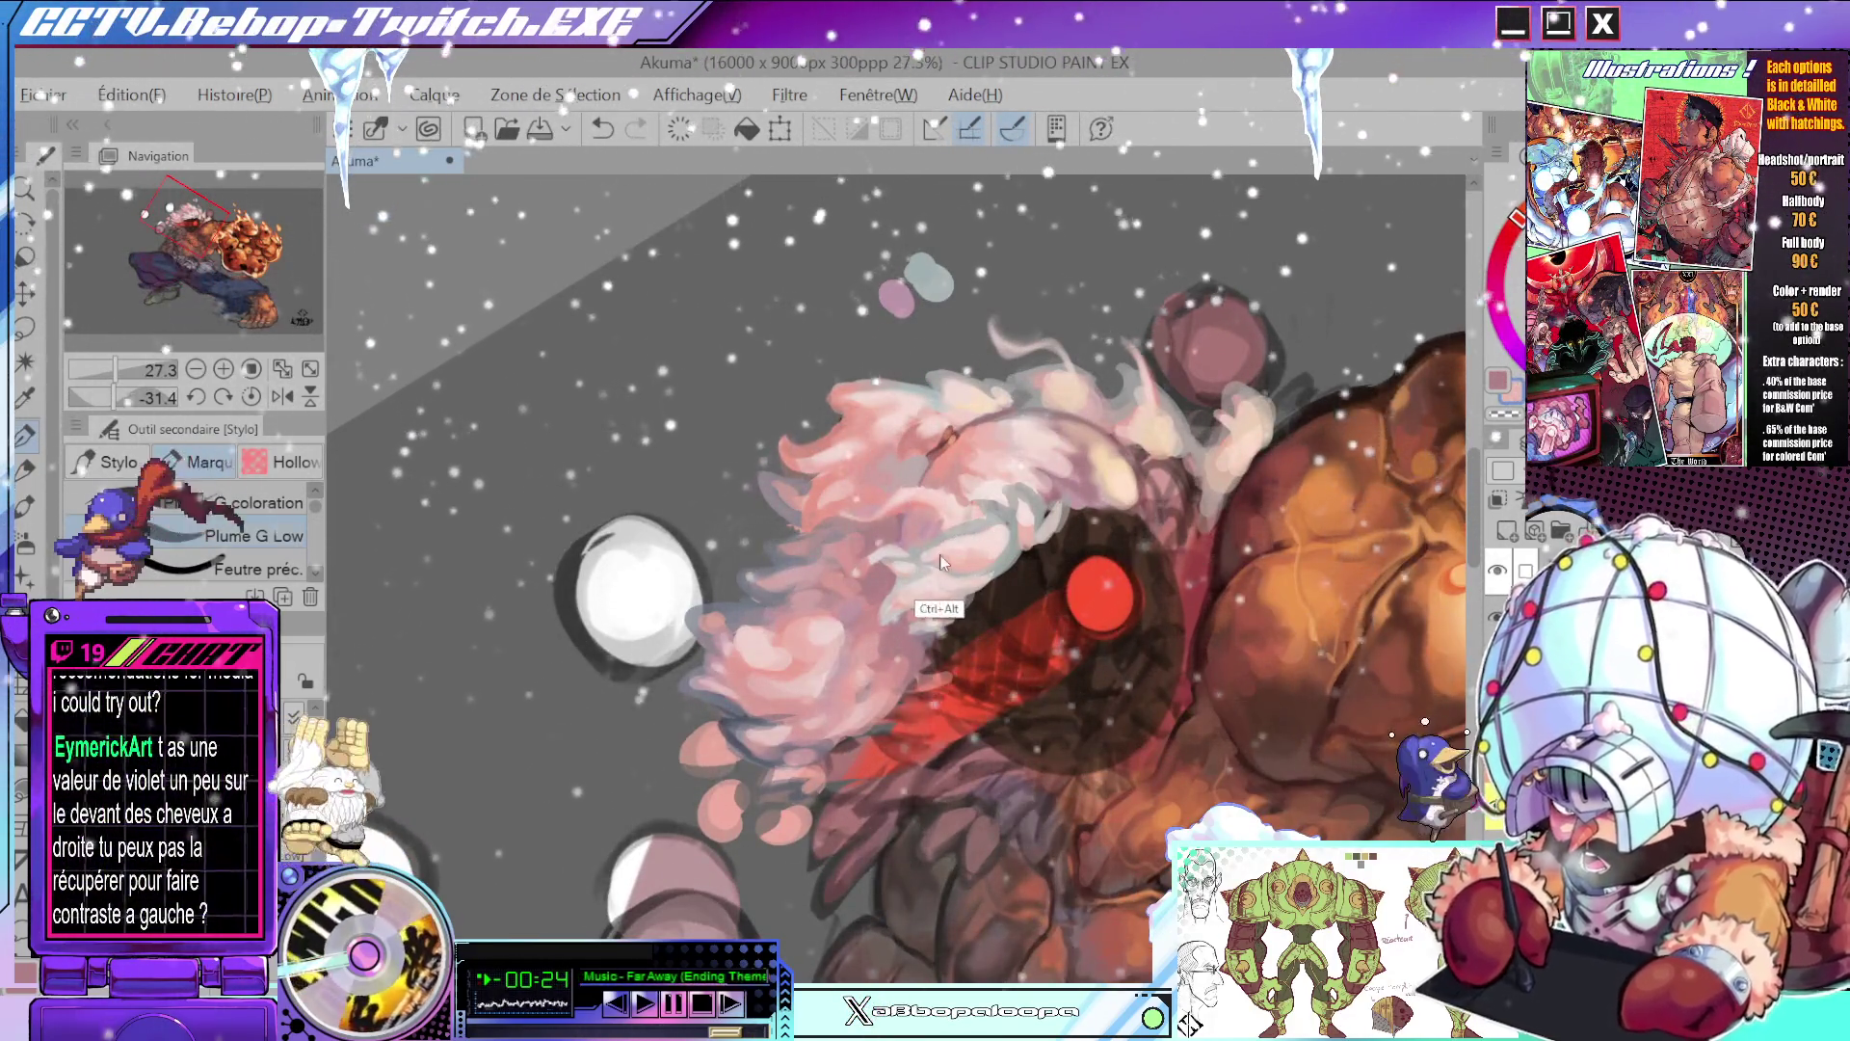
- Rotate, level and zoom the view to review the head and the whole Akuma figure
mouse_move(964, 548)
mouse_down()
mouse_move(990, 649)
mouse_move(1035, 650)
mouse_up()
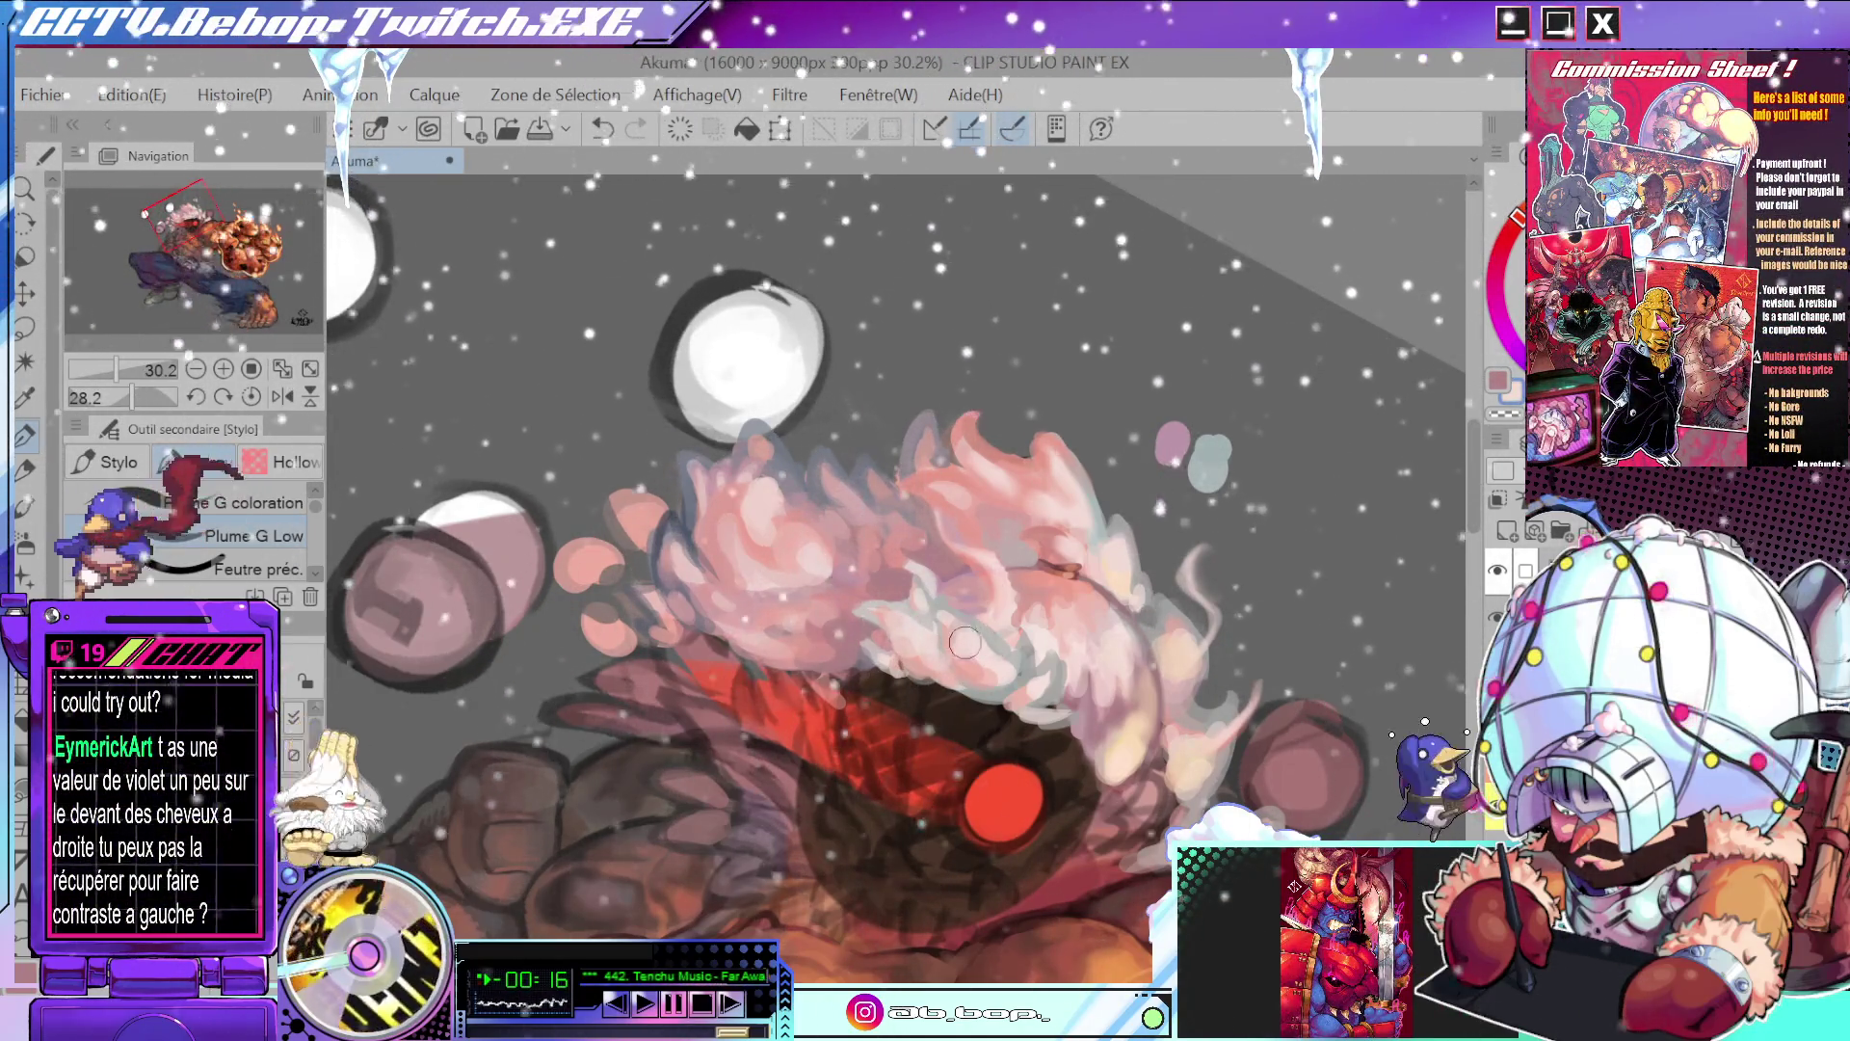
drag(964, 643, 1094, 575)
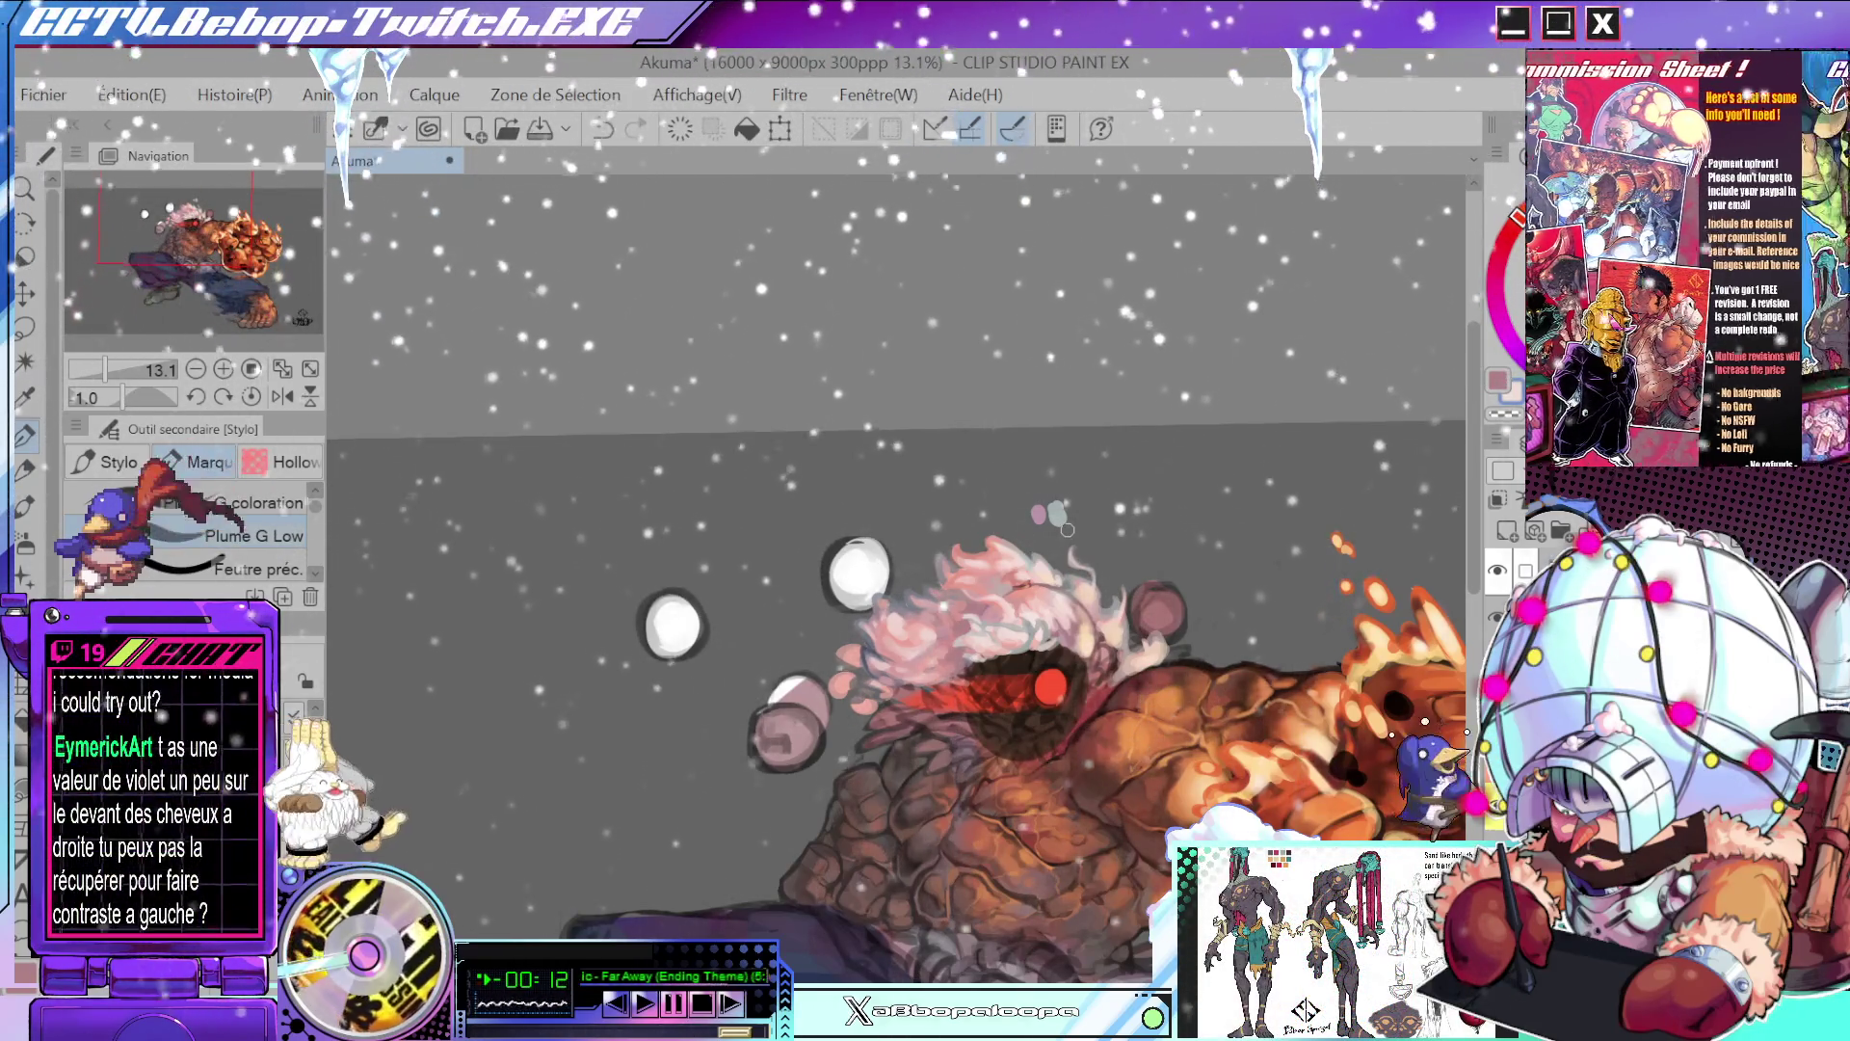
drag(1017, 572, 1359, 624)
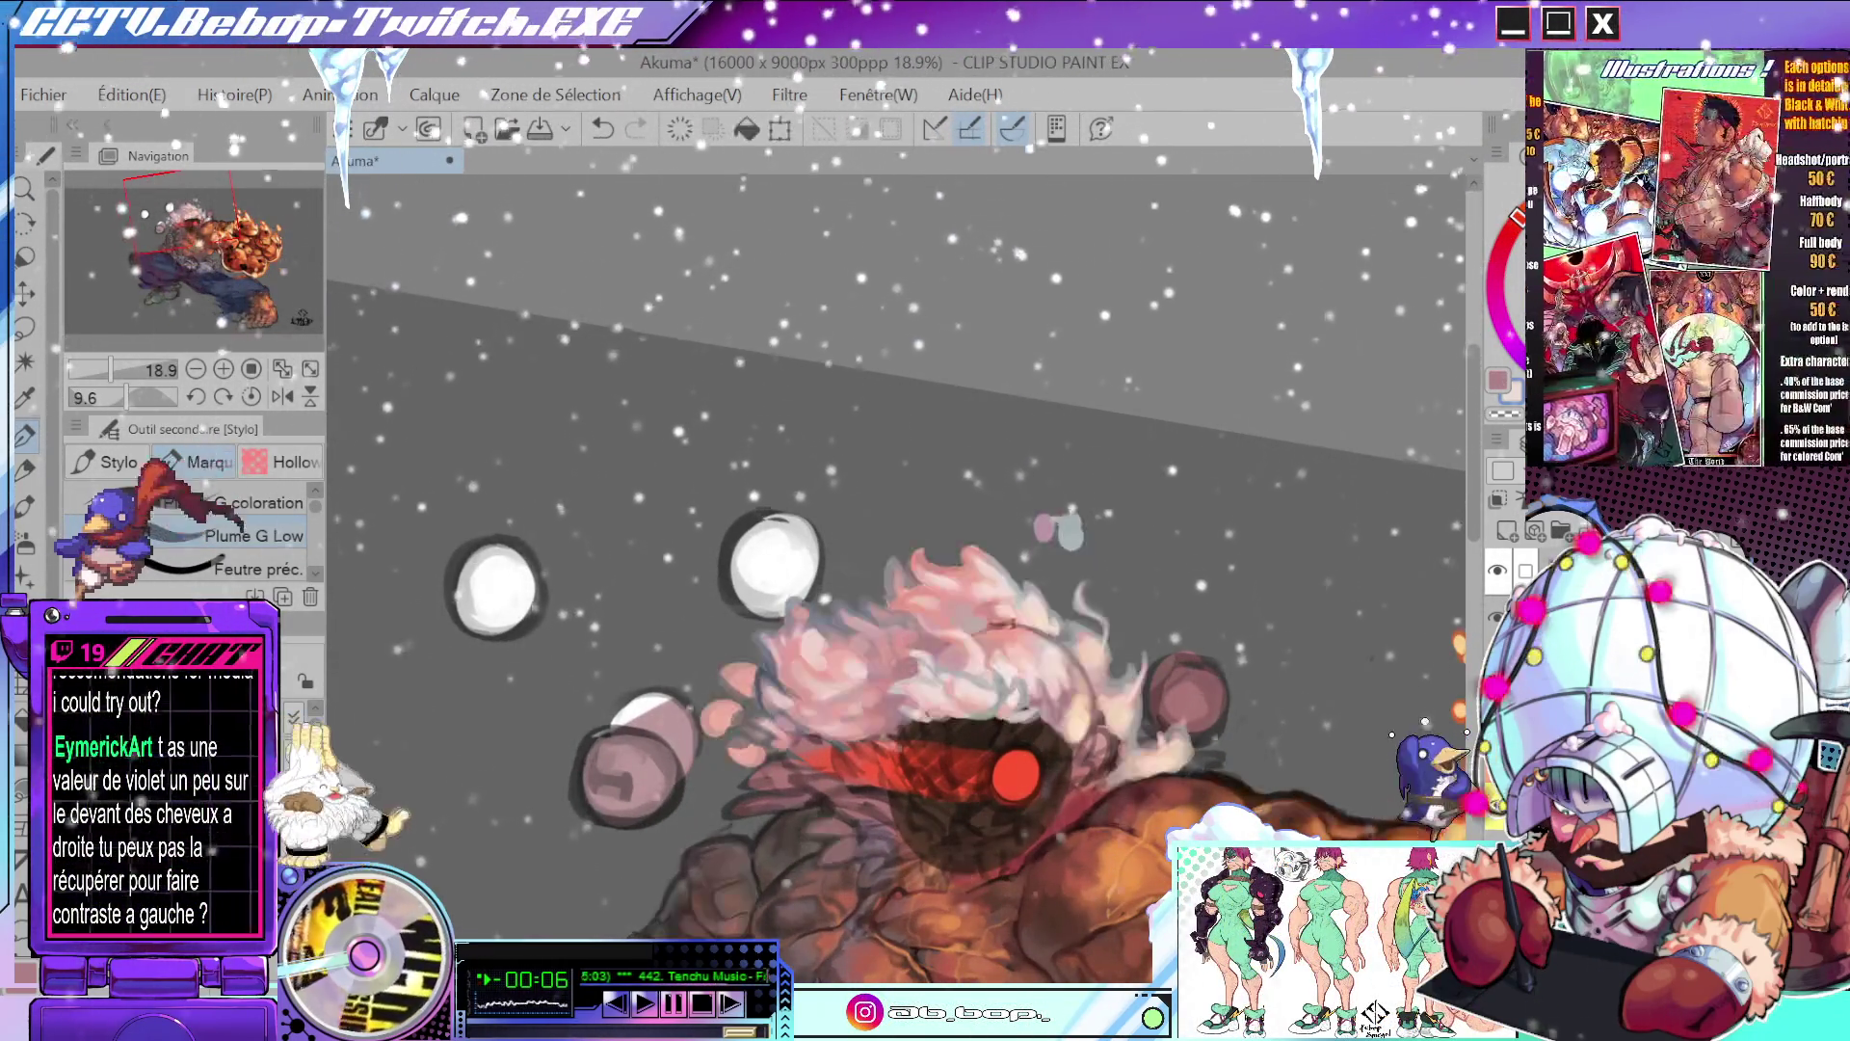
scroll(1286, 712, down, 3)
scroll(1097, 670, up, 5)
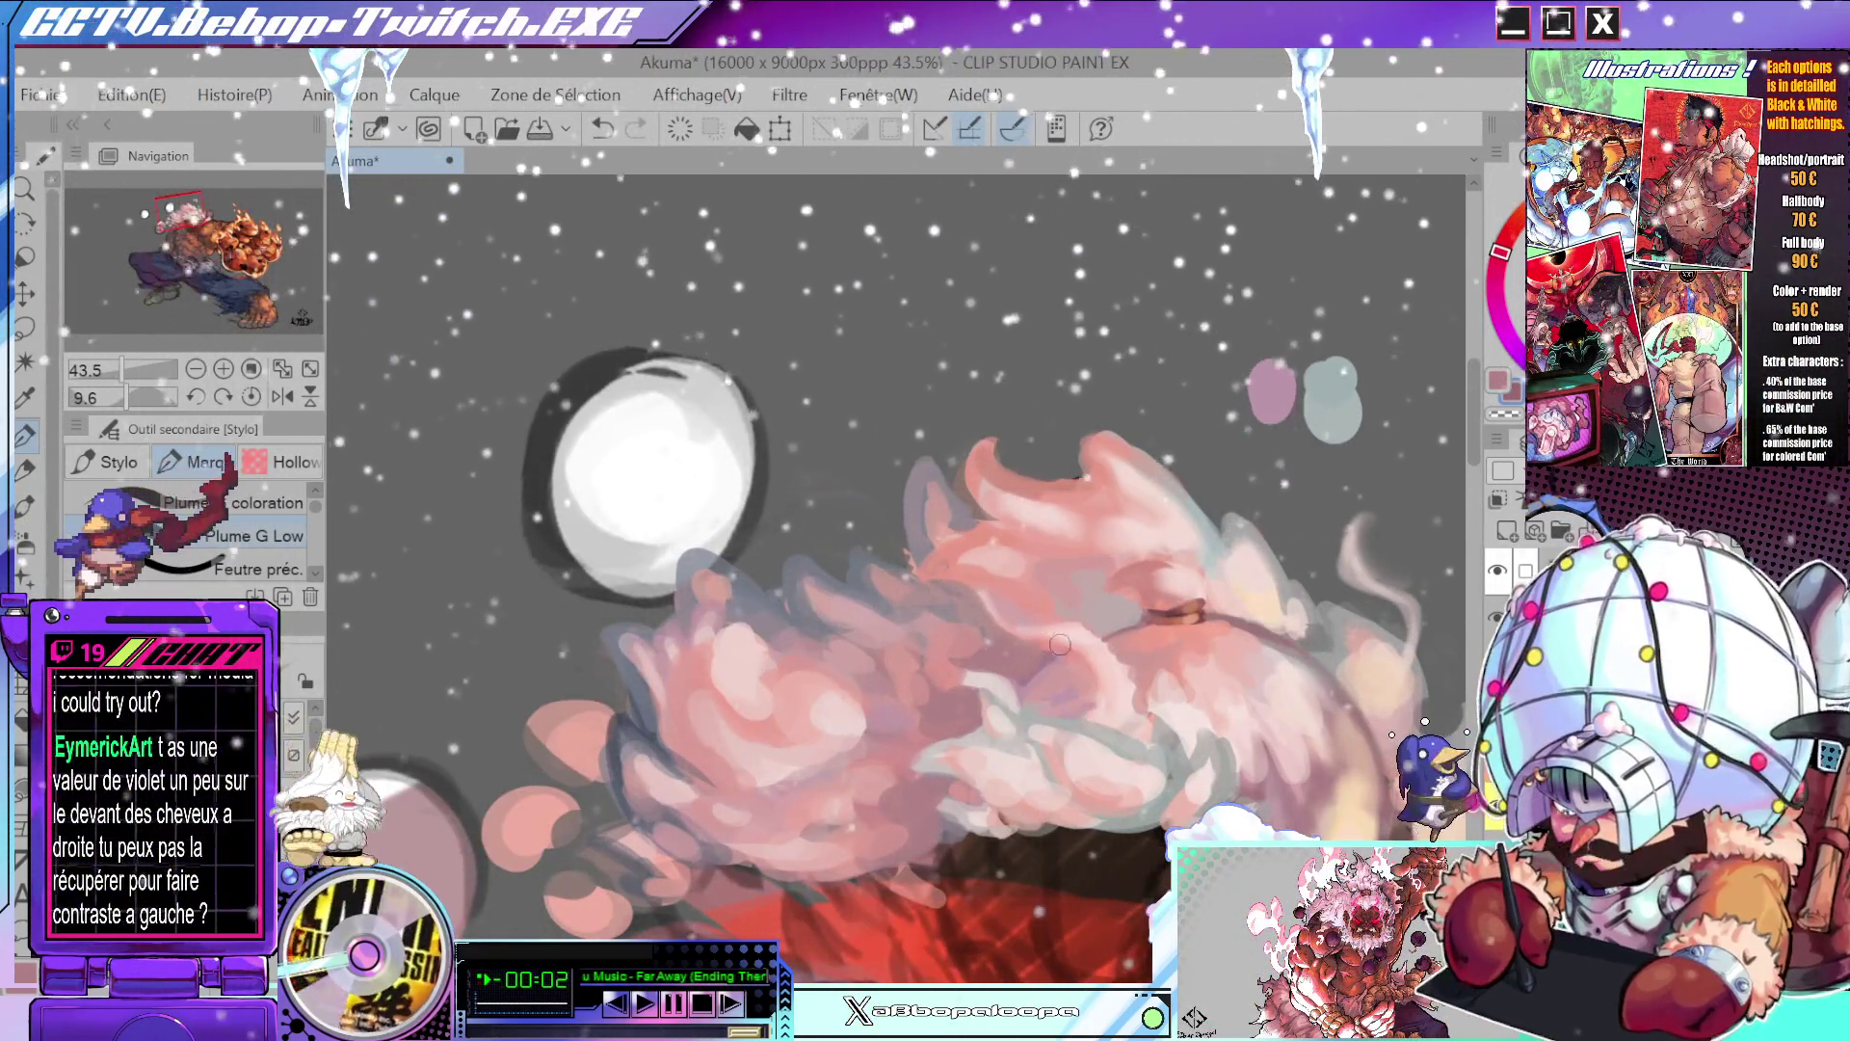
drag(1022, 696, 1146, 641)
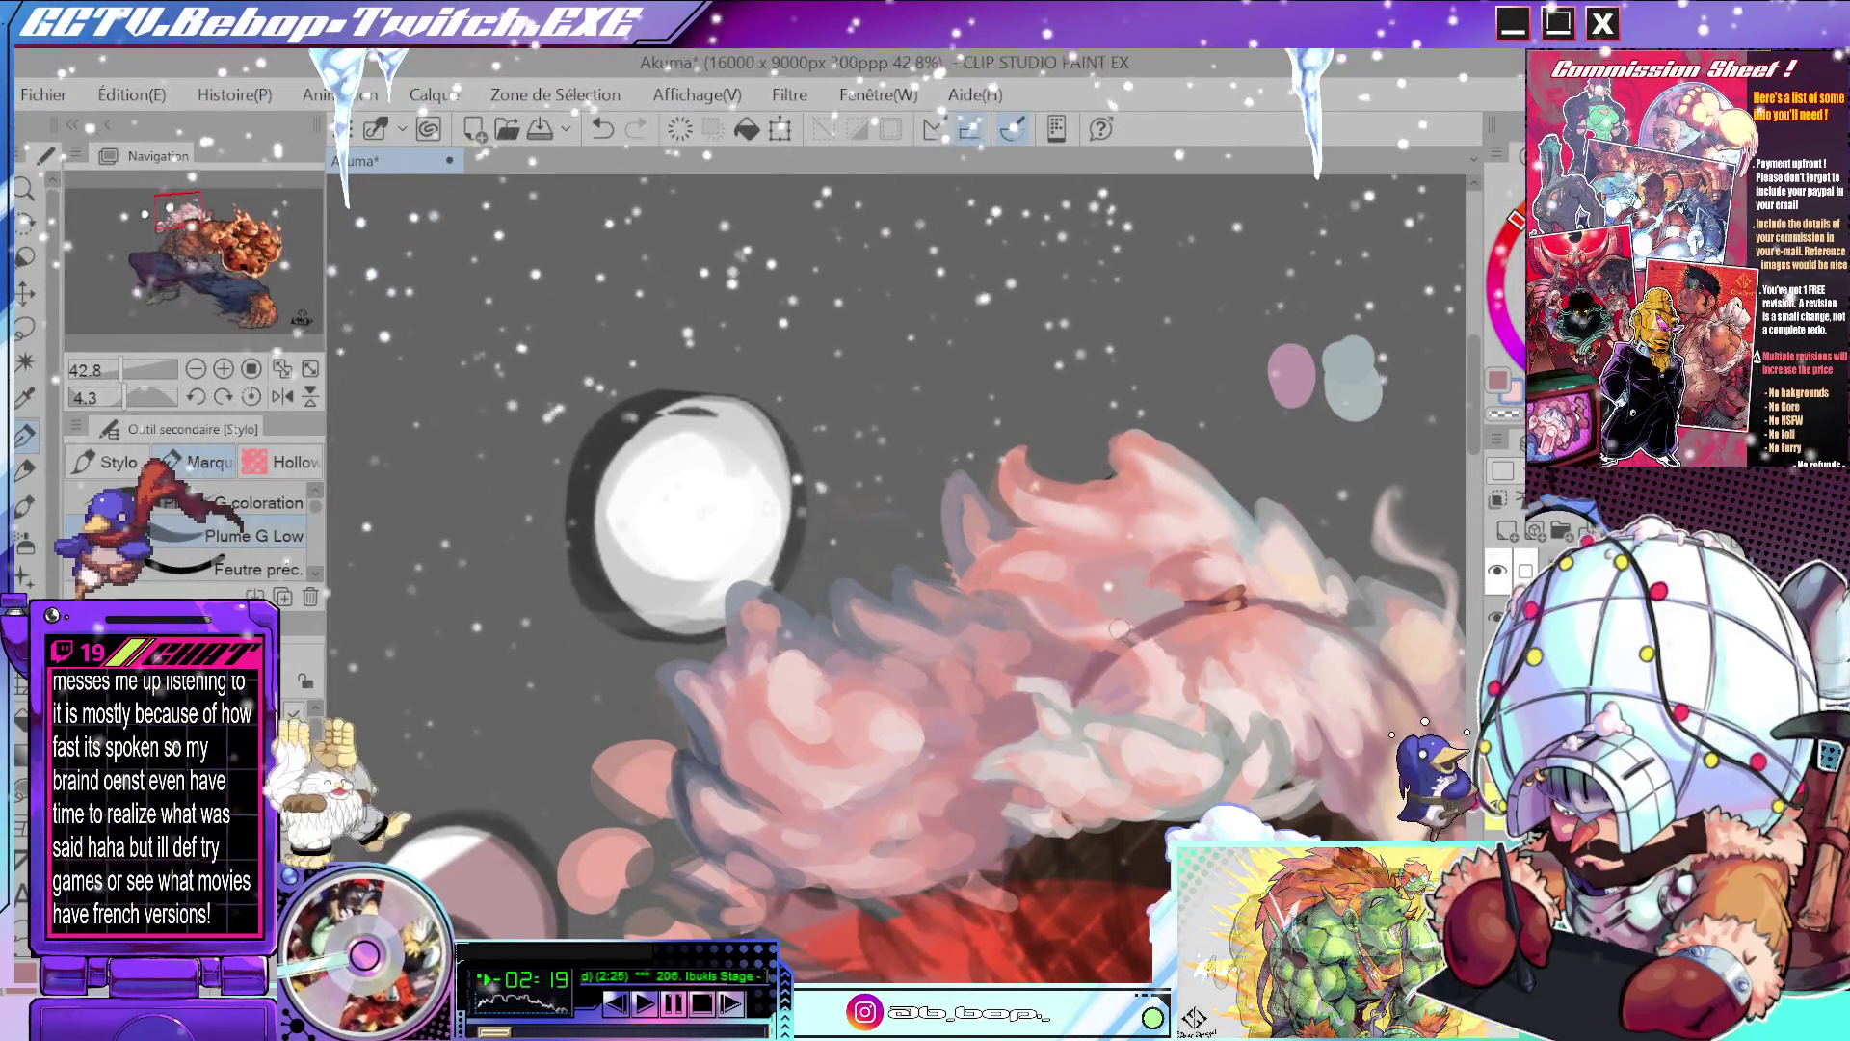
scroll(1122, 633, down, 5)
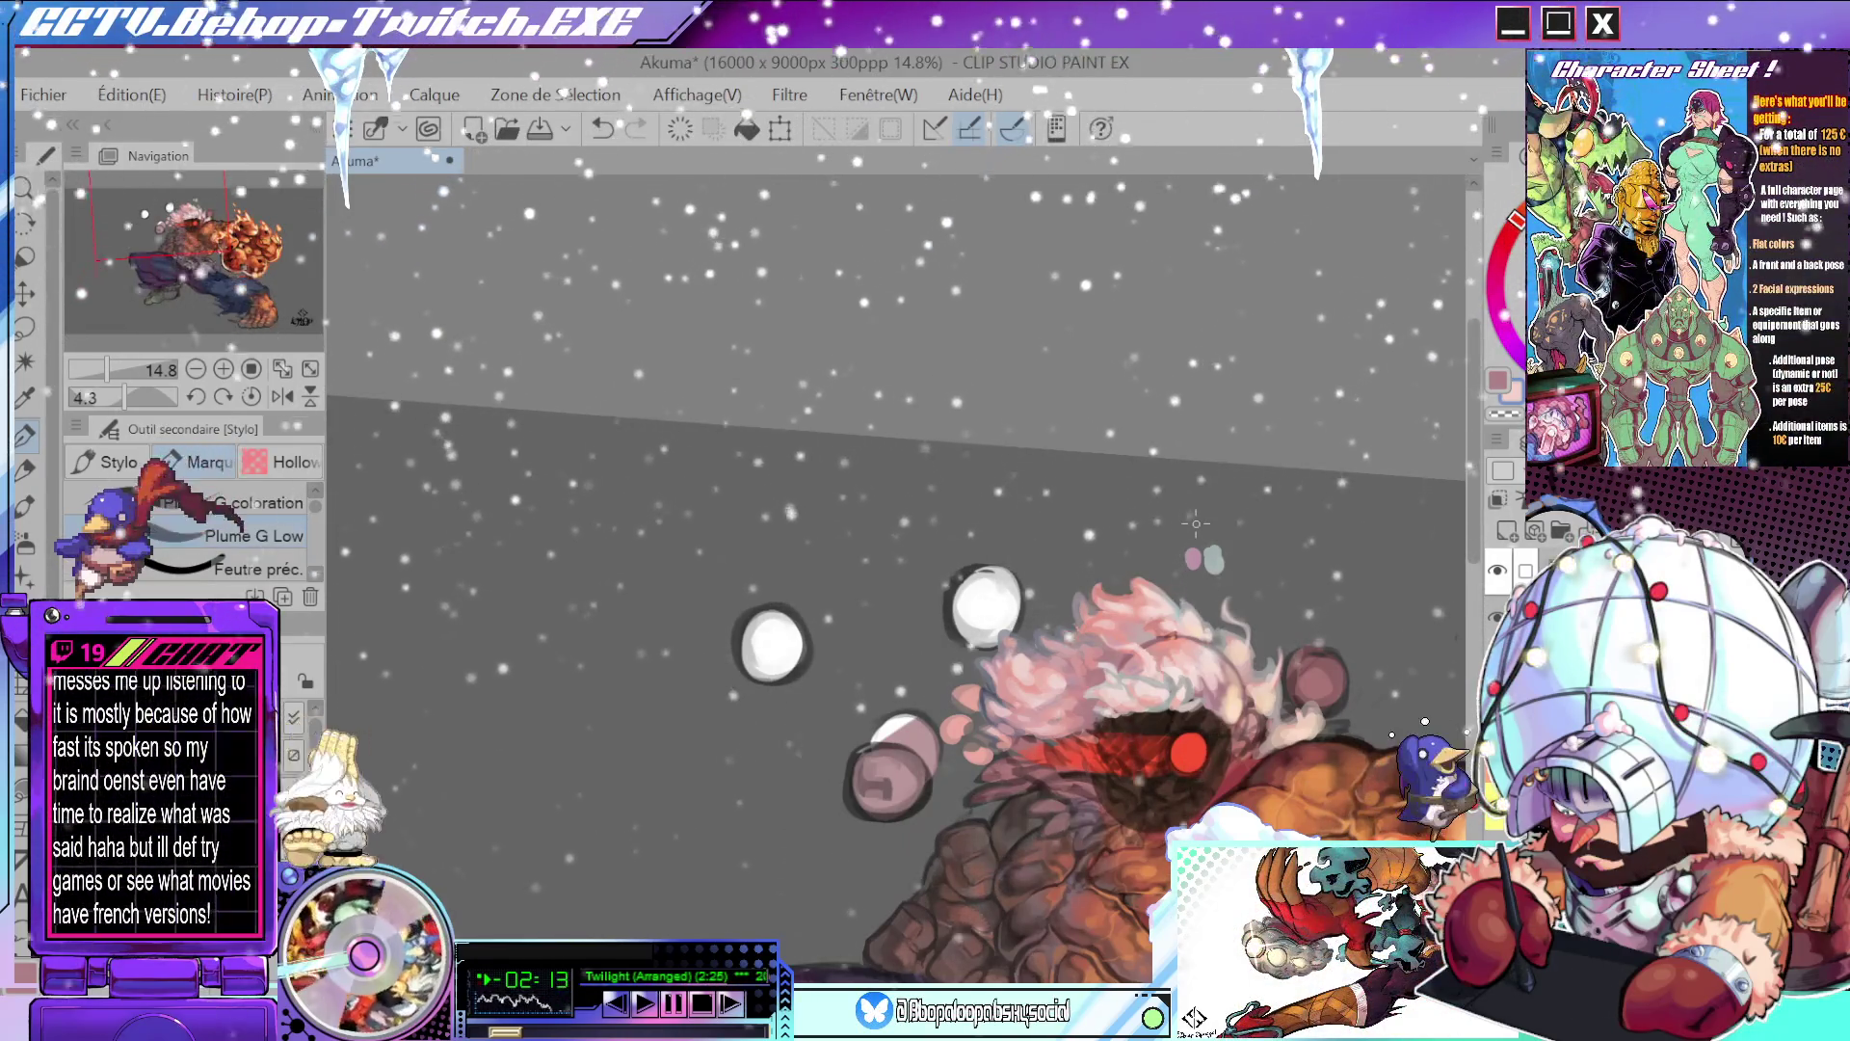
scroll(1191, 628, down, 1)
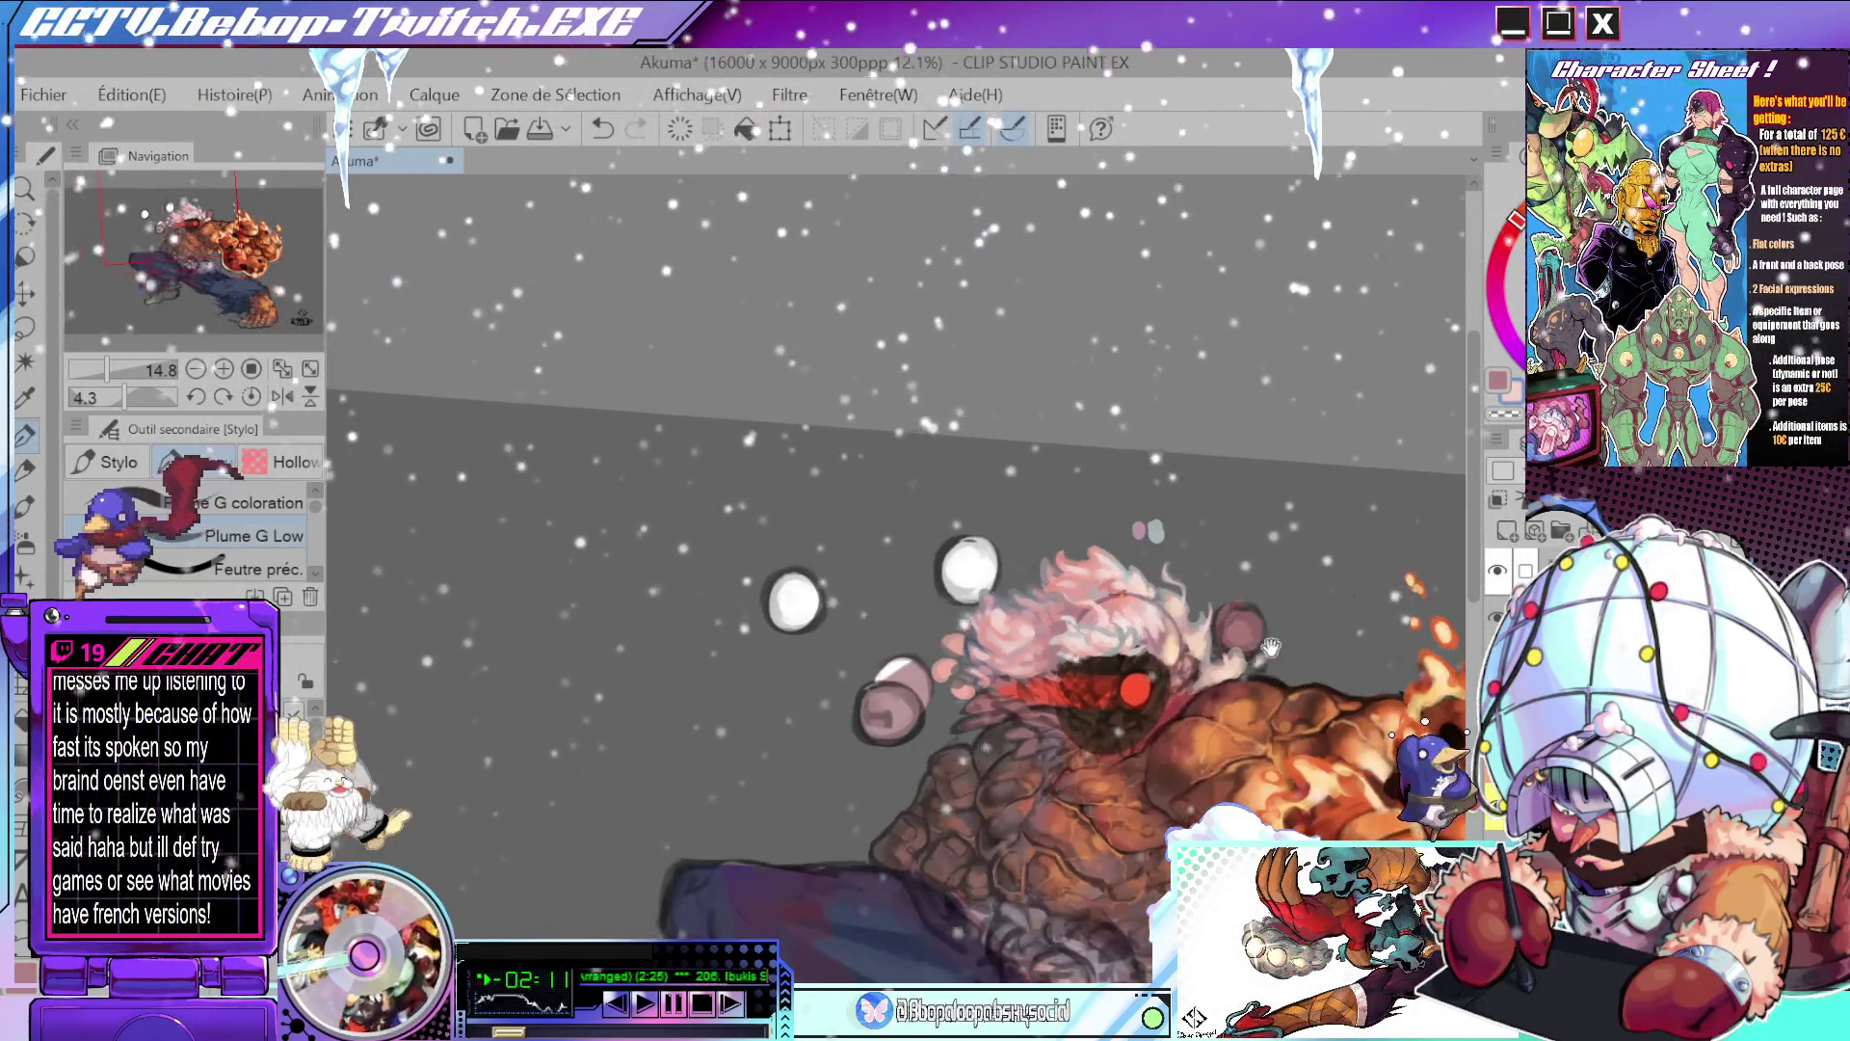
scroll(1081, 563, up, 1)
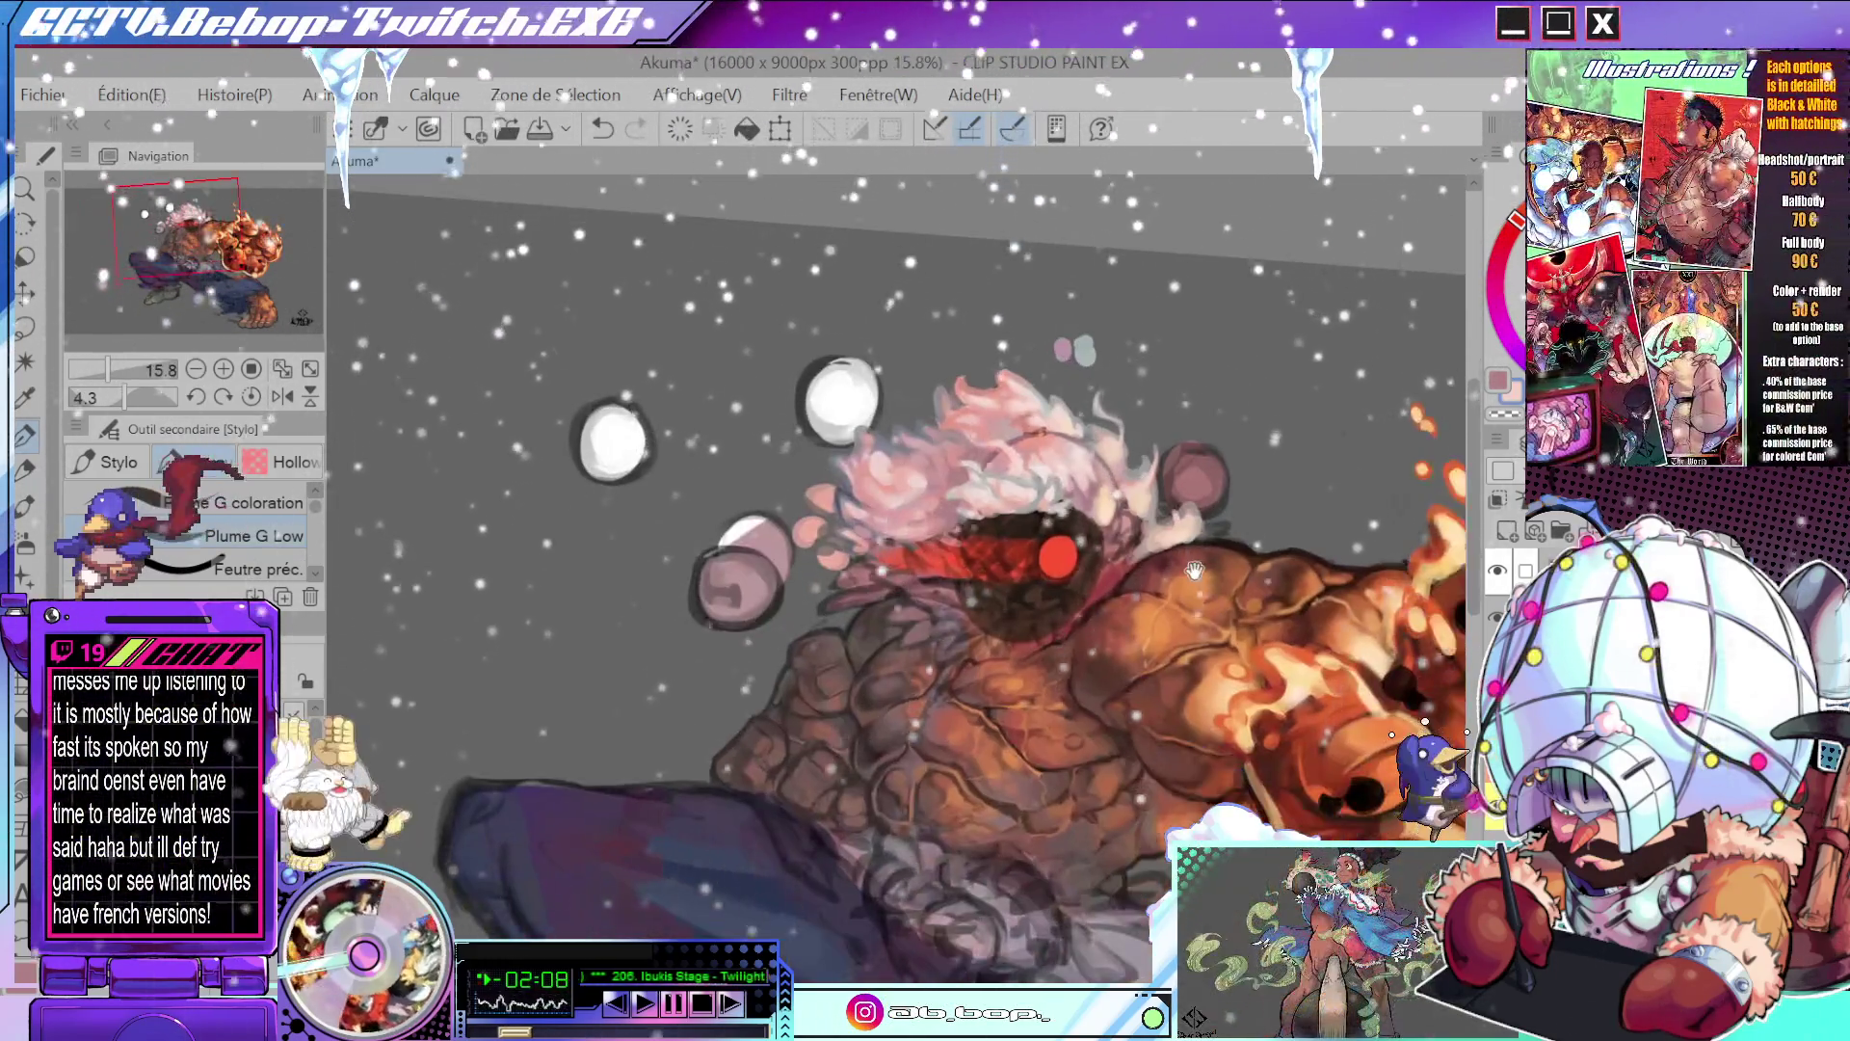
- Level and zoom the view, then paint pale pink-white hair strands and a dark maroon accent stroke
drag(1193, 571, 1190, 409)
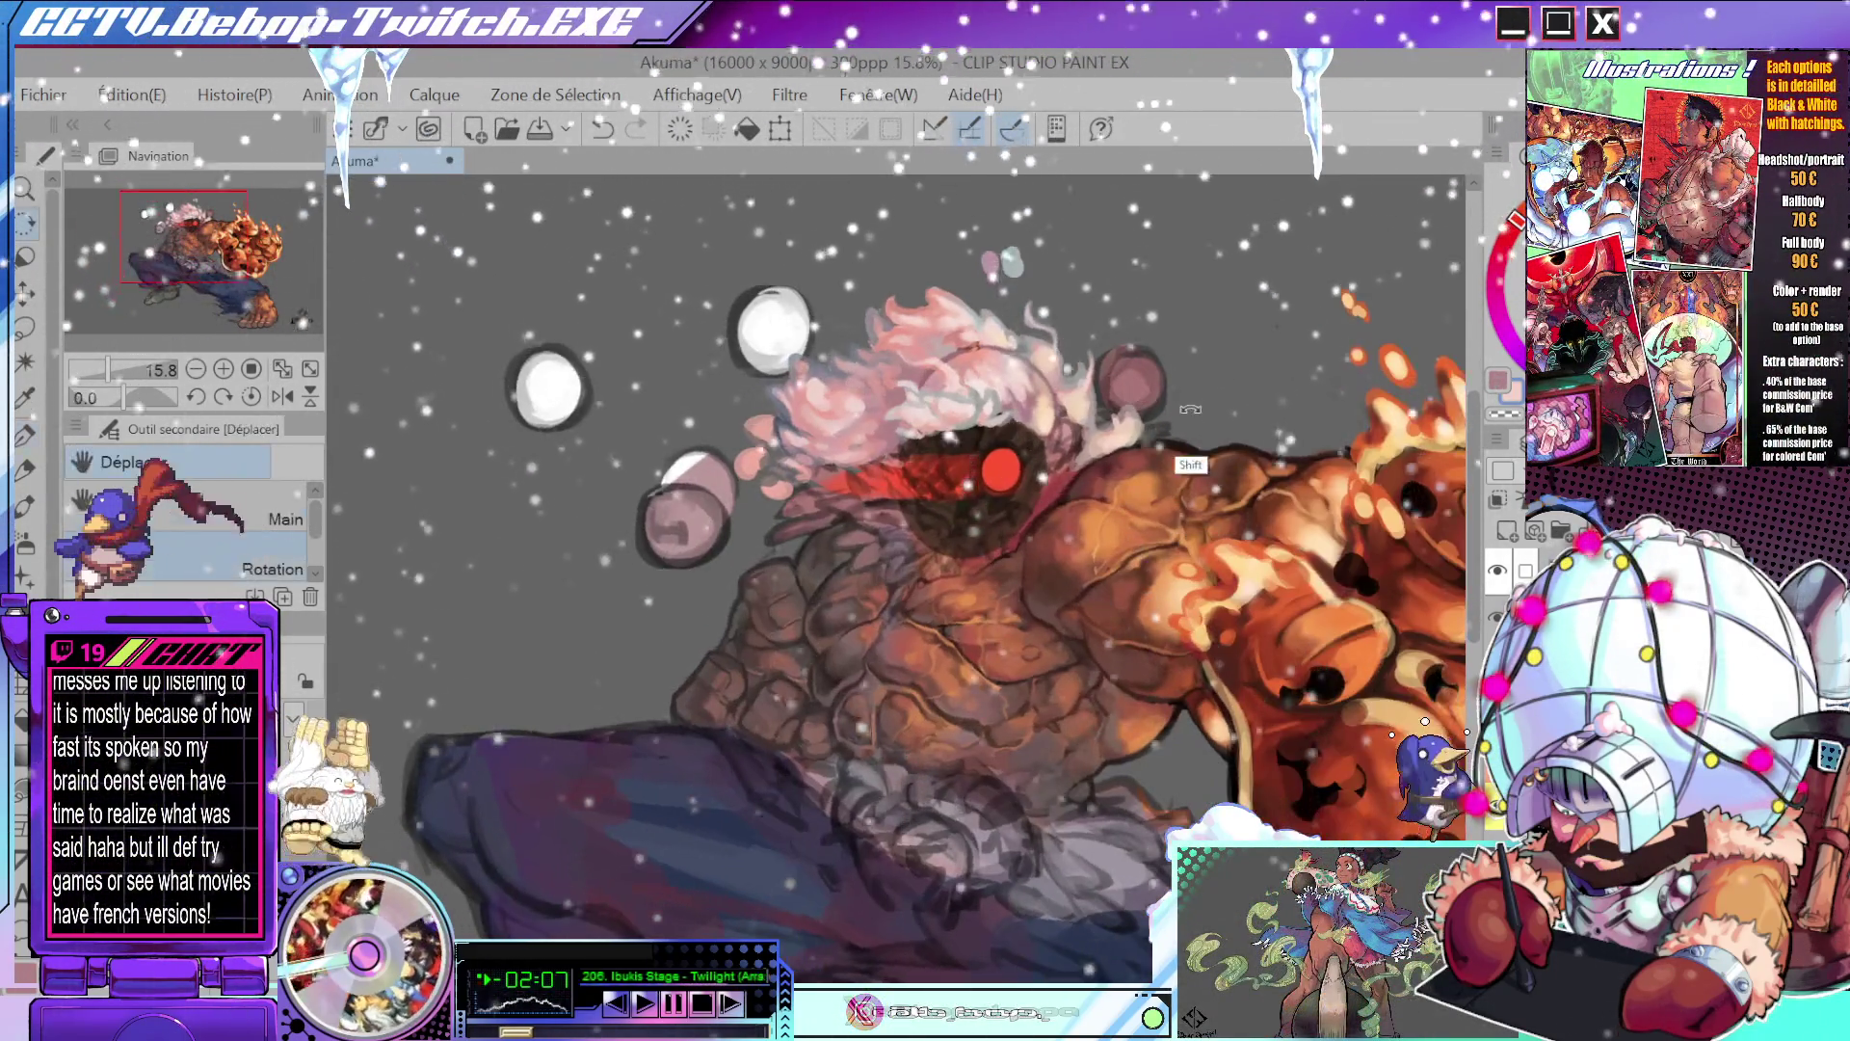
scroll(1173, 436, up, 1)
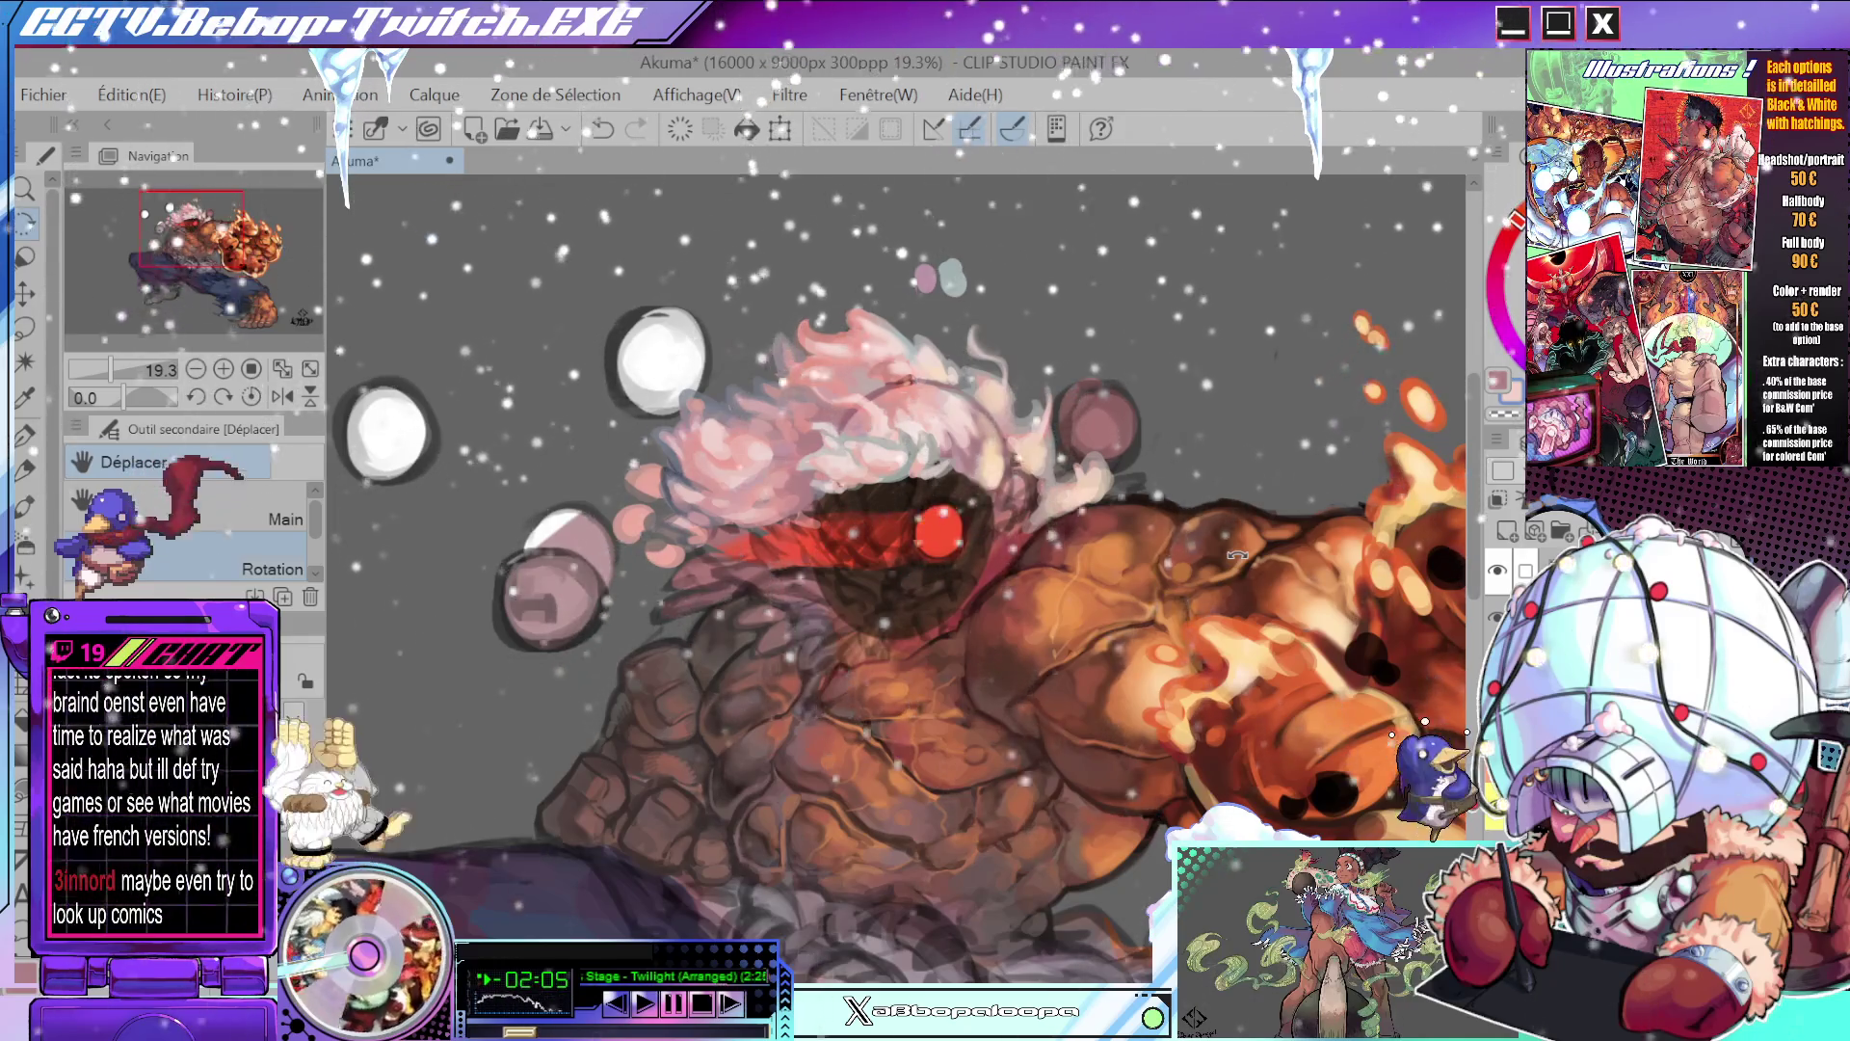
scroll(1056, 752, down, 1)
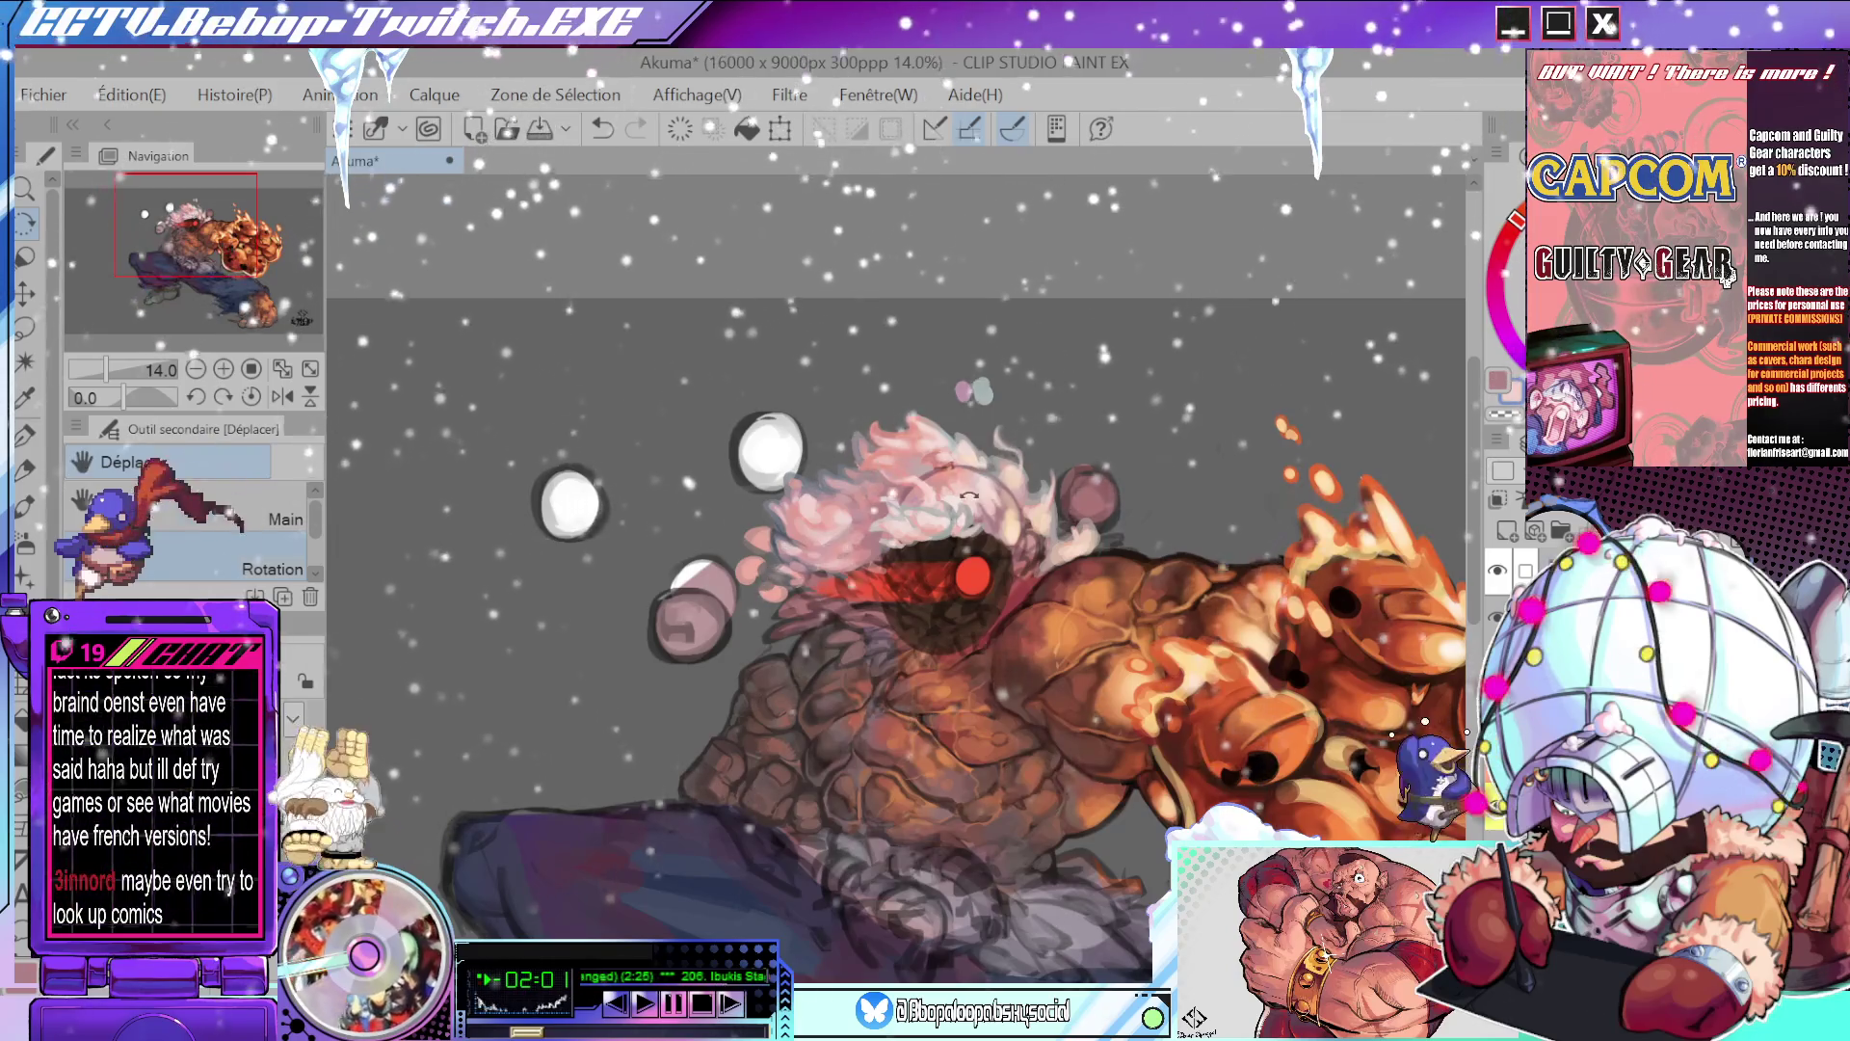
scroll(968, 495, up, 3)
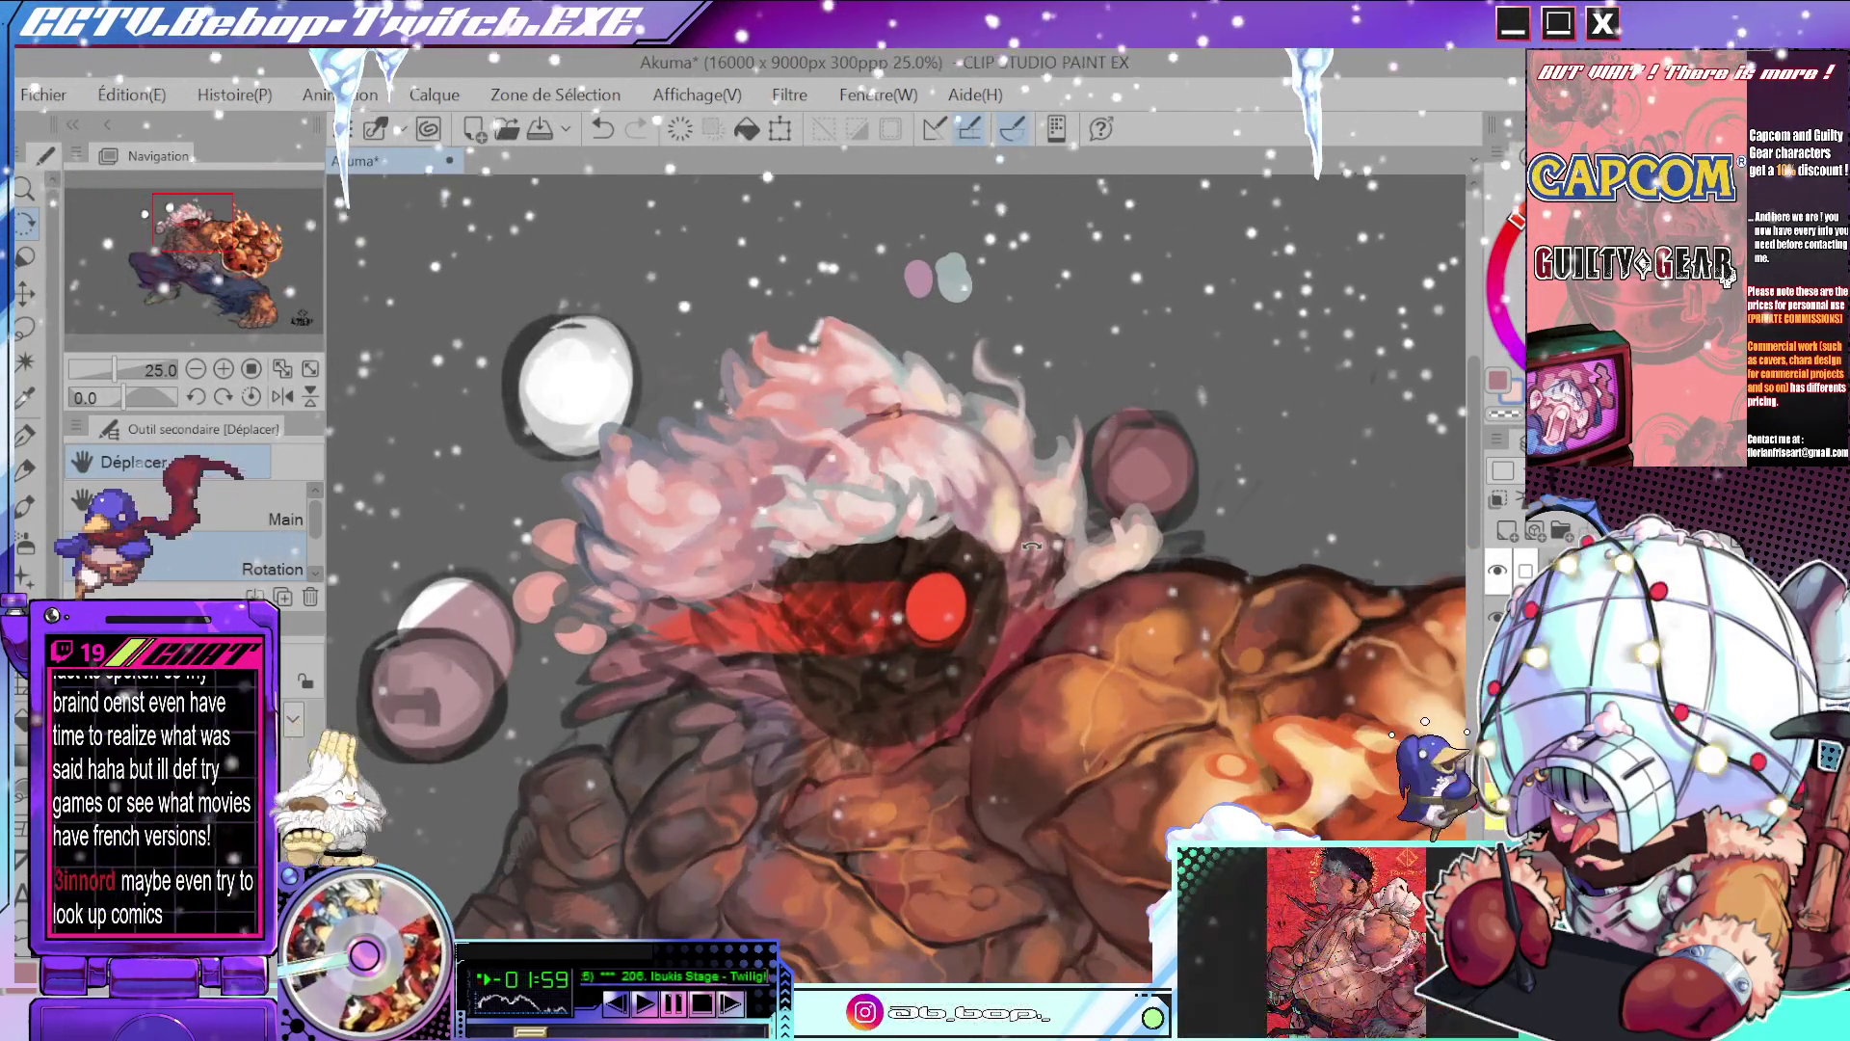
key(p)
alt+click(1115, 588)
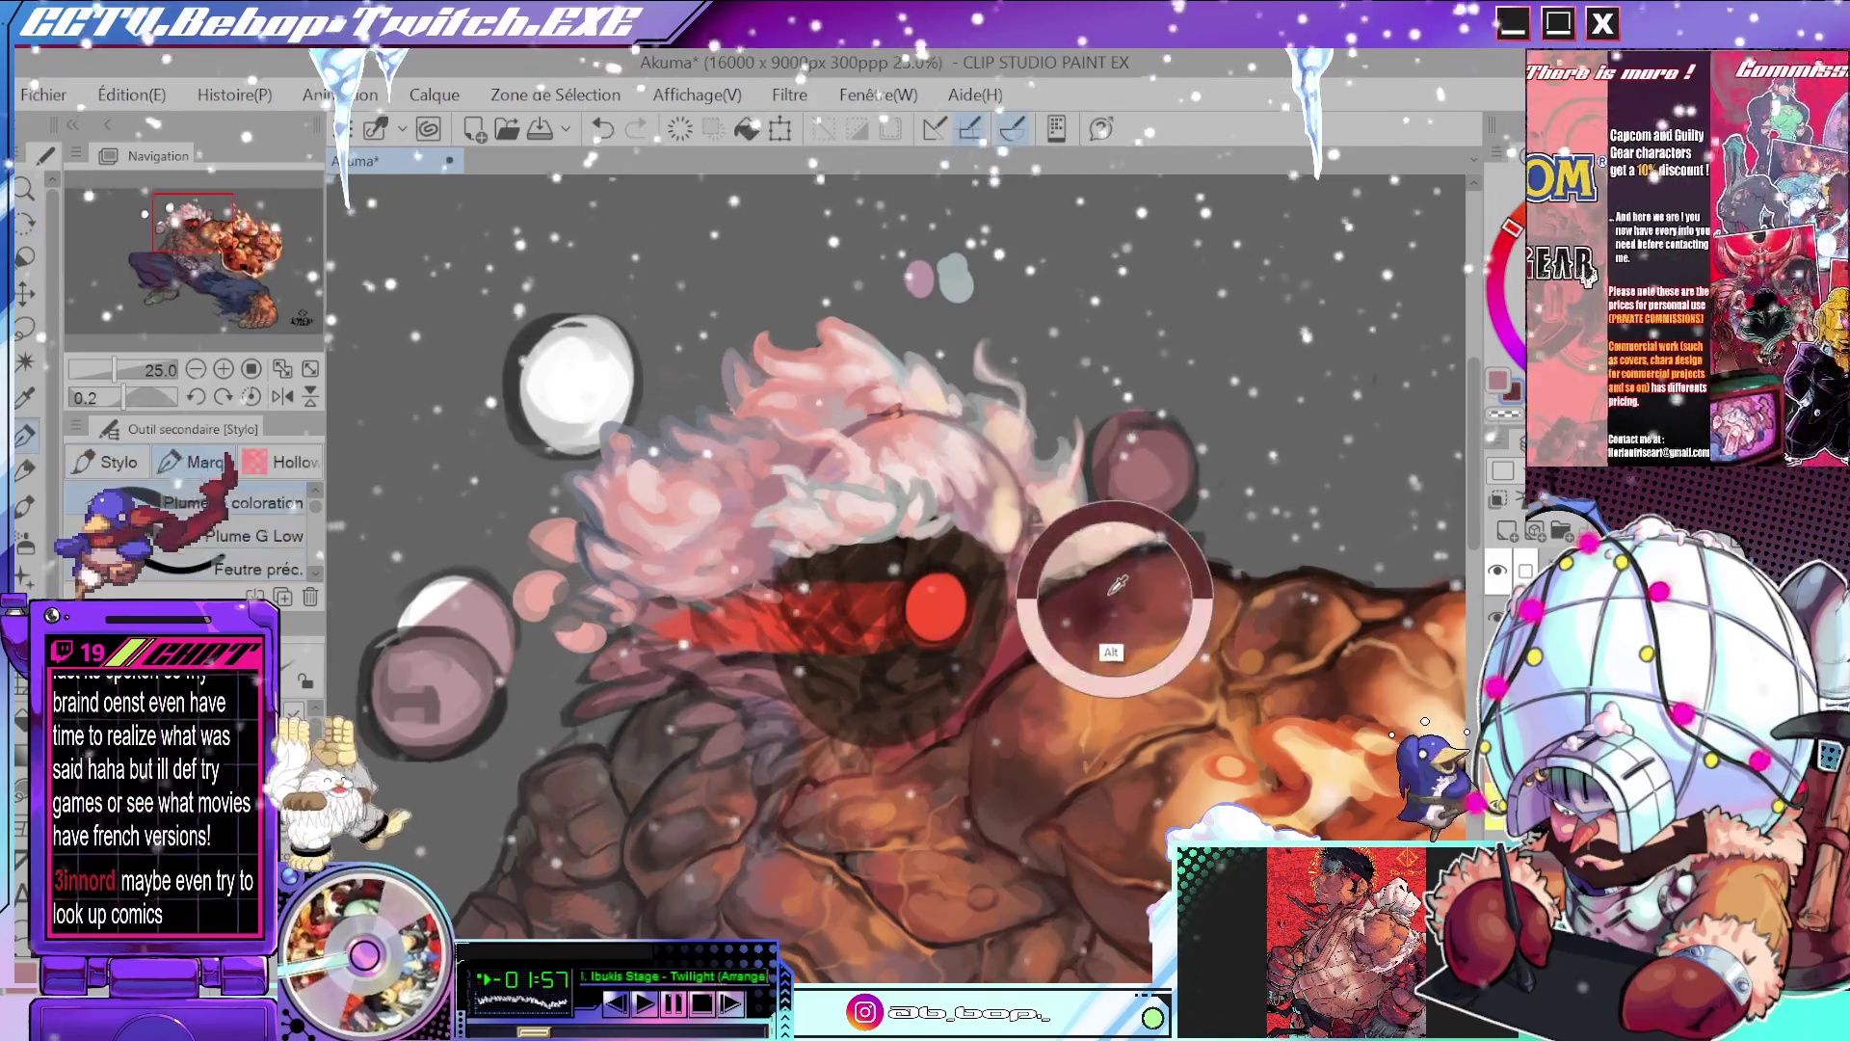
drag(1109, 578, 1152, 525)
drag(1033, 568, 1027, 542)
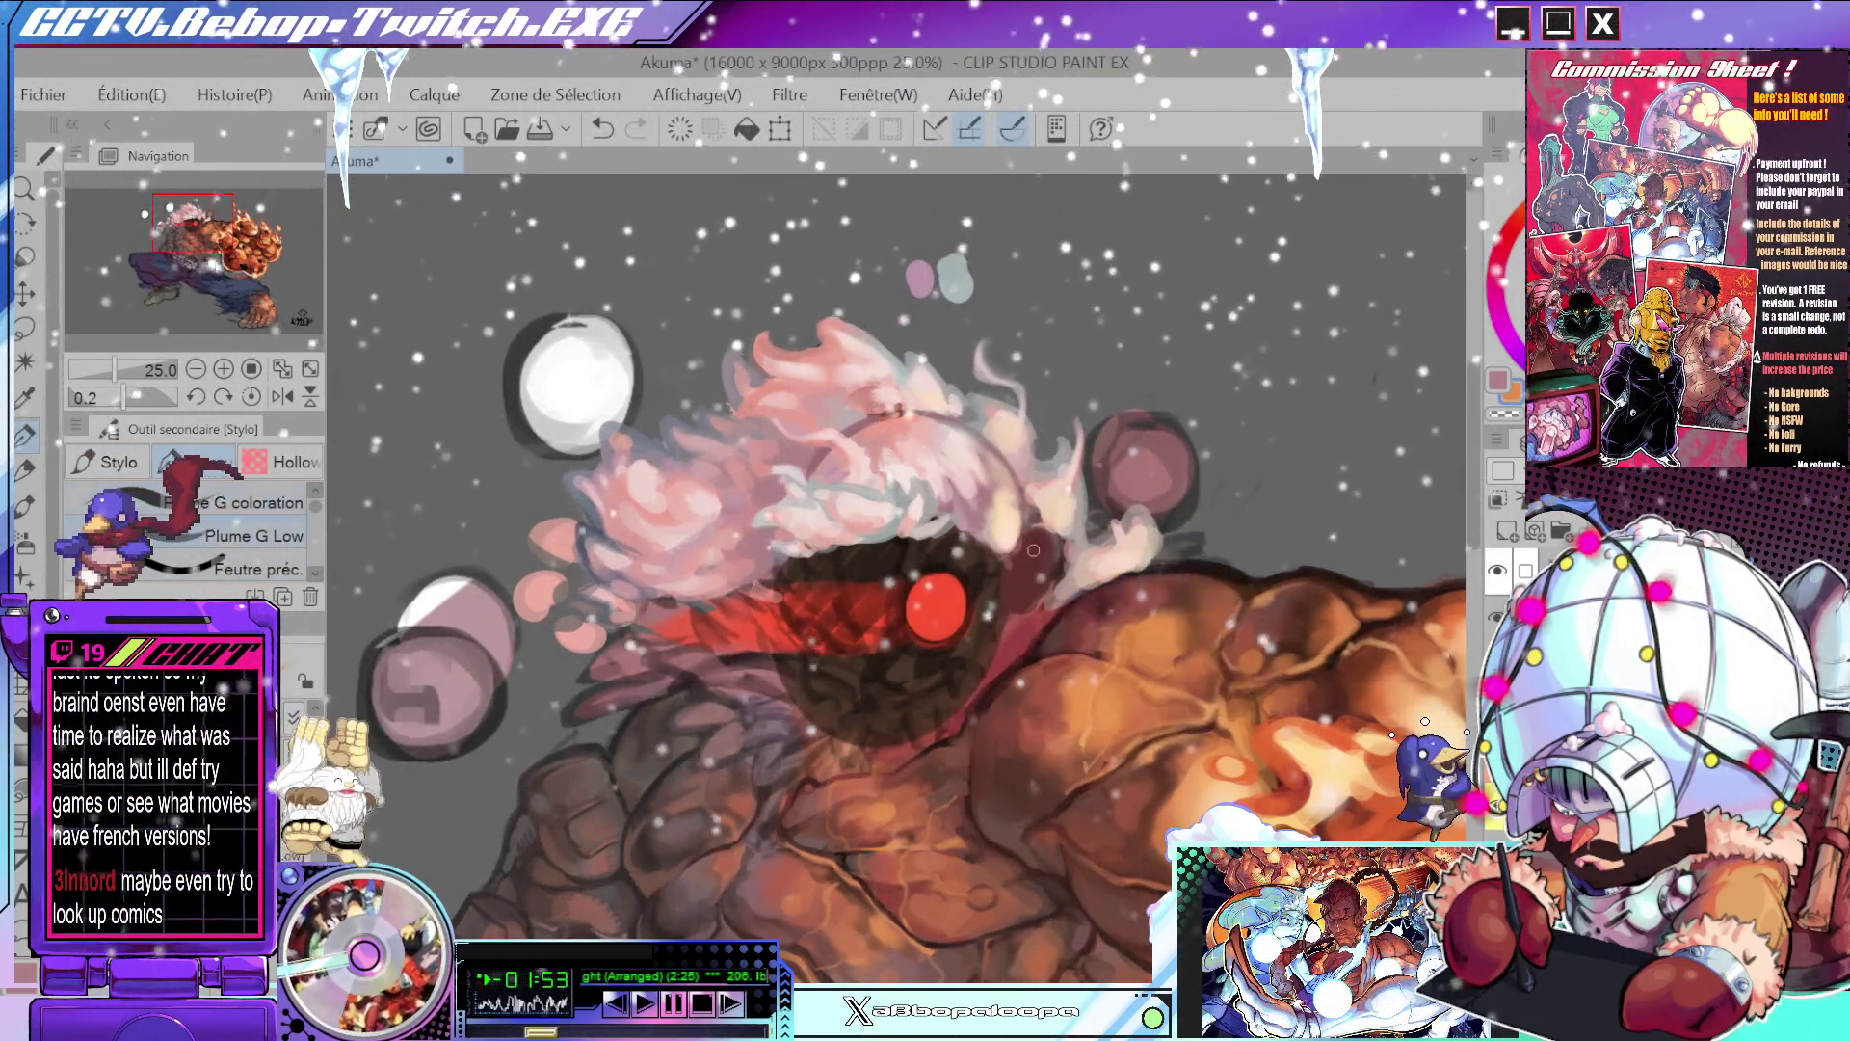
scroll(1033, 550, up, 2)
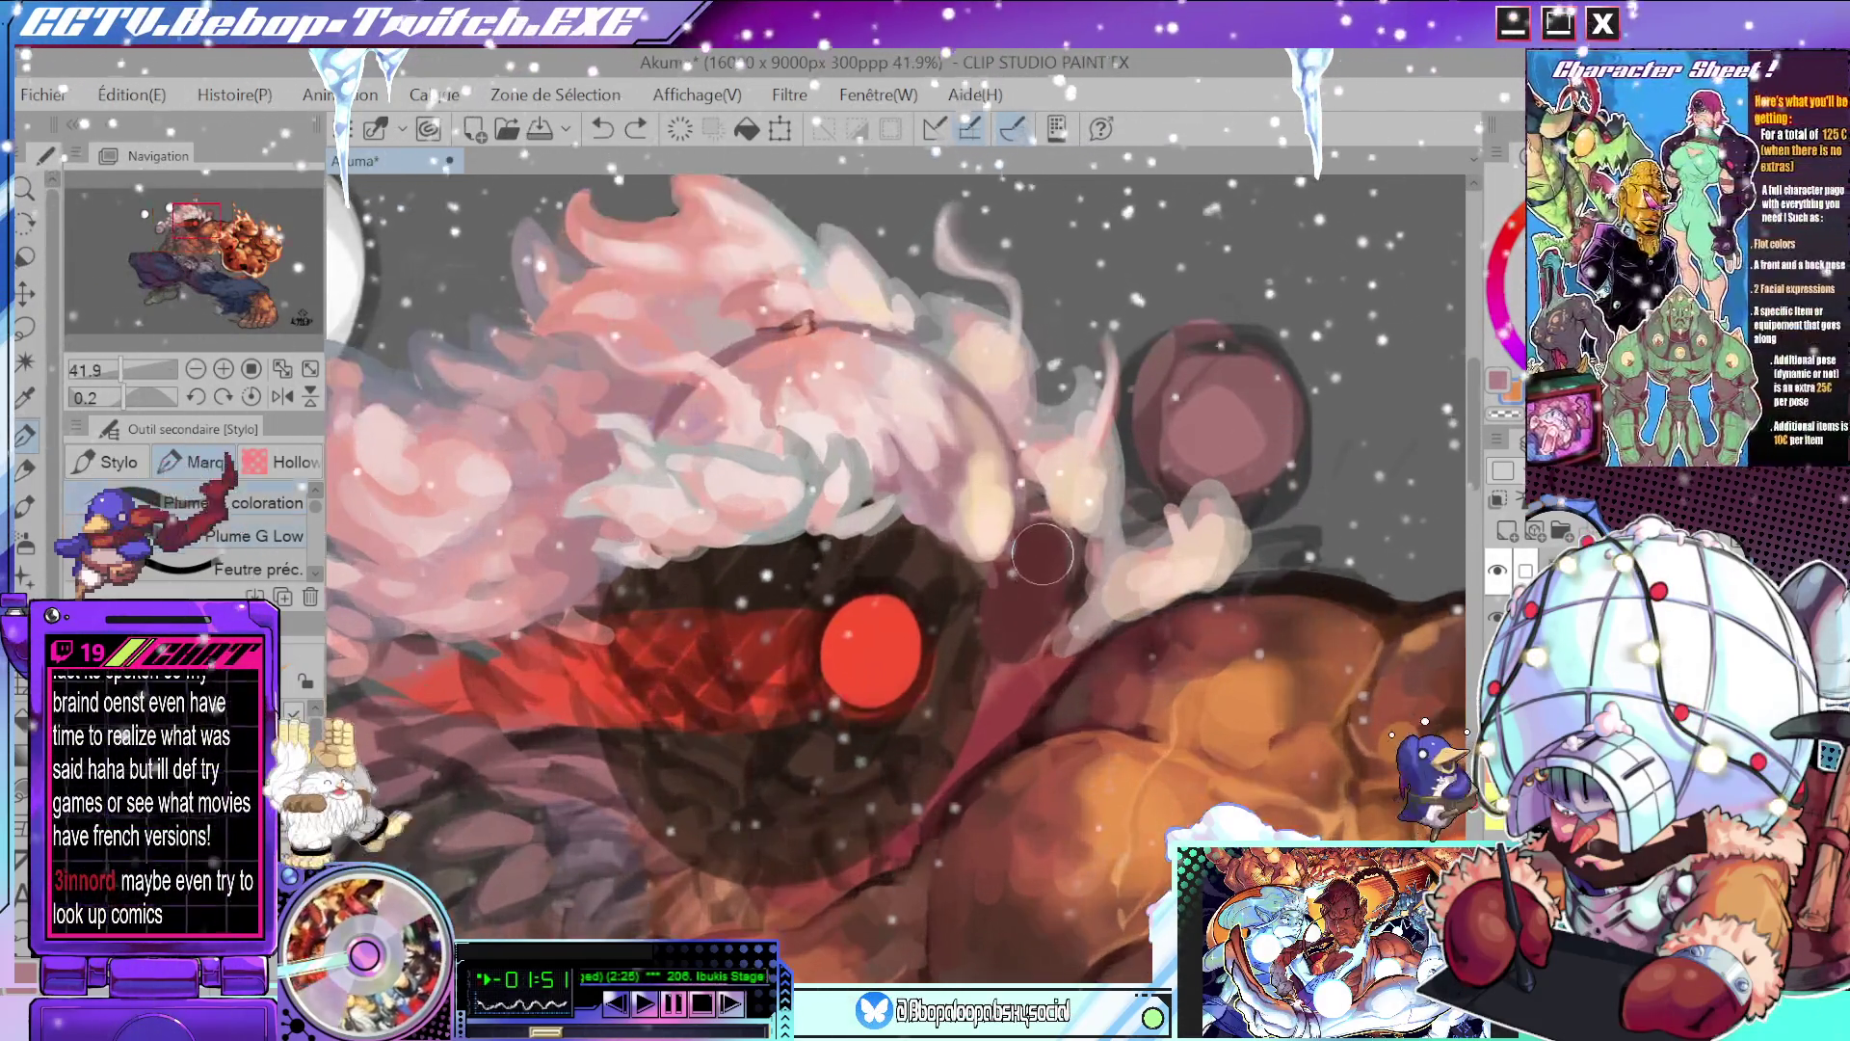
- Block in the ear with orange-tan strokes, undoing one bad stroke and reshaping it with sampled browns
mouse_move(1045, 533)
mouse_down()
mouse_move(1012, 578)
mouse_move(1024, 568)
mouse_up()
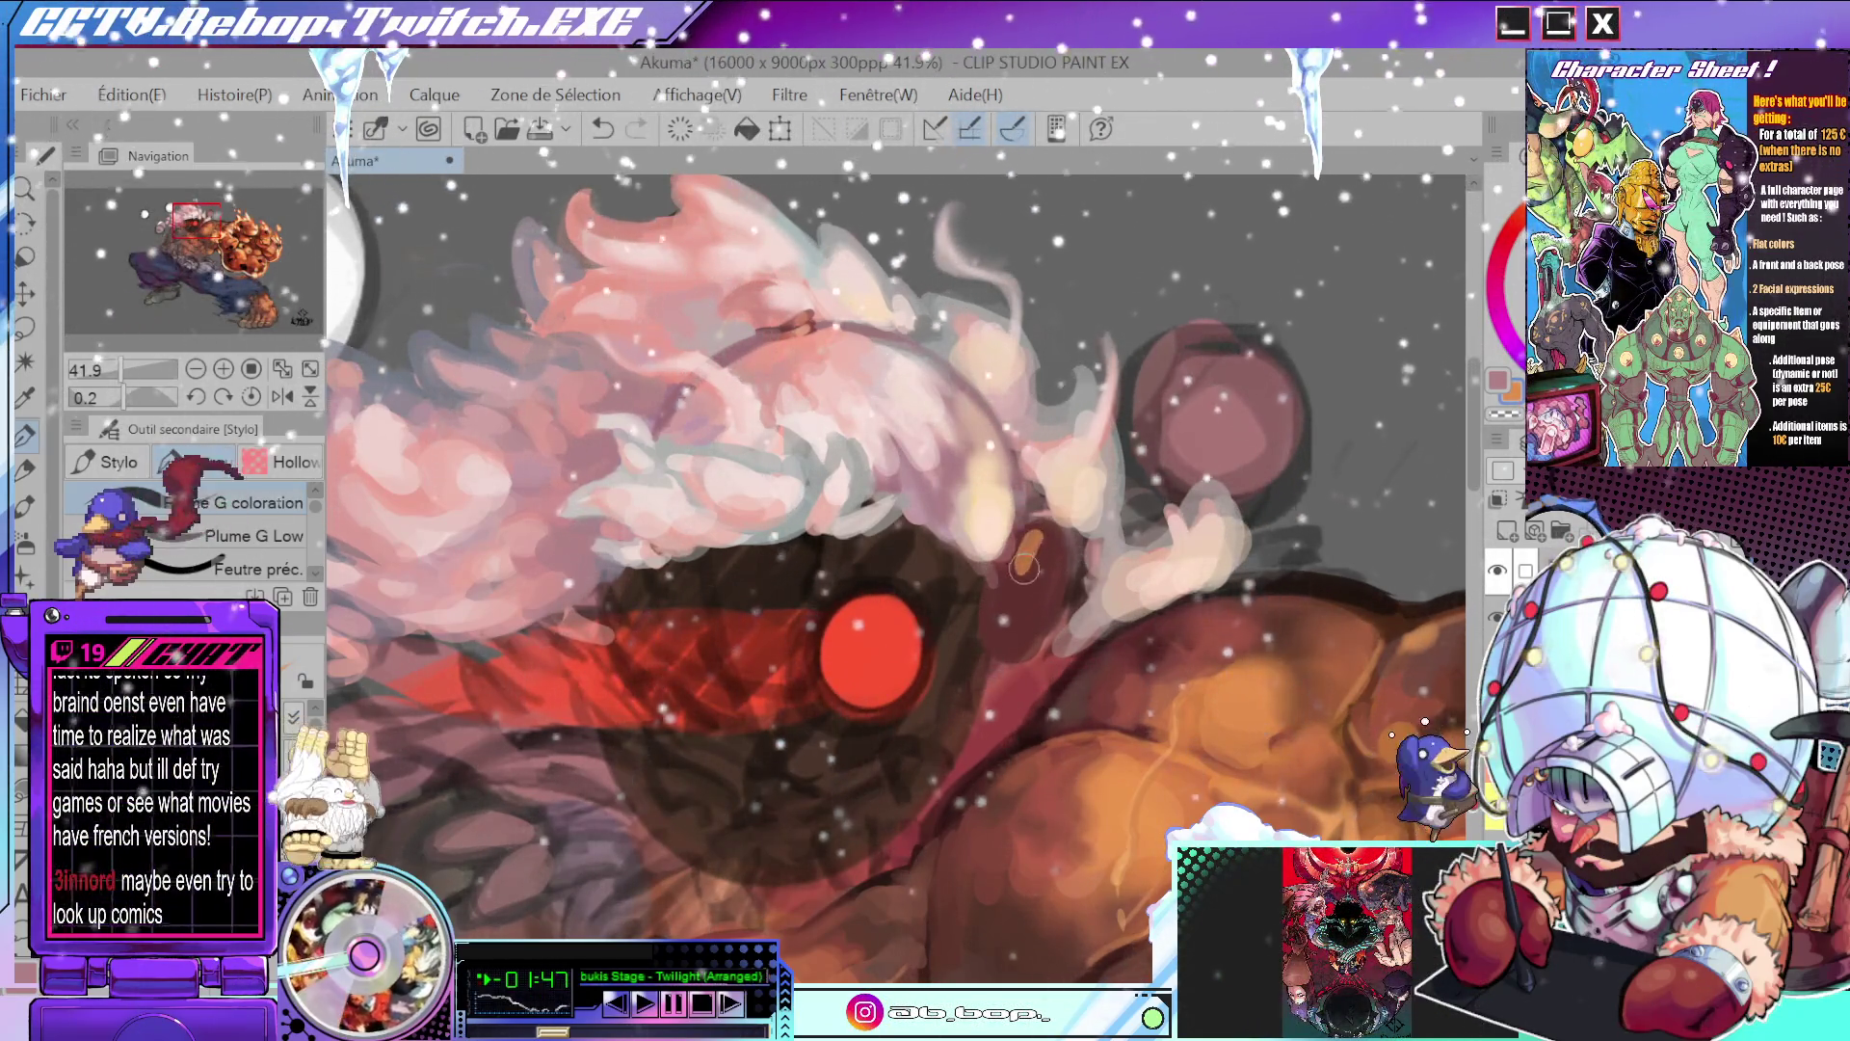
mouse_move(1041, 528)
mouse_down()
mouse_move(1004, 598)
mouse_move(1031, 604)
mouse_move(1017, 617)
mouse_up()
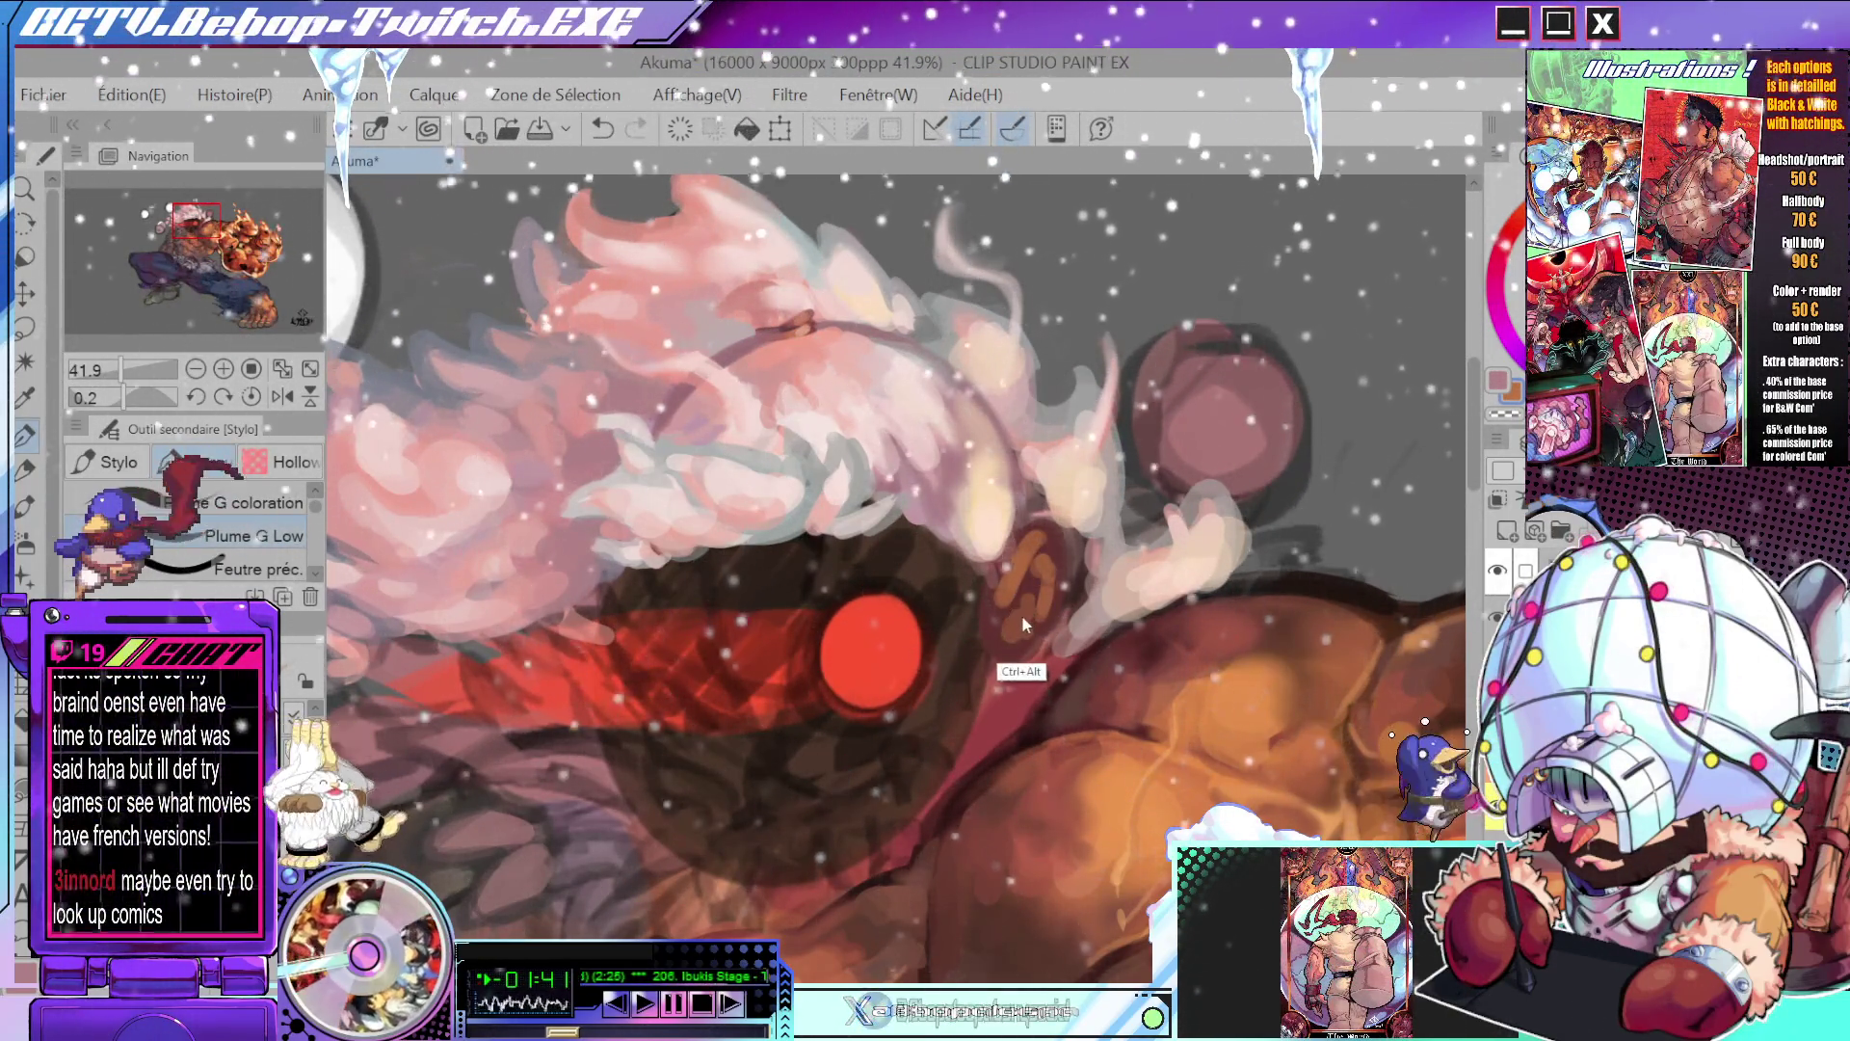
key(ctrl+z)
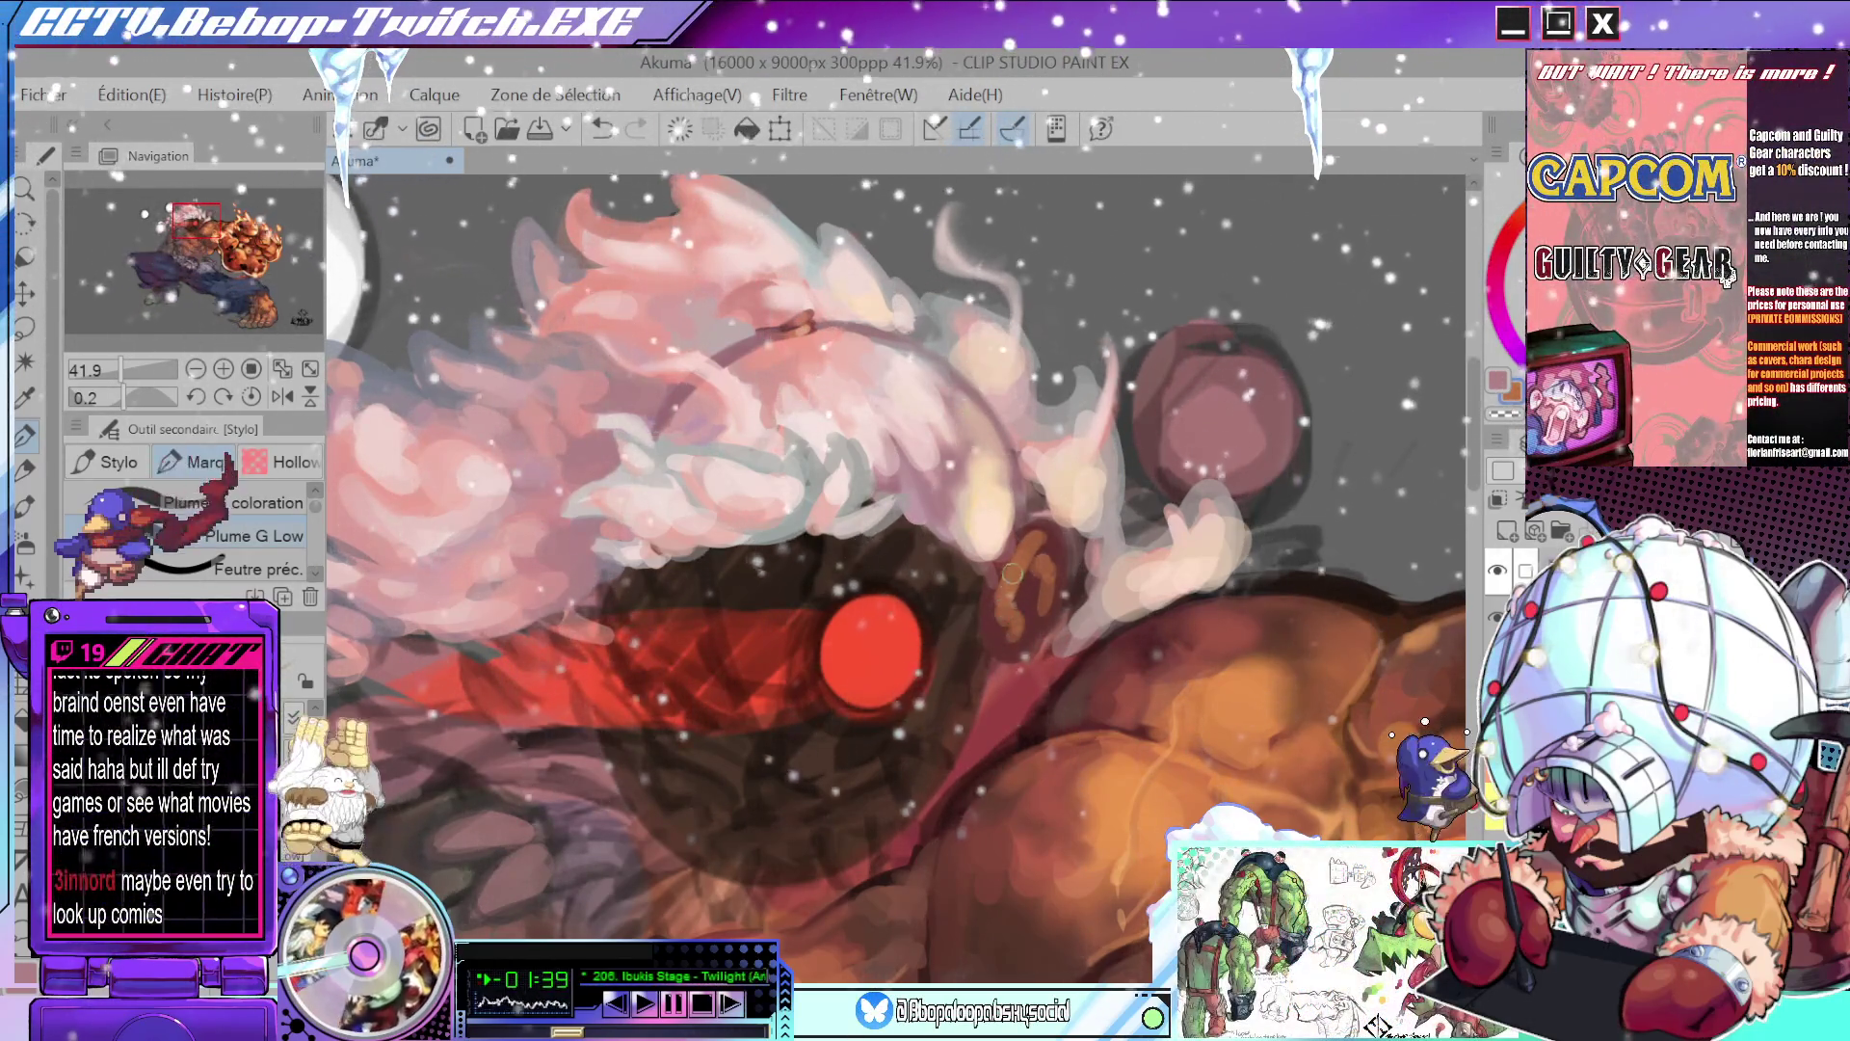
drag(1028, 593, 1031, 609)
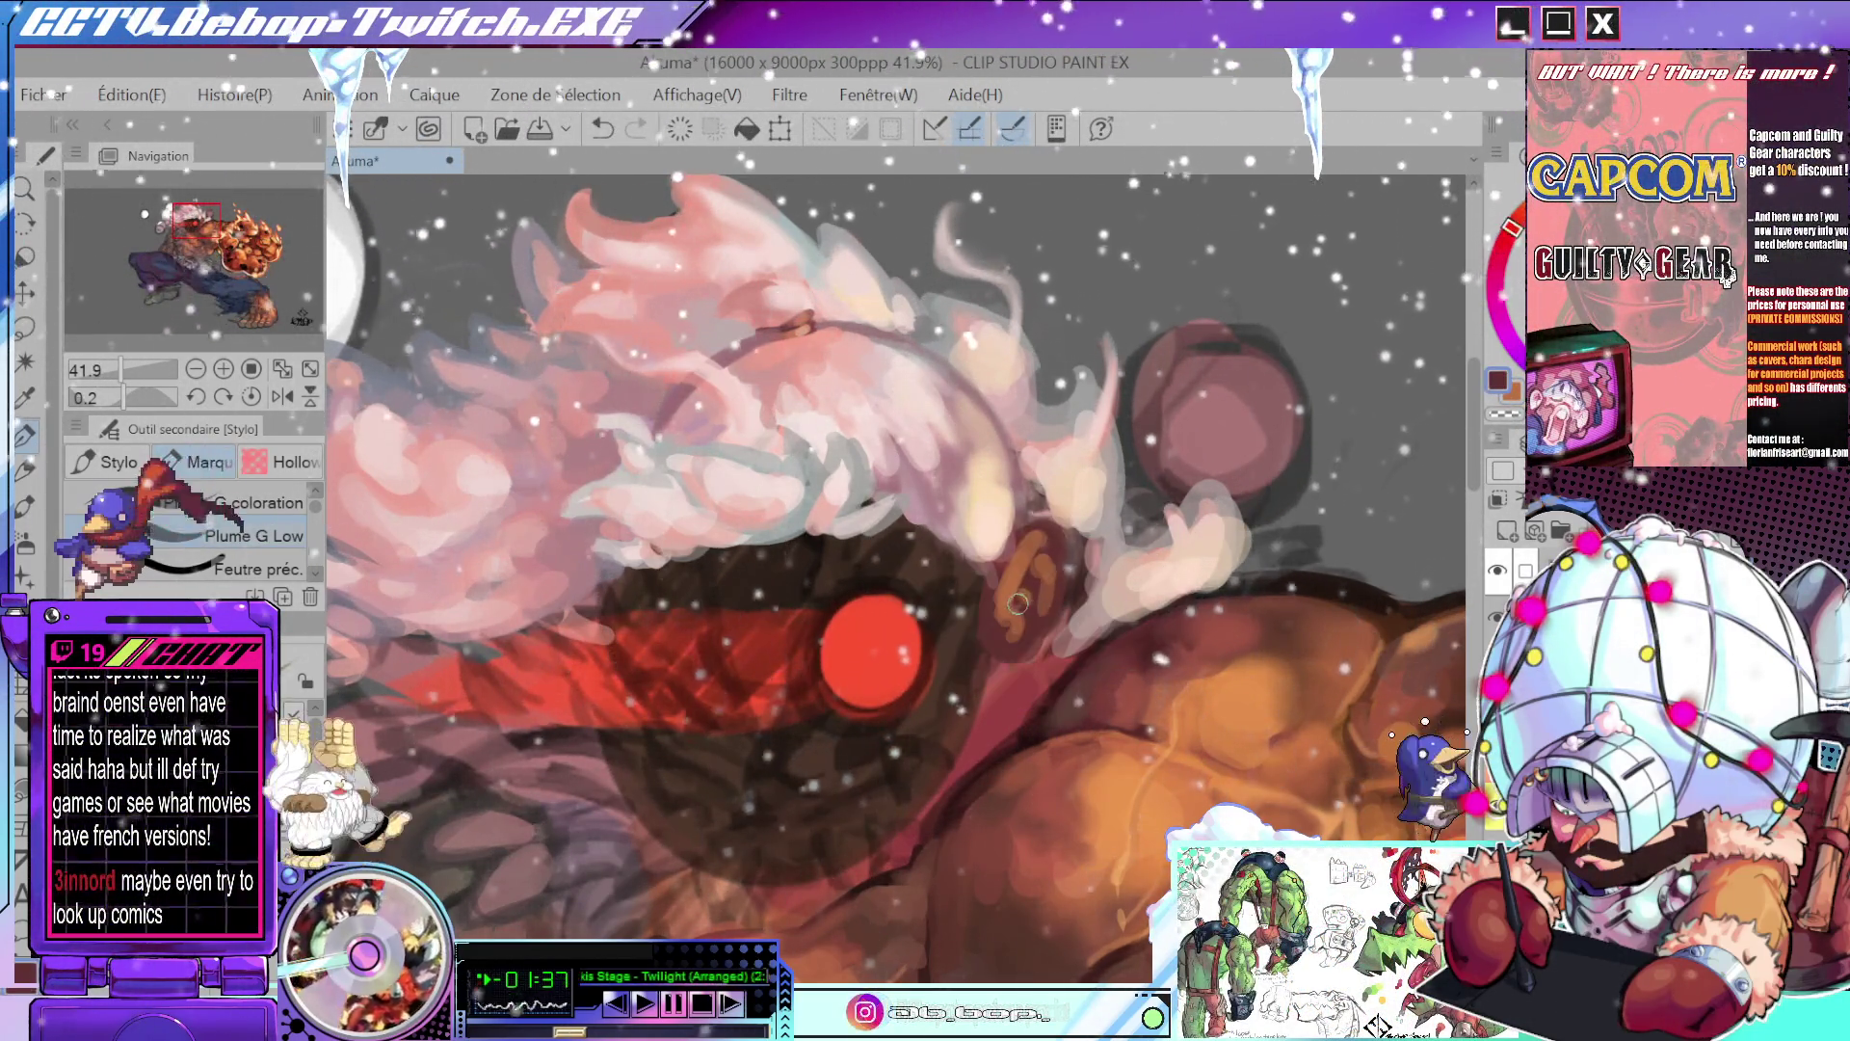
alt+click(1053, 552)
alt+click(1048, 558)
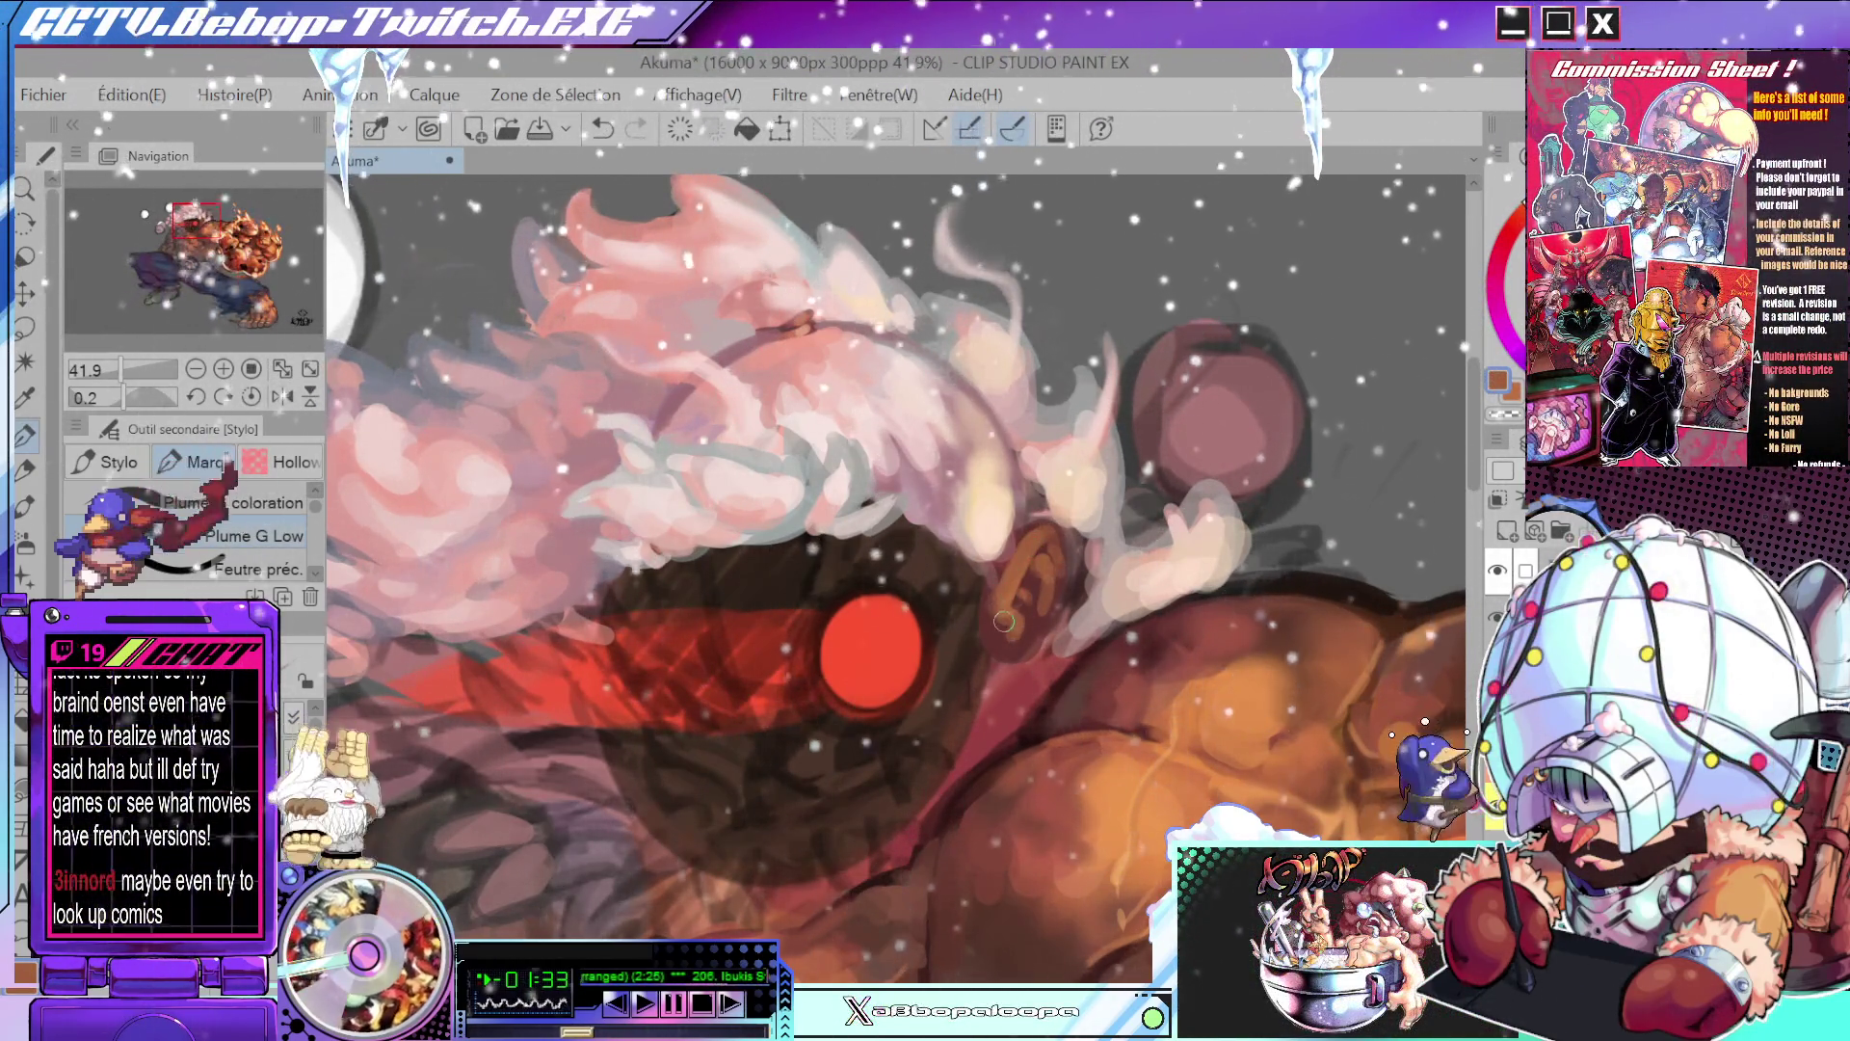
drag(1036, 554, 1003, 617)
- Shade around the ear in dark red-brown and define its inner shape and edge
scroll(1003, 617, down, 5)
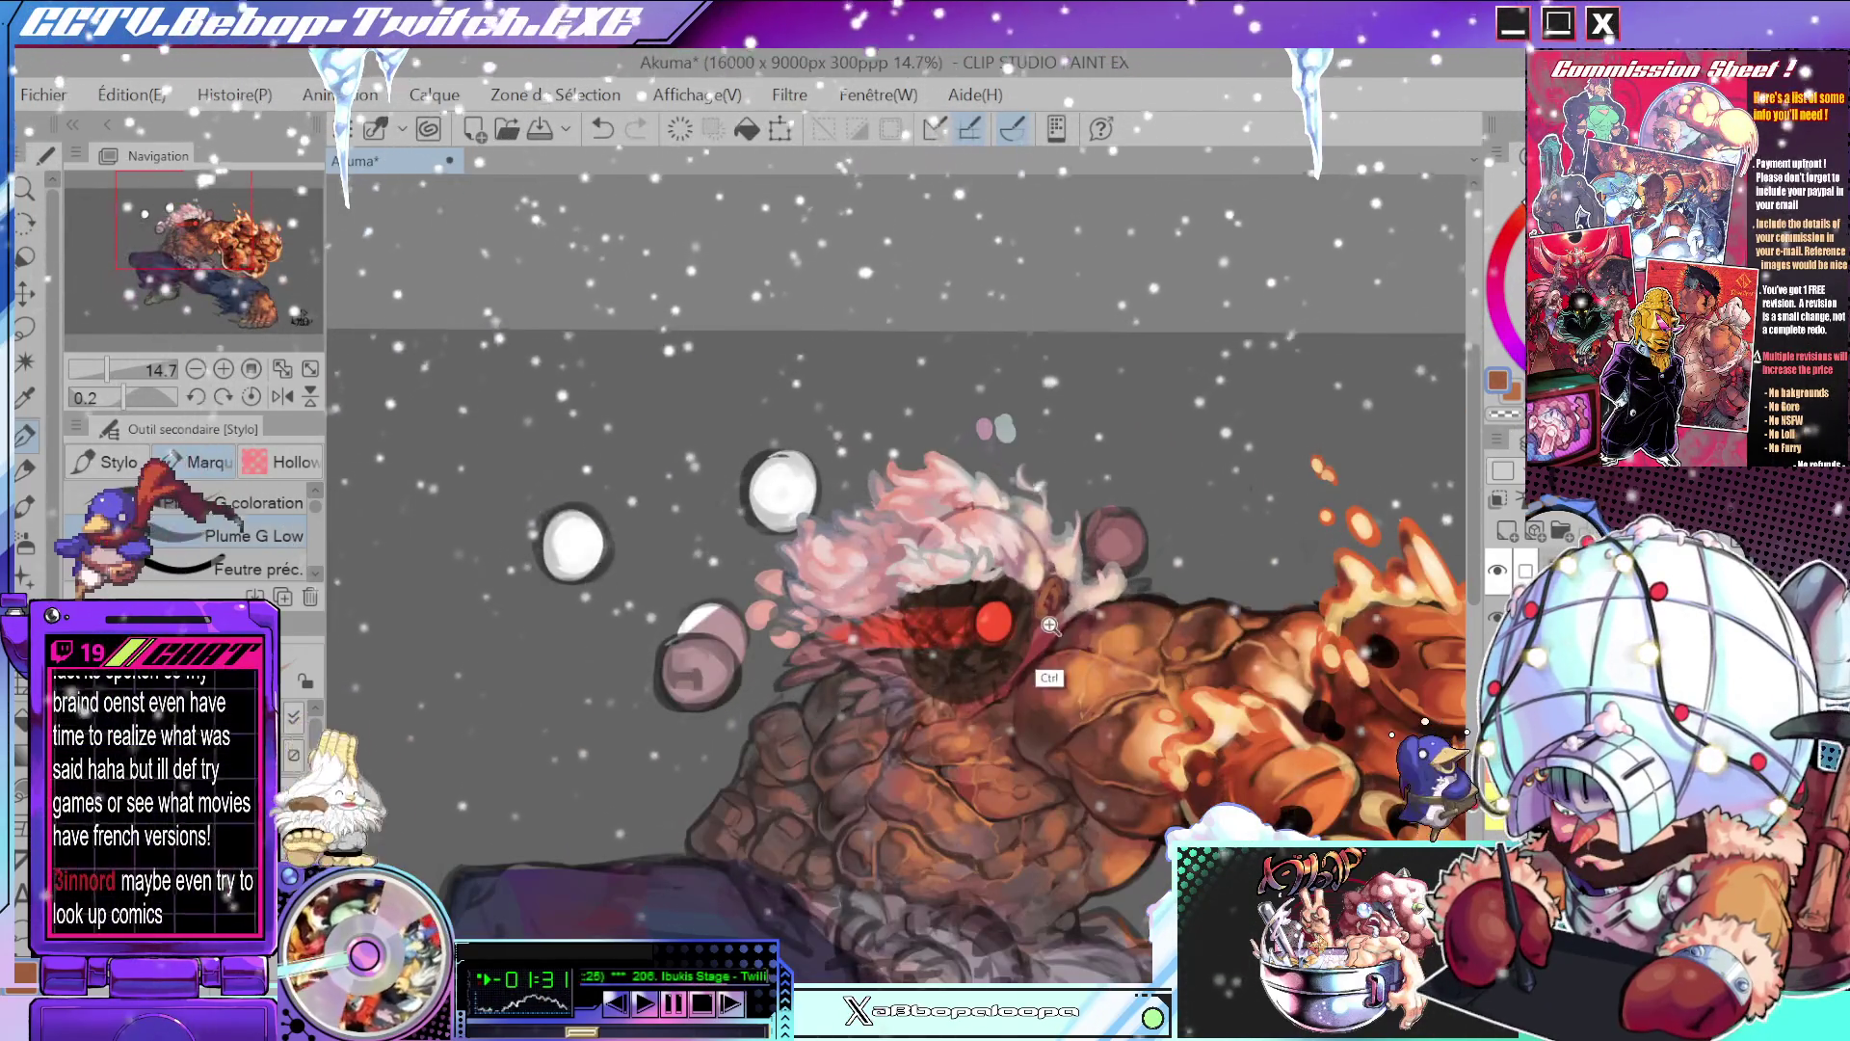
scroll(1088, 588, up, 6)
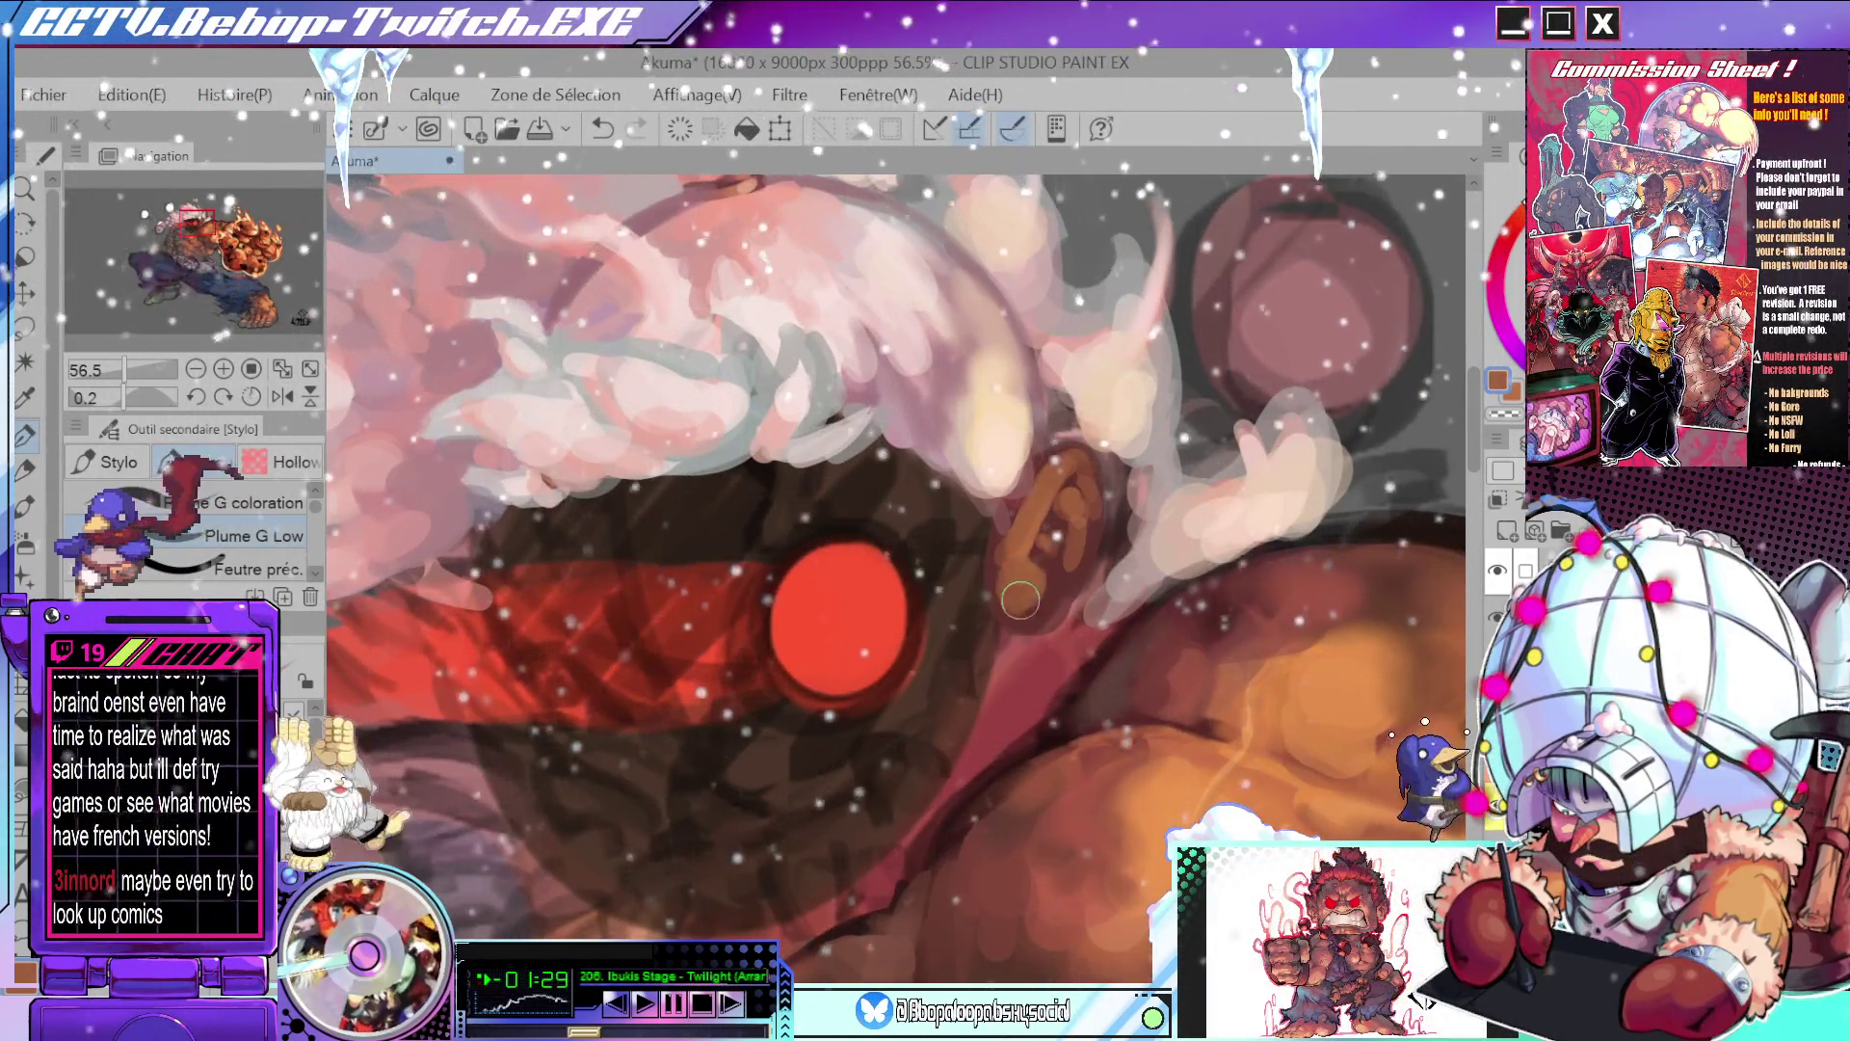
alt+click(1111, 665)
drag(1022, 579, 1049, 596)
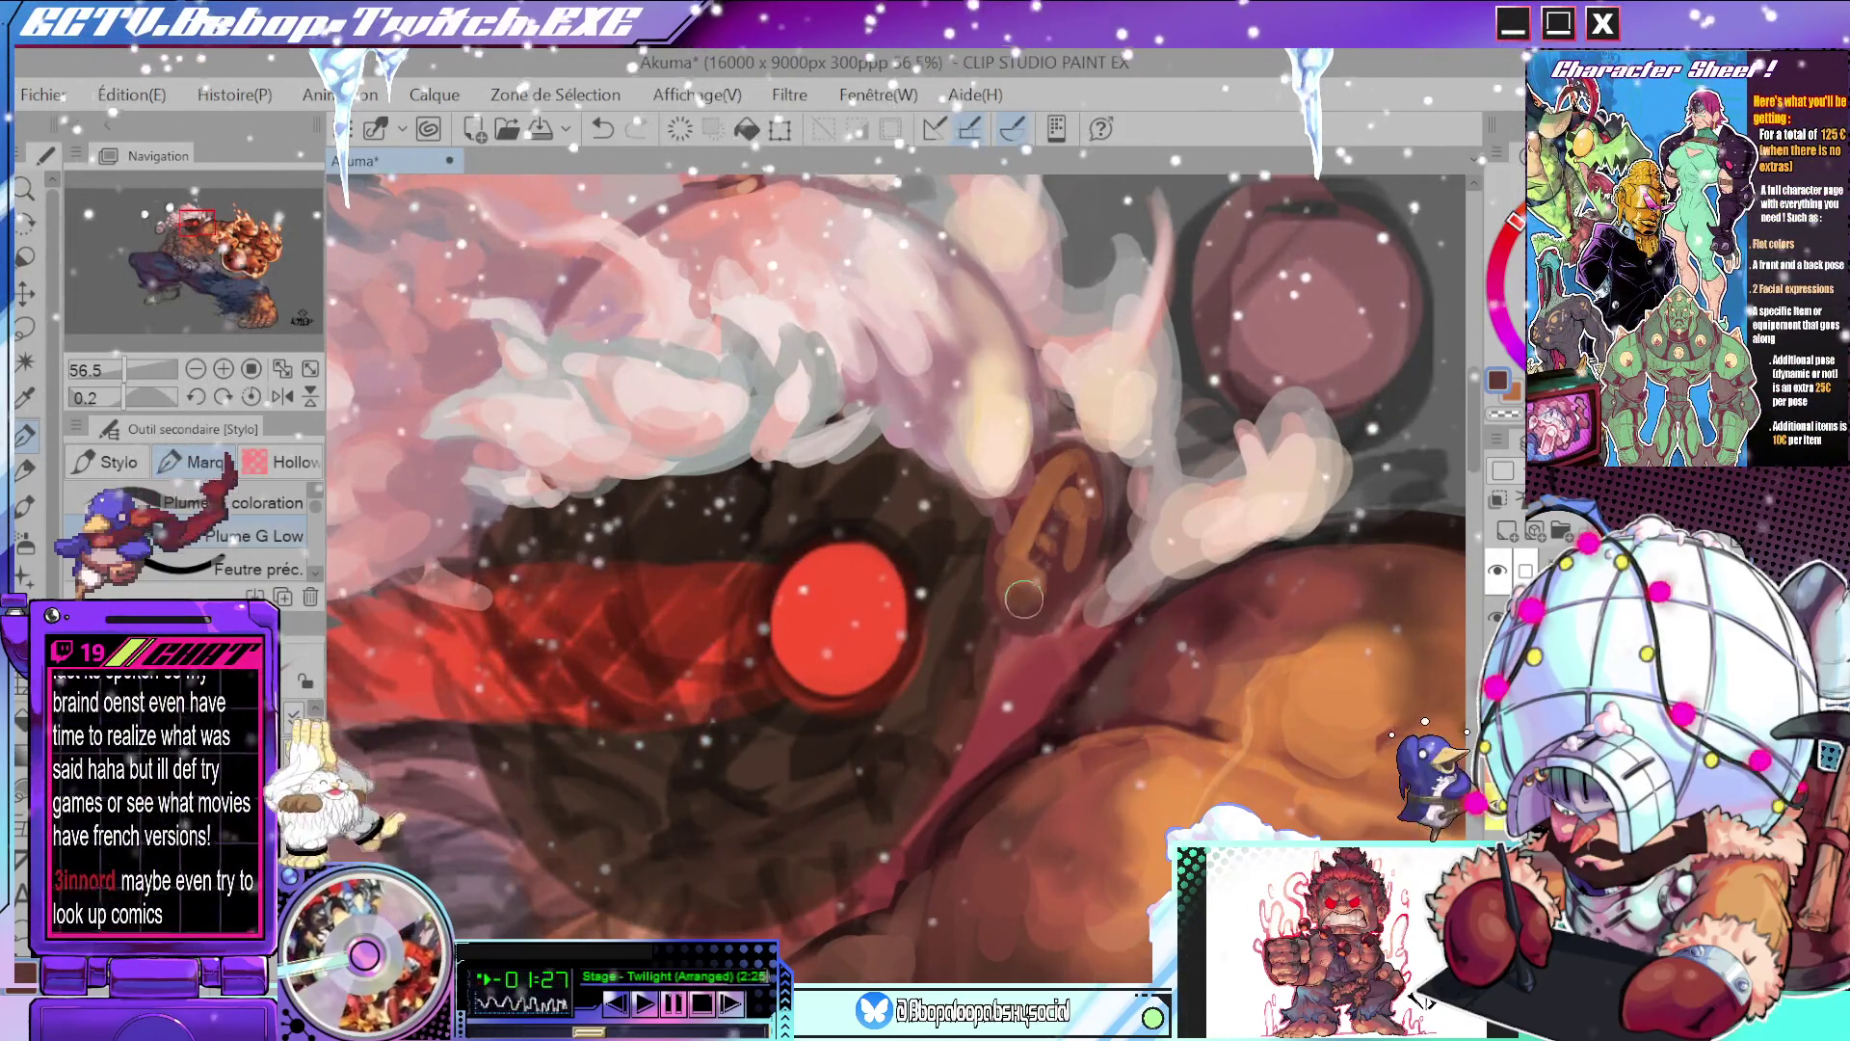
scroll(1055, 599, down, 4)
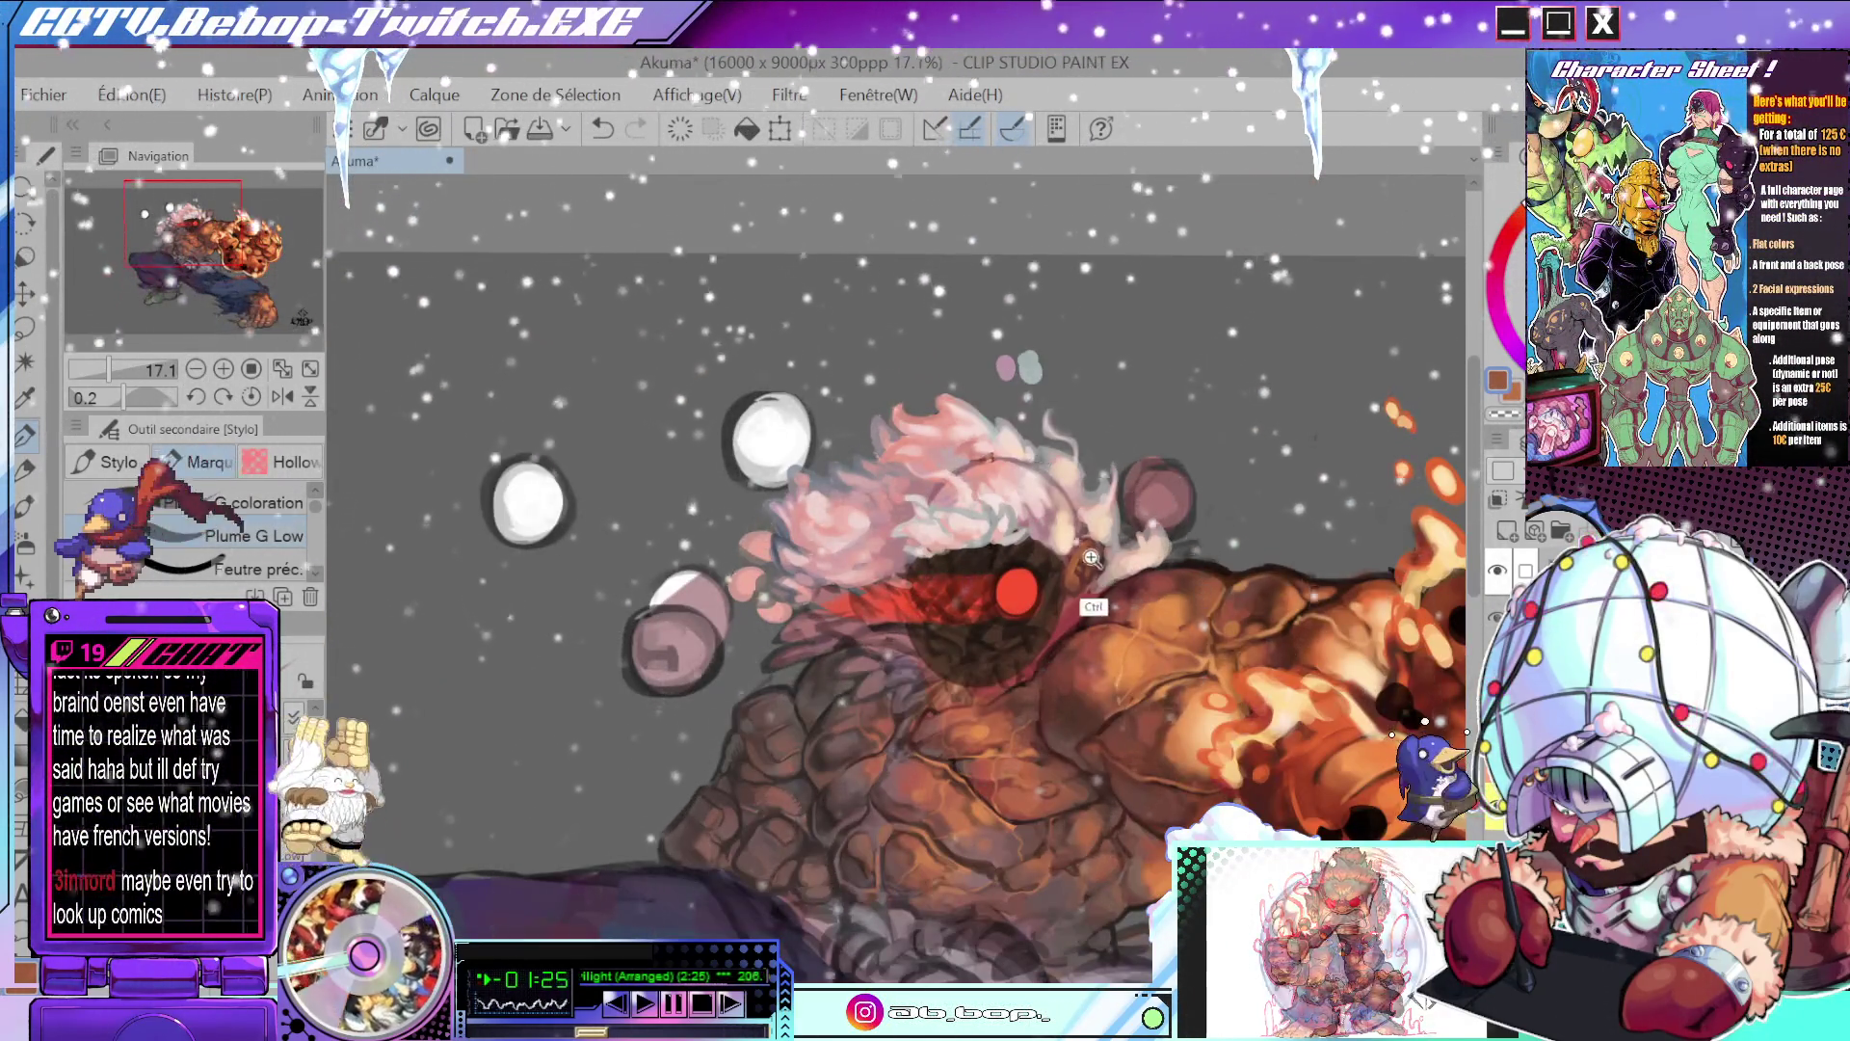
scroll(1069, 607, up, 2)
scroll(1072, 610, up, 2)
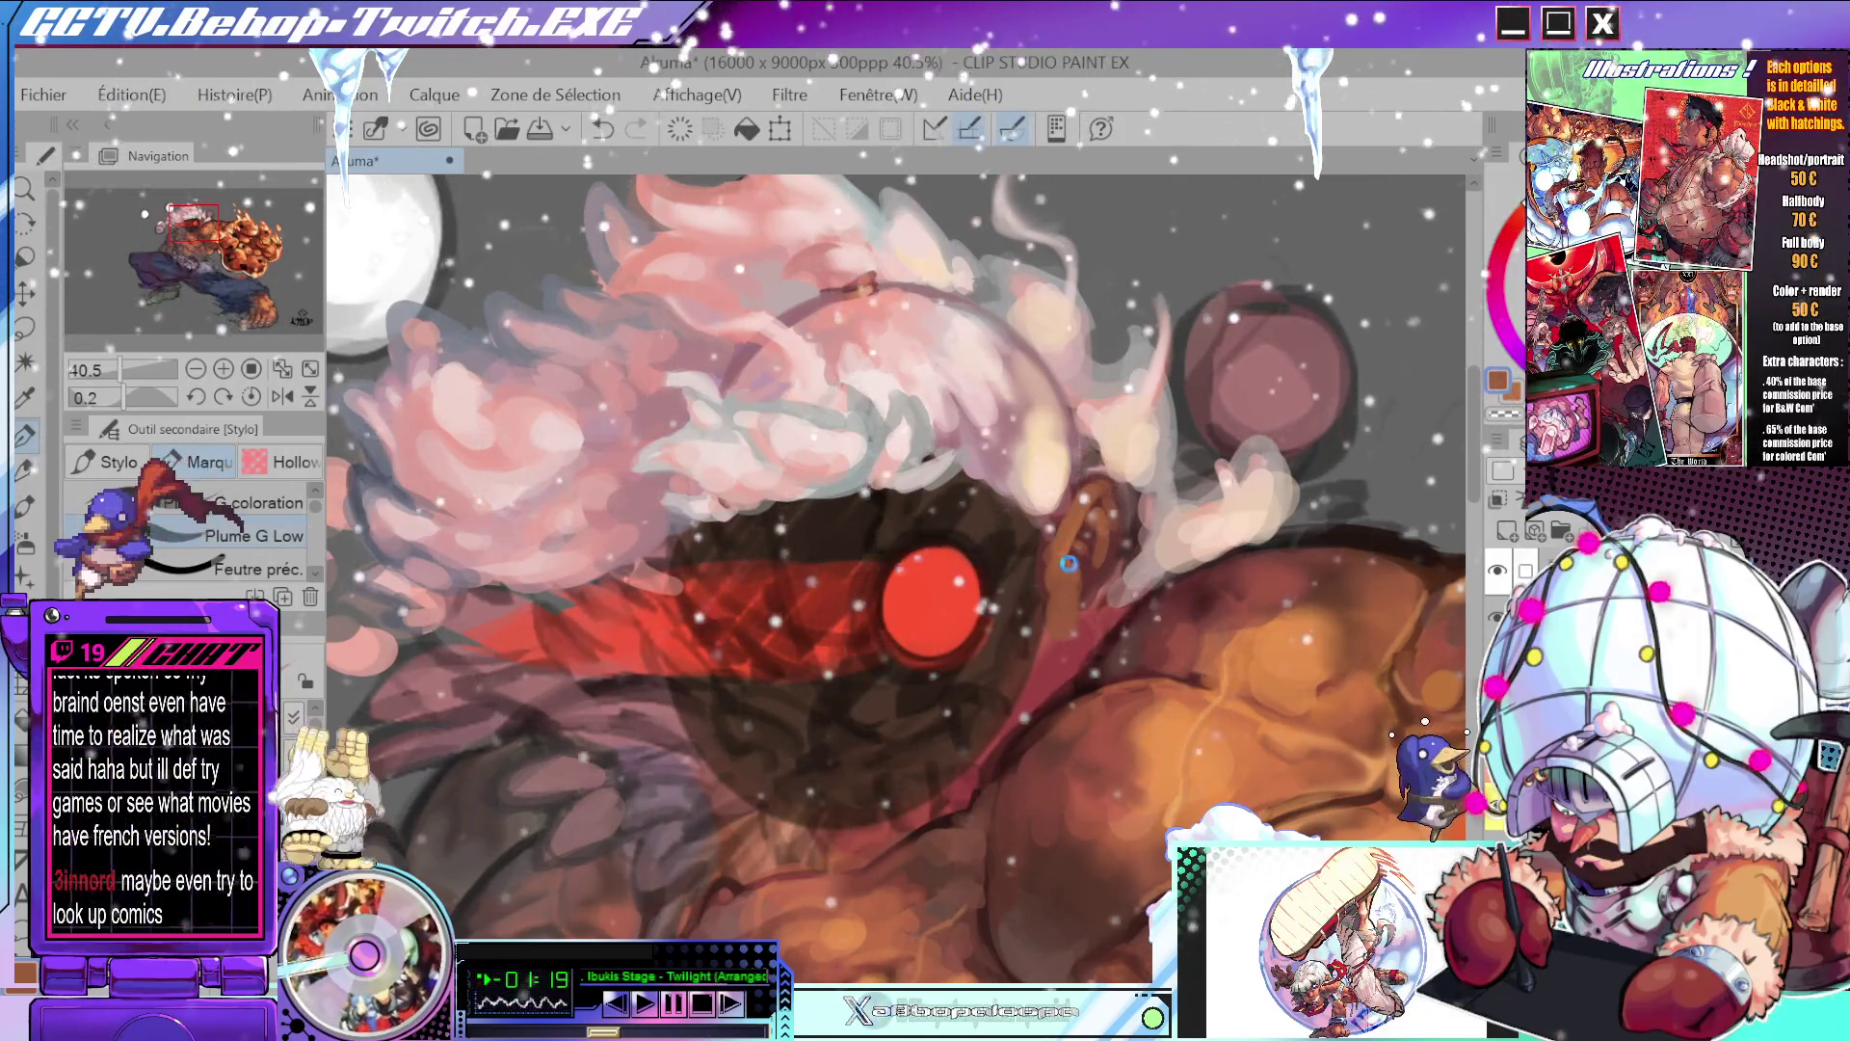
drag(1077, 558, 1075, 674)
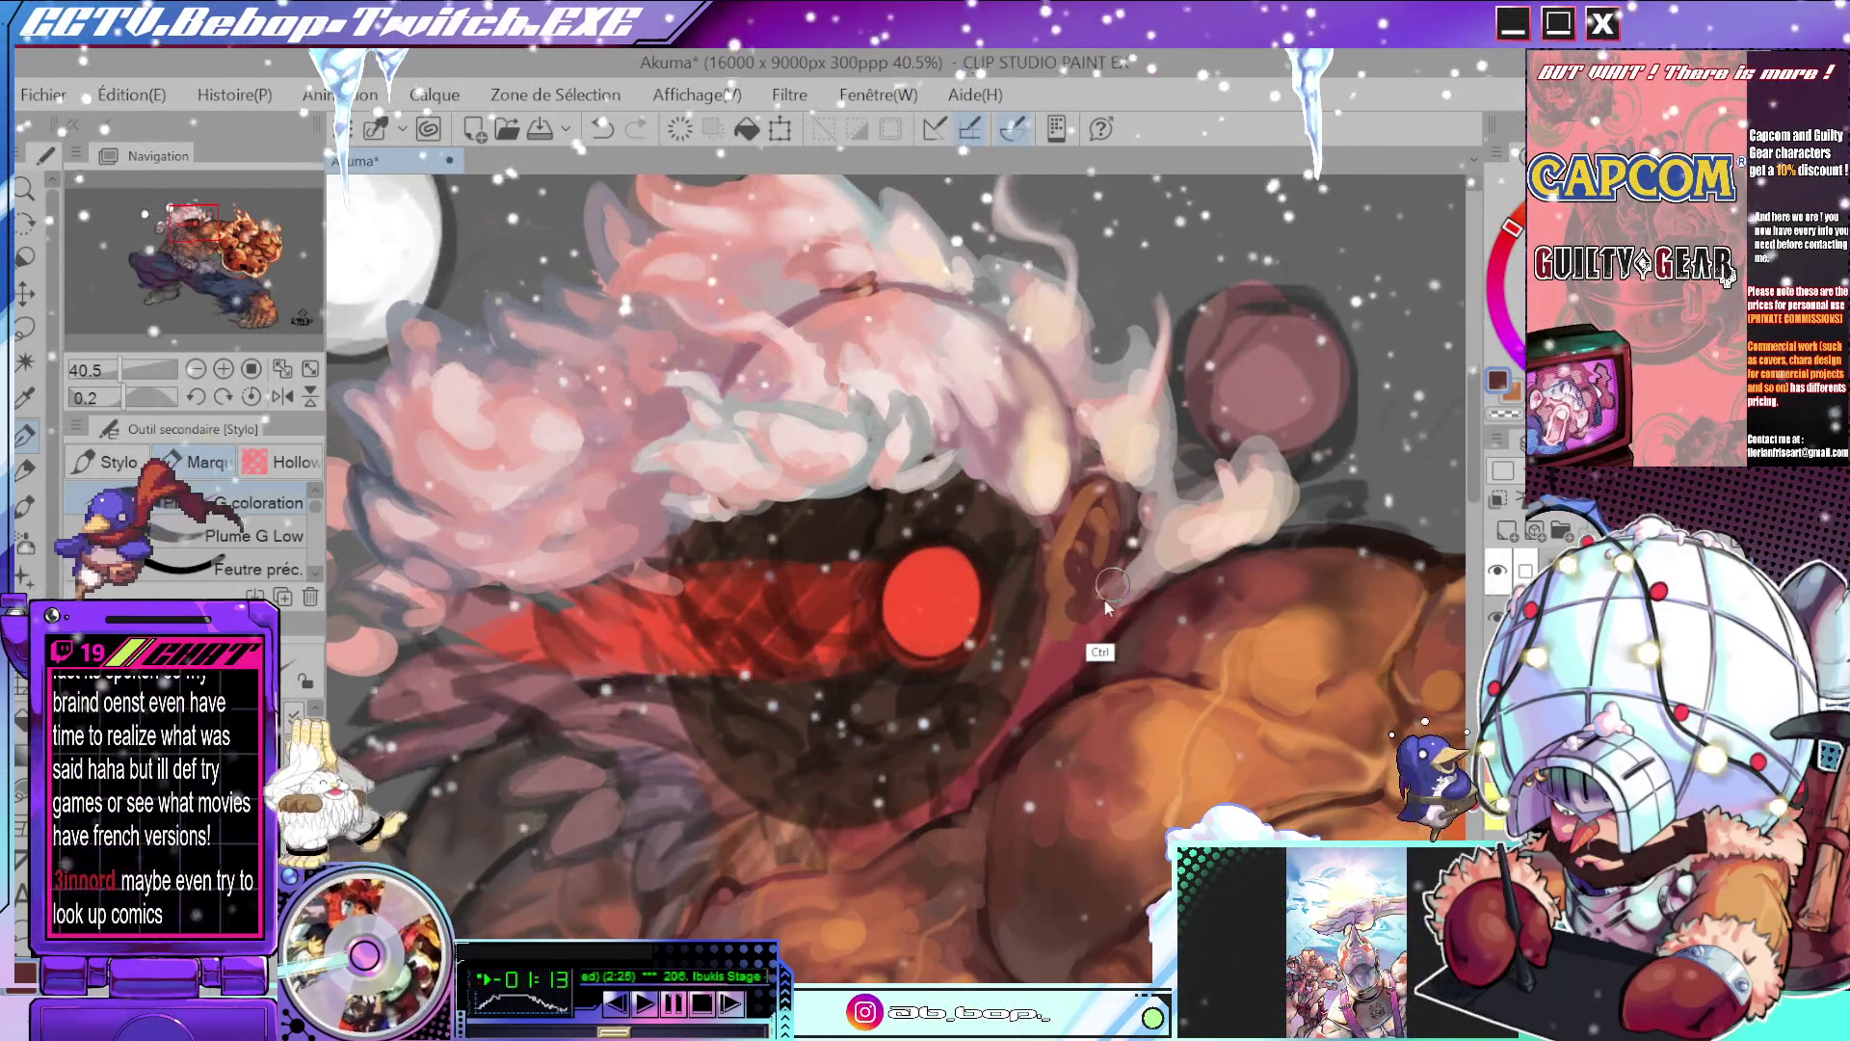
drag(1105, 579, 1089, 609)
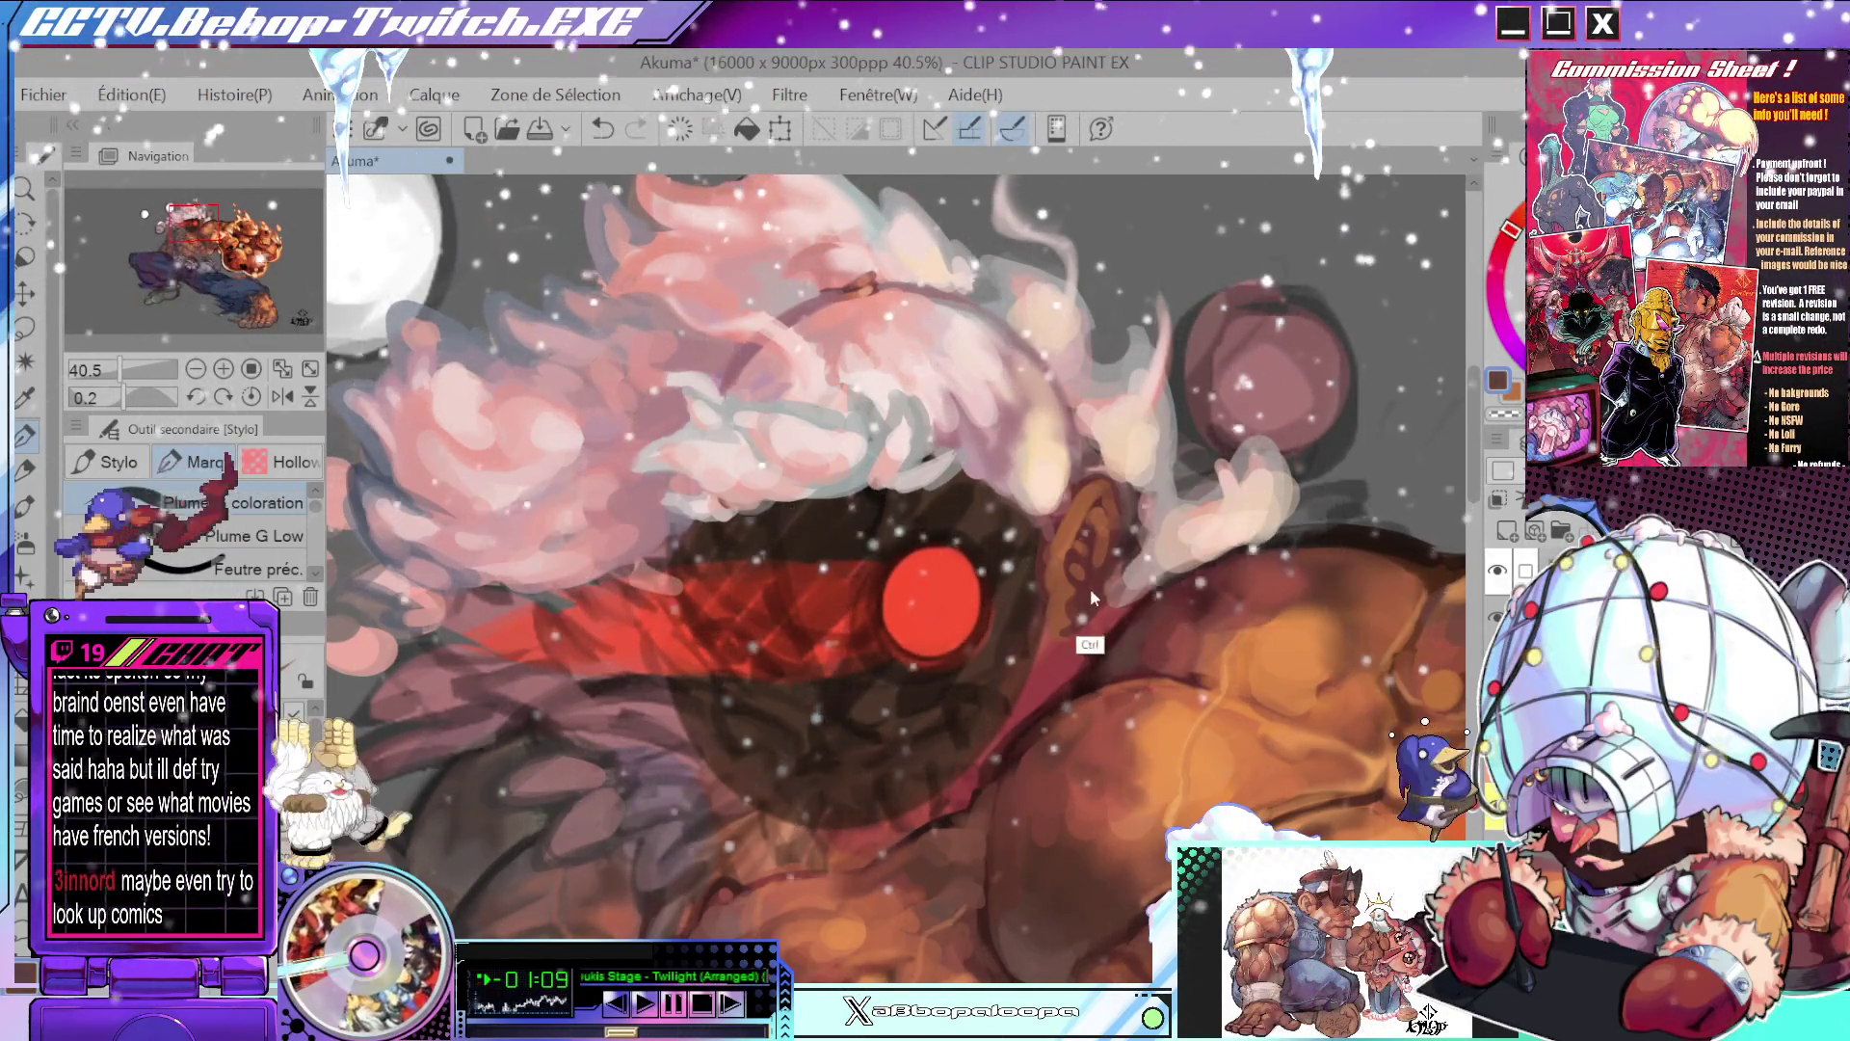
drag(1084, 614, 1055, 619)
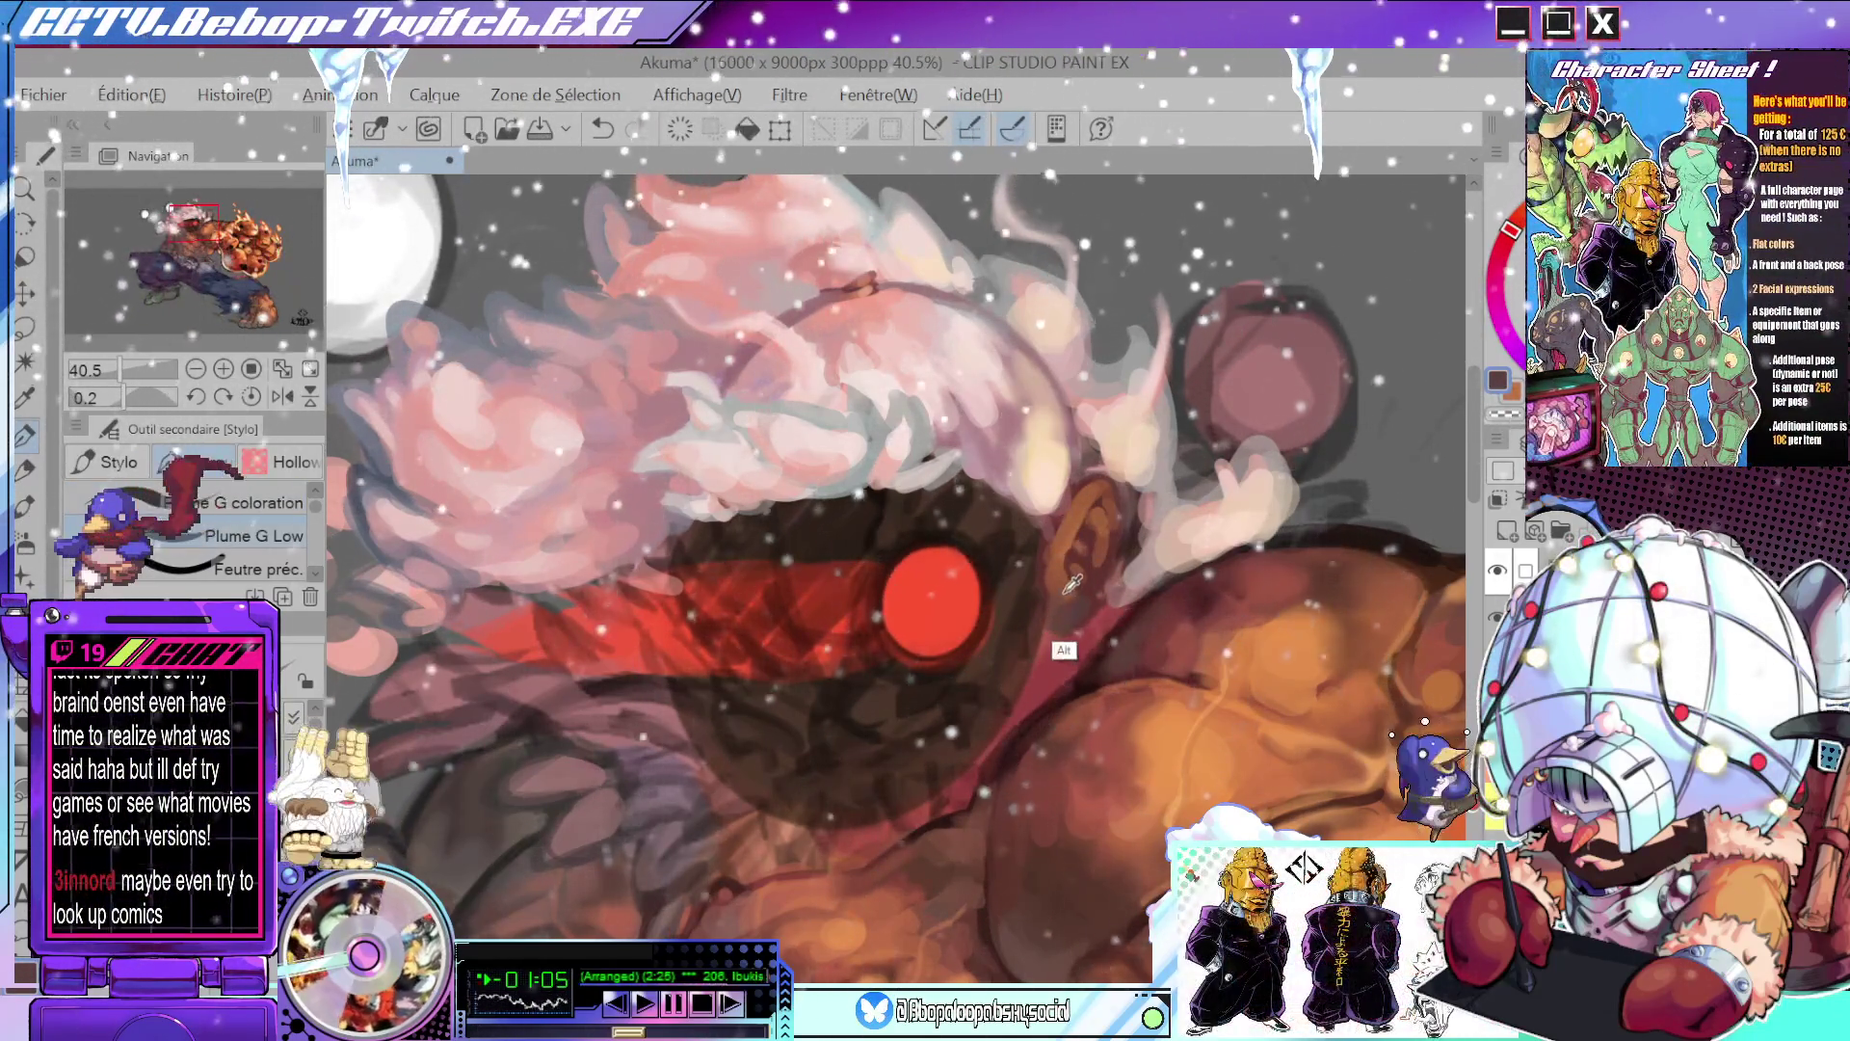
scroll(1074, 489, down, 3)
scroll(1076, 489, down, 2)
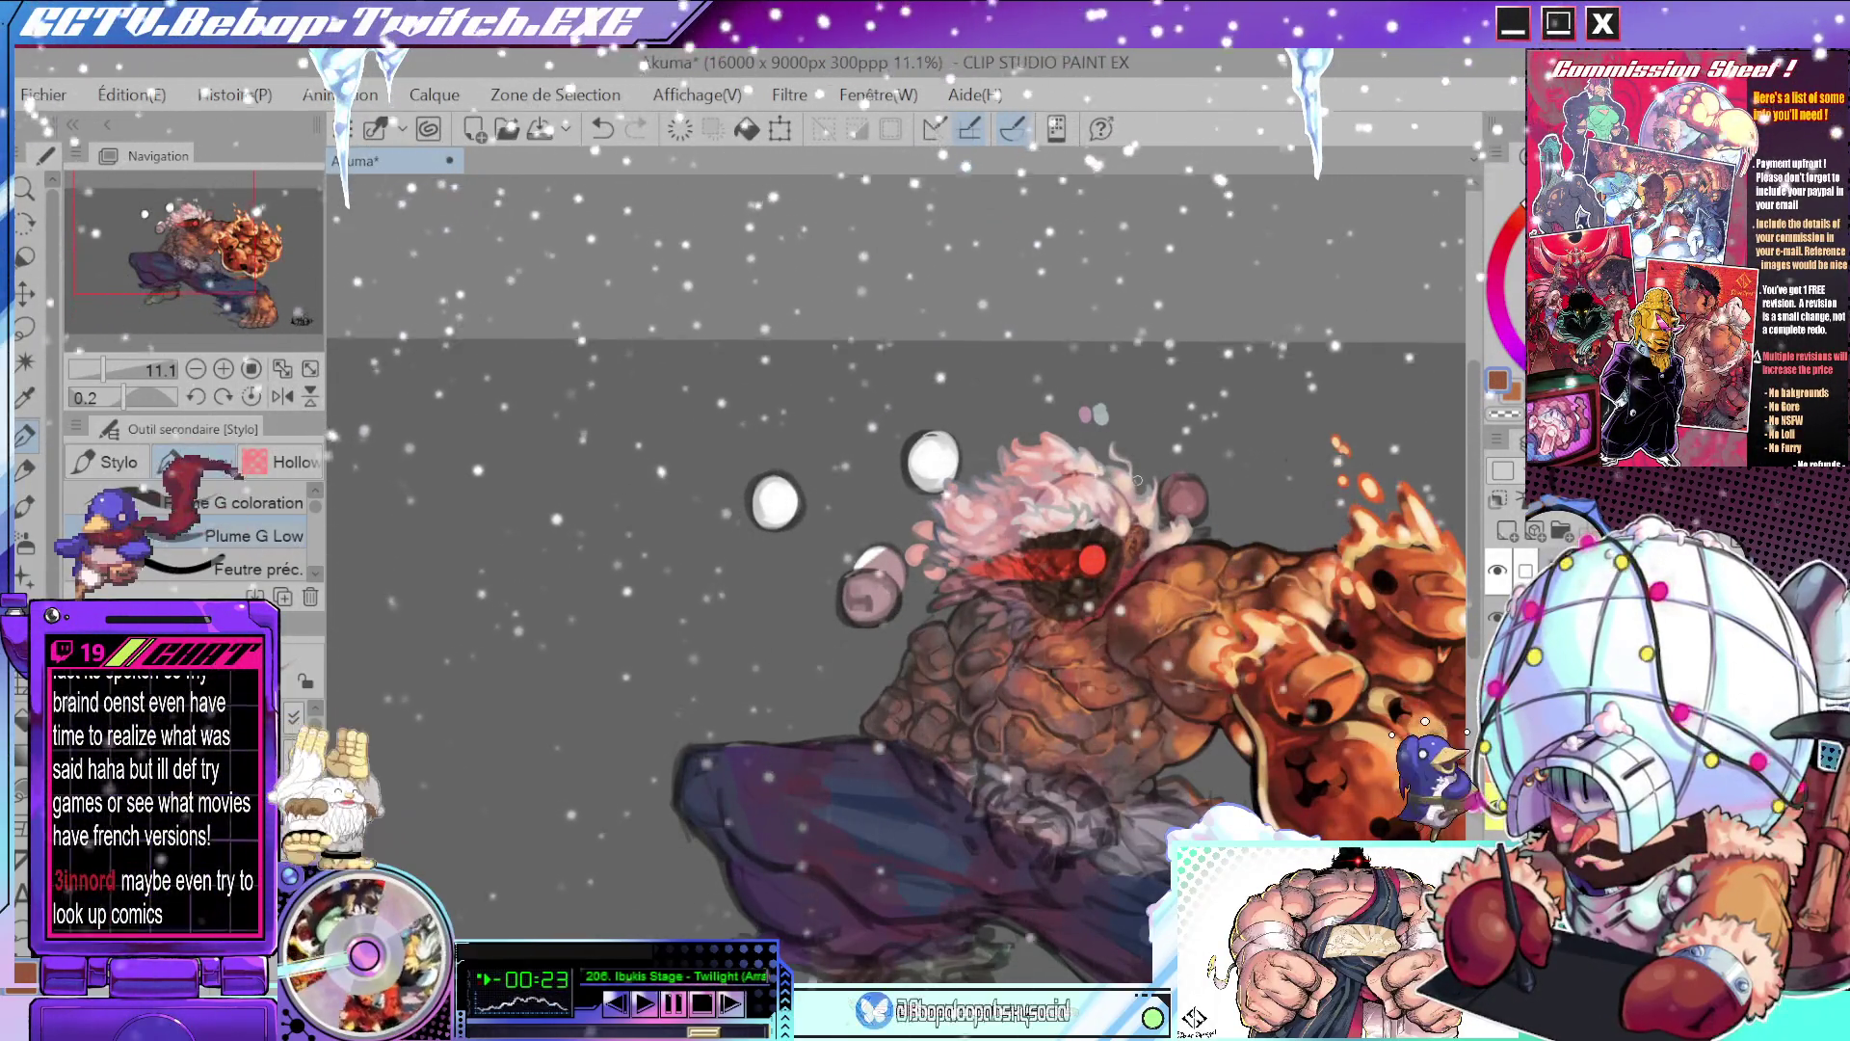
- With the Stylo pen in black, hand-letter an E left of Akuma after undoing a stray orange stroke
click(106, 462)
drag(527, 506, 573, 607)
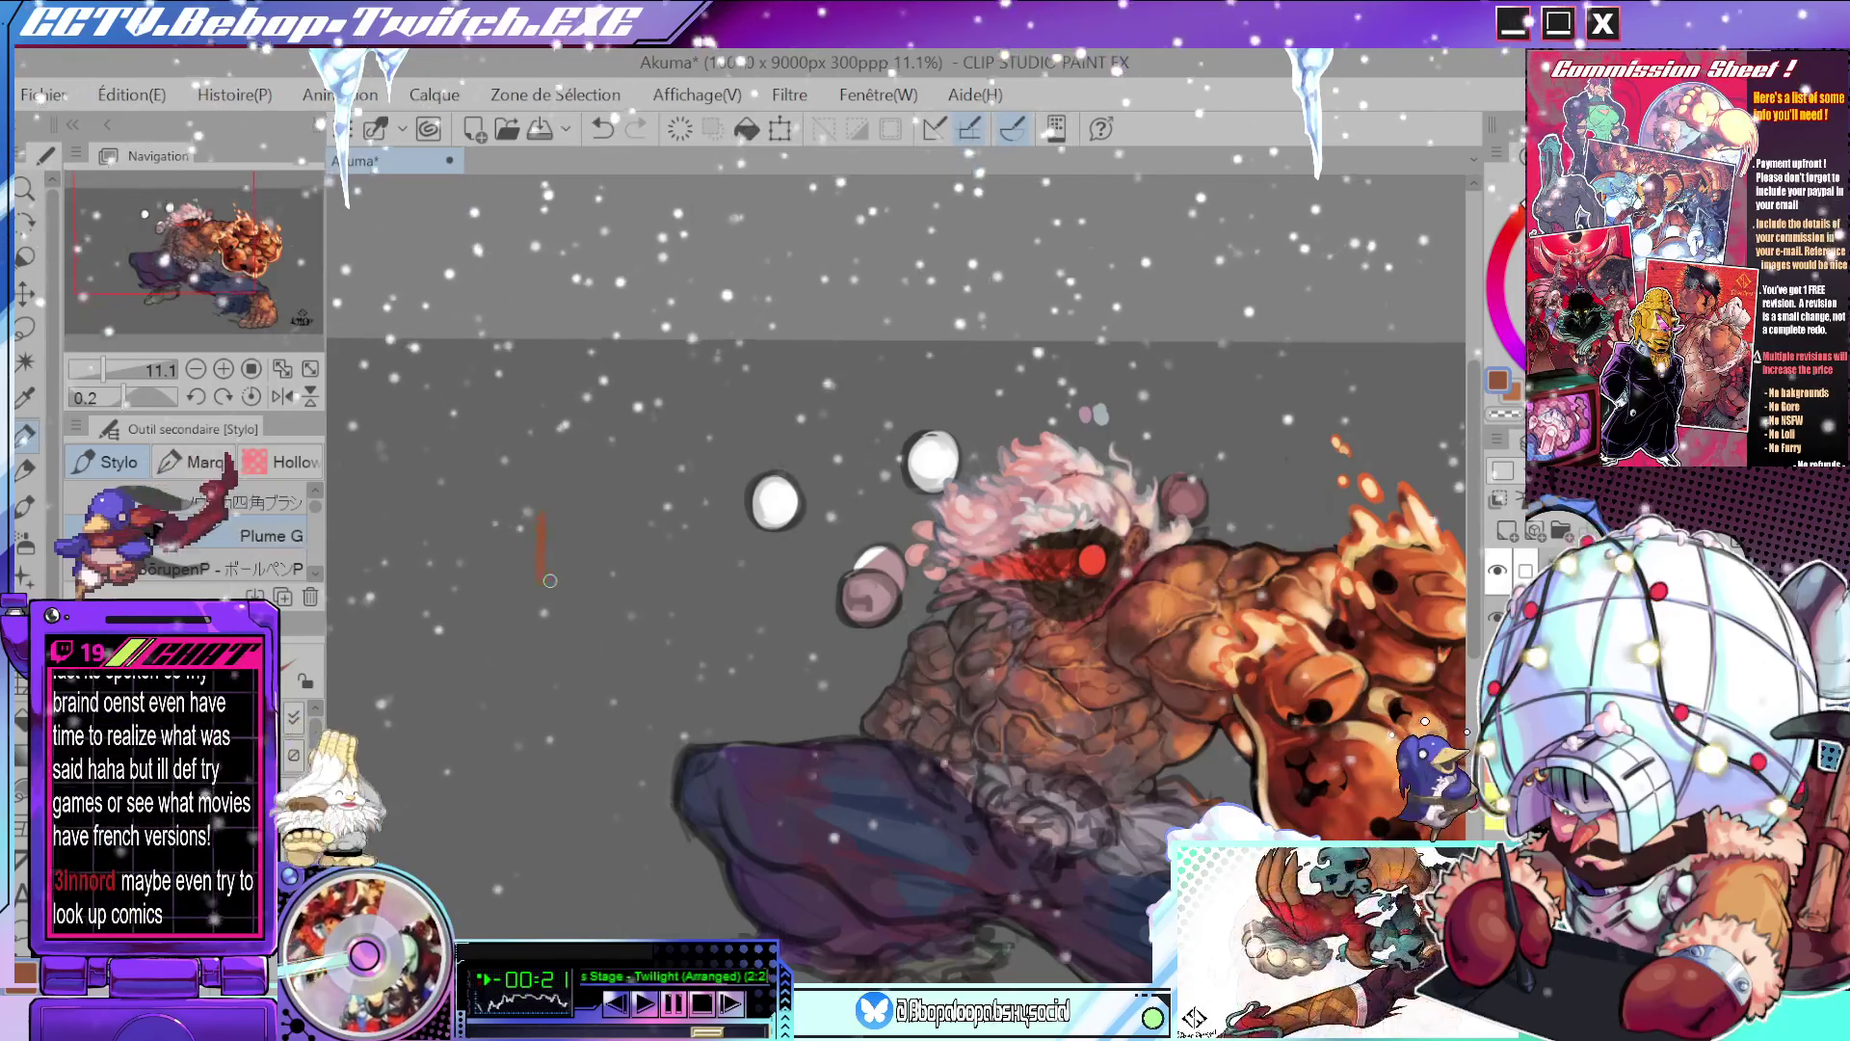
scroll(605, 517, up, 3)
key(ctrl+z)
key(x)
mouse_move(507, 511)
mouse_down()
mouse_move(569, 607)
mouse_move(557, 561)
mouse_up()
drag(501, 511, 571, 511)
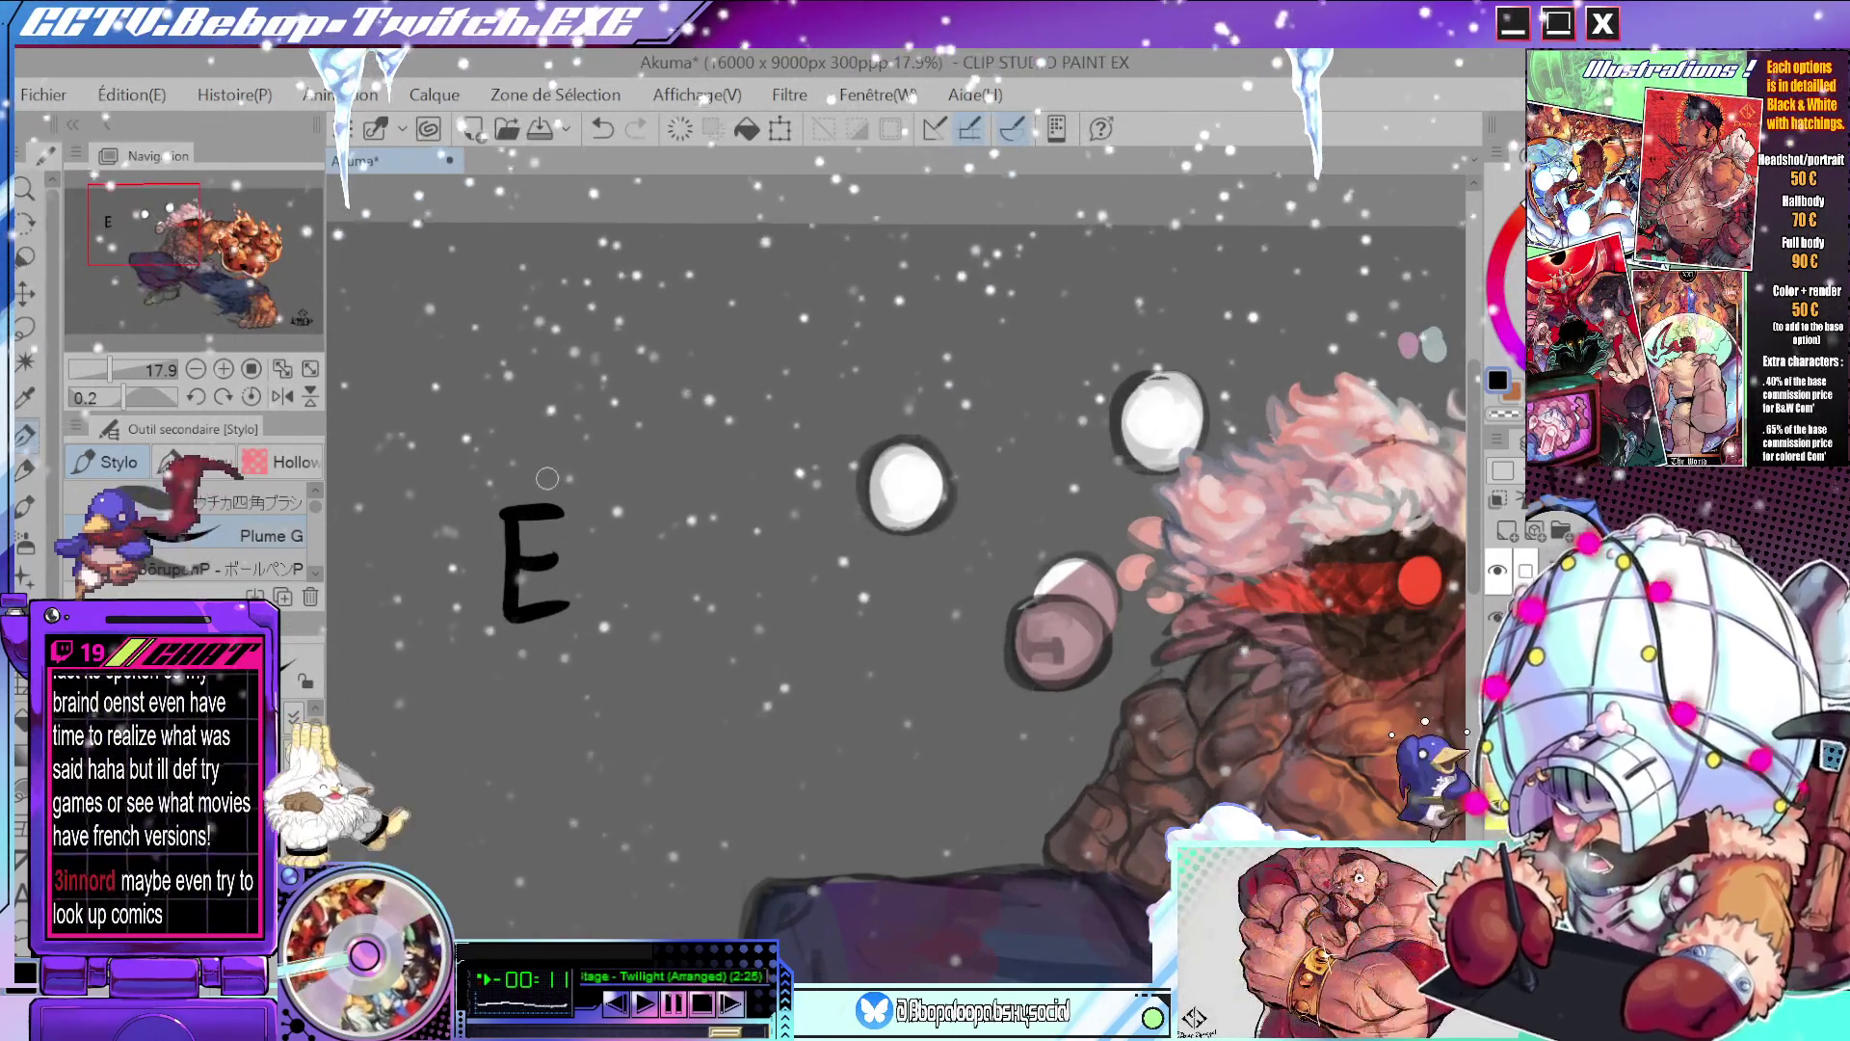
- Test an acute and a grave accent over the E, then undo both and the letter
drag(528, 480, 607, 429)
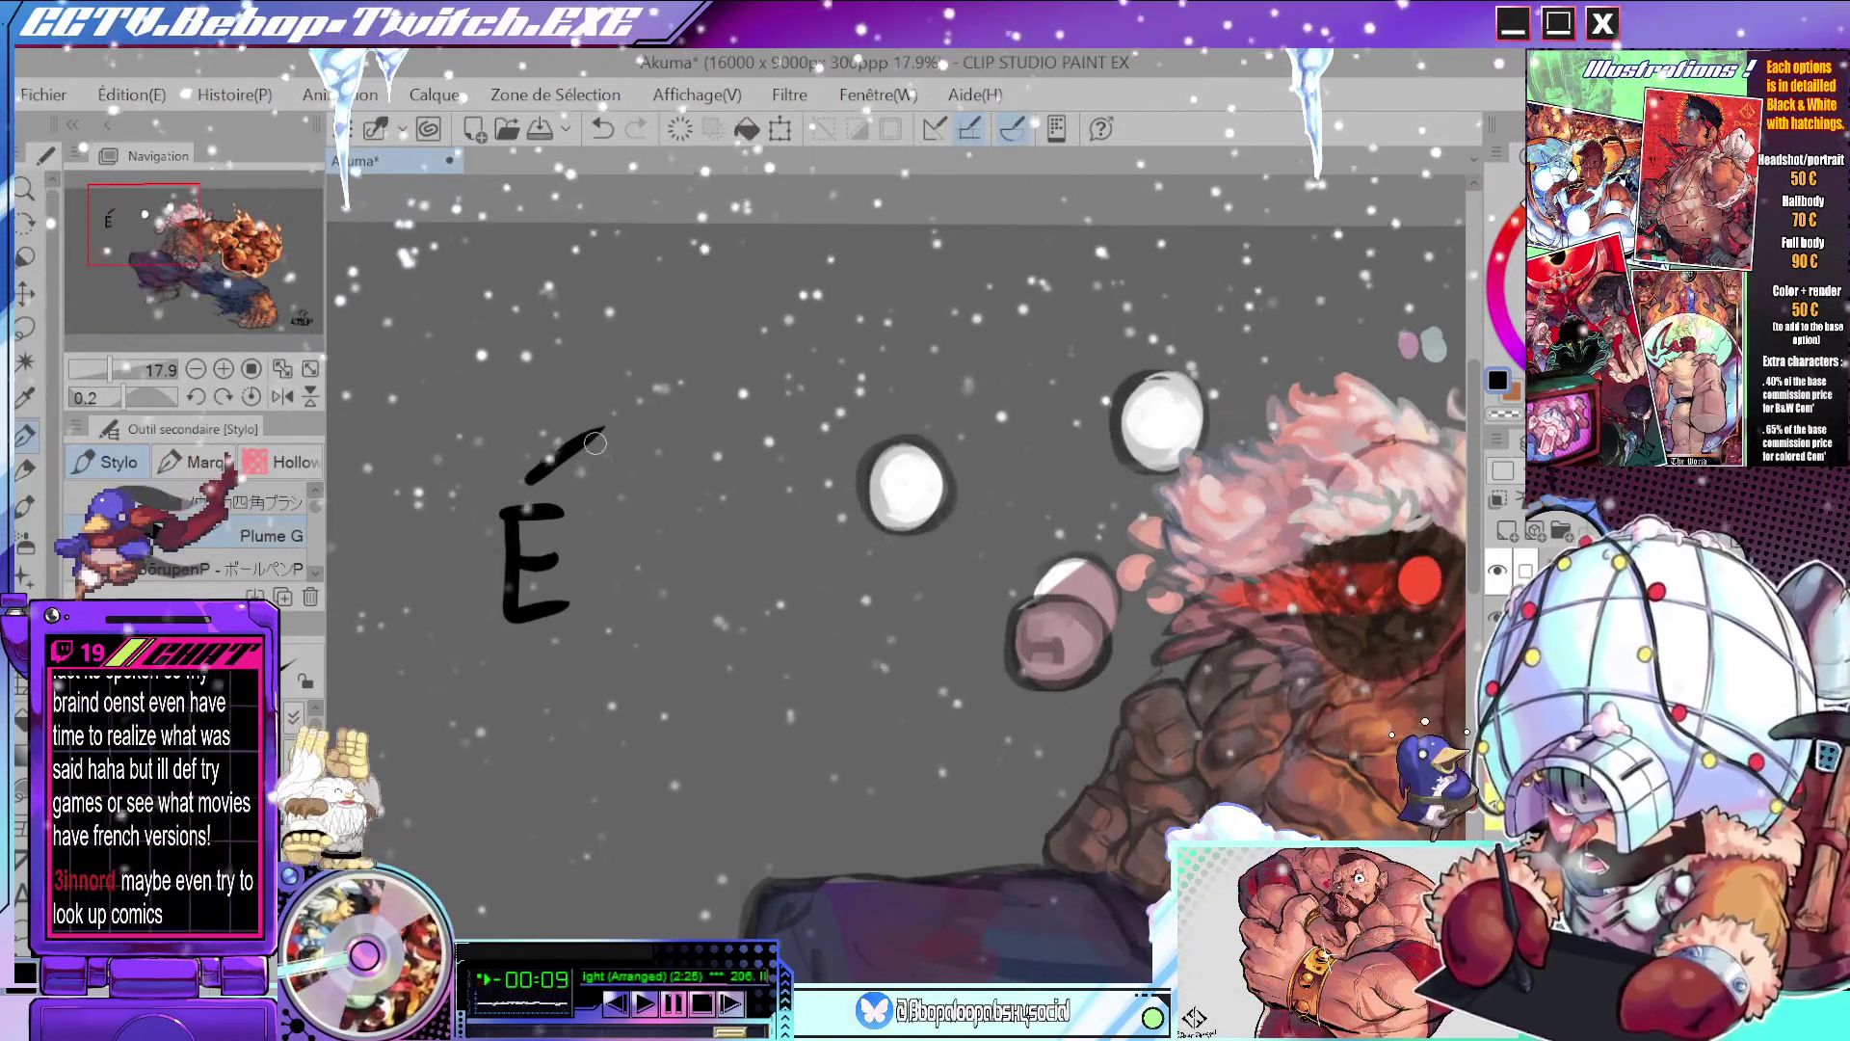
key(ctrl+z)
drag(544, 491, 482, 451)
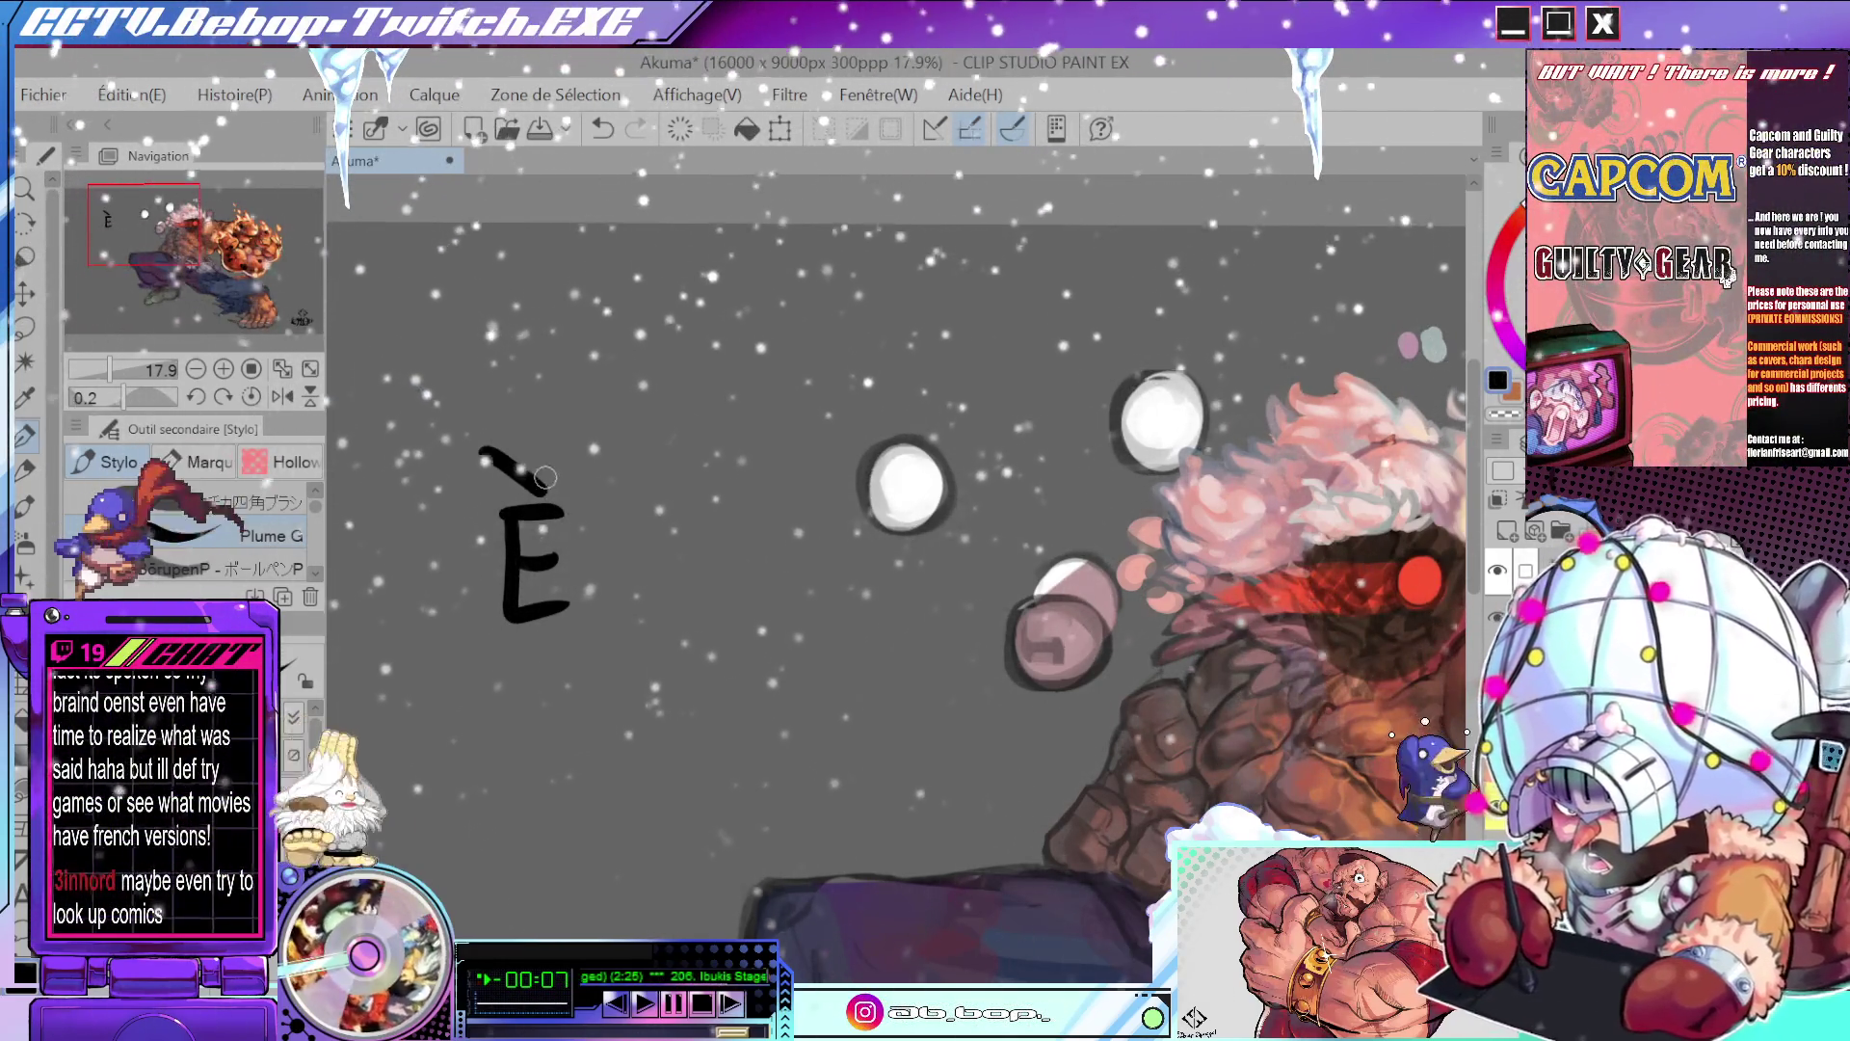
key(ctrl+z)
key(ctrl+z)
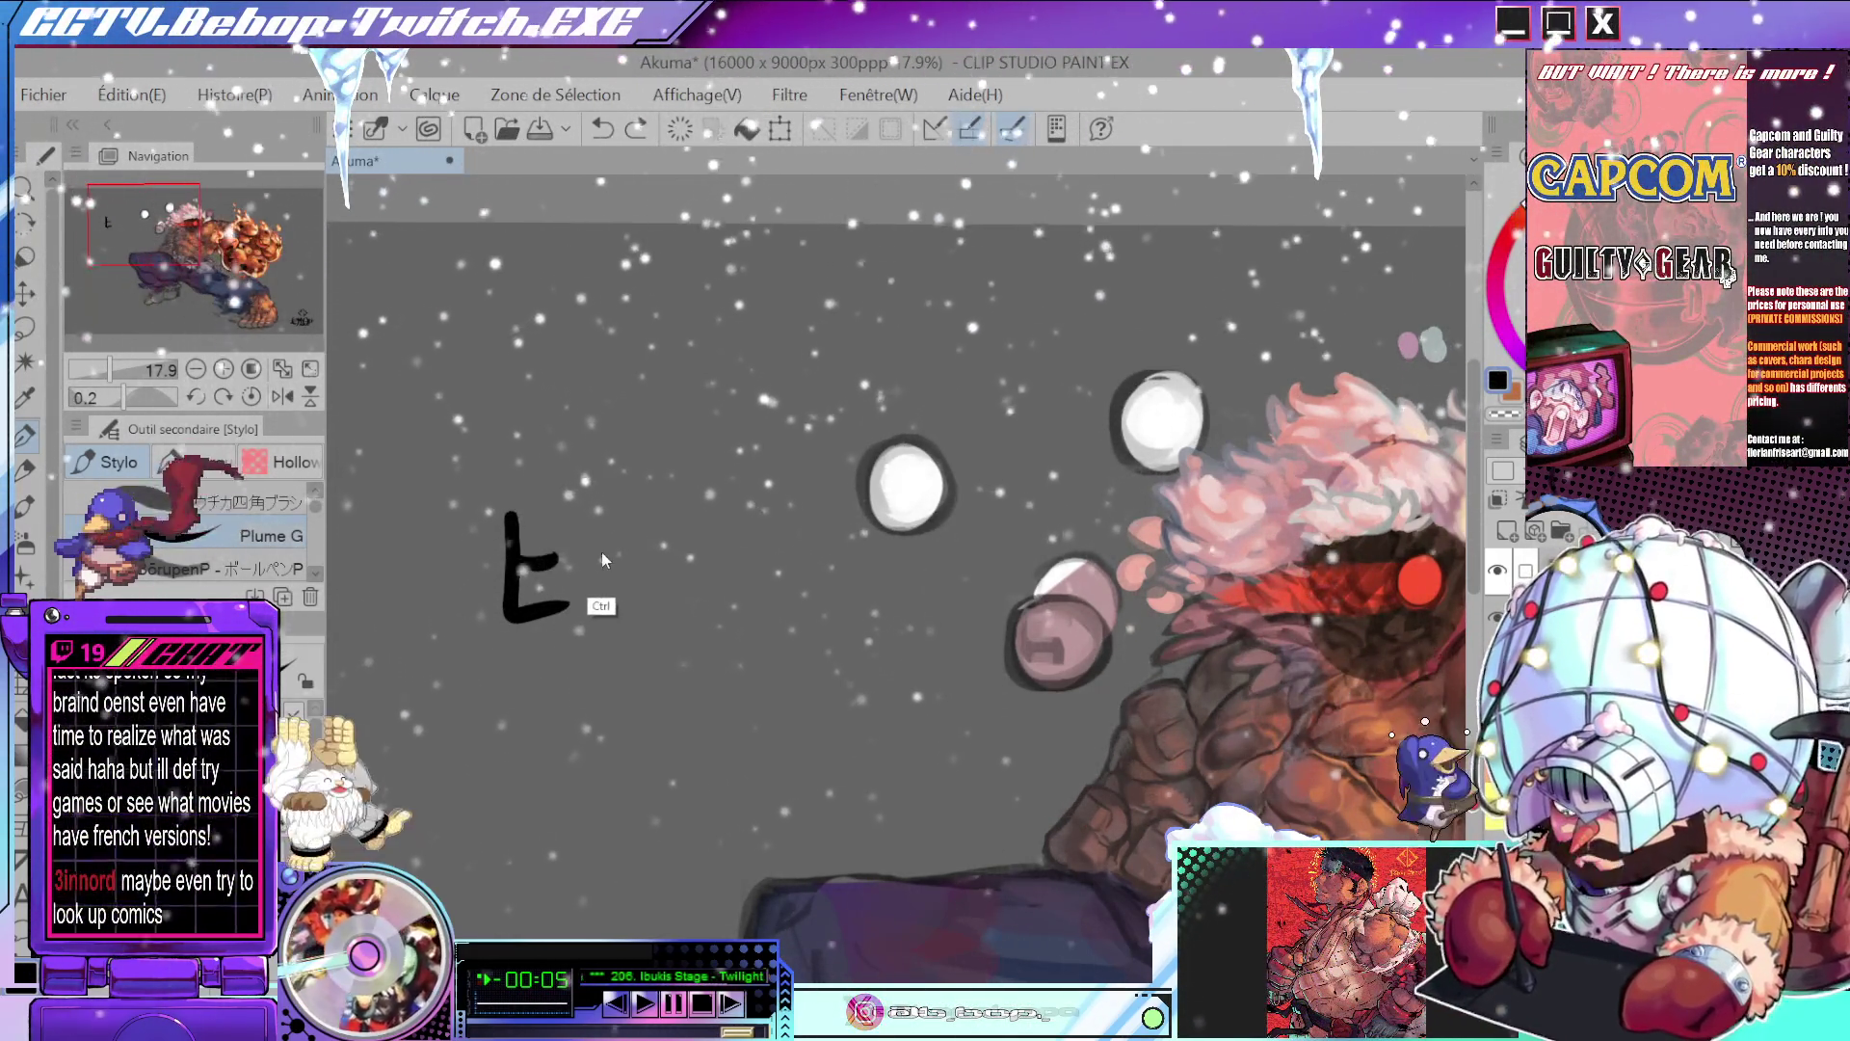
key(ctrl+z)
scroll(626, 557, down, 2)
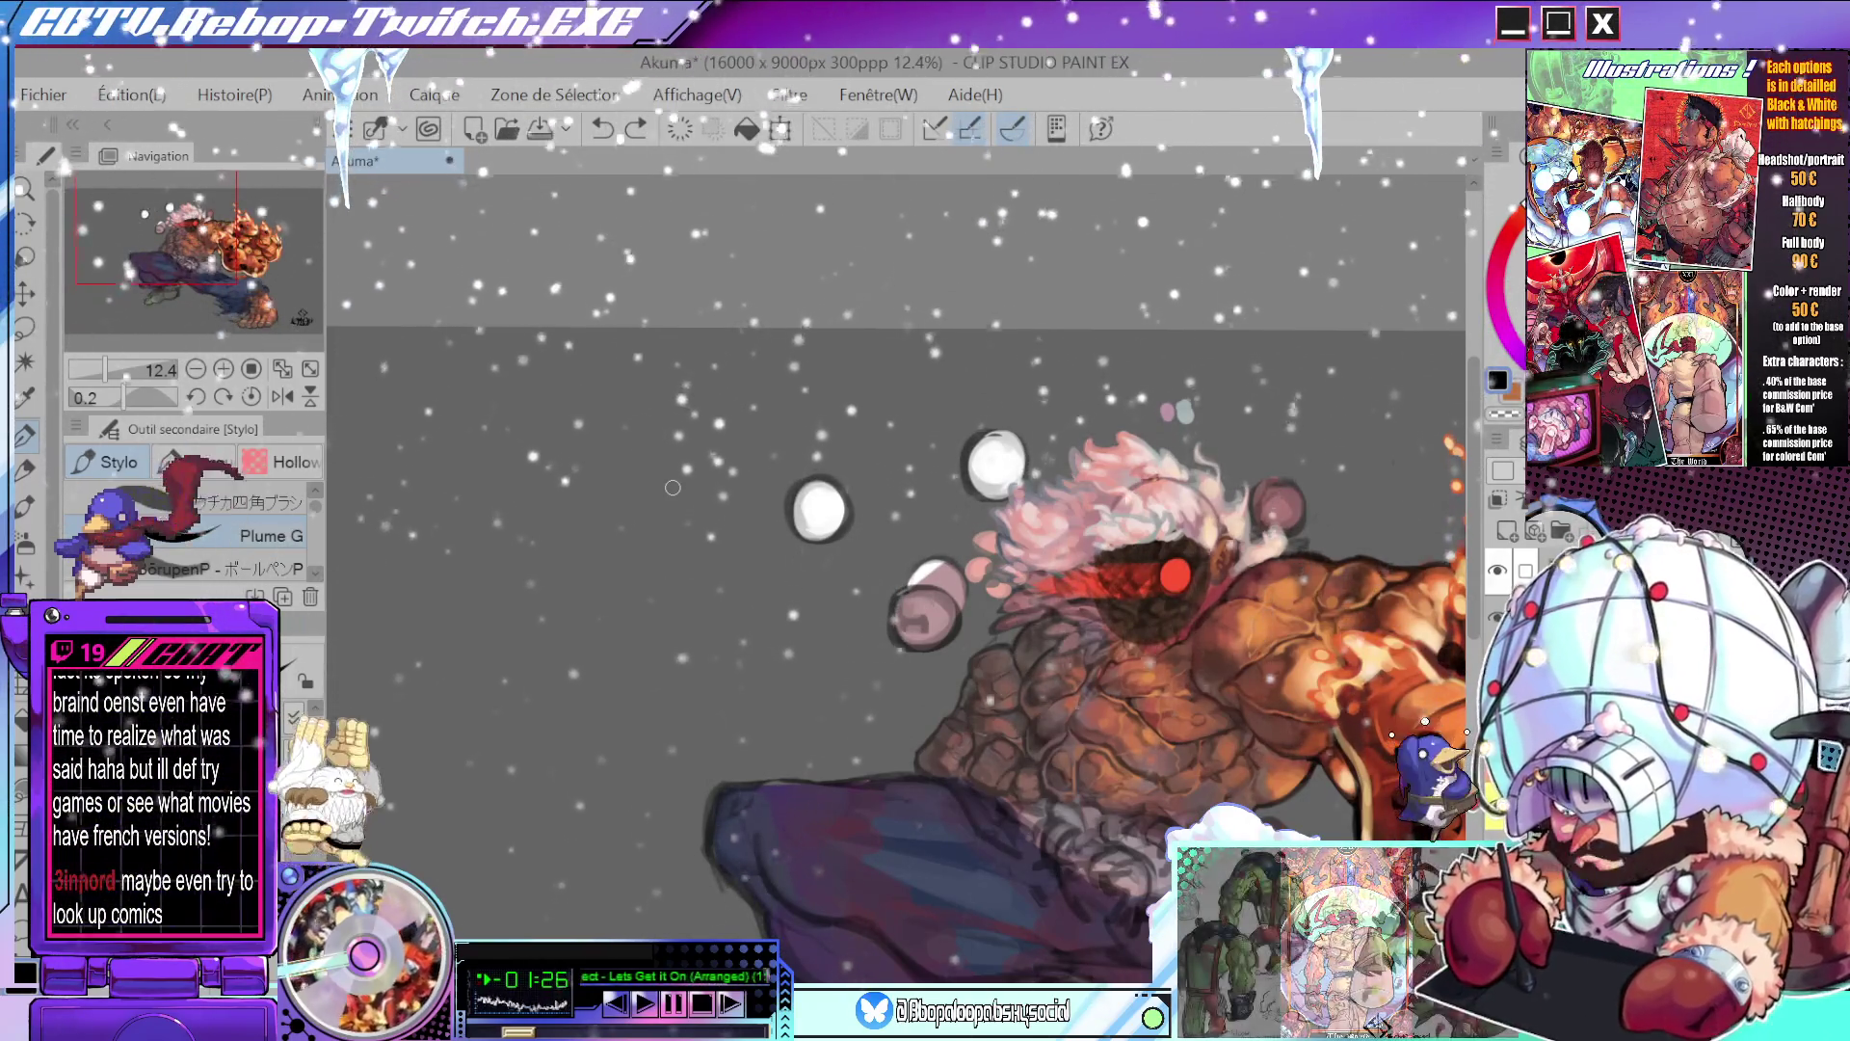
- Bring the ear into close view and sample its orange-brown colour
drag(1163, 258, 1040, 214)
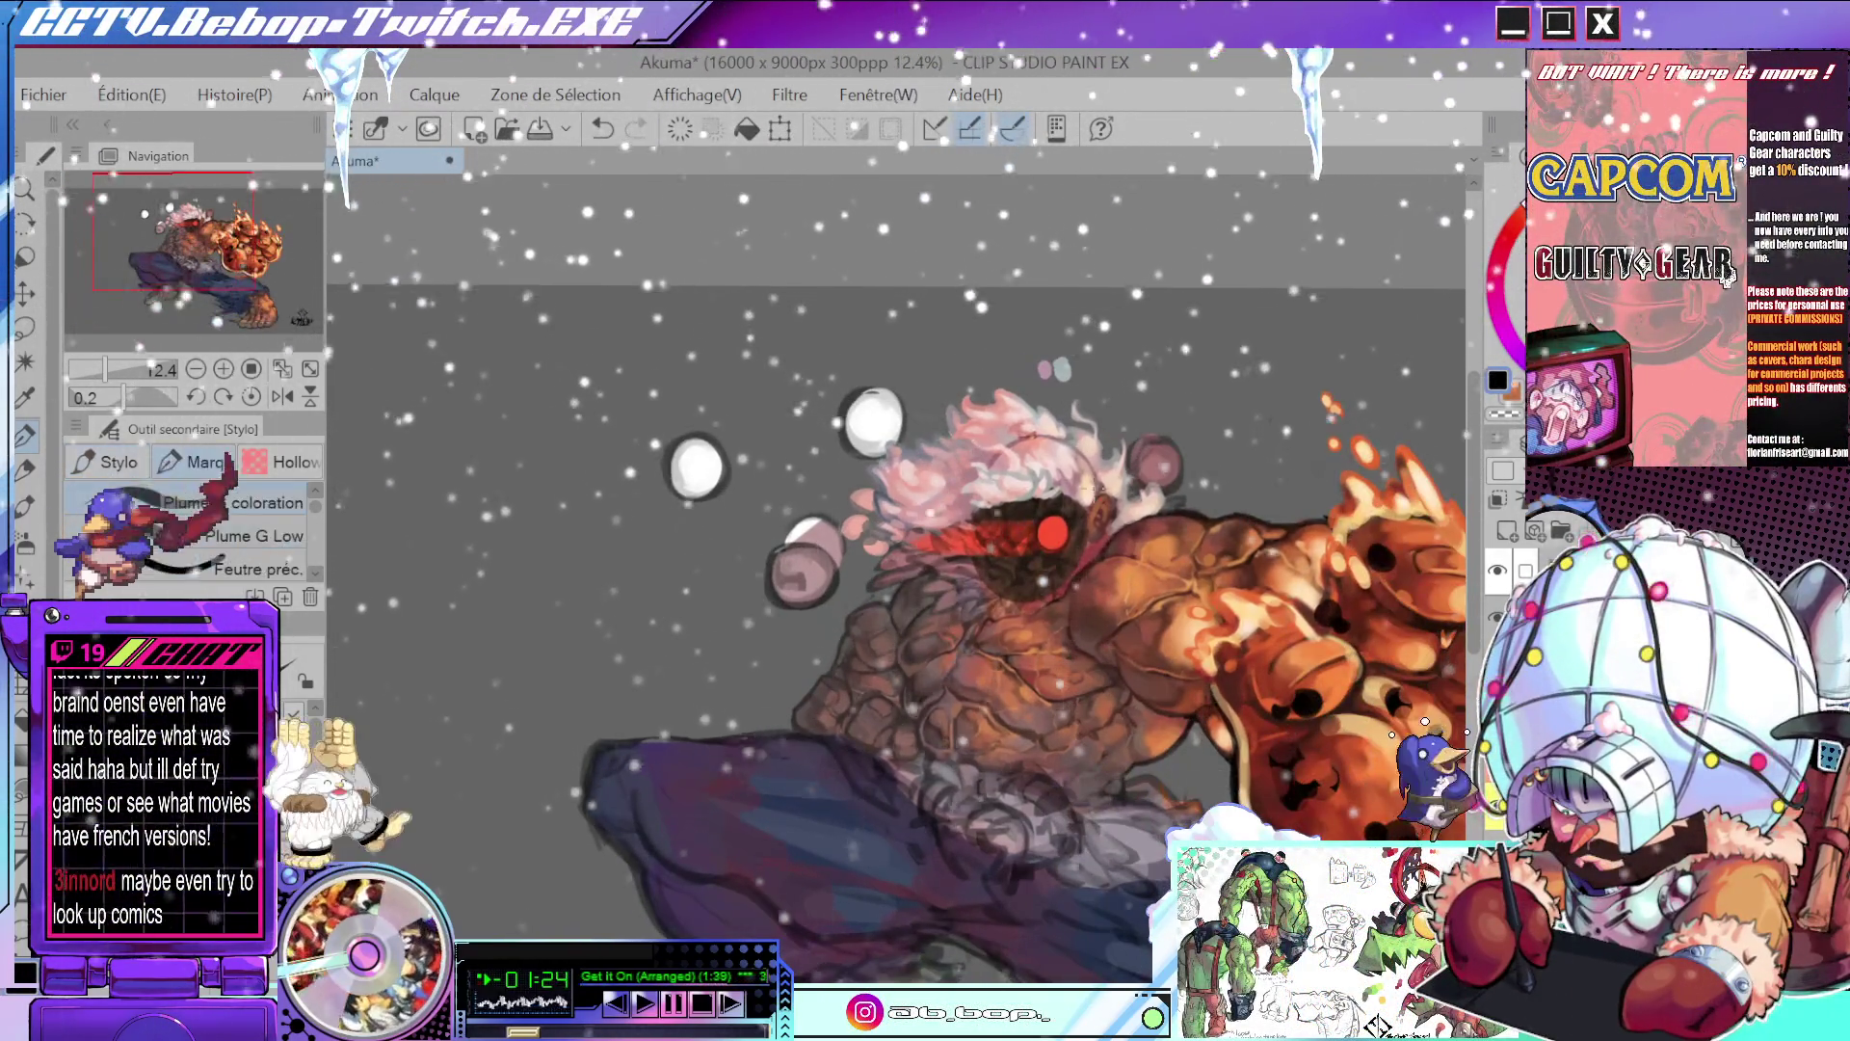
scroll(1085, 562, up, 2)
scroll(1099, 473, up, 3)
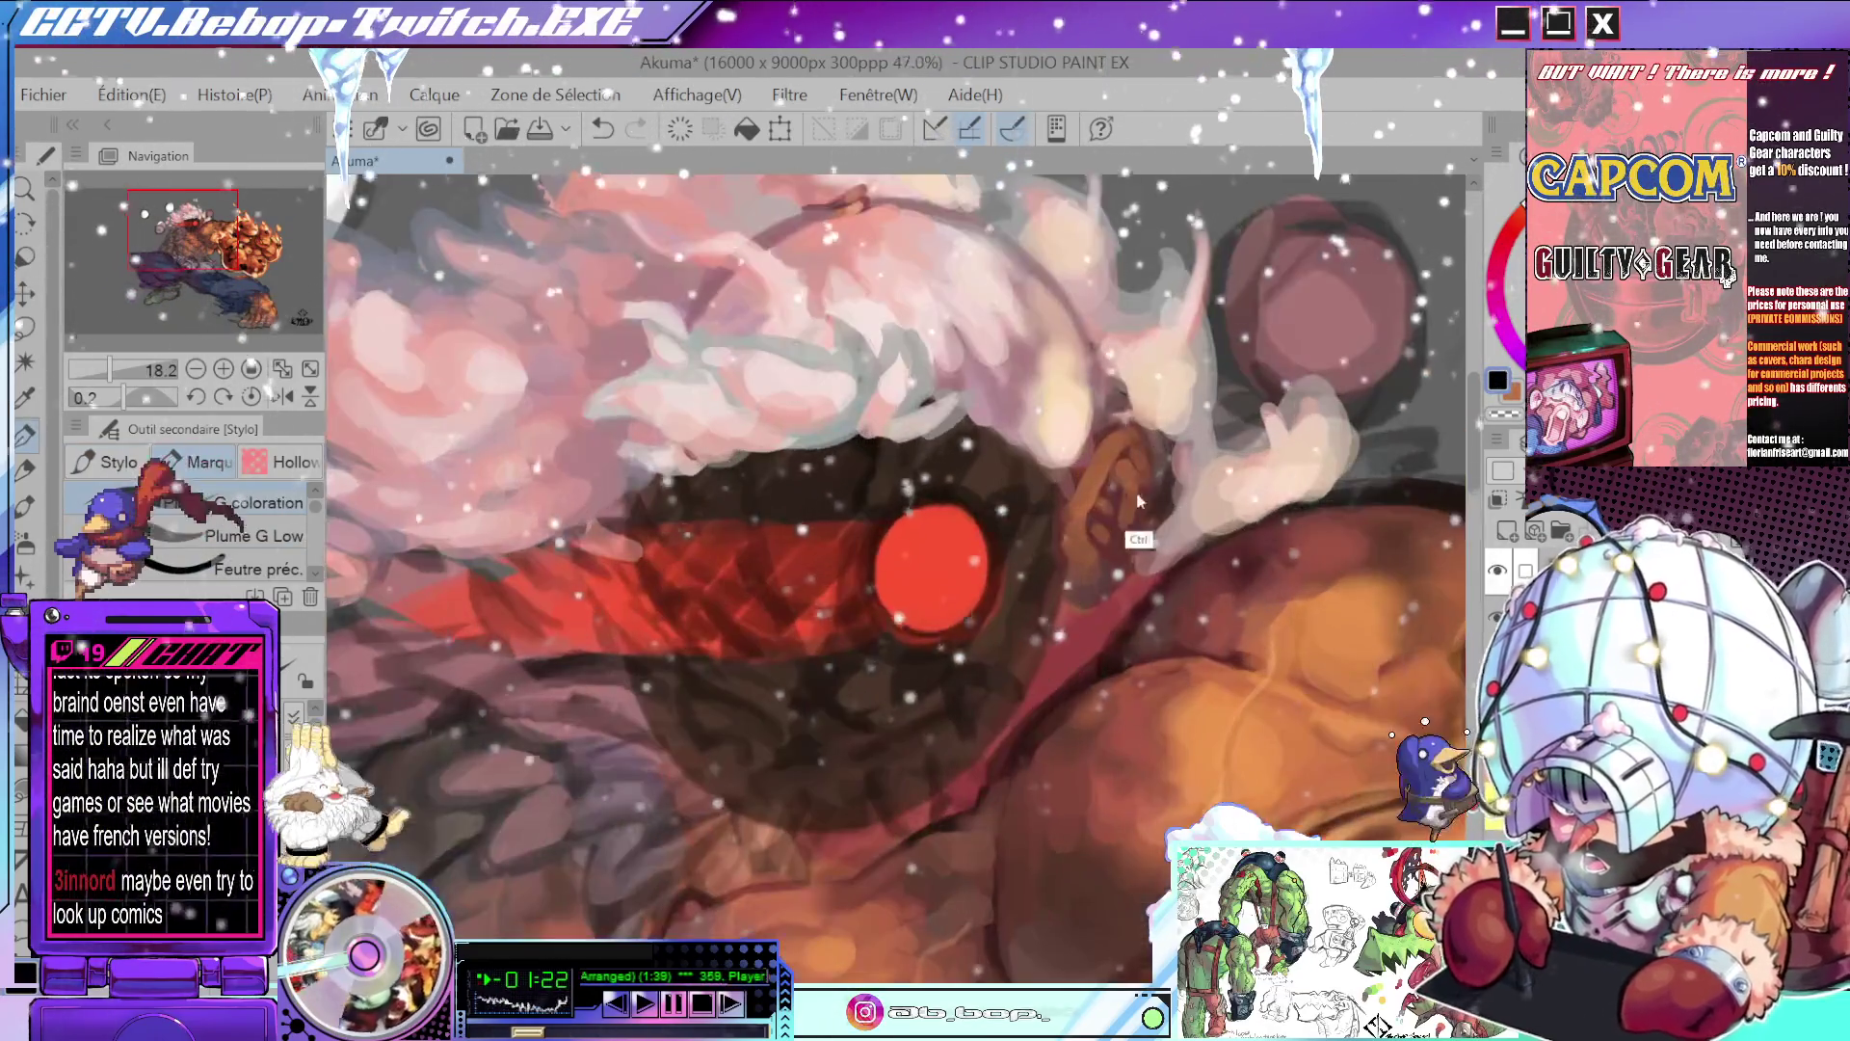
alt+click(1099, 470)
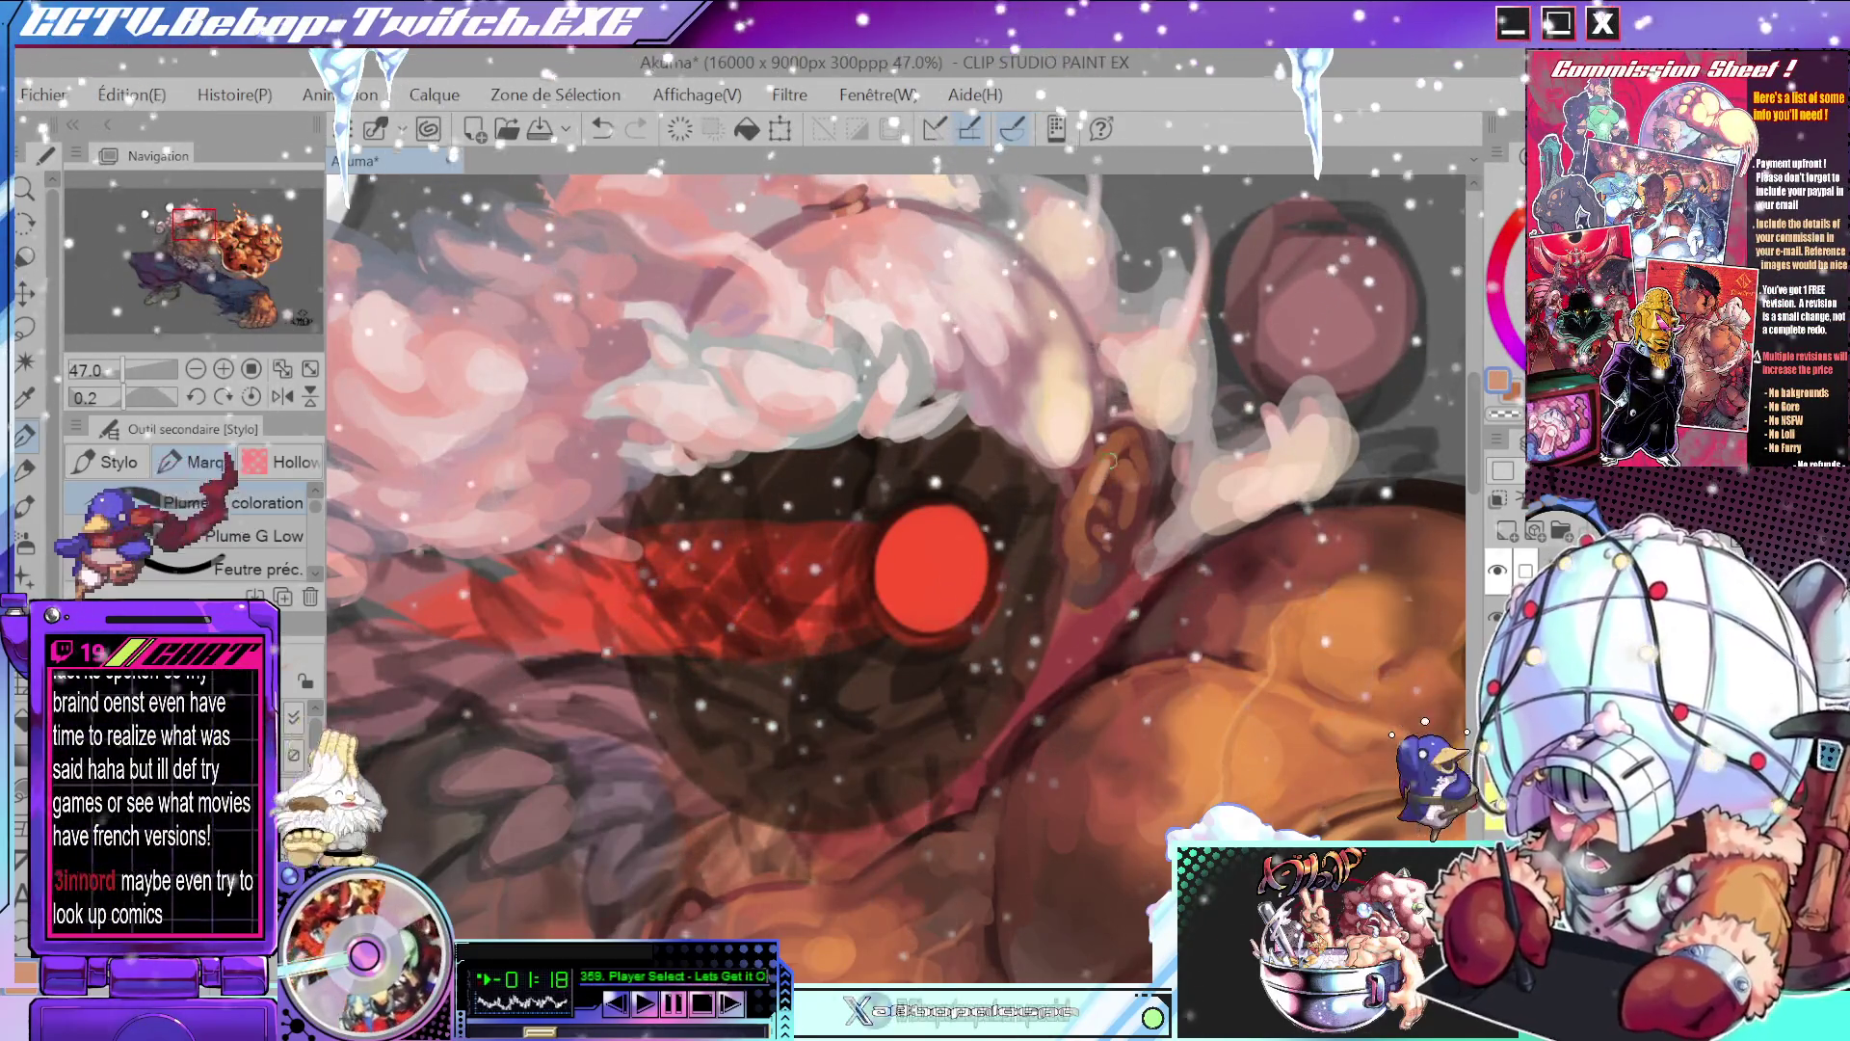
scroll(1082, 422, down, 4)
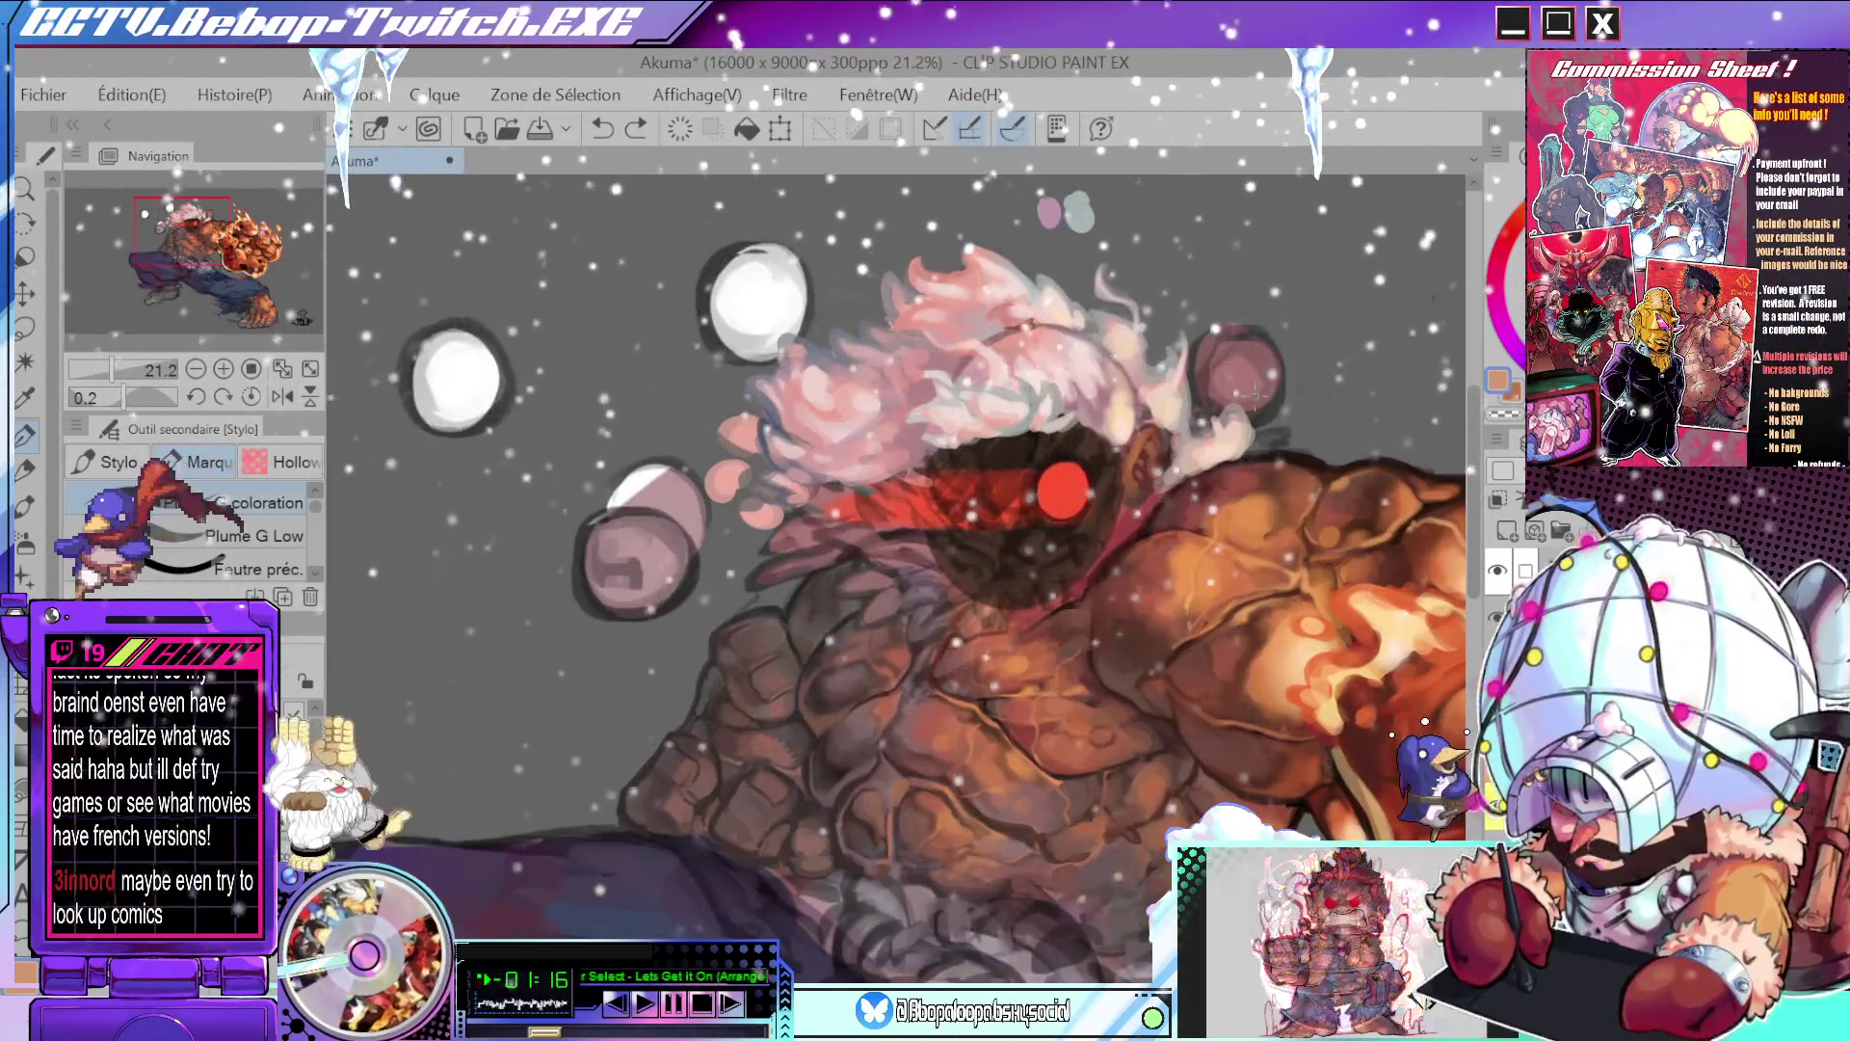
scroll(1288, 436, up, 4)
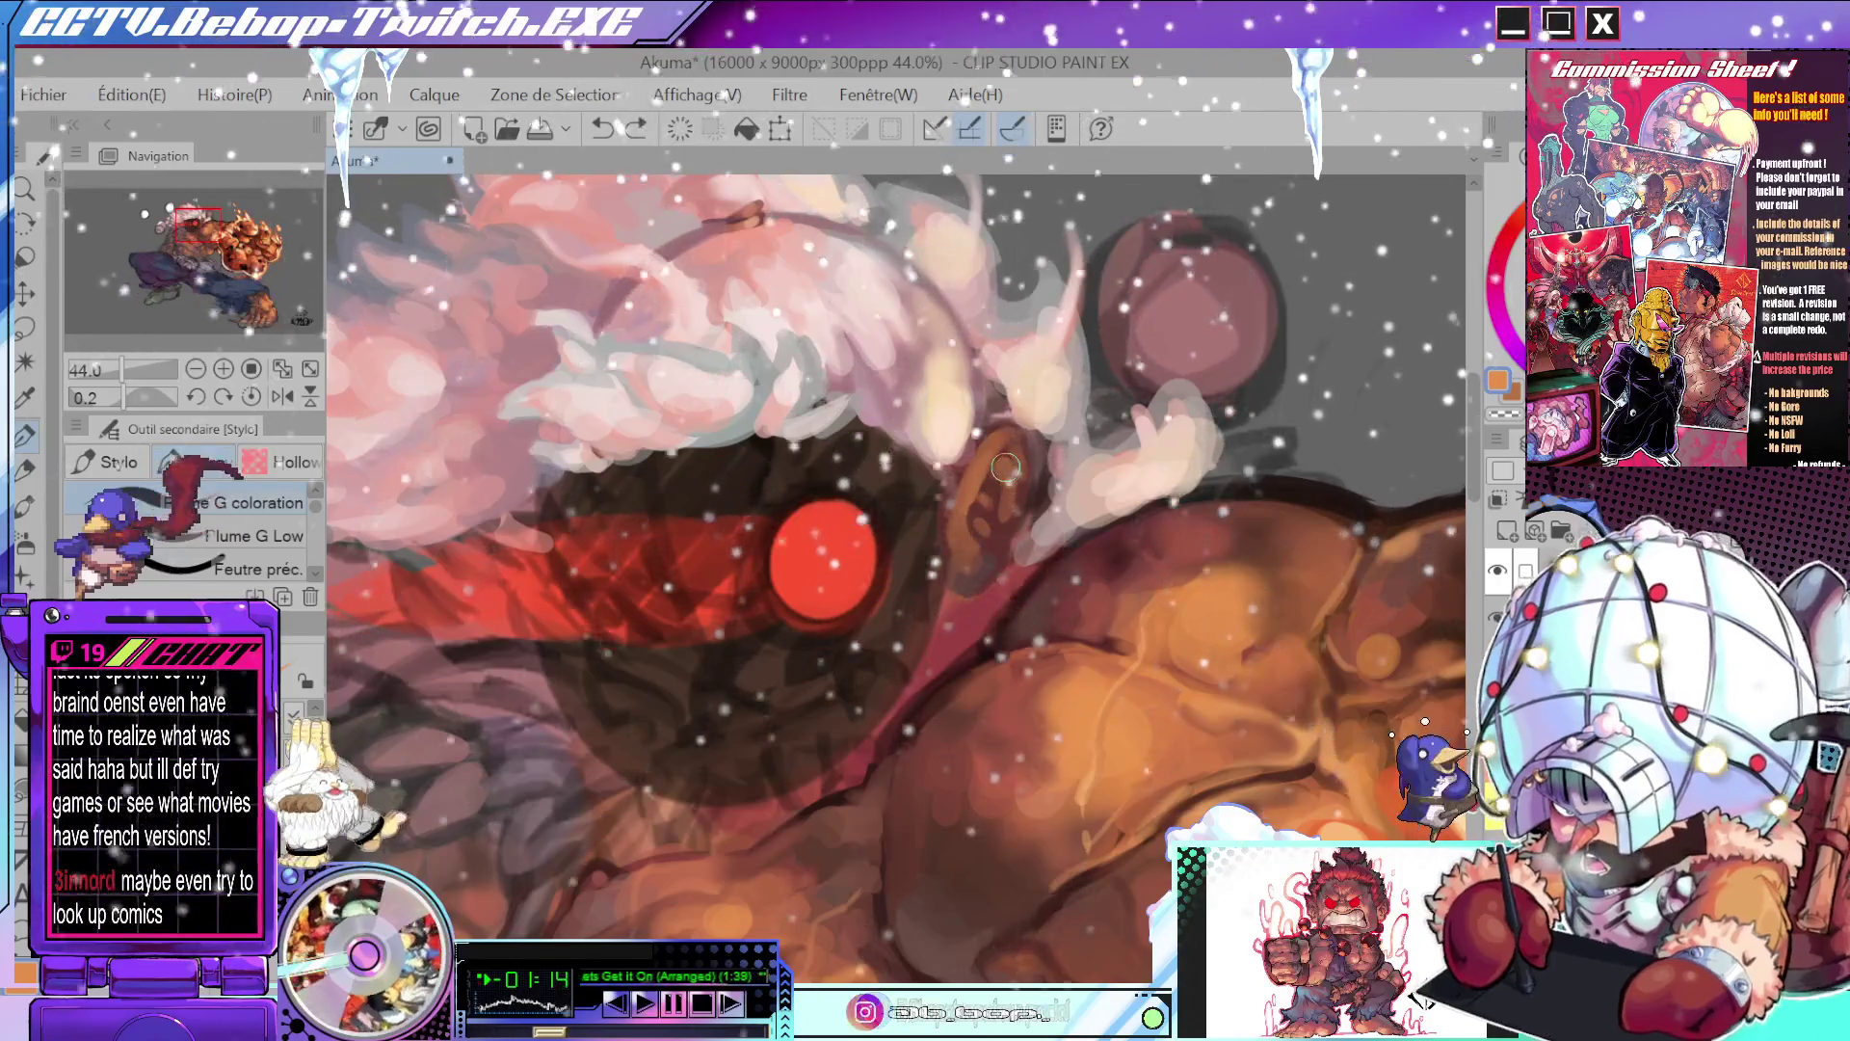
scroll(1017, 493, down, 4)
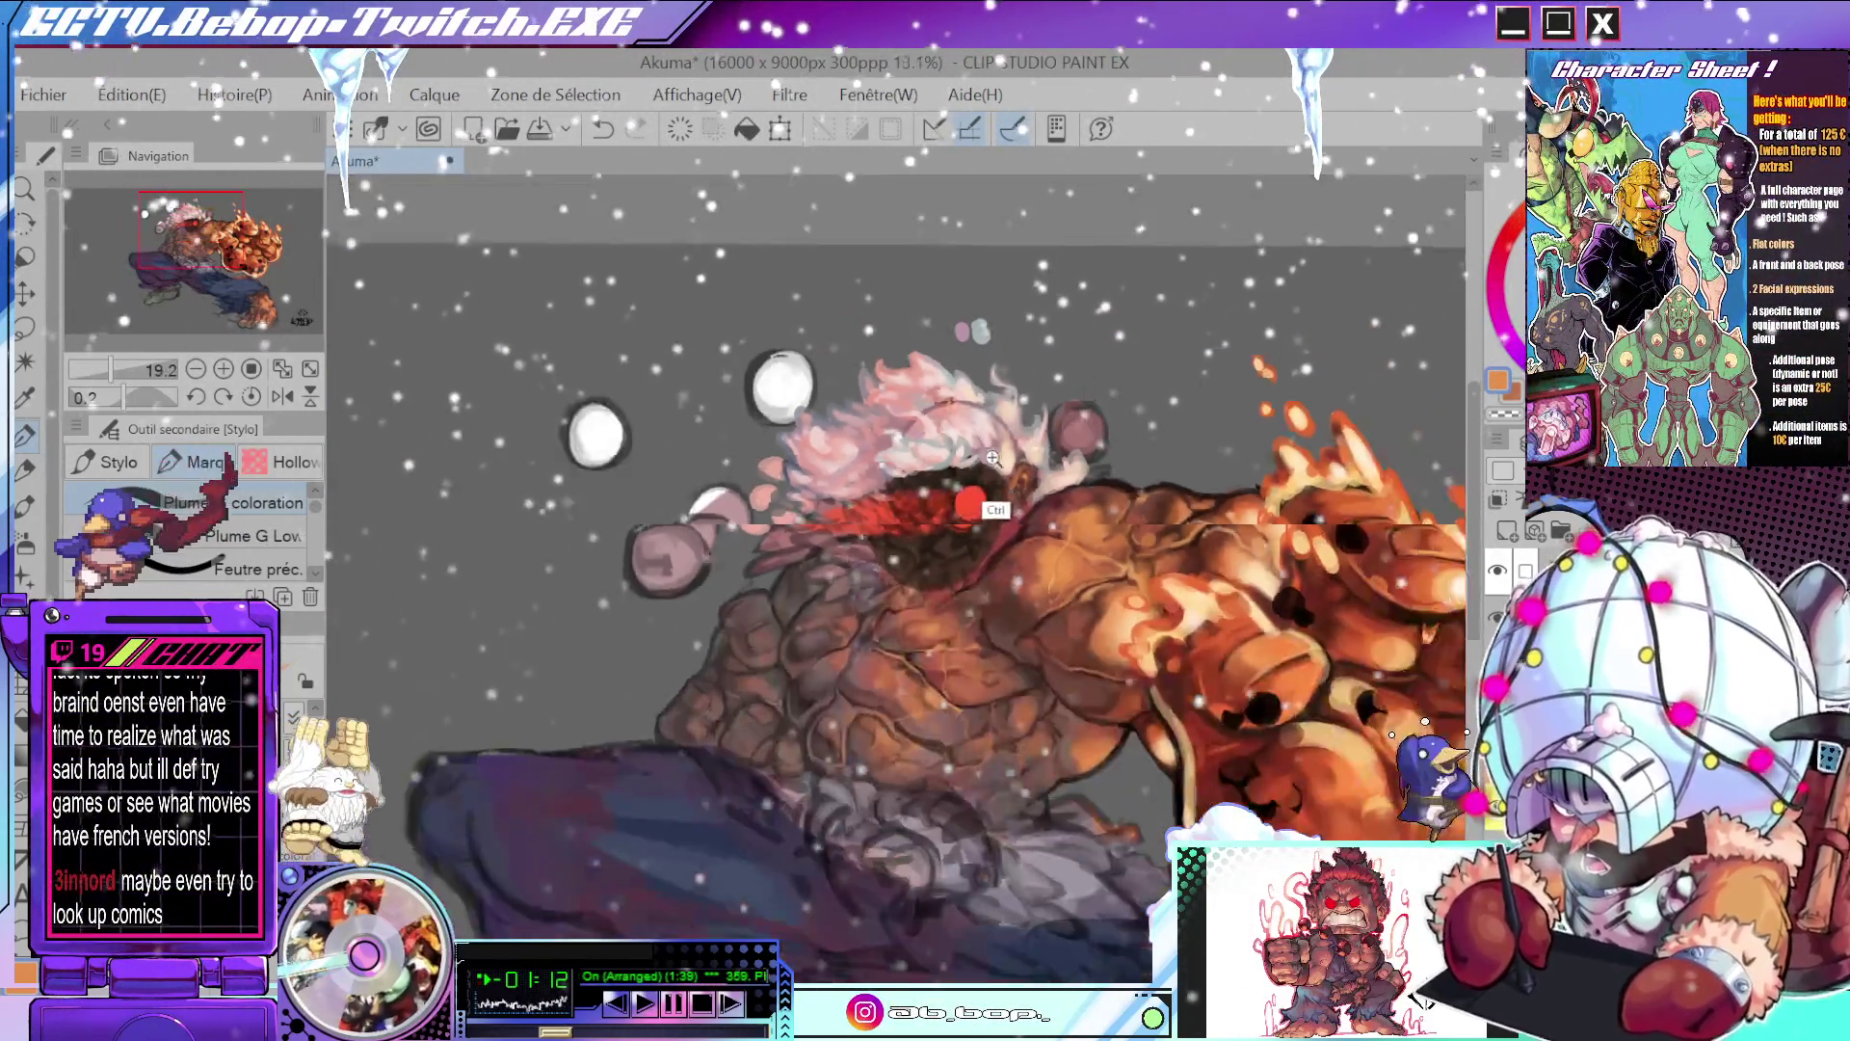
scroll(1007, 491, up, 3)
scroll(1010, 506, down, 3)
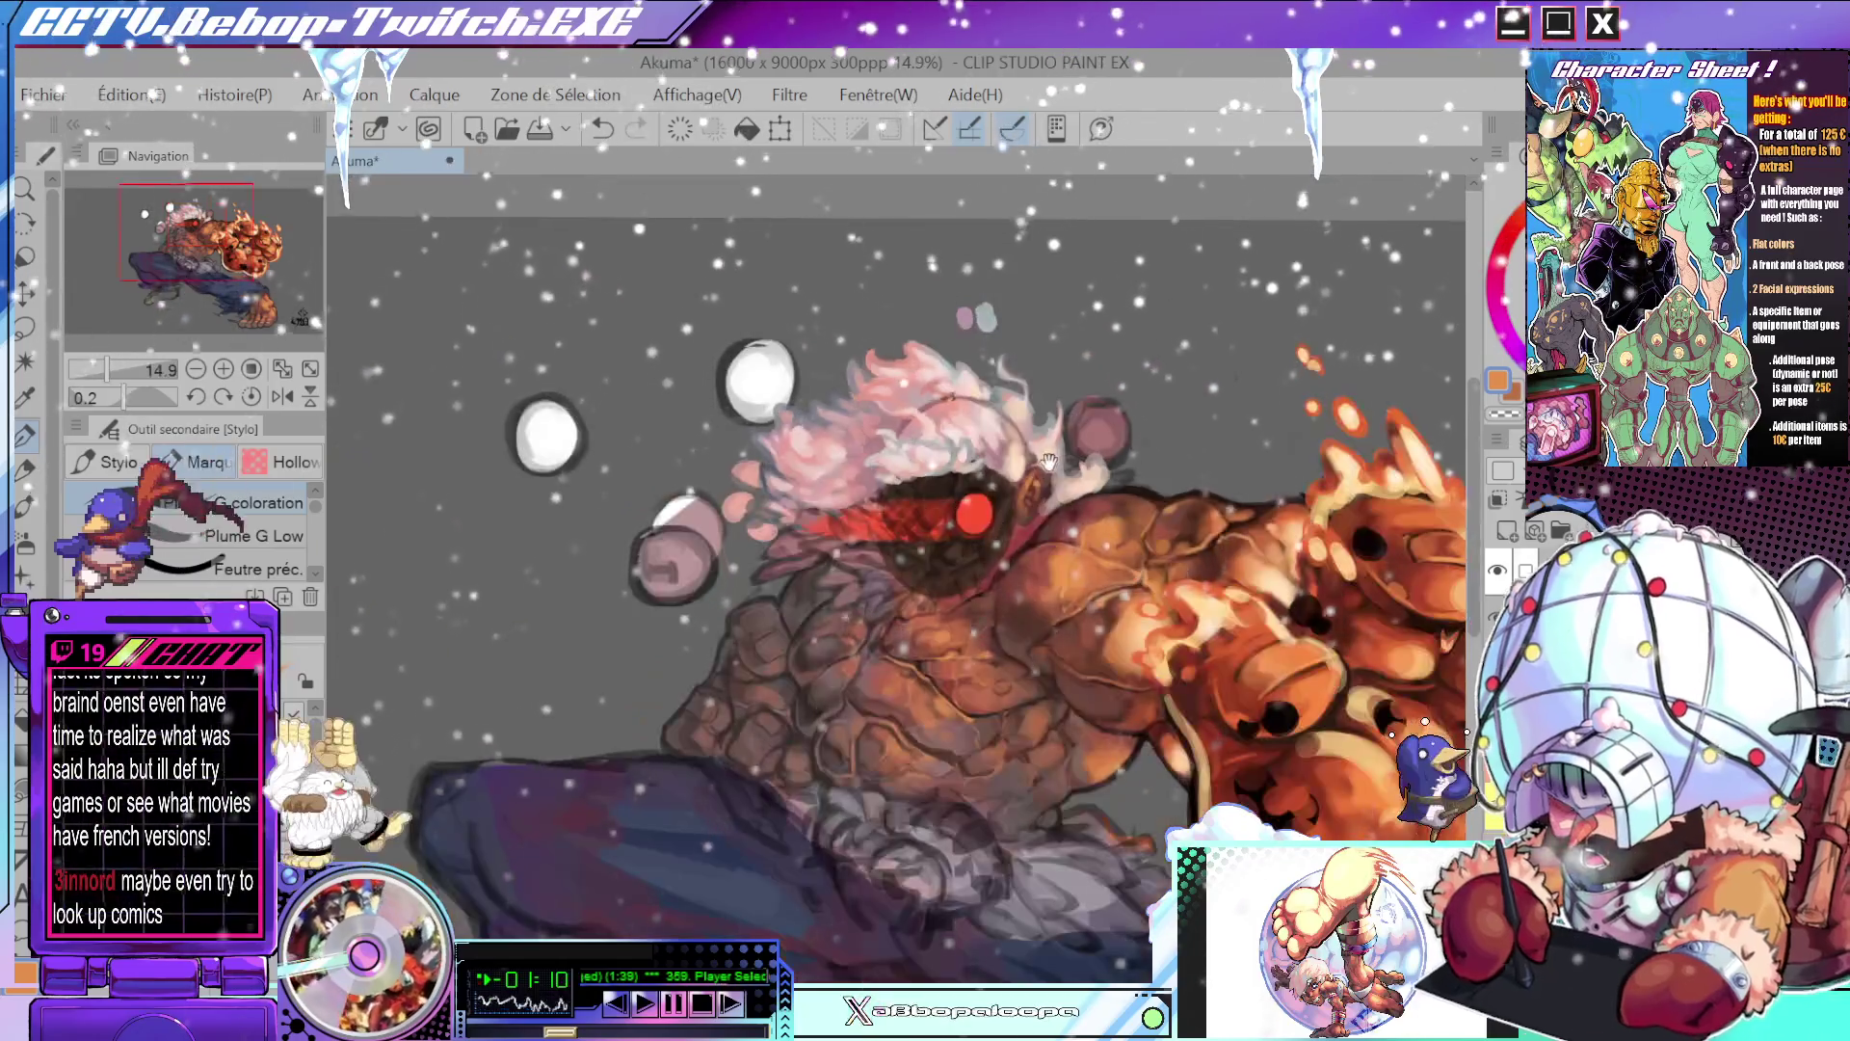
scroll(1043, 530, up, 4)
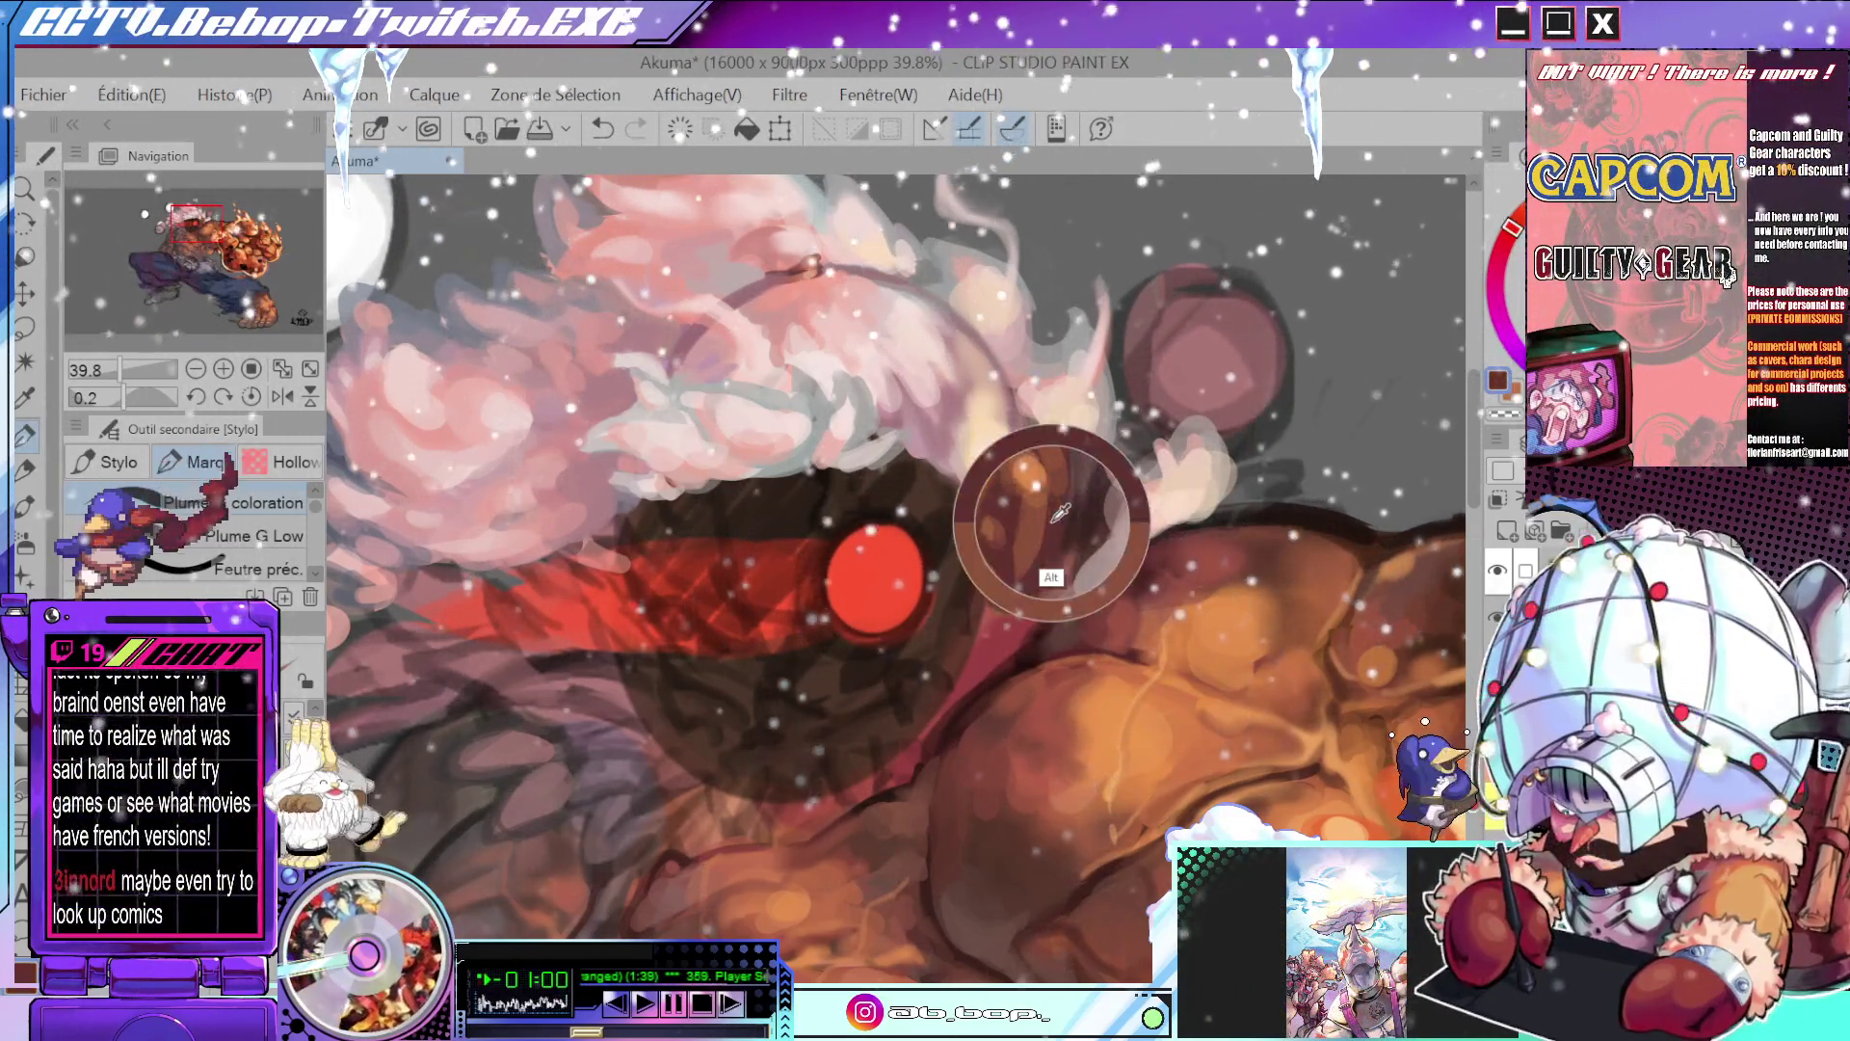
- Sample nearby and warmer orange tones by the ear, then undo the last stroke there
alt+click(1063, 472)
alt+click(1060, 475)
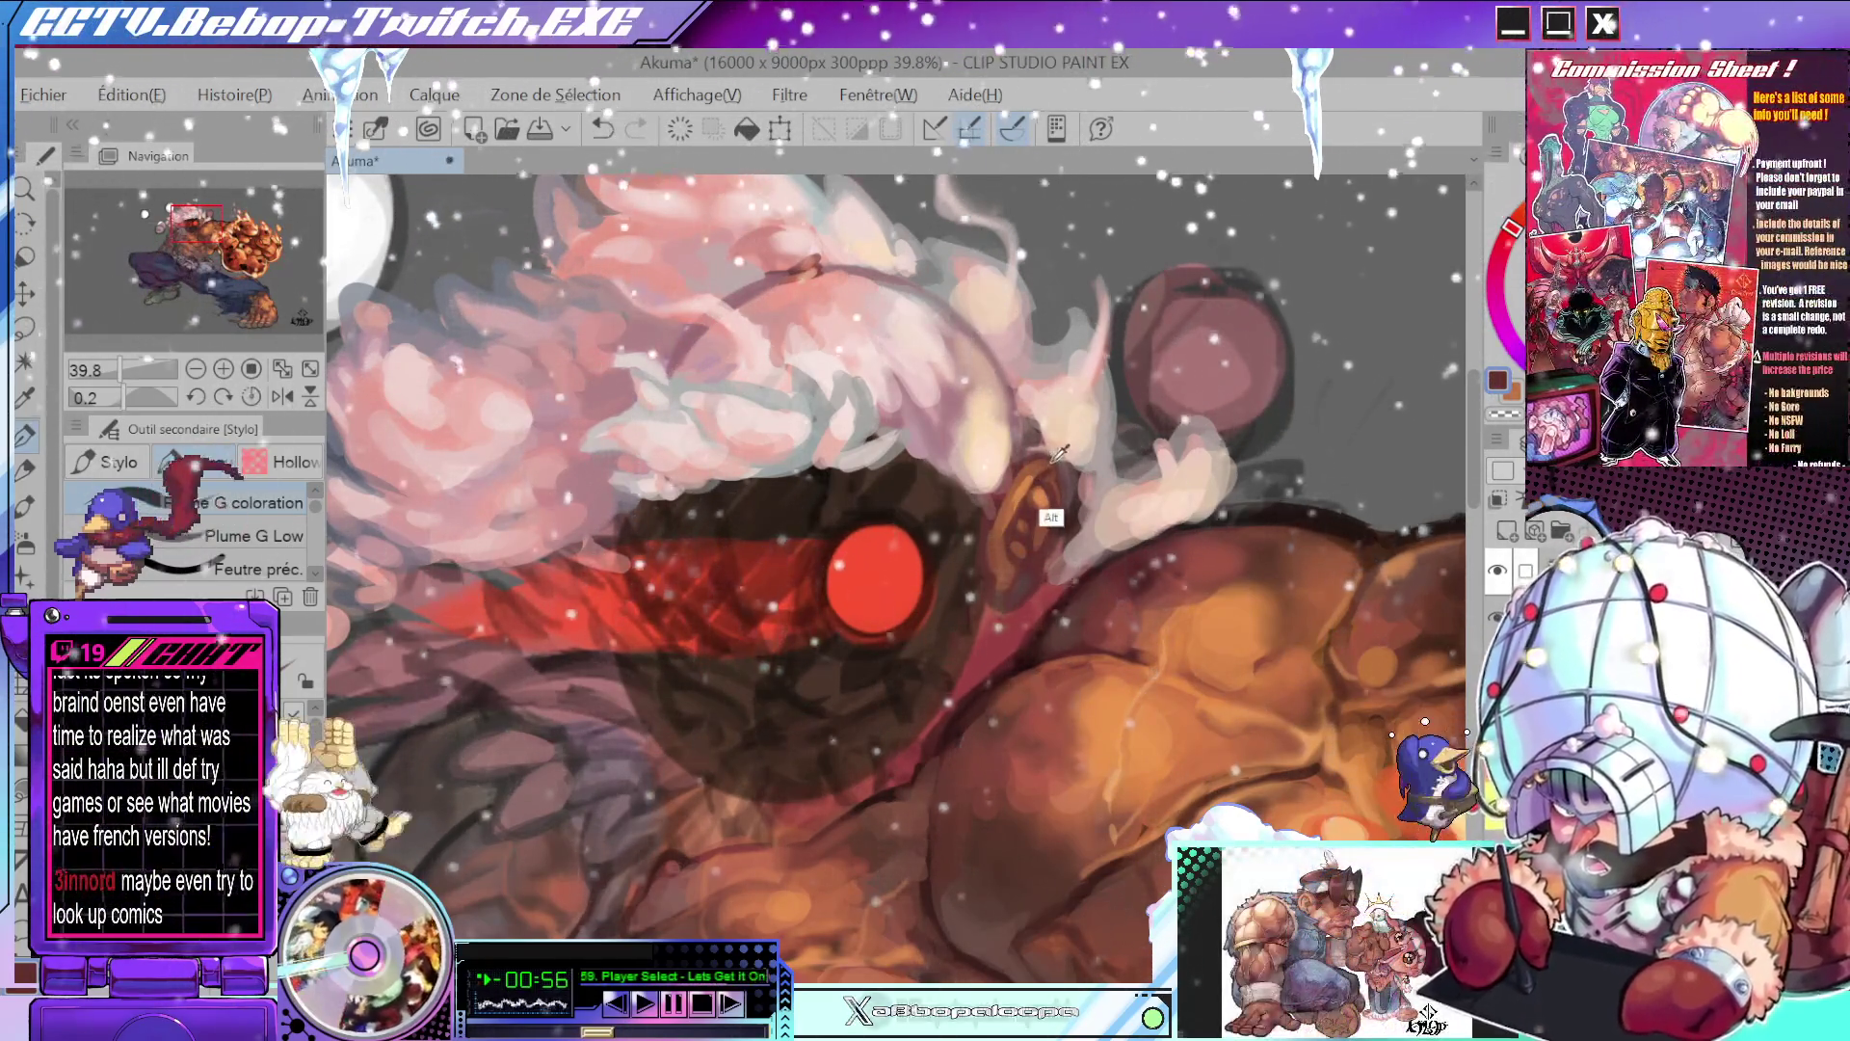
alt+click(1055, 448)
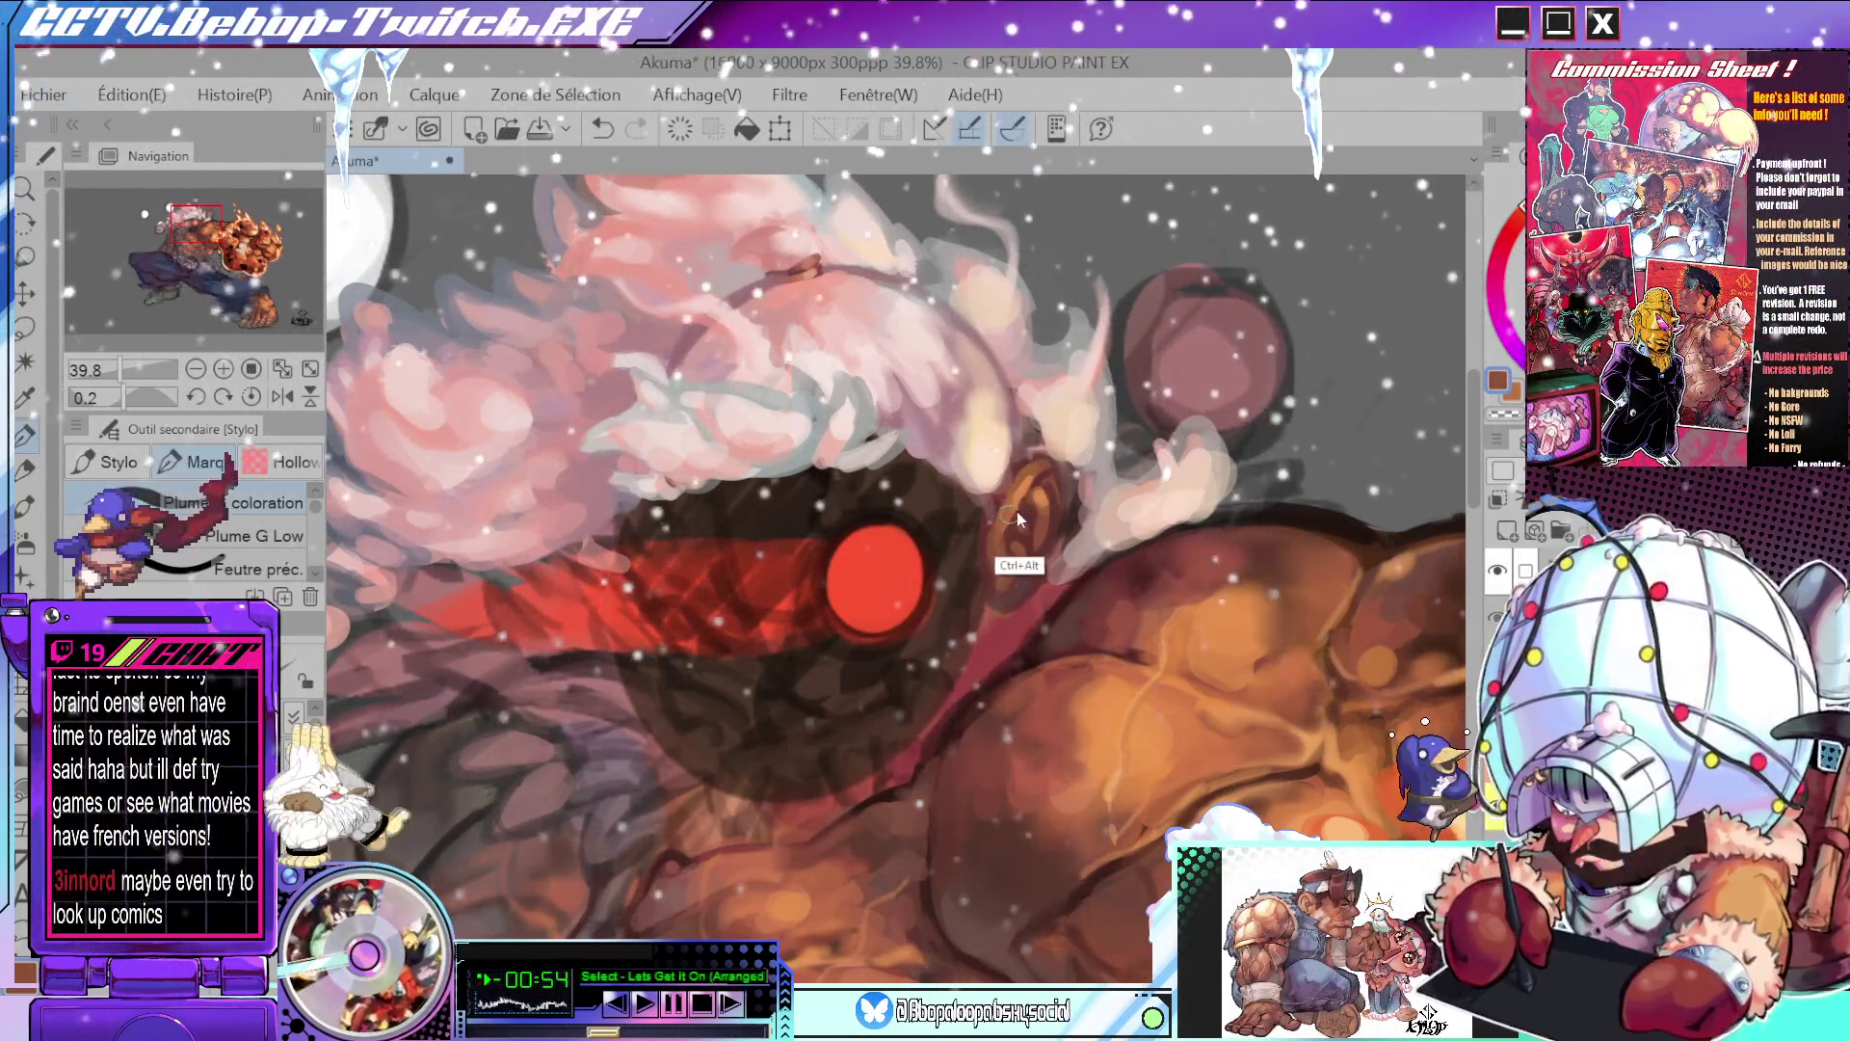
scroll(1079, 626, down, 2)
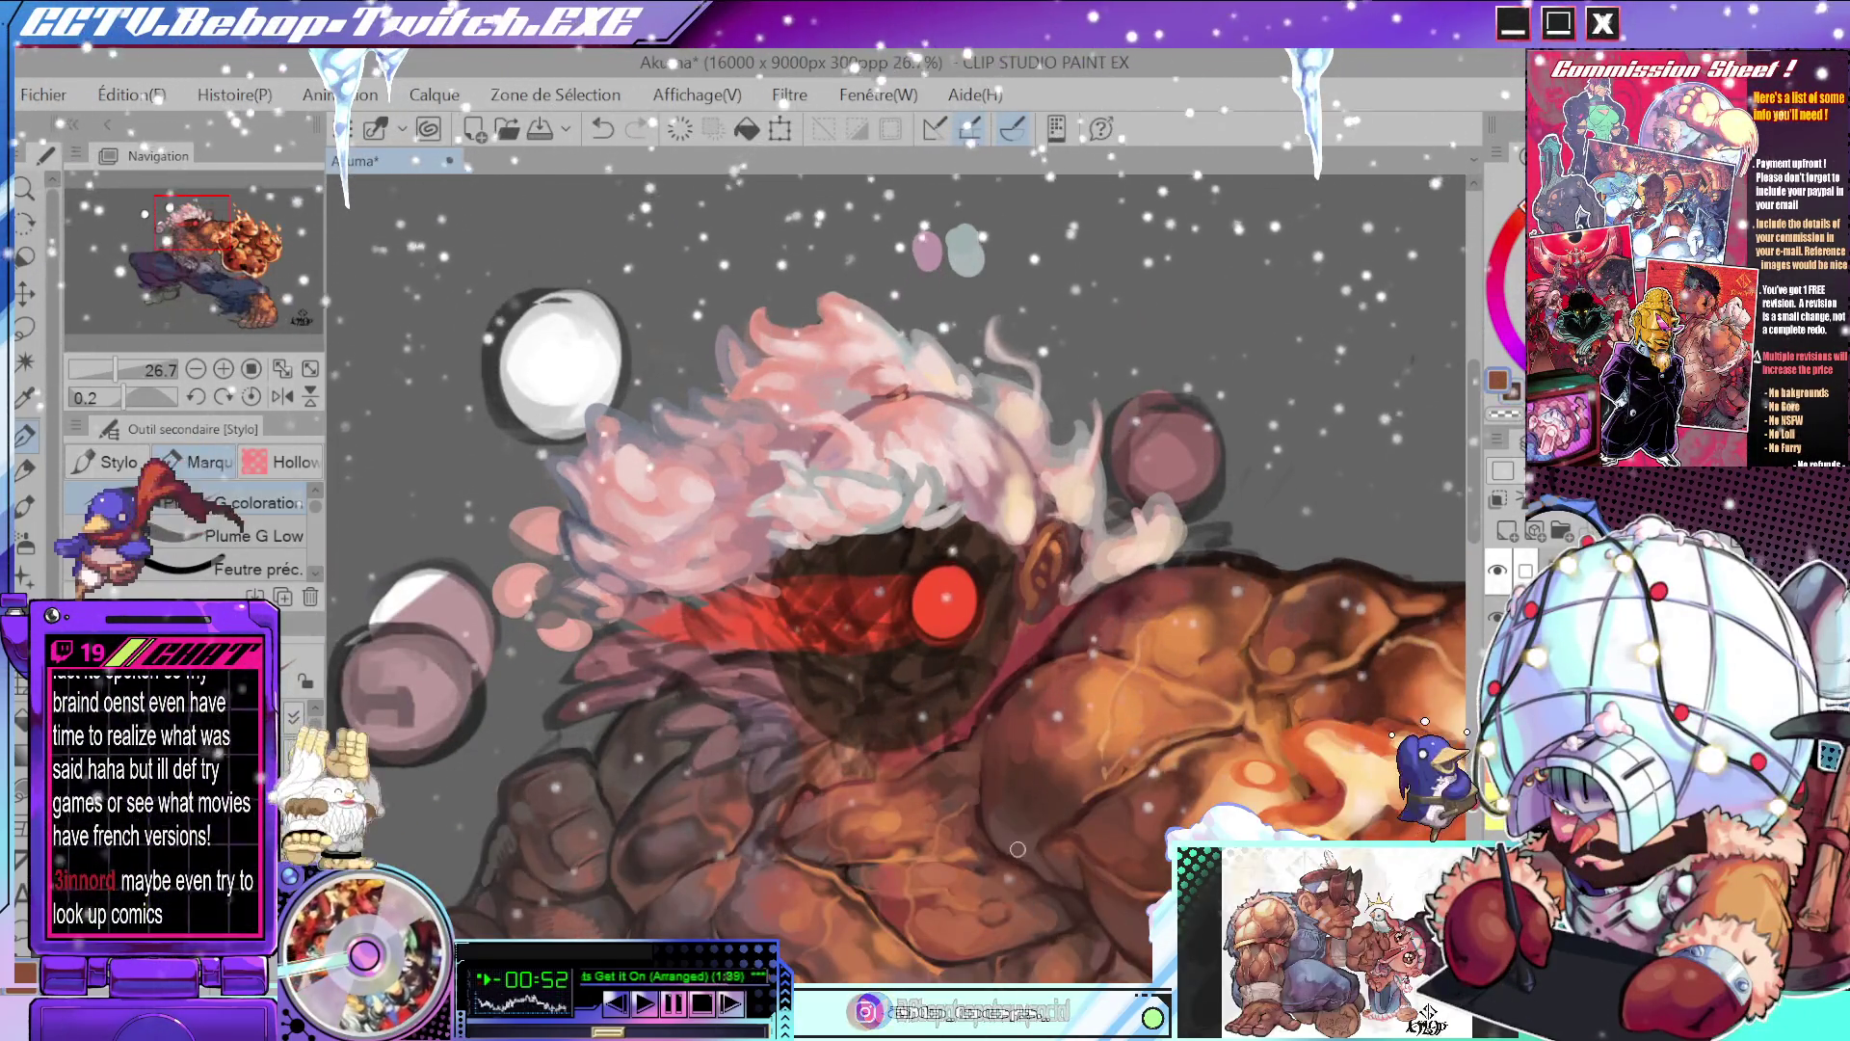
scroll(1031, 597, up, 2)
scroll(1019, 555, up, 1)
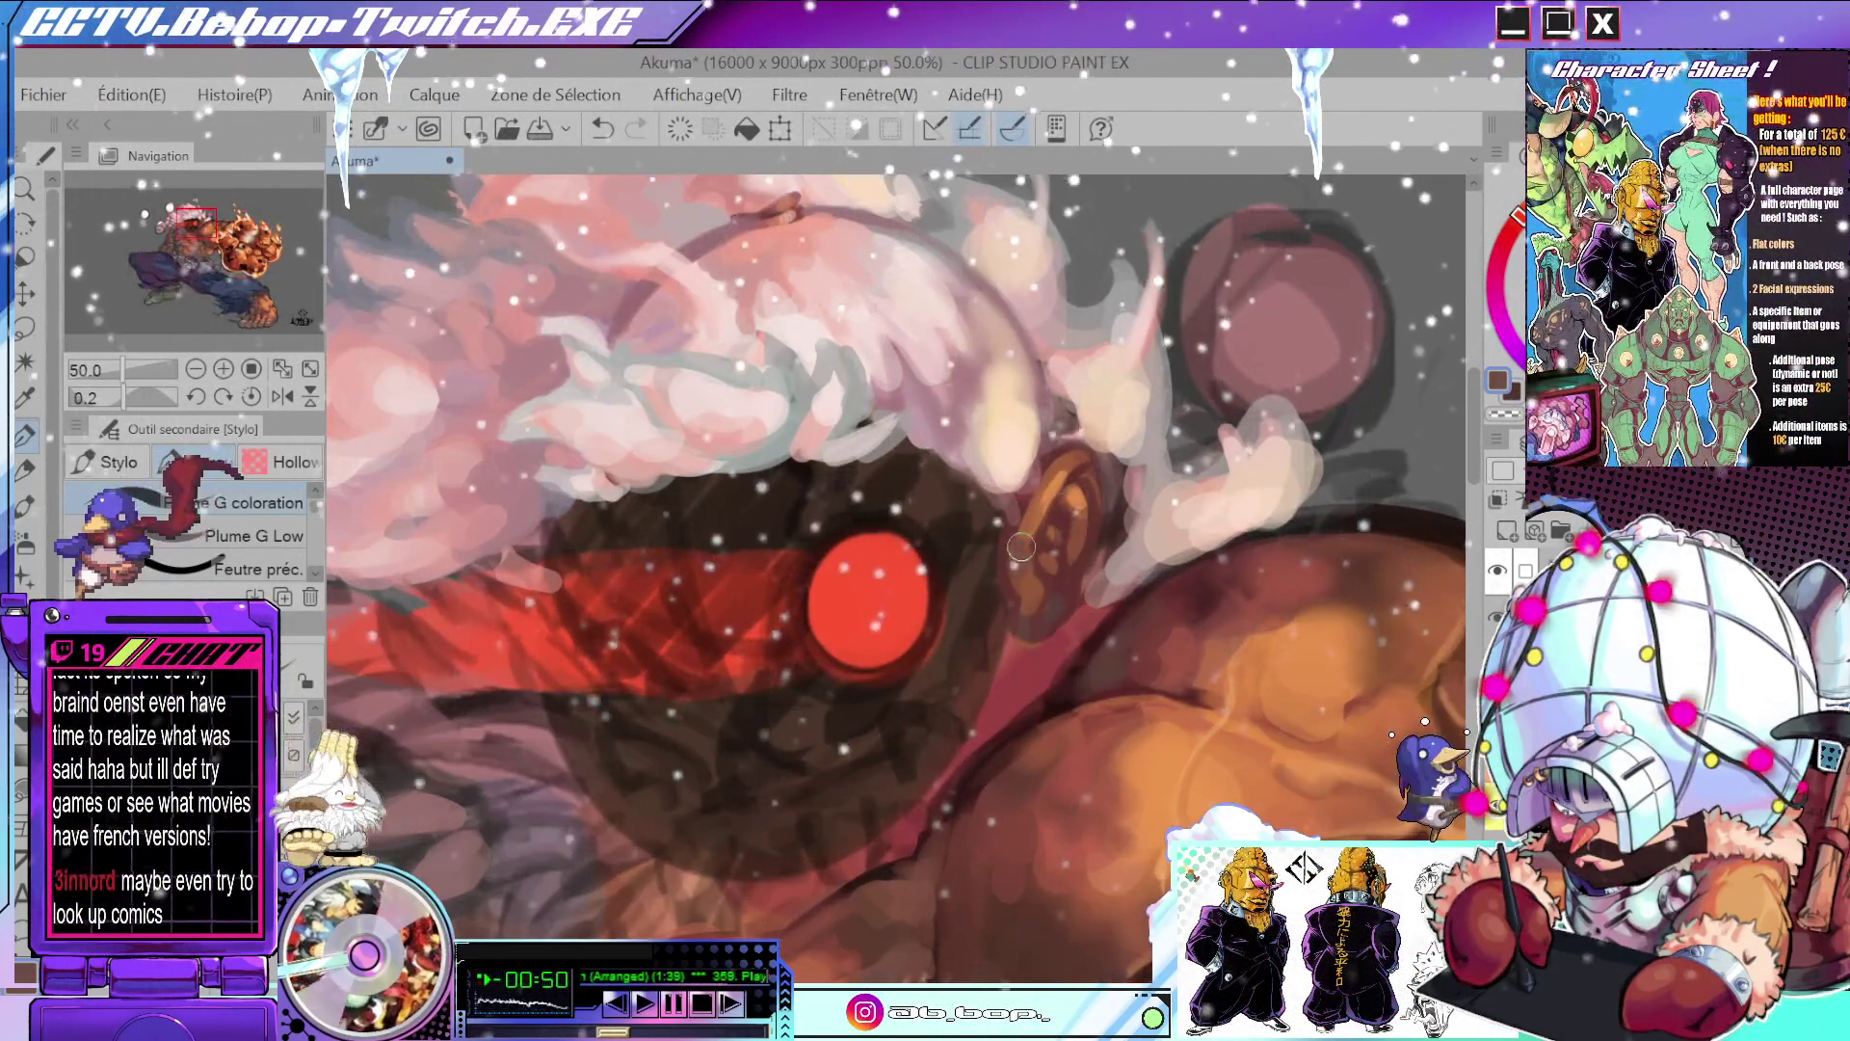
key(ctrl+z)
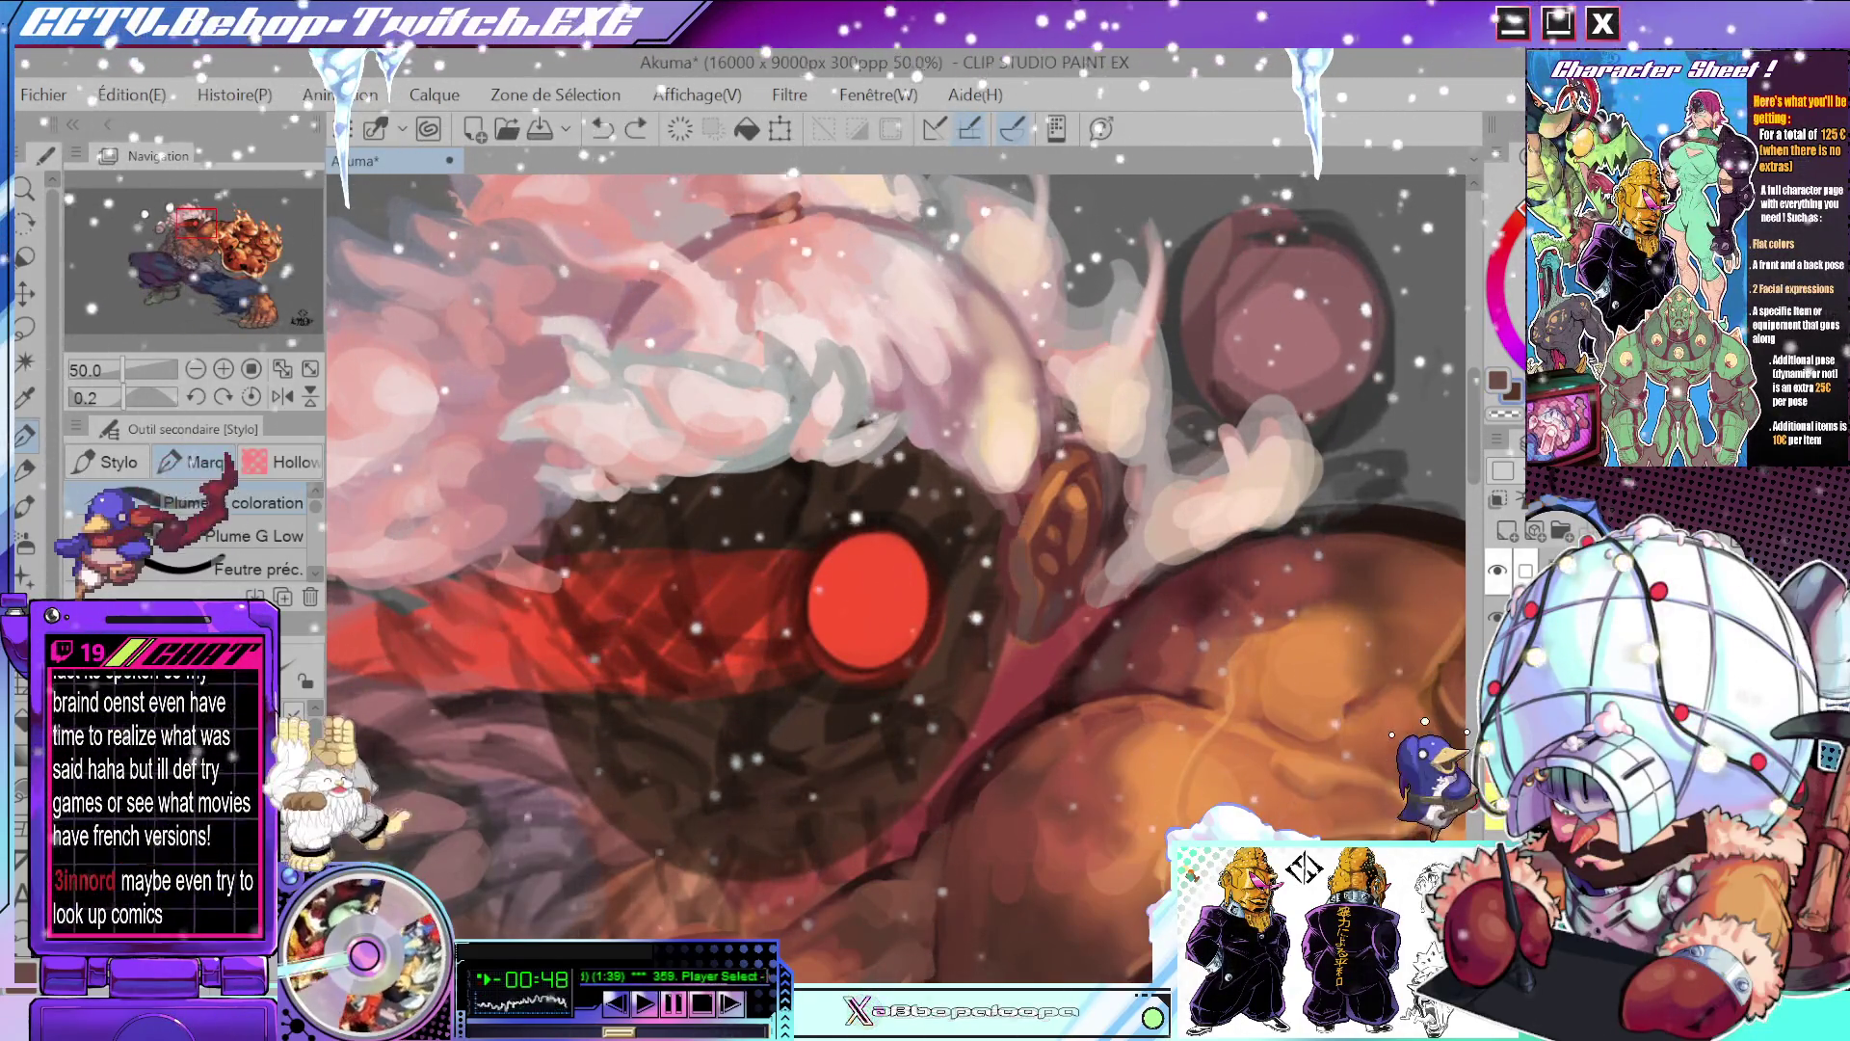
- Lay a soft wet-watercolour stroke beside the ear, then switch to the airbrush and sample a nearby colour
key(b)
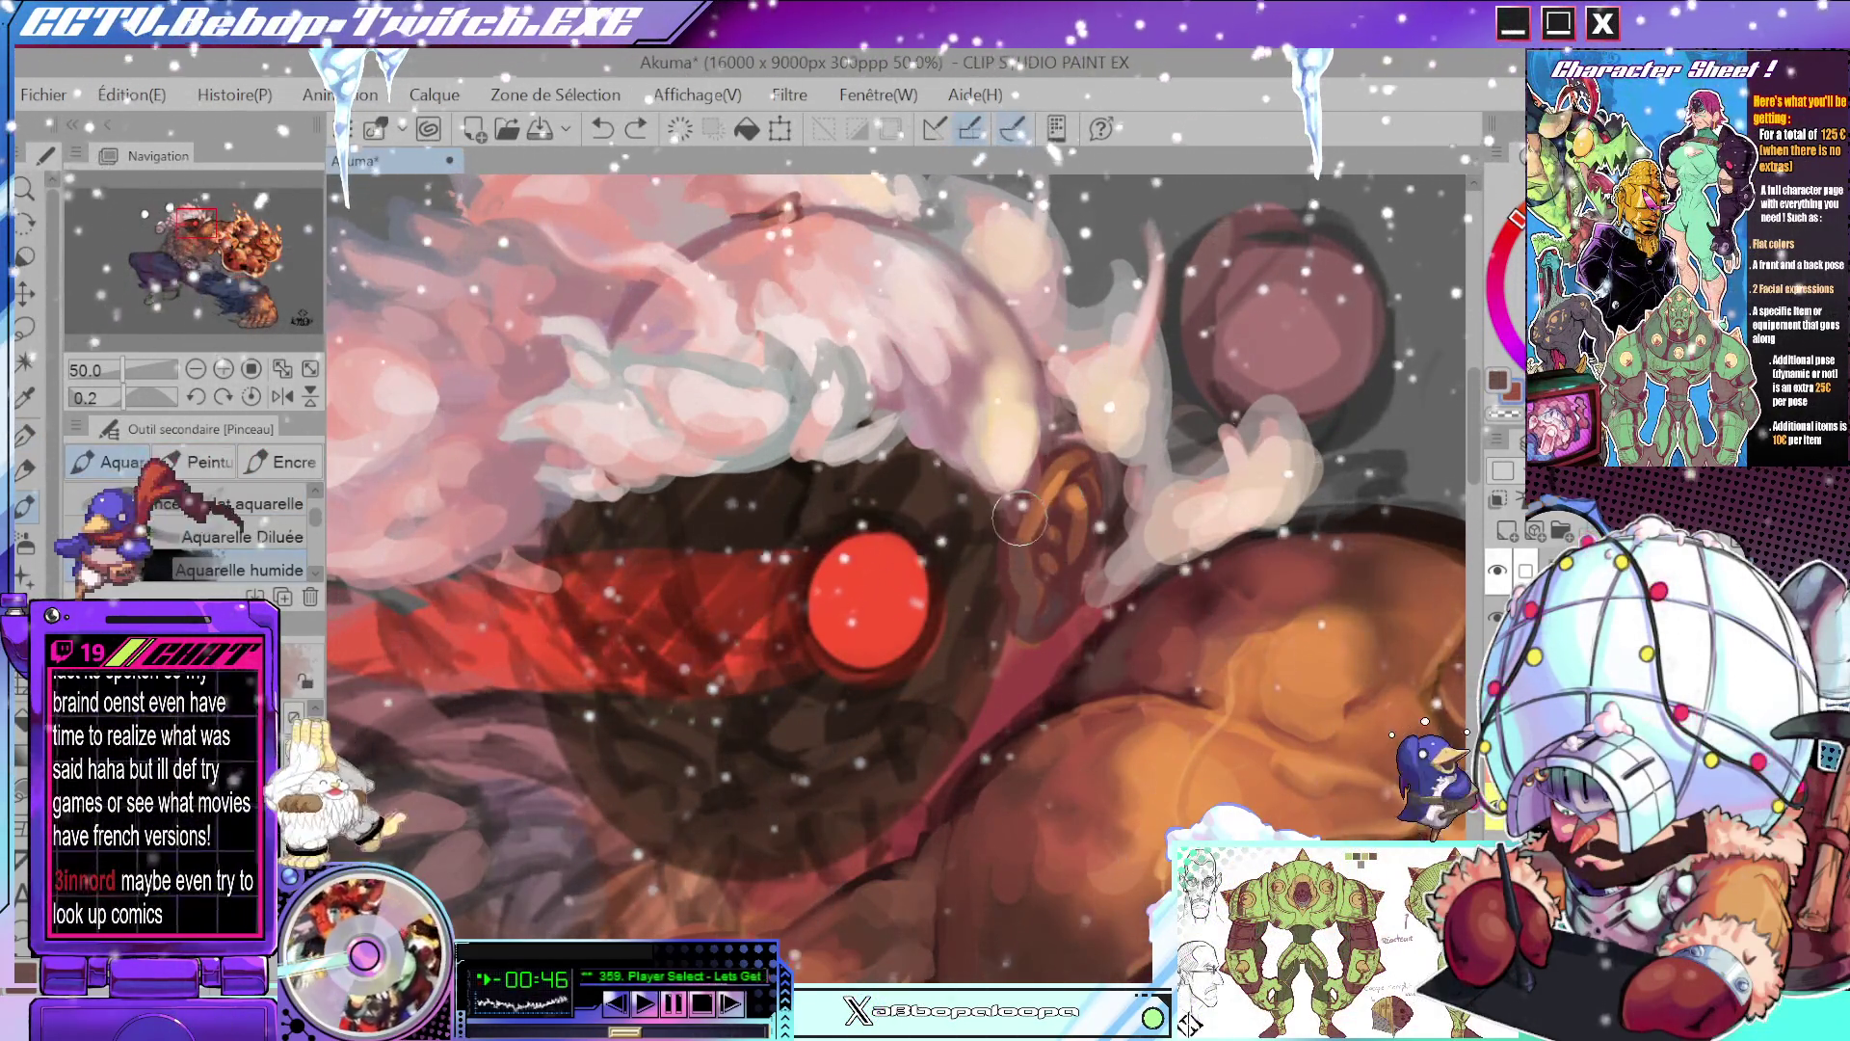
mouse_move(1036, 508)
mouse_down()
mouse_move(1029, 559)
mouse_move(1054, 575)
mouse_up()
key(b)
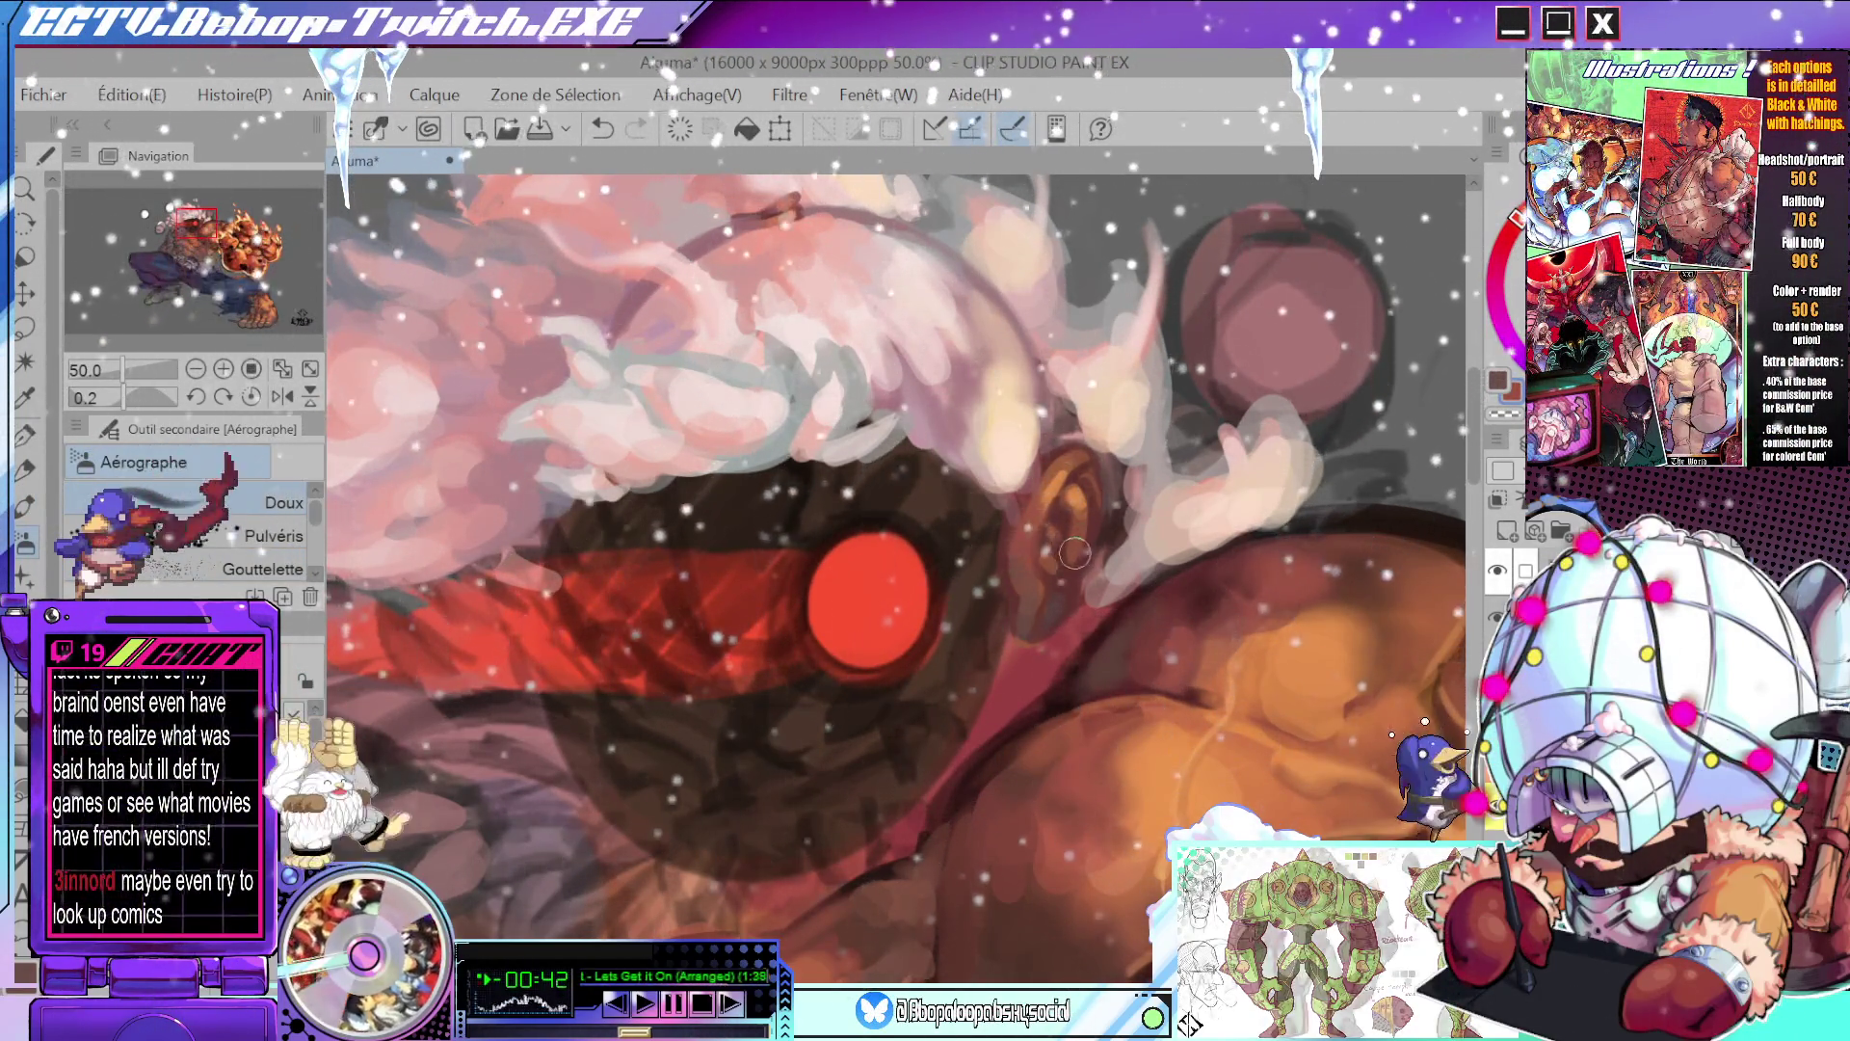
key(alt)
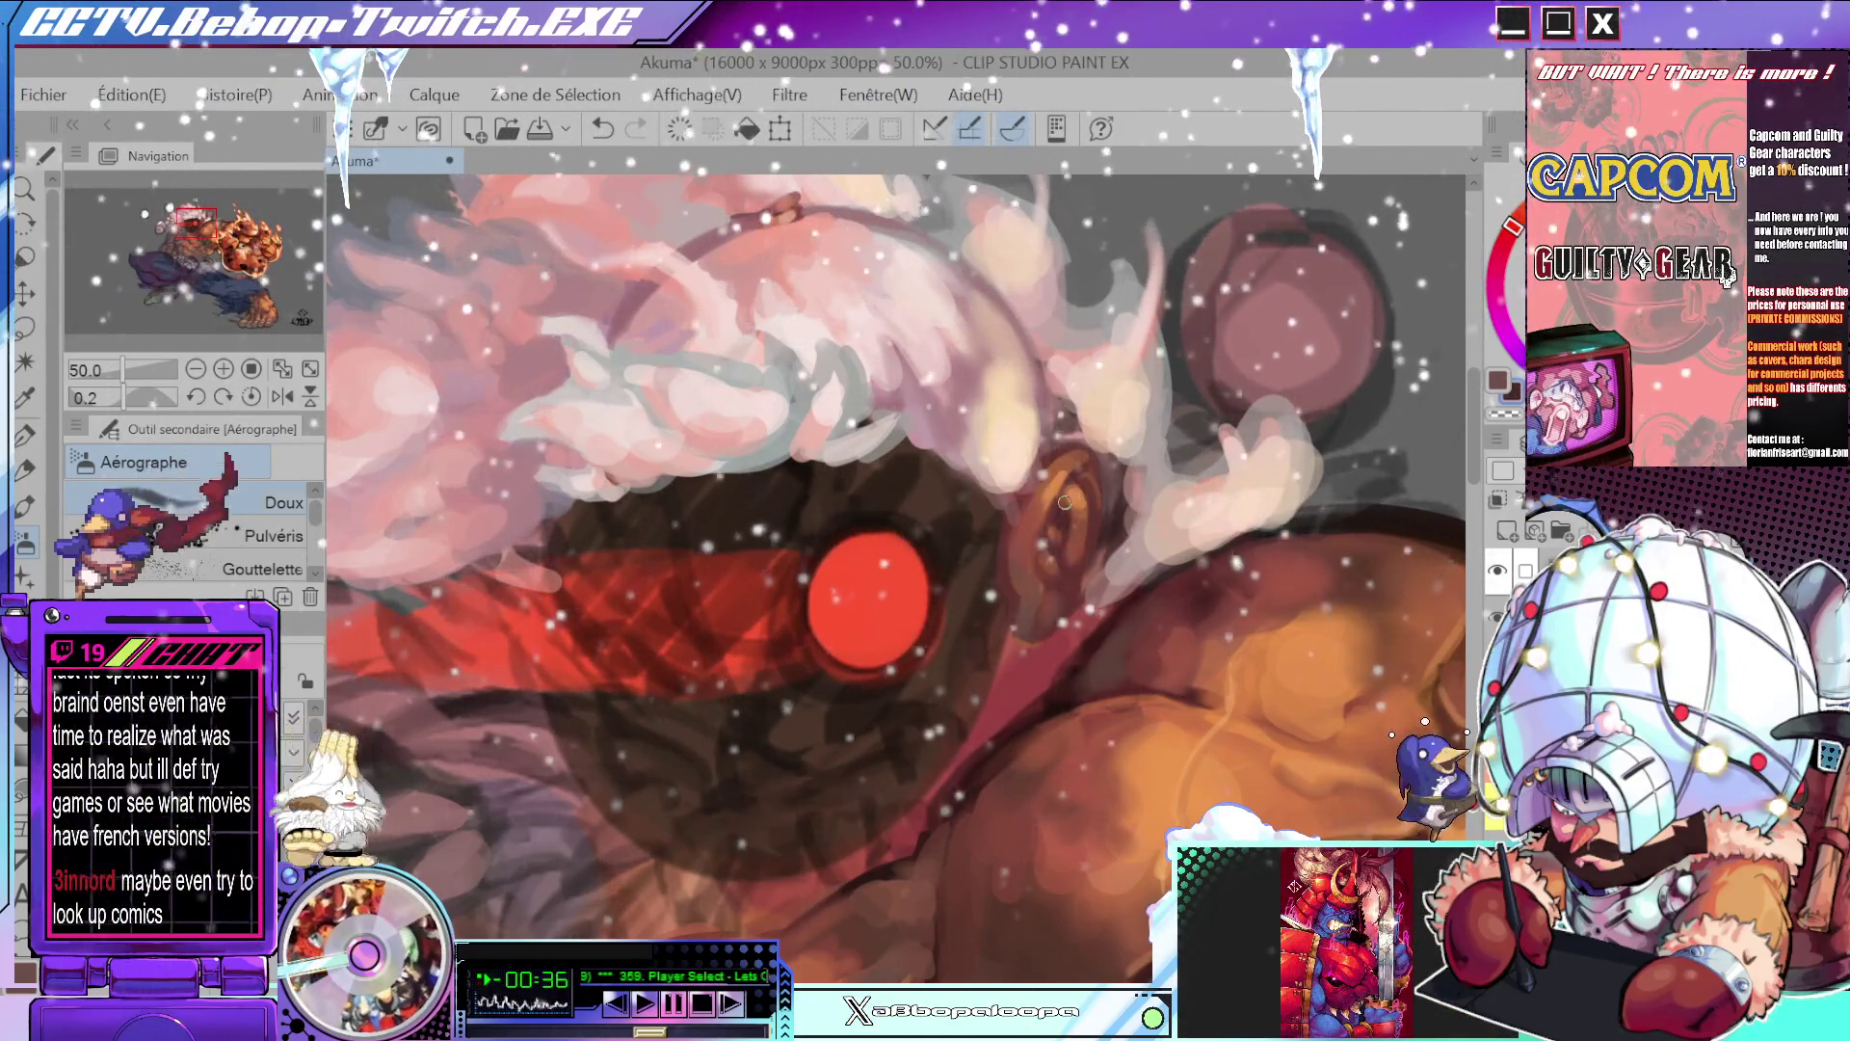
scroll(1064, 502, up, 4)
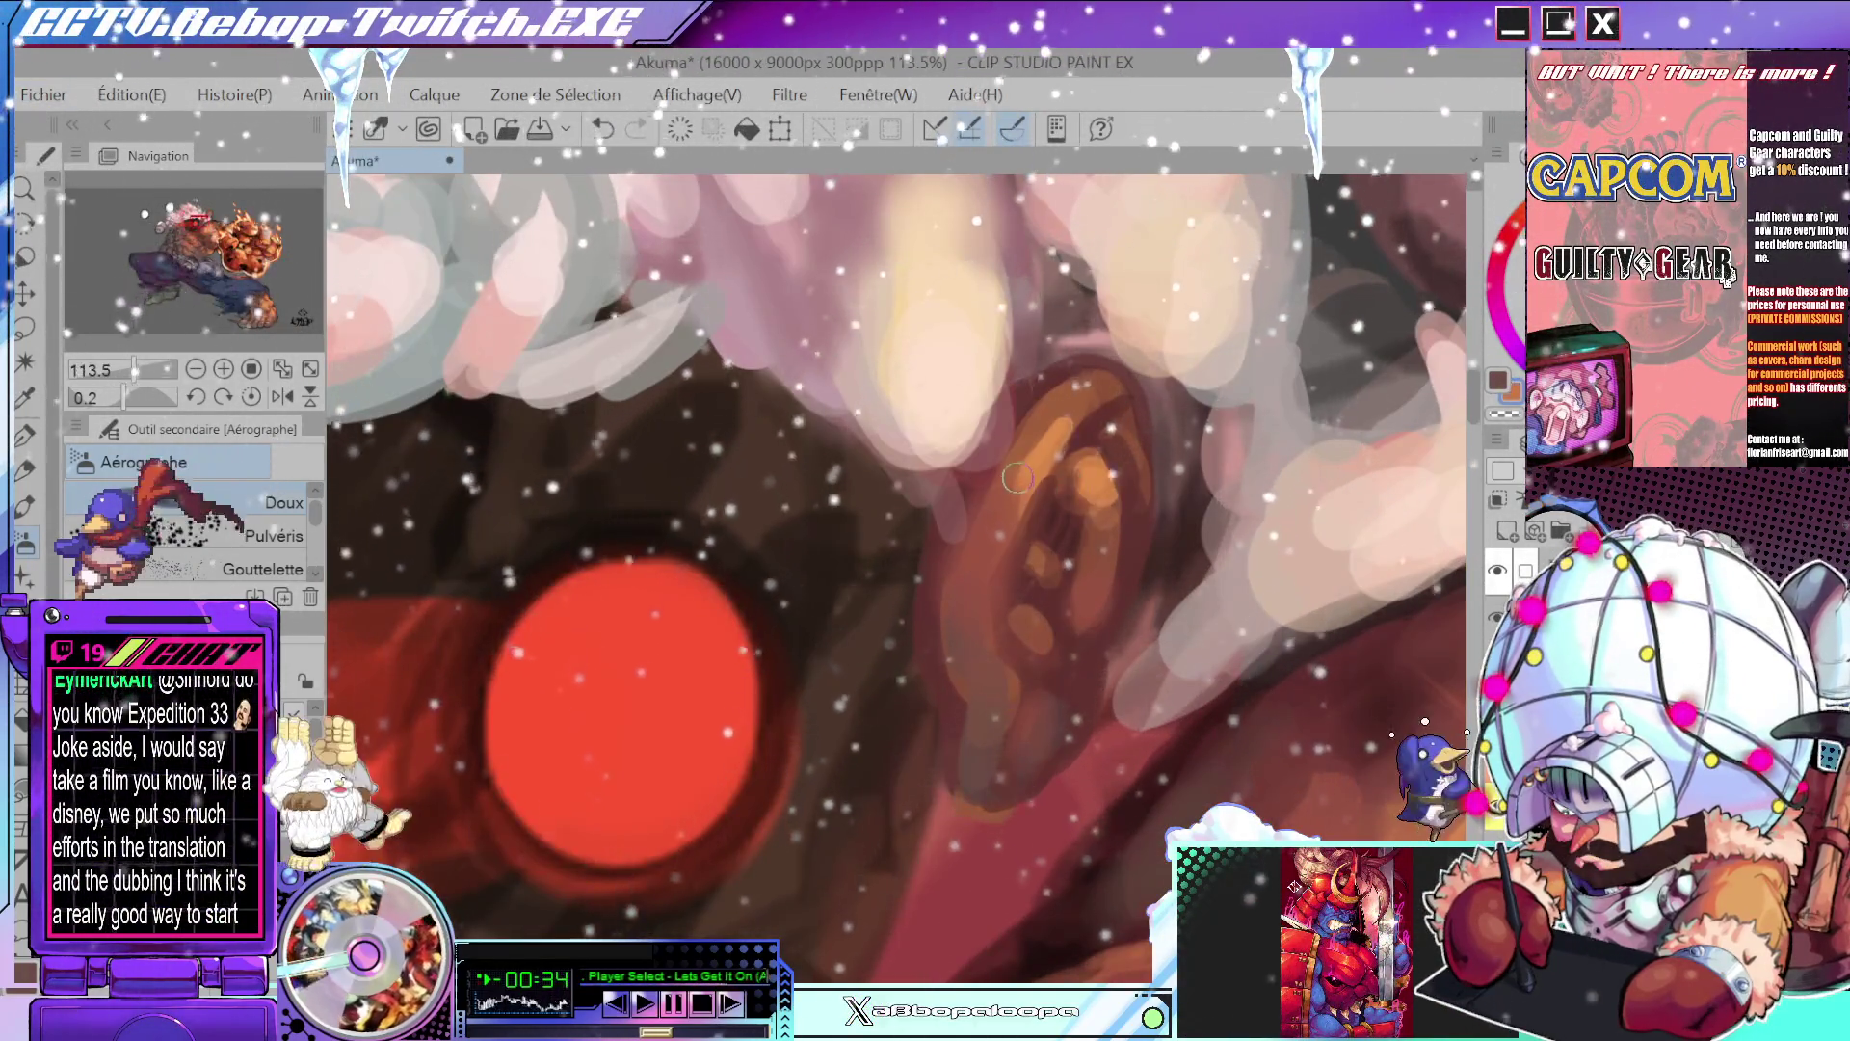
- Enlarge the pen and paint dark and orange detail strokes across the lower, inner and upper ear
mouse_move(1053, 486)
mouse_down()
mouse_move(1068, 417)
mouse_move(1099, 458)
mouse_move(1031, 559)
mouse_up()
key(p)
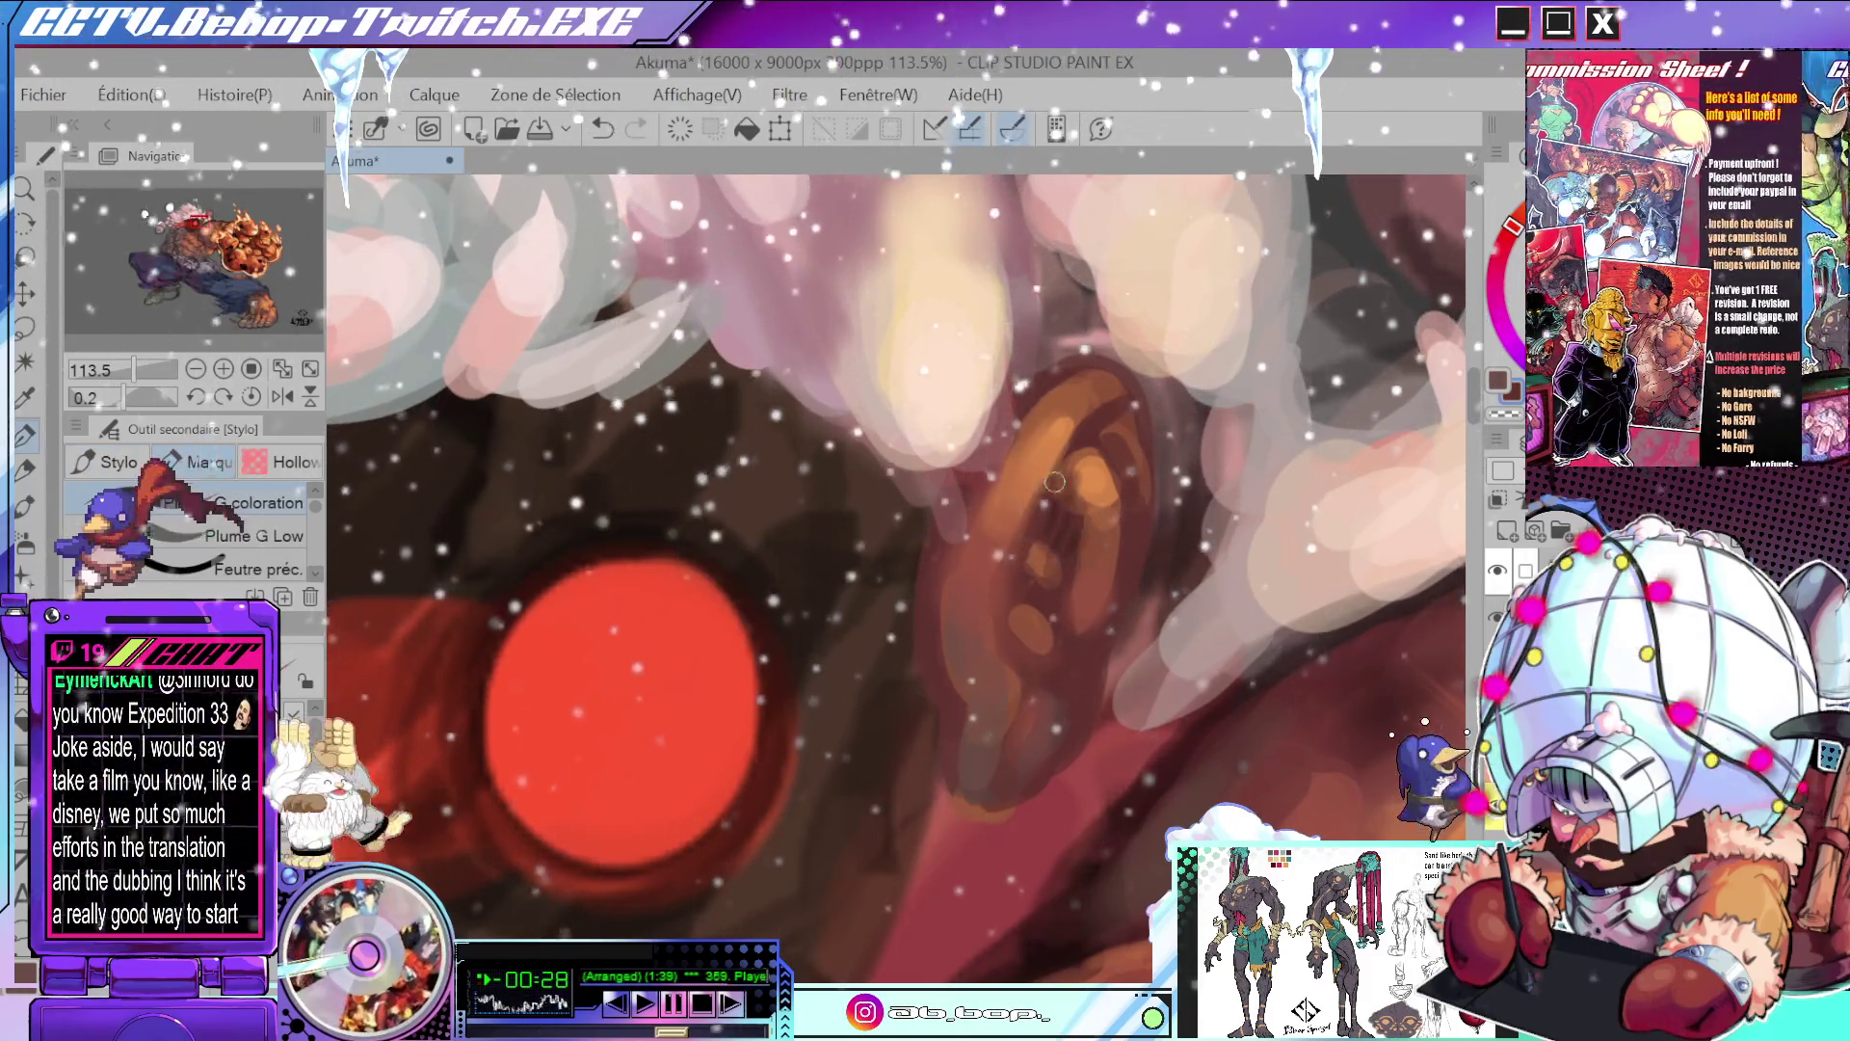
mouse_move(1054, 482)
mouse_down()
mouse_move(1024, 663)
mouse_move(1012, 579)
mouse_up()
drag(1051, 492, 1018, 725)
mouse_move(1070, 549)
mouse_down()
mouse_move(1016, 400)
mouse_move(998, 482)
mouse_move(1084, 518)
mouse_move(1194, 439)
mouse_move(1021, 391)
mouse_move(1012, 687)
mouse_move(1036, 568)
mouse_up()
drag(954, 462, 964, 520)
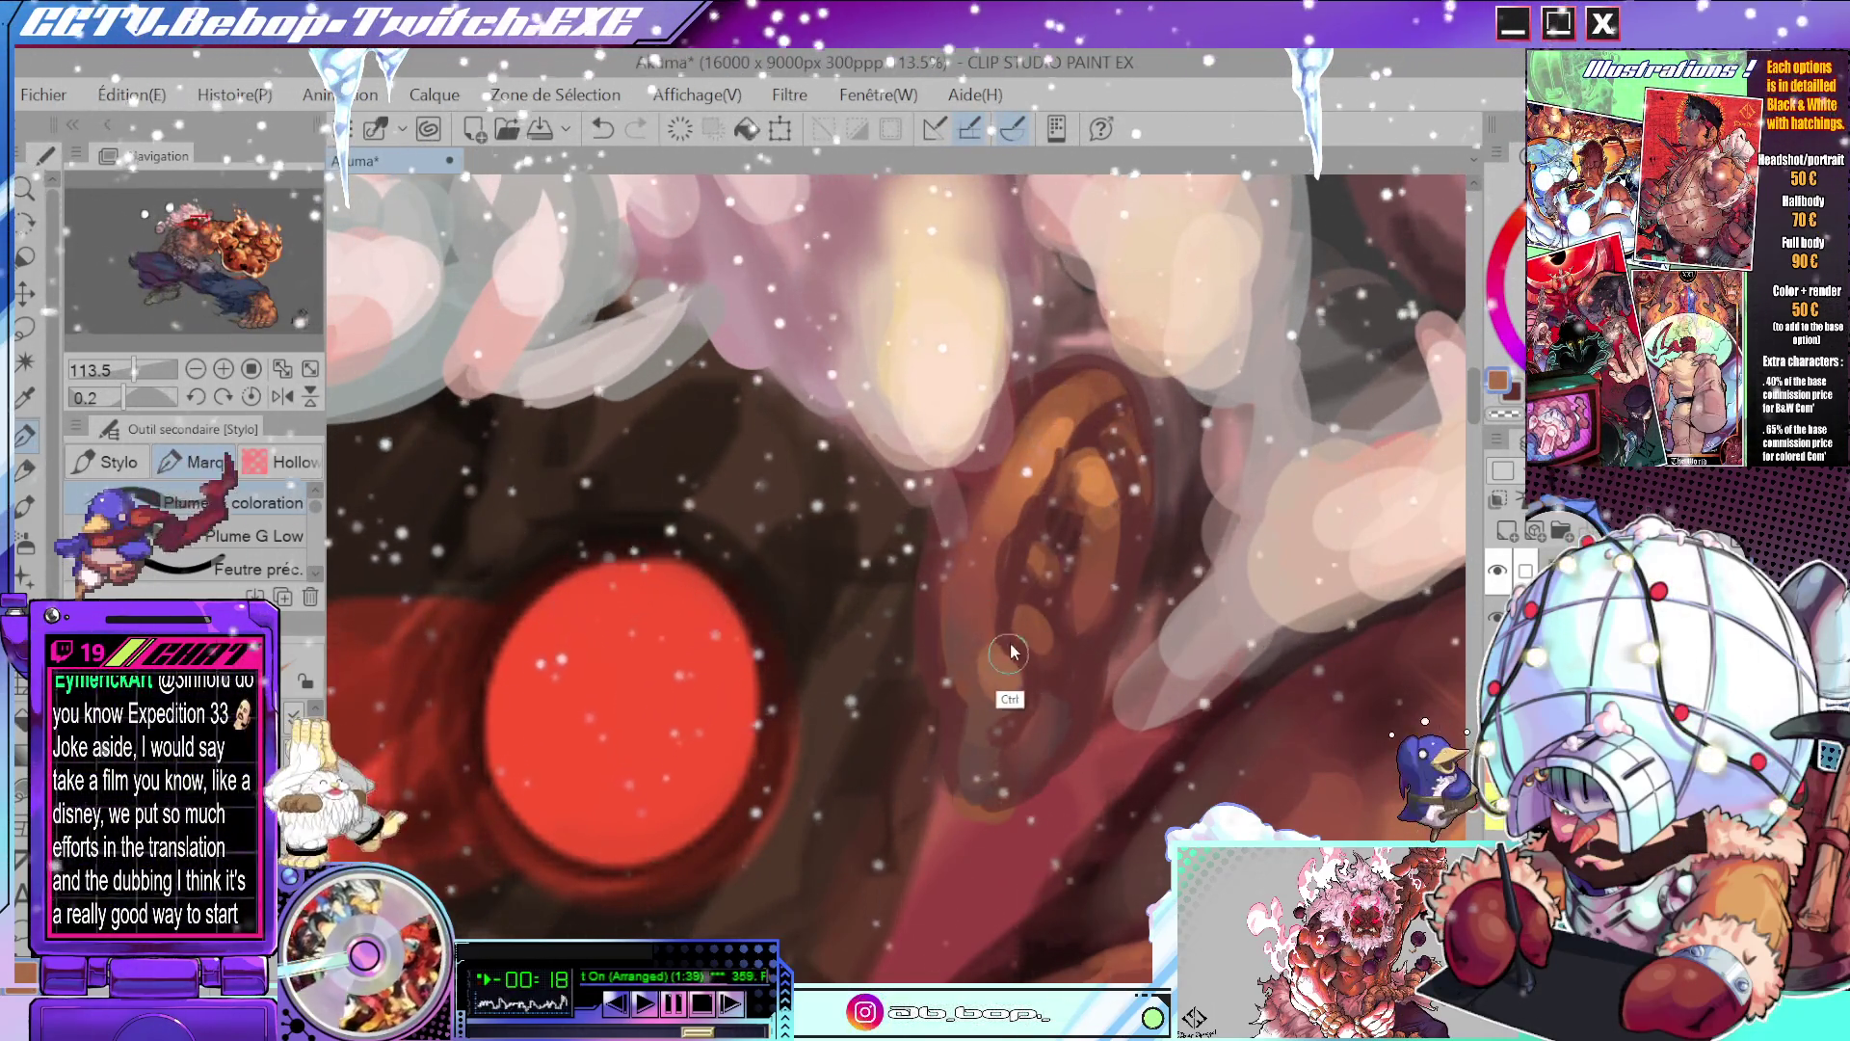
scroll(1081, 443, down, 4)
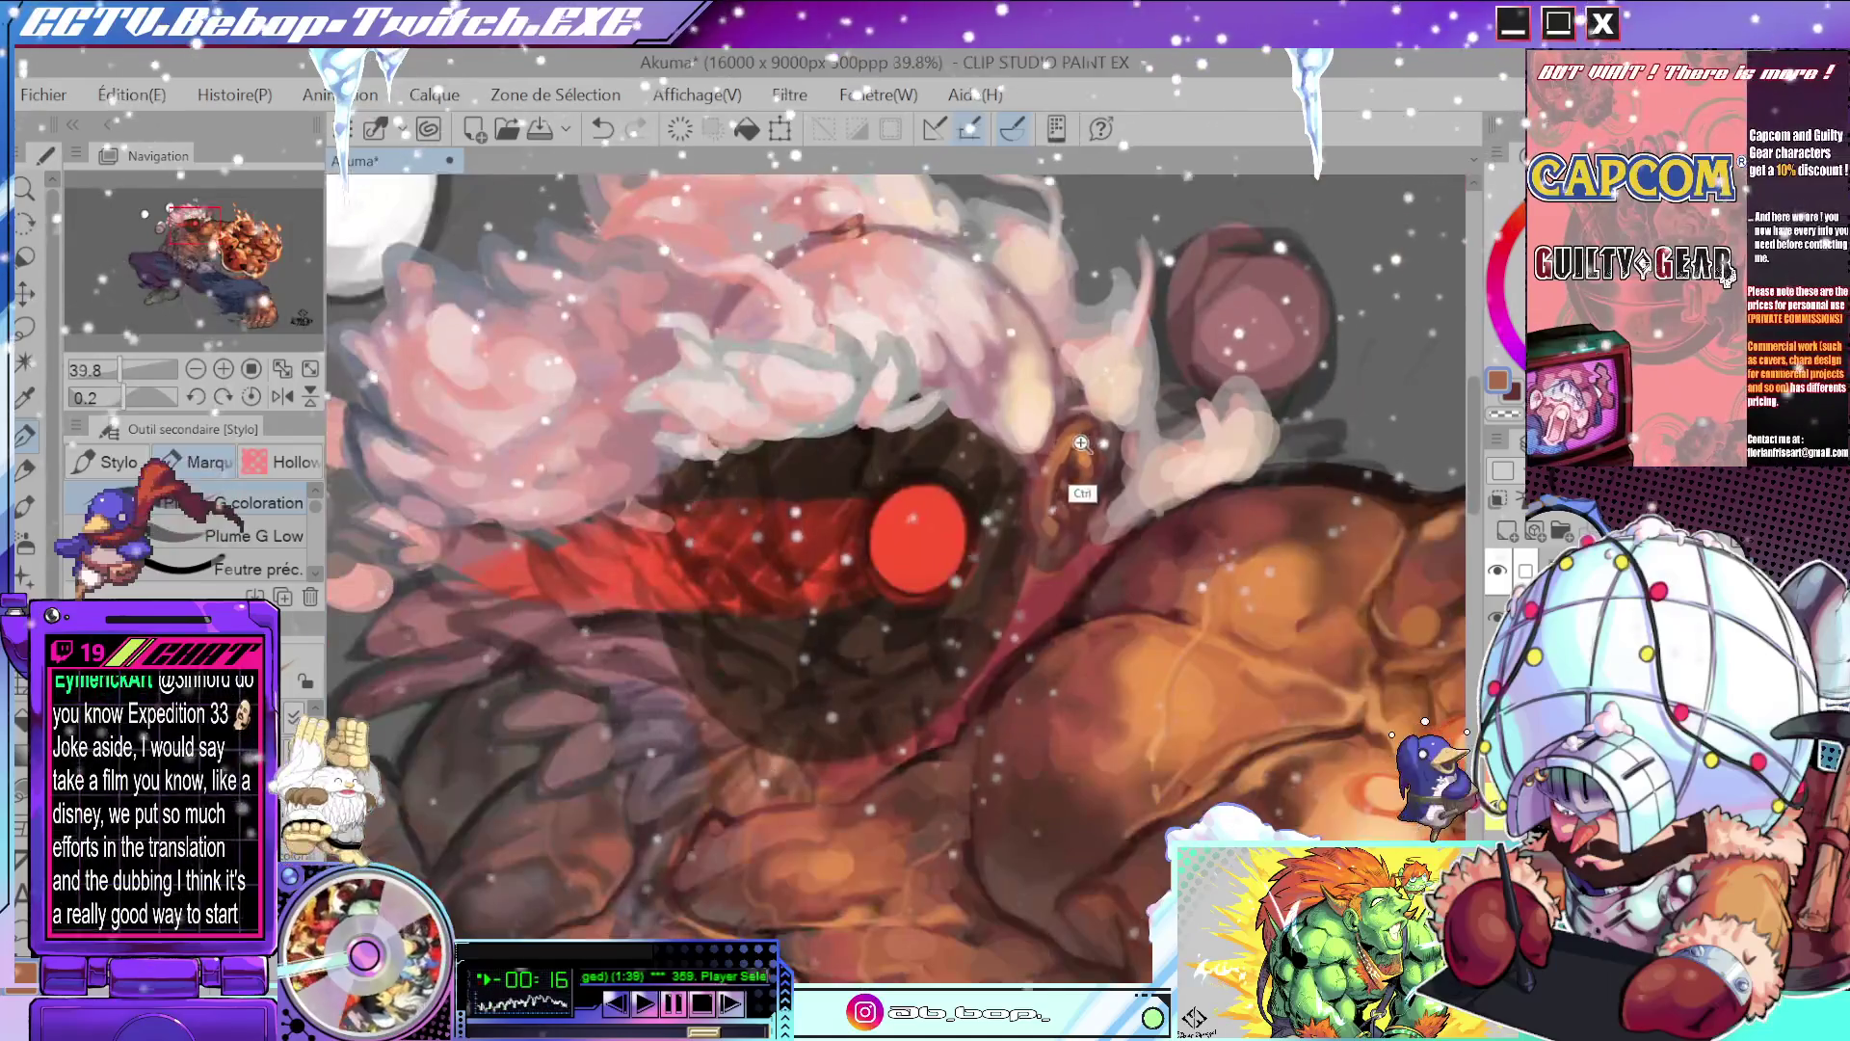
scroll(1081, 443, up, 5)
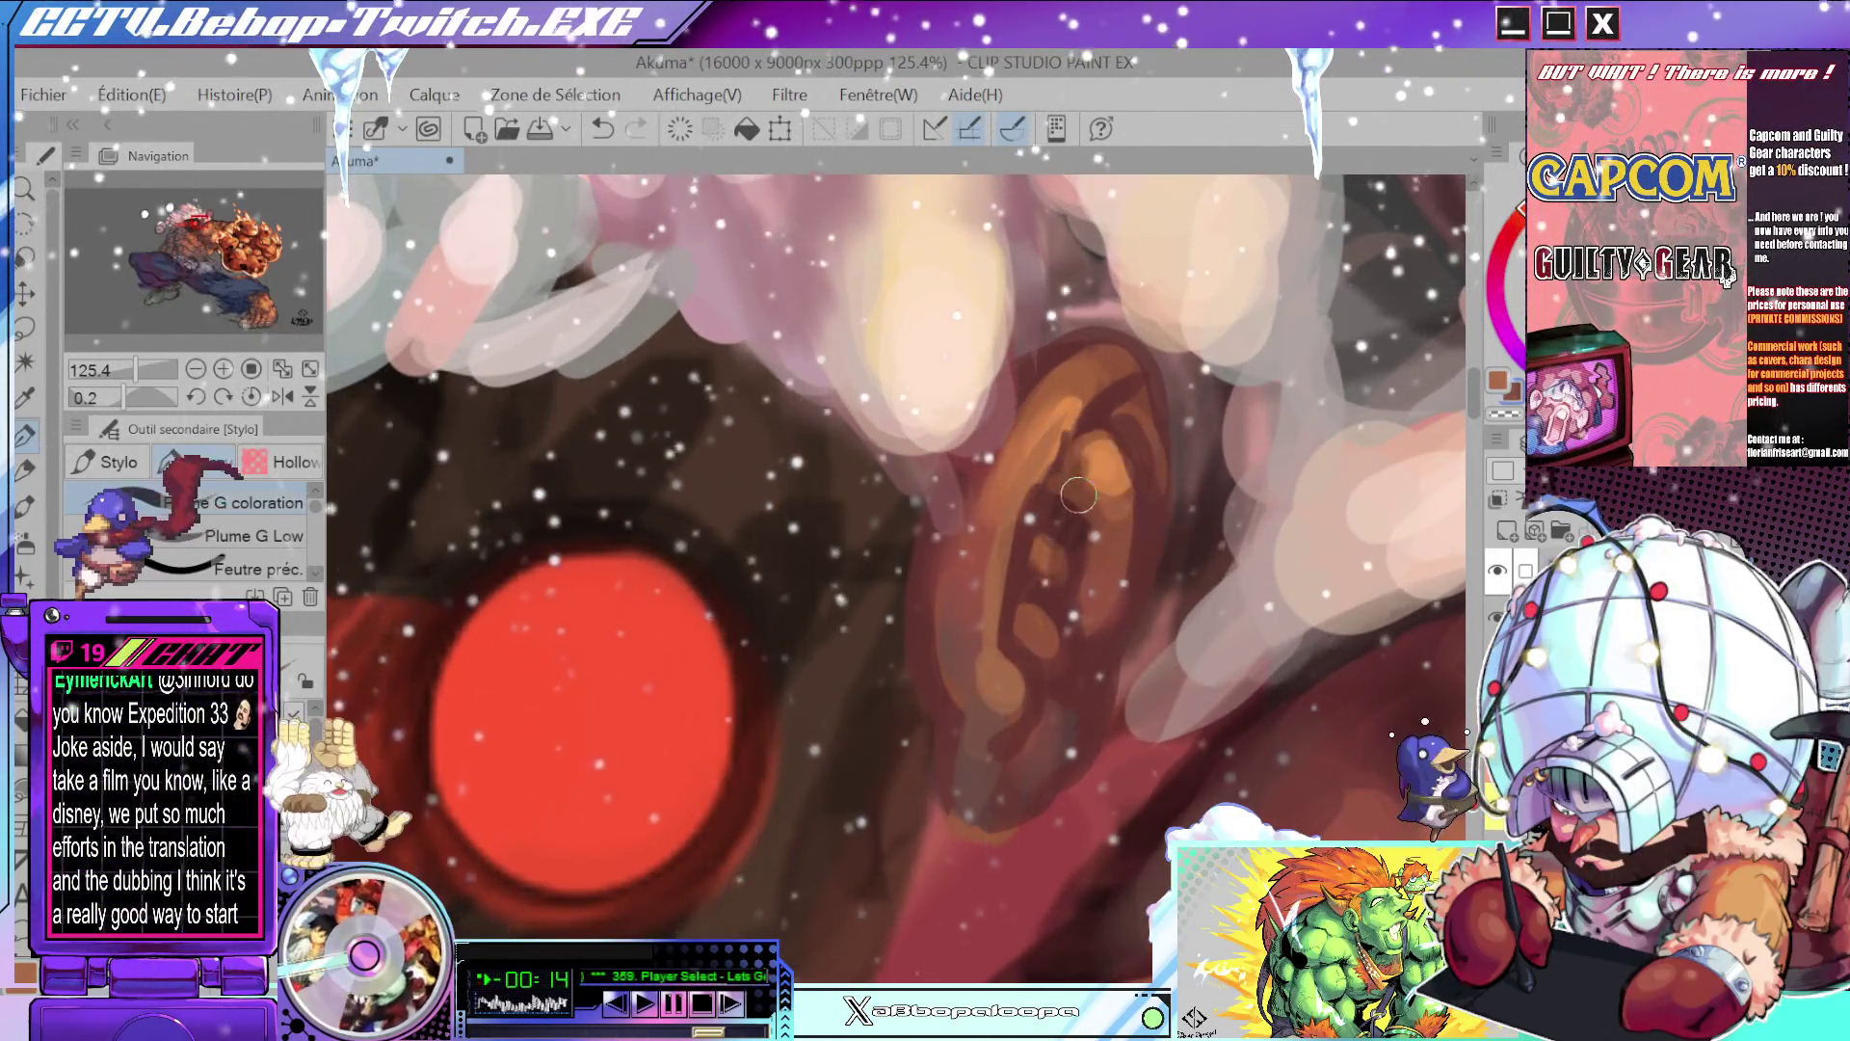
- Sample the inner ear's colour and repaint the inner ear in darker brown
click(1079, 515)
mouse_move(1055, 477)
mouse_down()
mouse_move(1089, 540)
mouse_move(1077, 457)
mouse_move(1079, 540)
mouse_up()
mouse_move(1103, 463)
mouse_down()
mouse_move(1110, 581)
mouse_move(1094, 491)
mouse_move(1108, 542)
mouse_move(1166, 530)
mouse_move(1139, 509)
mouse_up()
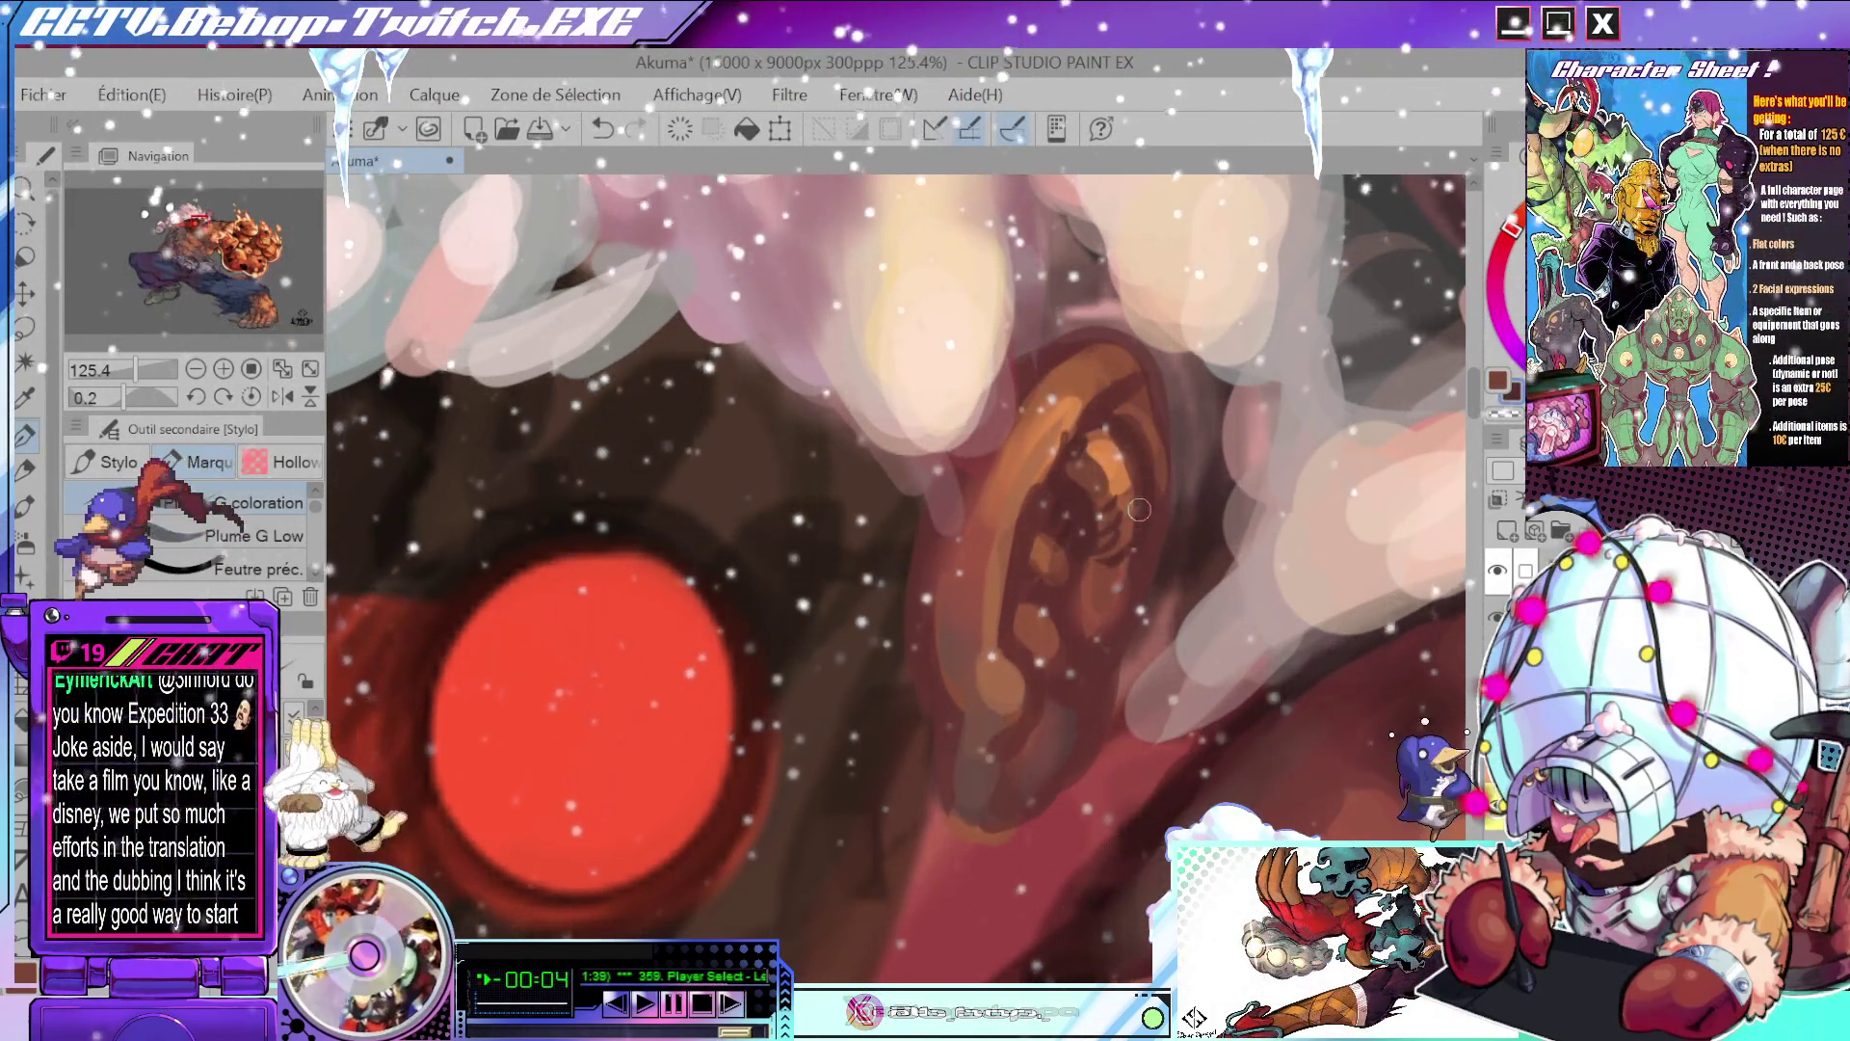
scroll(1118, 507, down, 5)
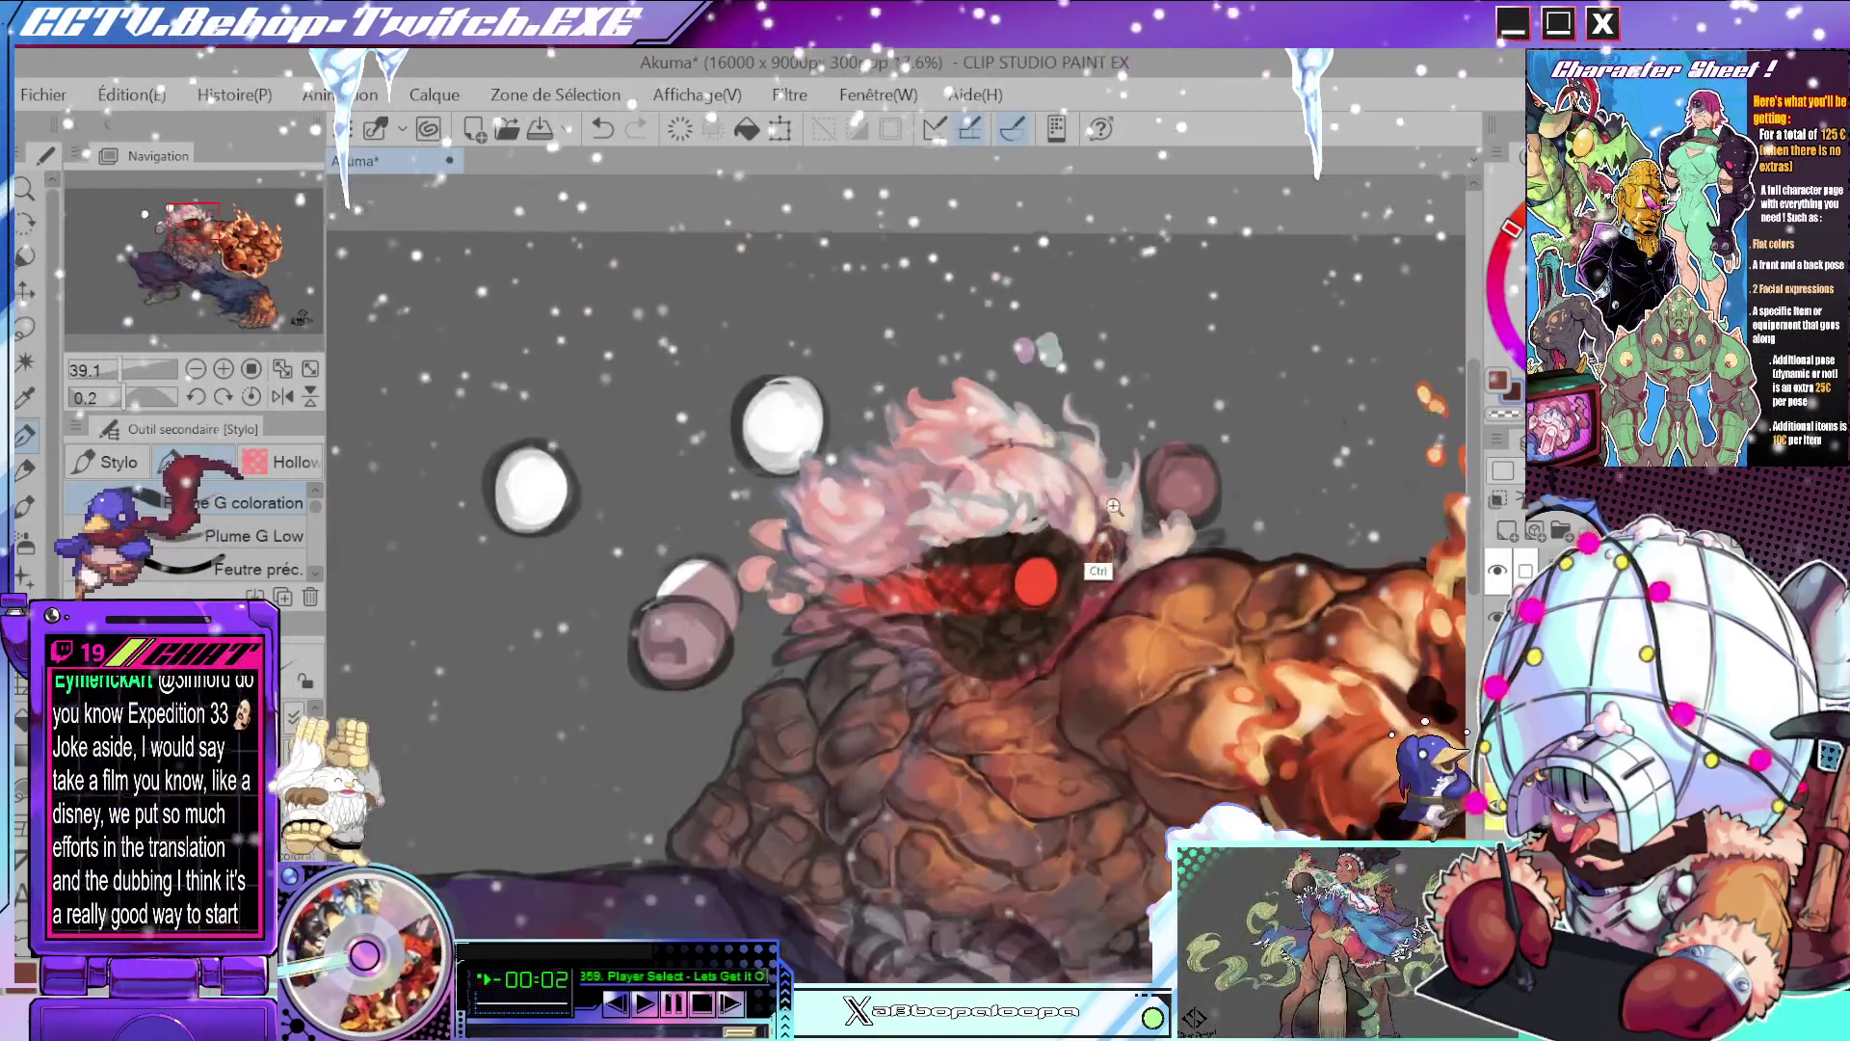
scroll(1214, 525, up, 4)
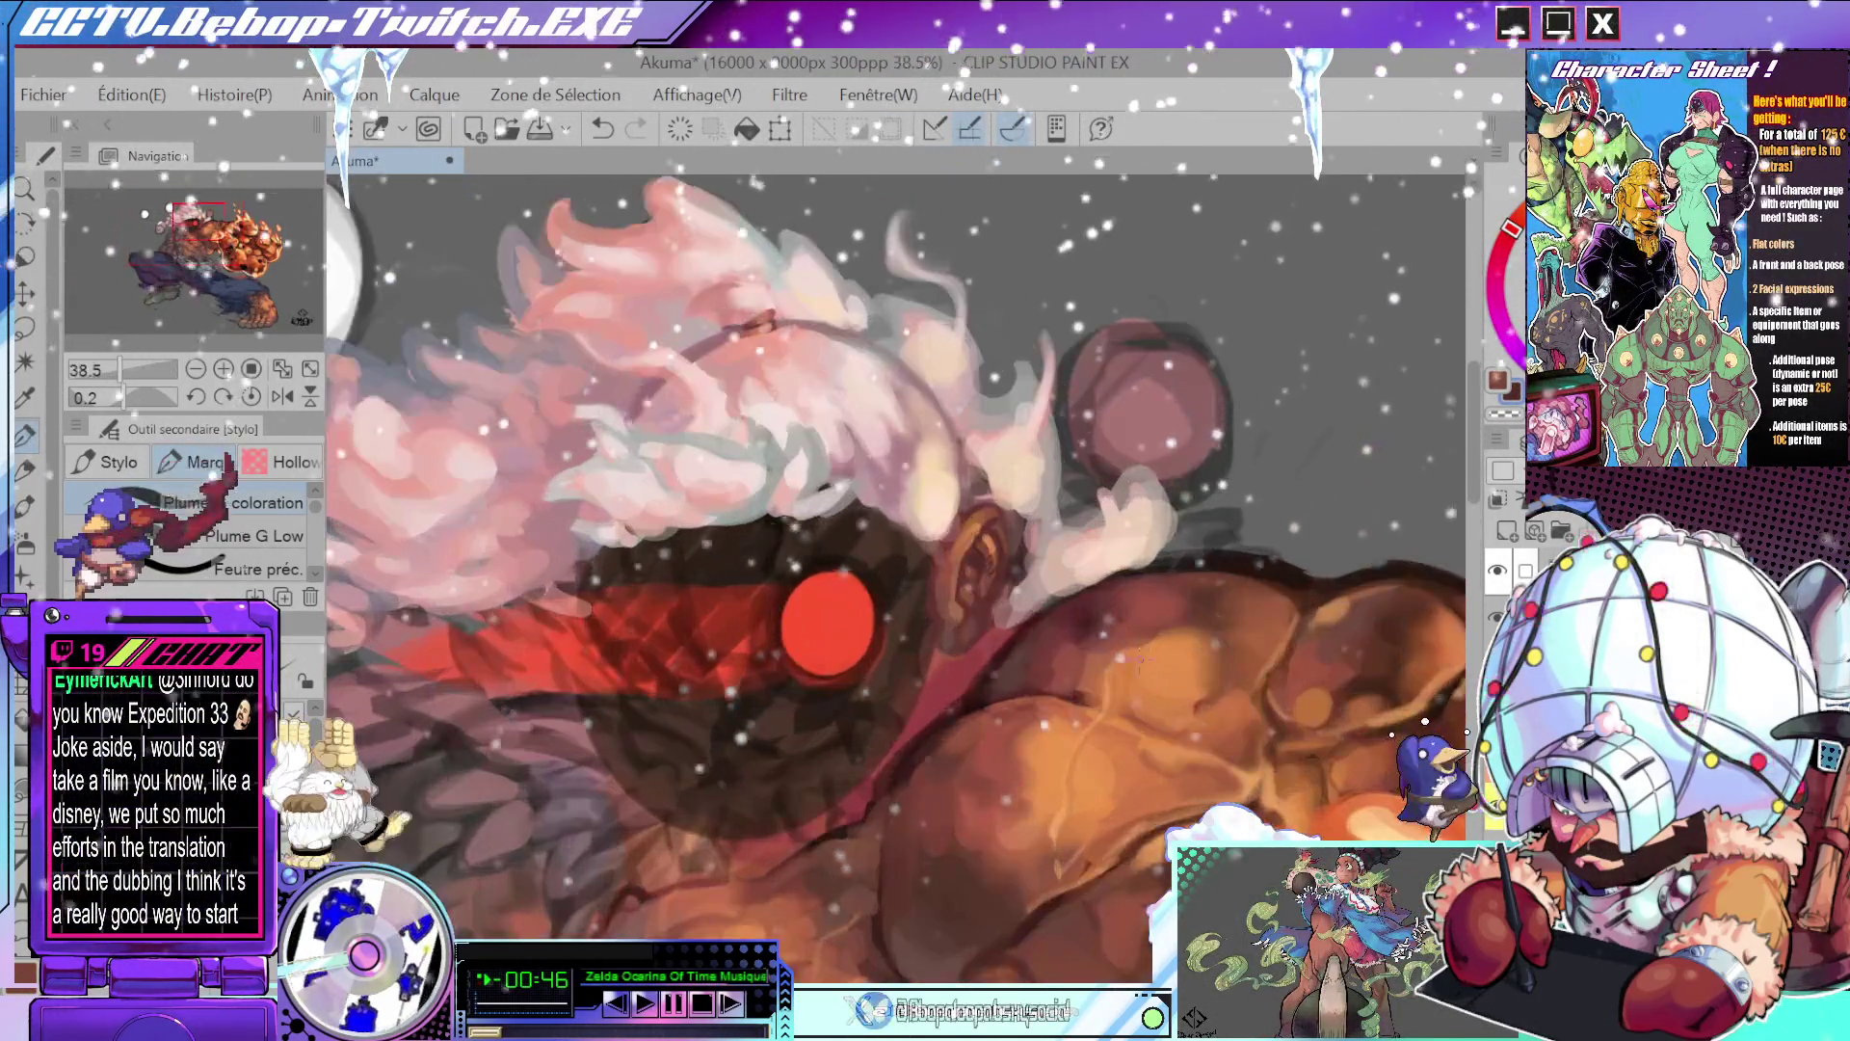
key(b)
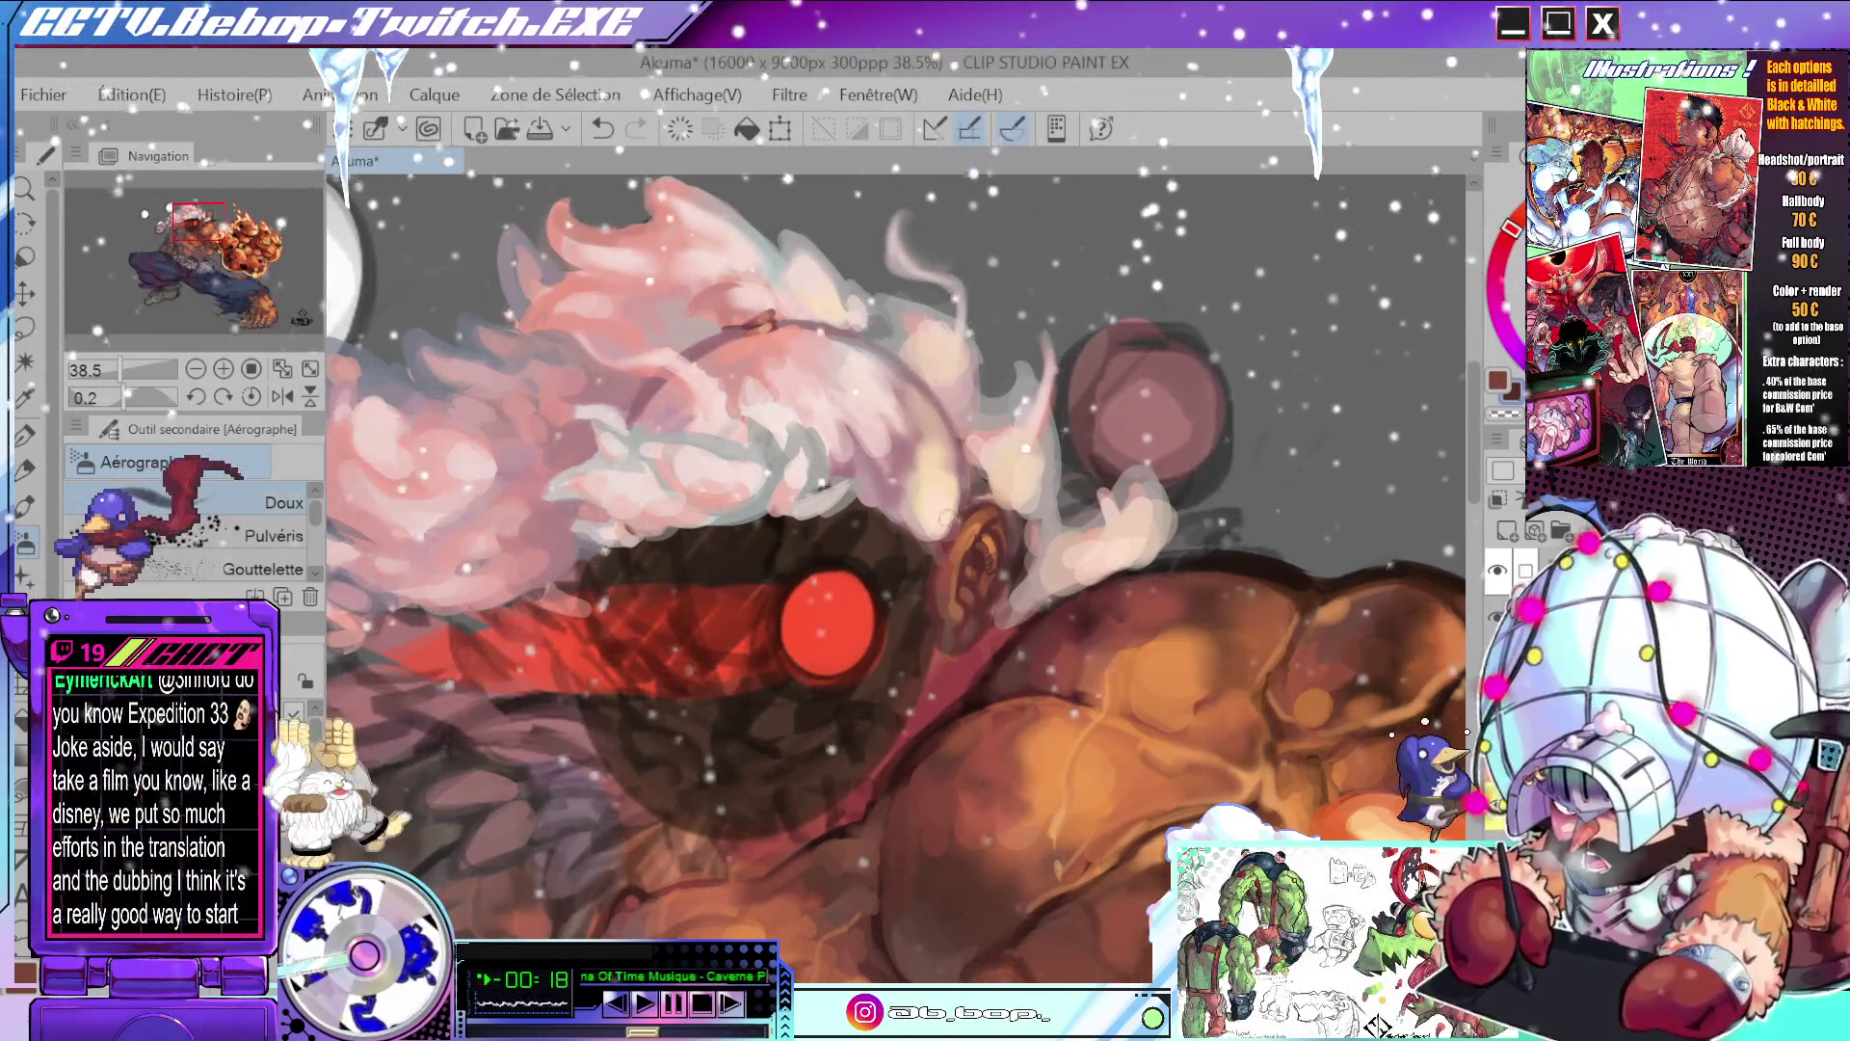
scroll(947, 518, up, 3)
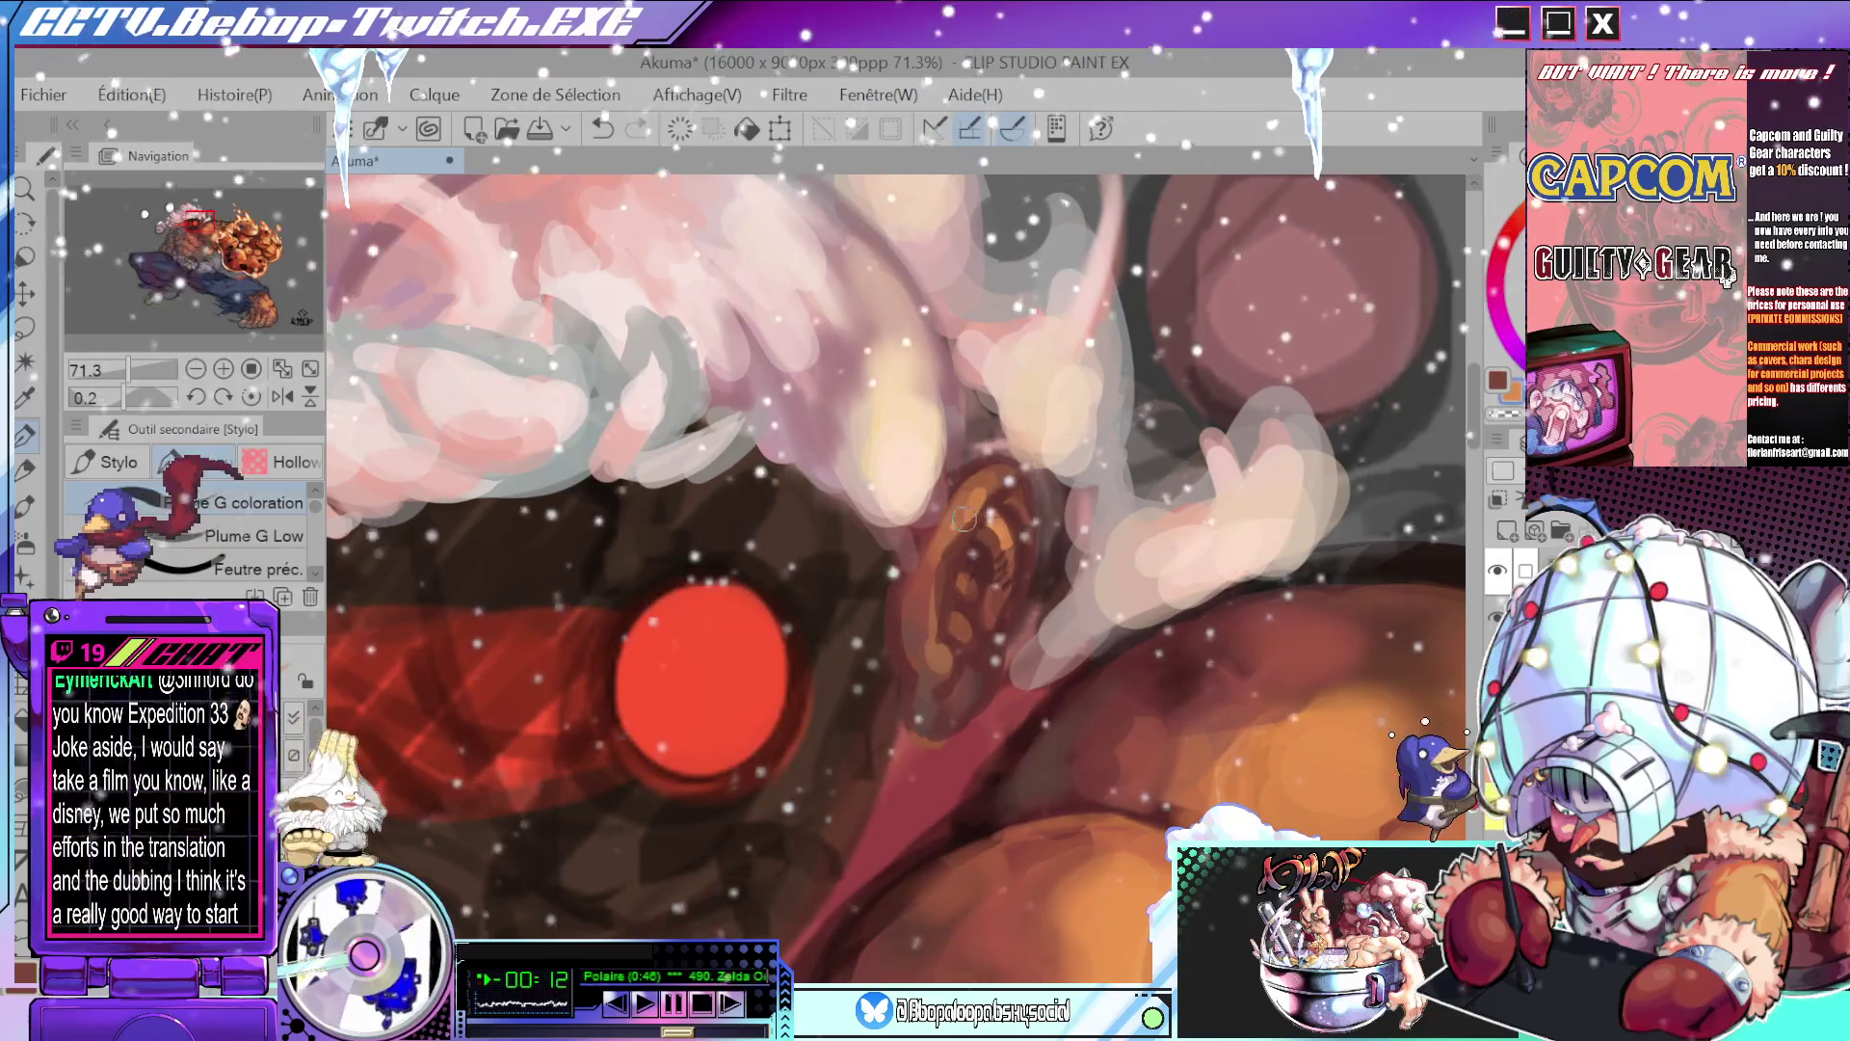
scroll(1009, 507, down, 3)
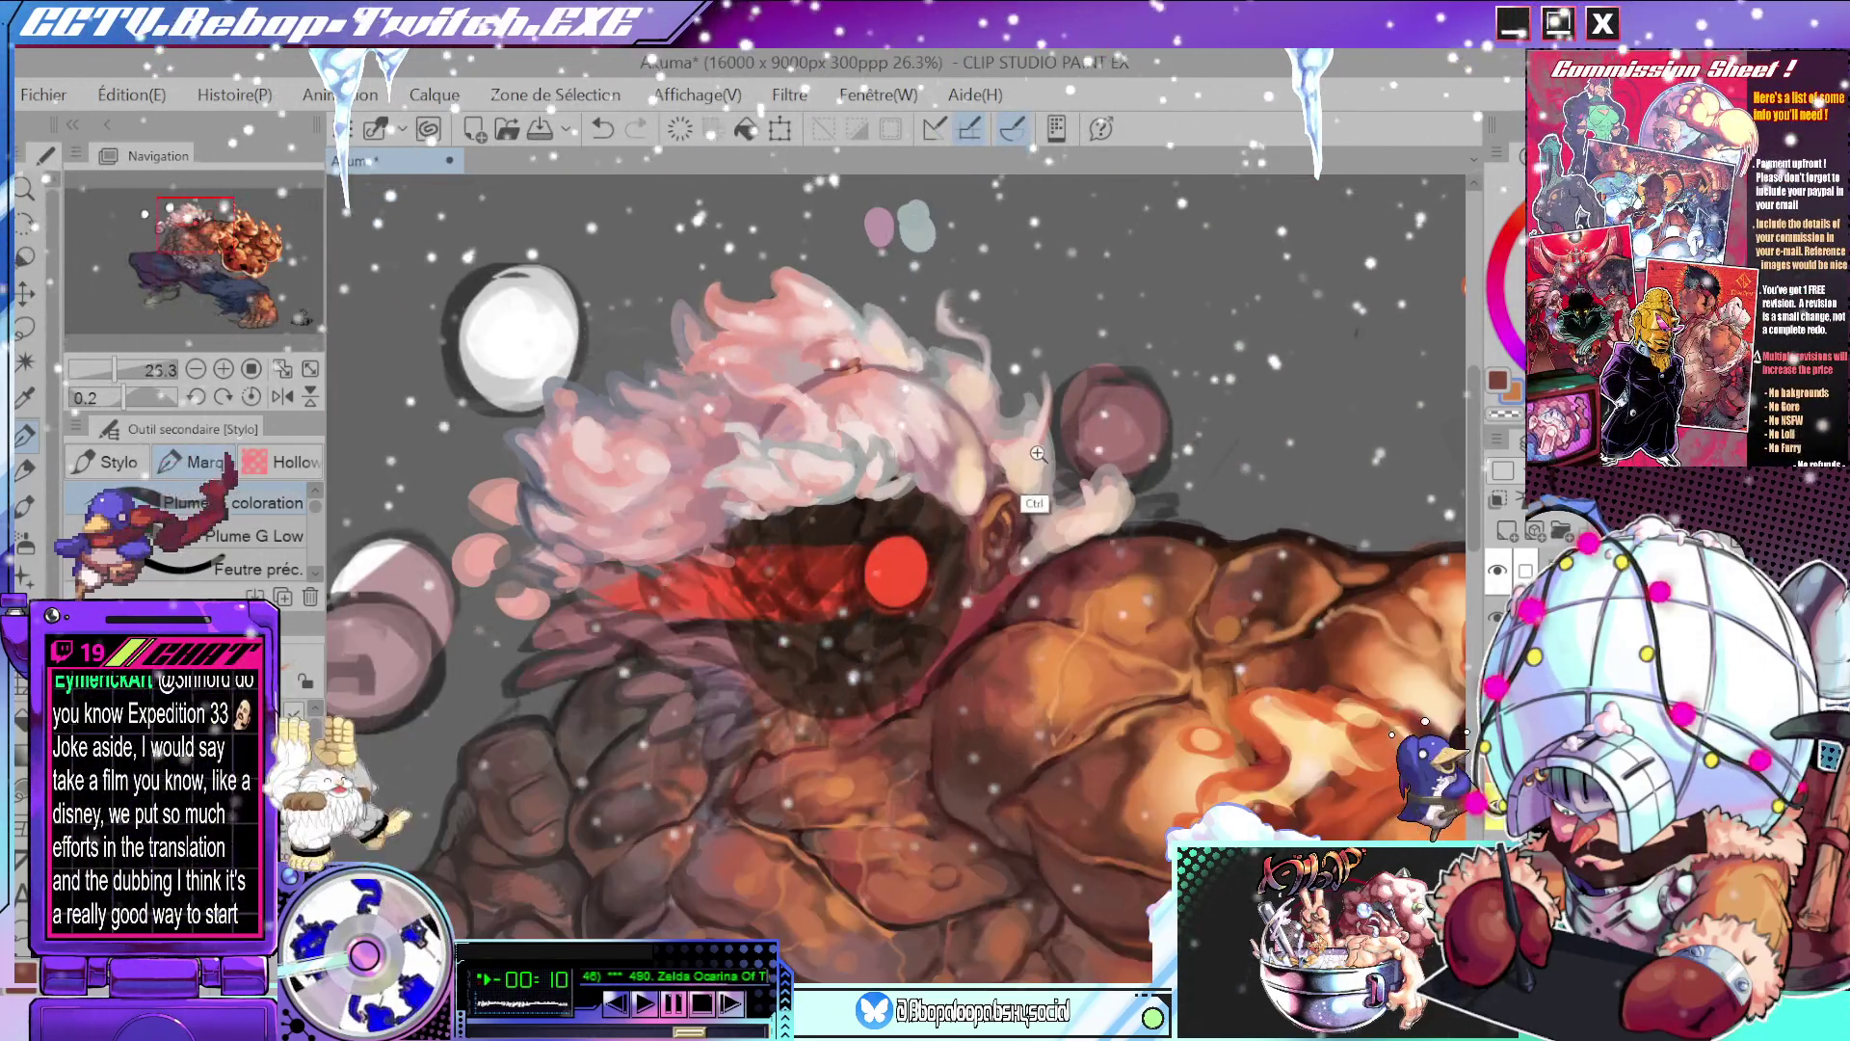
scroll(1012, 491, down, 2)
scroll(1021, 466, up, 2)
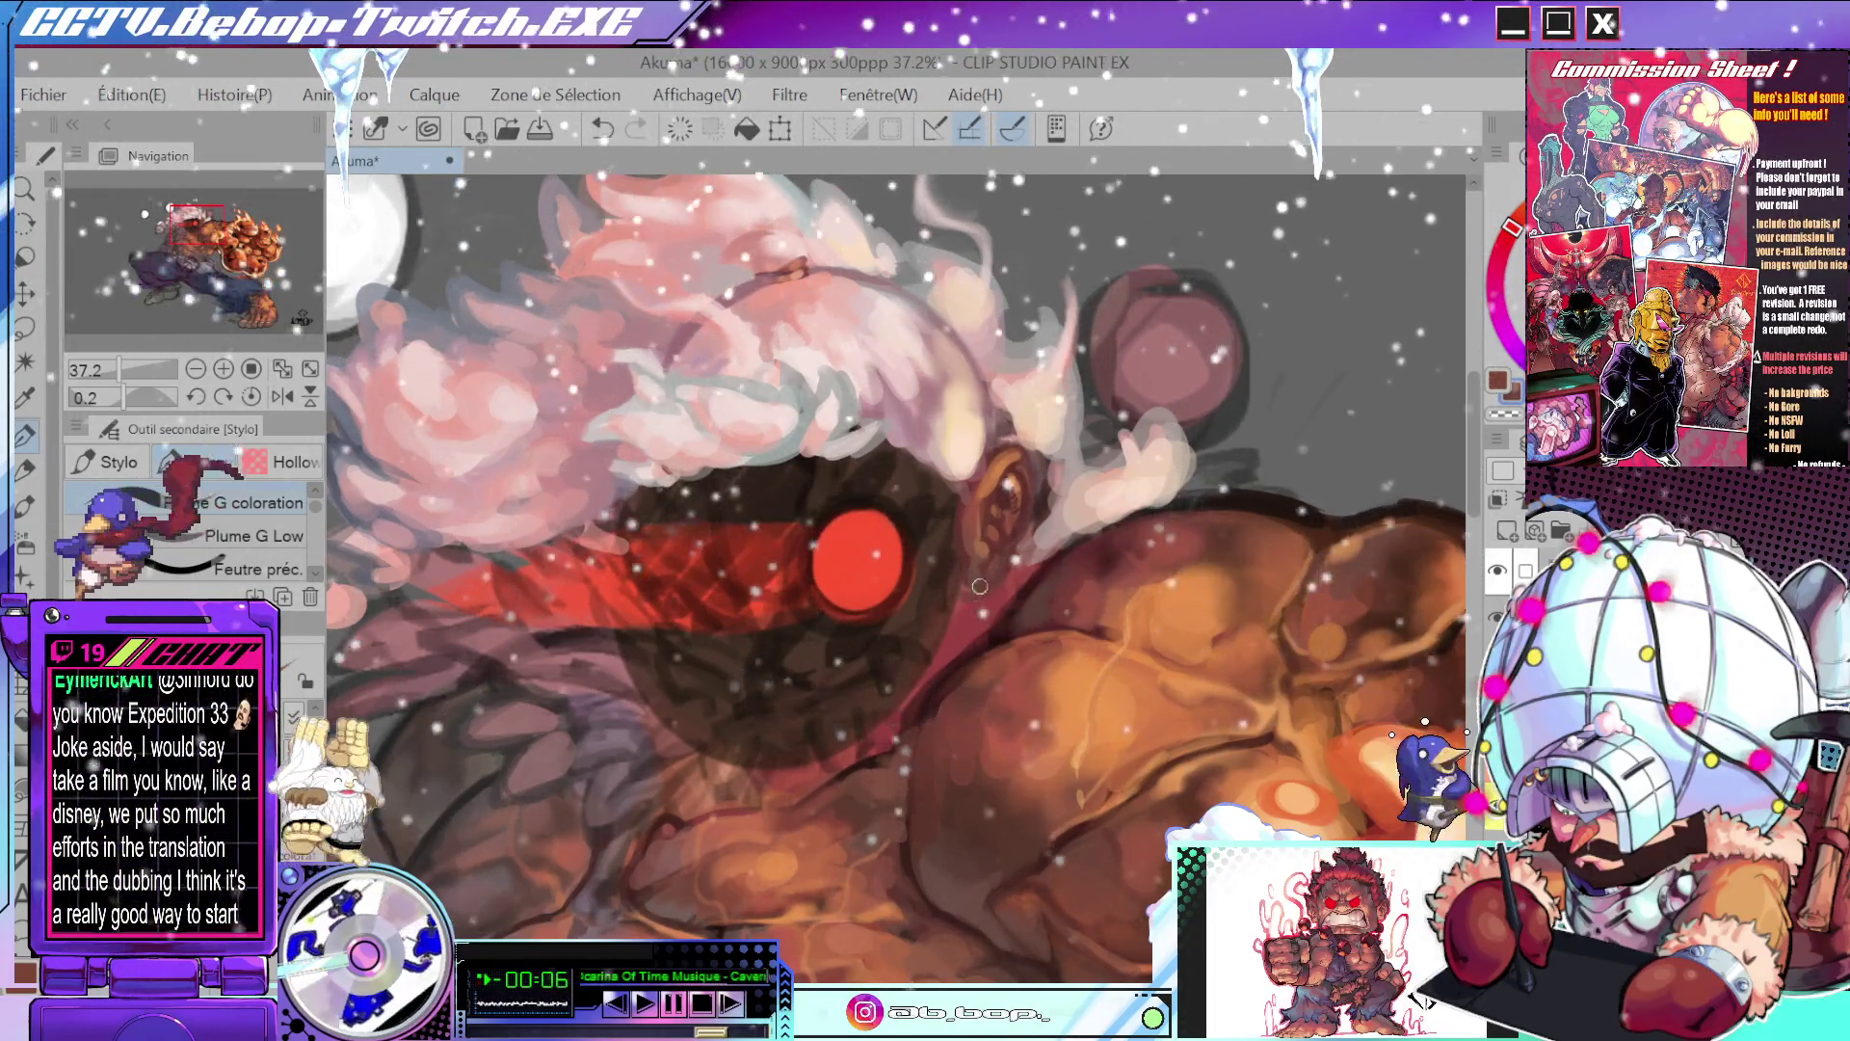
scroll(979, 586, down, 3)
scroll(1071, 497, down, 2)
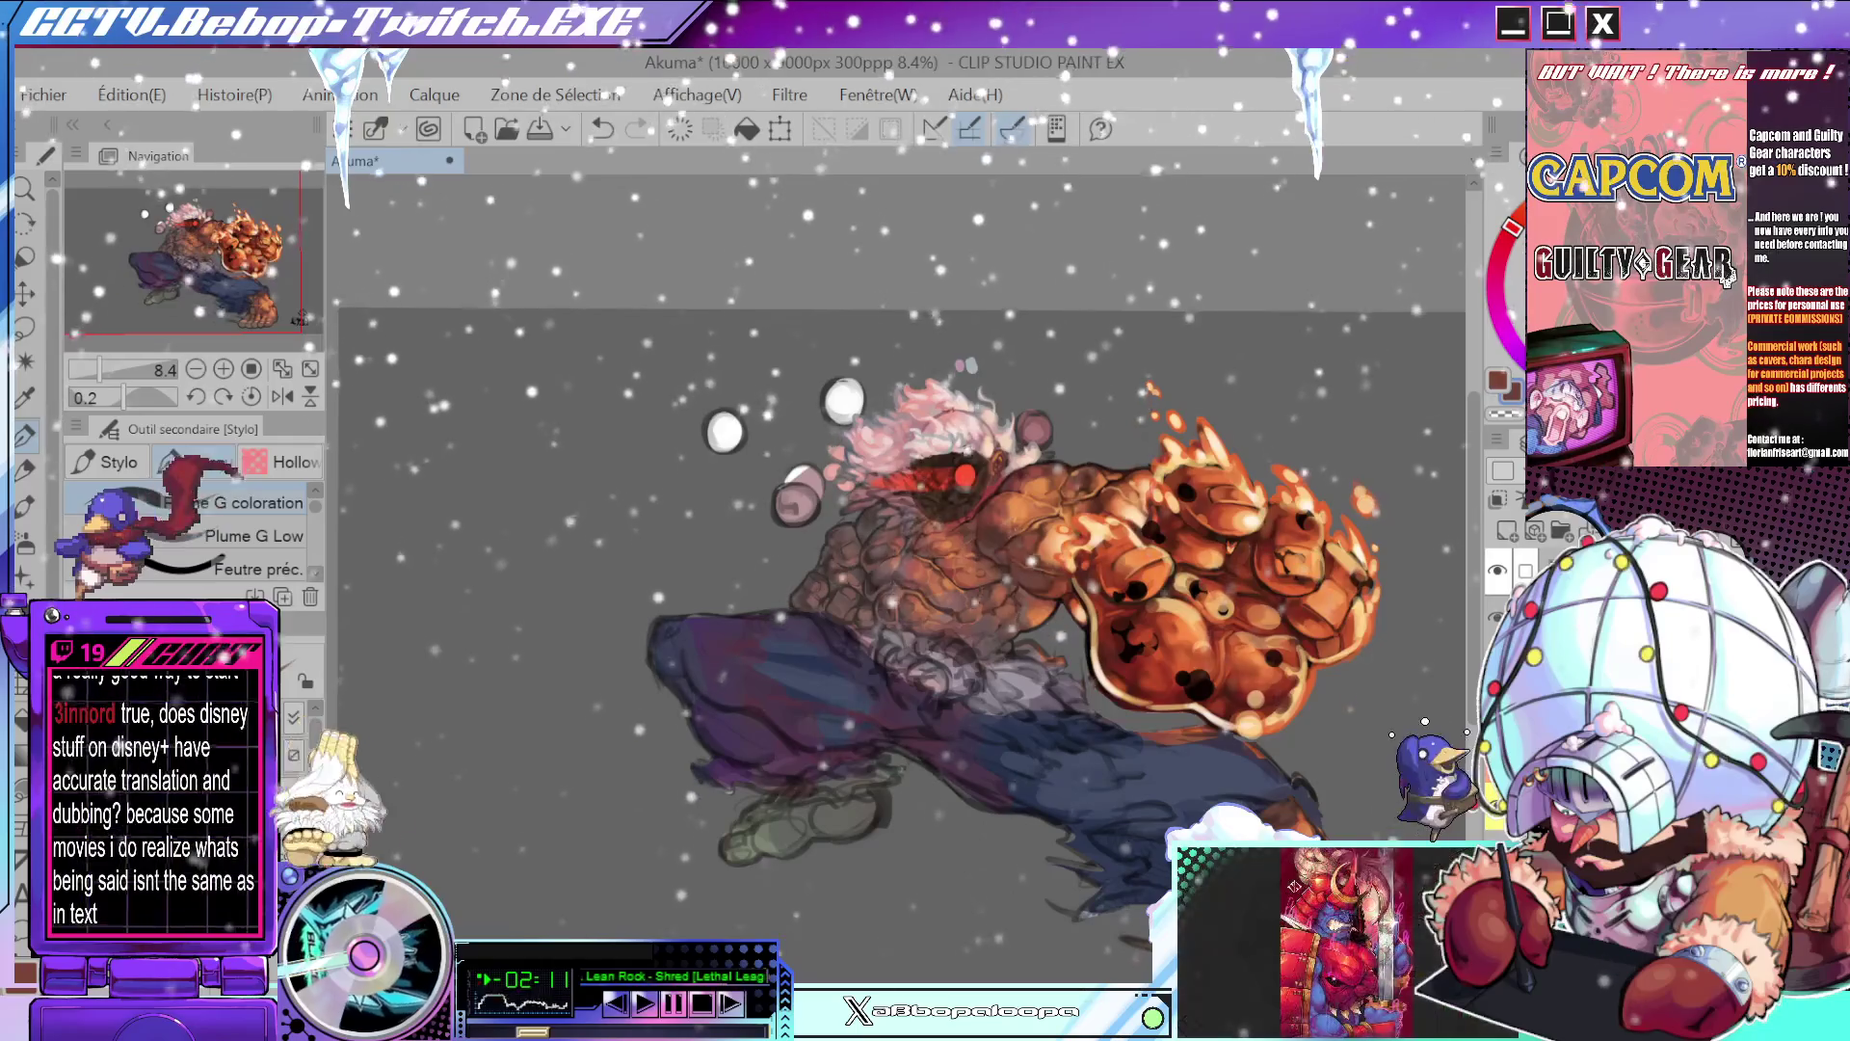
scroll(1050, 719, up, 3)
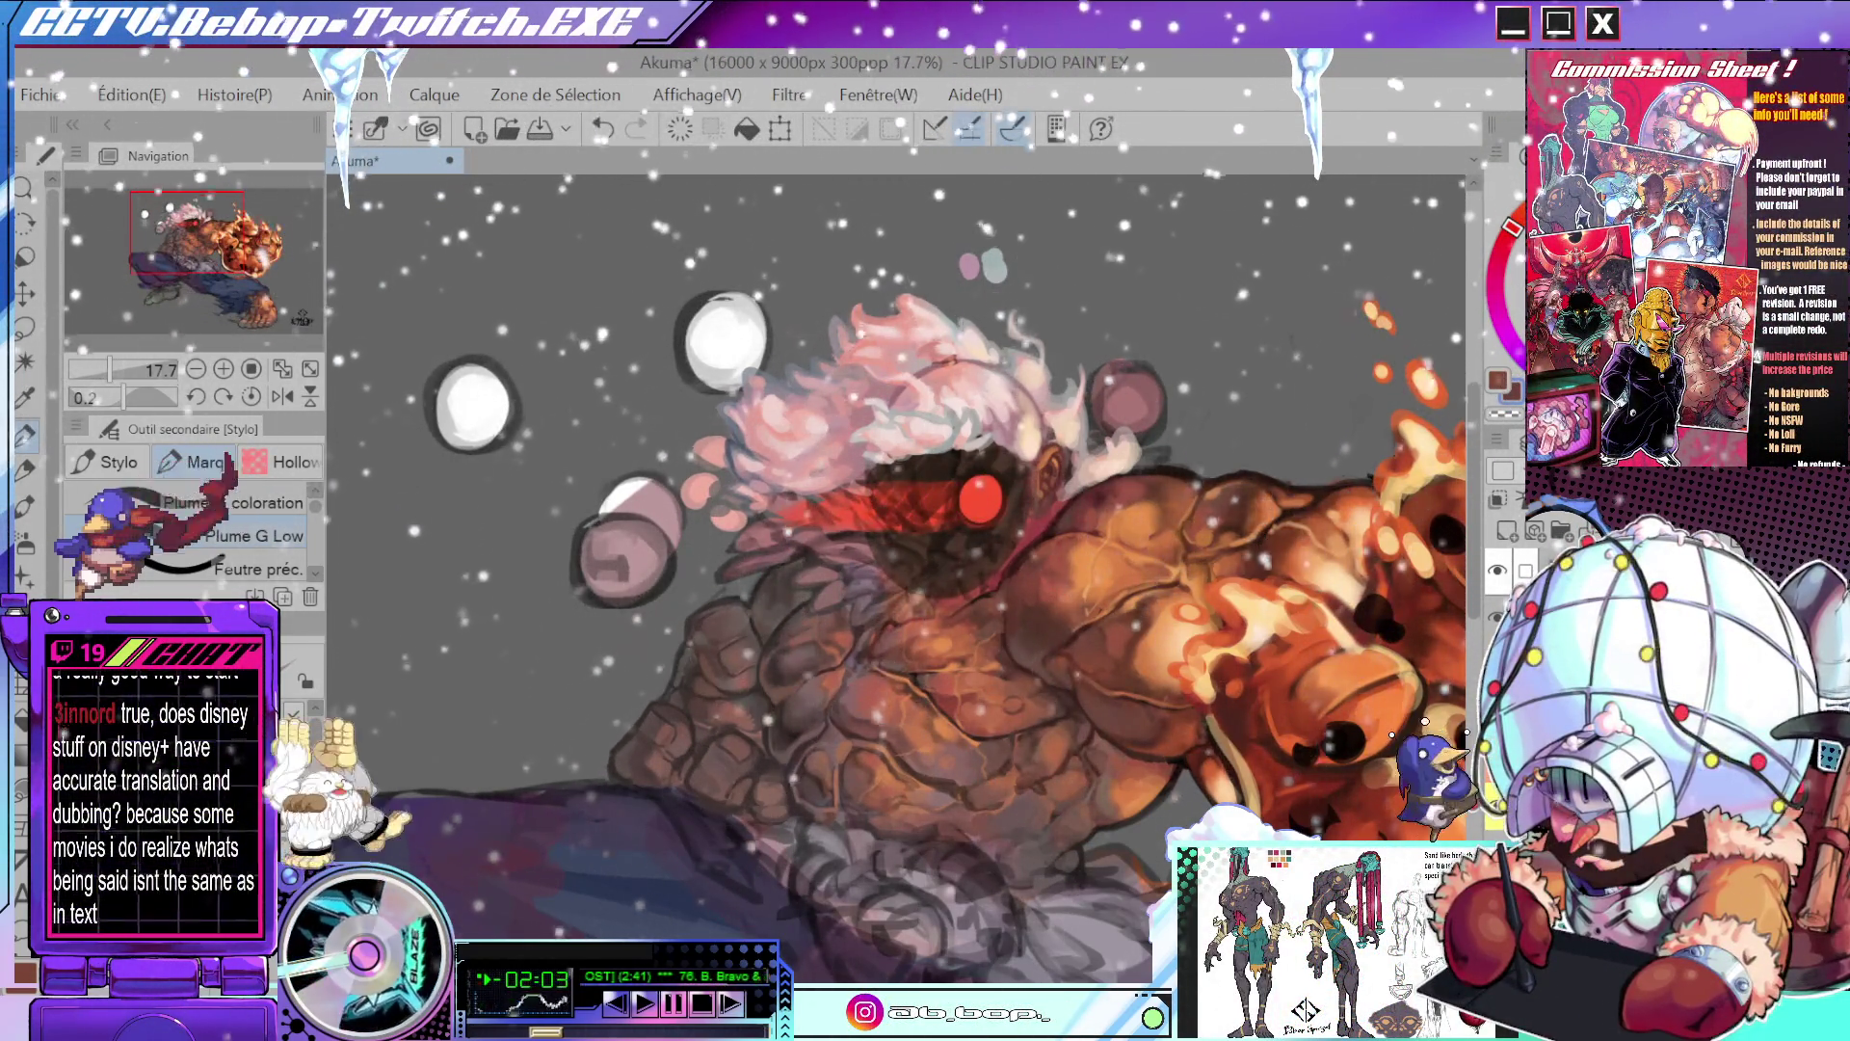
drag(1206, 816, 1170, 770)
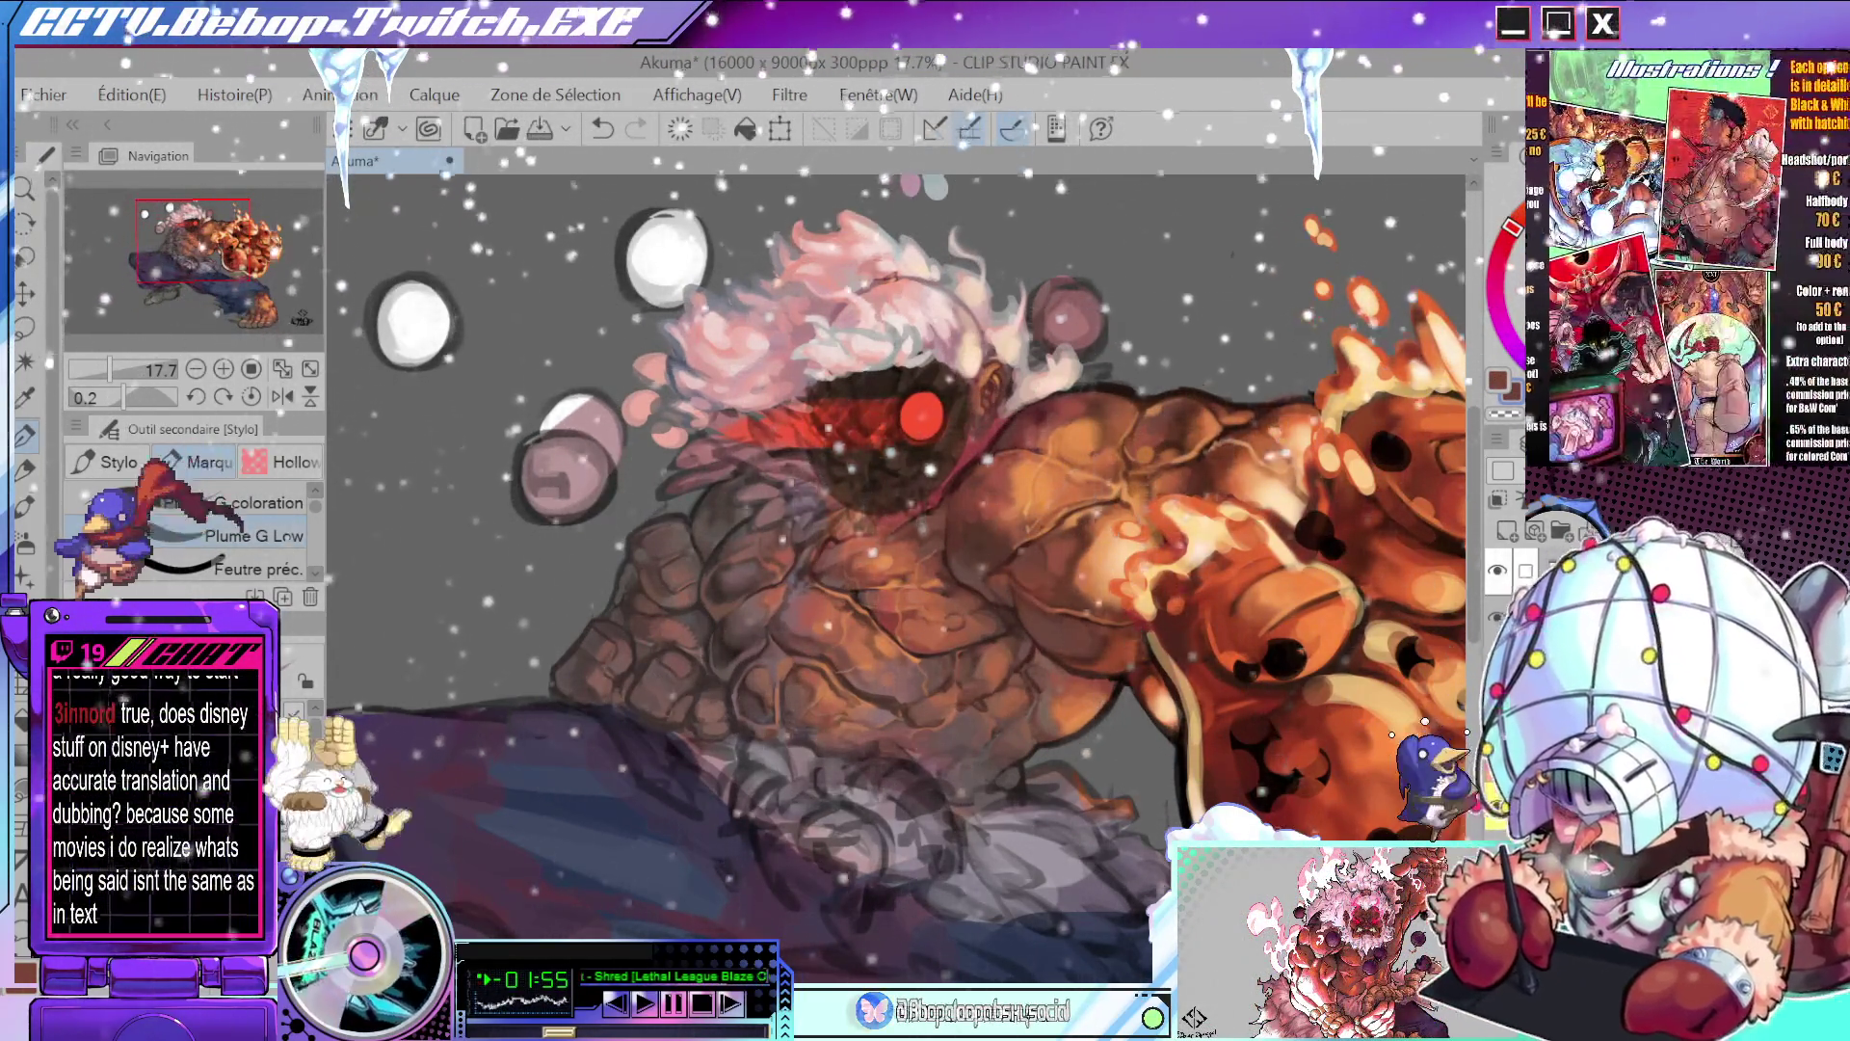
scroll(1235, 798, down, 3)
mouse_move(1303, 815)
mouse_down()
mouse_move(1254, 782)
mouse_move(1258, 755)
mouse_up()
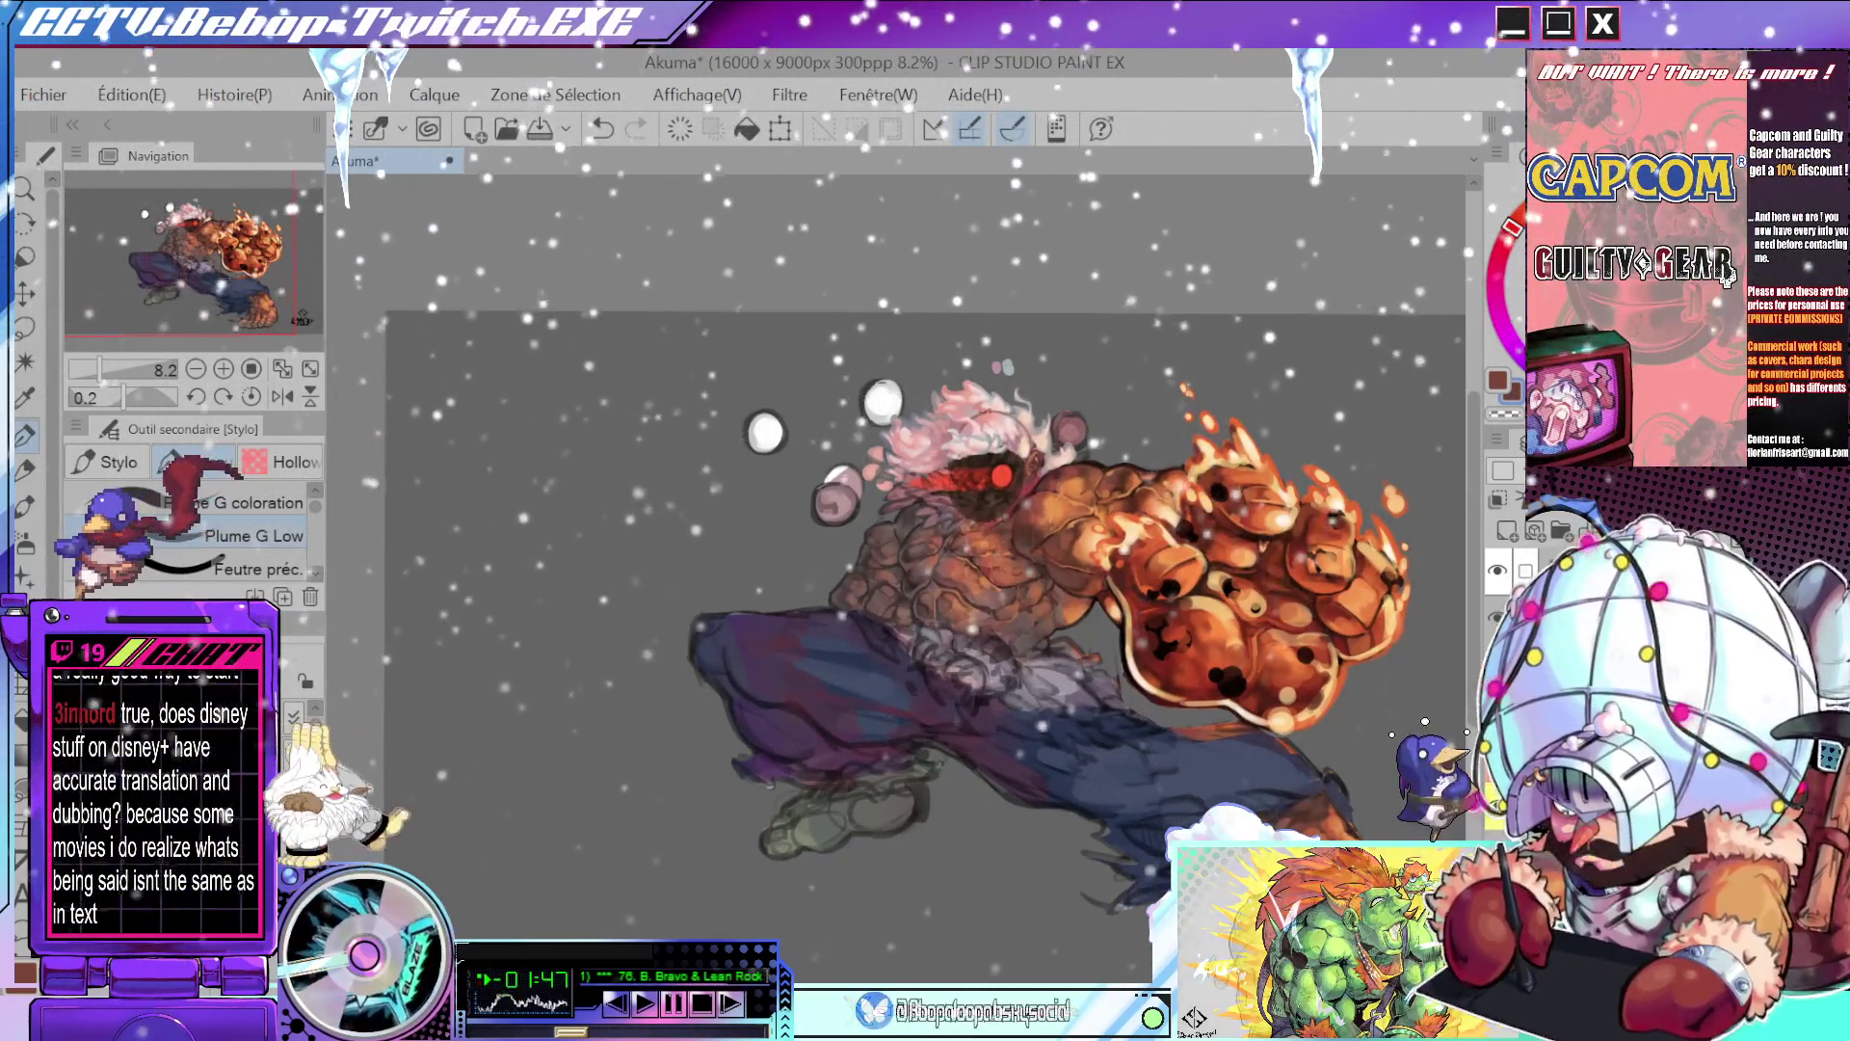
scroll(1147, 644, down, 1)
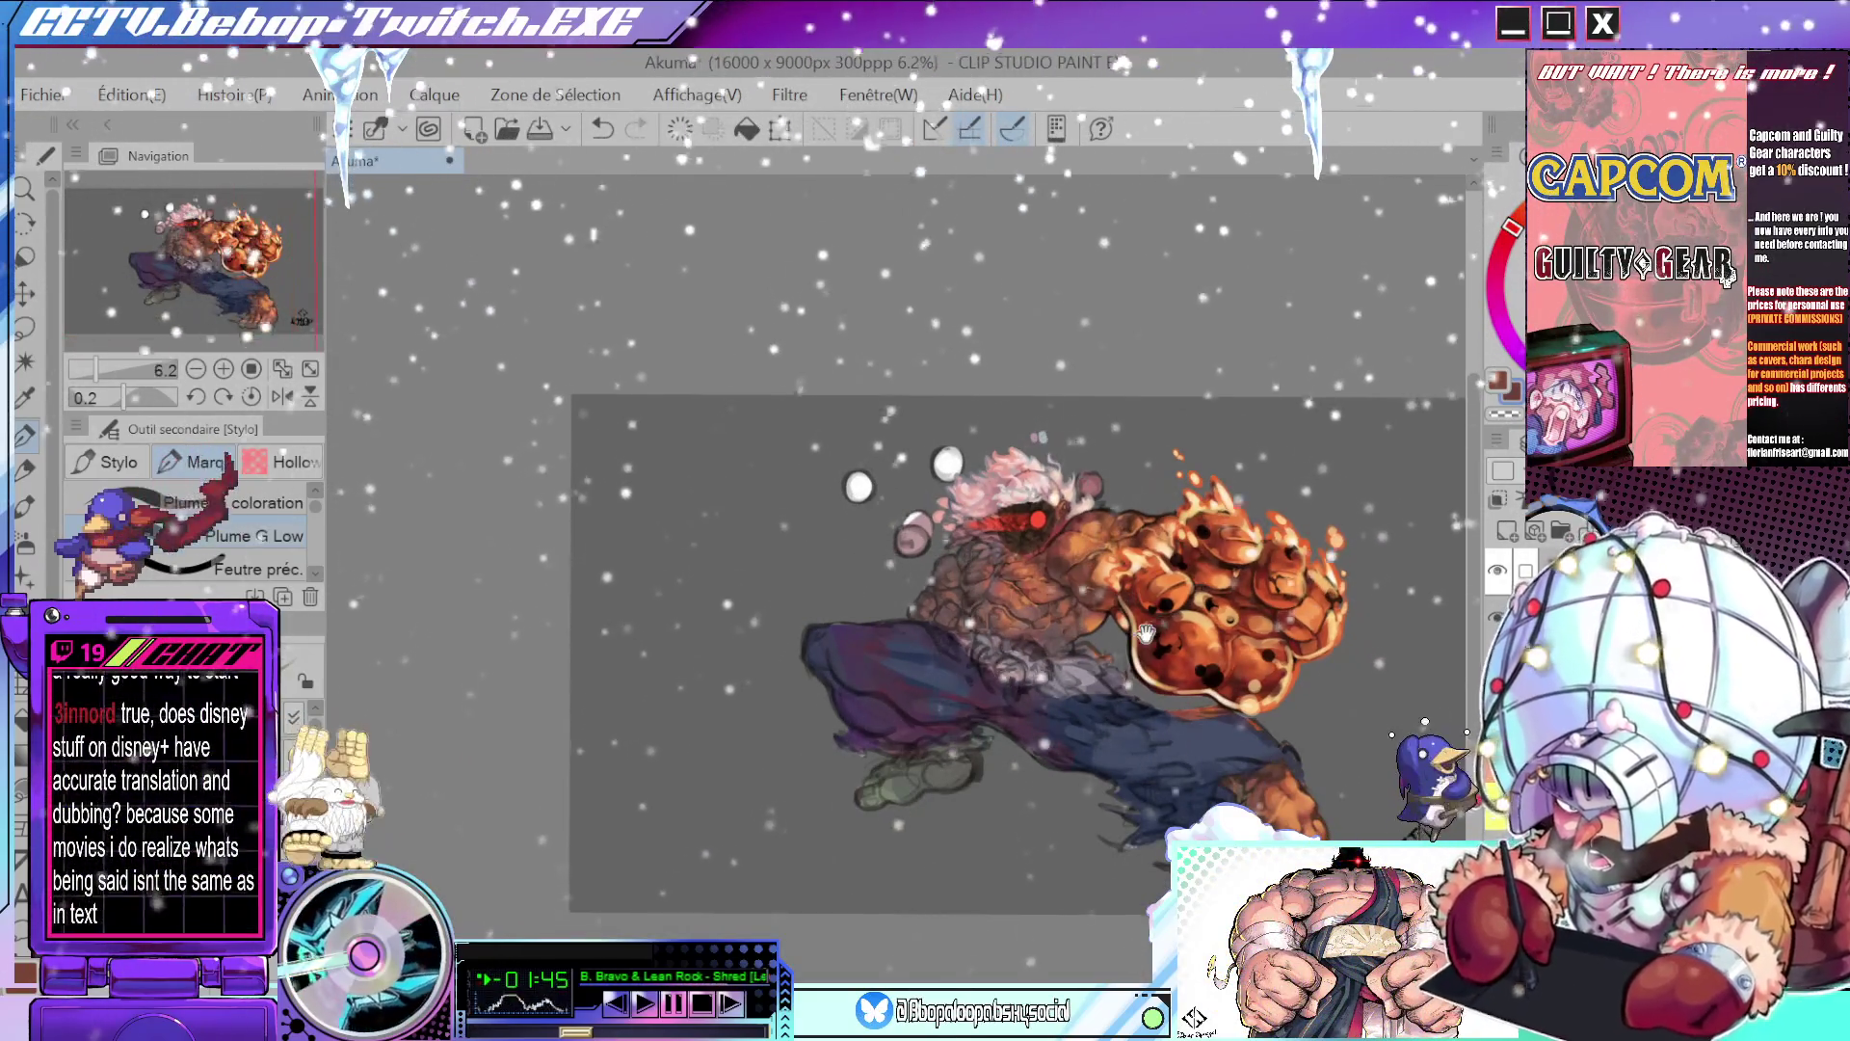
scroll(1210, 526, up, 2)
drag(1215, 523, 1239, 599)
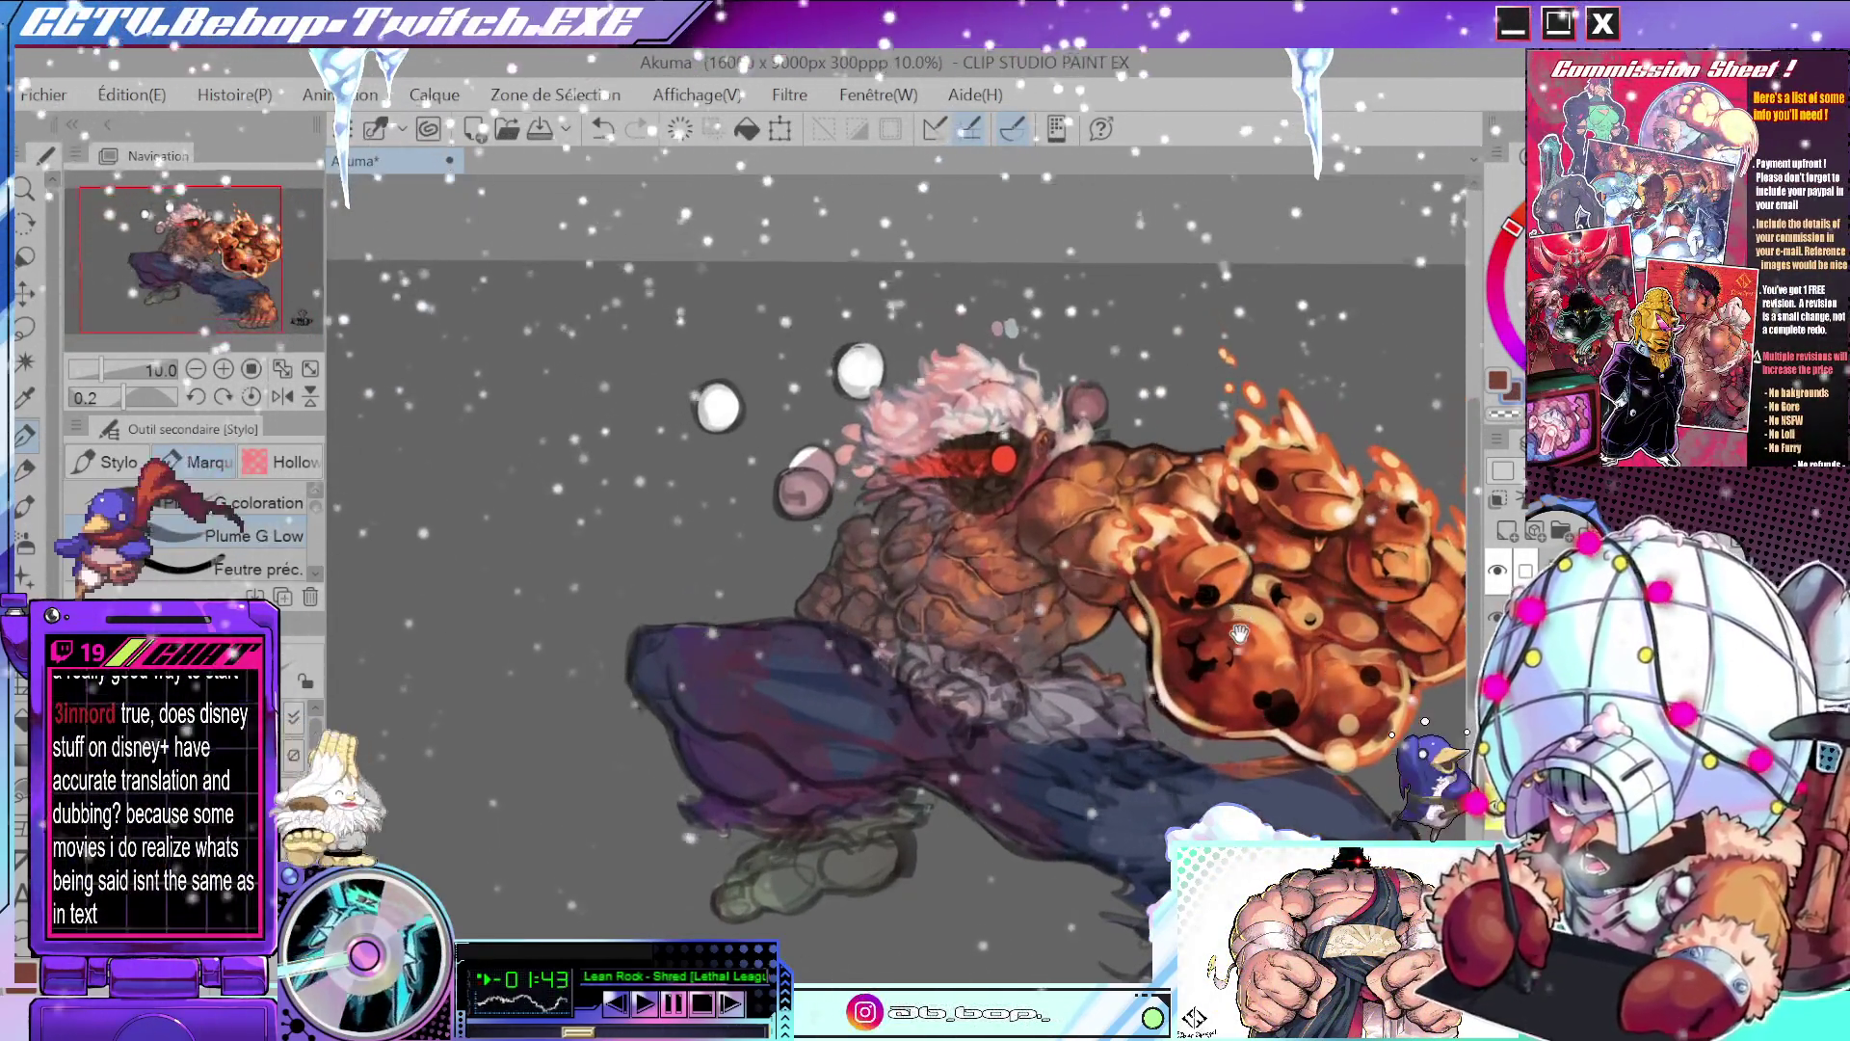
drag(955, 758, 789, 615)
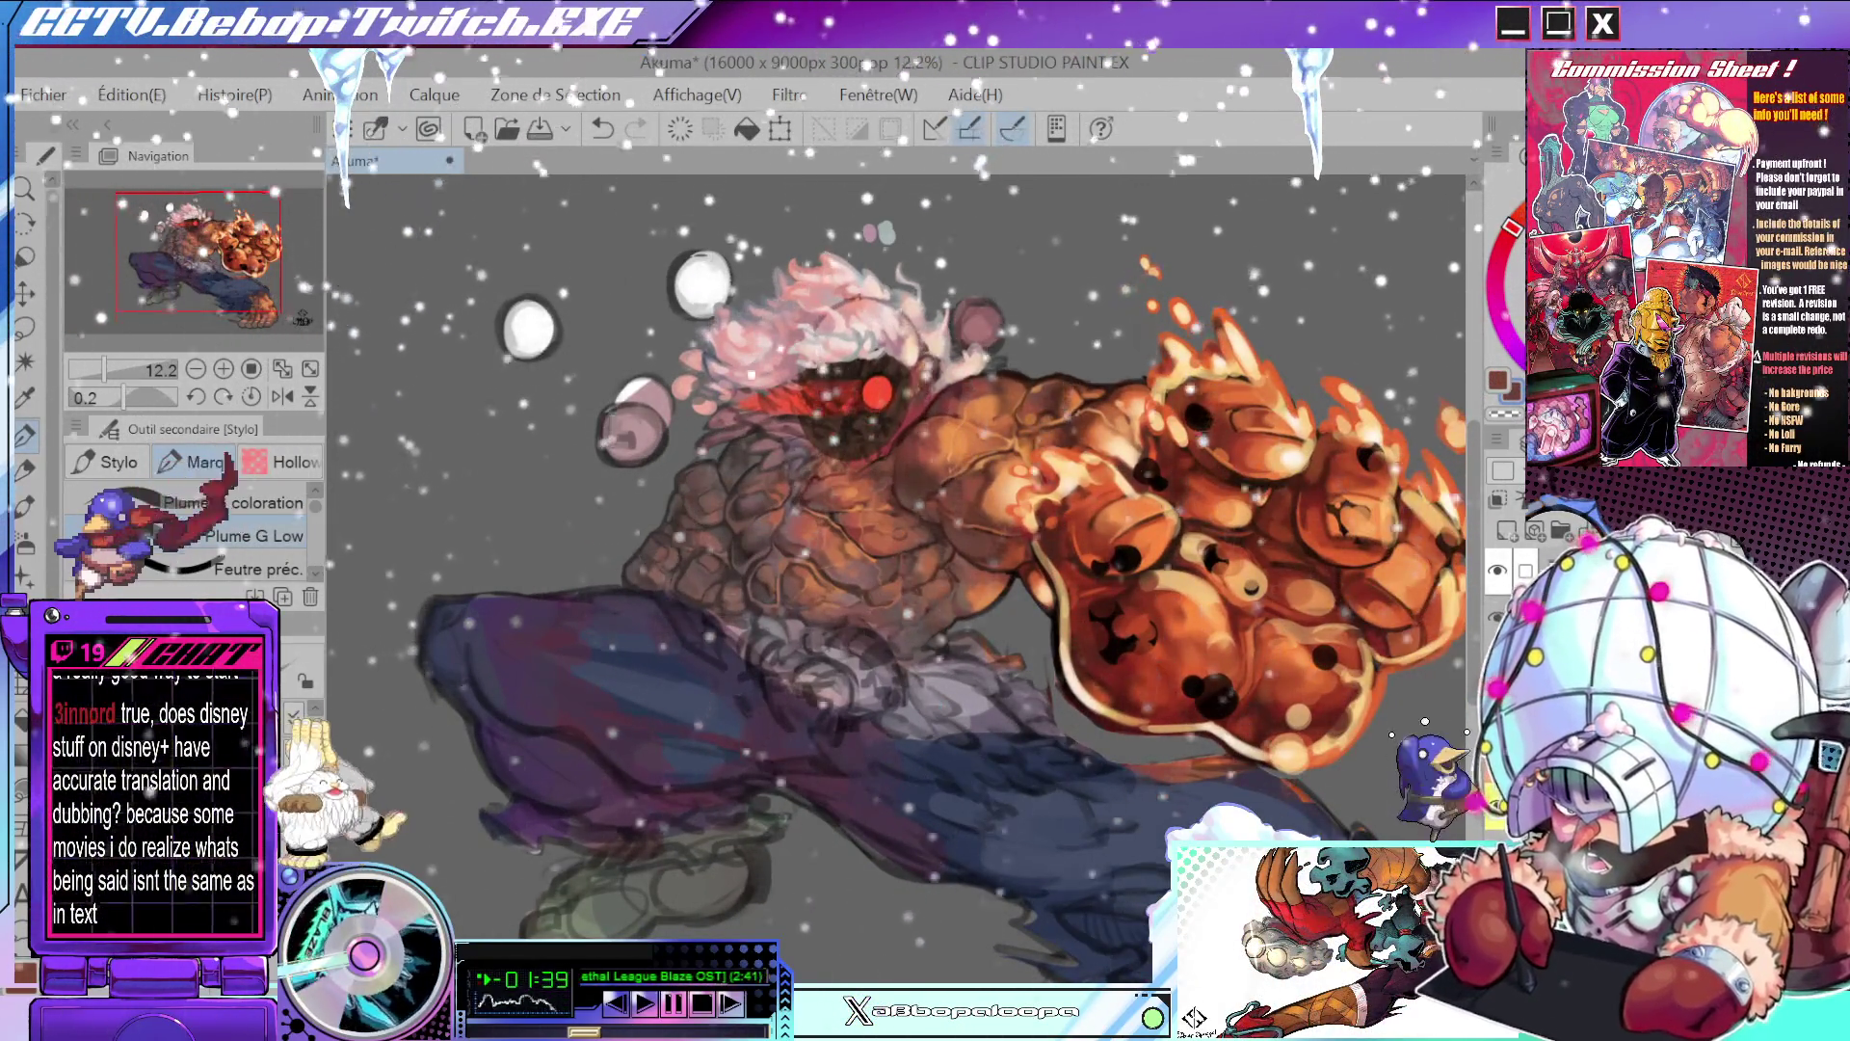
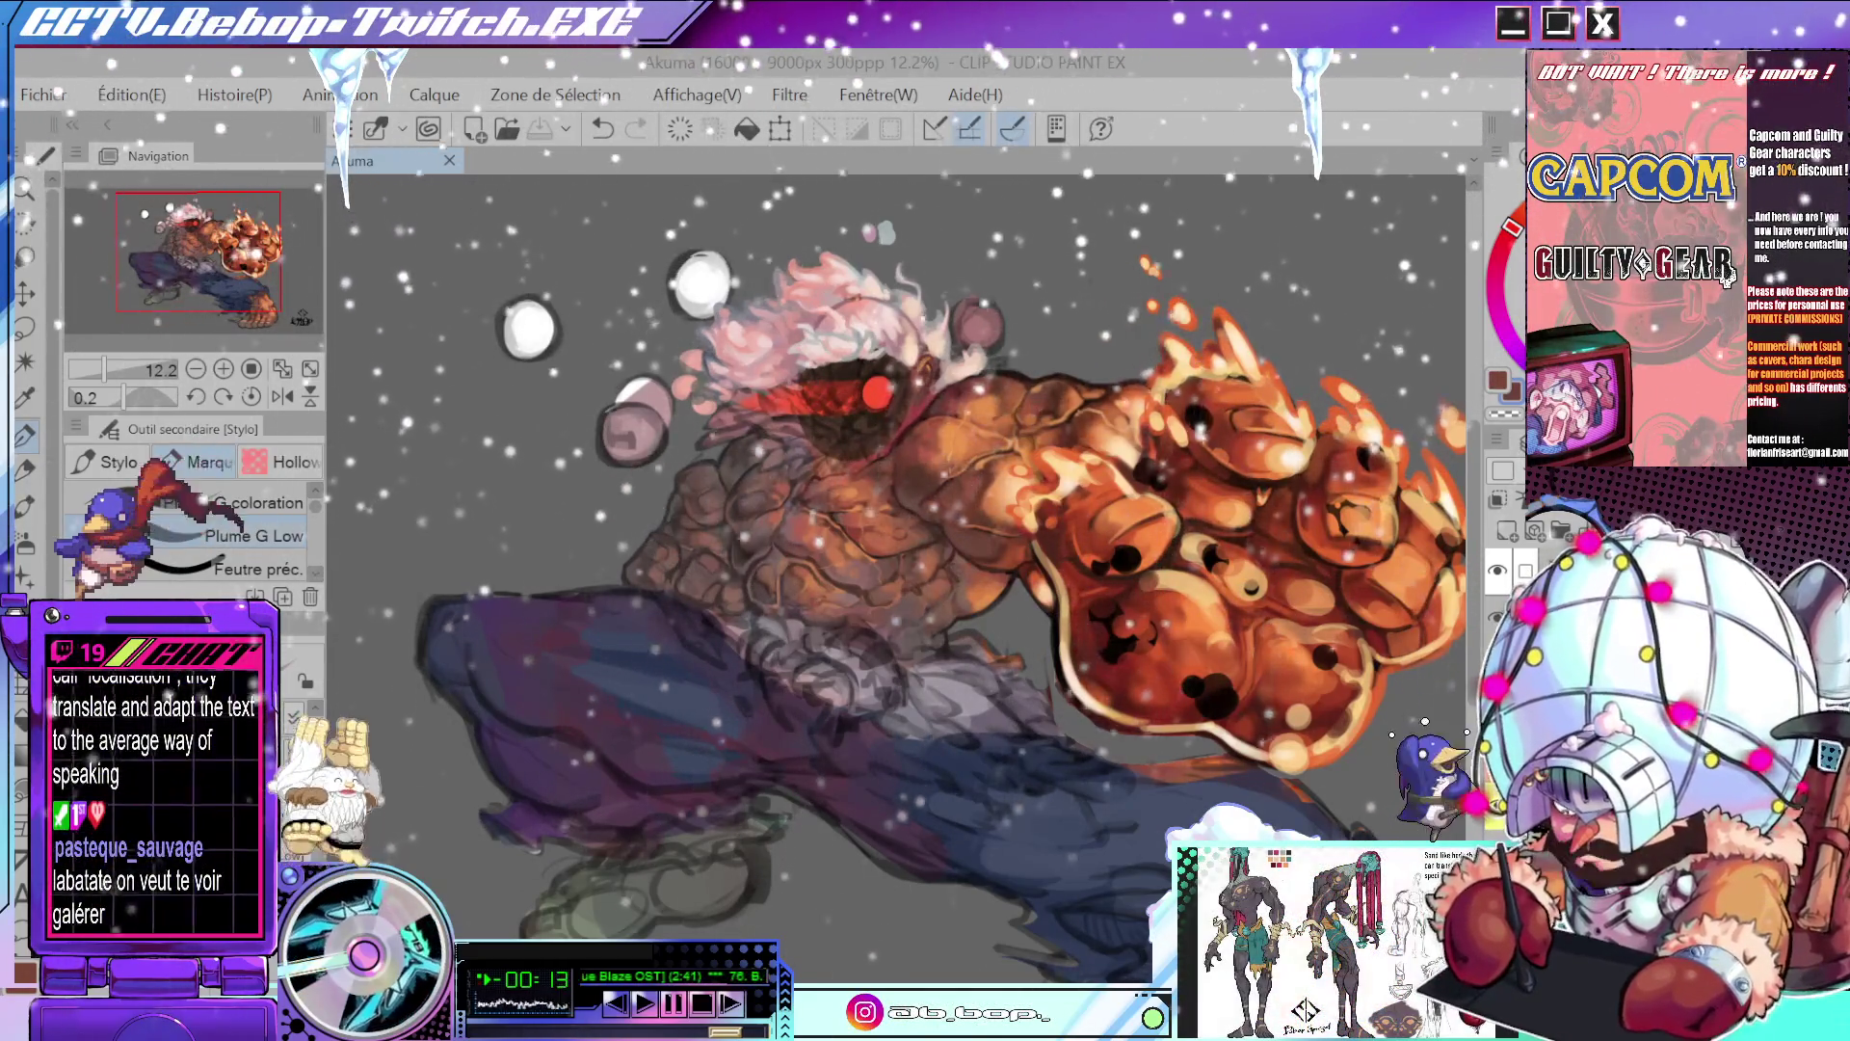
- Undo the last change so Akuma's trousers go from bluish back to dark purple
key(ctrl+z)
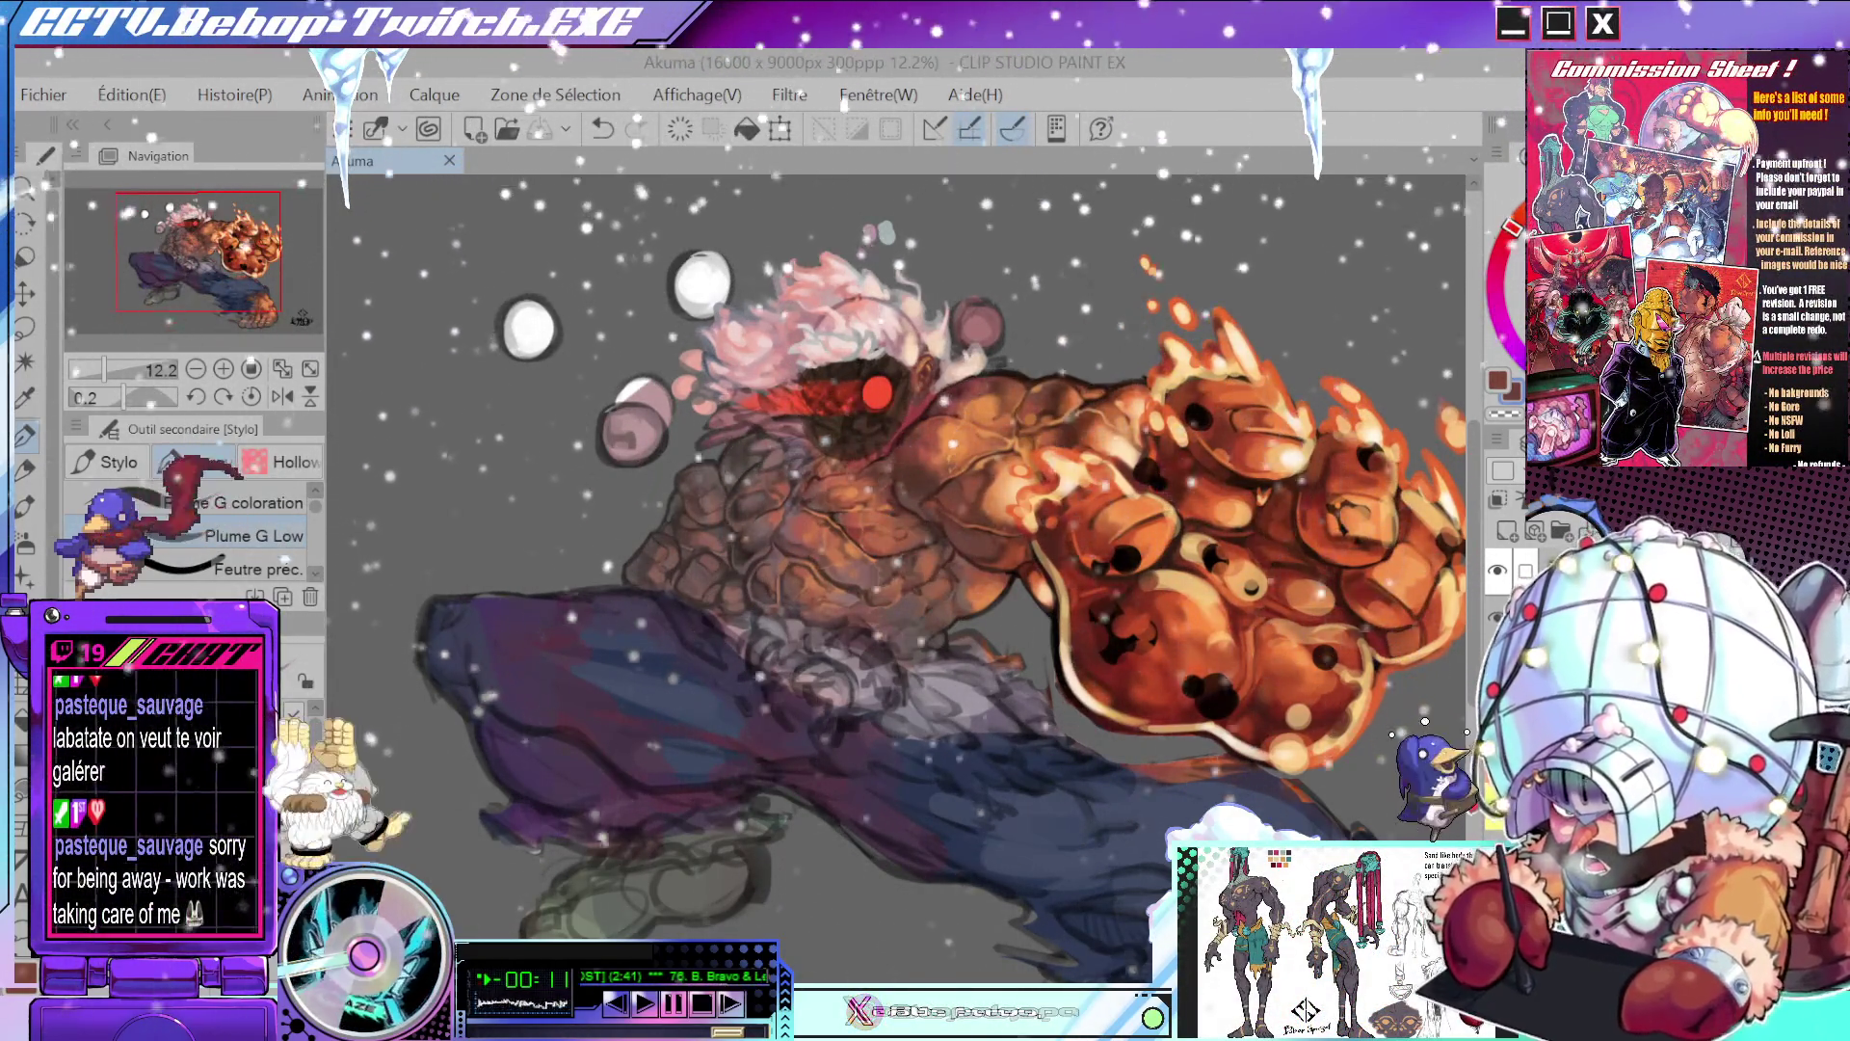